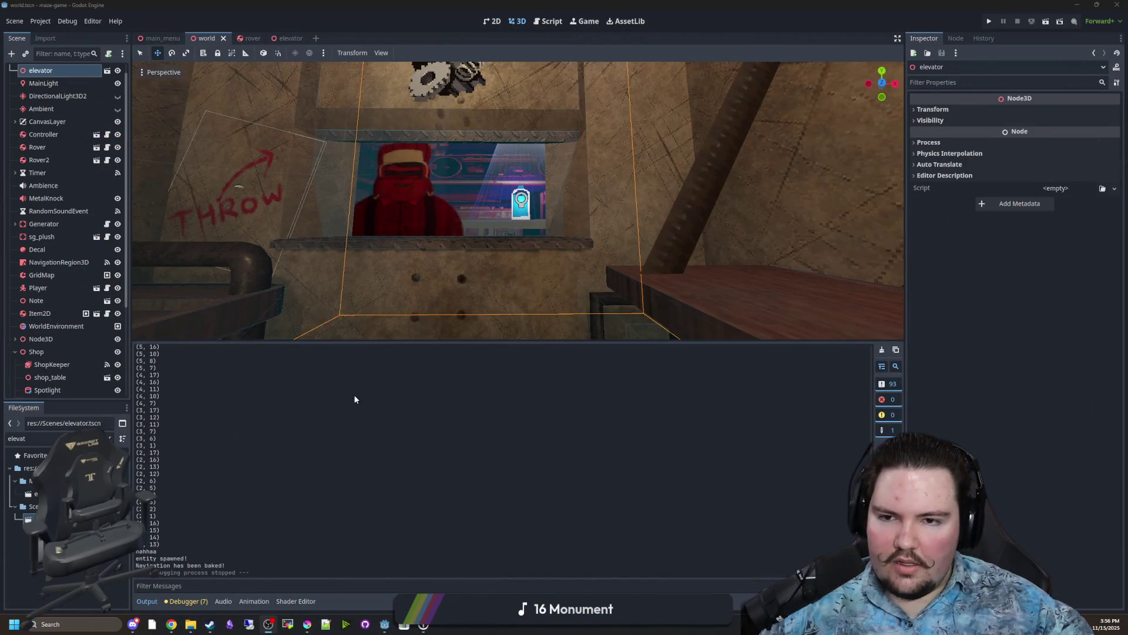
# Enlarge the 3D viewport over the Output log and focus the view on Player.
pyautogui.moveTo(513, 340); pyautogui.dragTo(504, 518)
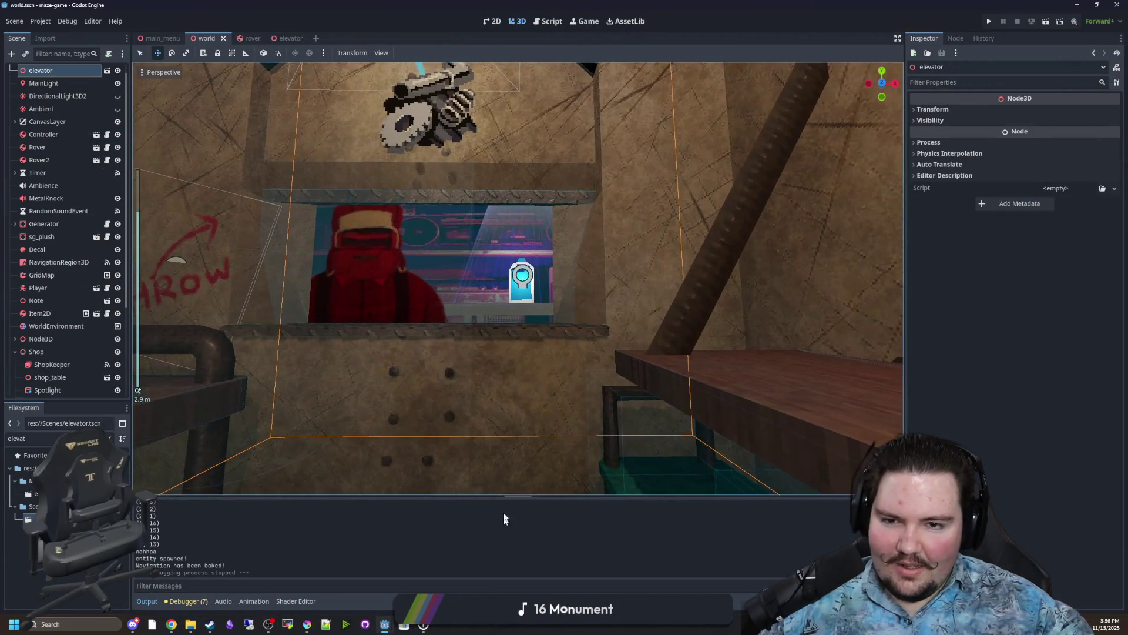
pyautogui.click(507, 330)
pyautogui.press('f')
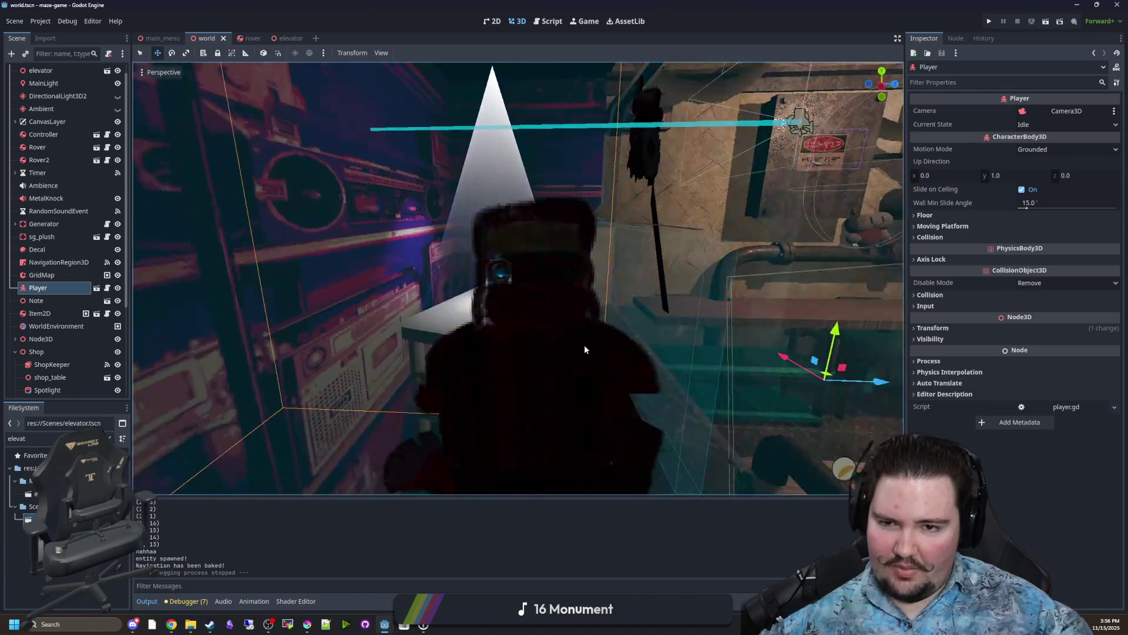
# Orbit and zoom the view toward the poster above the shop window.
pyautogui.scroll(-5, 619, 302)
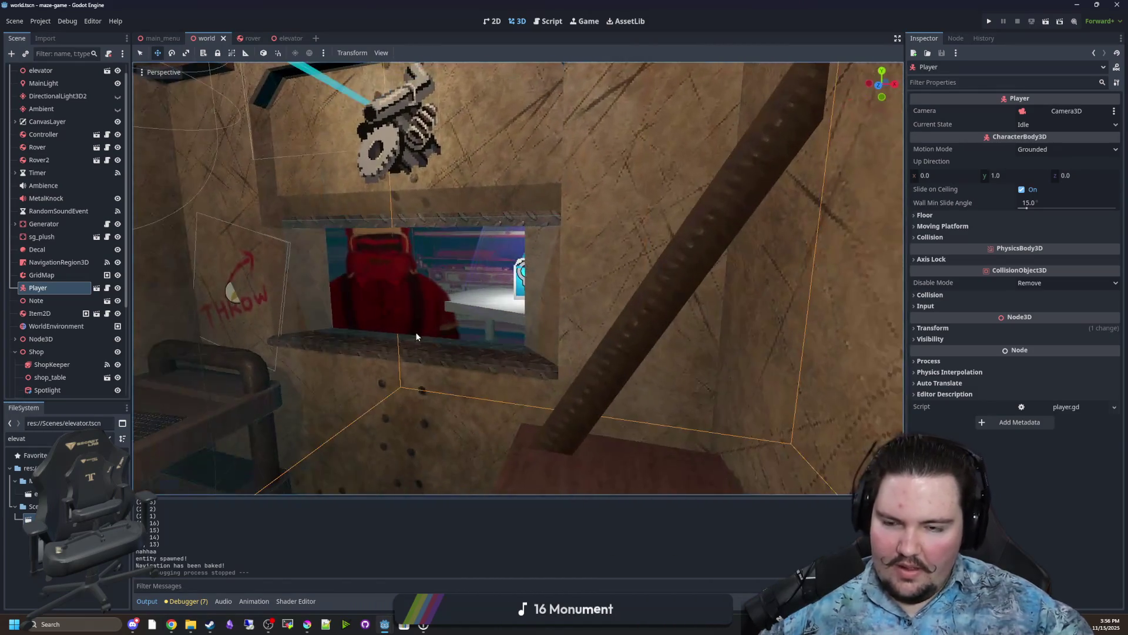
pyautogui.scroll(-3, 382, 271)
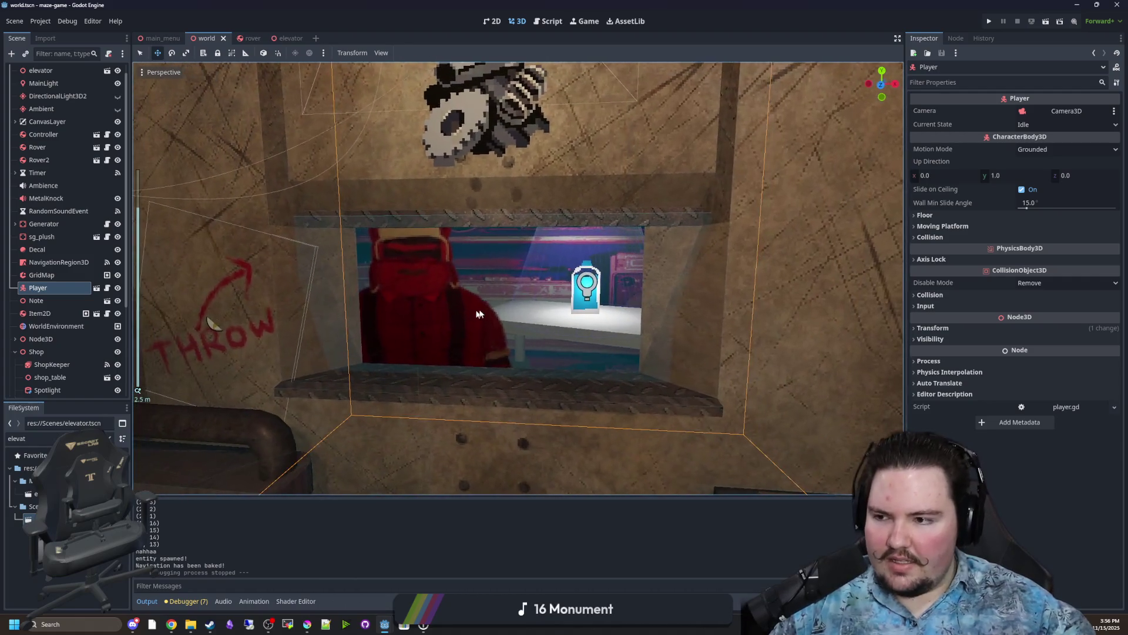
pyautogui.moveTo(479, 314)
pyautogui.mouseDown()
pyautogui.moveTo(446, 276)
pyautogui.moveTo(457, 255)
pyautogui.moveTo(534, 201)
pyautogui.mouseUp()
pyautogui.scroll(4, 548, 237)
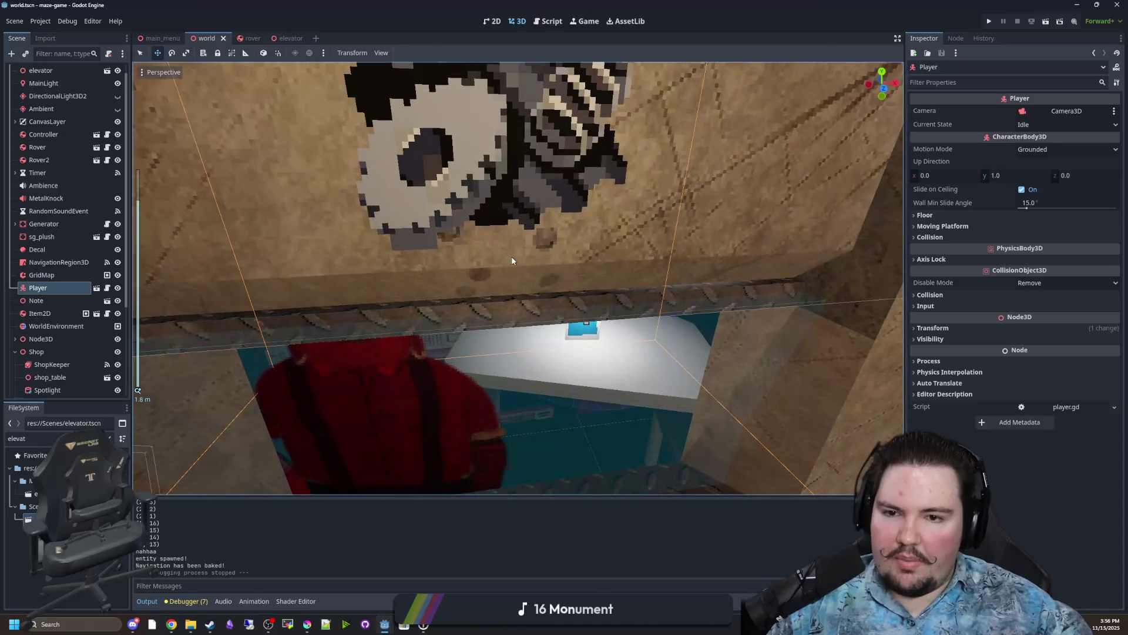
pyautogui.moveTo(473, 276)
pyautogui.mouseDown()
pyautogui.moveTo(450, 287)
pyautogui.moveTo(459, 300)
pyautogui.mouseUp()
pyautogui.scroll(-2, 458, 300)
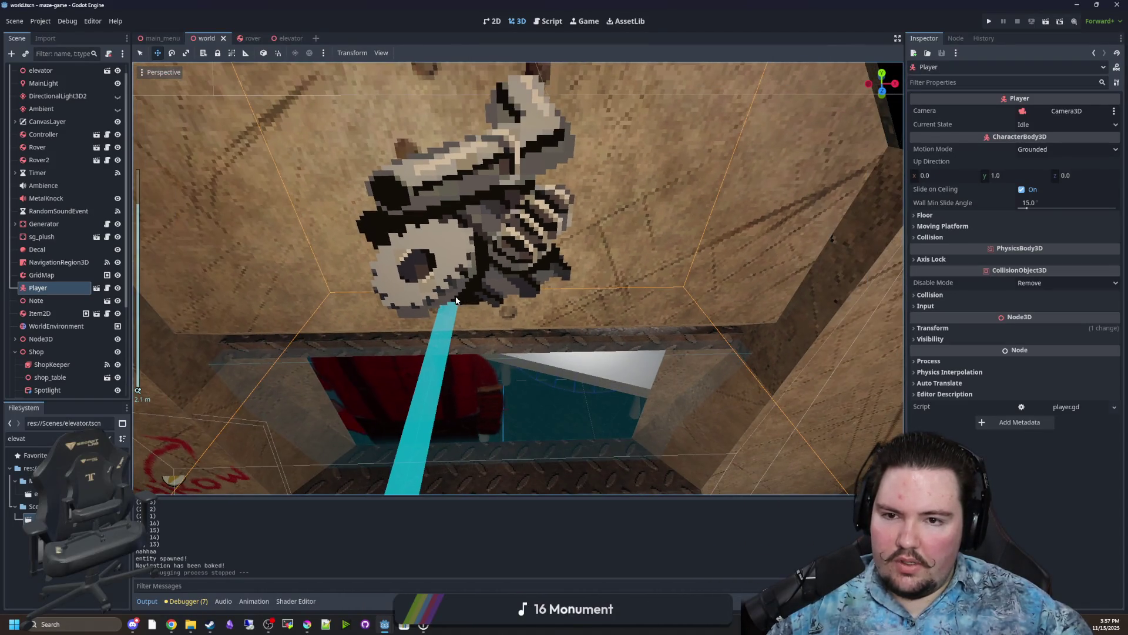
# Select the poster sprite and toggle its Shaded option off and back on.
pyautogui.click(468, 238)
pyautogui.scroll(2, 446, 235)
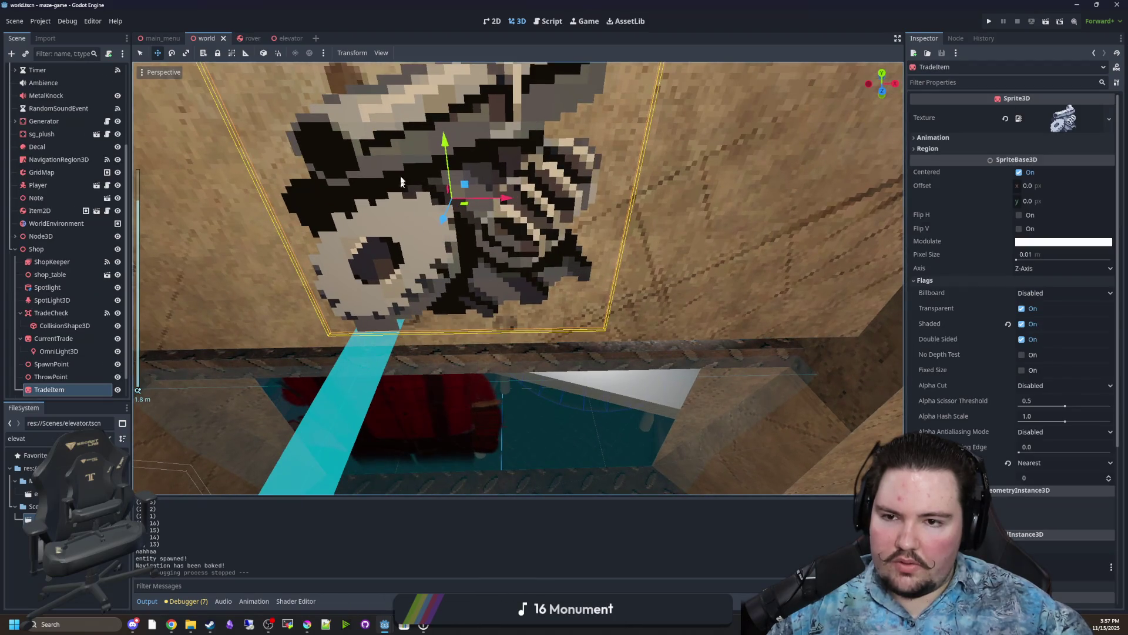
pyautogui.scroll(2, 367, 266)
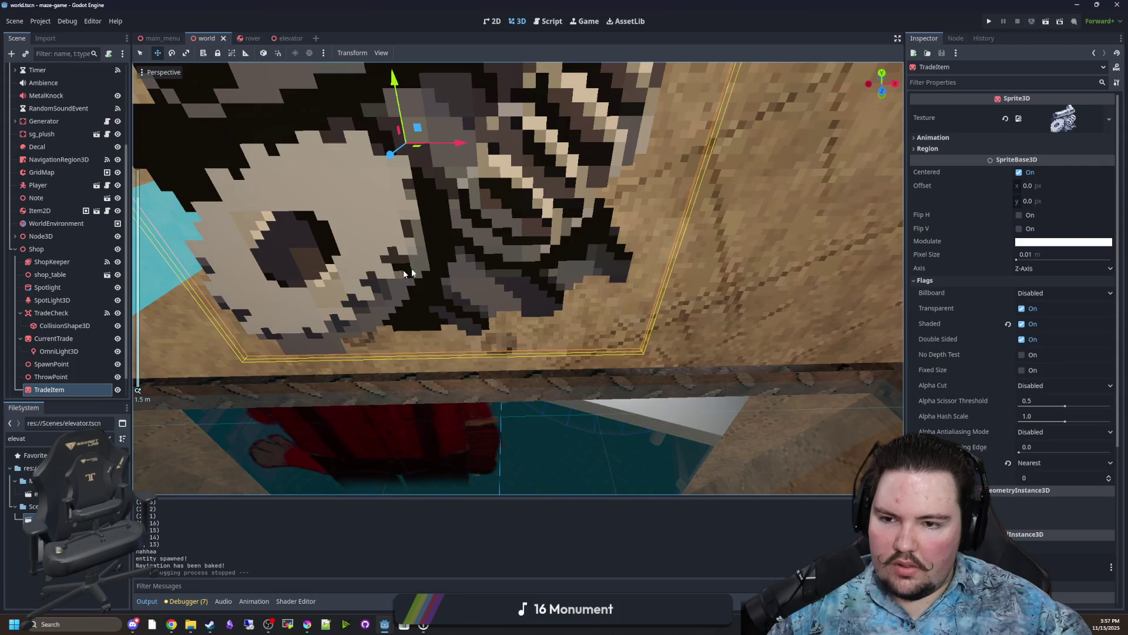
pyautogui.click(1020, 324)
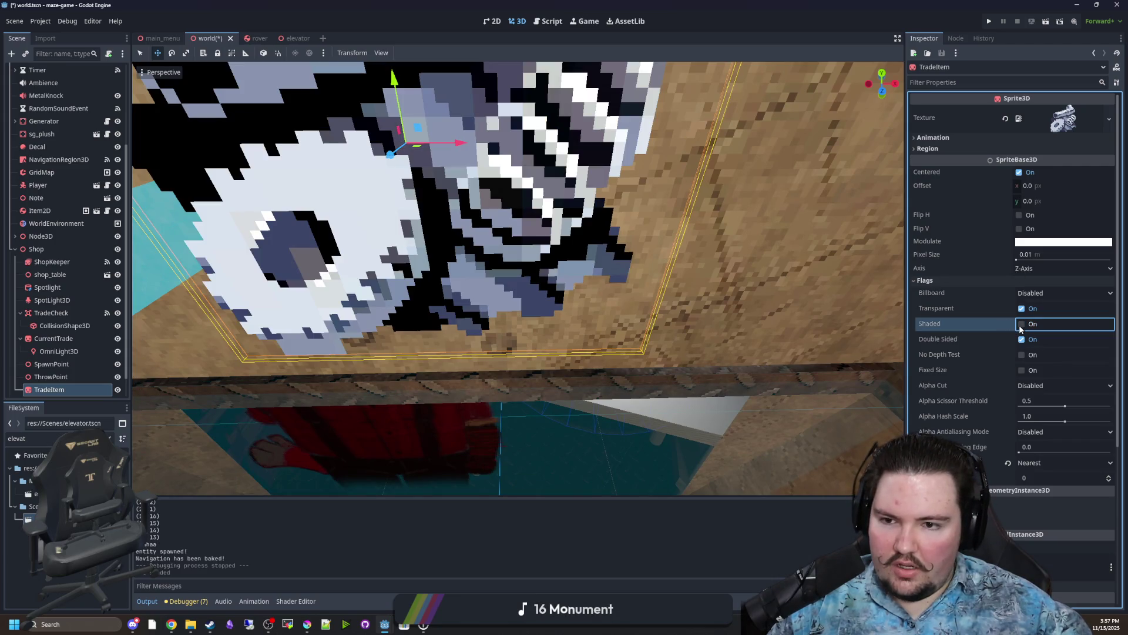
pyautogui.click(1021, 327)
pyautogui.click(1021, 327)
pyautogui.click(1021, 327)
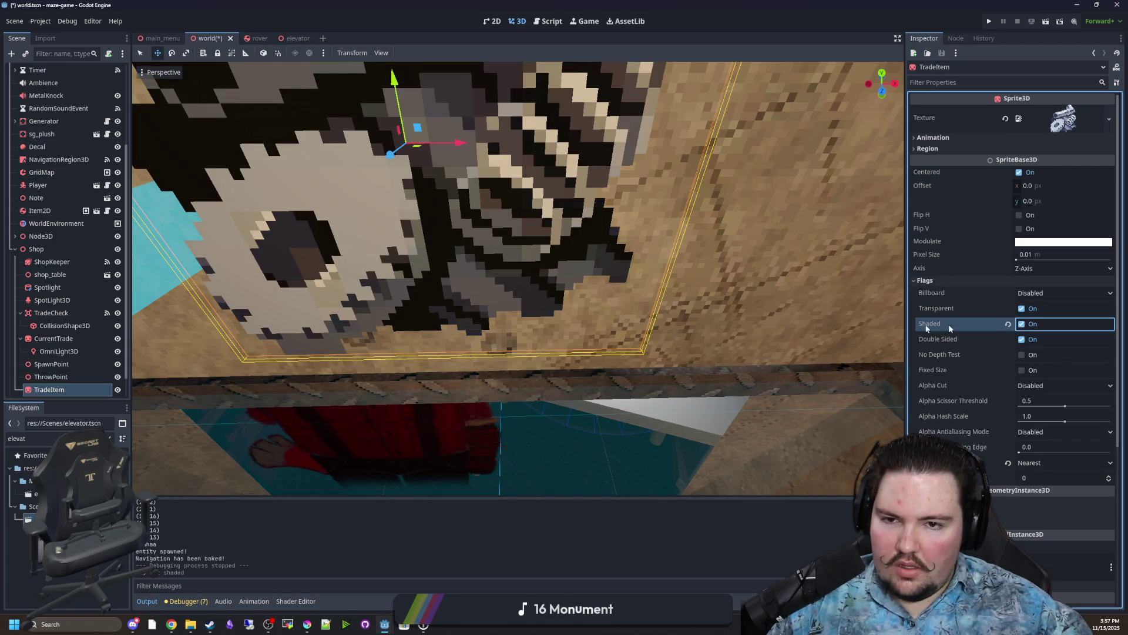
pyautogui.scroll(-3, 405, 319)
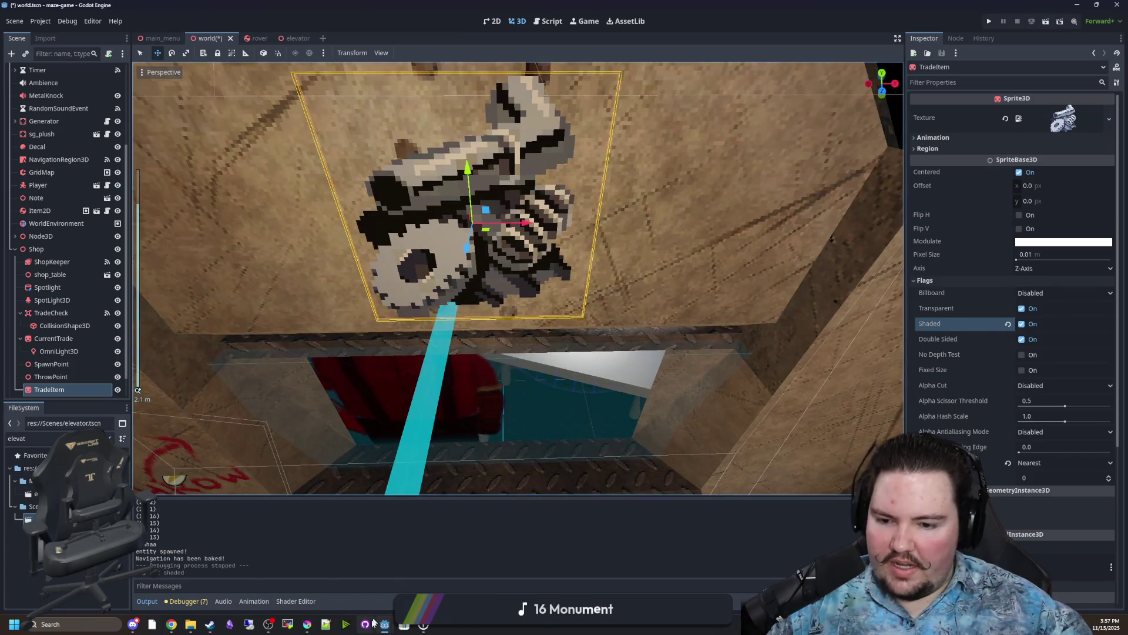
# Filter FileSystem for 'scr', inspect metal_scrap.png, and bring Krita up maximized.
pyautogui.doubleClick(18, 438)
pyautogui.write('scrap')
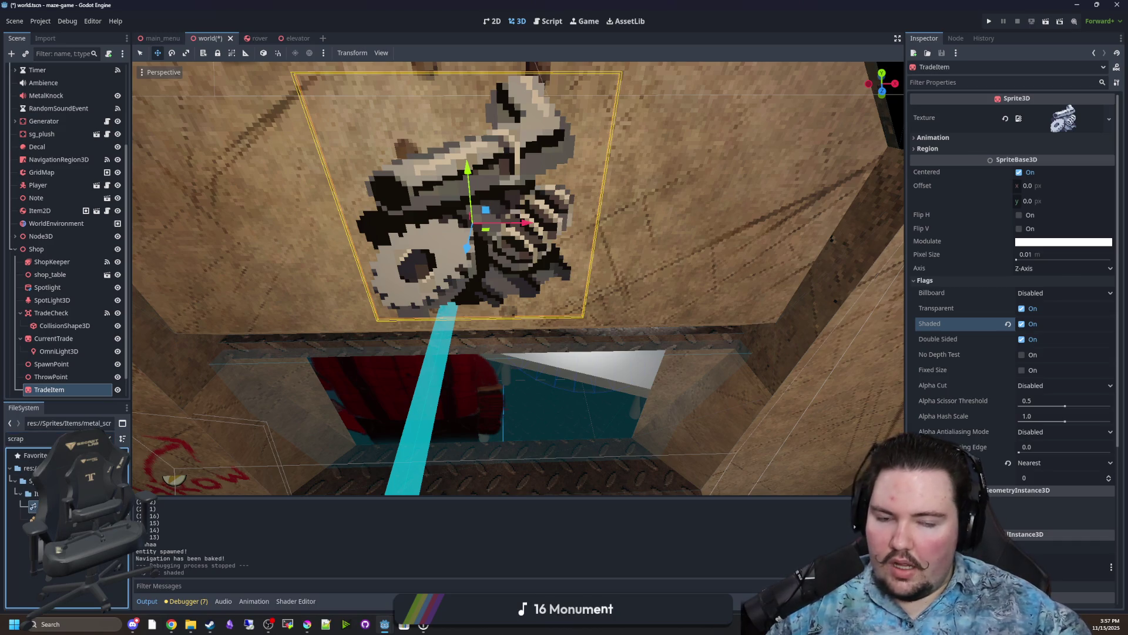
pyautogui.click(47, 506)
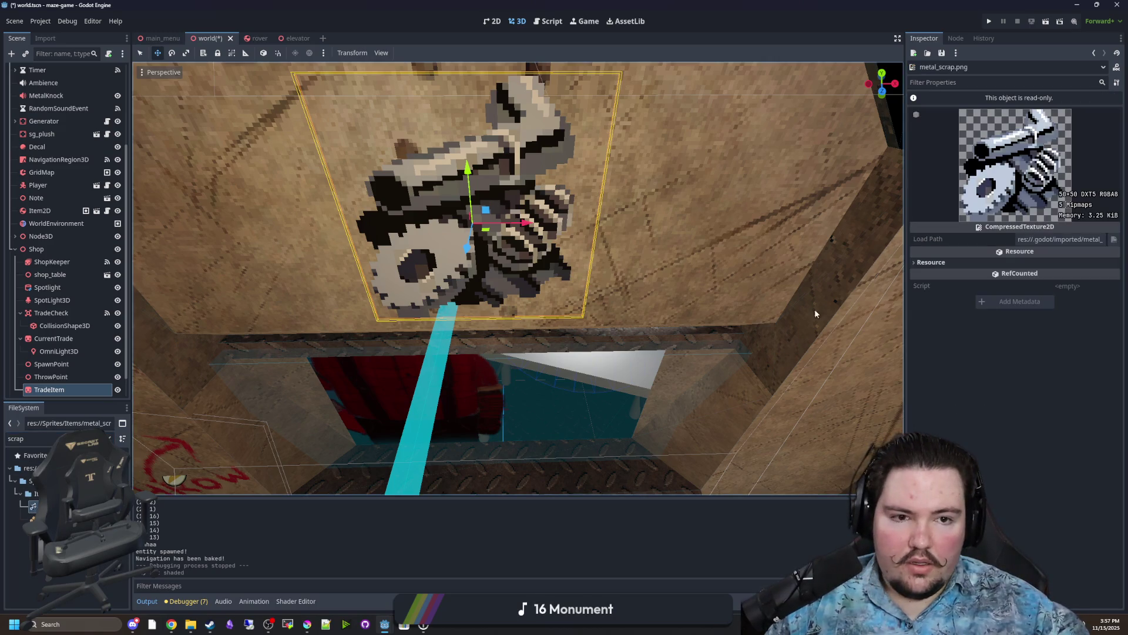
pyautogui.click(304, 625)
pyautogui.doubleClick(534, 168)
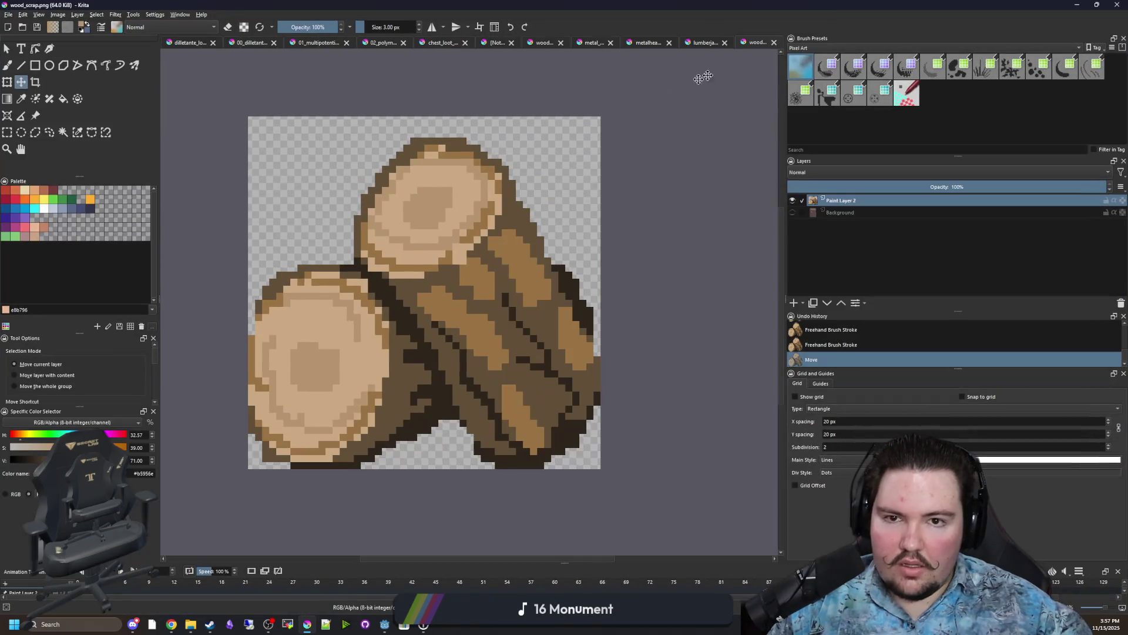
# Save the metal_scrap.png document over the existing file in Sprites/Items.
pyautogui.click(648, 41)
pyautogui.click(590, 42)
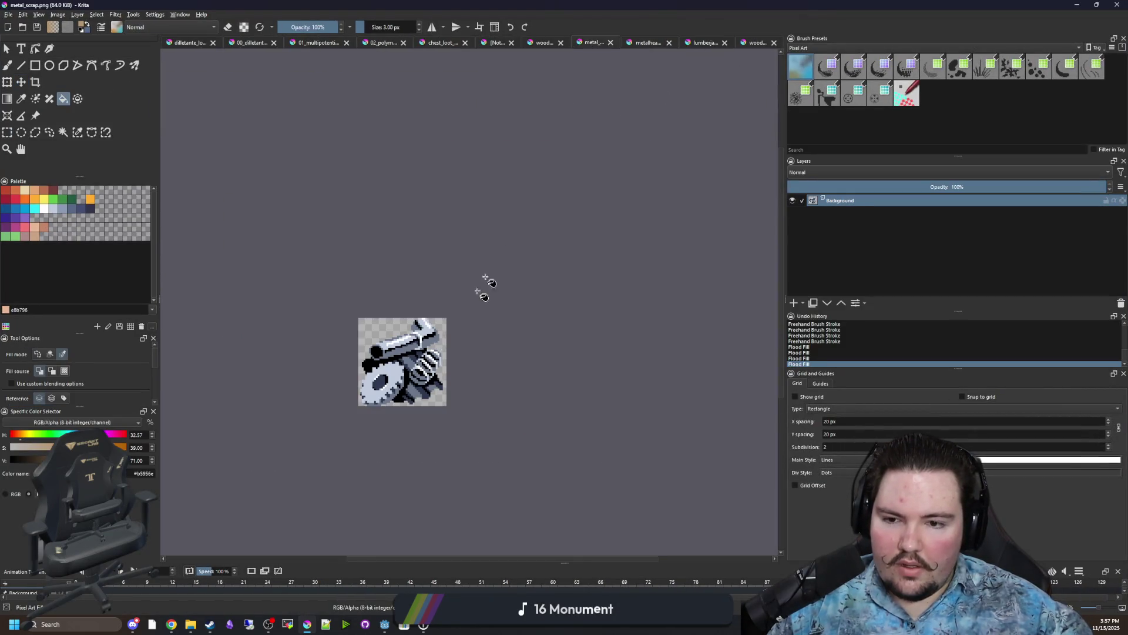
pyautogui.scroll(5, 384, 383)
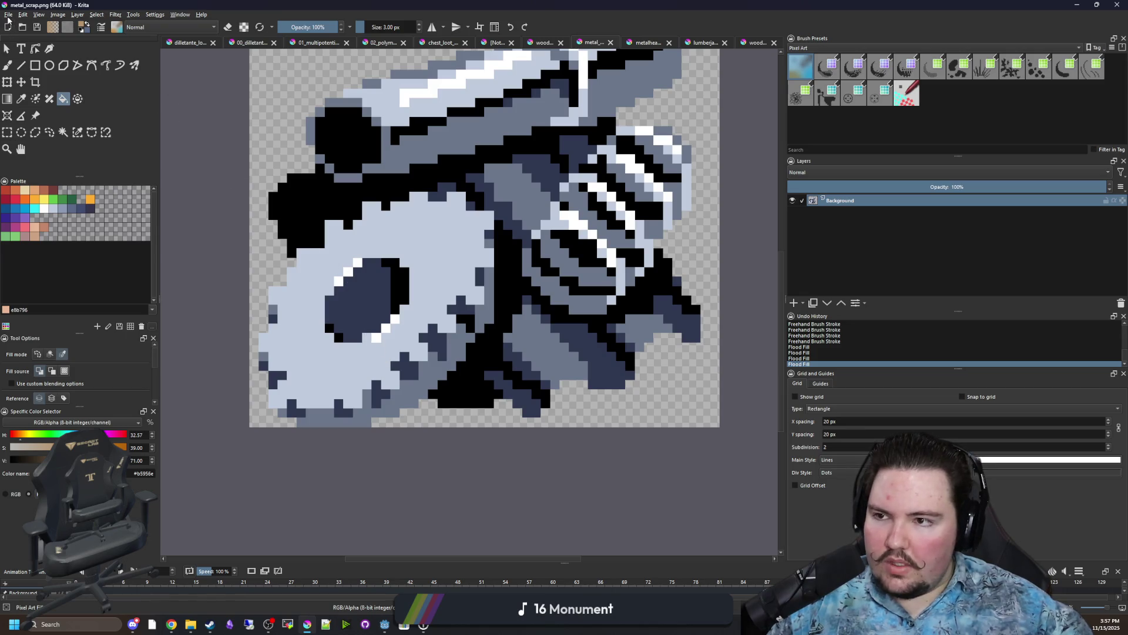
pyautogui.click(8, 15)
pyautogui.click(31, 66)
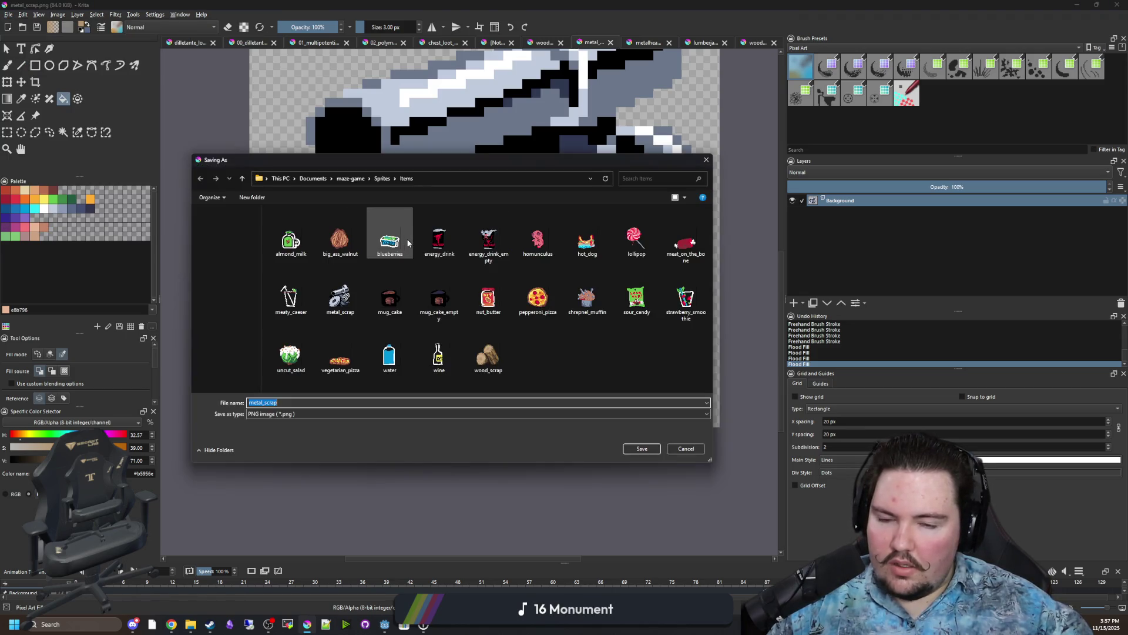
pyautogui.click(640, 449)
pyautogui.click(589, 313)
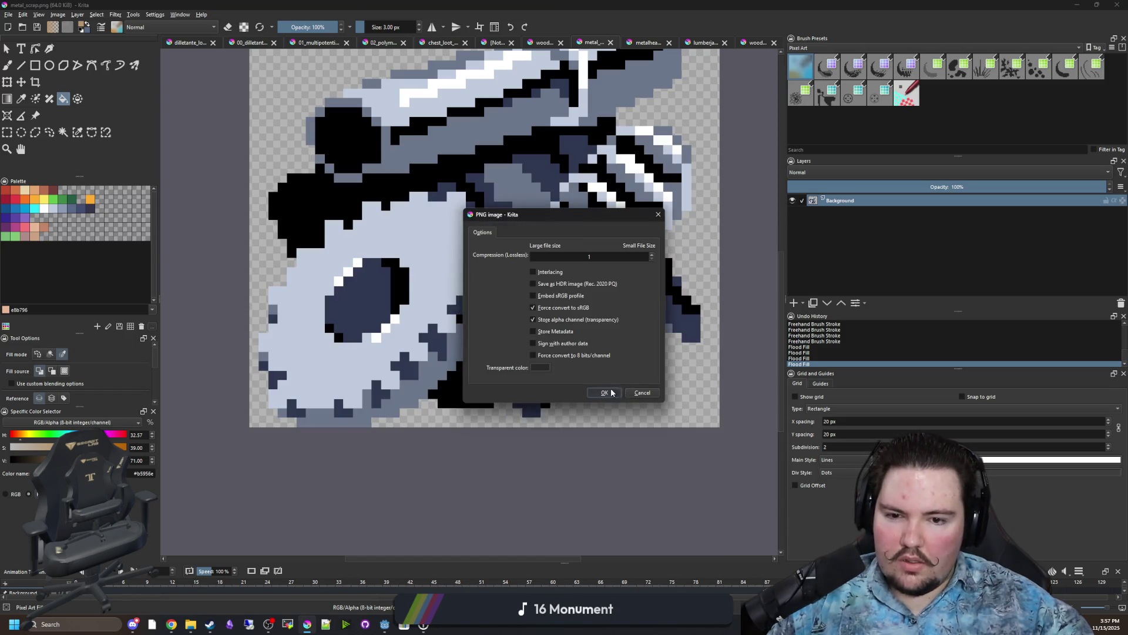
pyautogui.click(627, 394)
# Re-save over metal_scrap.png with a higher PNG compression level, then return to Godot.
pyautogui.click(10, 15)
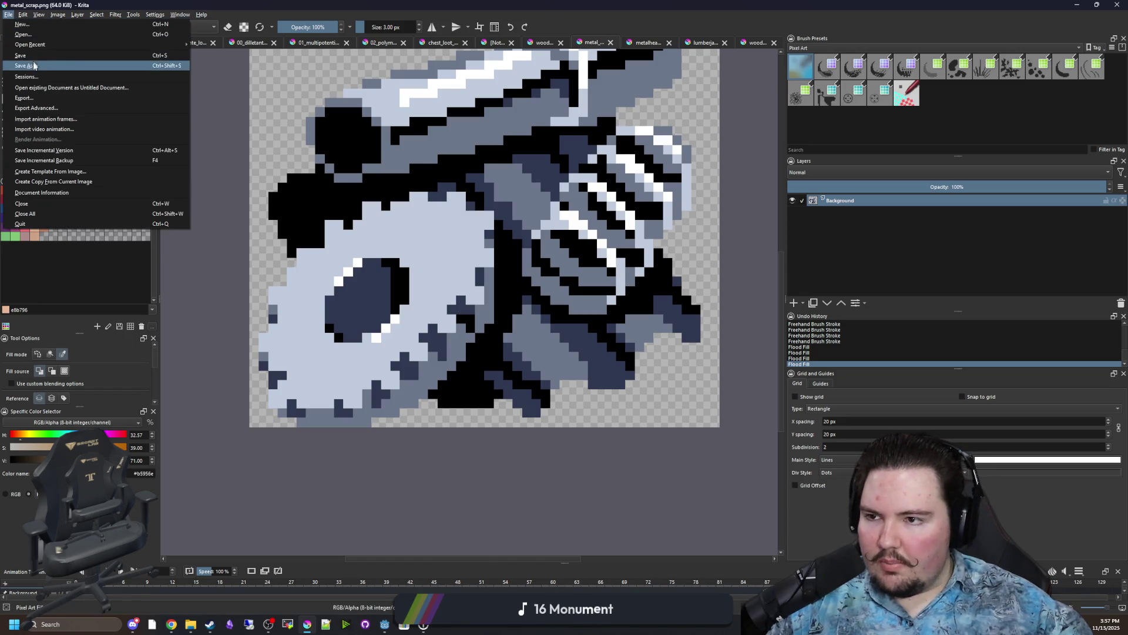
pyautogui.press('Escape')
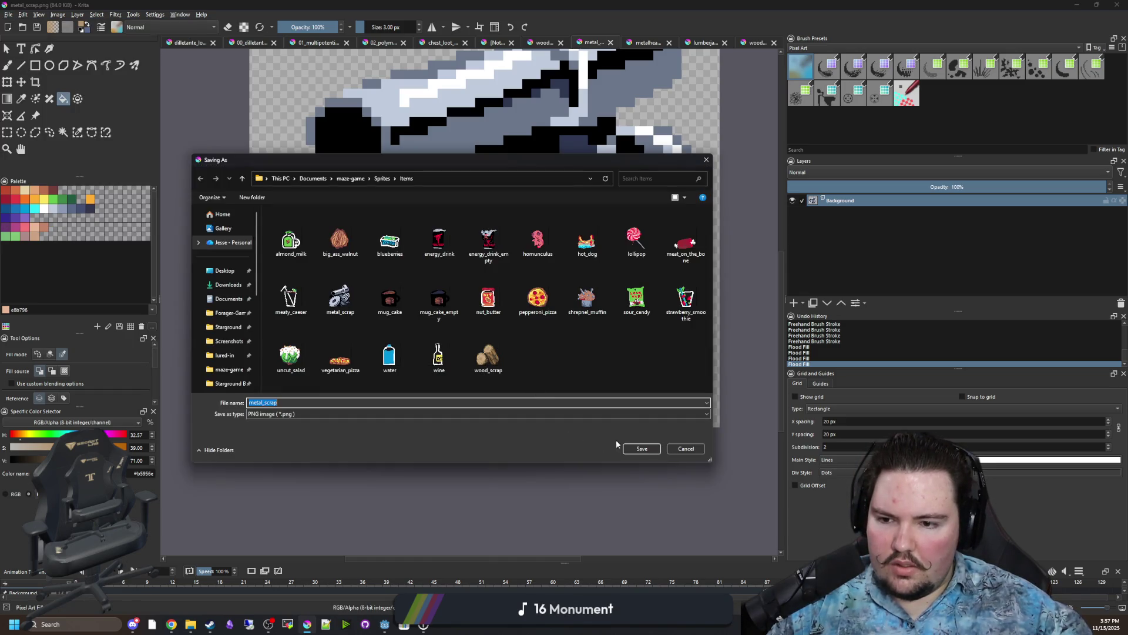
pyautogui.click(641, 448)
pyautogui.click(584, 312)
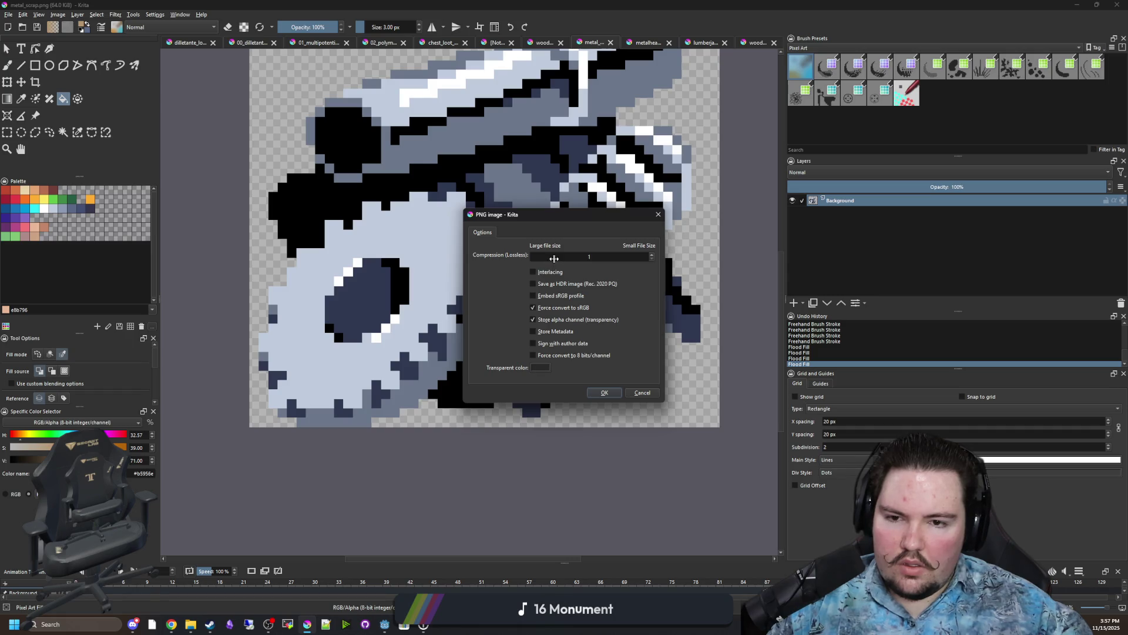
pyautogui.moveTo(557, 257); pyautogui.dragTo(595, 266)
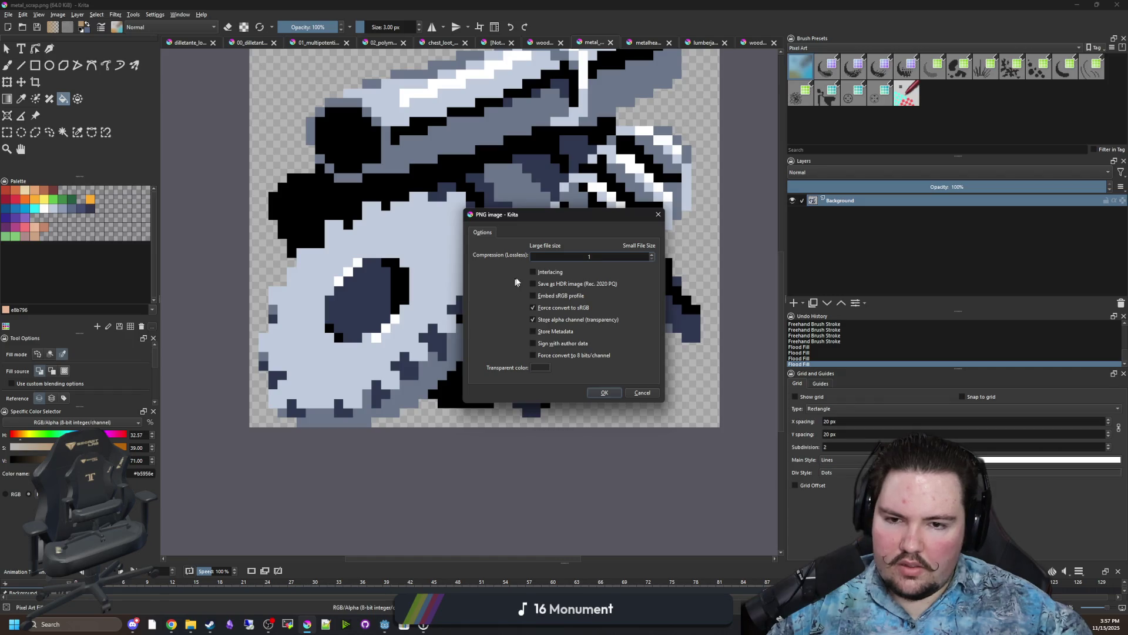
pyautogui.click(592, 394)
pyautogui.hotkey('alt', 'Tab')
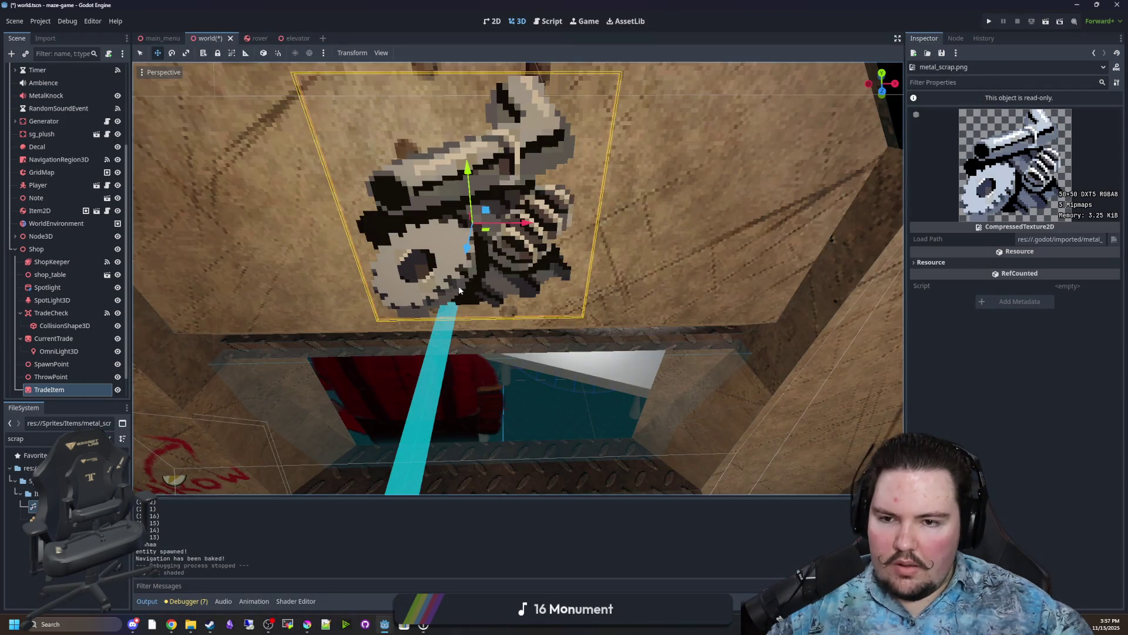
# Orbit around the metal scrap poster, widen the Inspector, and select metal_scrap.png.
pyautogui.moveTo(459, 290); pyautogui.dragTo(494, 299)
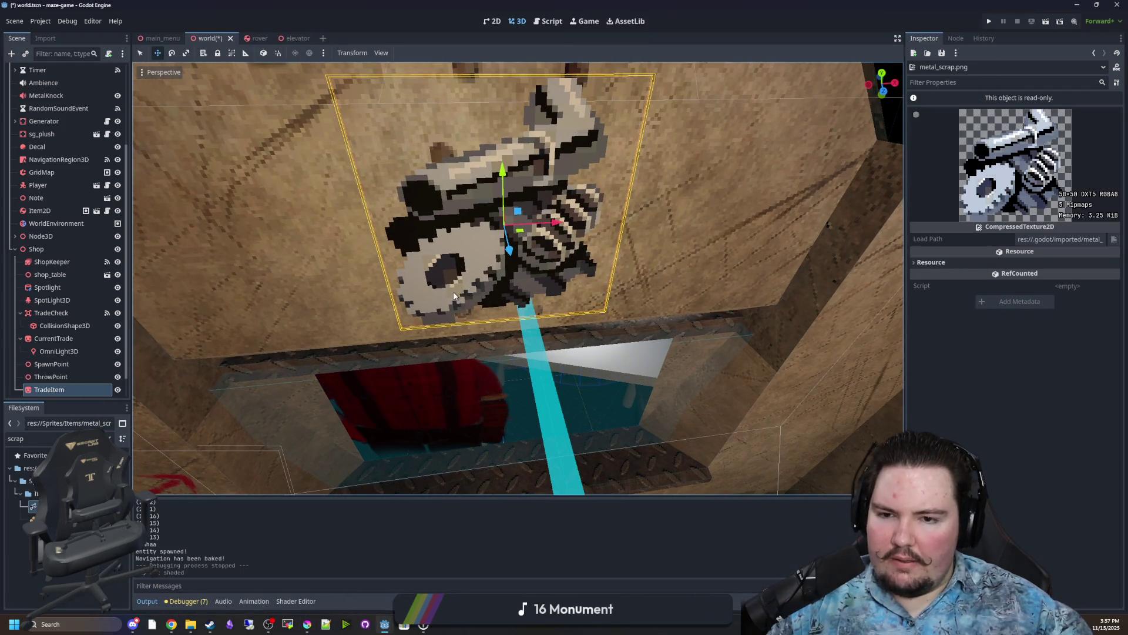
pyautogui.scroll(4, 454, 295)
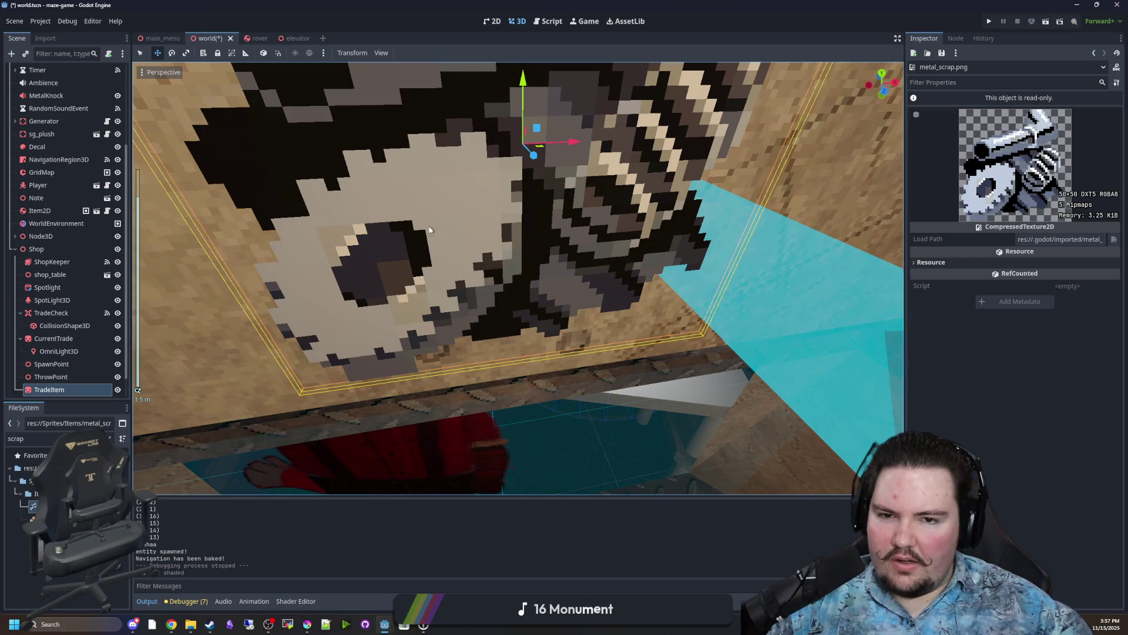
pyautogui.moveTo(429, 230)
pyautogui.mouseDown()
pyautogui.moveTo(425, 249)
pyautogui.moveTo(434, 227)
pyautogui.mouseUp()
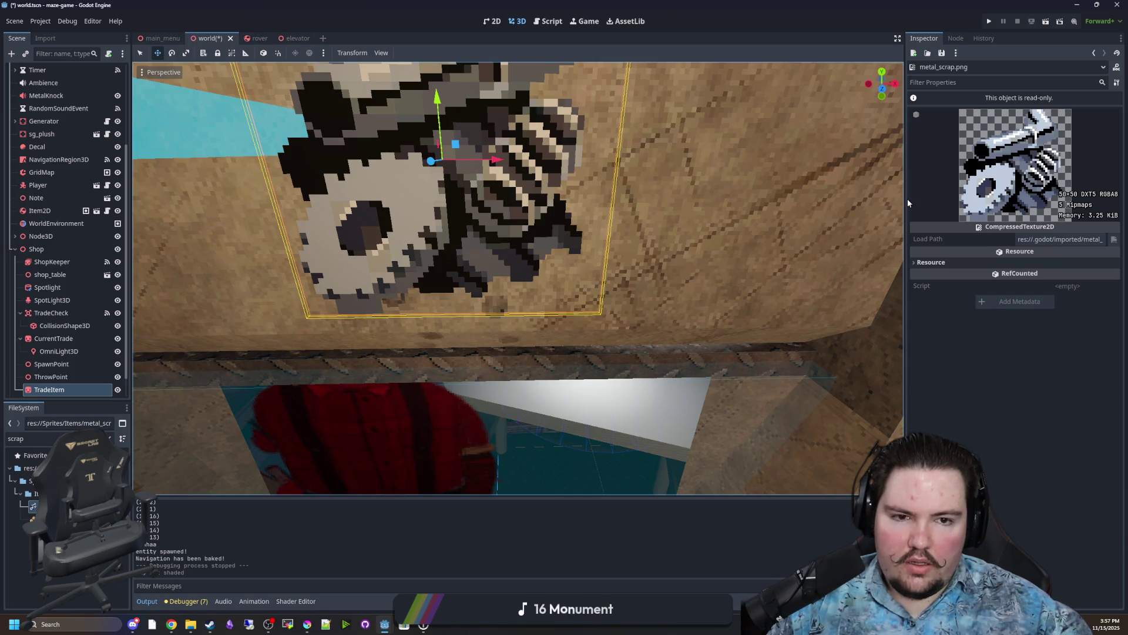
pyautogui.moveTo(904, 199); pyautogui.dragTo(809, 208)
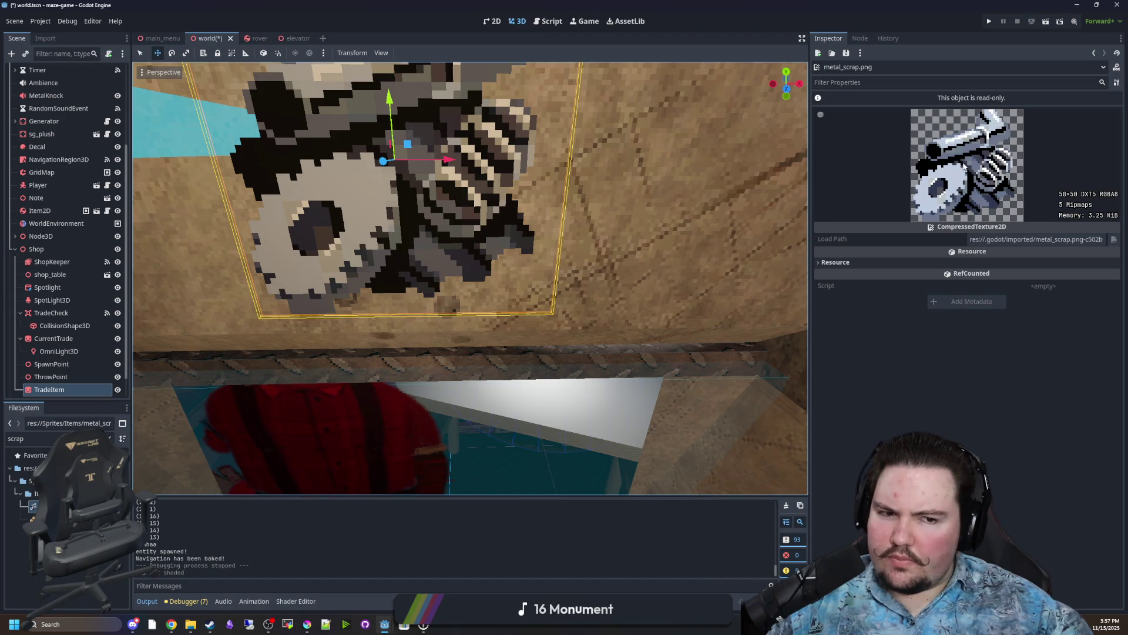
pyautogui.click(47, 506)
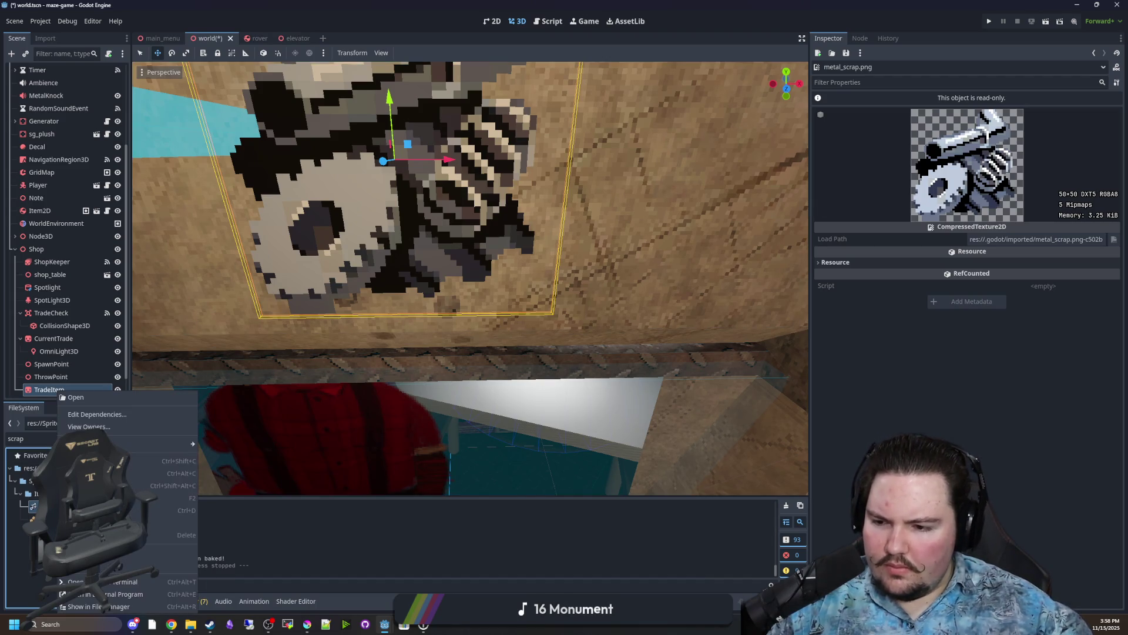
# In the Import dock, test mipmap generation off, then reimport metal_scrap.png with mipmaps.
pyautogui.click(37, 39)
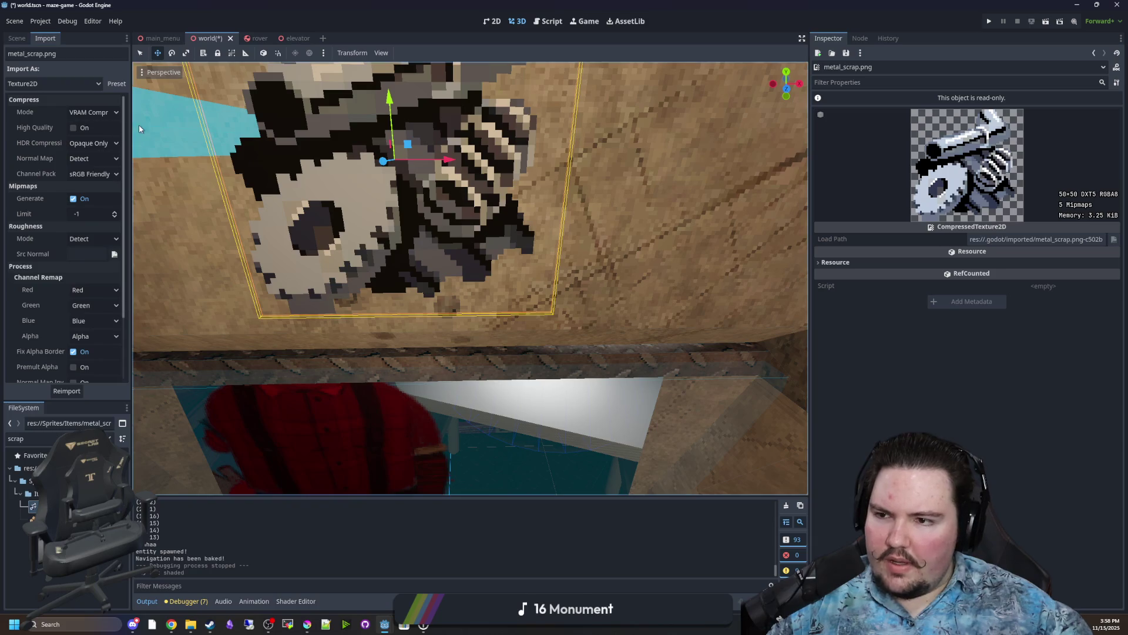
pyautogui.moveTo(129, 124); pyautogui.dragTo(249, 141)
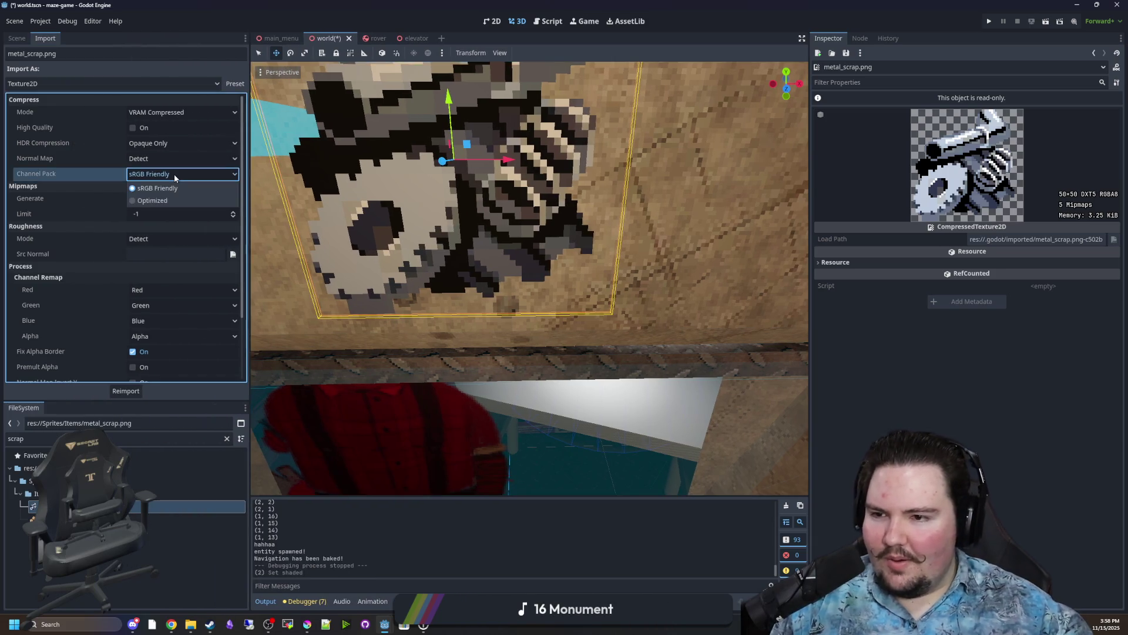
pyautogui.click(129, 200)
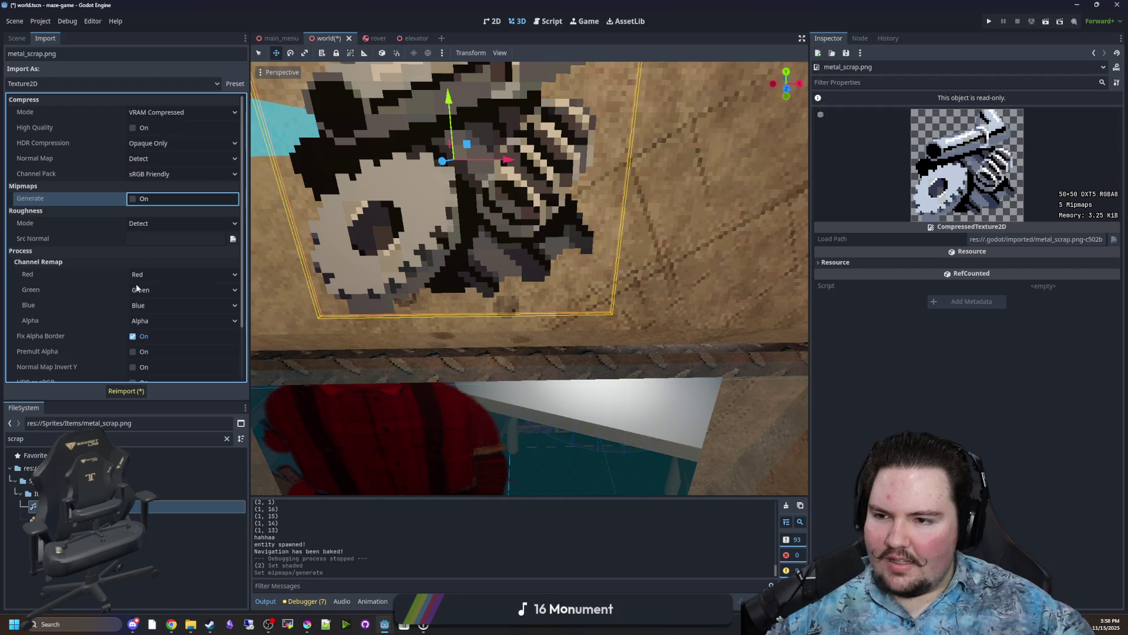
pyautogui.click(128, 389)
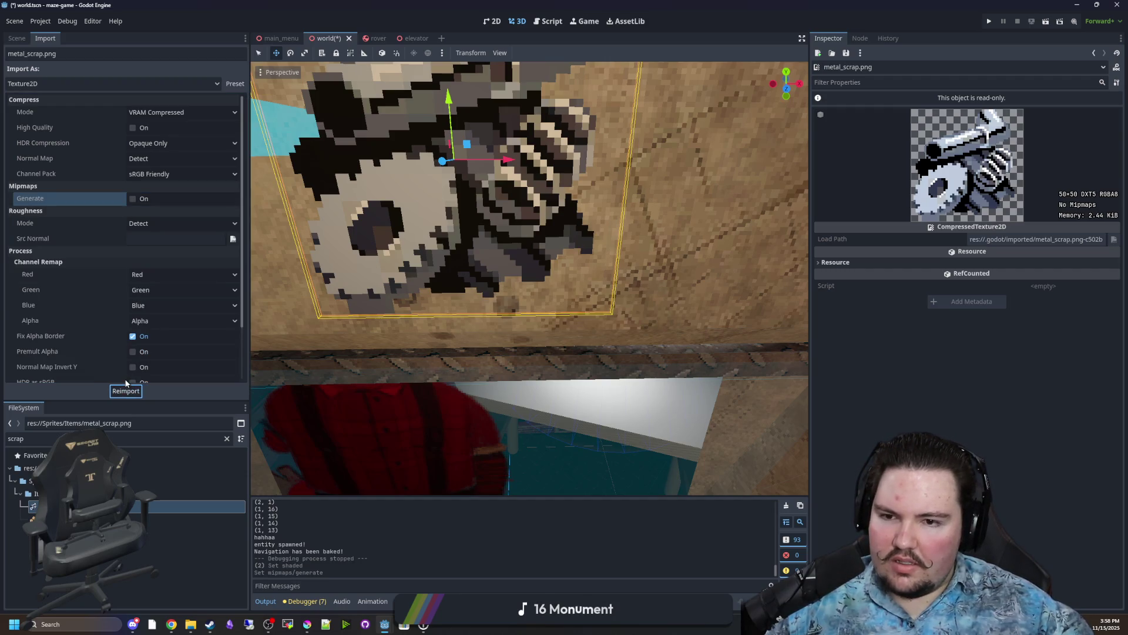
pyautogui.click(132, 199)
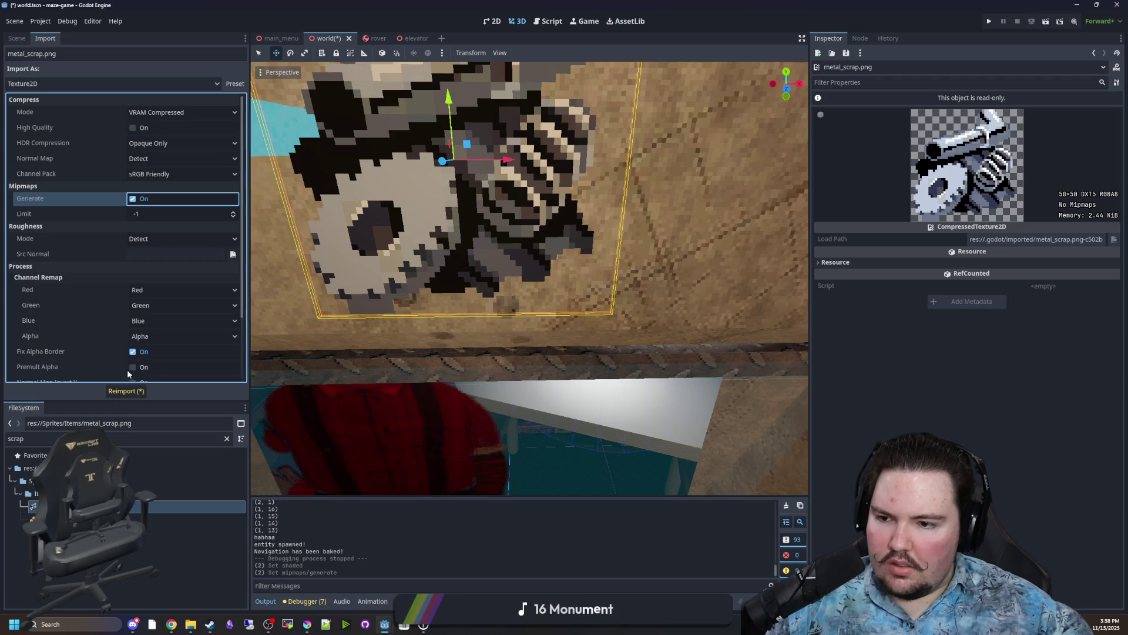
pyautogui.click(125, 391)
# Try Fix Alpha Border off, then reimport with it turned back on.
pyautogui.scroll(-2, 98, 274)
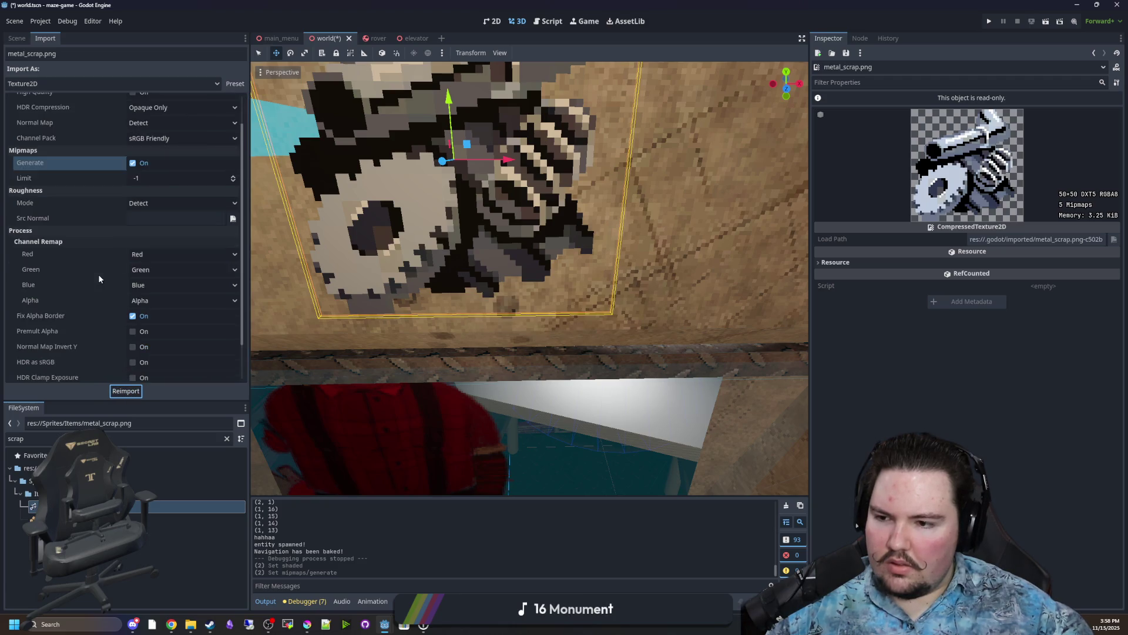
pyautogui.click(135, 282)
pyautogui.click(135, 282)
pyautogui.click(126, 391)
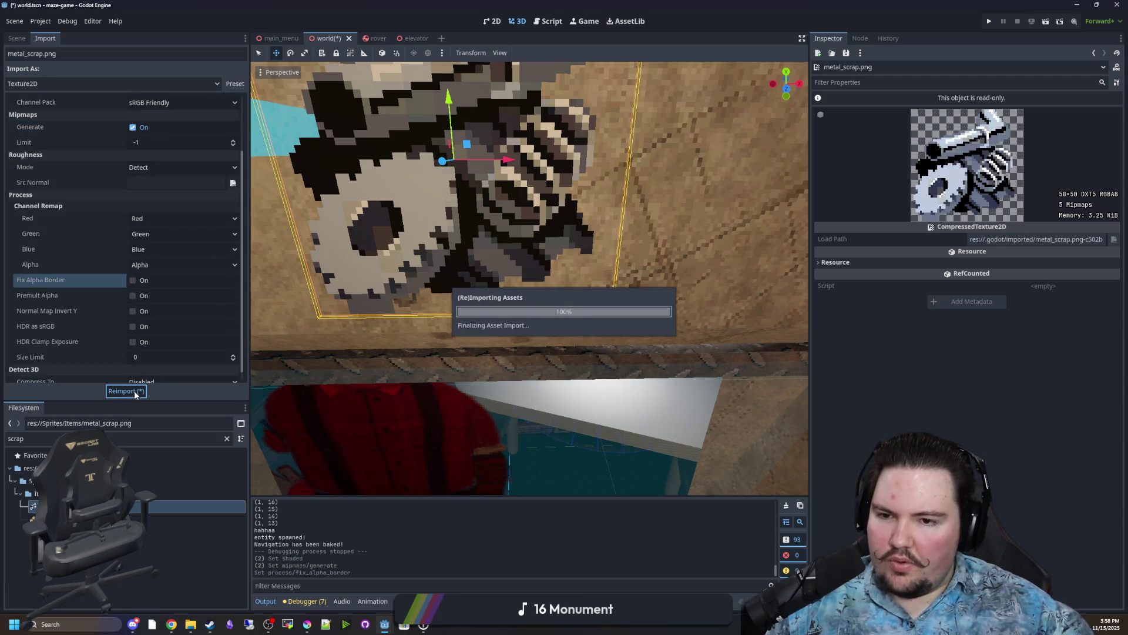
pyautogui.click(134, 280)
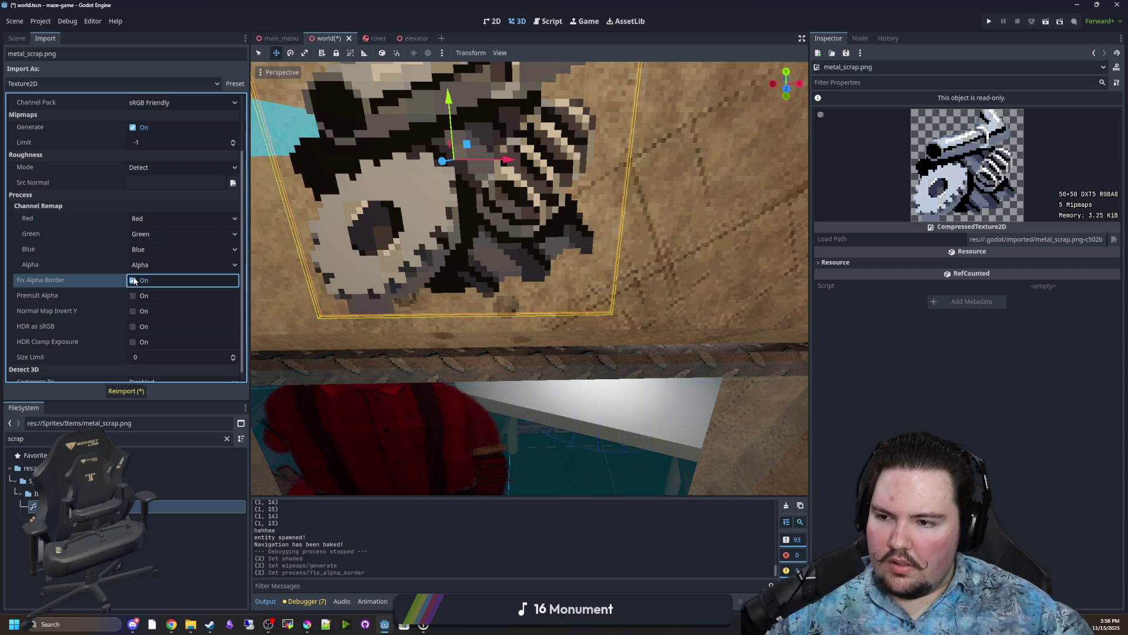
pyautogui.click(124, 393)
# Test Premult Alpha and HDR as sRGB, reimporting, then revert both to off.
pyautogui.click(132, 297)
pyautogui.click(128, 391)
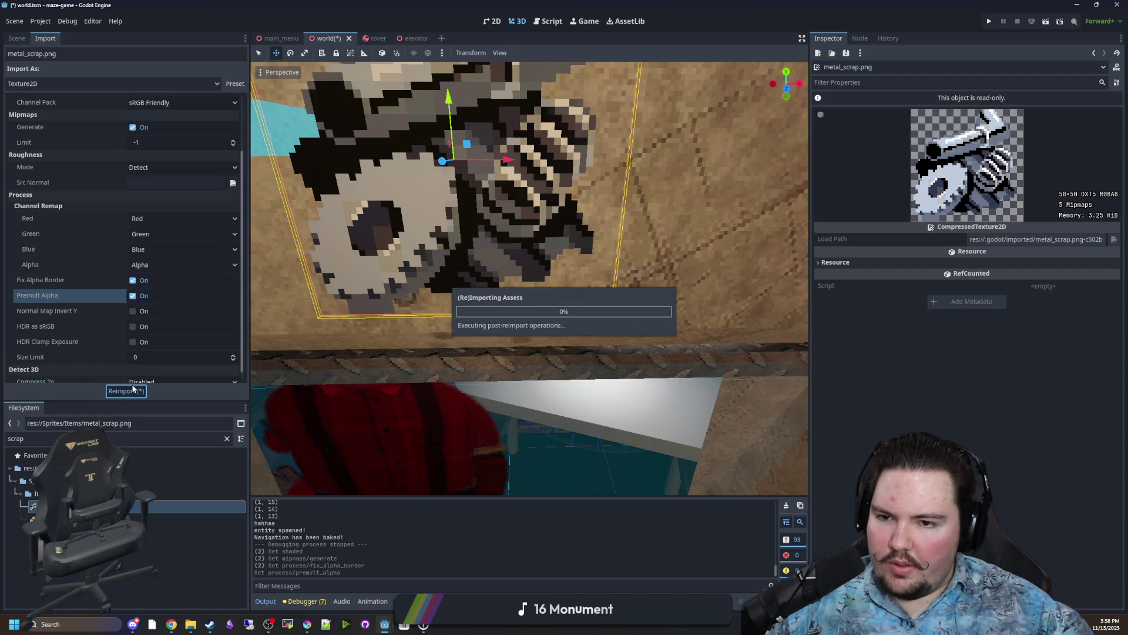
pyautogui.click(133, 296)
pyautogui.click(126, 390)
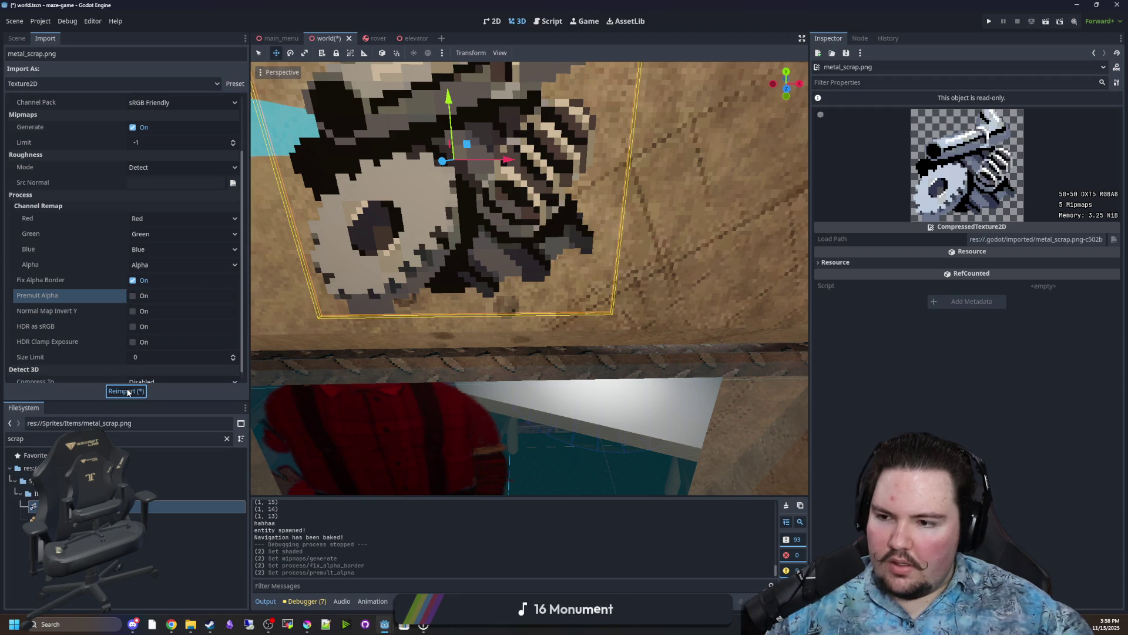
pyautogui.click(133, 327)
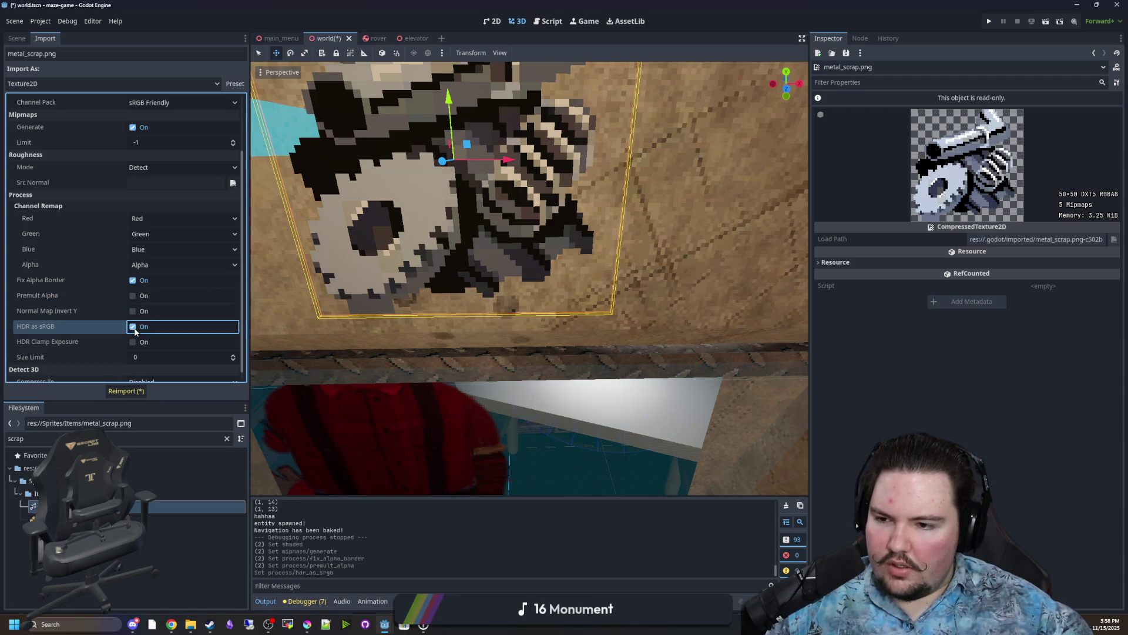
pyautogui.click(126, 391)
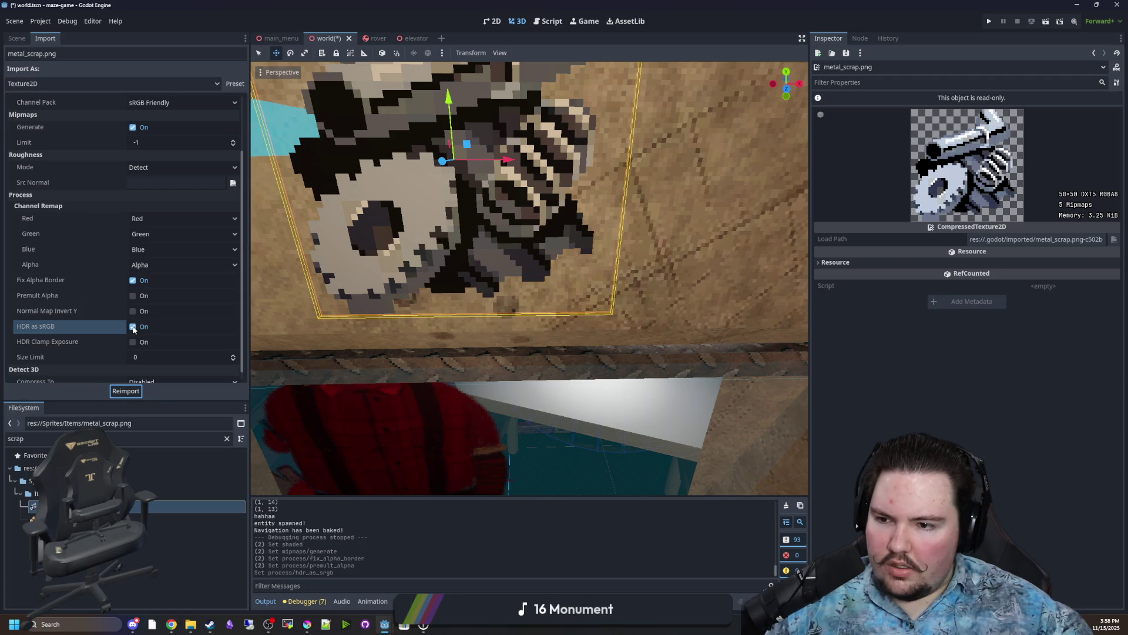
pyautogui.click(133, 327)
pyautogui.click(126, 391)
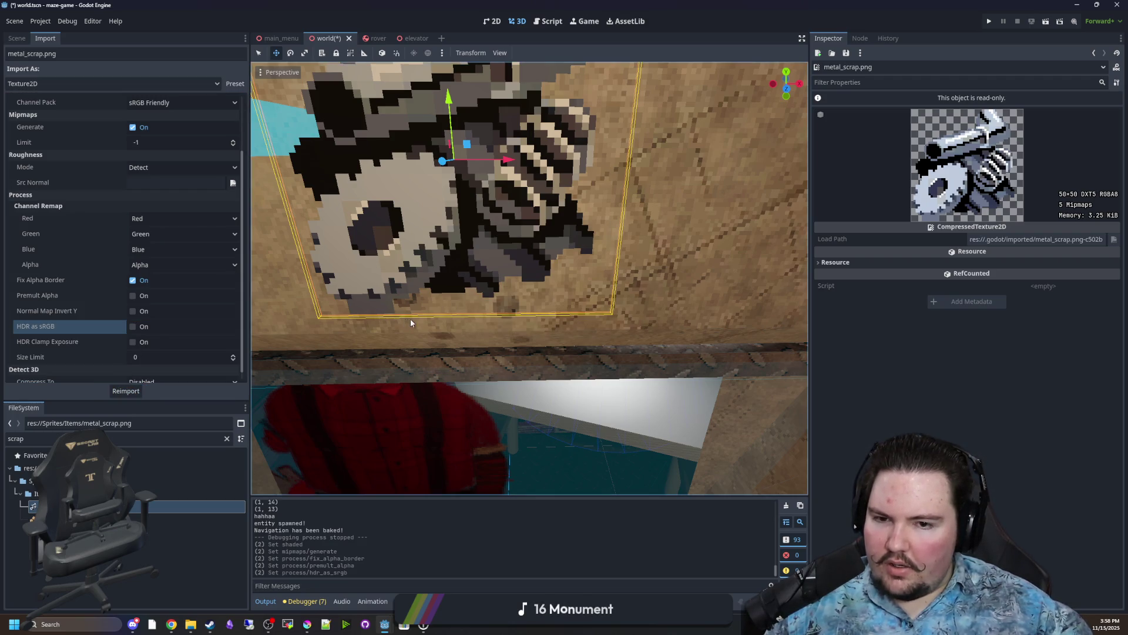
# Try HDR Compression Disabled, then reimport with it back on Opaque Only.
pyautogui.scroll(-2, 418, 311)
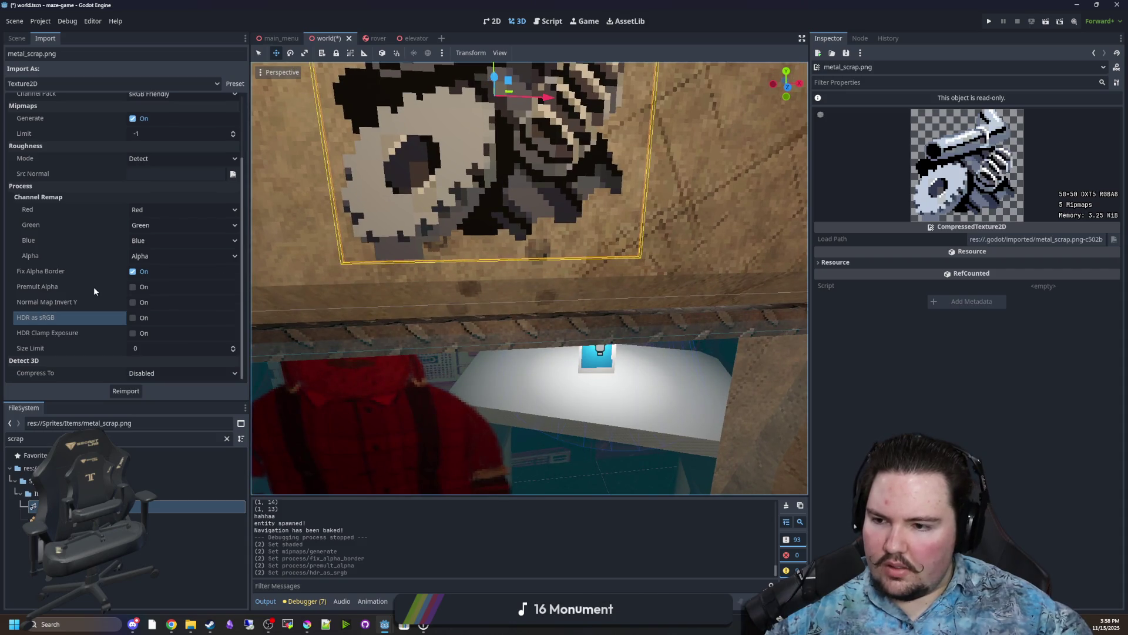
pyautogui.scroll(3, 85, 301)
pyautogui.scroll(1, 86, 301)
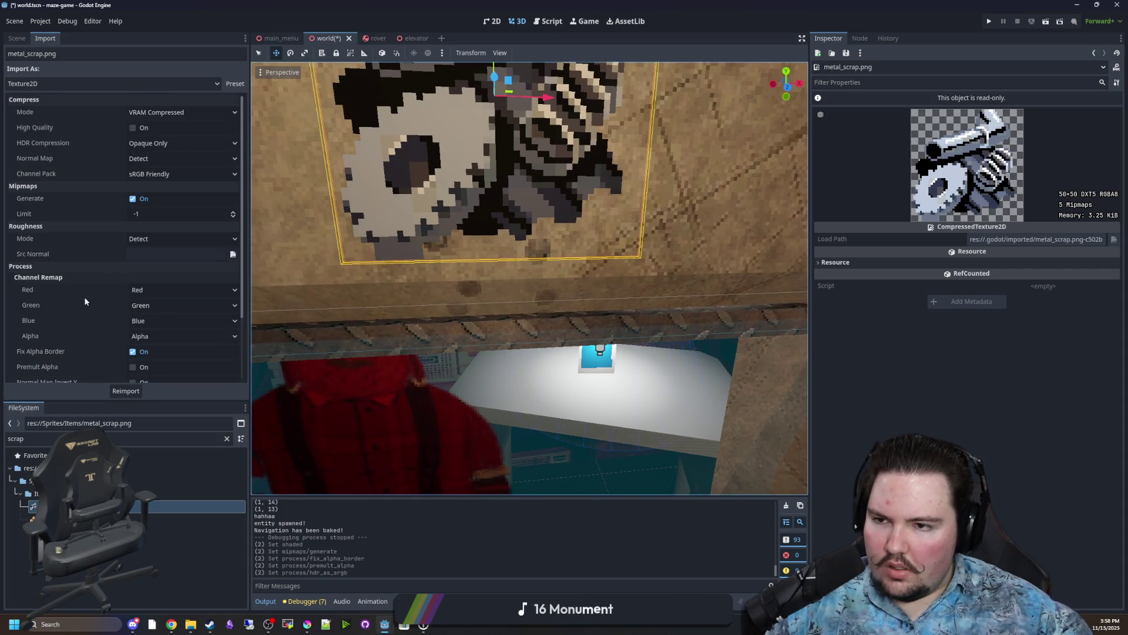
pyautogui.click(171, 141)
pyautogui.click(155, 158)
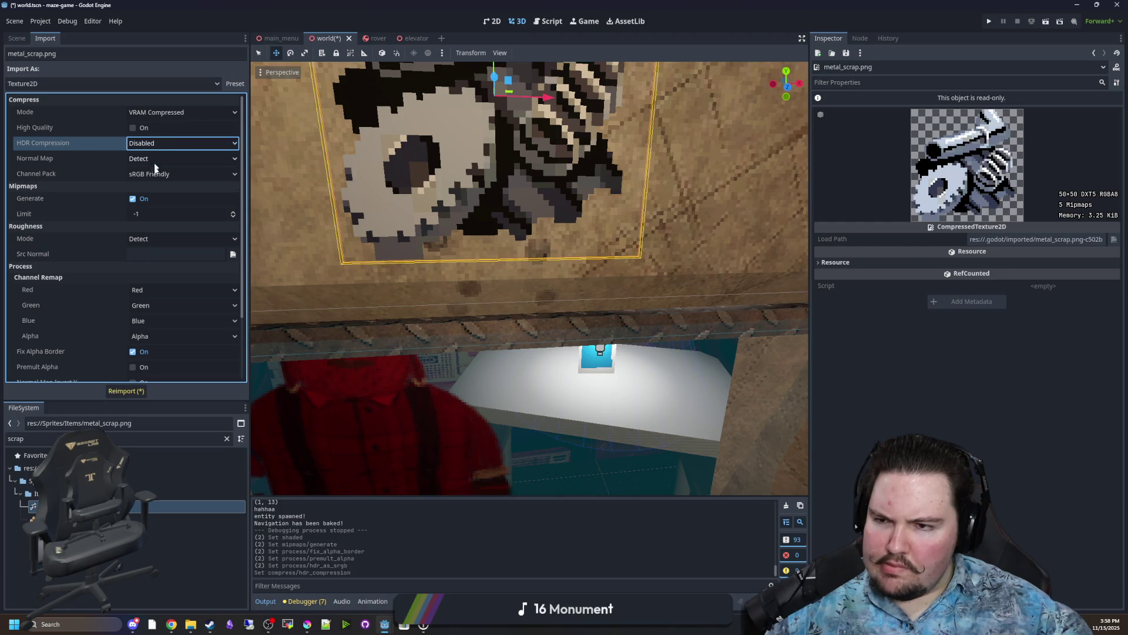
pyautogui.click(126, 391)
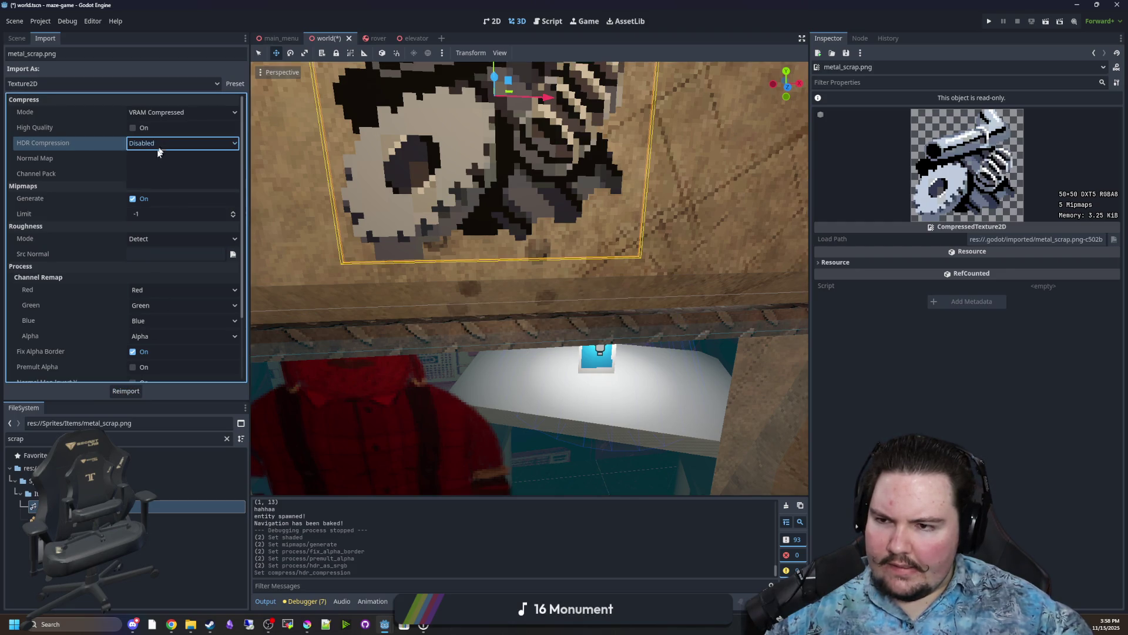
pyautogui.click(156, 143)
pyautogui.click(153, 170)
pyautogui.click(125, 391)
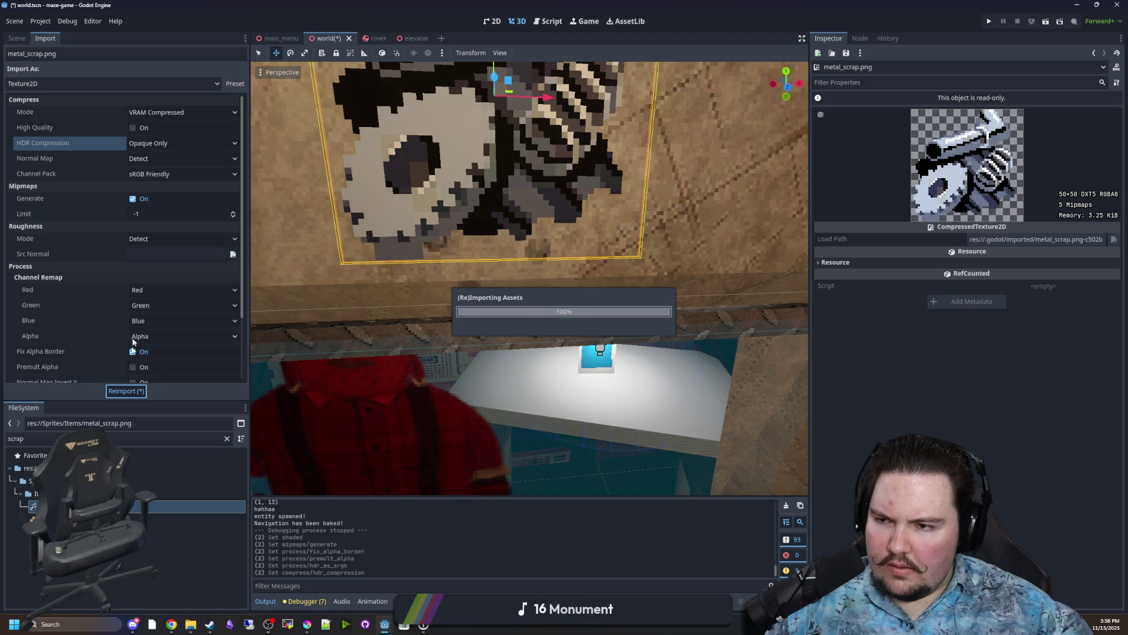
# Try Normal Map Disabled, then reimport with Normal Map restored to Detect.
pyautogui.click(146, 159)
pyautogui.click(150, 197)
pyautogui.click(126, 391)
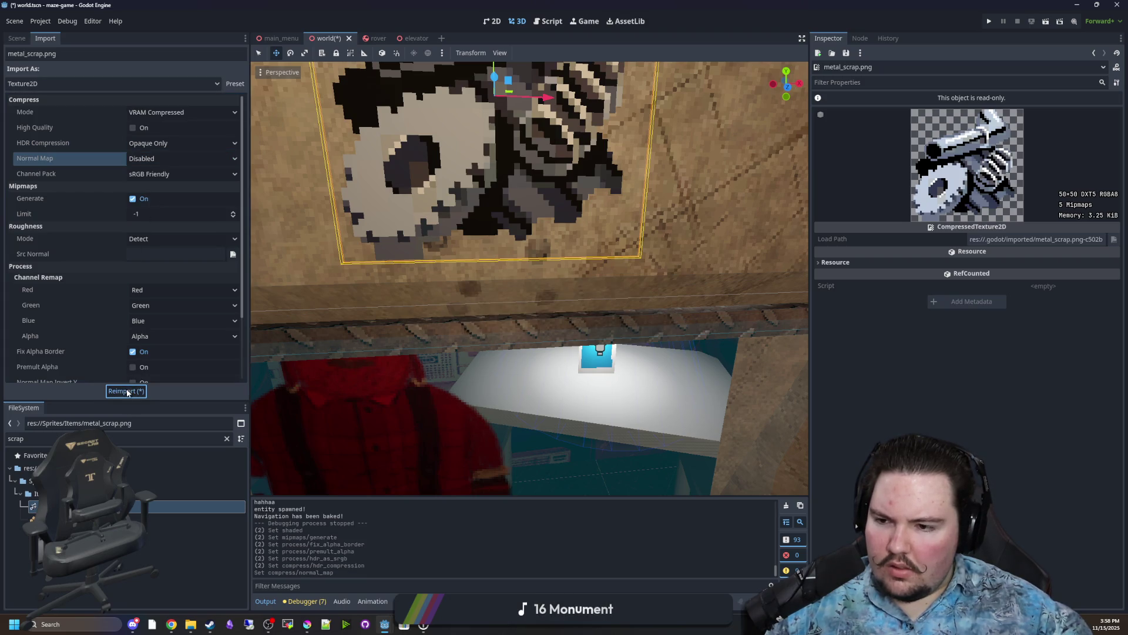
pyautogui.click(152, 157)
pyautogui.click(150, 171)
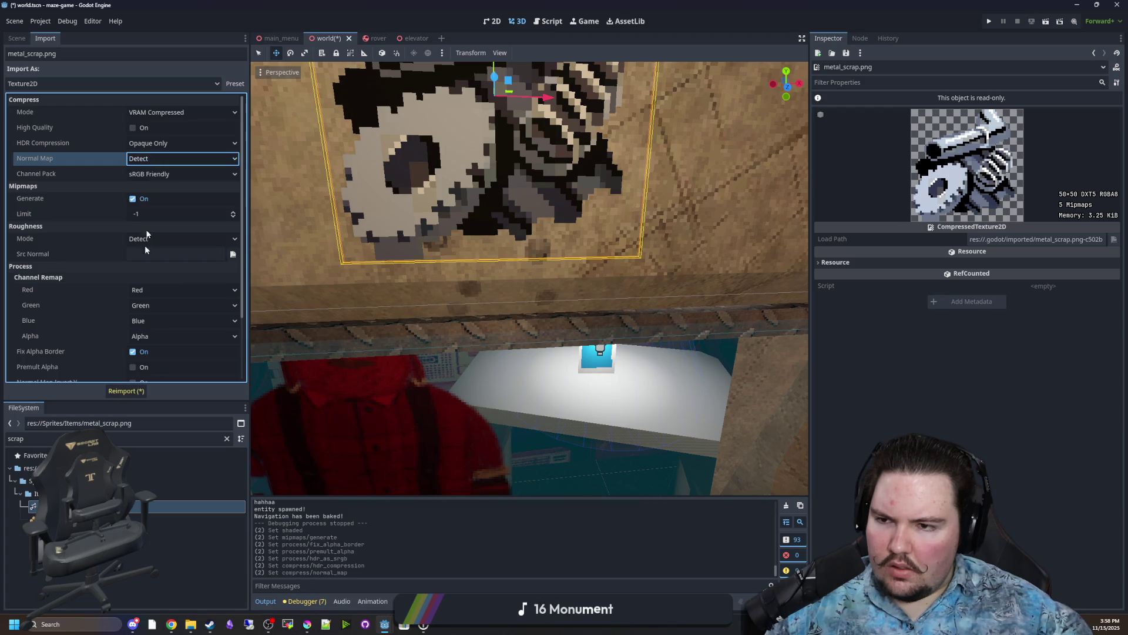
pyautogui.click(126, 391)
pyautogui.scroll(2, 518, 218)
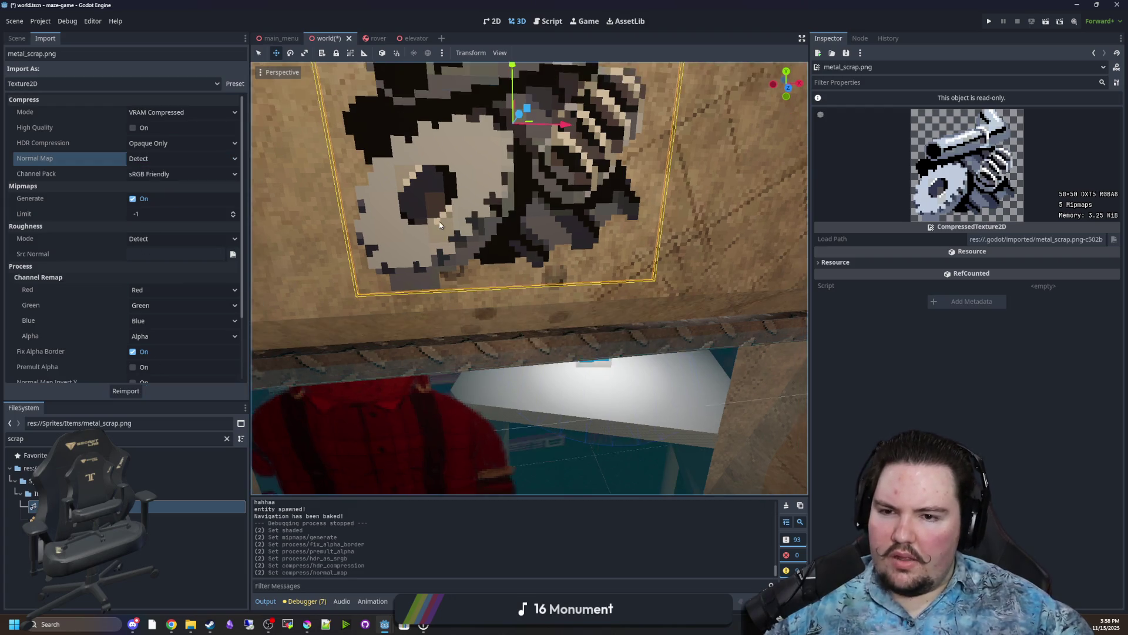
pyautogui.scroll(-5, 647, 223)
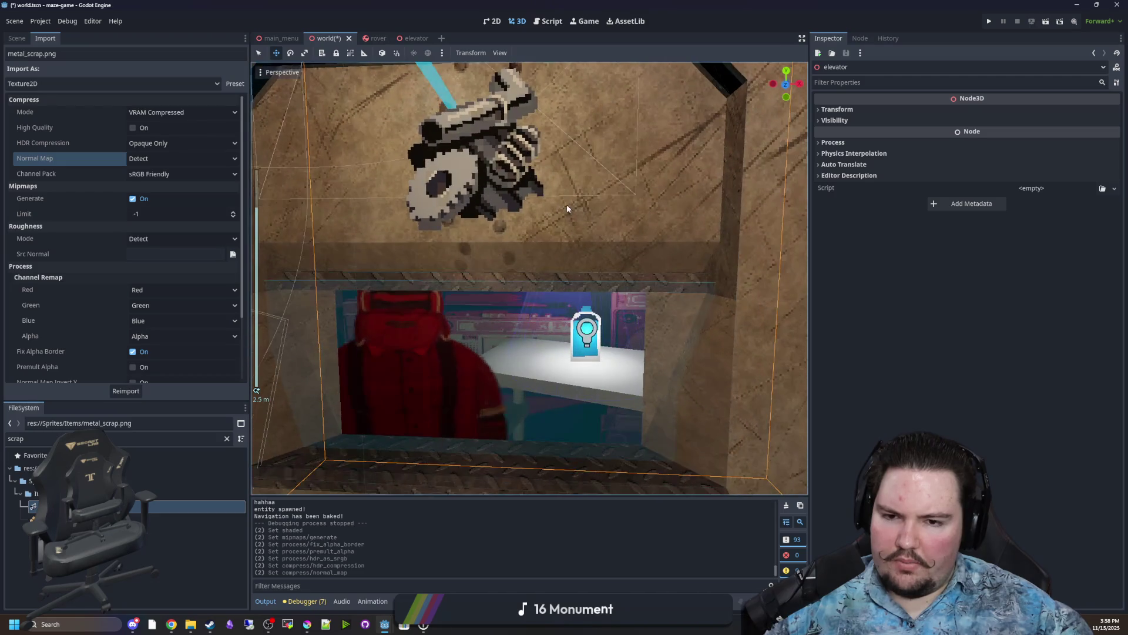
# Test the TradeItem sprite's Texture Filter as Linear, then return it to Nearest.
pyautogui.click(506, 177)
pyautogui.scroll(-5, 921, 385)
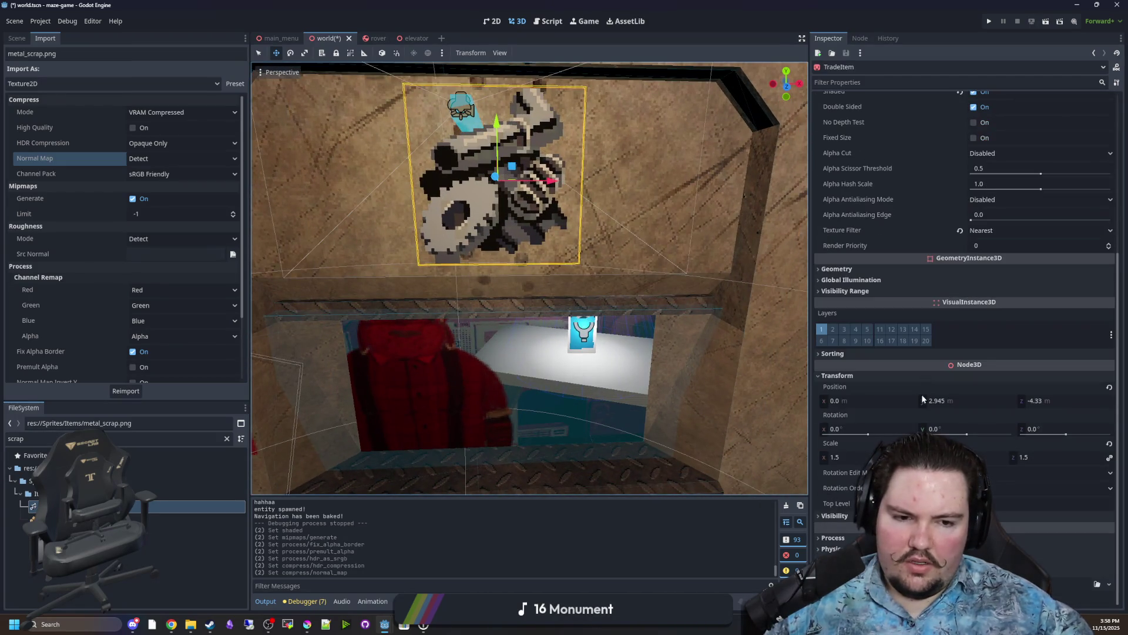
pyautogui.click(982, 233)
pyautogui.click(991, 253)
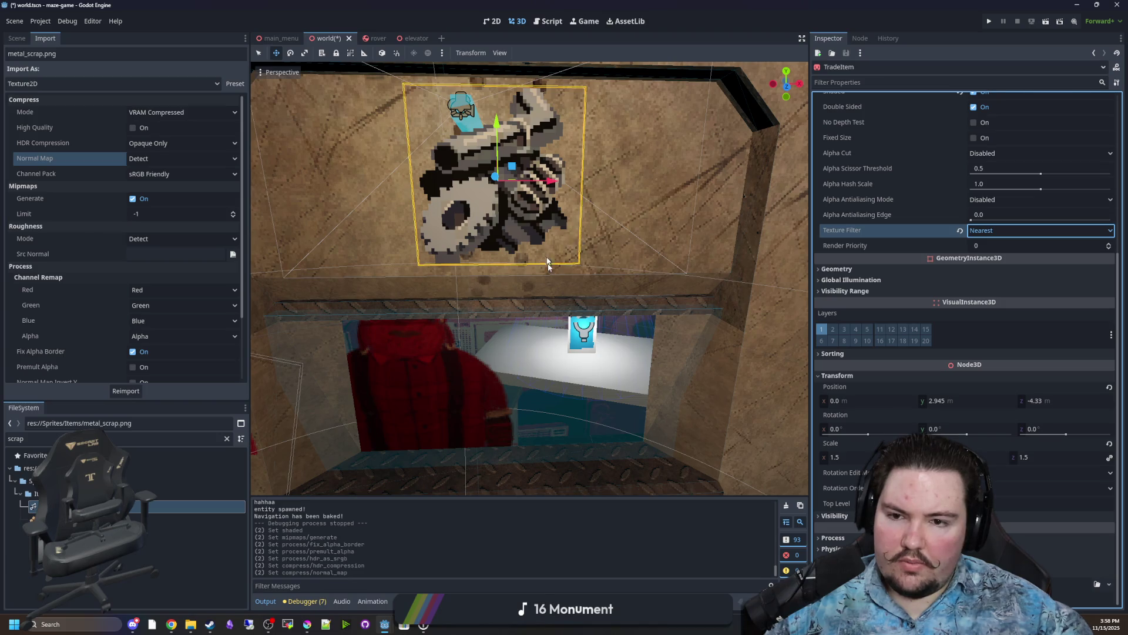
pyautogui.scroll(5, 530, 246)
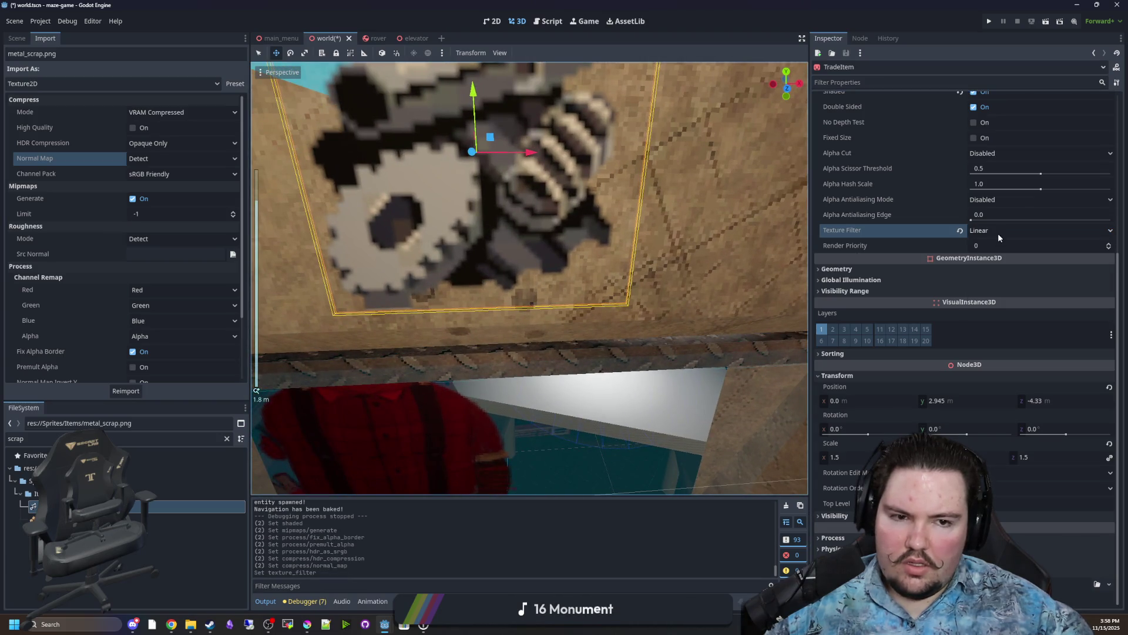
pyautogui.click(998, 234)
pyautogui.click(996, 248)
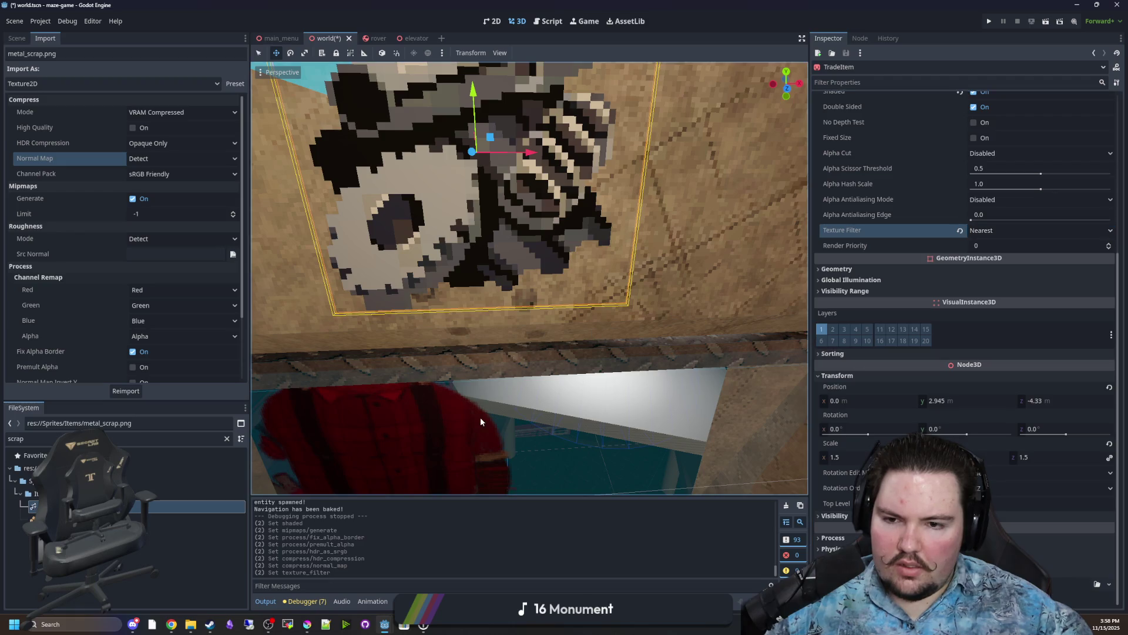
pyautogui.click(313, 630)
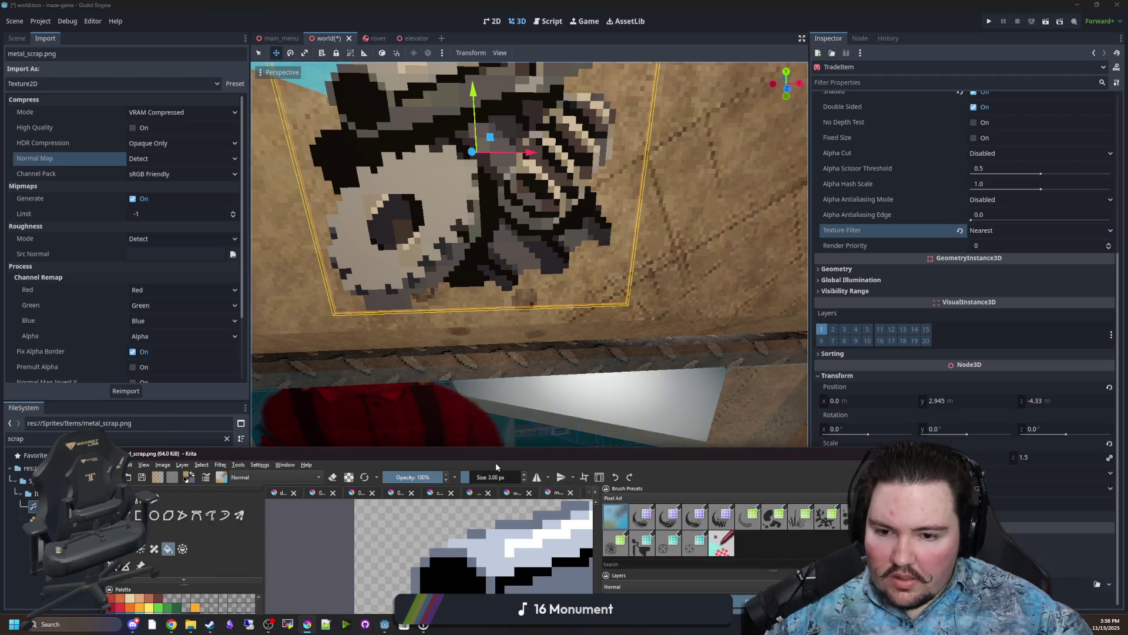
# Reopen metal_scrap.png from Sprites/Items in maximized Krita, zoom out, then minimize Krita.
pyautogui.scroll(-1, 346, 448)
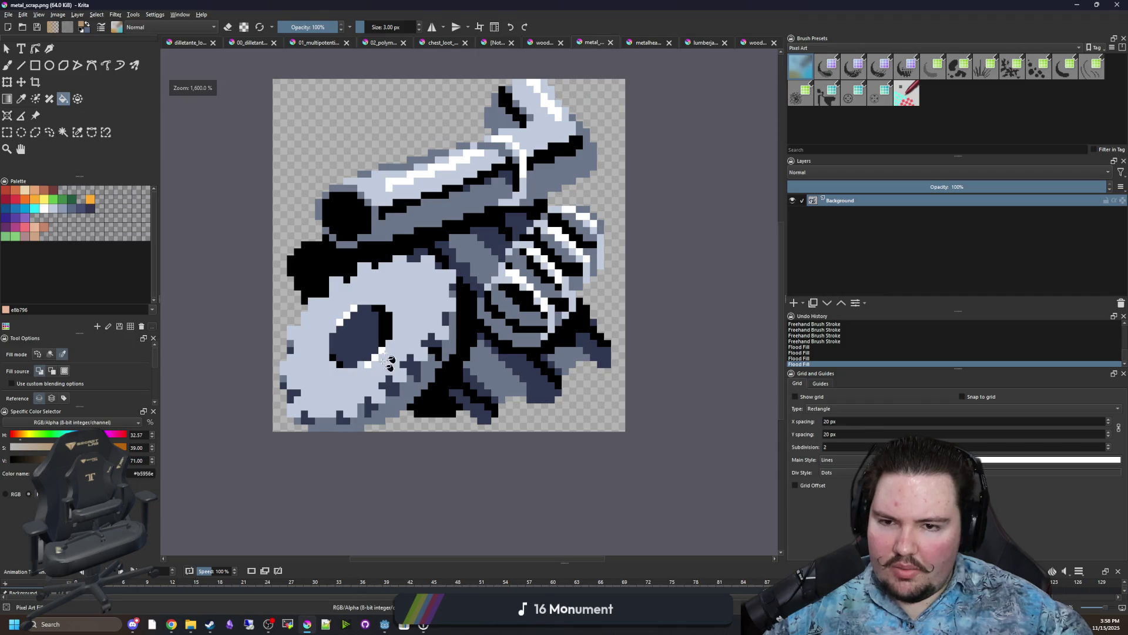
pyautogui.moveTo(171, 5)
pyautogui.mouseDown()
pyautogui.moveTo(522, 401)
pyautogui.moveTo(516, 359)
pyautogui.mouseUp()
pyautogui.press('super+Up')
pyautogui.click(9, 13)
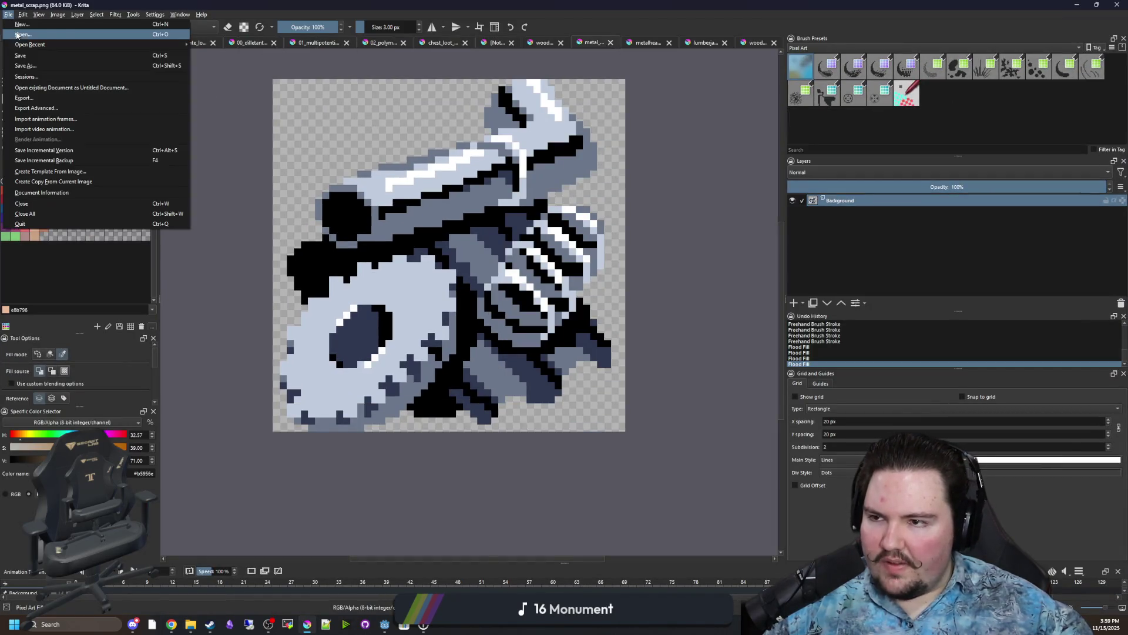
pyautogui.click(26, 34)
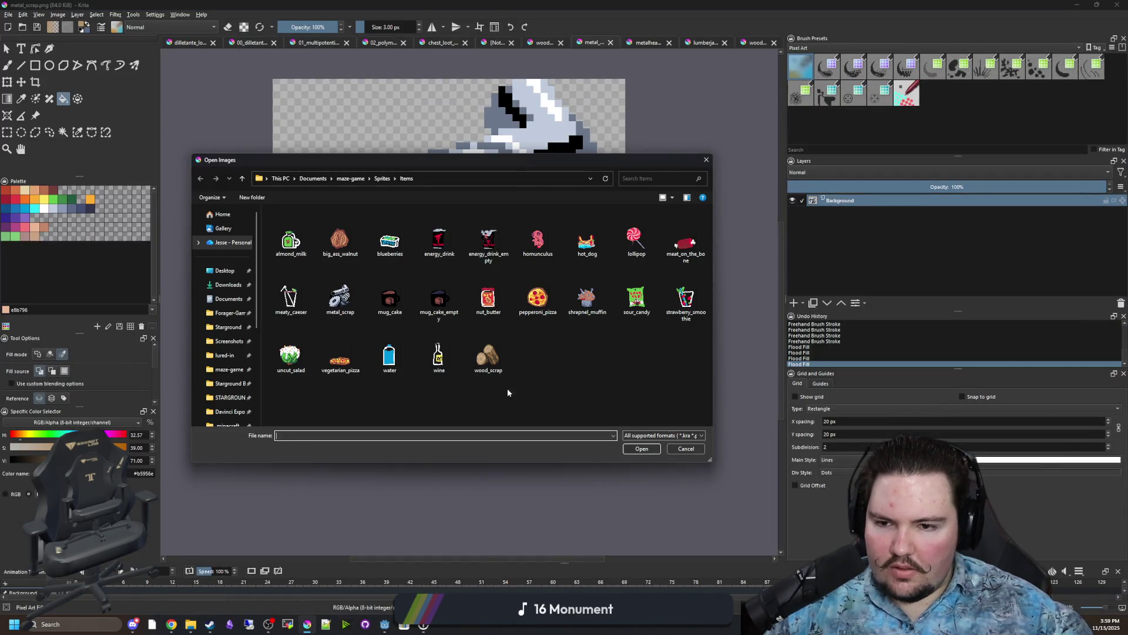
pyautogui.doubleClick(344, 298)
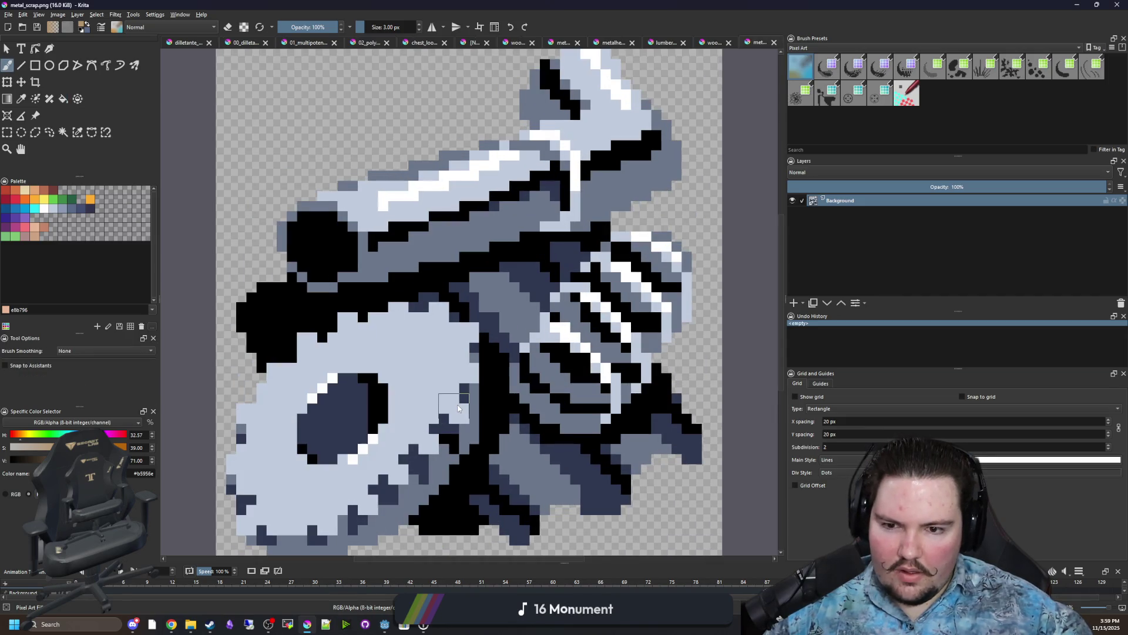
pyautogui.press('-')
pyautogui.press('-')
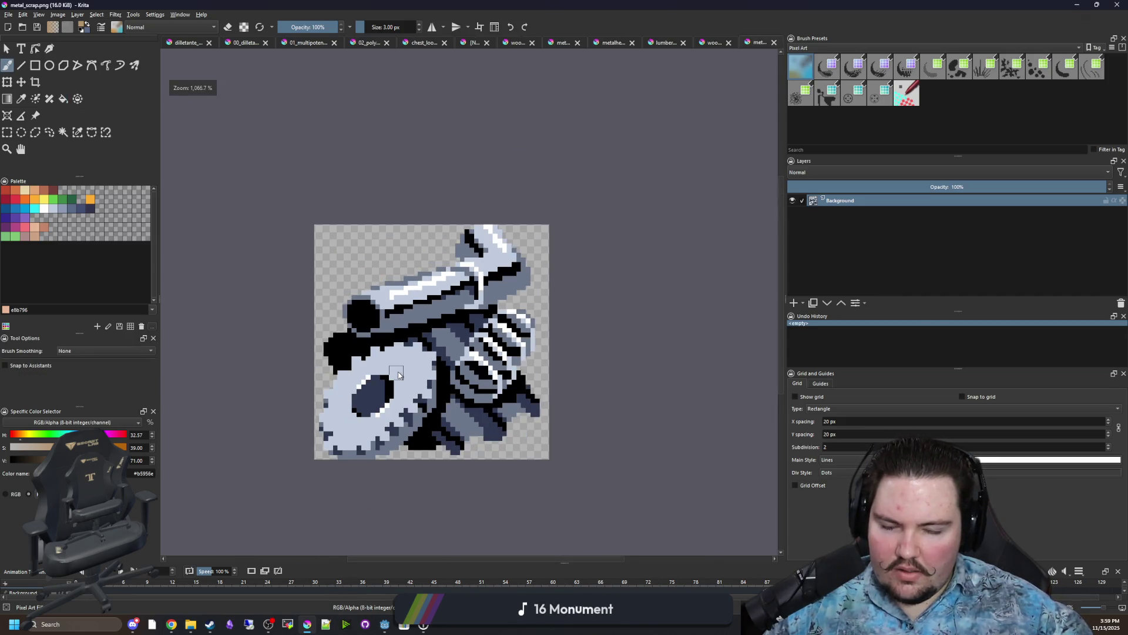
pyautogui.press('super+Down')
pyautogui.press('super+Down')
pyautogui.scroll(-5, 530, 323)
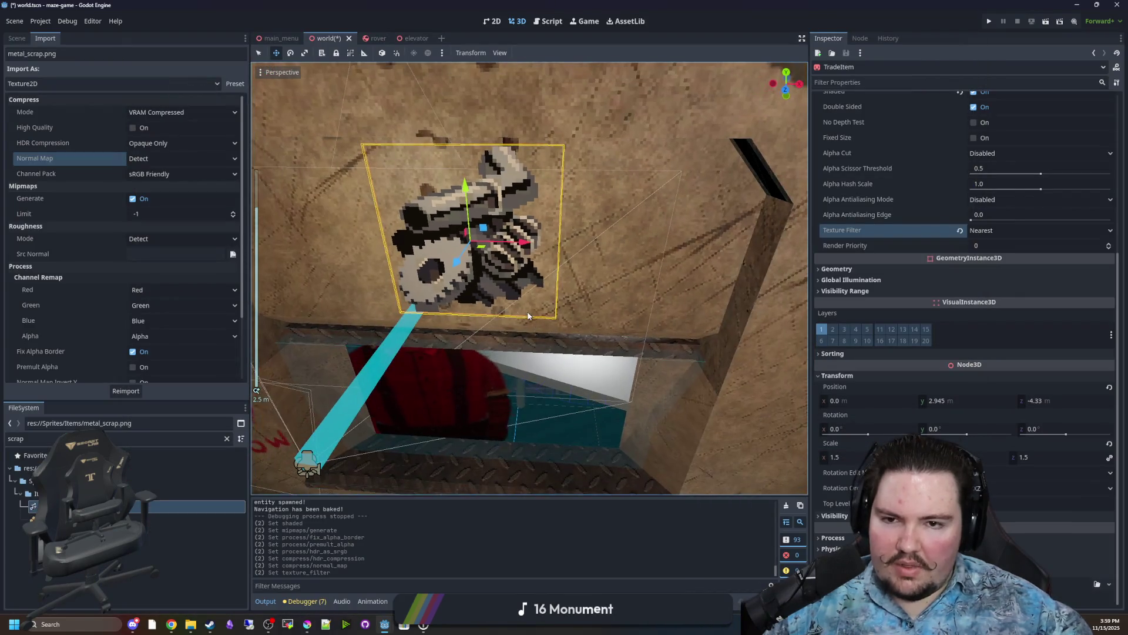
# Try TradeItem's Alpha Antialiasing as Alpha Edge Blend, revert to Disabled, and check Double Sided.
pyautogui.scroll(2, 884, 237)
pyautogui.click(1011, 264)
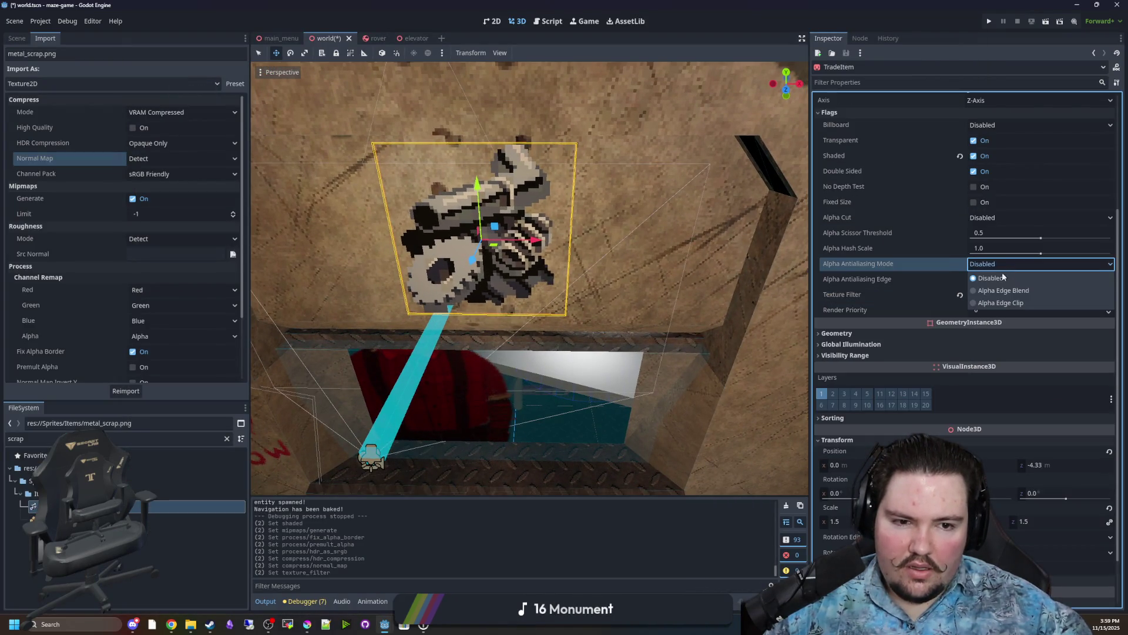
pyautogui.click(996, 291)
pyautogui.click(999, 264)
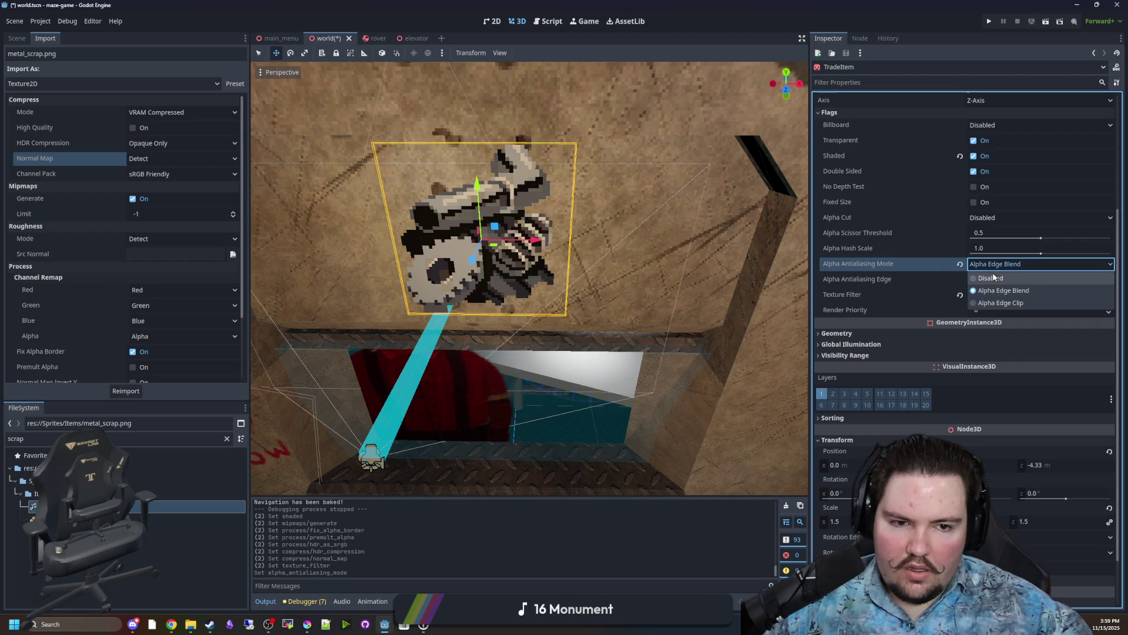
pyautogui.click(993, 278)
pyautogui.click(973, 171)
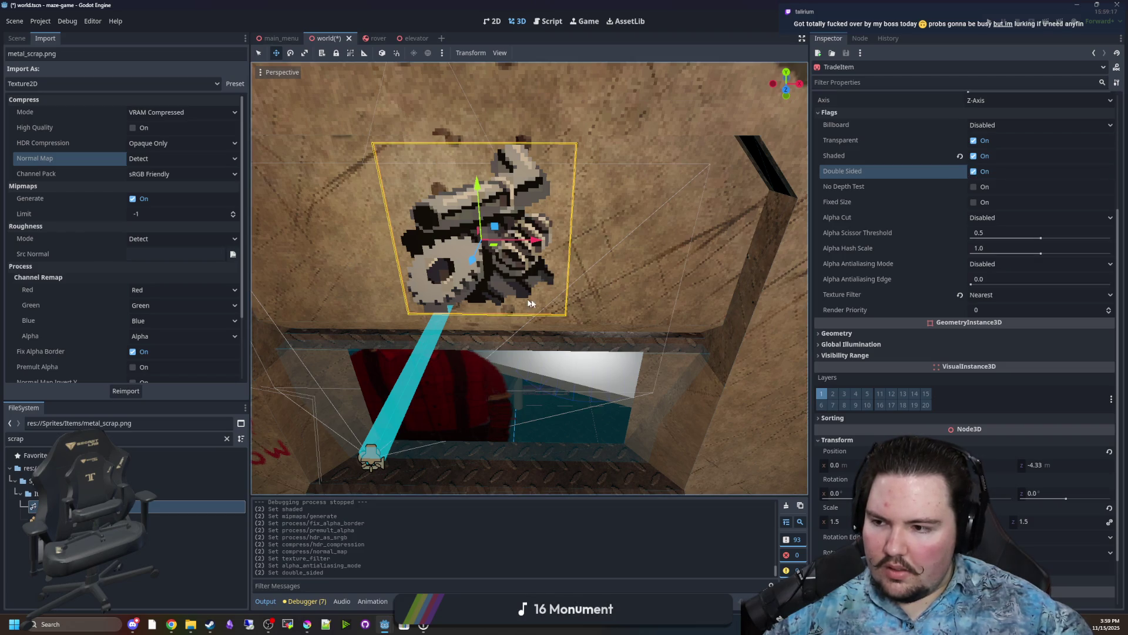
pyautogui.scroll(5, 529, 260)
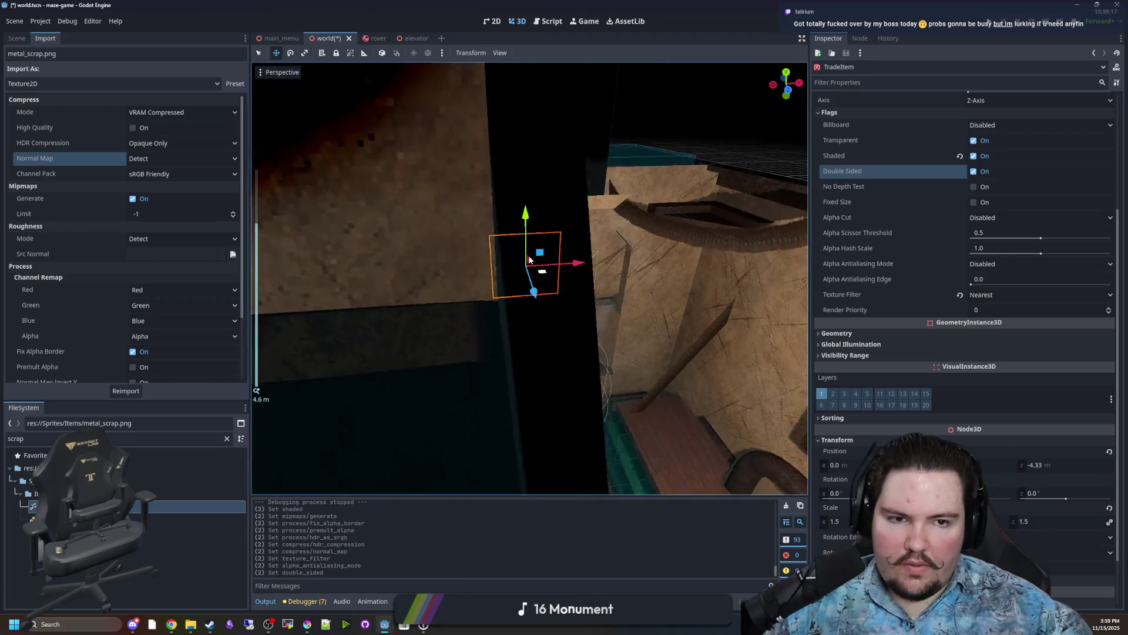
pyautogui.scroll(-5, 529, 259)
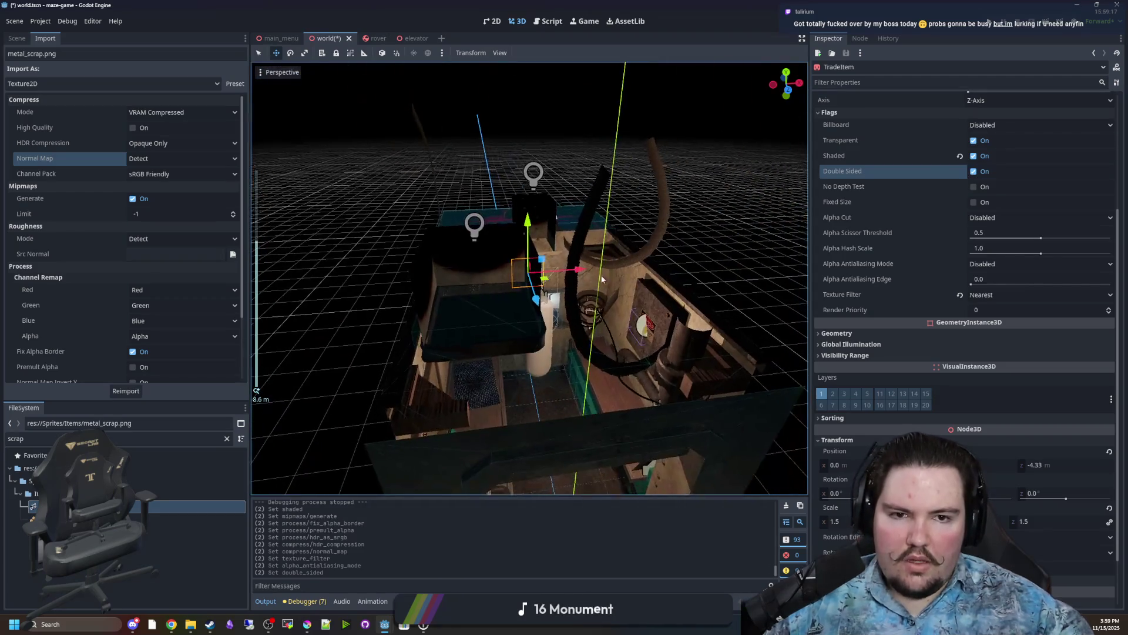
pyautogui.click(676, 189)
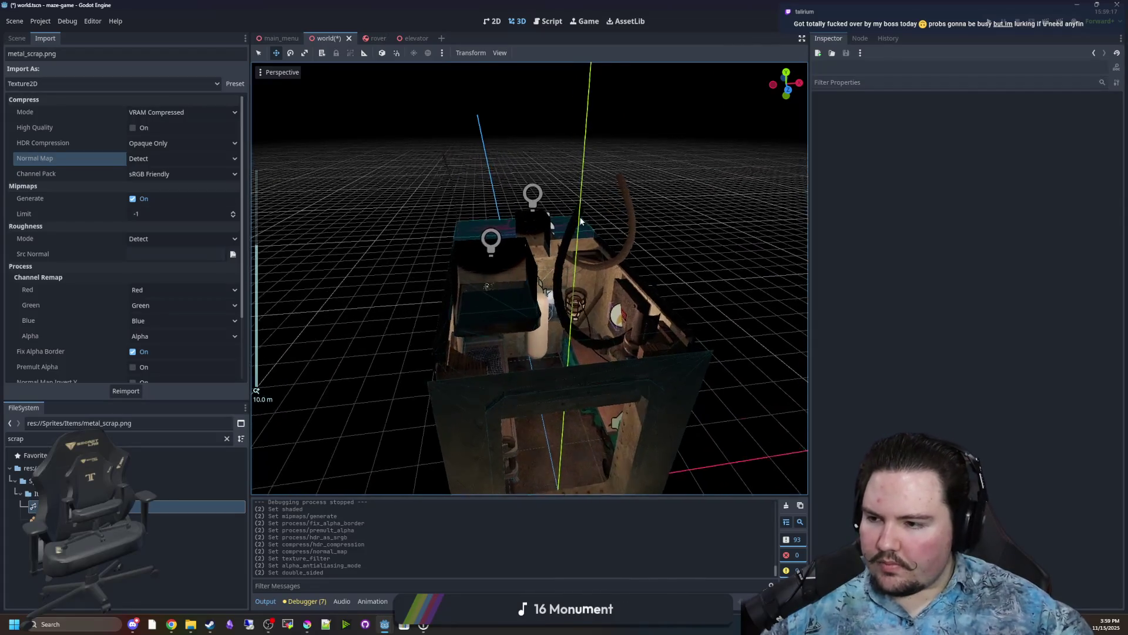
pyautogui.scroll(2, 580, 221)
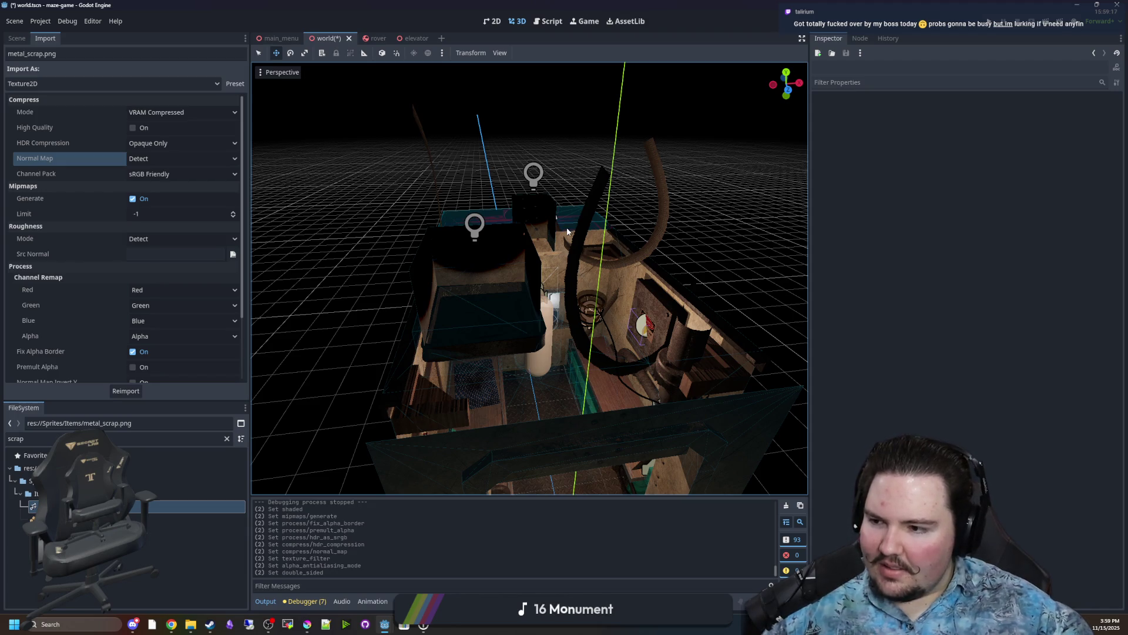
pyautogui.scroll(4, 558, 265)
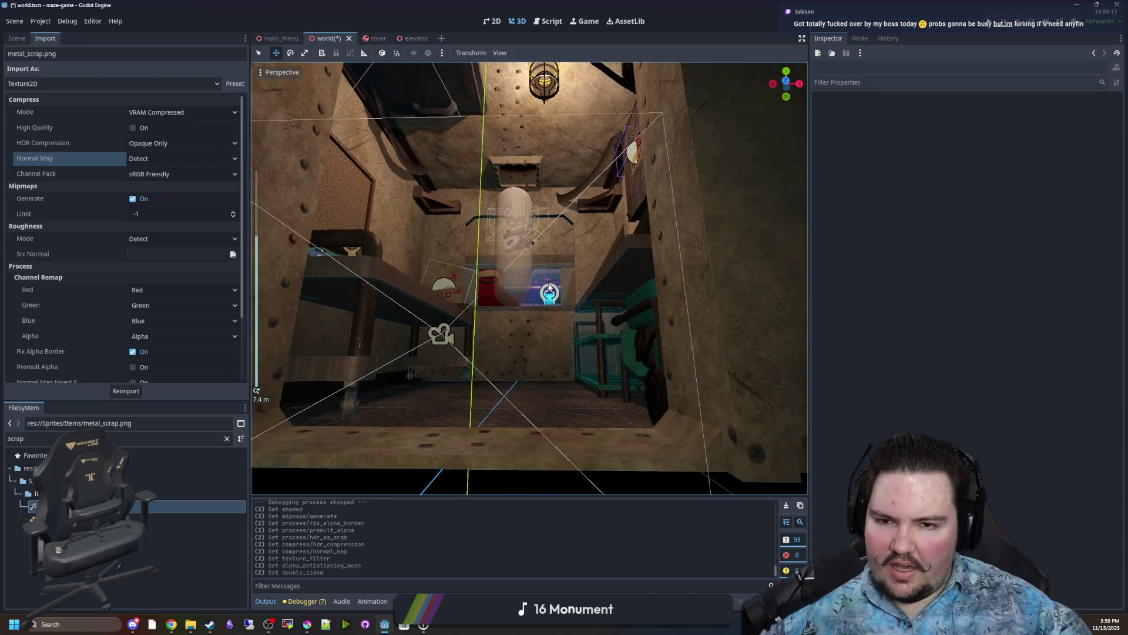
pyautogui.scroll(-5, 550, 288)
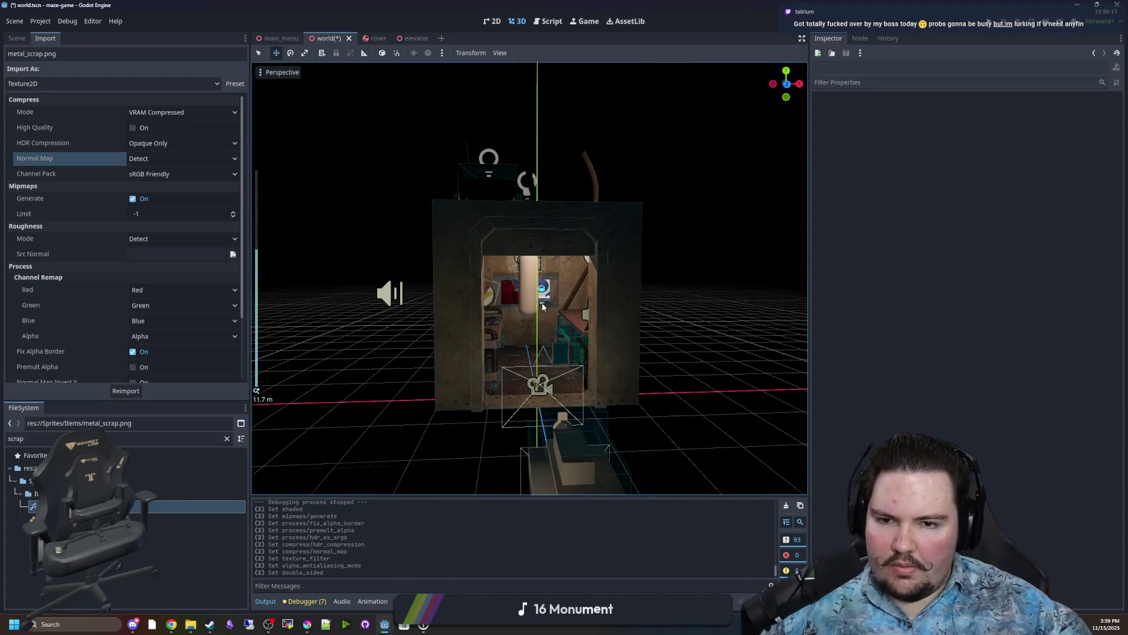
pyautogui.scroll(5, 550, 288)
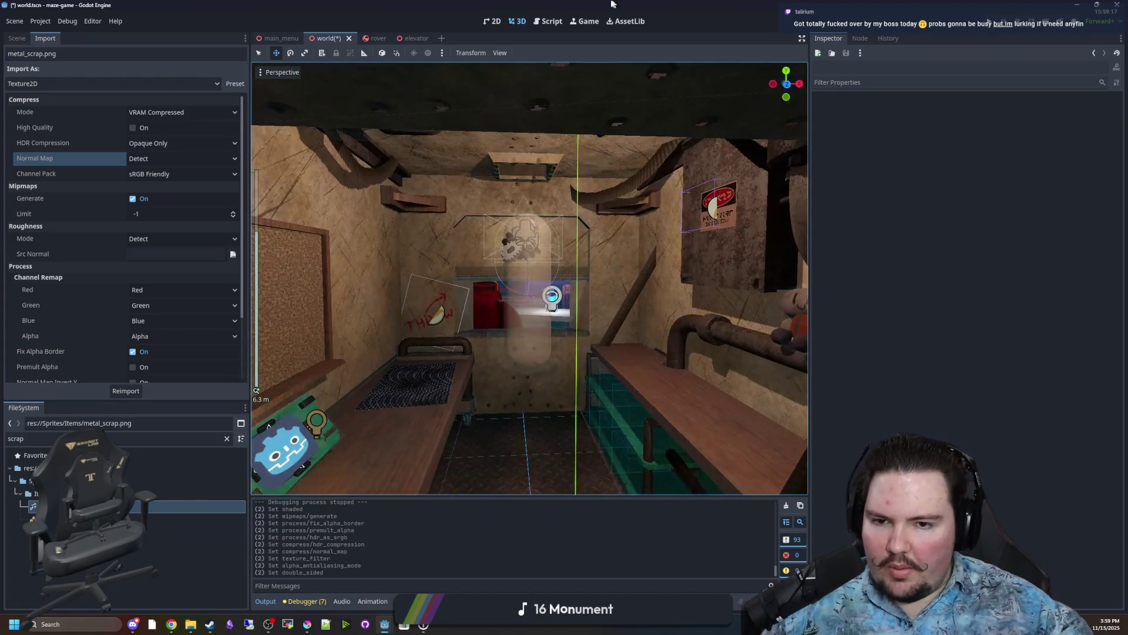
pyautogui.moveTo(612, 4); pyautogui.dragTo(698, 392)
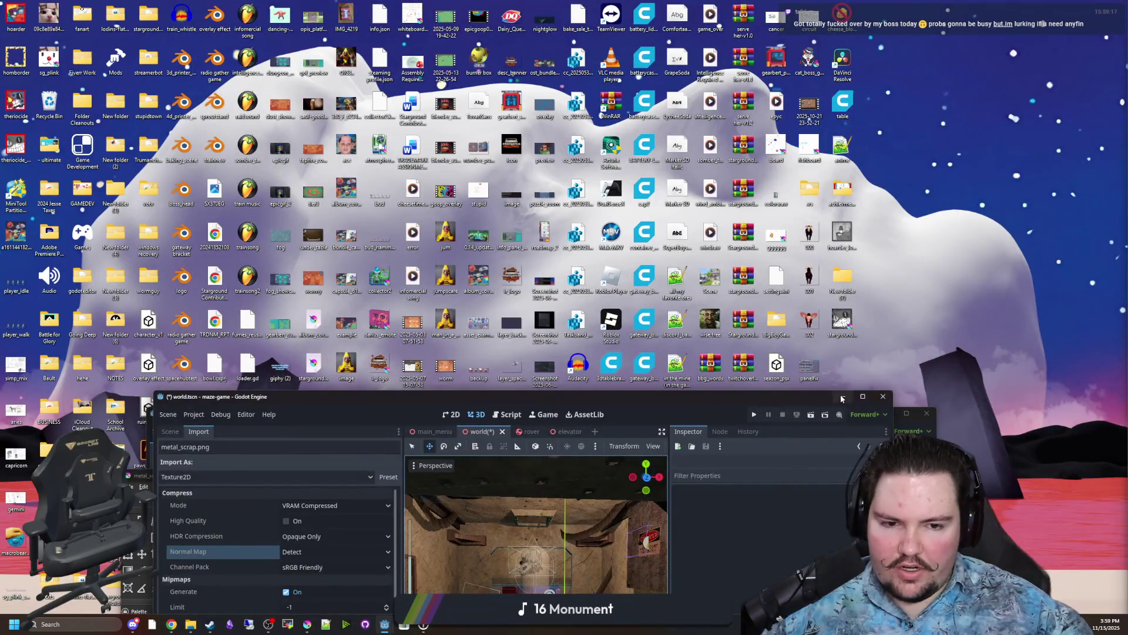
pyautogui.moveTo(332, 392); pyautogui.dragTo(279, 4)
pyautogui.click(464, 288)
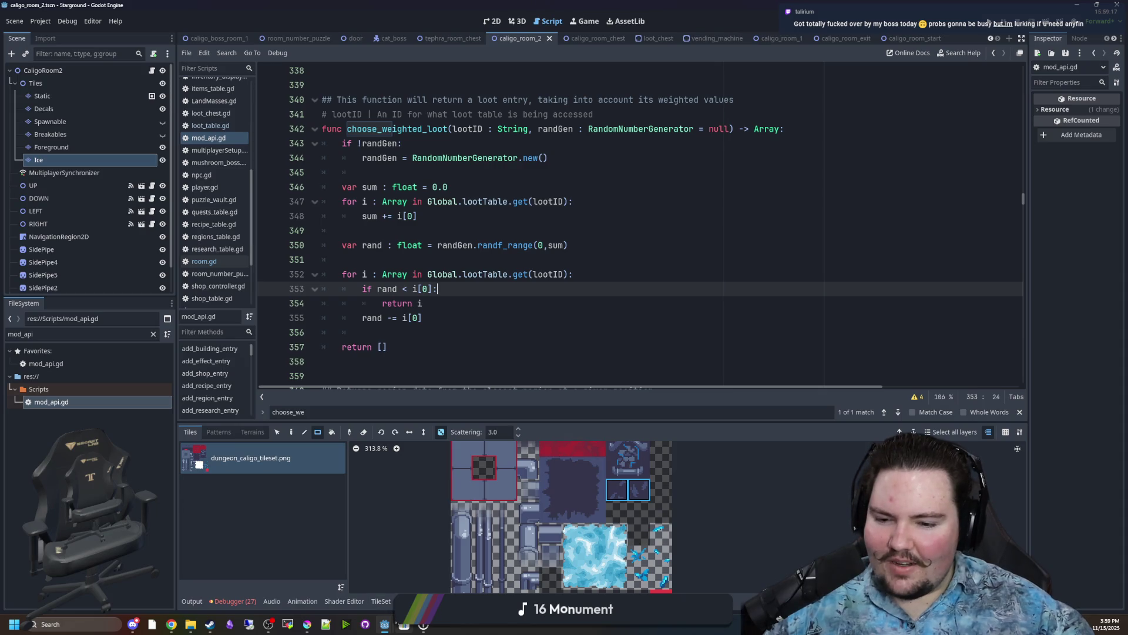
pyautogui.moveTo(384, 625)
pyautogui.click(510, 581)
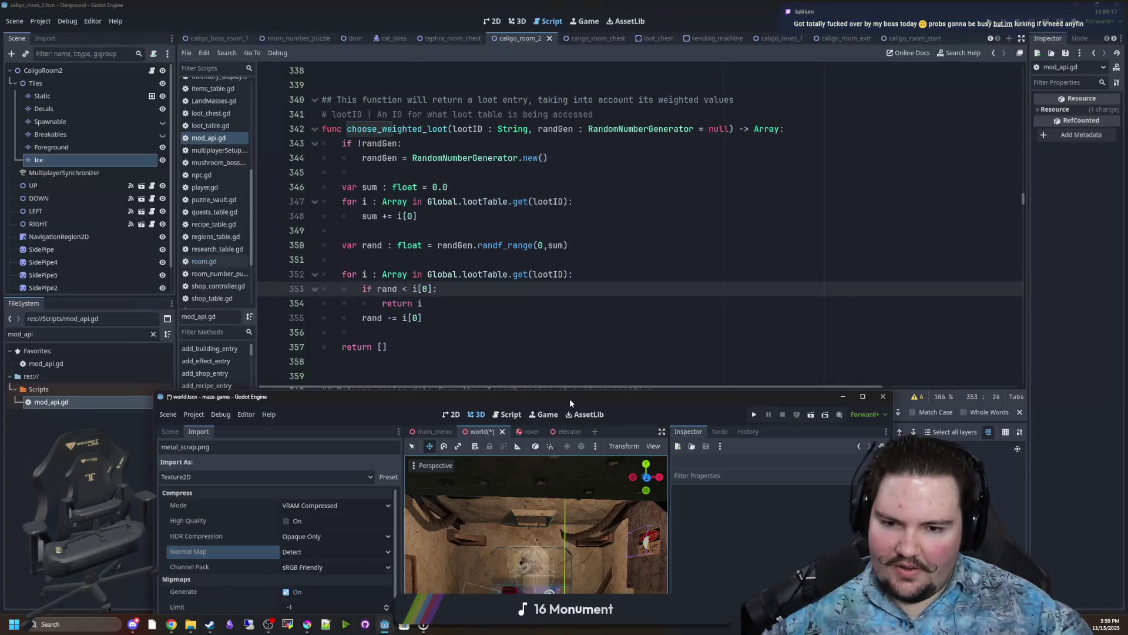
pyautogui.scroll(8, 524, 238)
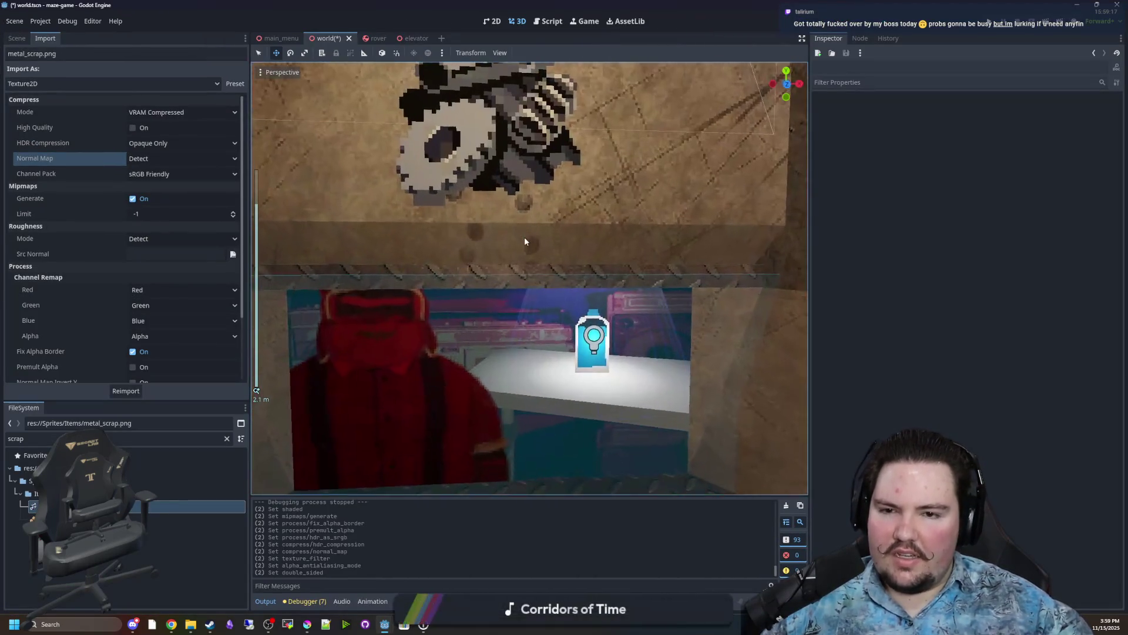
# Orbit and zoom around the gear sprite, then select it to view its Sprite3D properties.
pyautogui.scroll(3, 526, 268)
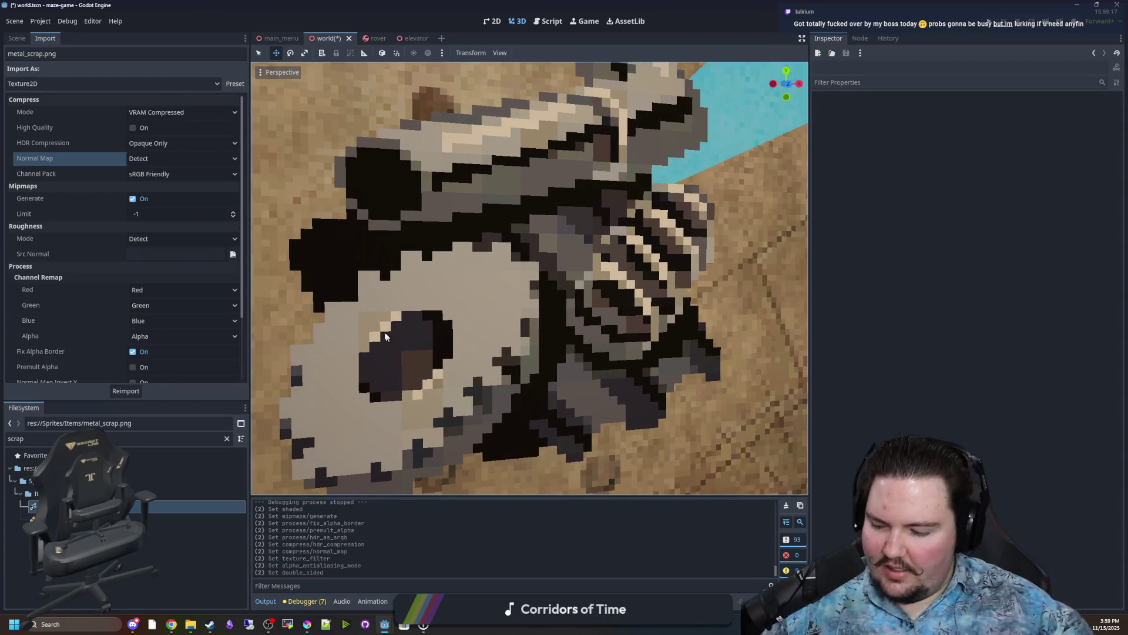
pyautogui.scroll(-3, 441, 310)
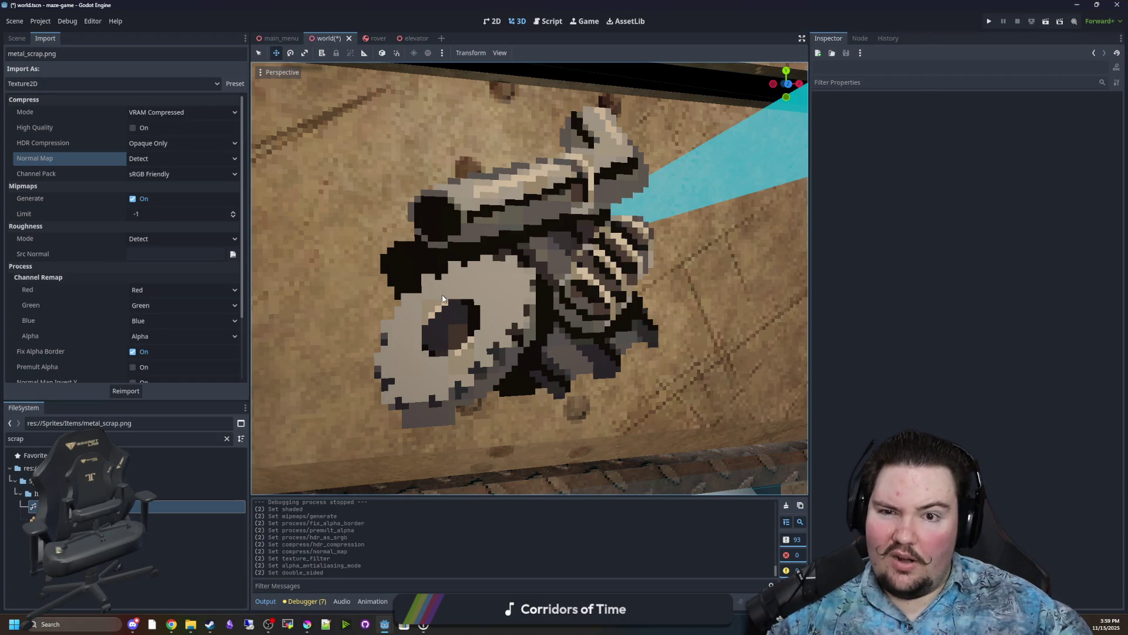
pyautogui.moveTo(443, 298)
pyautogui.mouseDown()
pyautogui.moveTo(522, 418)
pyautogui.moveTo(509, 307)
pyautogui.mouseUp()
pyautogui.scroll(2, 505, 306)
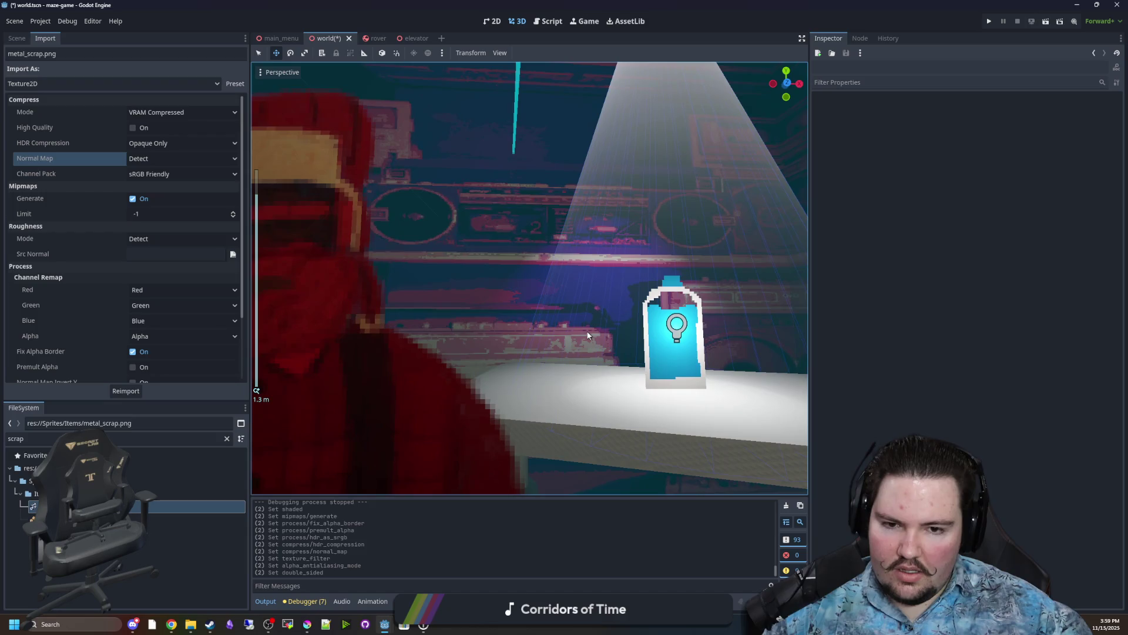
pyautogui.scroll(-3, 563, 233)
pyautogui.moveTo(563, 234)
pyautogui.mouseDown()
pyautogui.moveTo(512, 269)
pyautogui.moveTo(522, 273)
pyautogui.moveTo(489, 281)
pyautogui.moveTo(805, 287)
pyautogui.mouseUp()
pyautogui.click(512, 270)
# Expand TradeItem's Visibility section, then view metal_scrap.png's texture details in a widened Inspector.
pyautogui.scroll(5, 854, 273)
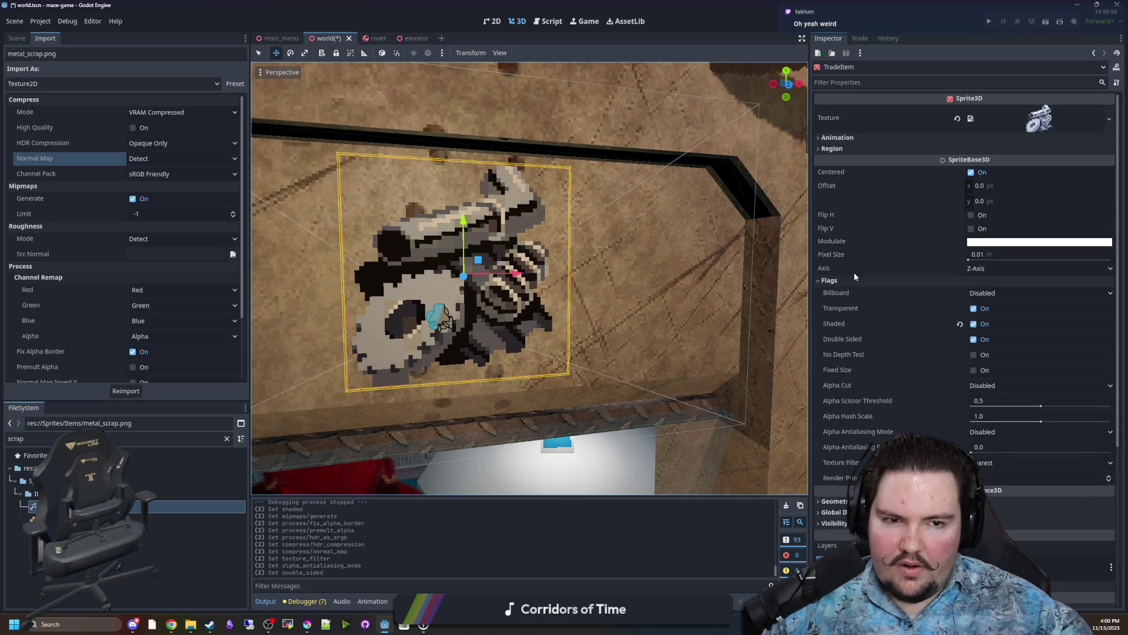
pyautogui.scroll(-6, 854, 273)
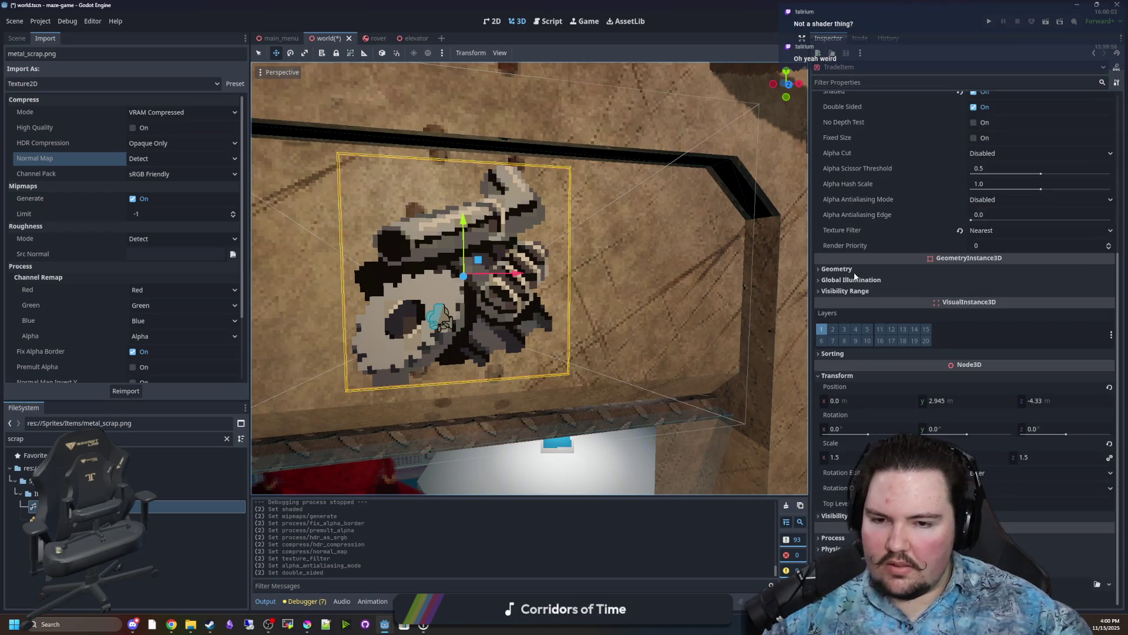
pyautogui.click(835, 515)
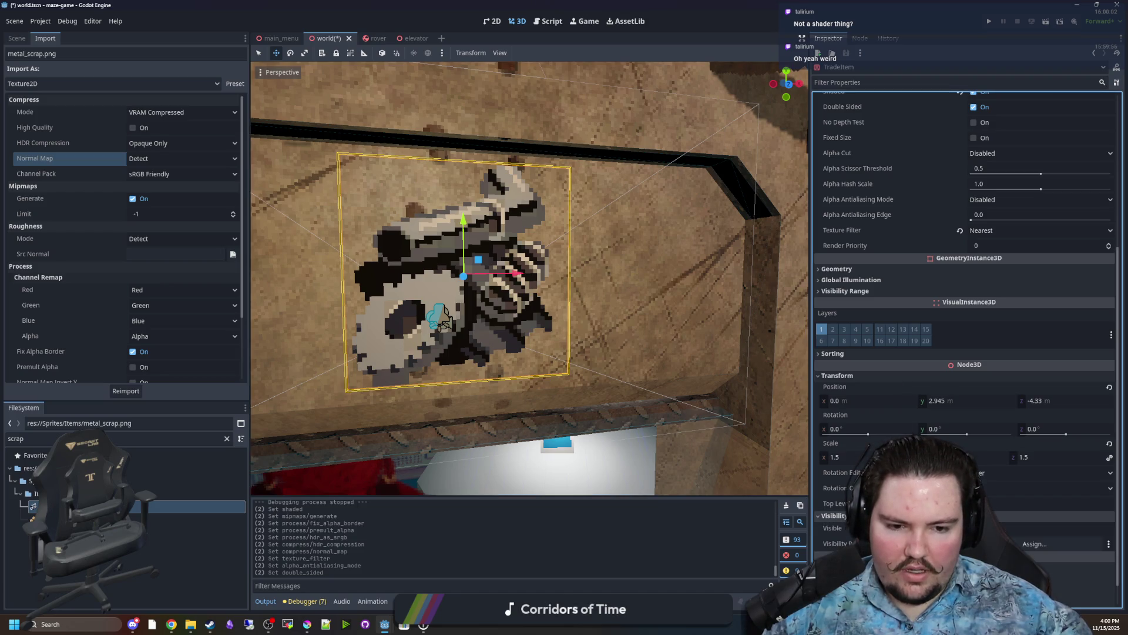
pyautogui.click(176, 507)
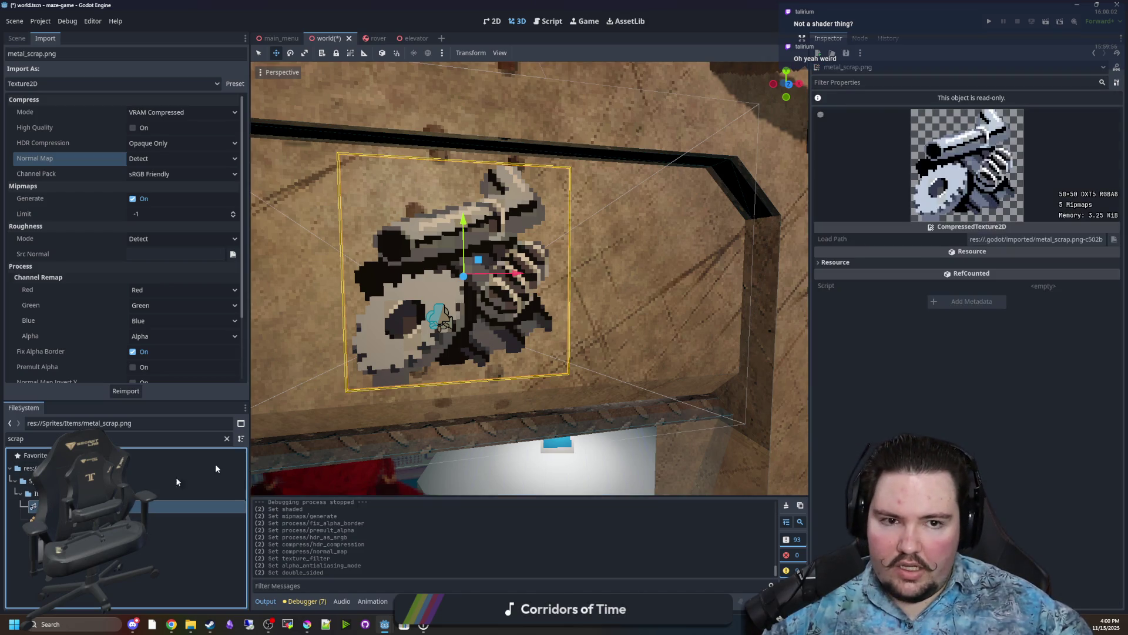
pyautogui.moveTo(809, 192); pyautogui.dragTo(561, 209)
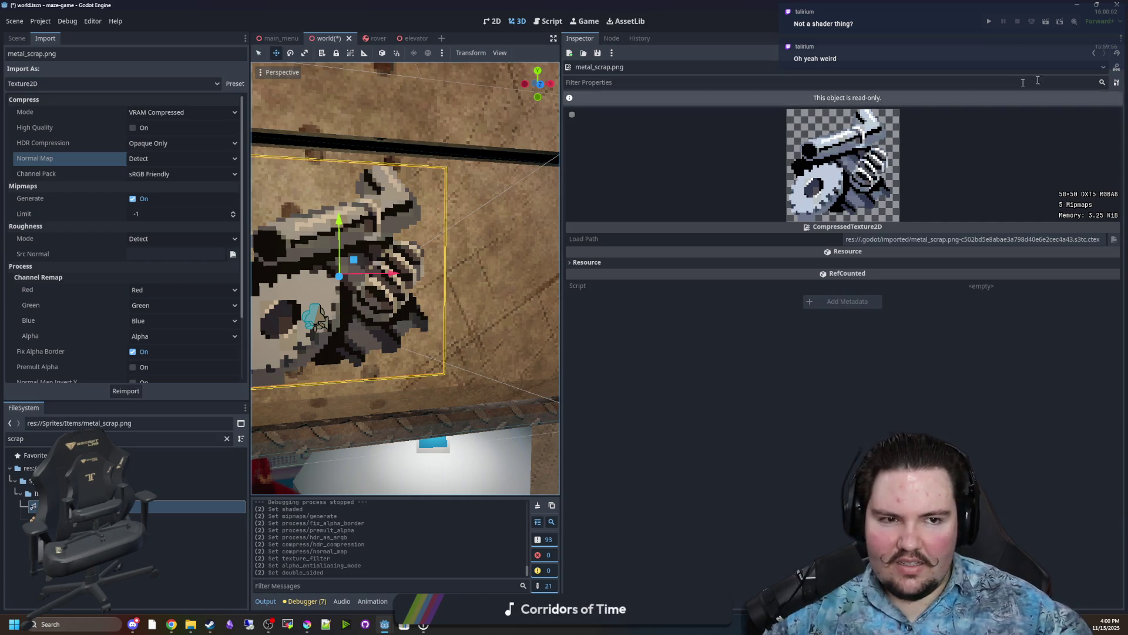
# Reimport metal_scrap.png as Lossless, then VRAM Compressed, then VRAM Uncompressed.
pyautogui.click(180, 112)
pyautogui.click(157, 126)
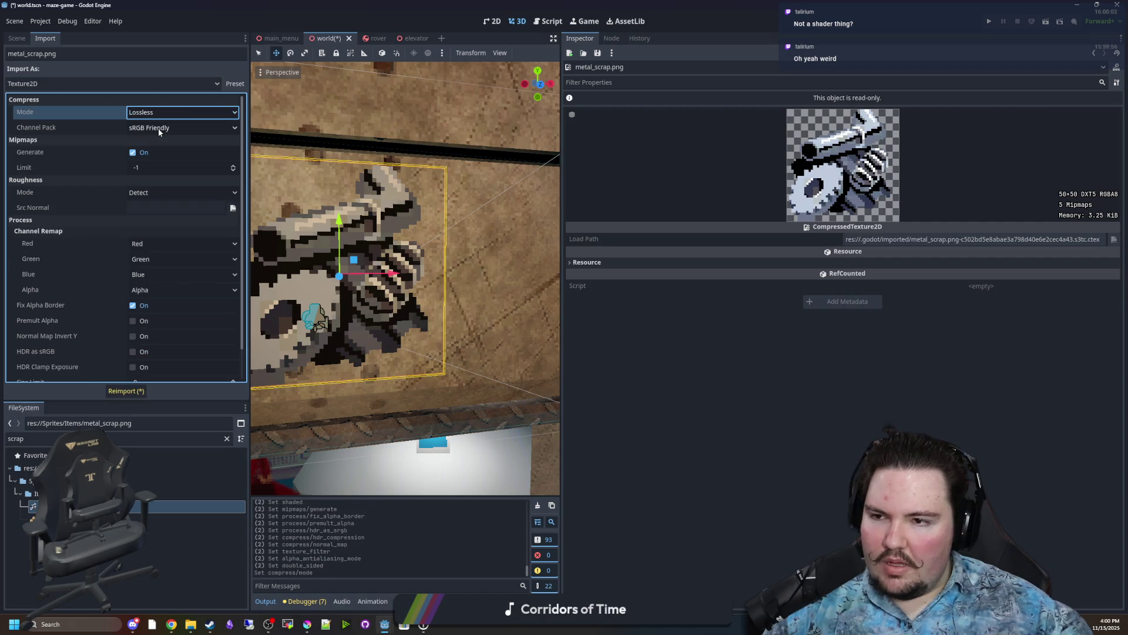
pyautogui.click(129, 390)
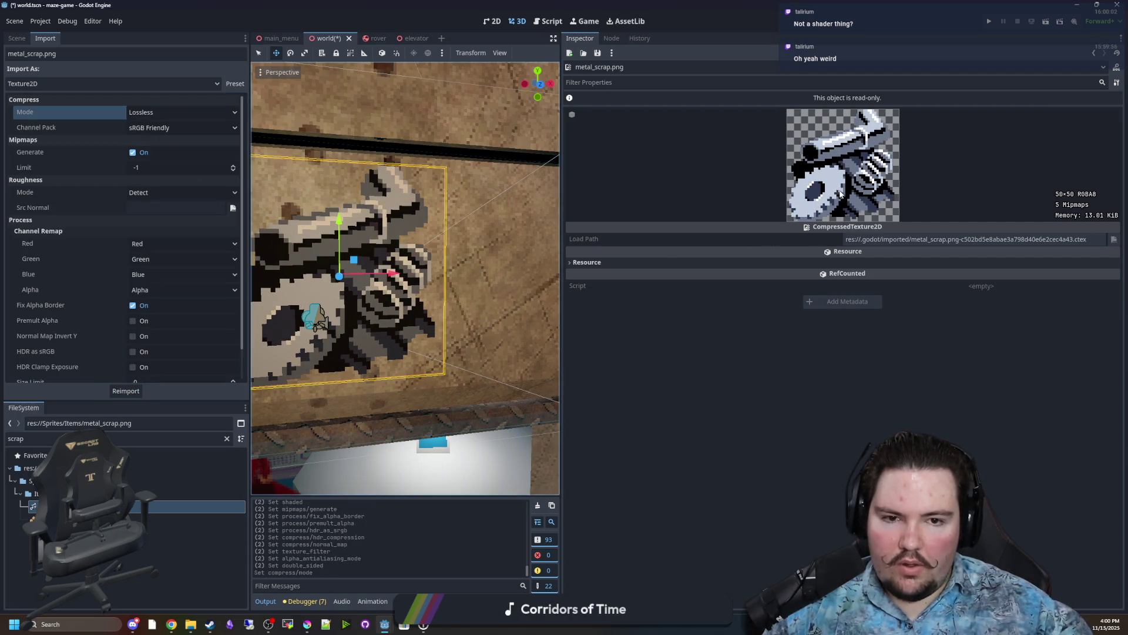
pyautogui.click(163, 111)
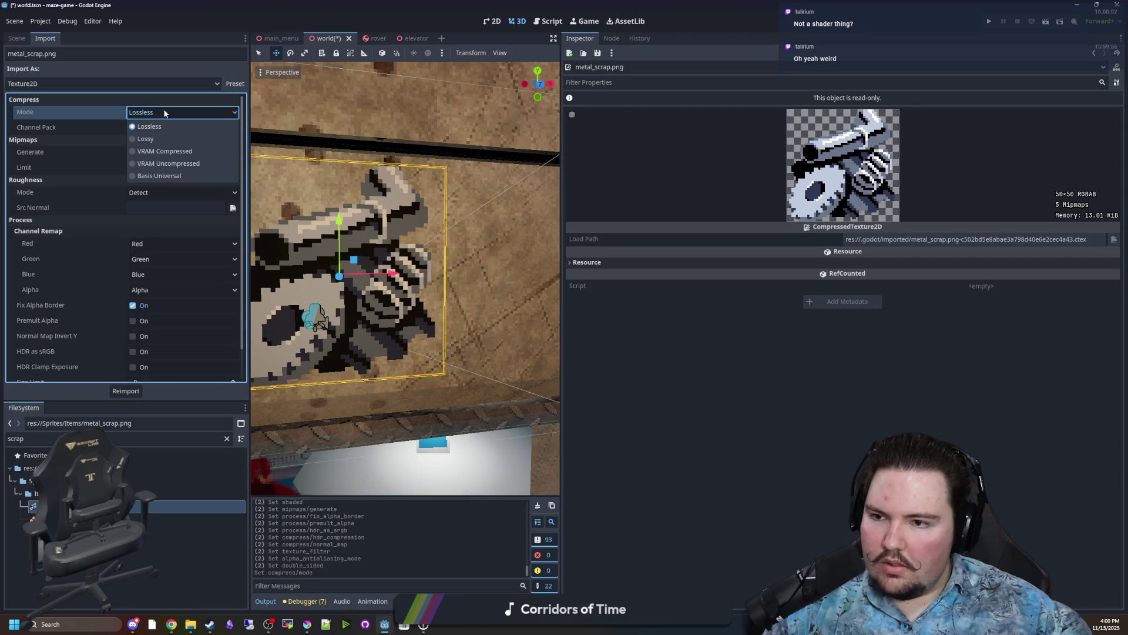
pyautogui.click(166, 152)
pyautogui.click(130, 392)
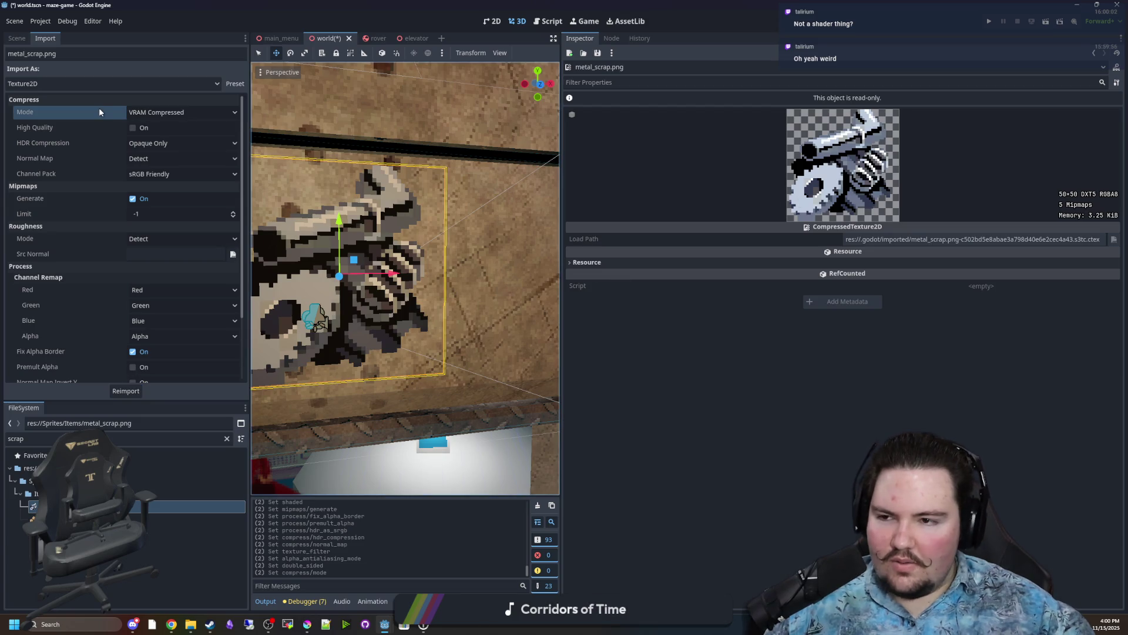
pyautogui.click(159, 112)
pyautogui.click(162, 166)
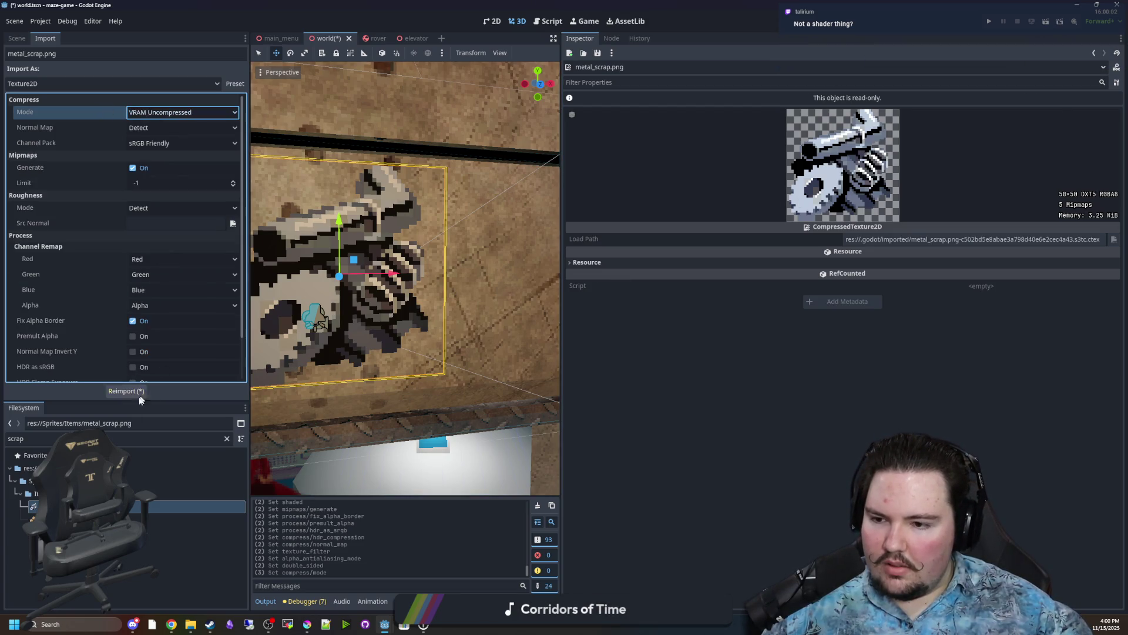
pyautogui.click(128, 395)
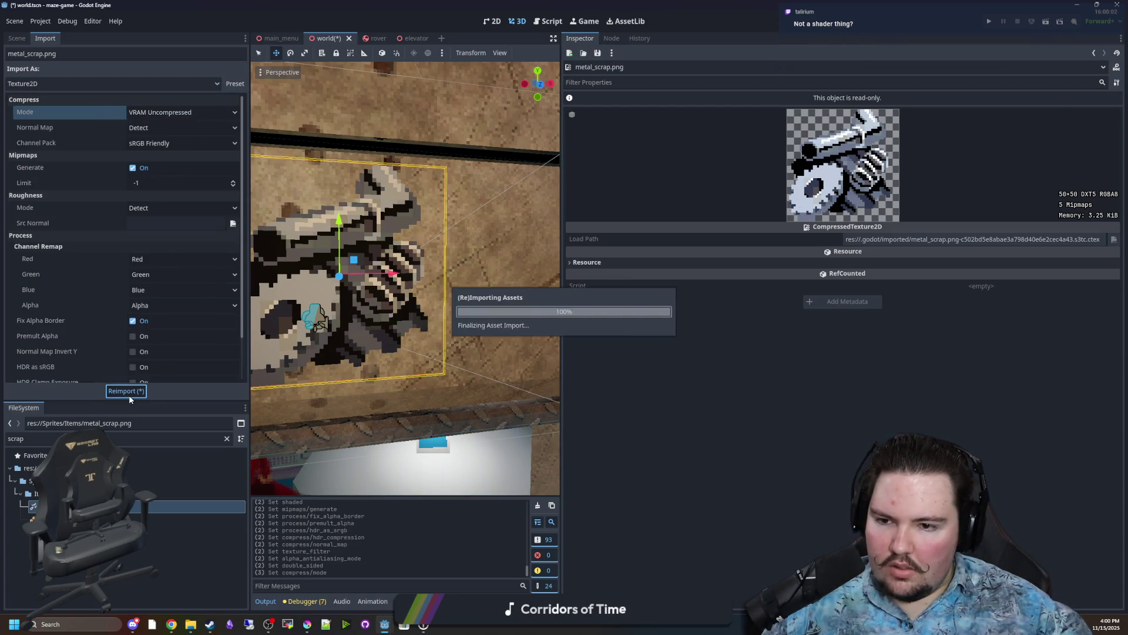
# Reimport the texture as Basis Universal, then as Lossless again.
pyautogui.click(139, 114)
pyautogui.click(150, 176)
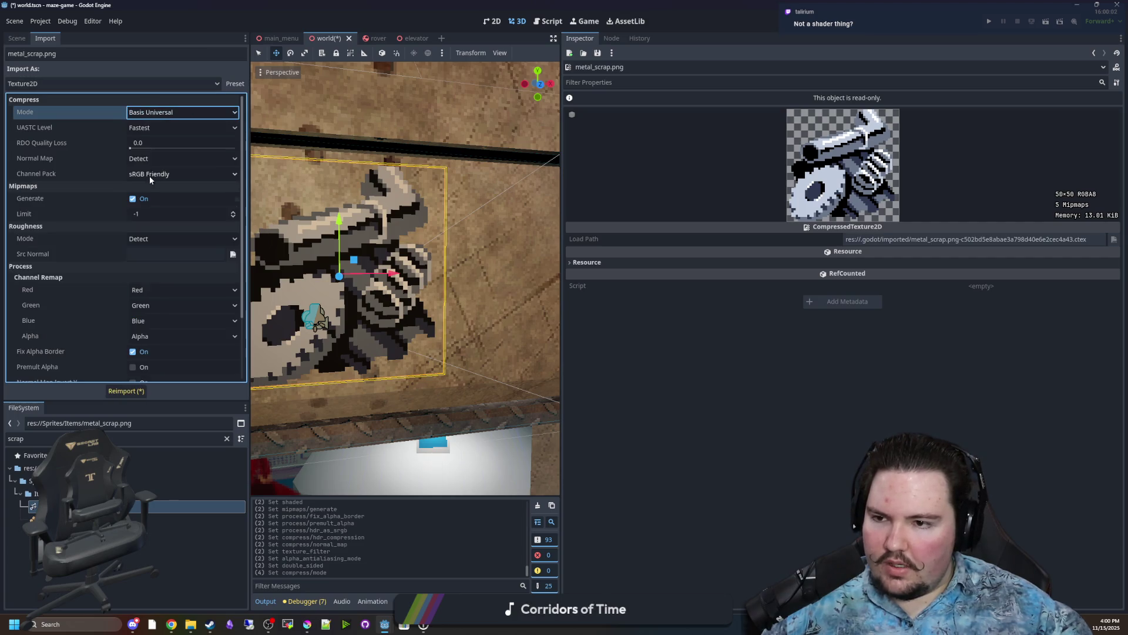
pyautogui.click(126, 390)
pyautogui.click(165, 113)
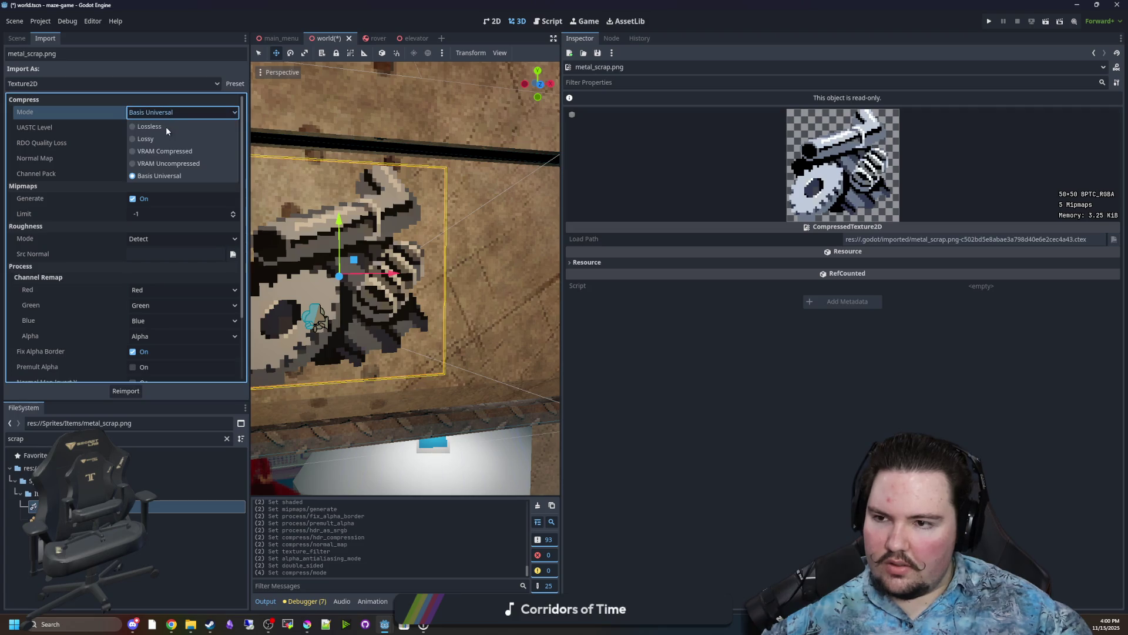
pyautogui.click(166, 126)
pyautogui.click(125, 391)
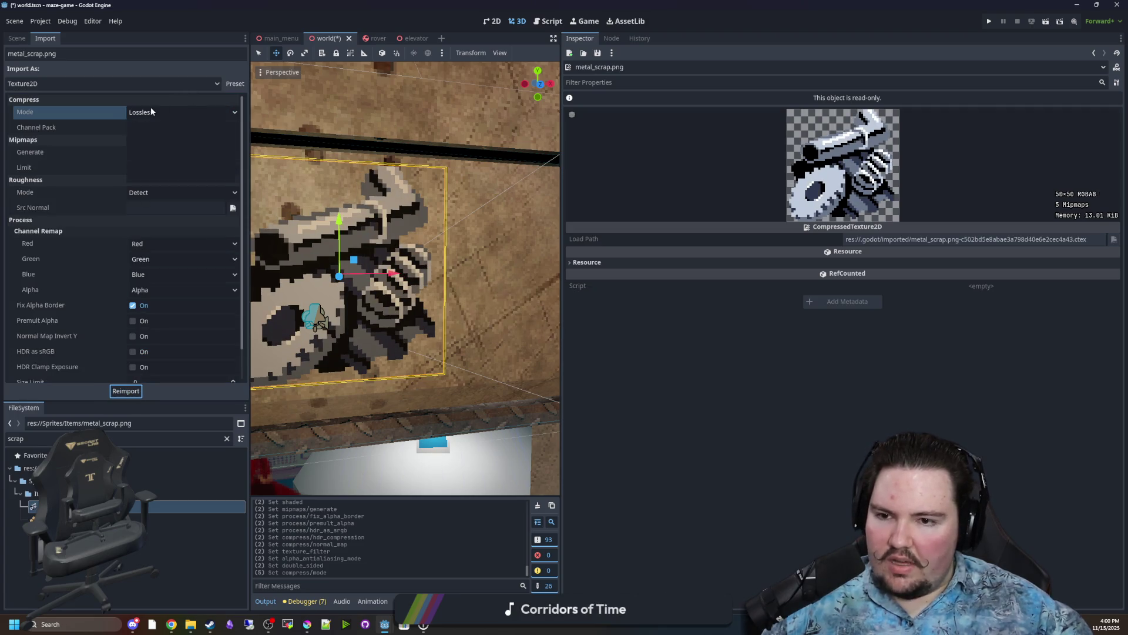
# Reimport the texture with Lossy compression, then settle on Lossless and reimport.
pyautogui.click(150, 112)
pyautogui.click(153, 139)
pyautogui.click(153, 111)
pyautogui.click(153, 138)
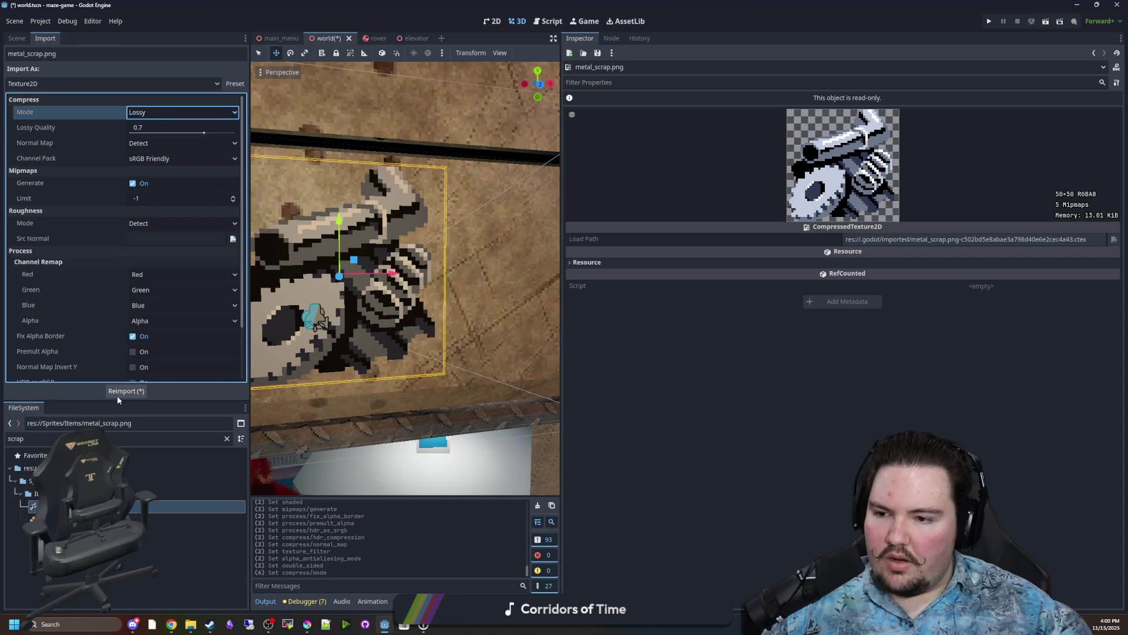
pyautogui.click(118, 395)
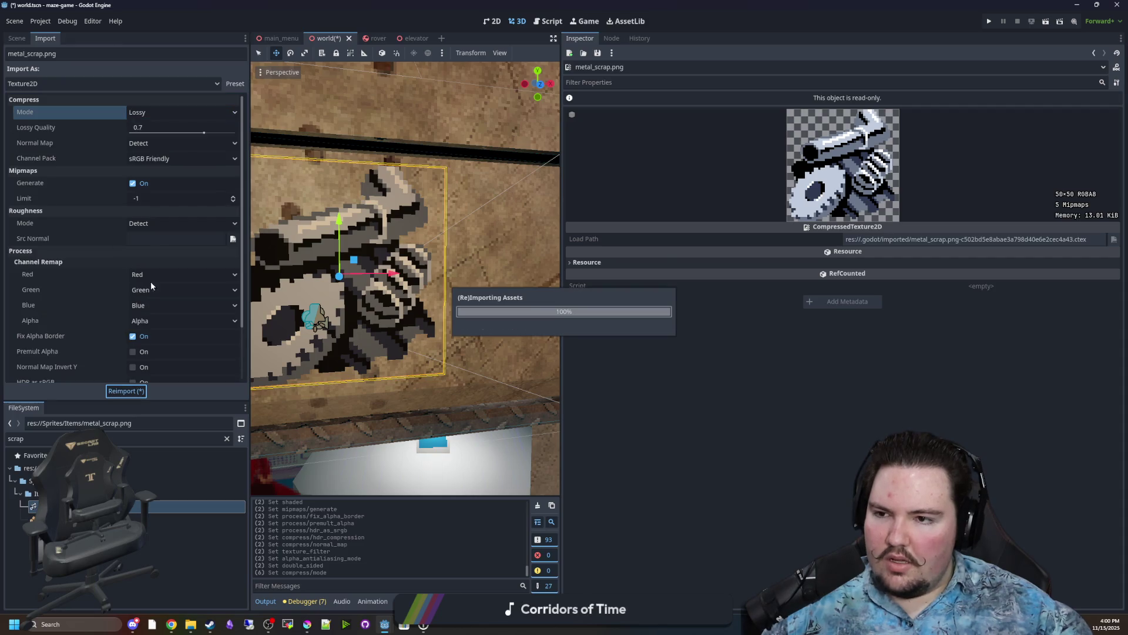
pyautogui.click(146, 112)
pyautogui.click(147, 125)
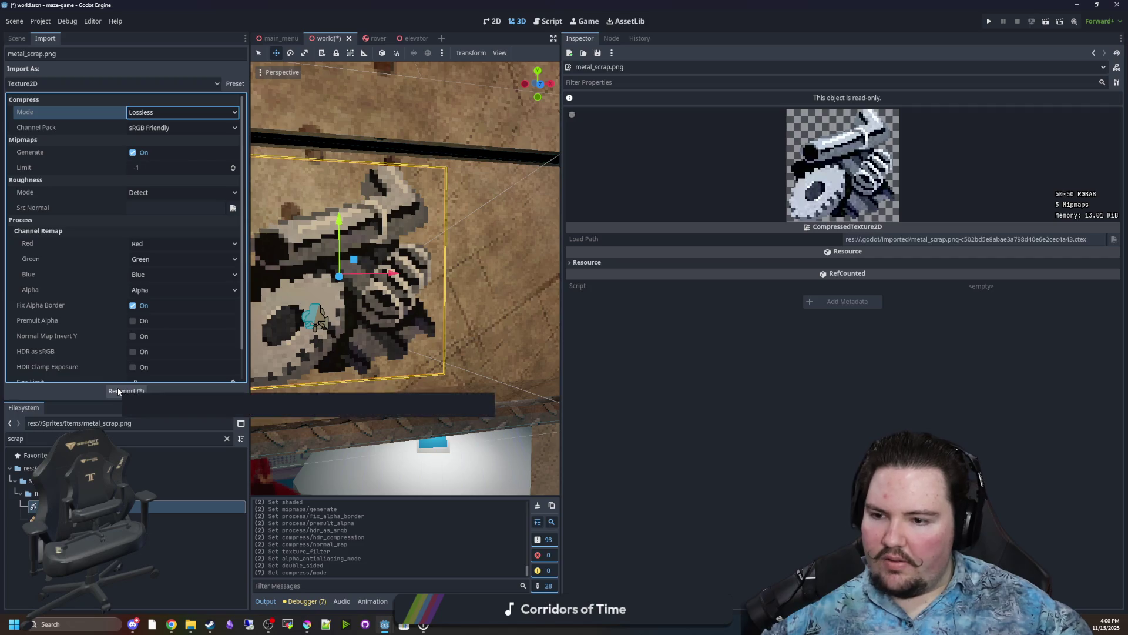
pyautogui.click(118, 391)
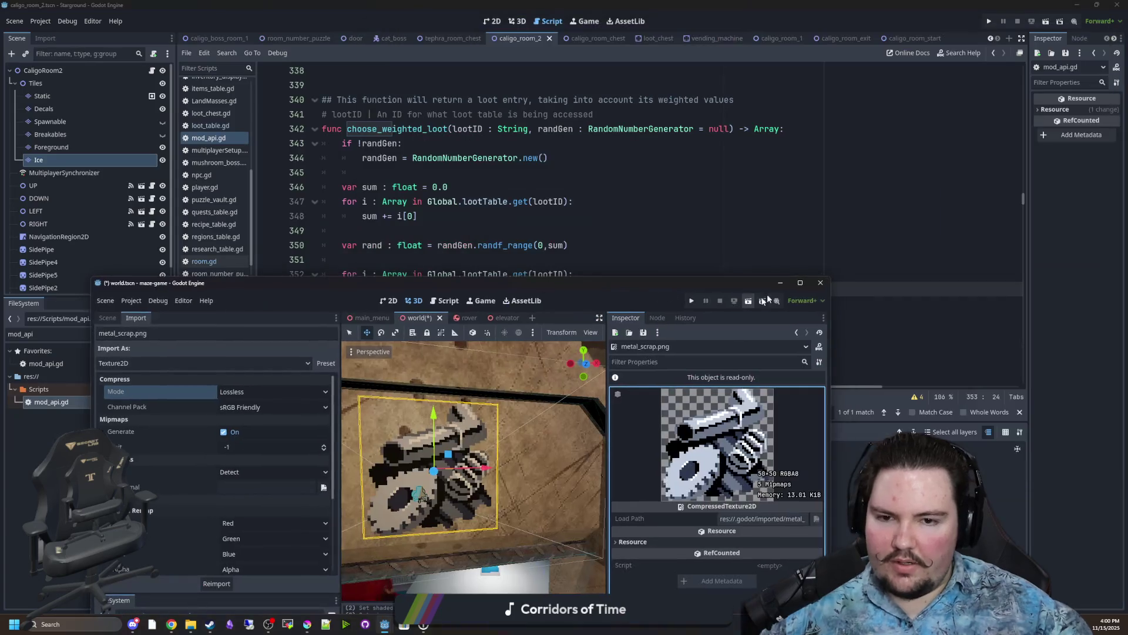
# Inspect choose_weighted_loot in mod_api.gd at the random roll and the weight-summing line.
pyautogui.click(491, 257)
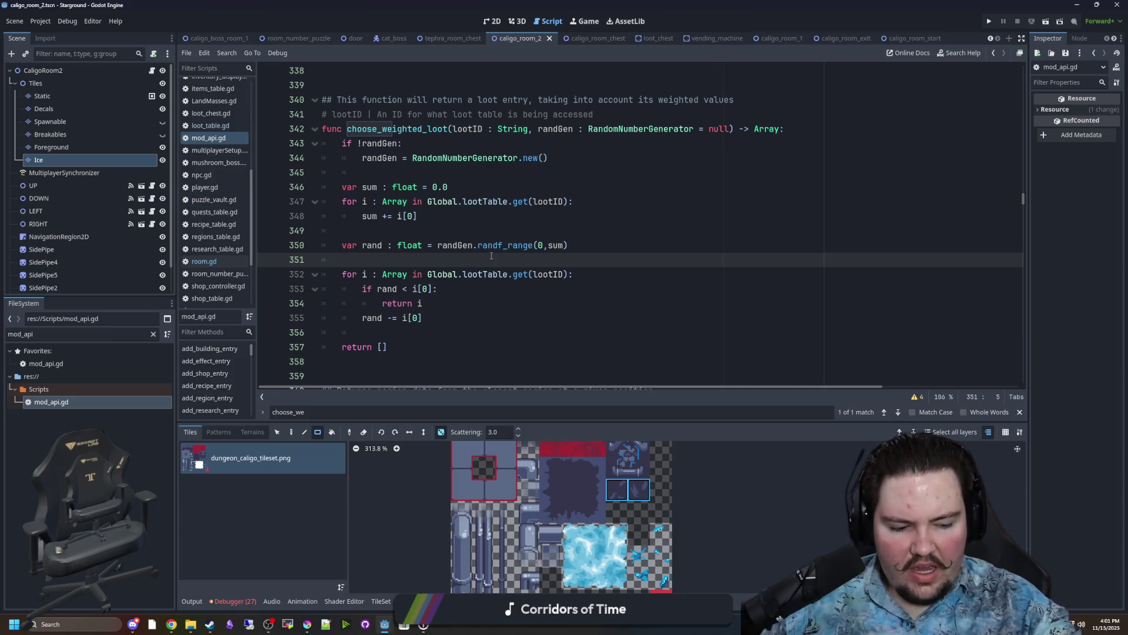
pyautogui.click(535, 221)
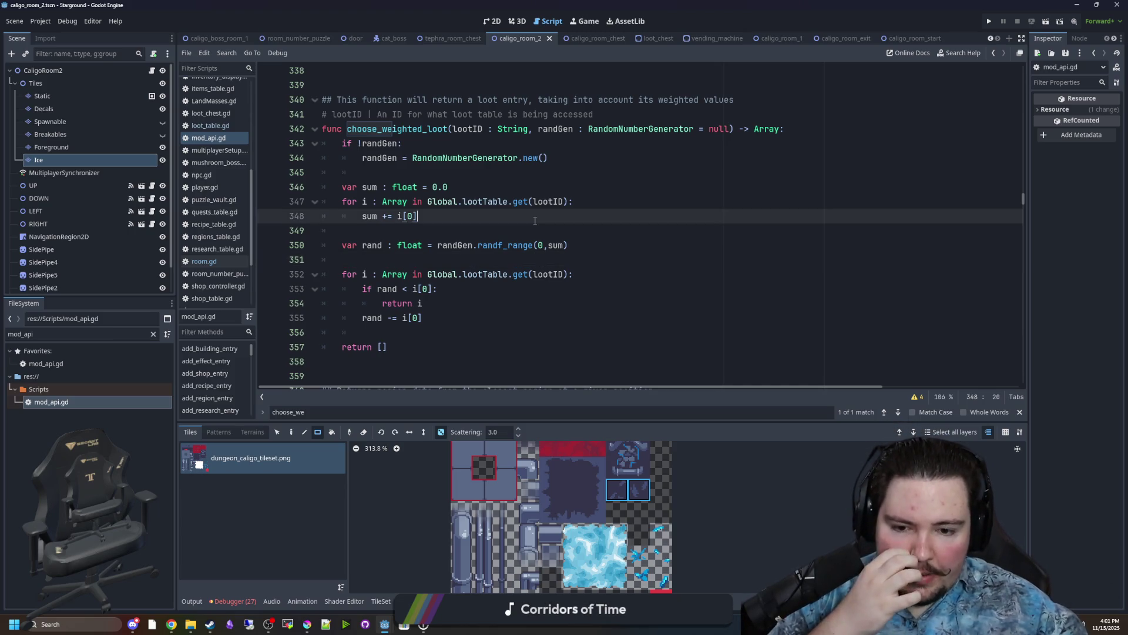
# Save caligo_room_2, view the room in 2D with a zoomed canvas, and focus the FileSystem filter.
pyautogui.click(519, 24)
pyautogui.hotkey('ctrl', 's')
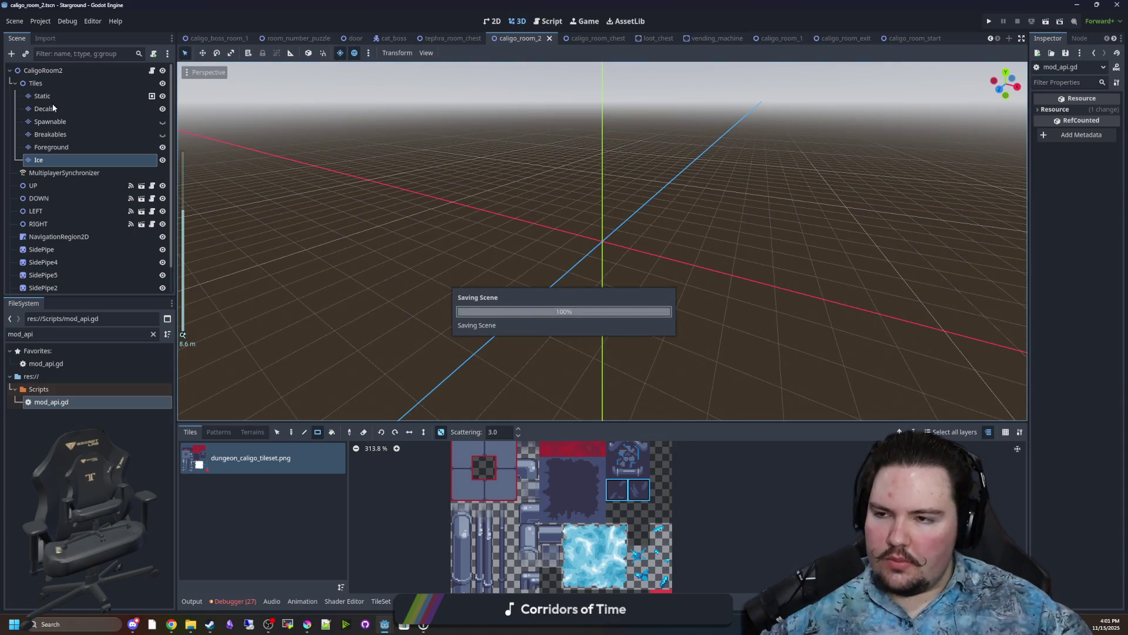
pyautogui.click(65, 70)
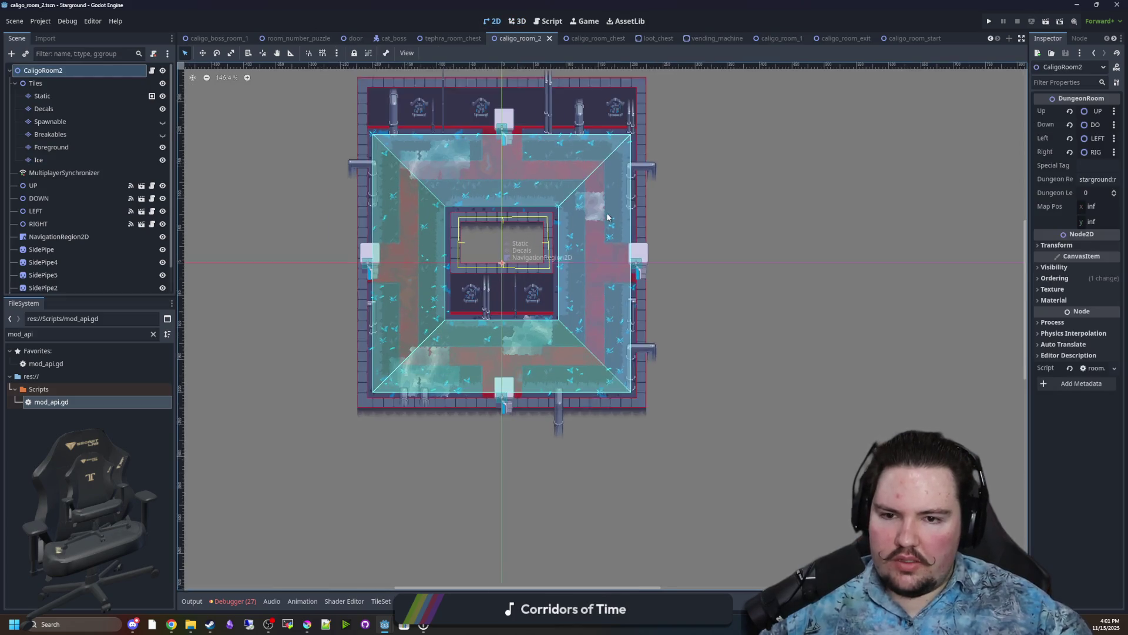
pyautogui.click(607, 217)
pyautogui.scroll(4, 453, 281)
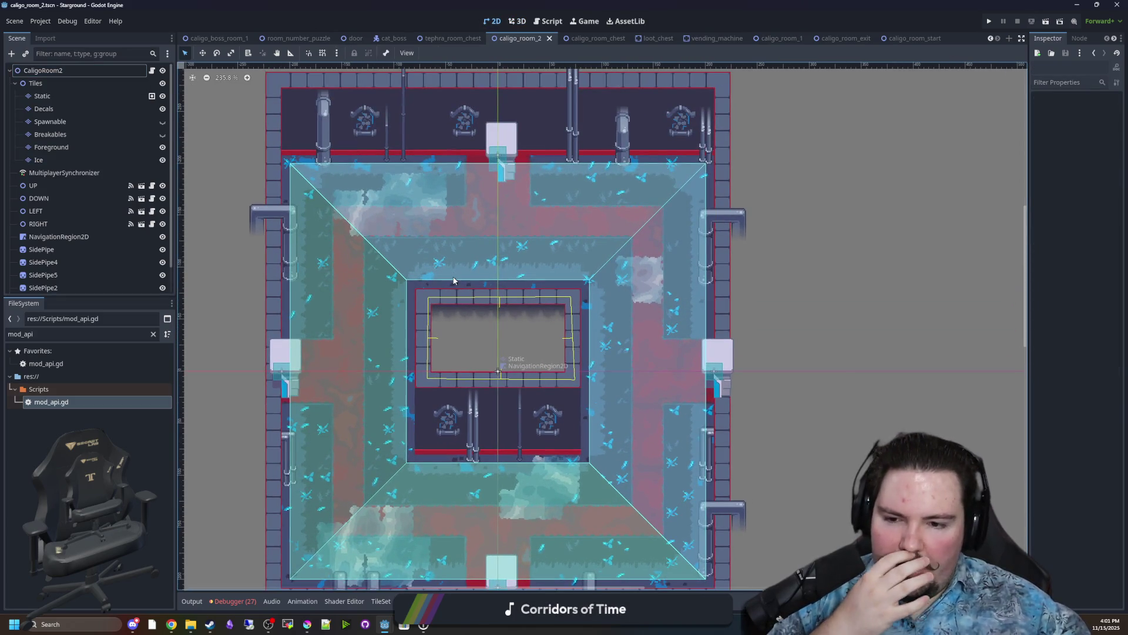
pyautogui.scroll(-1, 557, 339)
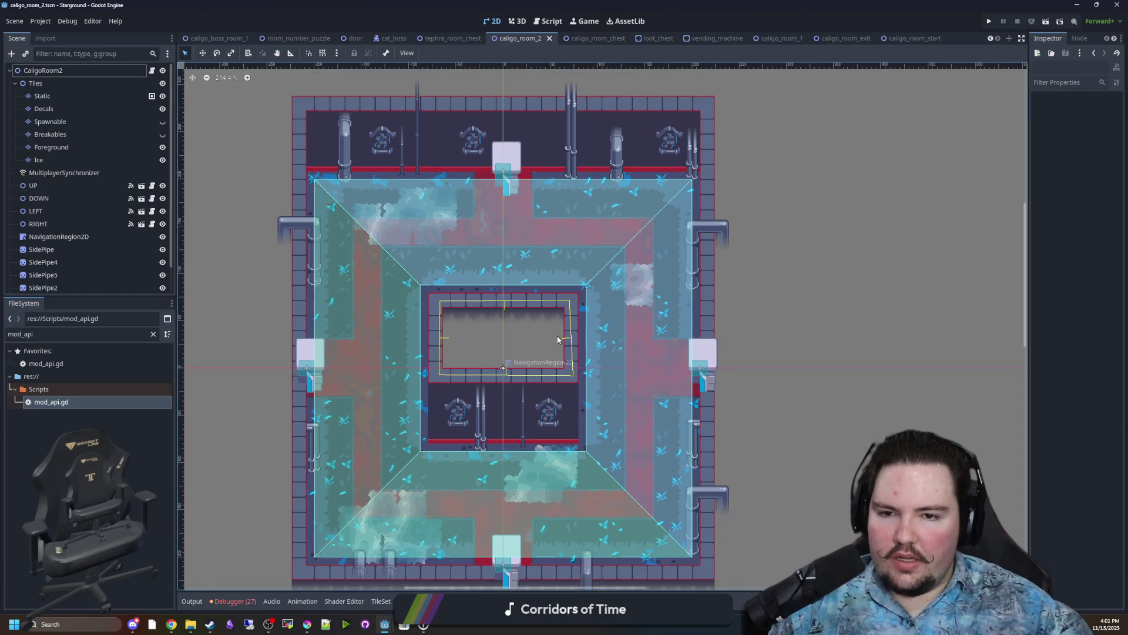
pyautogui.click(153, 334)
# Filter files by 'loot', open loot_table.gd, and search 'loot_chest' to reach the caligo_0 table.
pyautogui.write('loot')
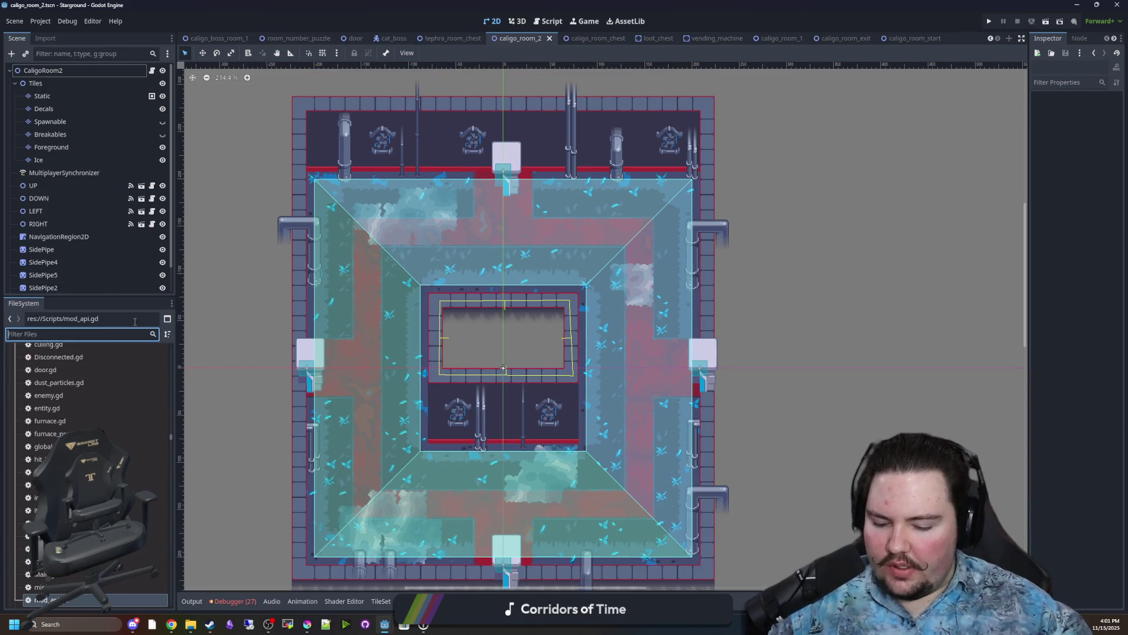
pyautogui.doubleClick(74, 390)
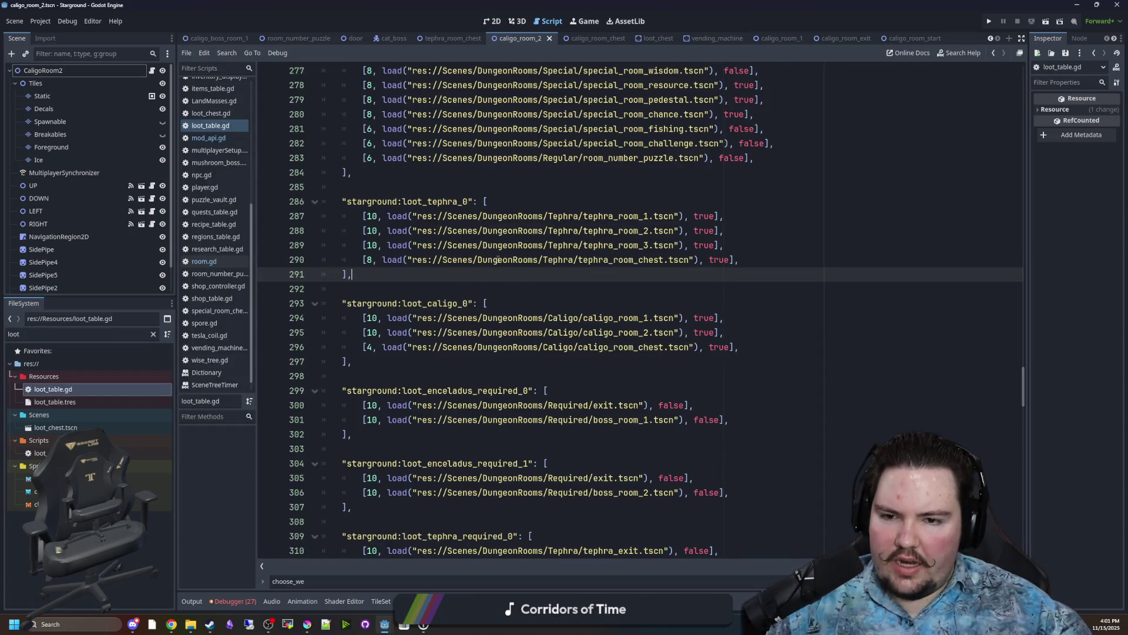
pyautogui.scroll(5, 822, 346)
pyautogui.hotkey('ctrl', 'f')
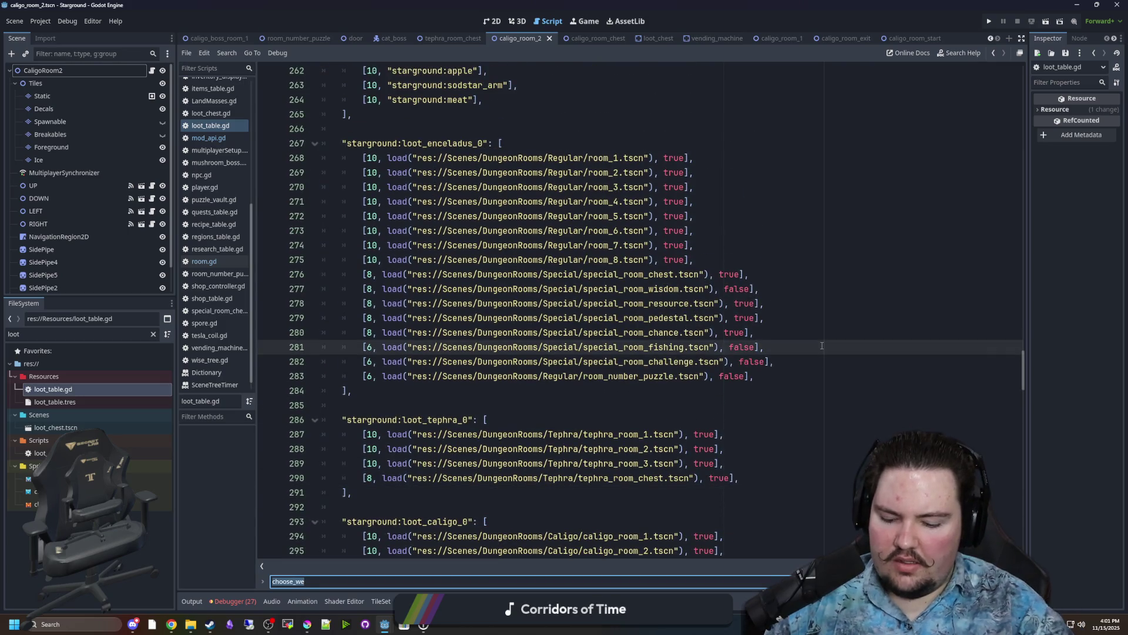
pyautogui.write('loot_chest')
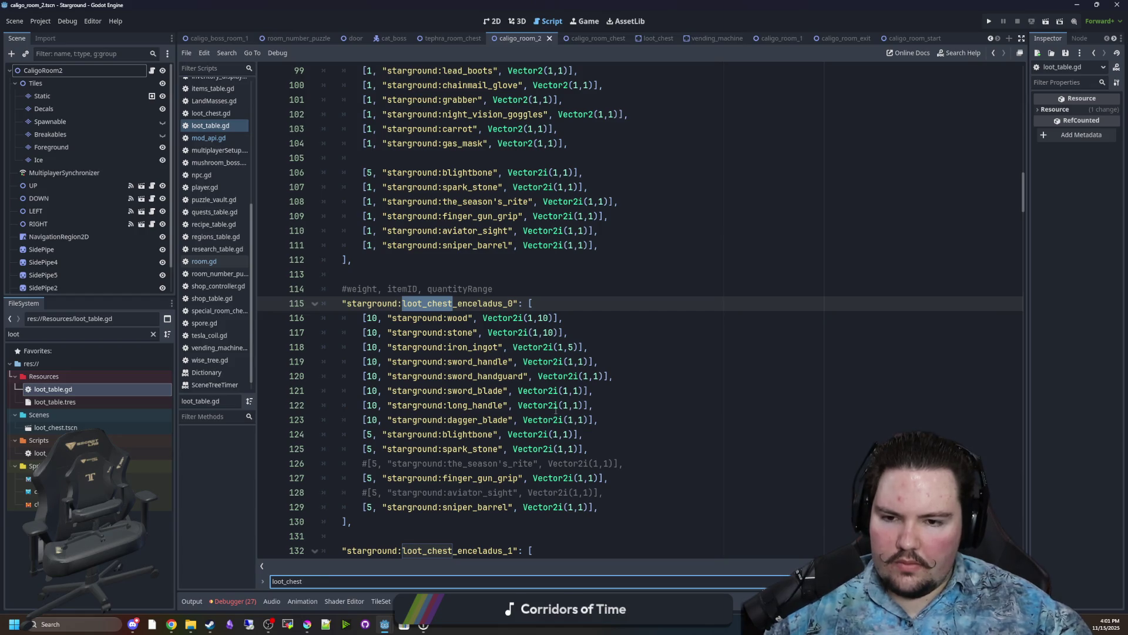
pyautogui.press('Return')
pyautogui.press('Return')
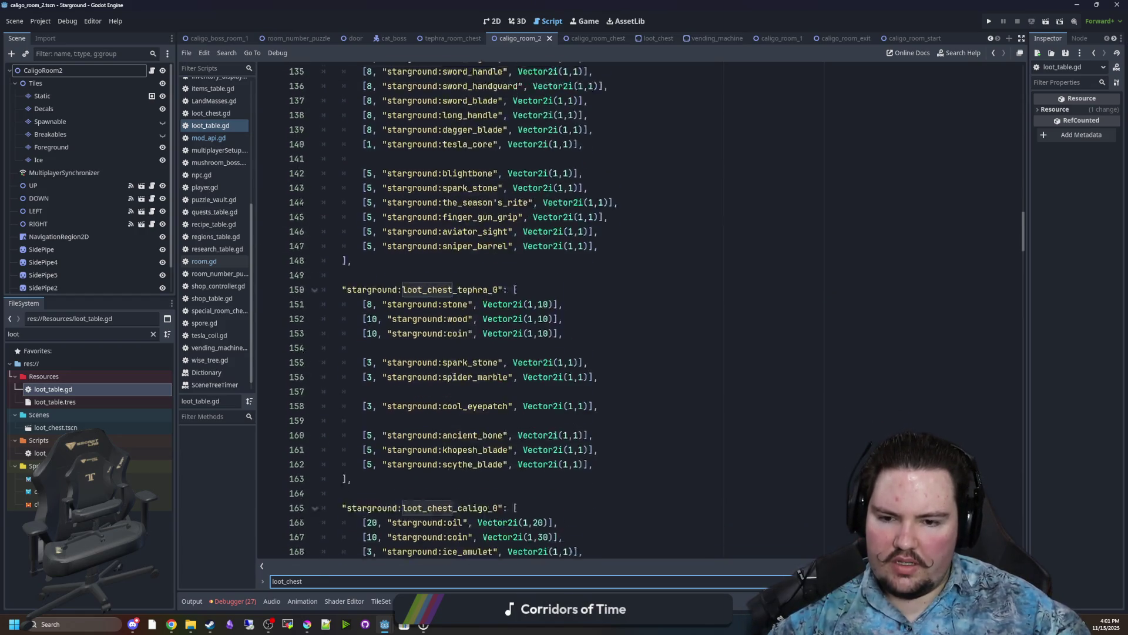
# Copy the ice_amulet entry into a new line renamed pogo_stick, then clear the file filter.
pyautogui.scroll(-6, 357, 298)
pyautogui.click(353, 317)
pyautogui.moveTo(583, 303); pyautogui.dragTo(357, 299)
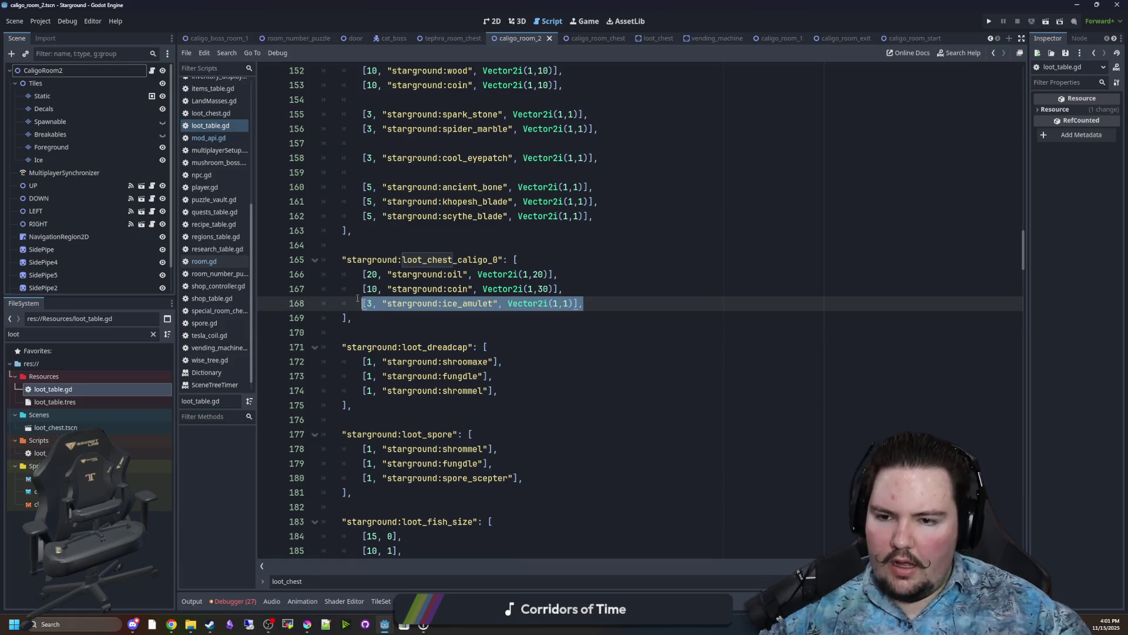
pyautogui.hotkey('ctrl', 'c')
pyautogui.click(638, 301)
pyautogui.press('Return')
pyautogui.hotkey('ctrl', 'v')
pyautogui.press('Left')
pyautogui.press('Left')
pyautogui.press('Left')
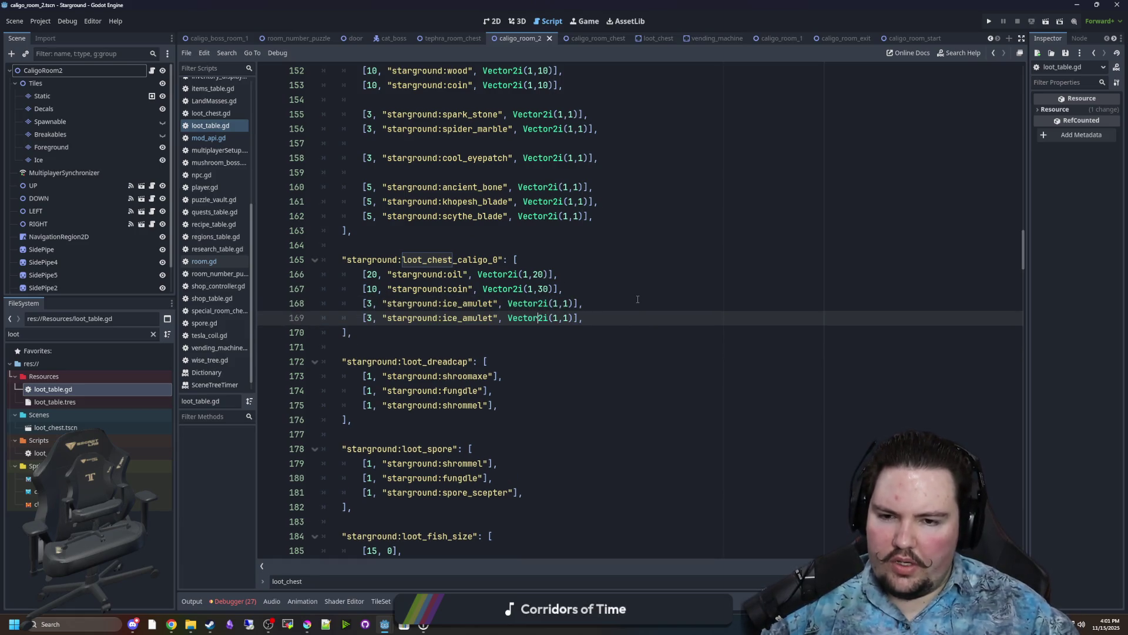
pyautogui.press('BackSpace')
pyautogui.press('BackSpace')
pyautogui.press('BackSpace')
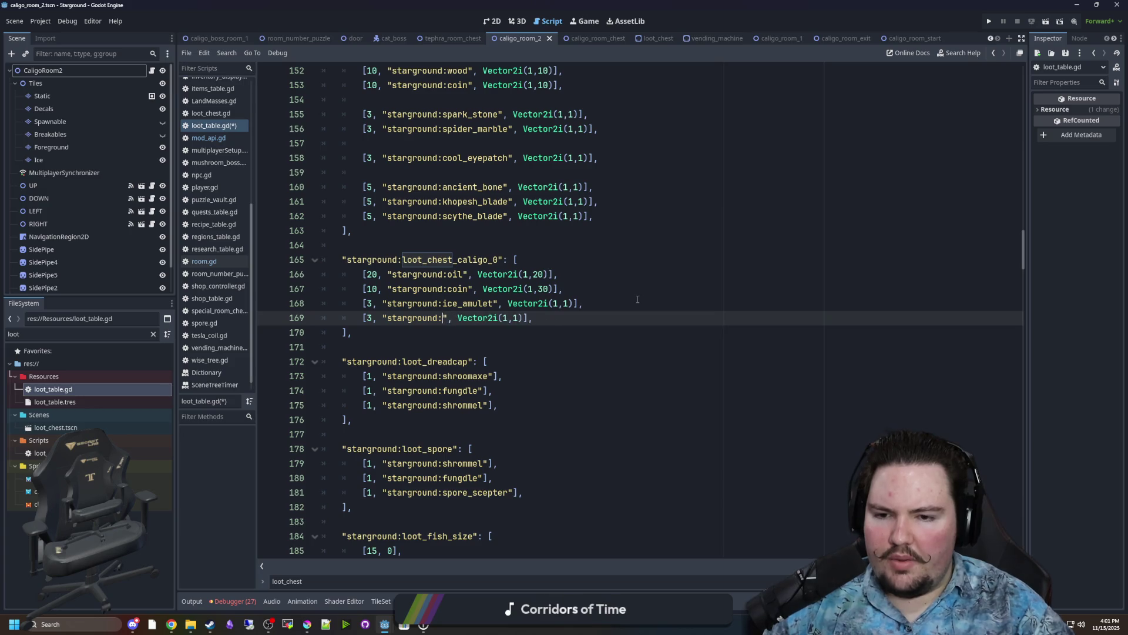
pyautogui.write('poi')
pyautogui.press('BackSpace')
pyautogui.write('go_stick')
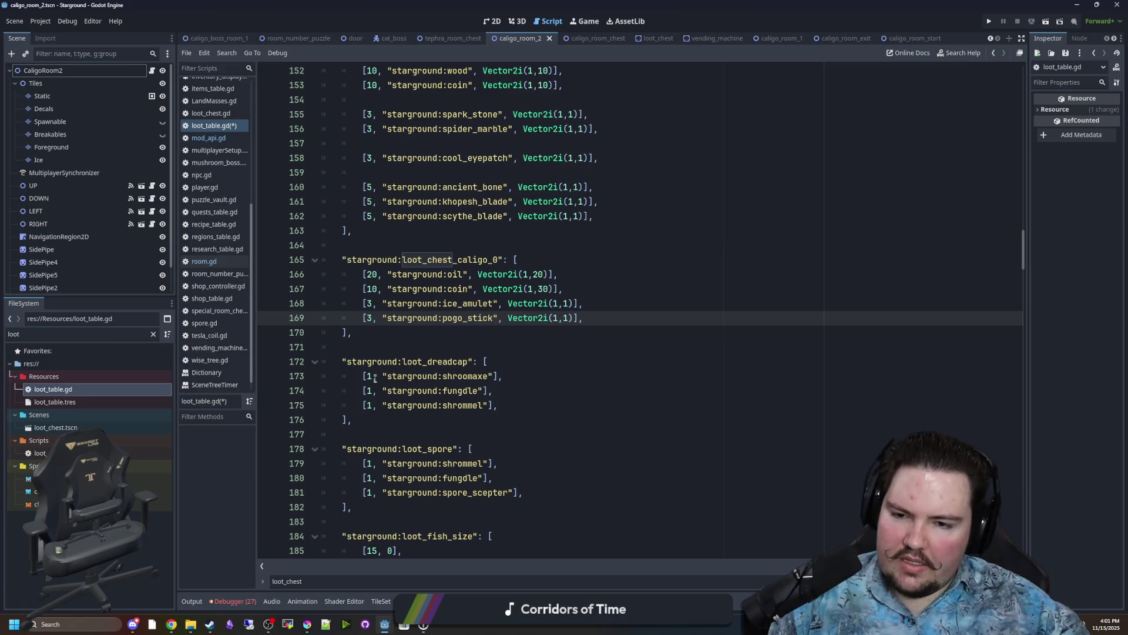
pyautogui.click(153, 334)
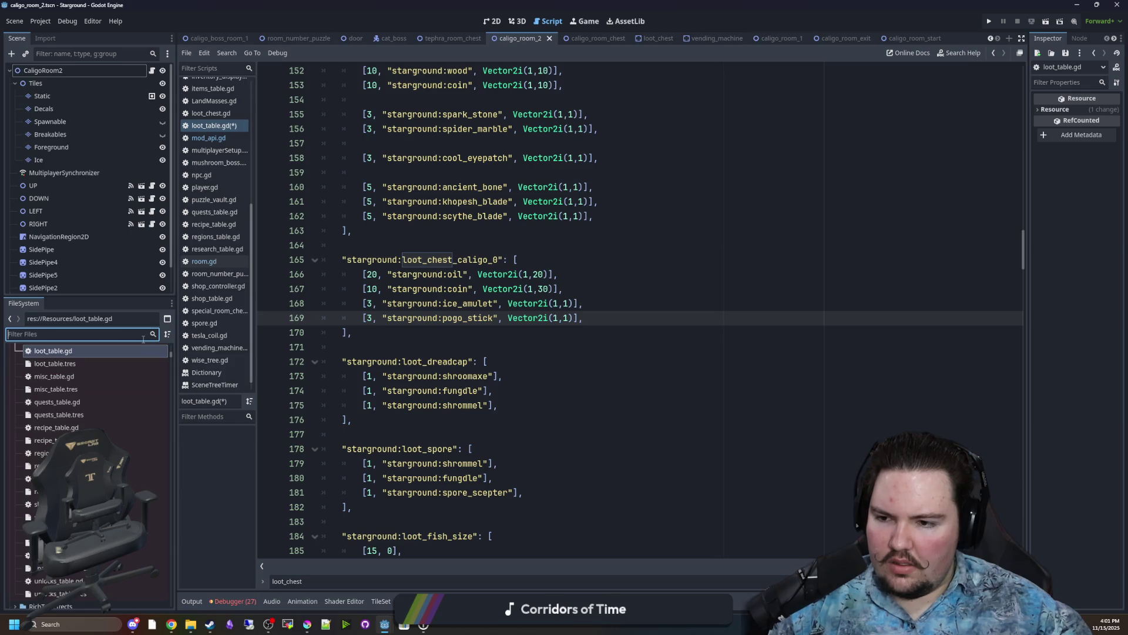
pyautogui.scroll(-5, 109, 393)
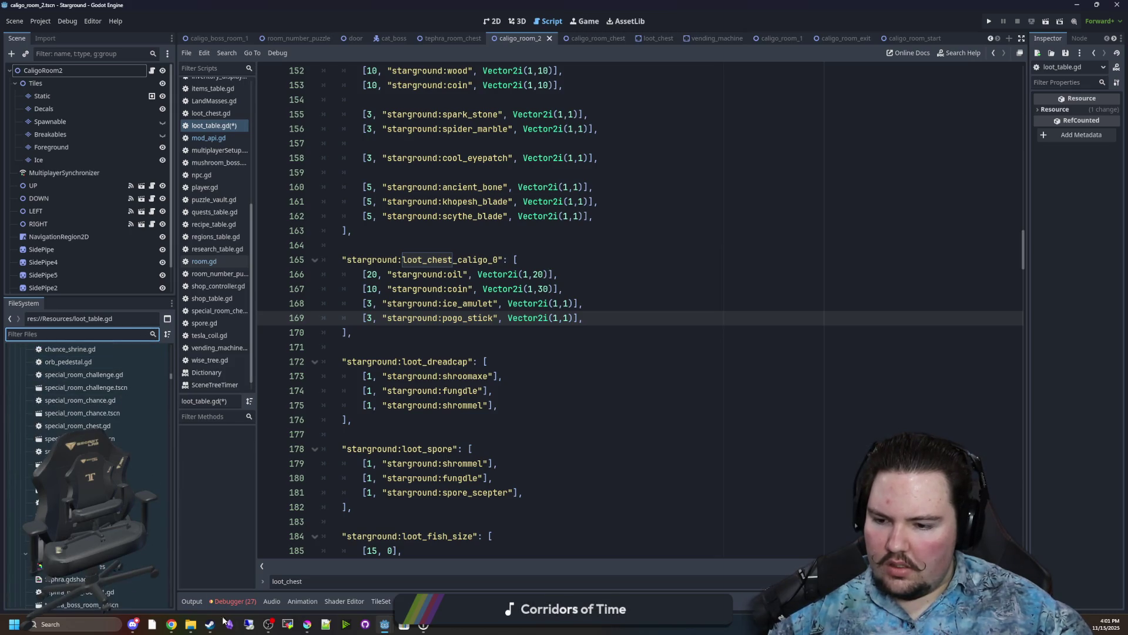
# Browse File Explorer to Forager-Game\Sprites\Items\Artifacts, sorting sprites by name along the way.
pyautogui.click(189, 626)
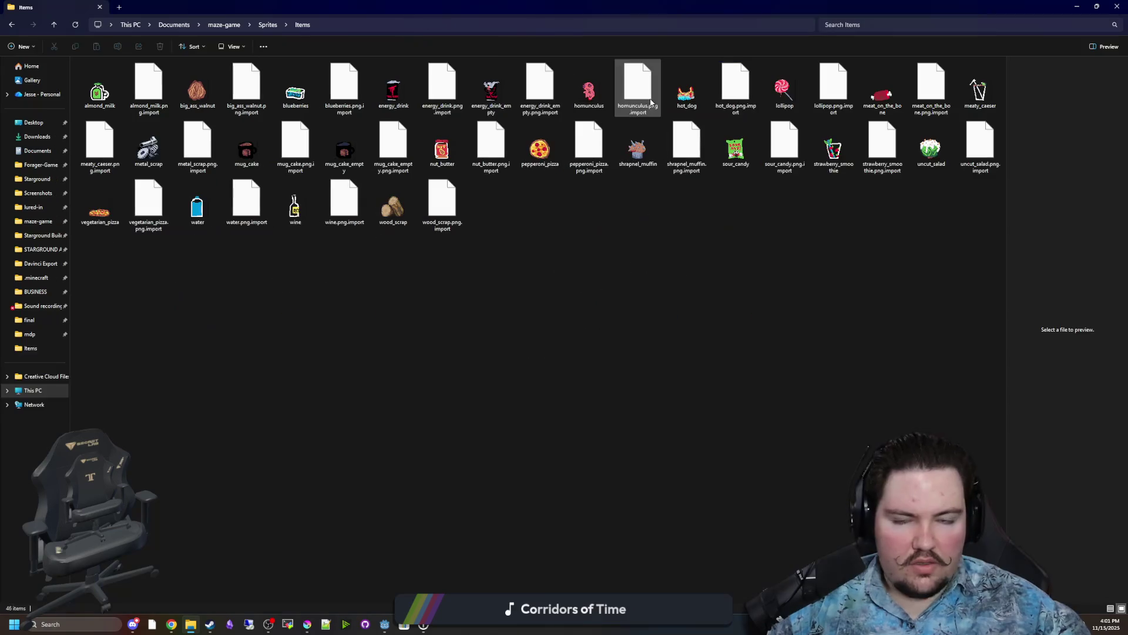
pyautogui.click(40, 165)
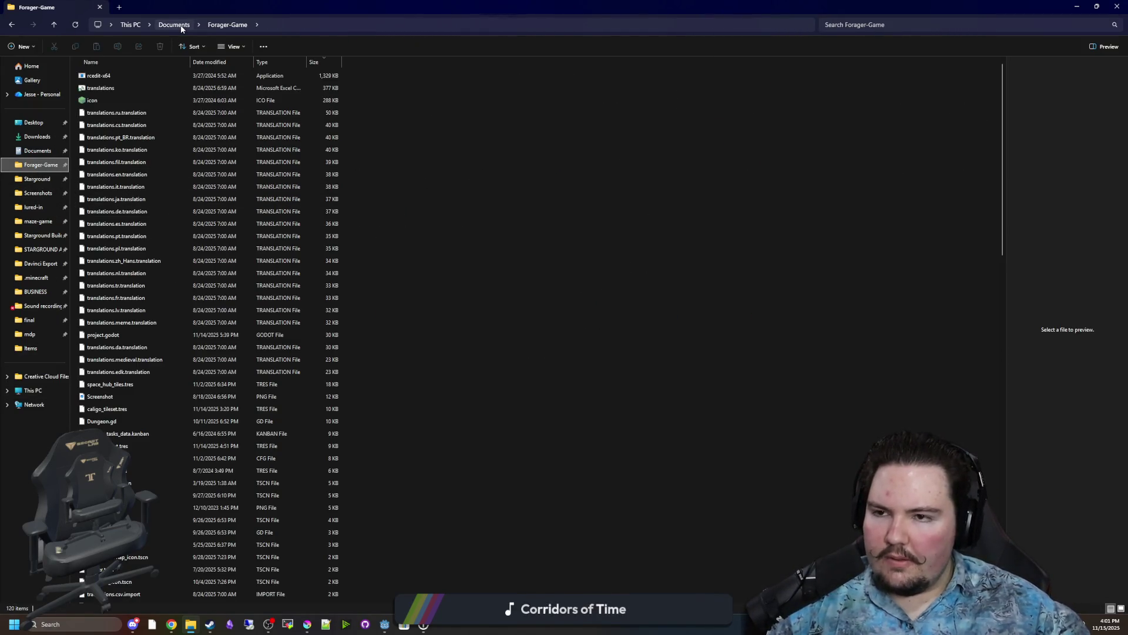
pyautogui.scroll(-20, 193, 263)
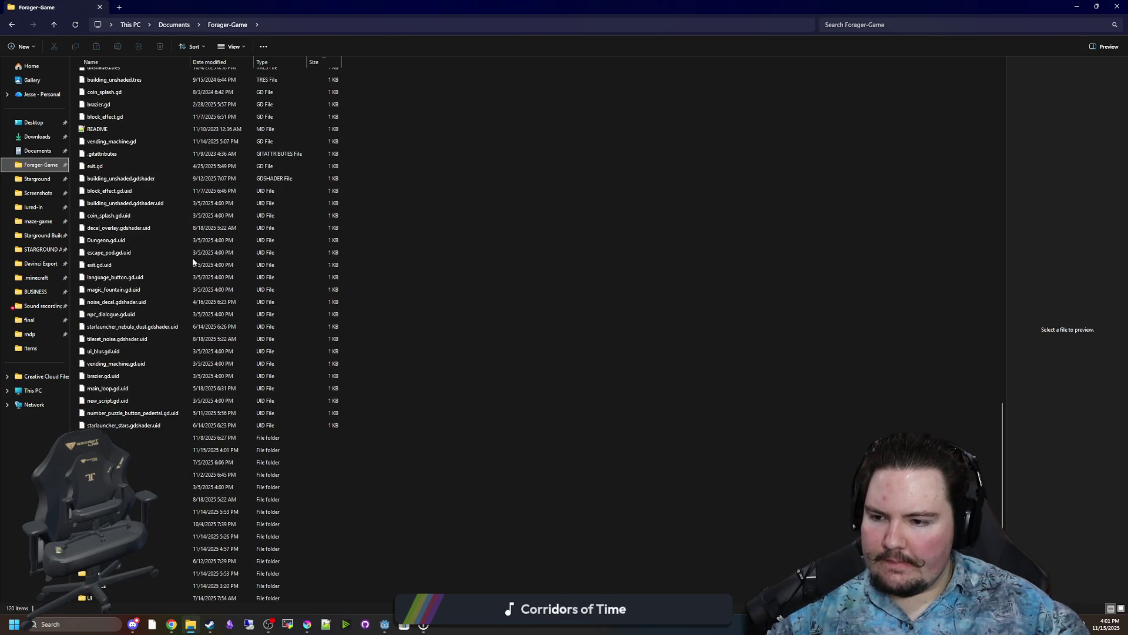
pyautogui.doubleClick(141, 573)
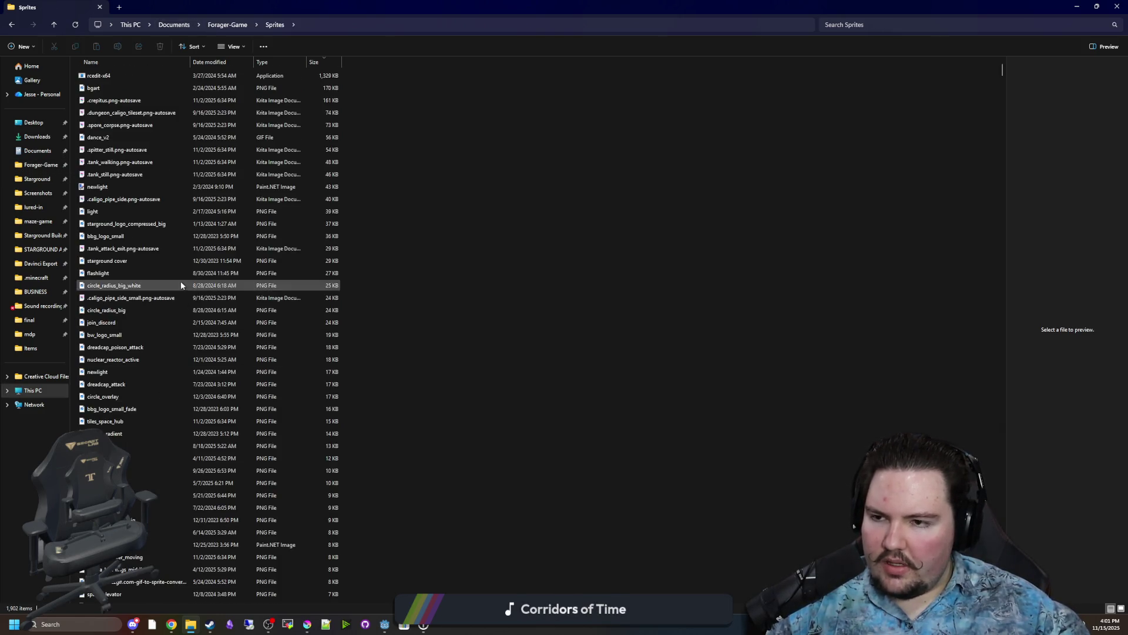
pyautogui.scroll(-15, 181, 285)
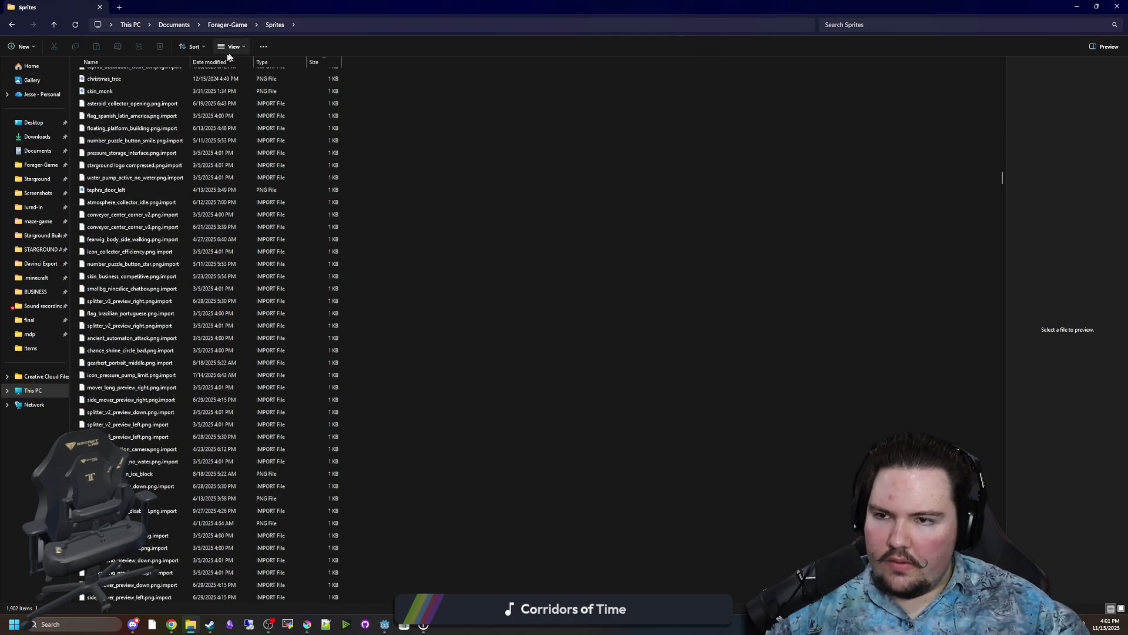
pyautogui.click(117, 62)
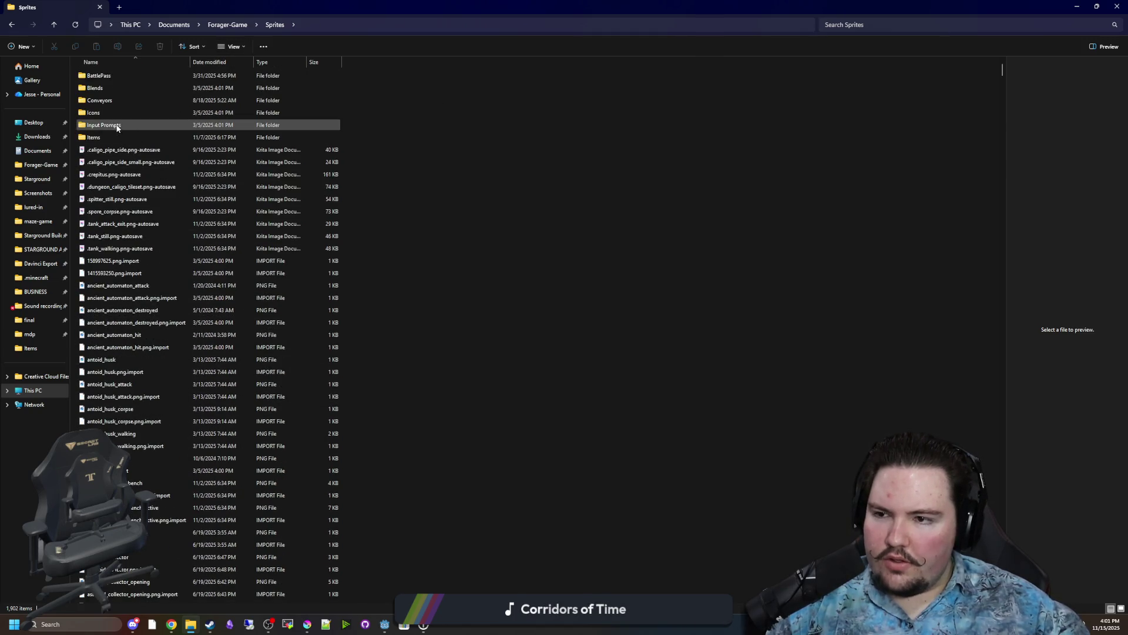
pyautogui.press('a')
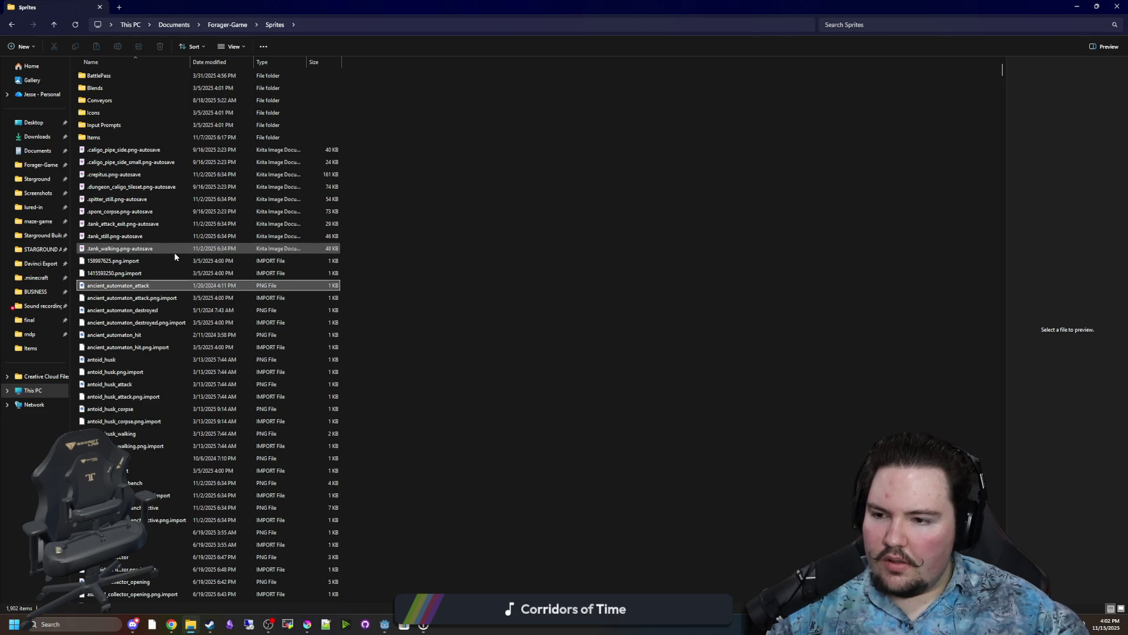
pyautogui.press('Down')
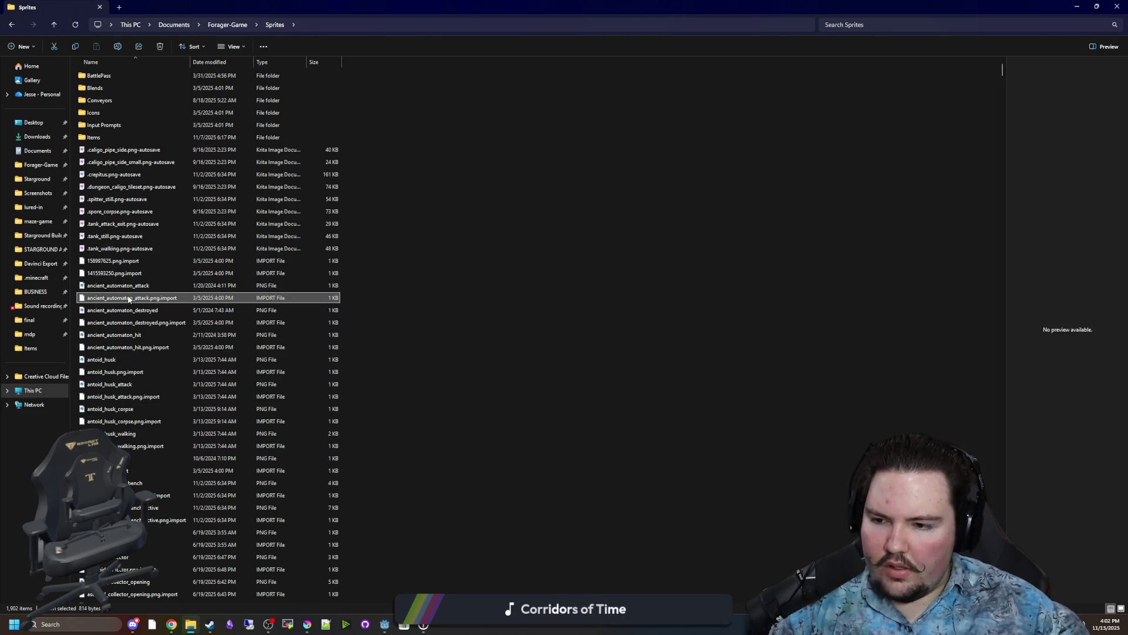
pyautogui.click(140, 333)
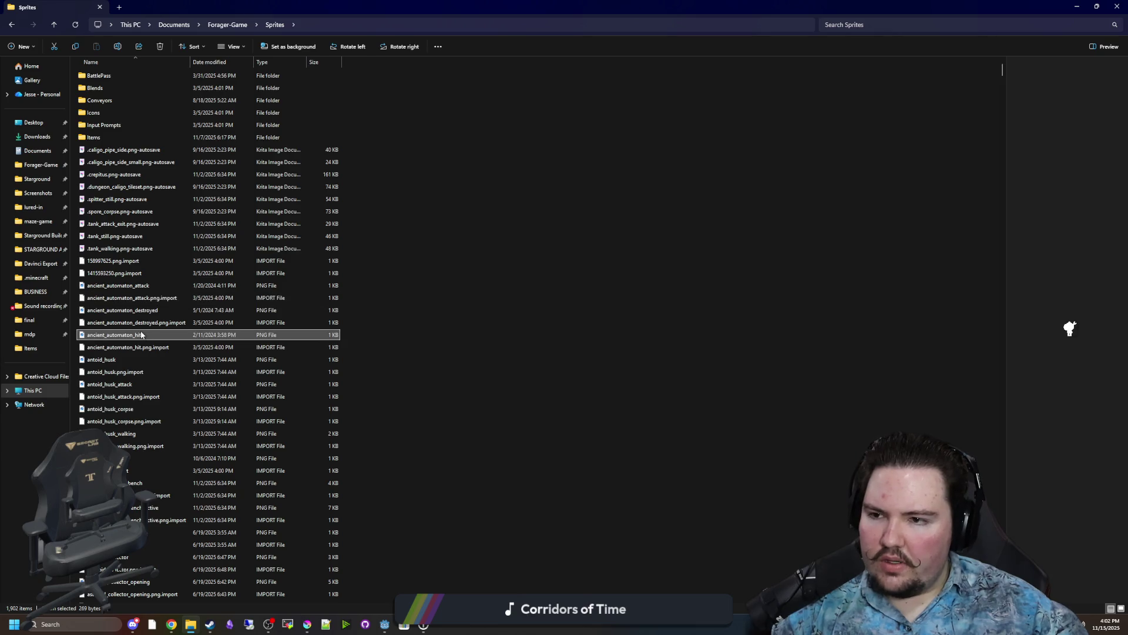
pyautogui.doubleClick(108, 137)
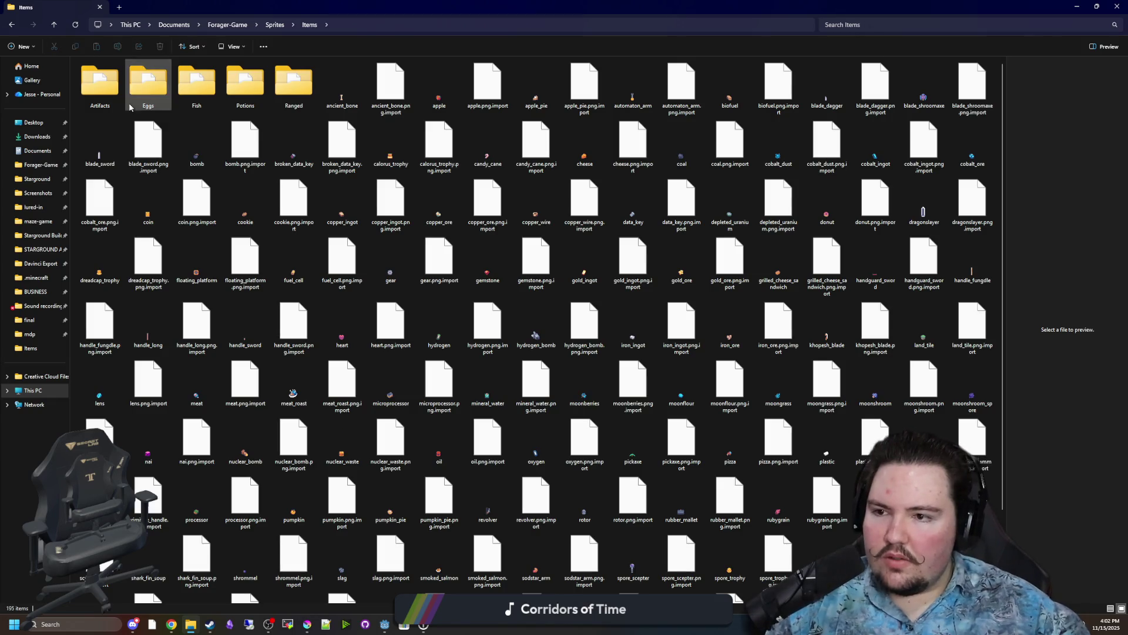
pyautogui.doubleClick(98, 83)
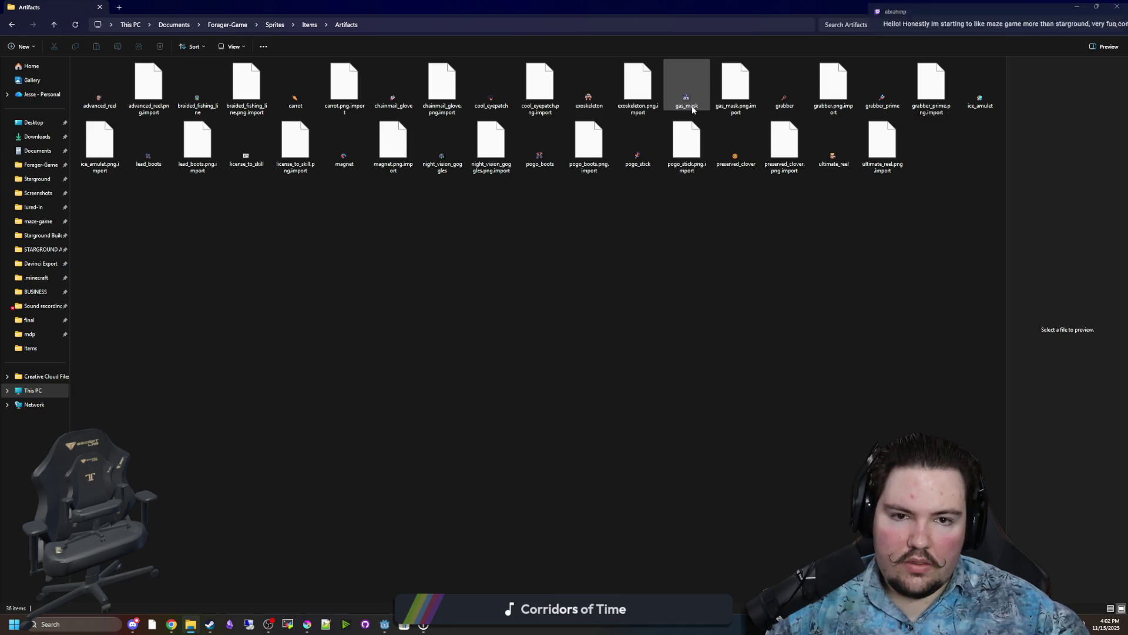
# Shrink and hide the Explorer window, then save loot_table.gd.
pyautogui.moveTo(738, 3); pyautogui.dragTo(564, 350)
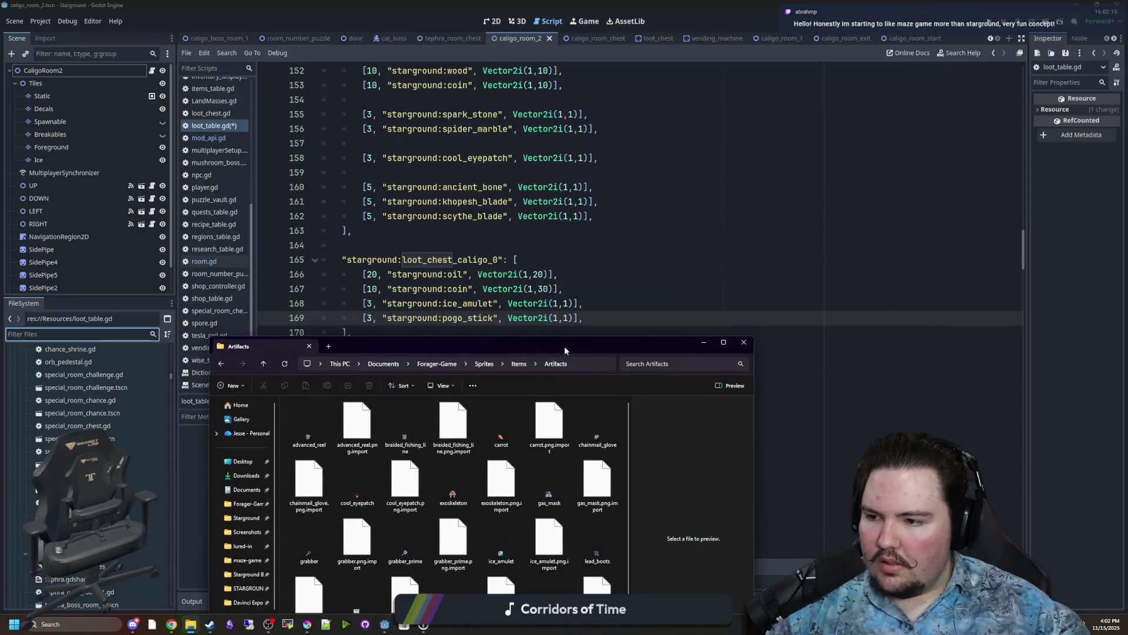
pyautogui.click(704, 342)
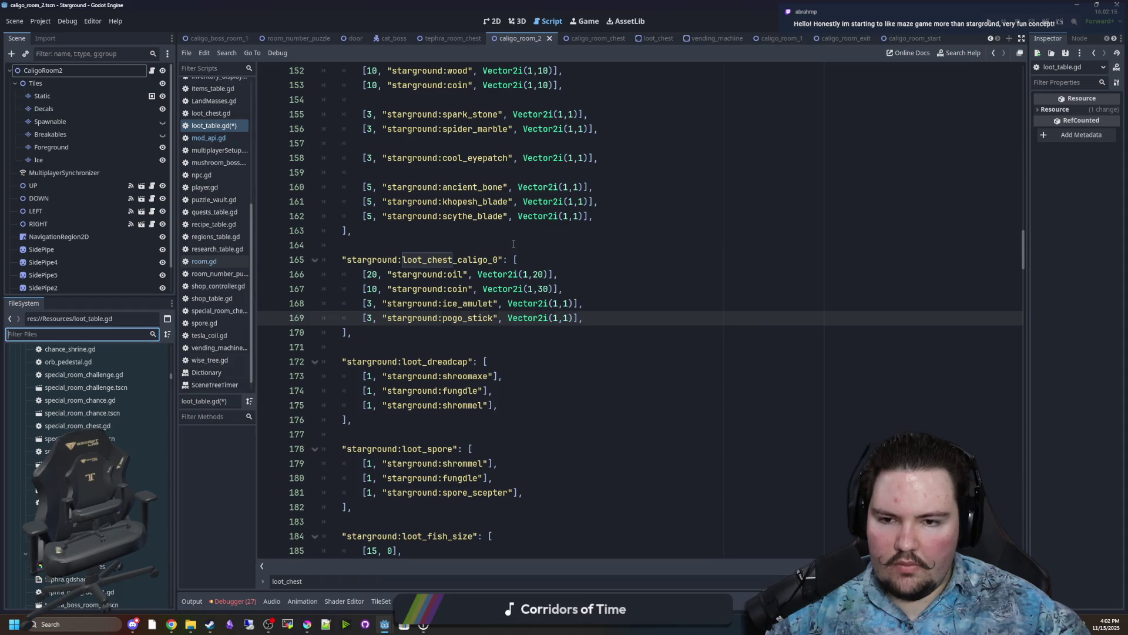
pyautogui.click(513, 244)
pyautogui.hotkey('ctrl', 's')
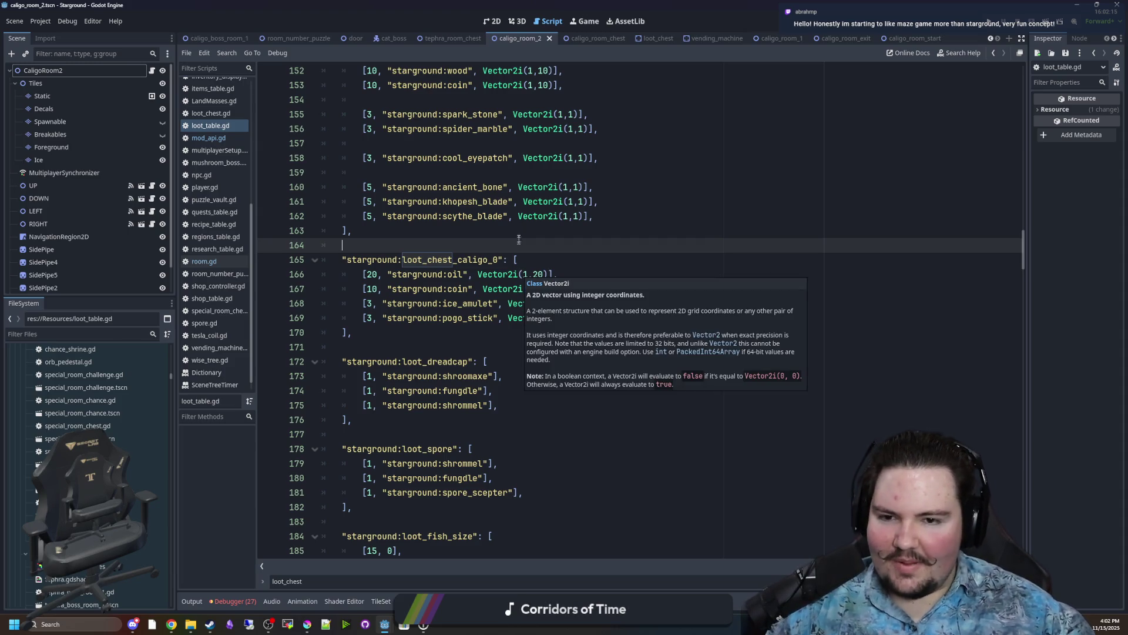
# Look over the loot_chest_caligo_0 and tephra chest table entries in loot_table.gd.
pyautogui.click(518, 235)
pyautogui.scroll(-10, 518, 235)
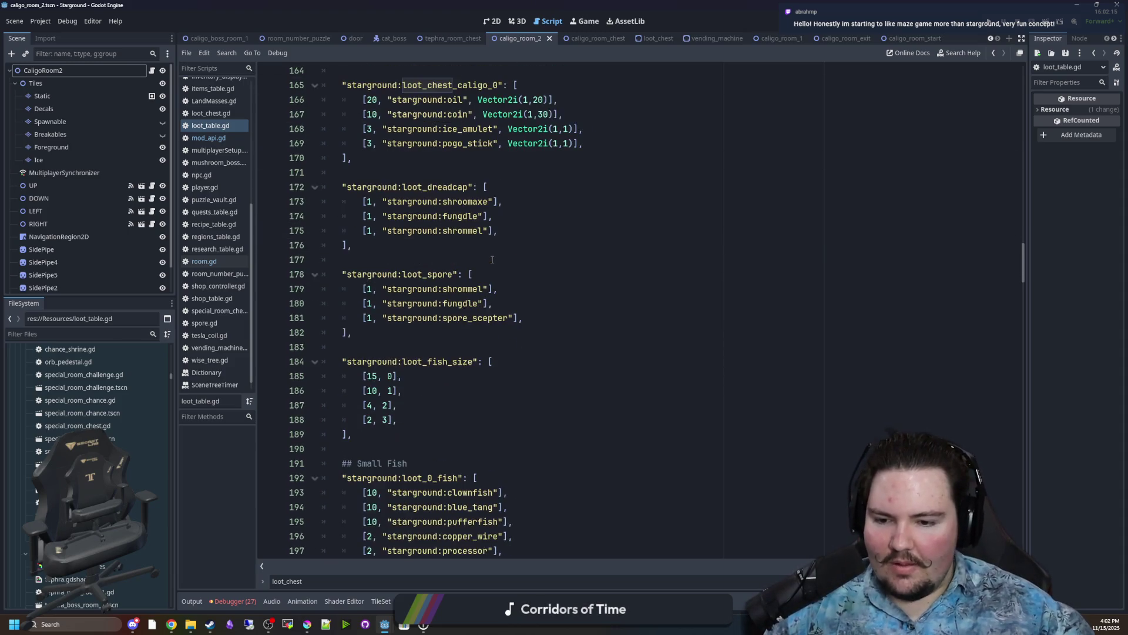
pyautogui.scroll(-5, 449, 360)
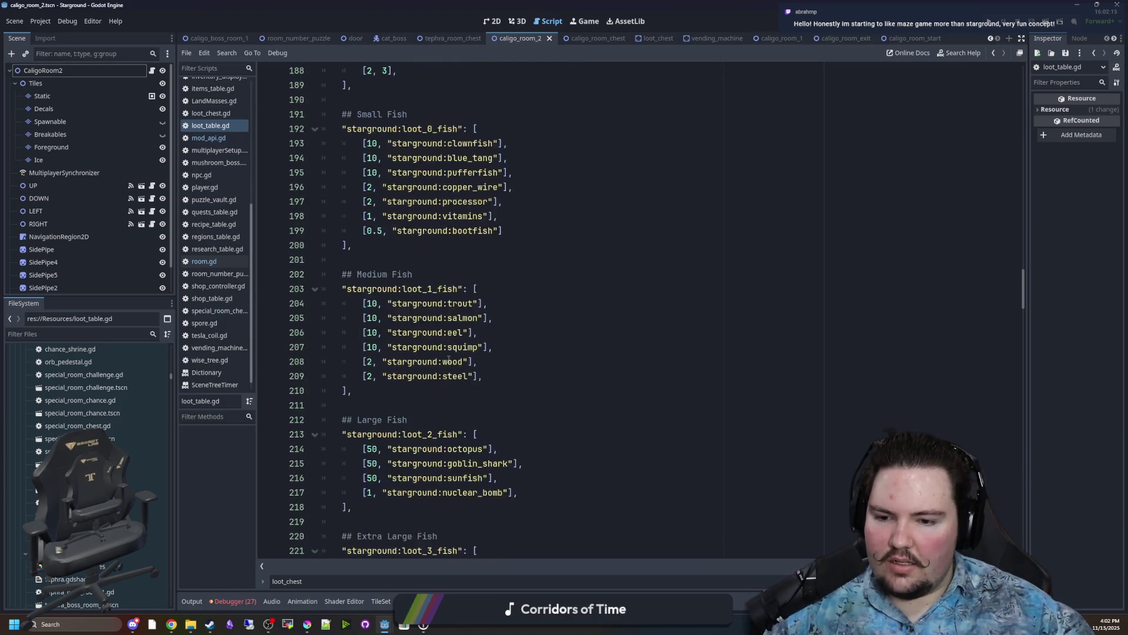
pyautogui.scroll(19, 462, 355)
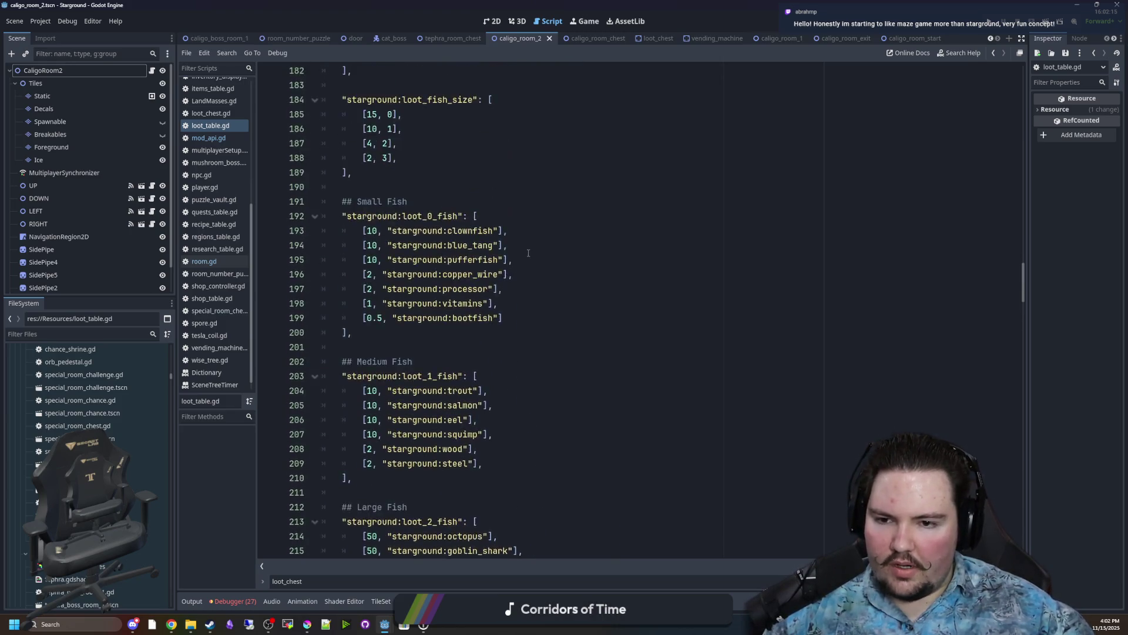
pyautogui.press('Down')
pyautogui.press('Down')
pyautogui.press('Down')
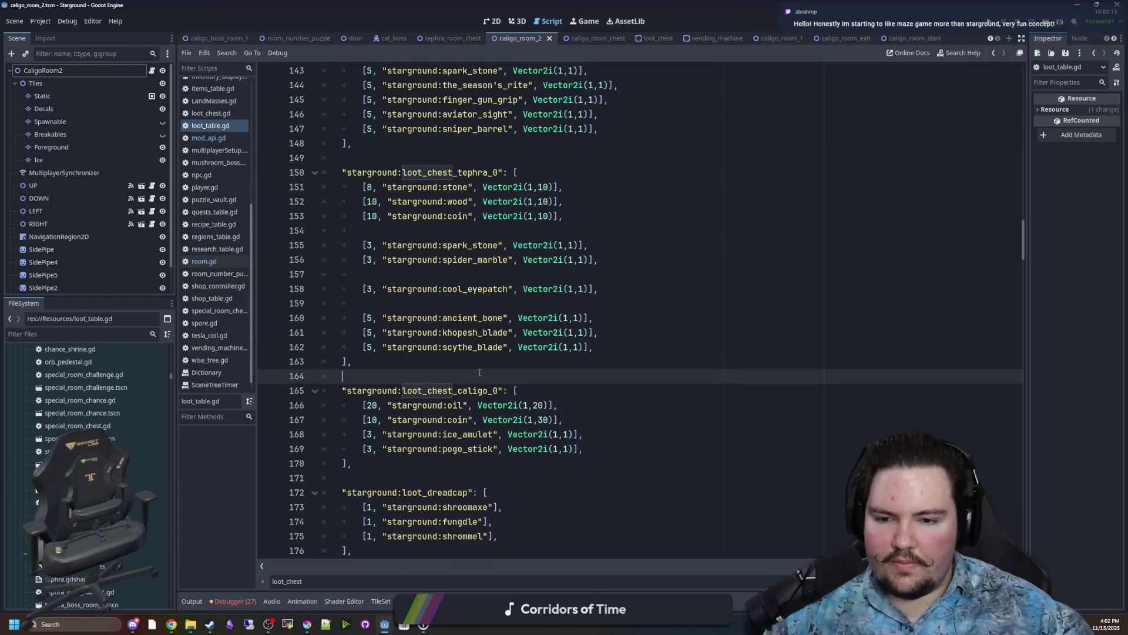
pyautogui.scroll(-2, 479, 353)
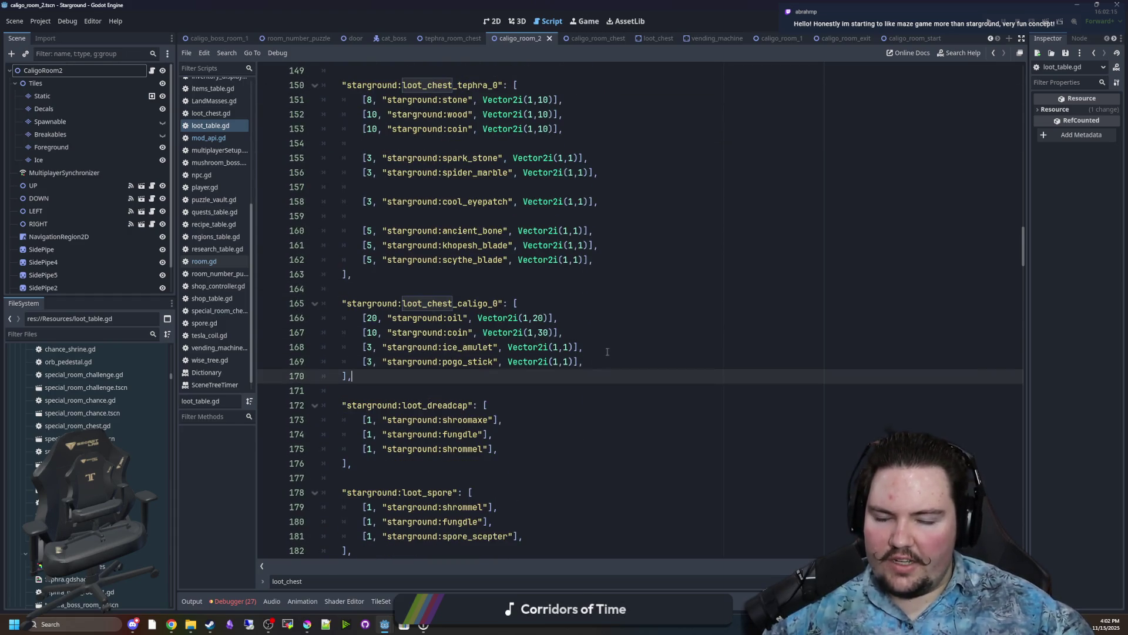
pyautogui.click(444, 278)
pyautogui.scroll(1, 462, 282)
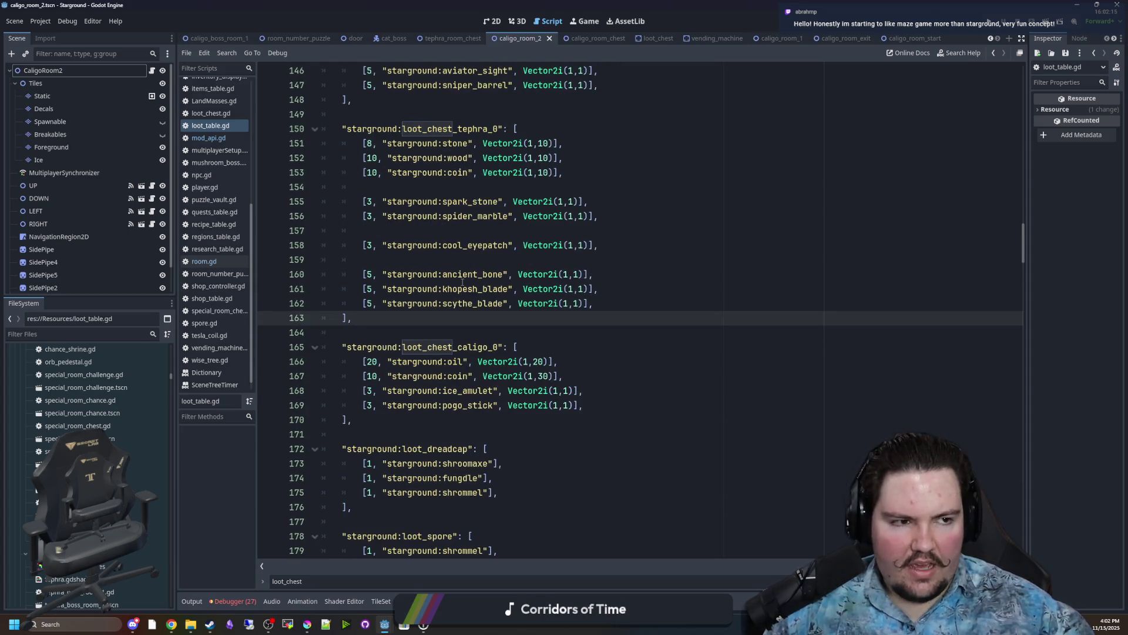
# Show the 3D view, restore and minimize Krita, and re-maximize the Godot window.
pyautogui.click(585, 21)
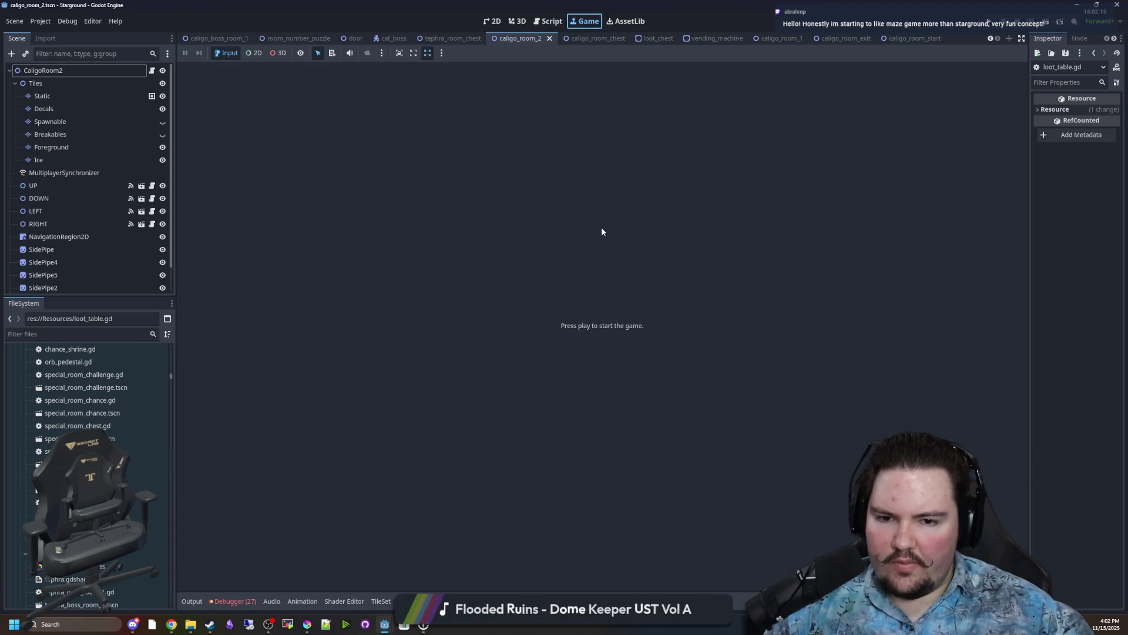
pyautogui.click(517, 22)
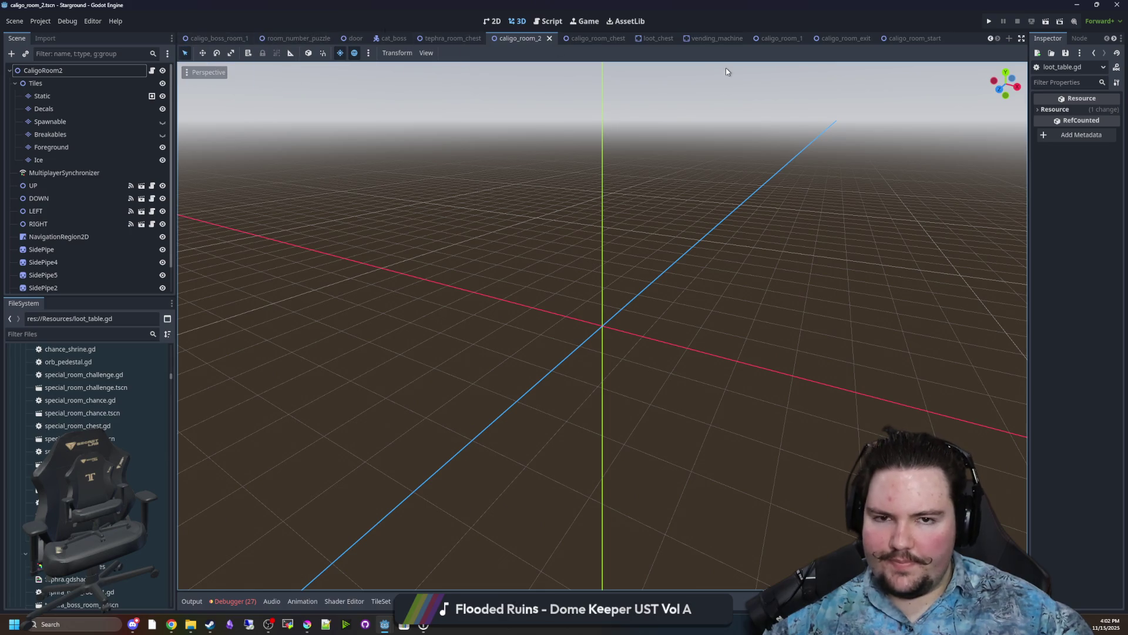
pyautogui.moveTo(726, 6)
pyautogui.mouseDown()
pyautogui.moveTo(588, 305)
pyautogui.moveTo(482, 496)
pyautogui.moveTo(474, 466)
pyautogui.mouseUp()
pyautogui.doubleClick(476, 475)
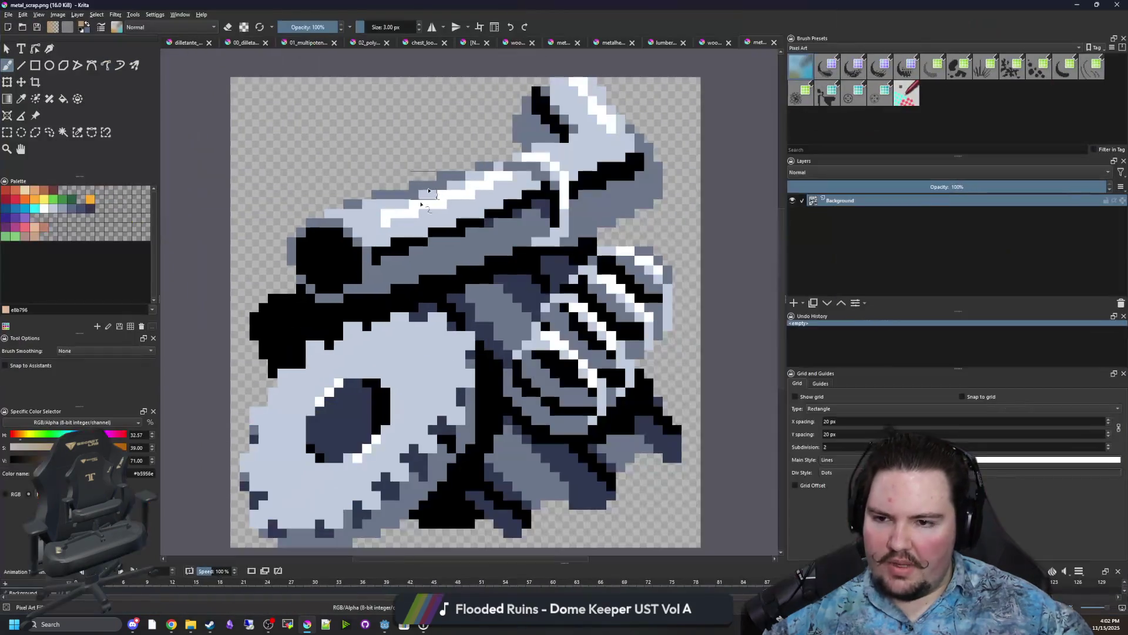
pyautogui.moveTo(553, 6)
pyautogui.mouseDown()
pyautogui.moveTo(588, 9)
pyautogui.moveTo(553, 452)
pyautogui.mouseUp()
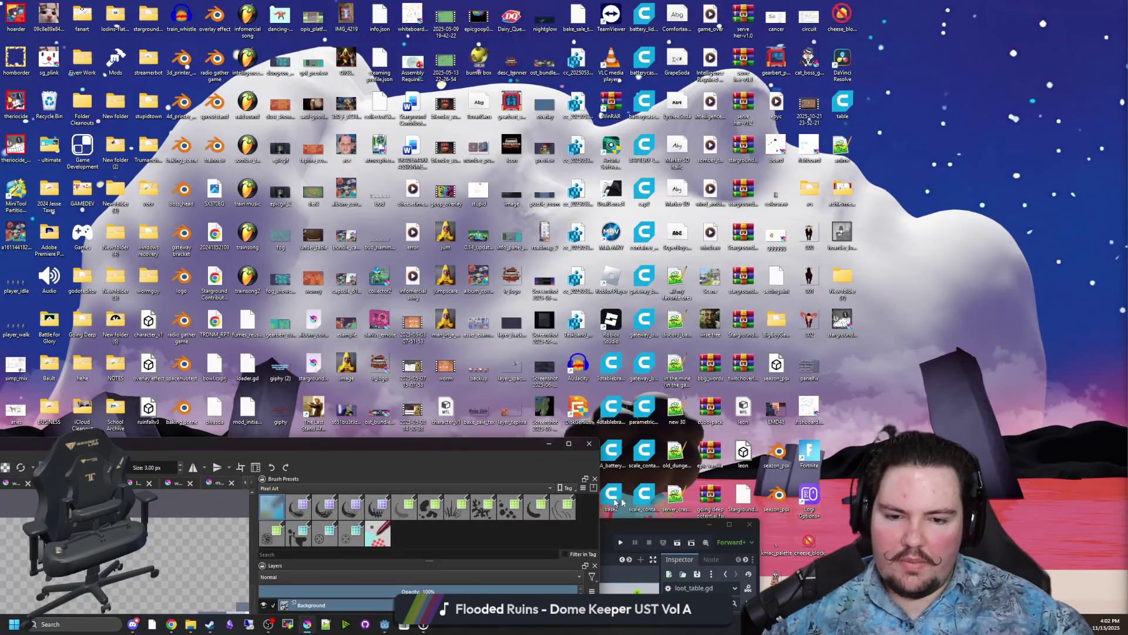
pyautogui.click(549, 443)
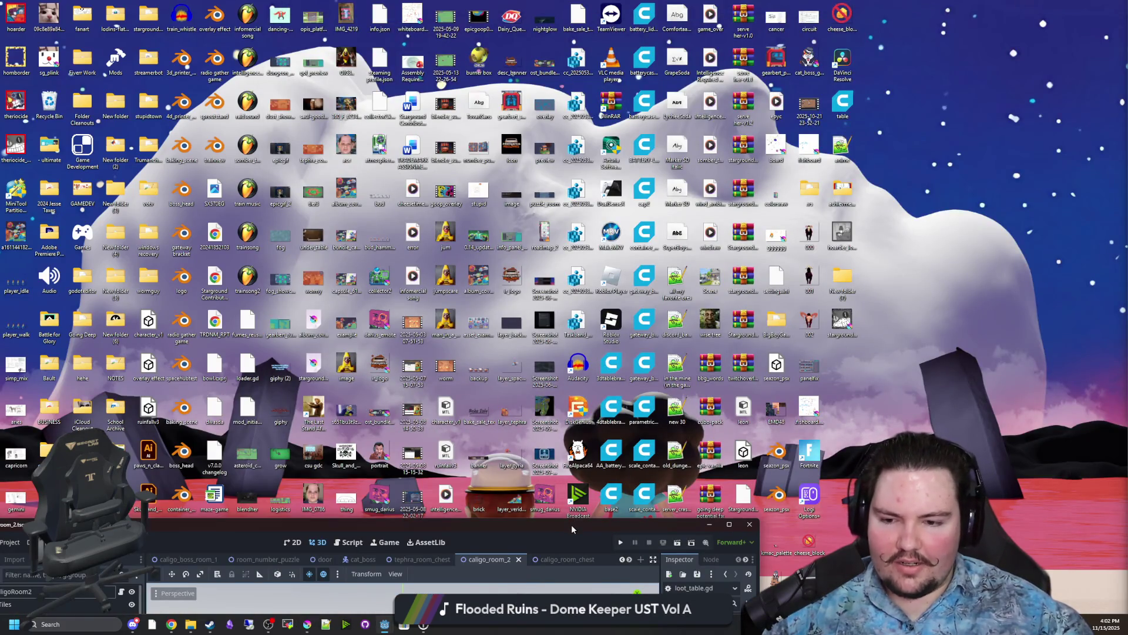
pyautogui.moveTo(571, 524)
pyautogui.mouseDown()
pyautogui.moveTo(695, 141)
pyautogui.moveTo(704, 0)
pyautogui.mouseUp()
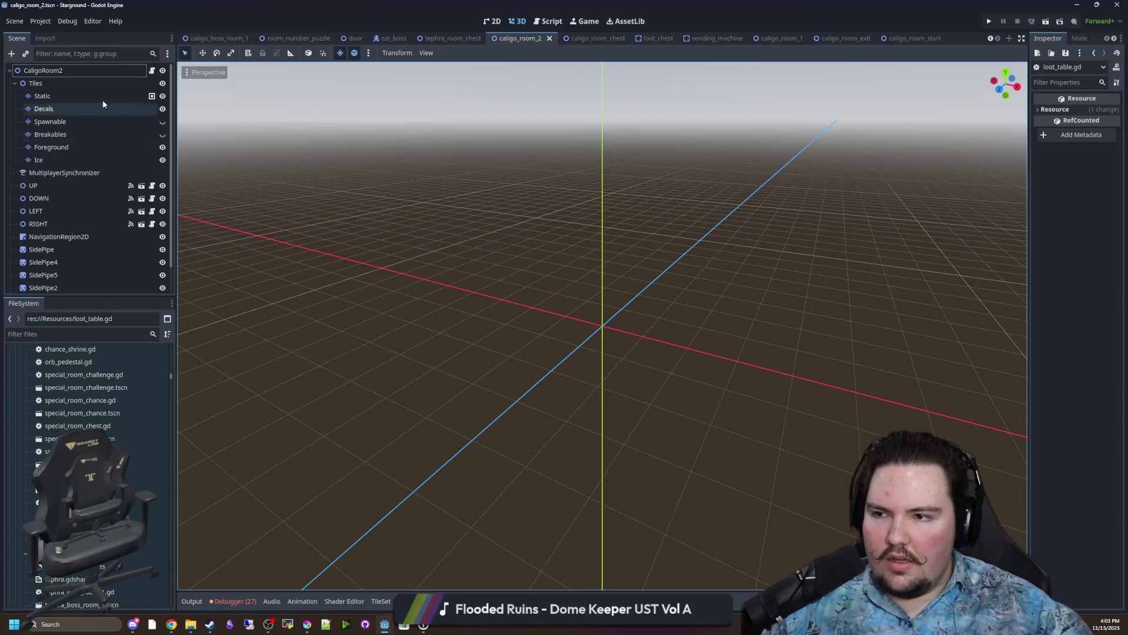
# Review room.gd's variable declarations down to the commented-out checkKilled line.
pyautogui.click(152, 70)
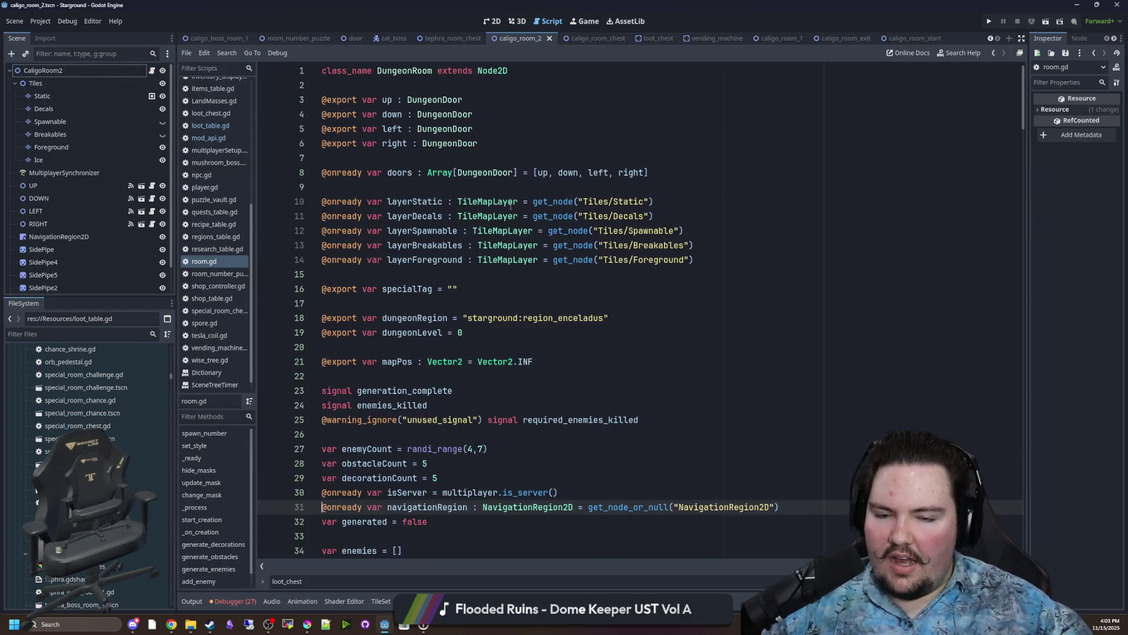
pyautogui.click(427, 278)
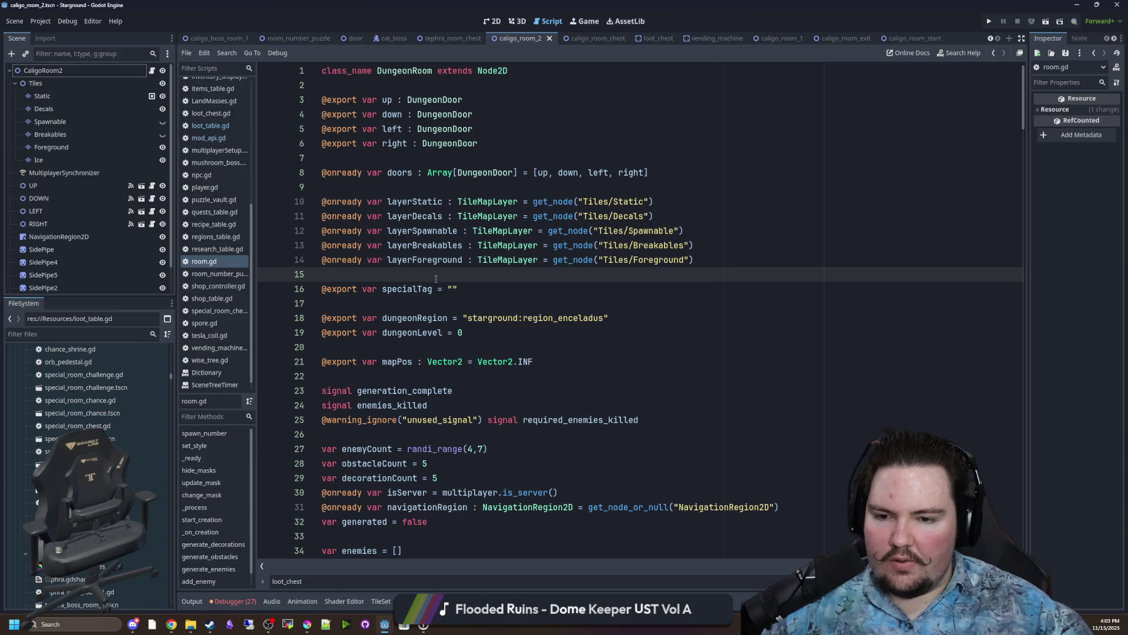
pyautogui.scroll(-4, 436, 278)
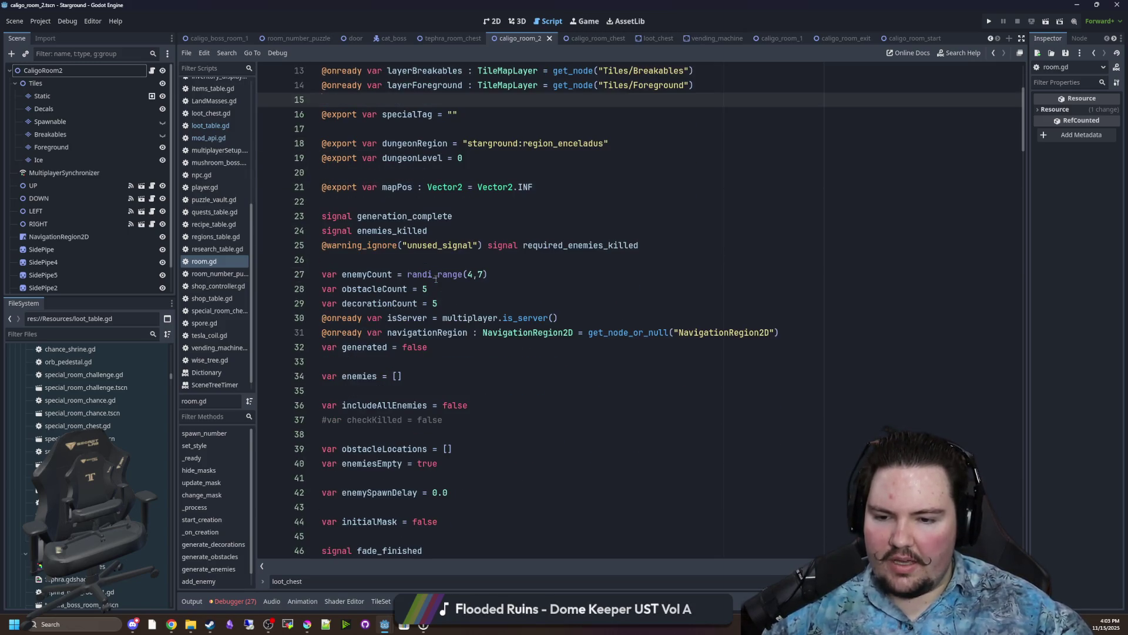
pyautogui.scroll(-5, 475, 306)
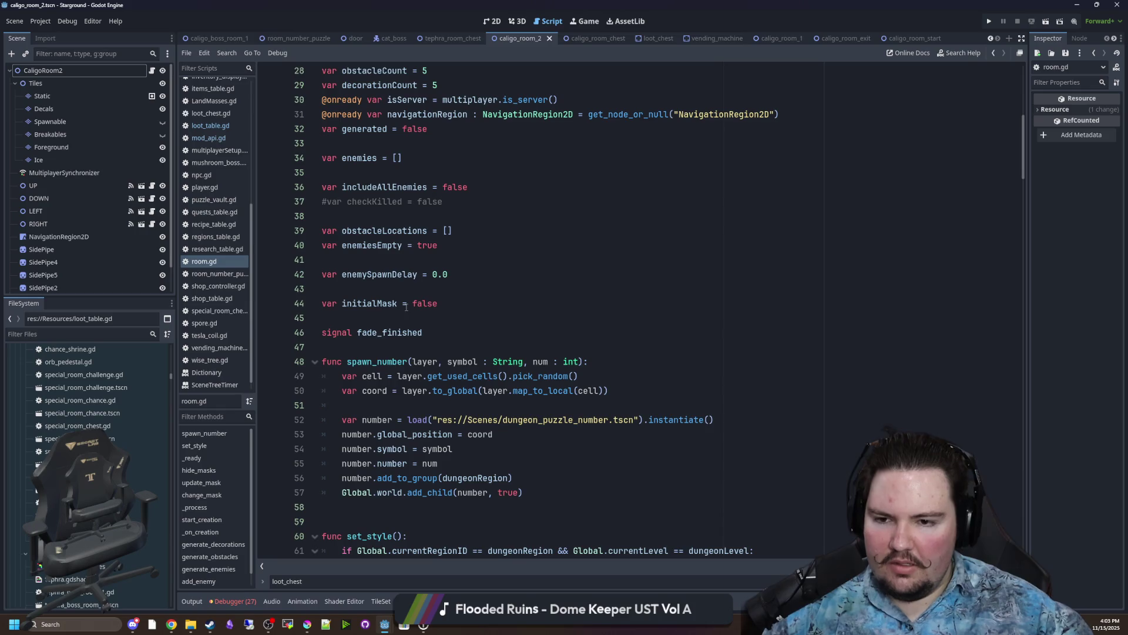
pyautogui.click(406, 287)
pyautogui.scroll(3, 406, 287)
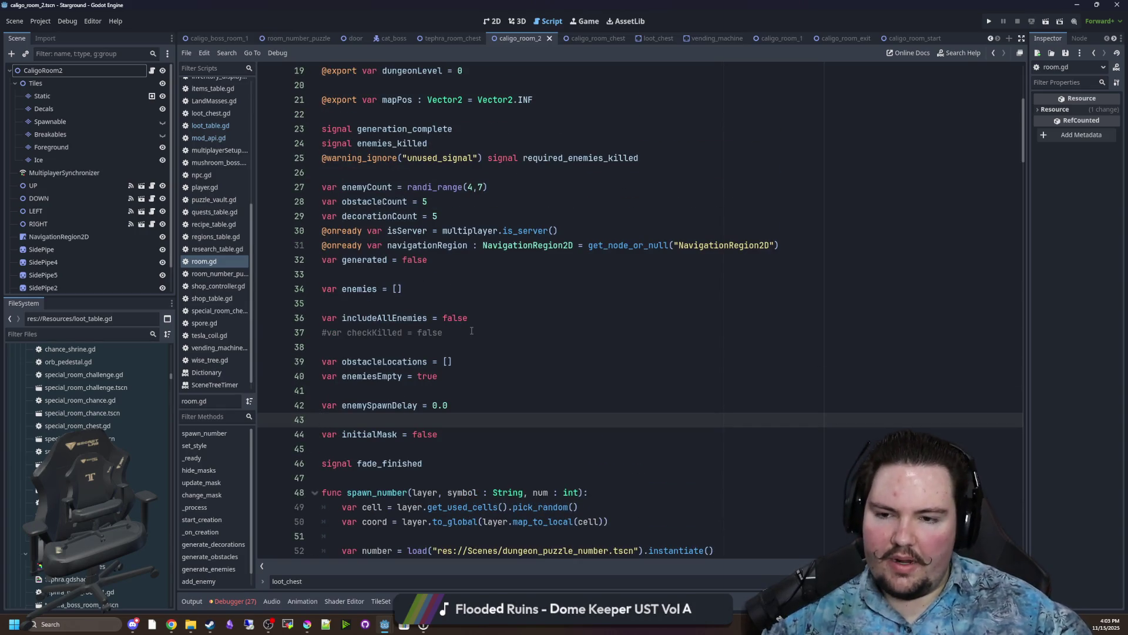
pyautogui.click(478, 318)
pyautogui.click(458, 330)
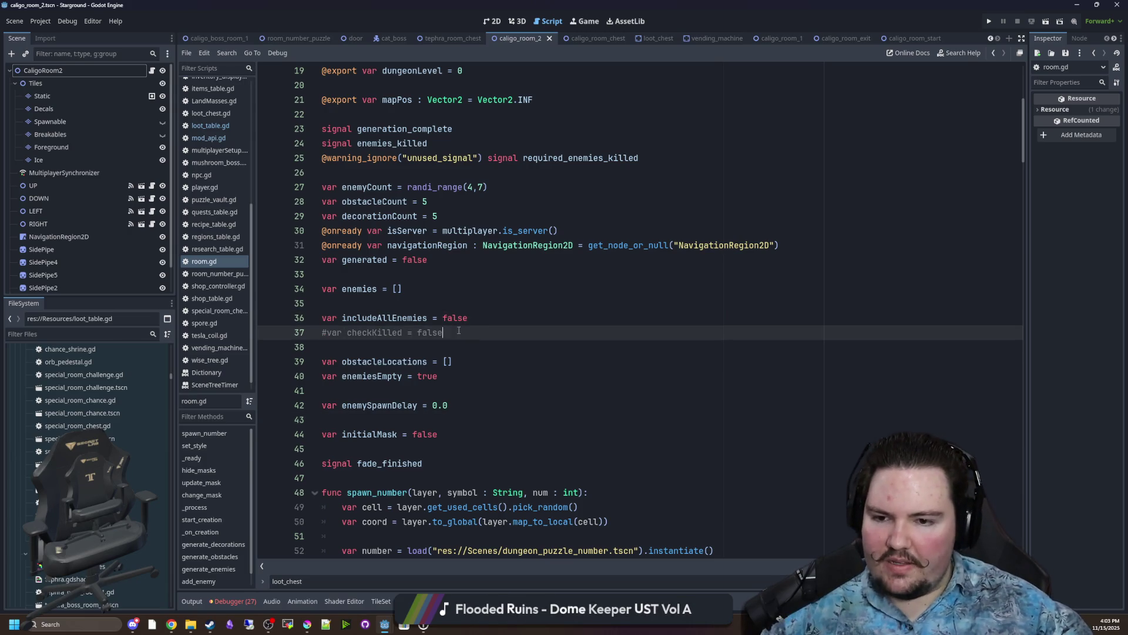
pyautogui.moveTo(459, 332); pyautogui.dragTo(324, 334)
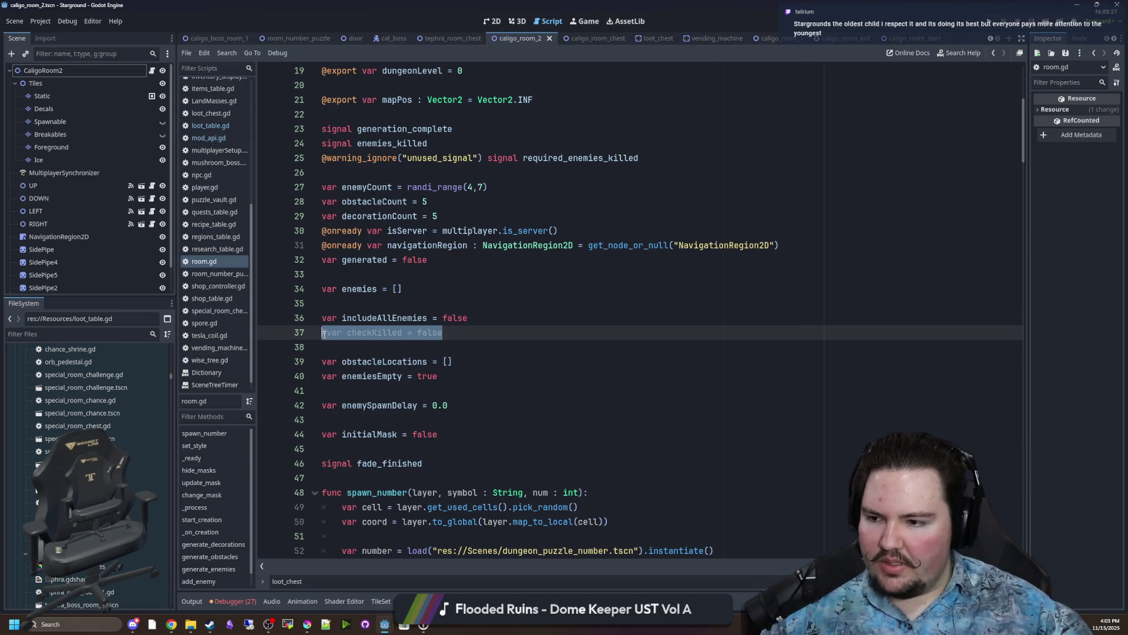
pyautogui.click(347, 345)
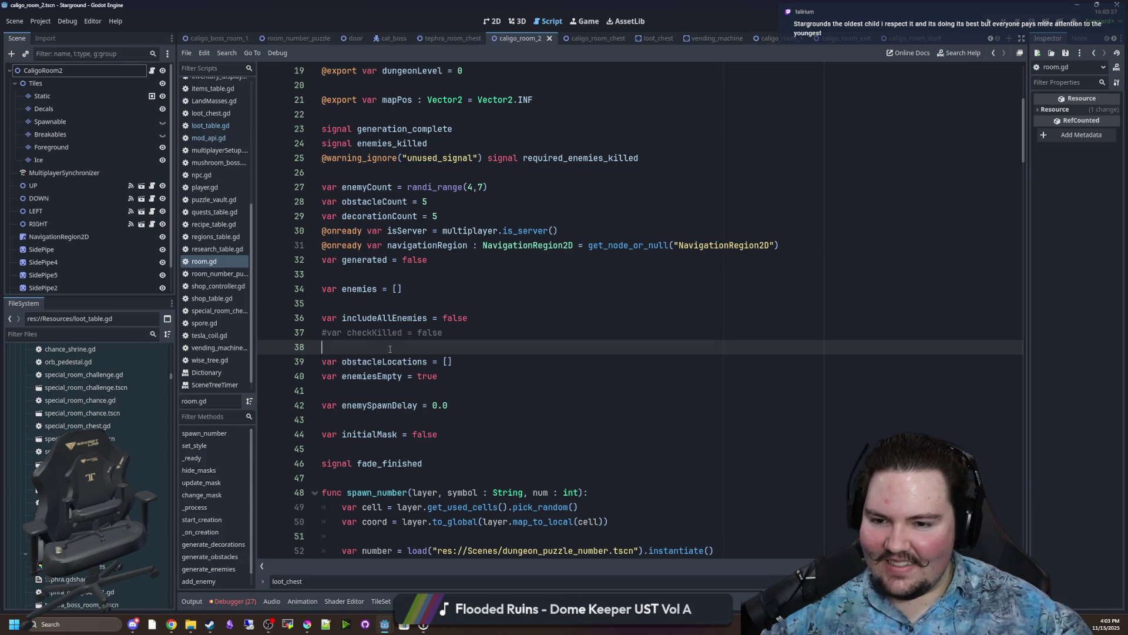
# Delete the blank line after enemiesEmpty = true and the empty line 38.
pyautogui.scroll(-5, 390, 349)
pyautogui.scroll(4, 389, 349)
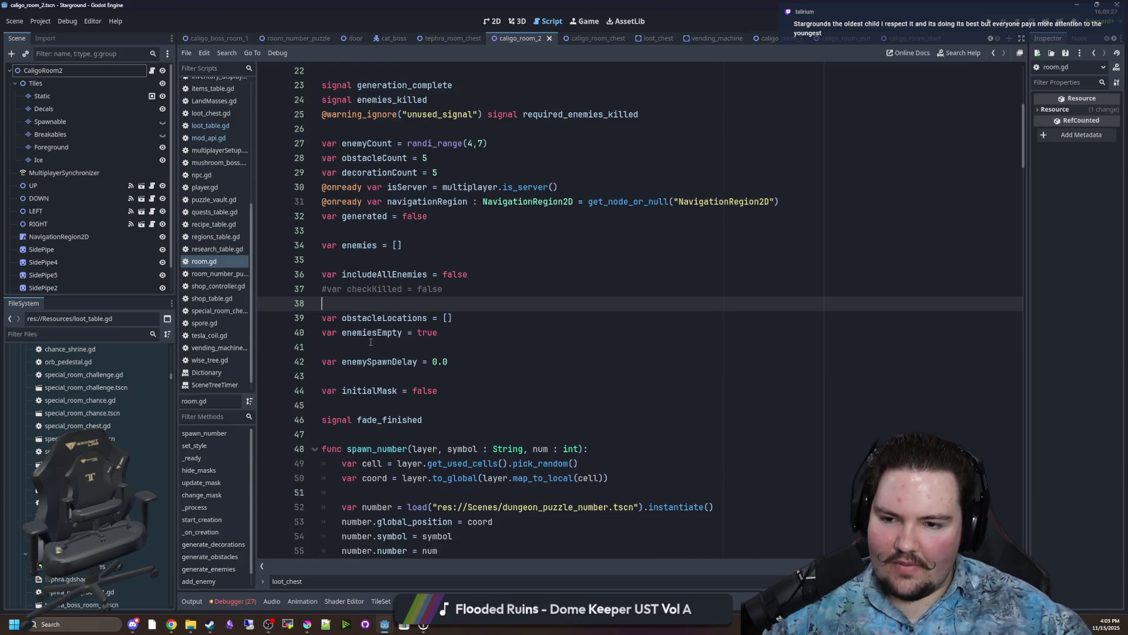
pyautogui.click(390, 349)
pyautogui.press('BackSpace')
pyautogui.click(371, 302)
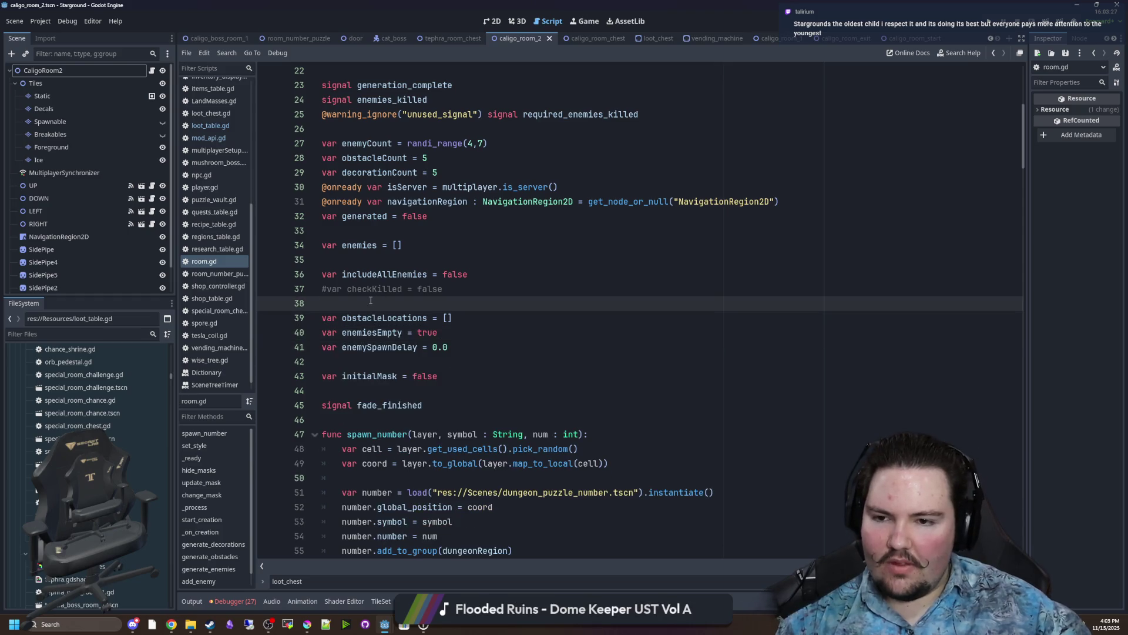
pyautogui.press('BackSpace')
# Scroll through the rest of room.gd and open room_number_puzzle.gd.
pyautogui.scroll(6, 390, 269)
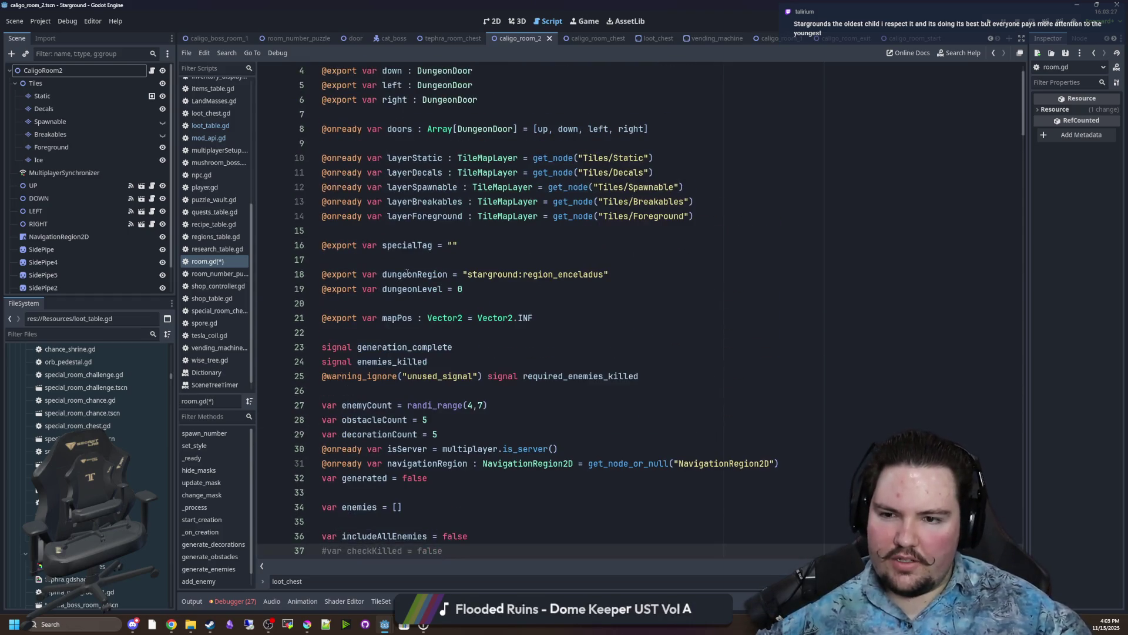
pyautogui.scroll(-17, 421, 267)
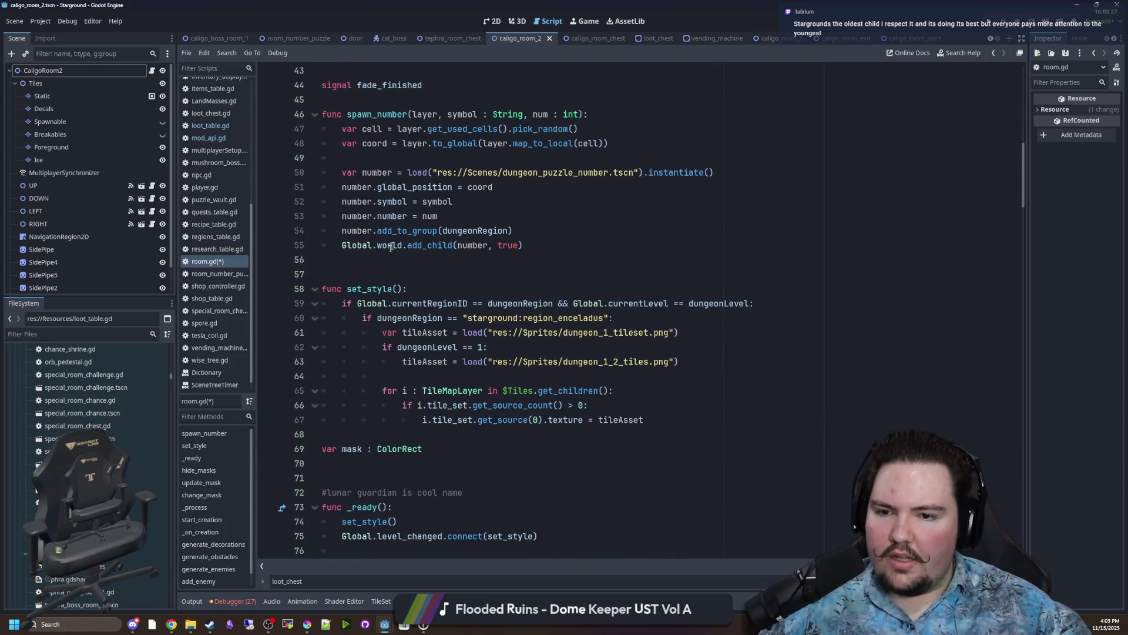
pyautogui.scroll(-13, 378, 280)
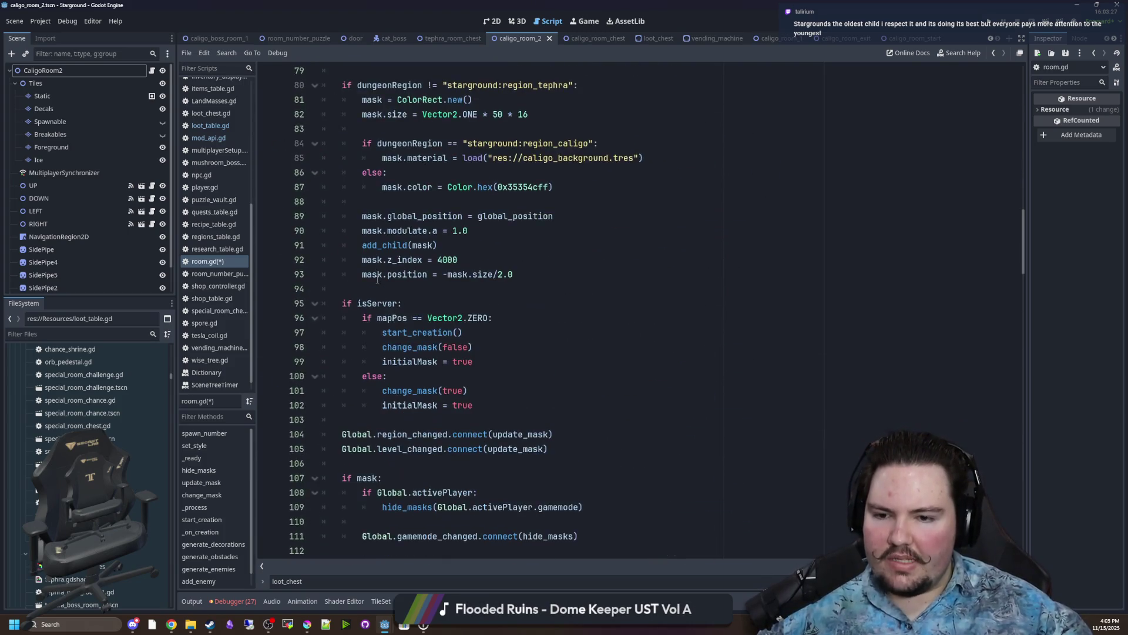
pyautogui.scroll(-5, 378, 281)
pyautogui.click(356, 233)
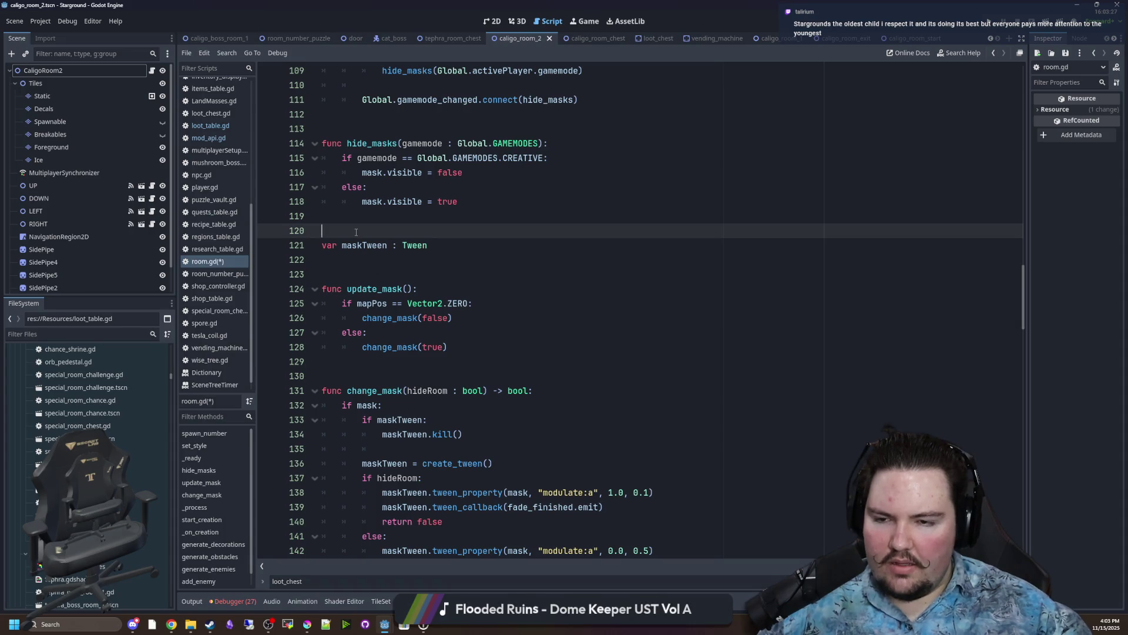
pyautogui.scroll(-19, 417, 243)
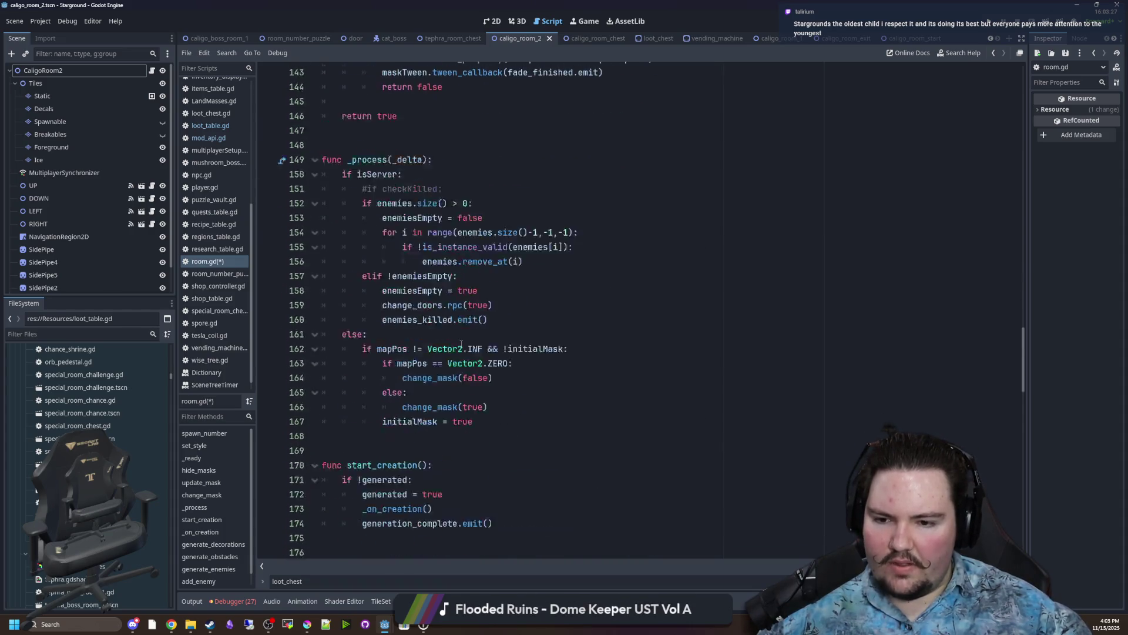
pyautogui.scroll(-20, 461, 344)
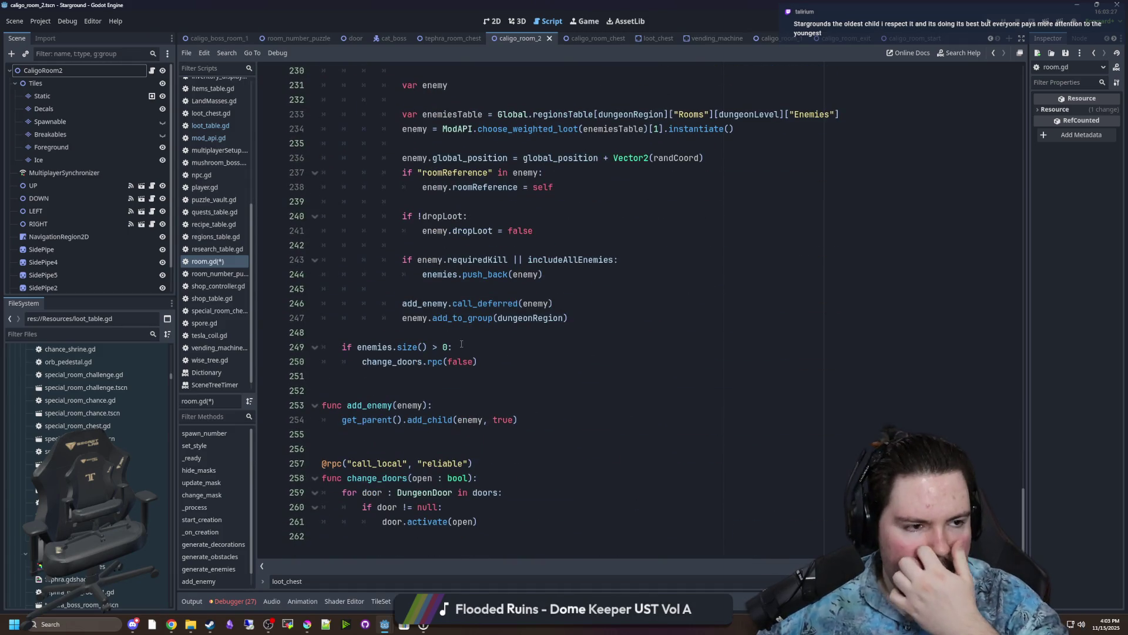
pyautogui.click(206, 274)
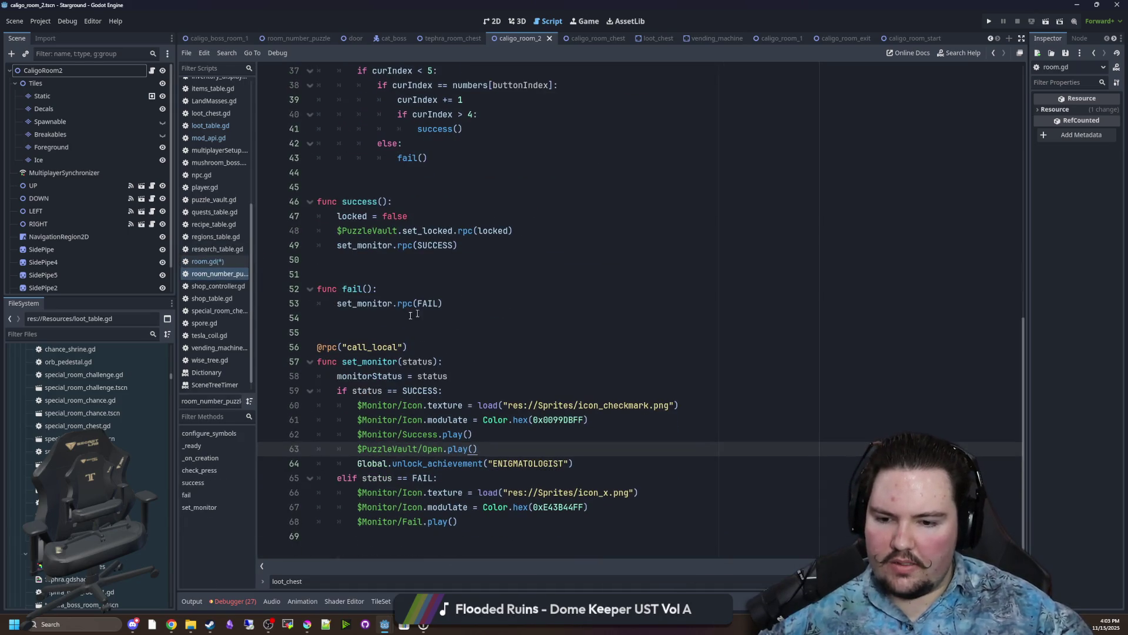
# Reopen loot_table.gd from the script list and place the caret at the end of line 163.
pyautogui.scroll(5, 200, 297)
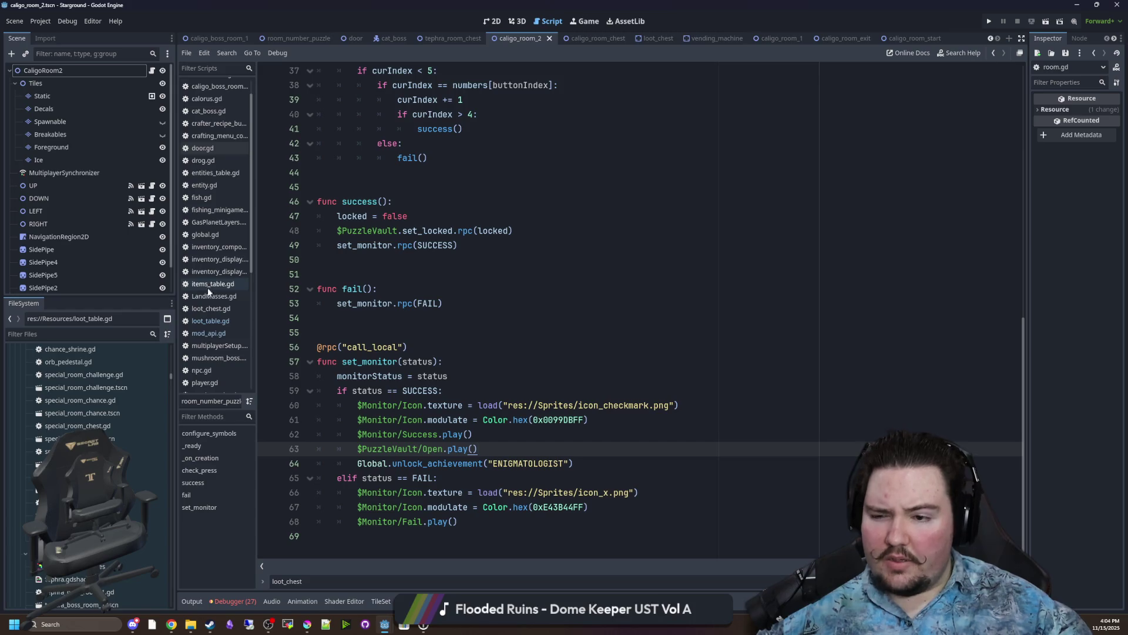
pyautogui.click(204, 321)
pyautogui.click(477, 332)
pyautogui.click(392, 321)
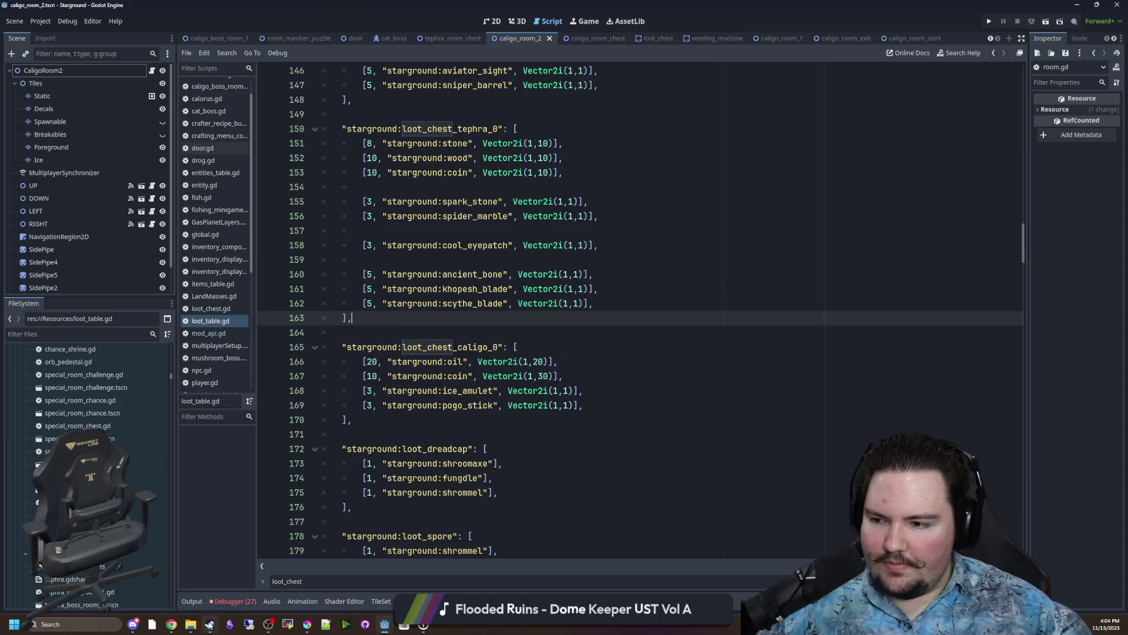
# Search the Steam store for 'digseum' and open the Digseum store page.
pyautogui.hotkey('alt', 'Tab')
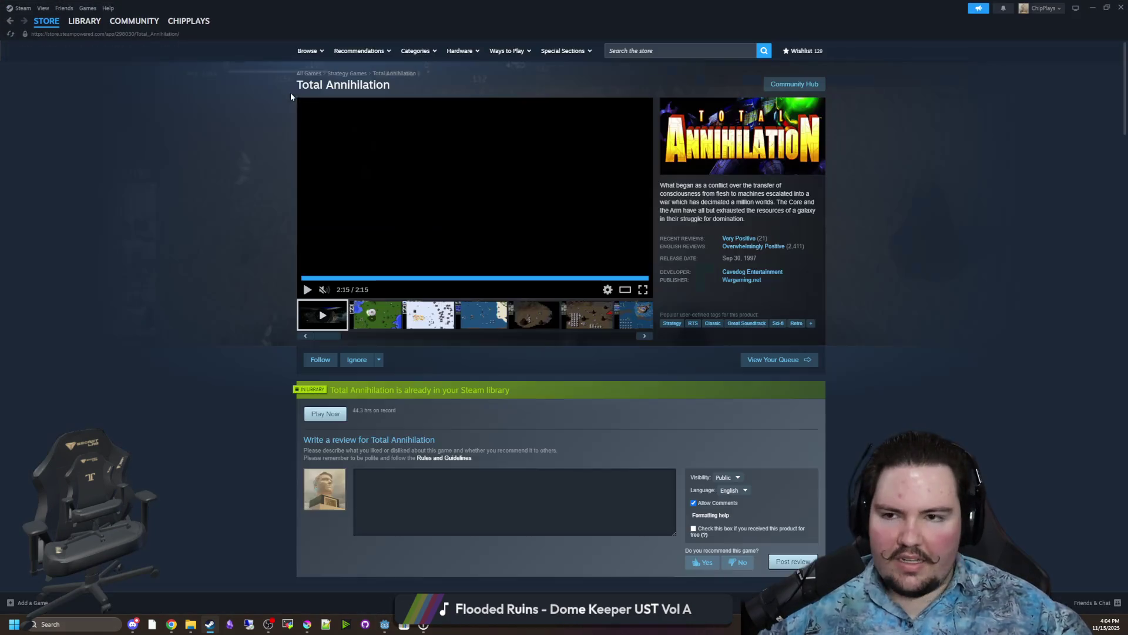
pyautogui.click(730, 47)
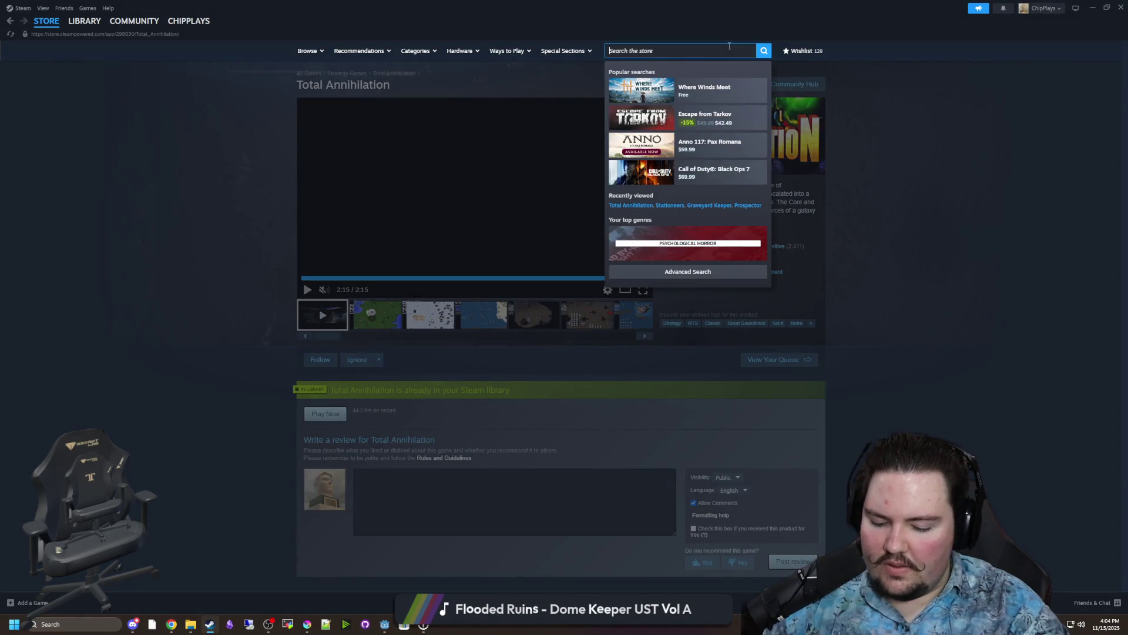
pyautogui.write('digseum')
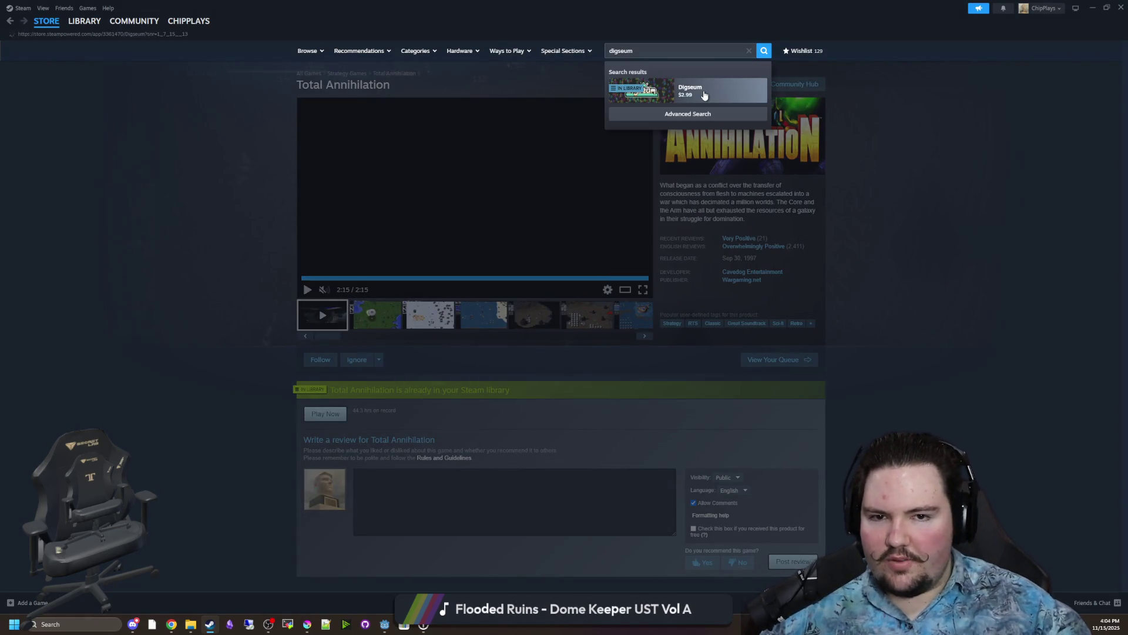
pyautogui.click(705, 96)
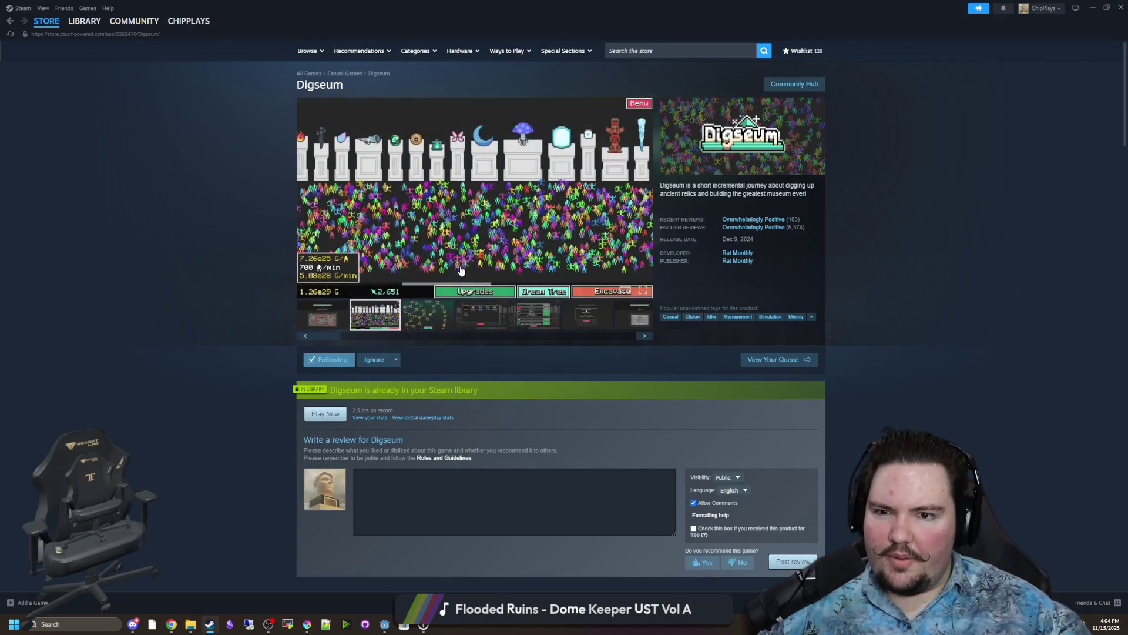
# Browse all Digseum screenshots full-size, through Relic Obtained, region list and upgrades.
pyautogui.click(461, 270)
pyautogui.click(986, 327)
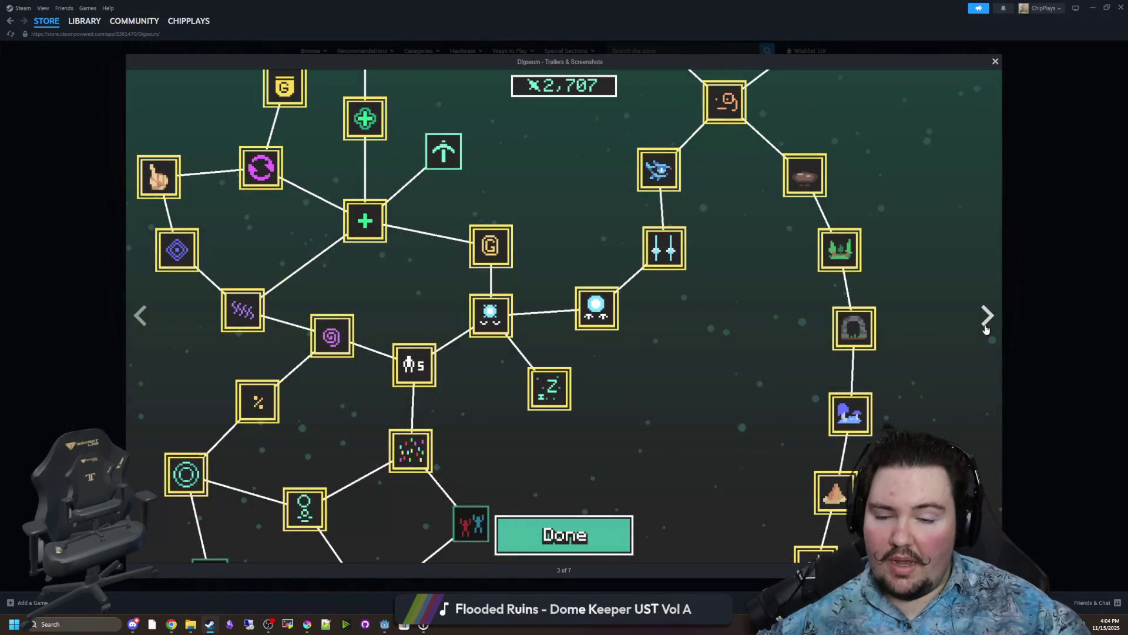
pyautogui.click(986, 328)
pyautogui.click(975, 327)
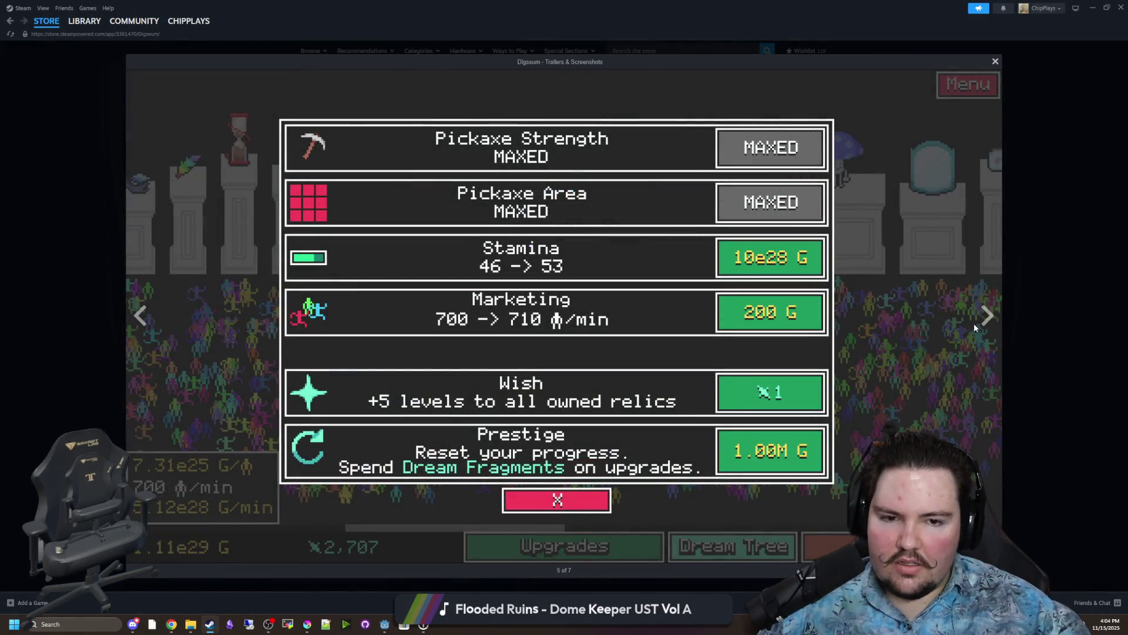
pyautogui.click(982, 324)
pyautogui.click(986, 322)
pyautogui.click(987, 322)
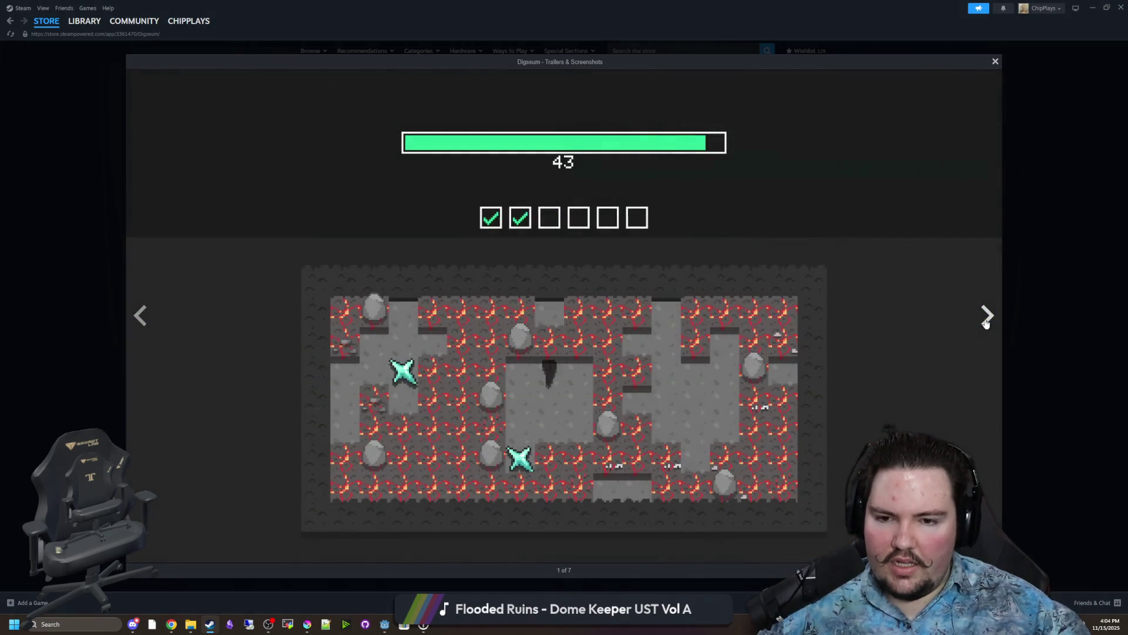
pyautogui.click(986, 323)
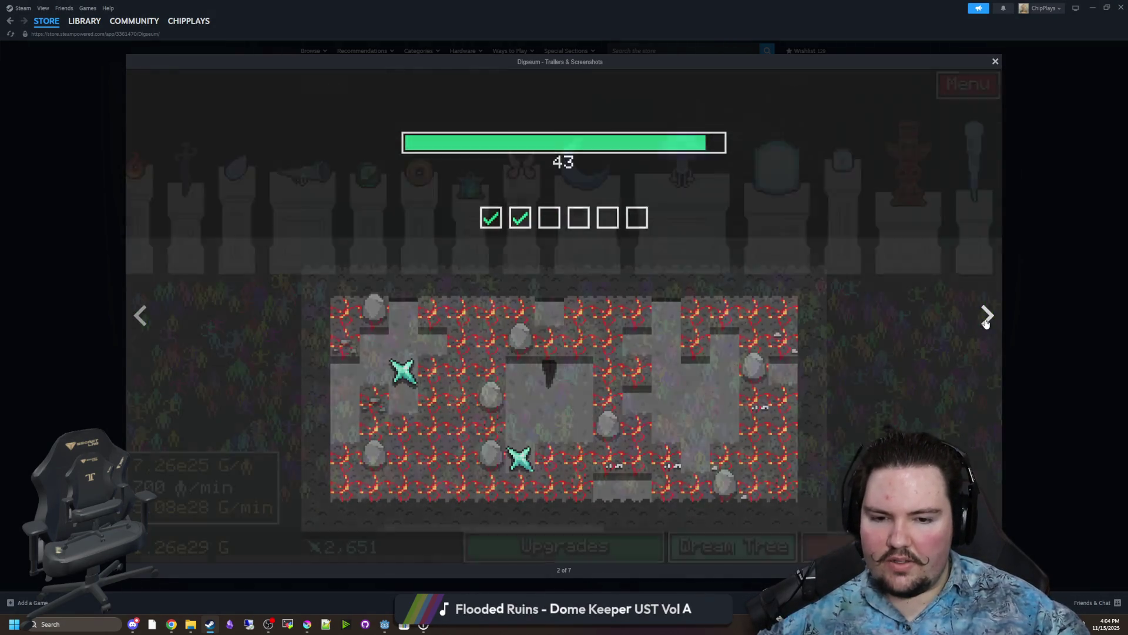
pyautogui.click(986, 323)
pyautogui.click(986, 323)
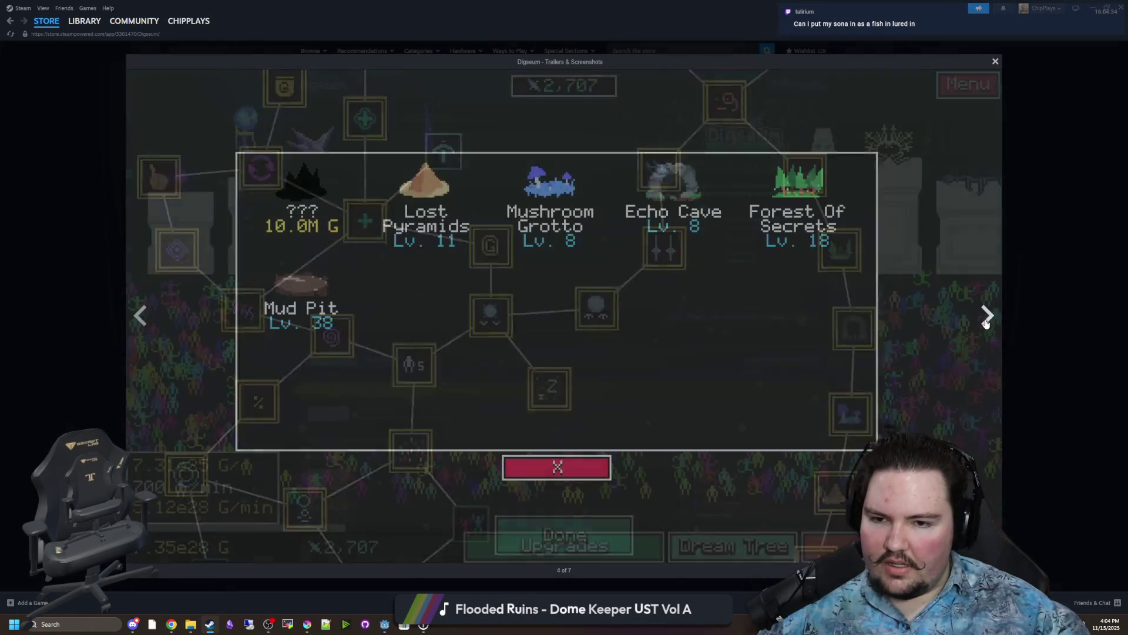
pyautogui.click(986, 323)
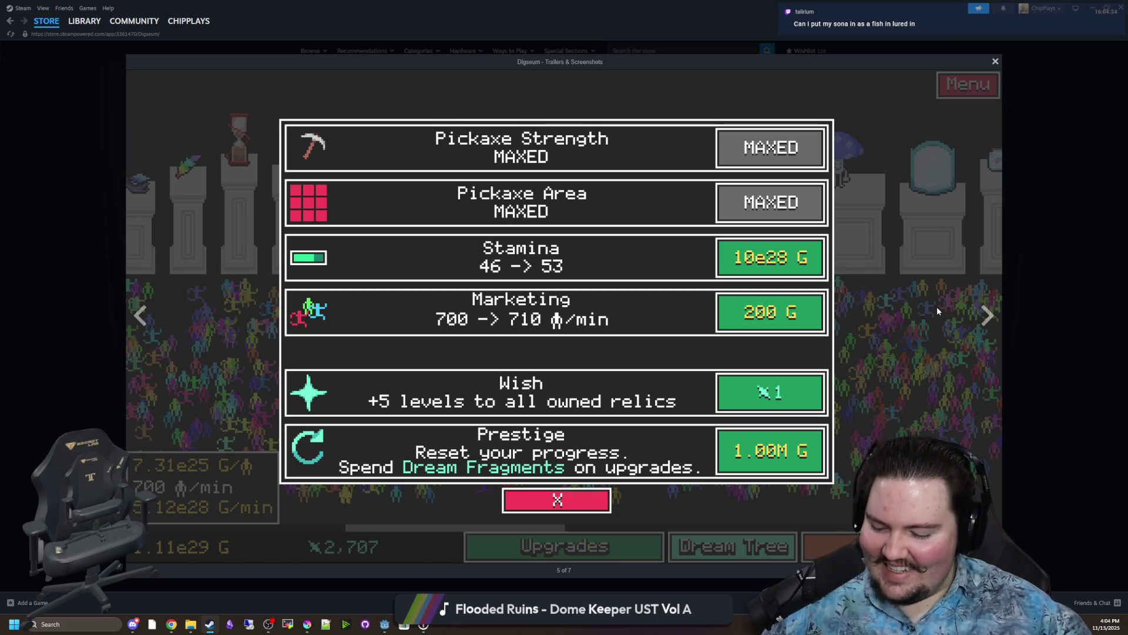
pyautogui.click(980, 320)
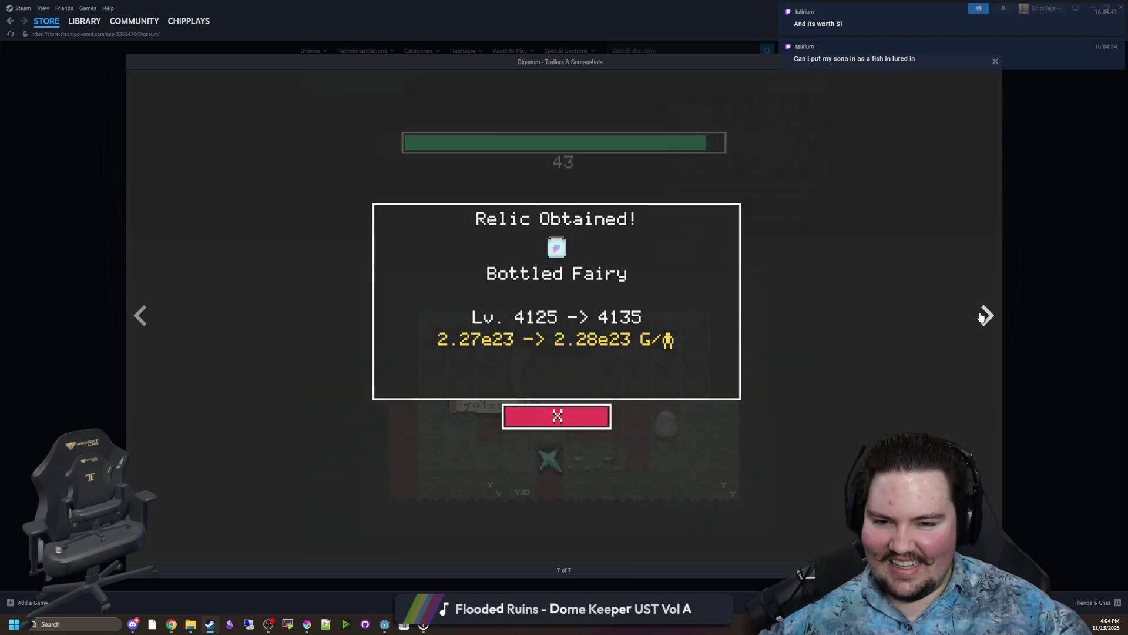
pyautogui.click(983, 316)
pyautogui.click(983, 314)
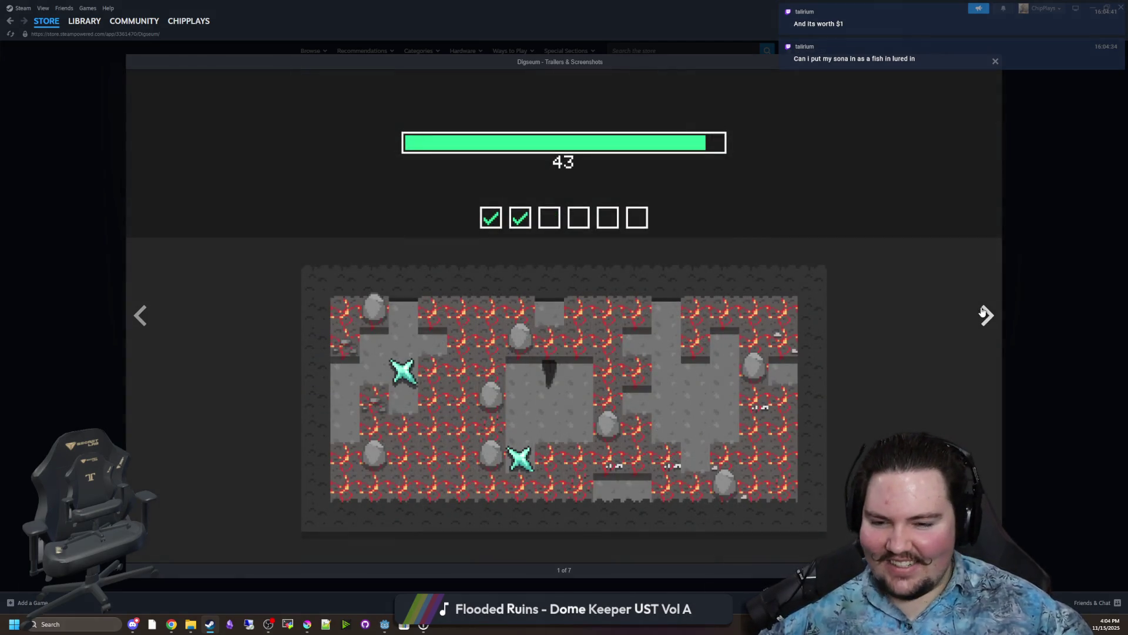
pyautogui.click(984, 312)
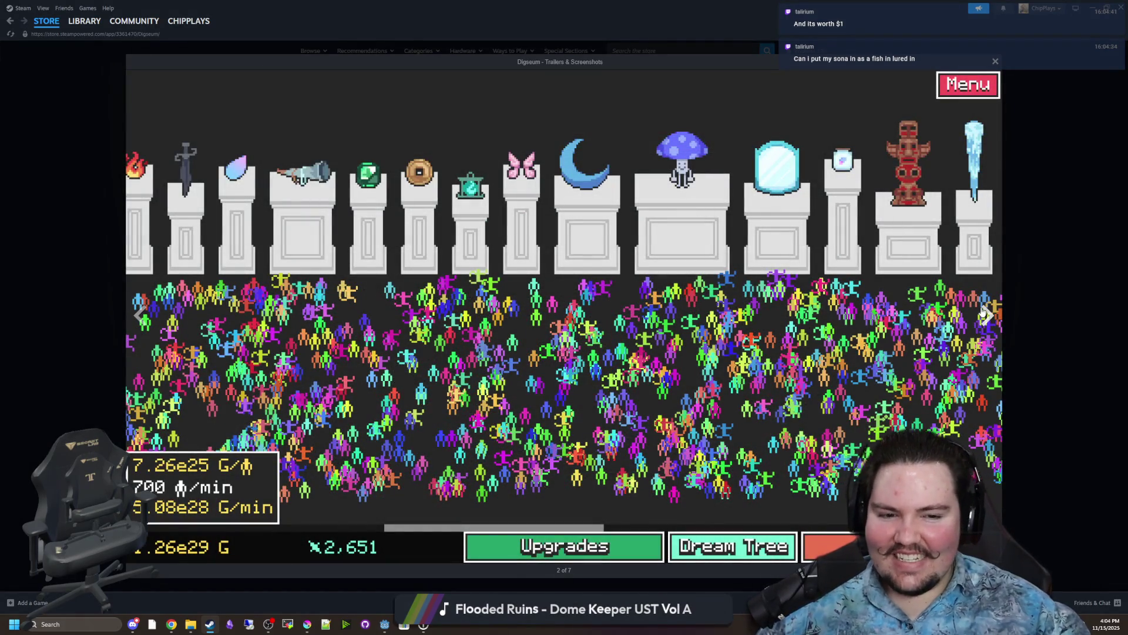
pyautogui.click(983, 312)
pyautogui.click(983, 312)
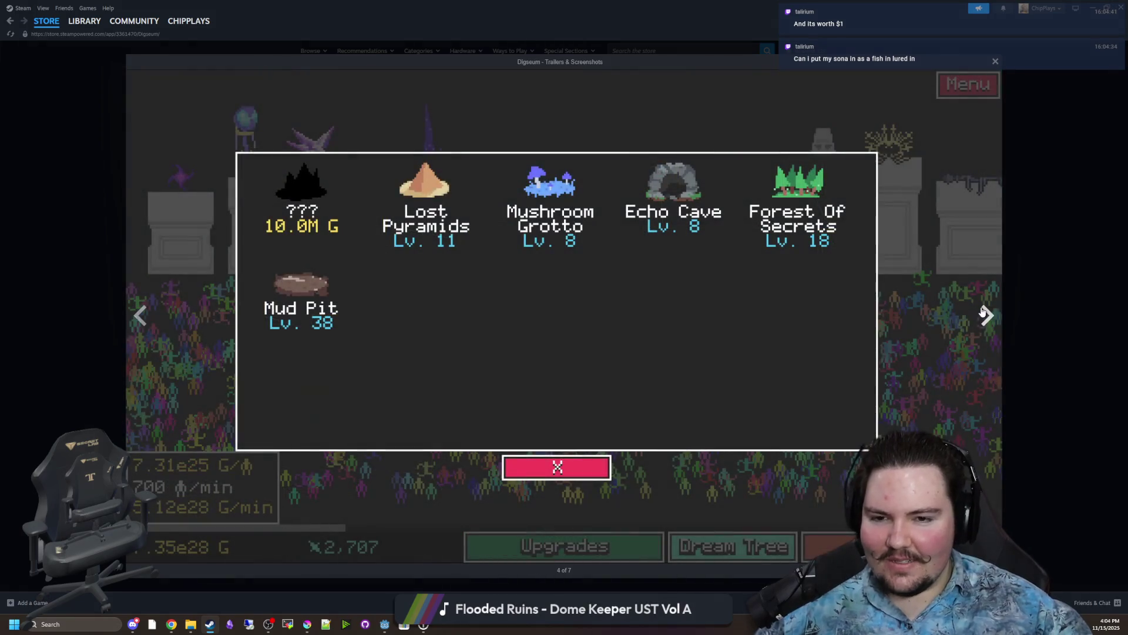
pyautogui.click(983, 312)
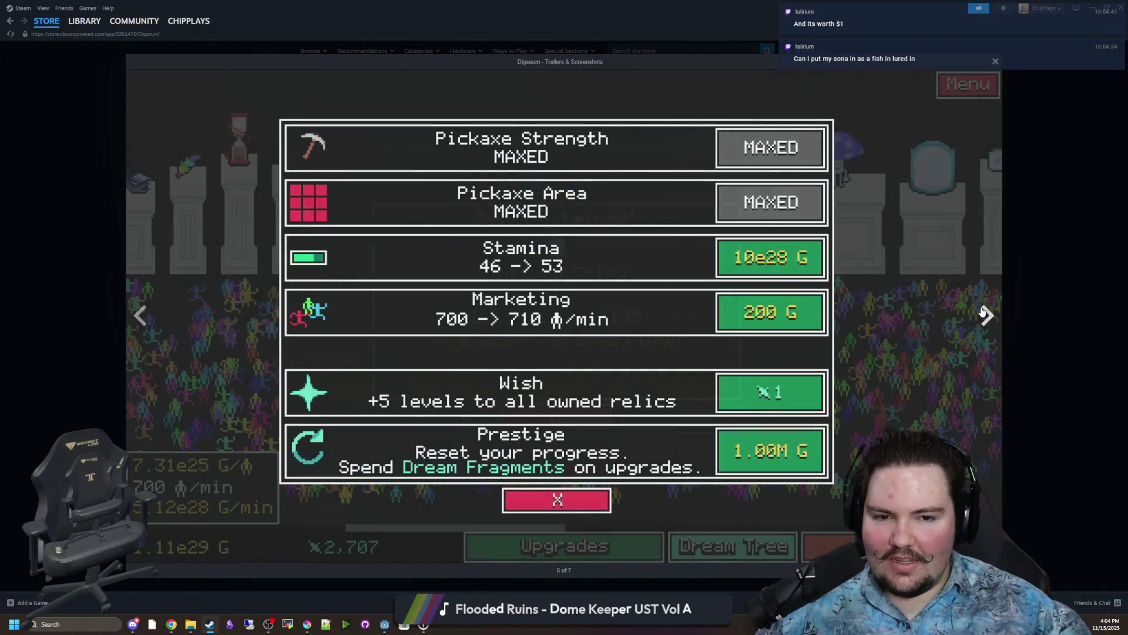
# Close the screenshot viewer and minimize the Steam window to return to Godot.
pyautogui.click(1051, 264)
pyautogui.doubleClick(848, 4)
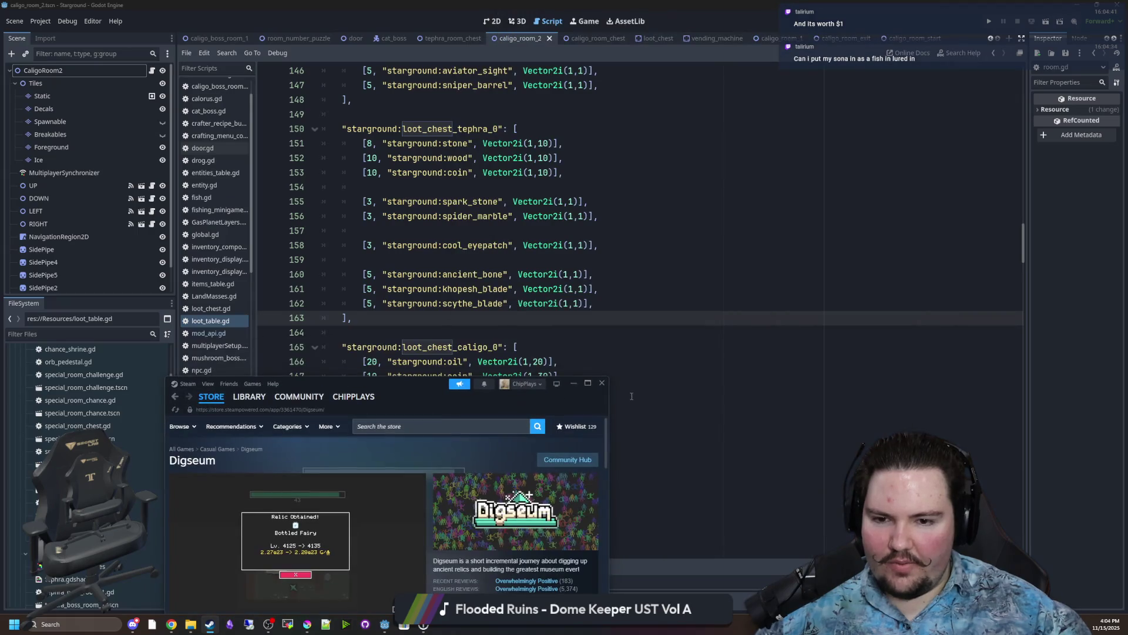
pyautogui.click(573, 384)
# Save loot_table.gd with the caligo chest table's oil, coin, ice_amulet and pogo_stick entries.
pyautogui.click(411, 331)
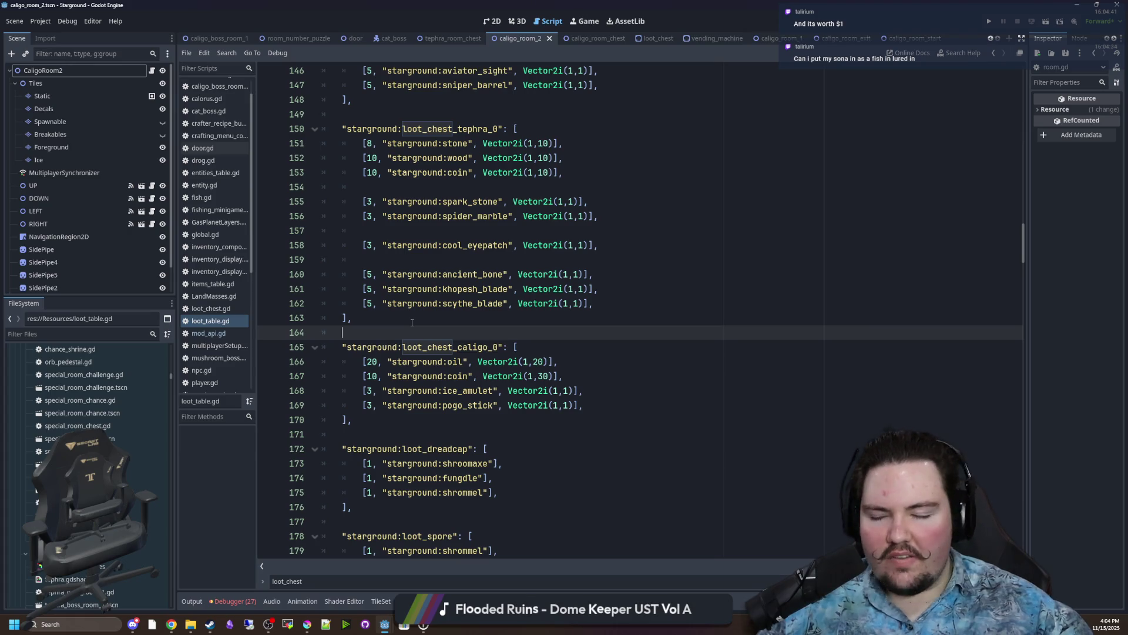
pyautogui.scroll(5, 411, 310)
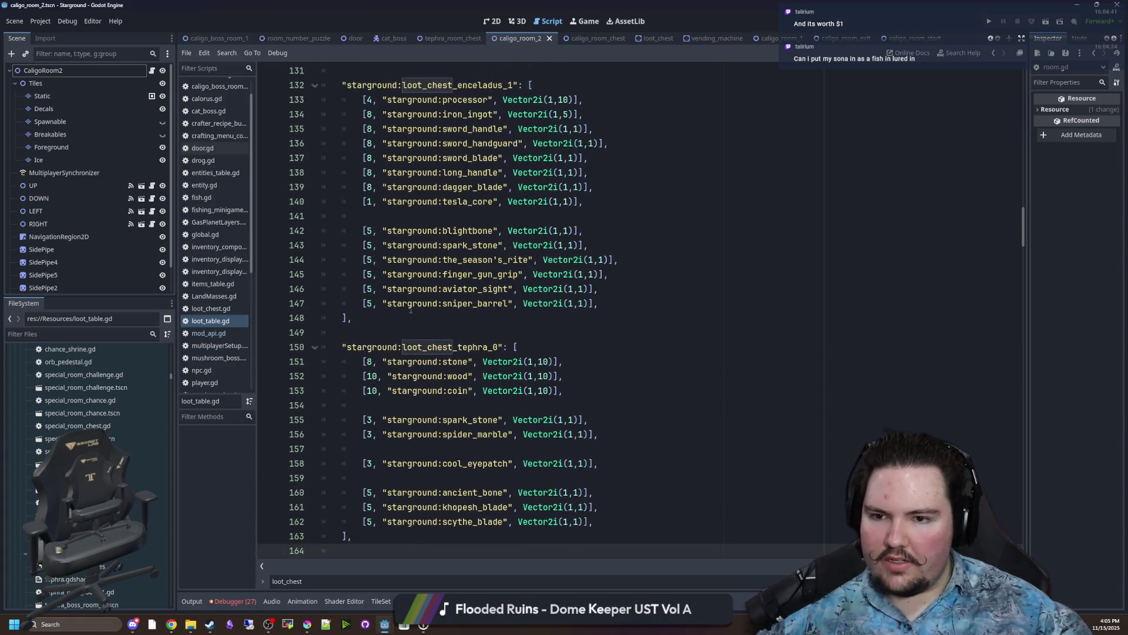
pyautogui.click(376, 333)
pyautogui.click(369, 319)
pyautogui.hotkey('ctrl', 's')
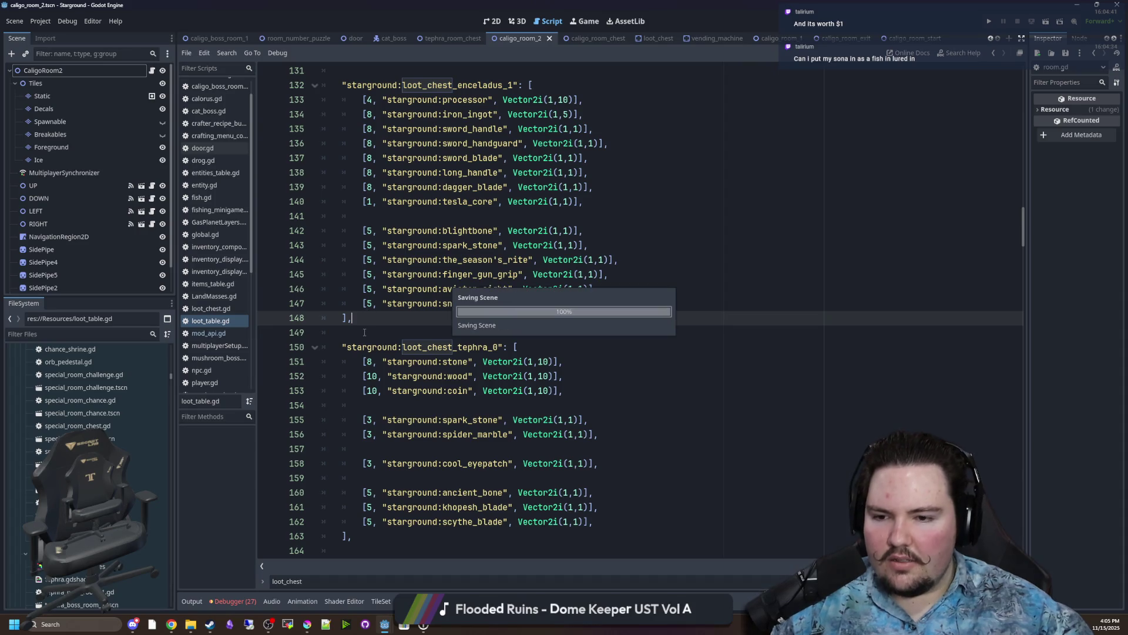
pyautogui.scroll(-6, 557, 325)
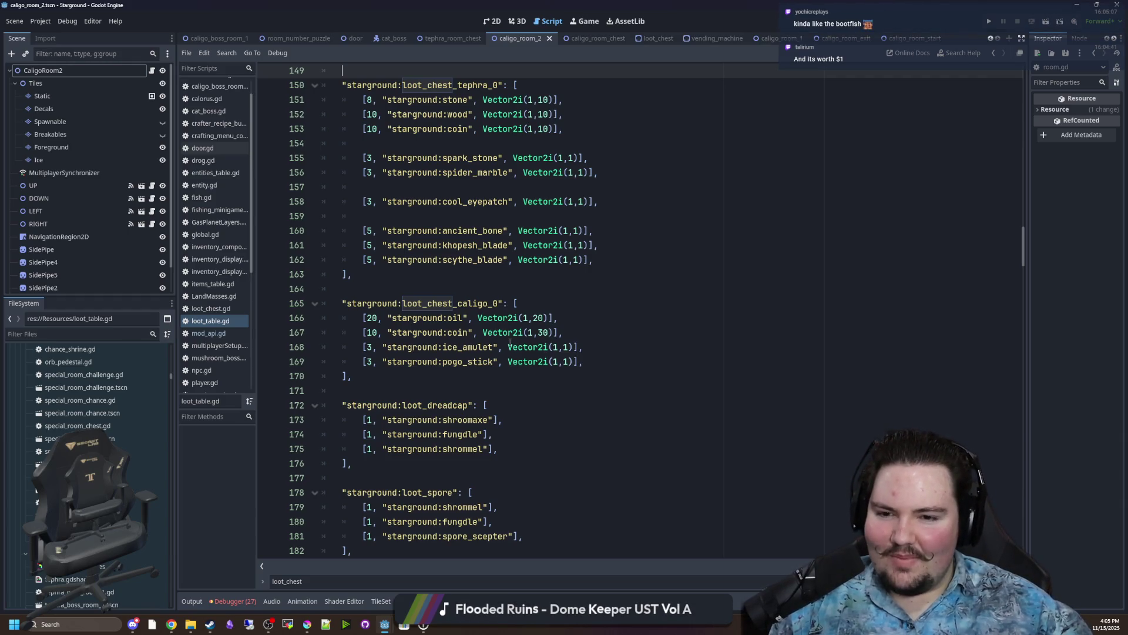
pyautogui.scroll(-2, 523, 345)
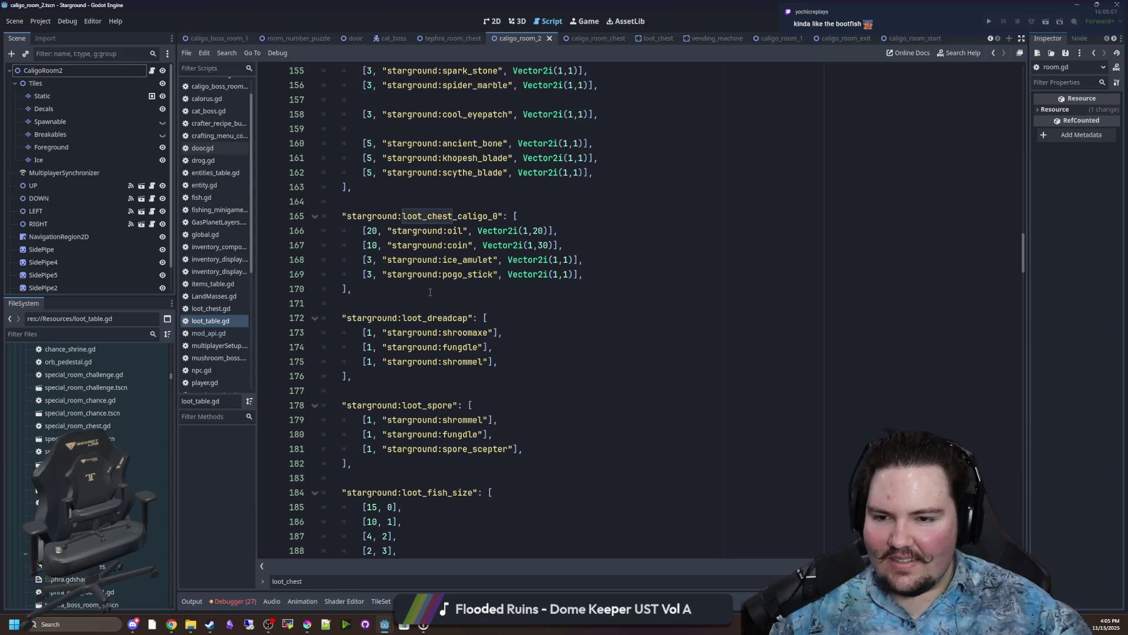
pyautogui.click(429, 294)
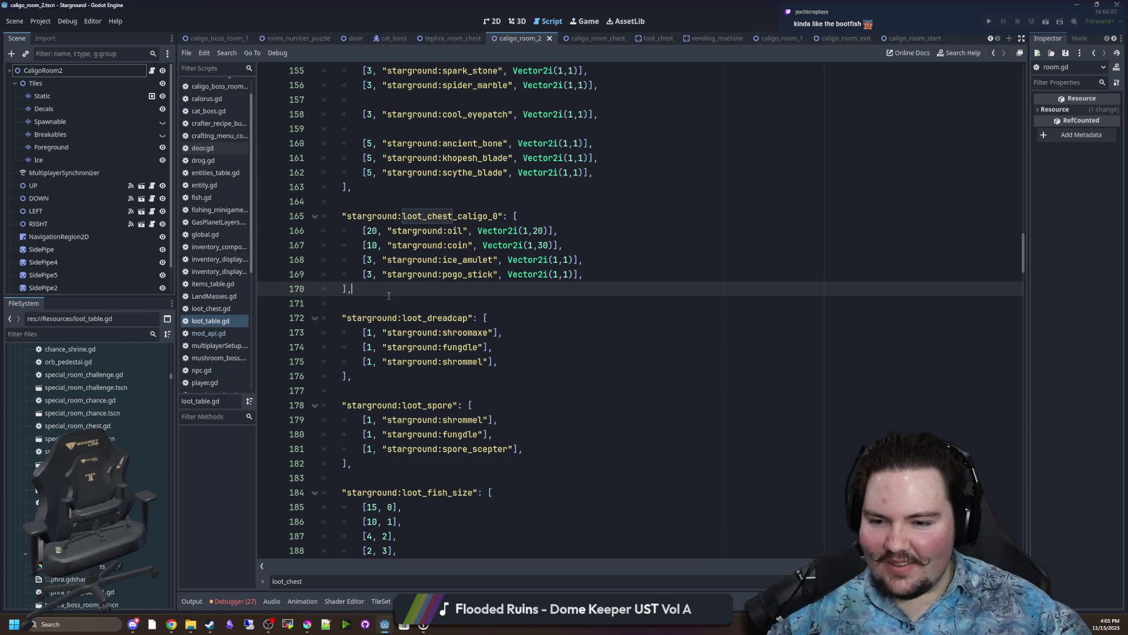
pyautogui.hotkey('ctrl', 's')
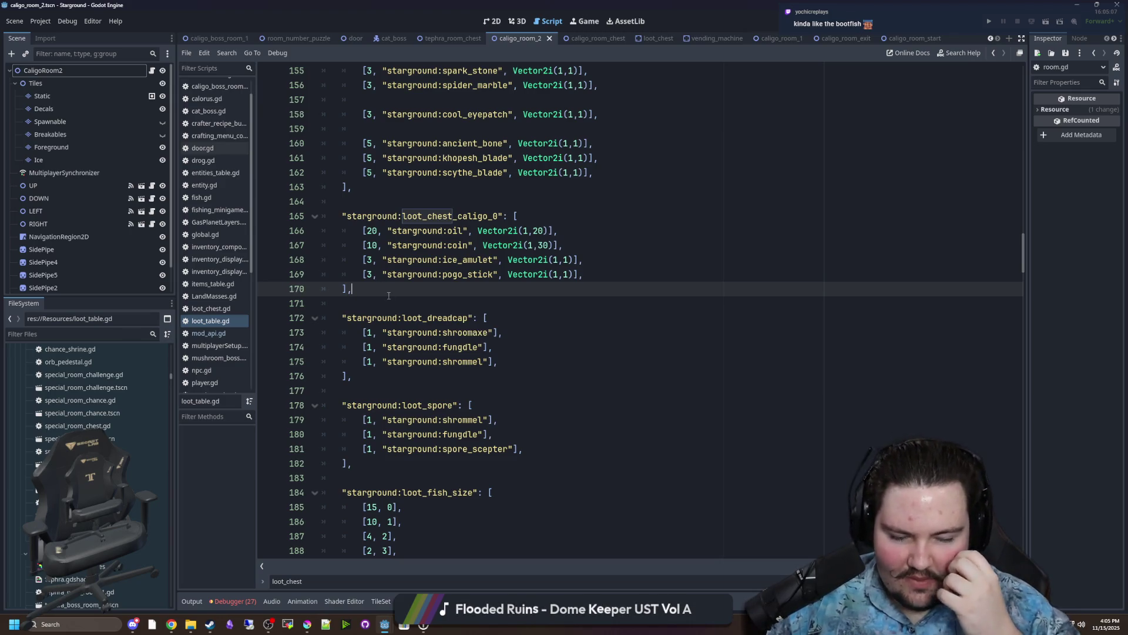
# Scroll from the caligo chest table down through the dreadcap, spore and fish-size tables.
pyautogui.scroll(2, 440, 277)
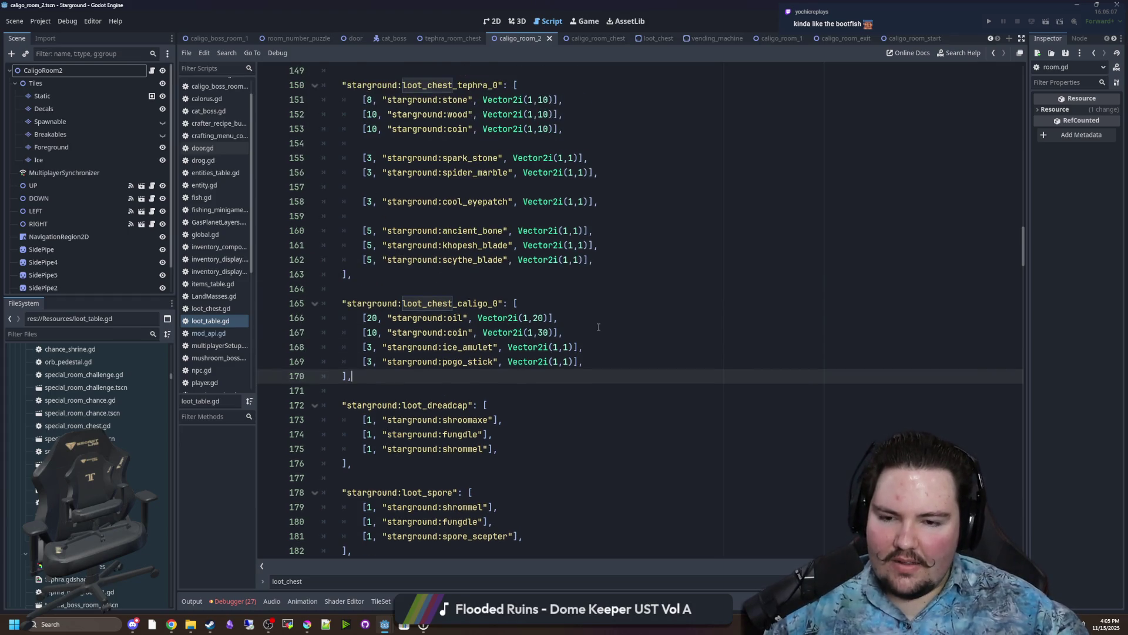
pyautogui.click(512, 325)
pyautogui.click(554, 293)
pyautogui.click(540, 299)
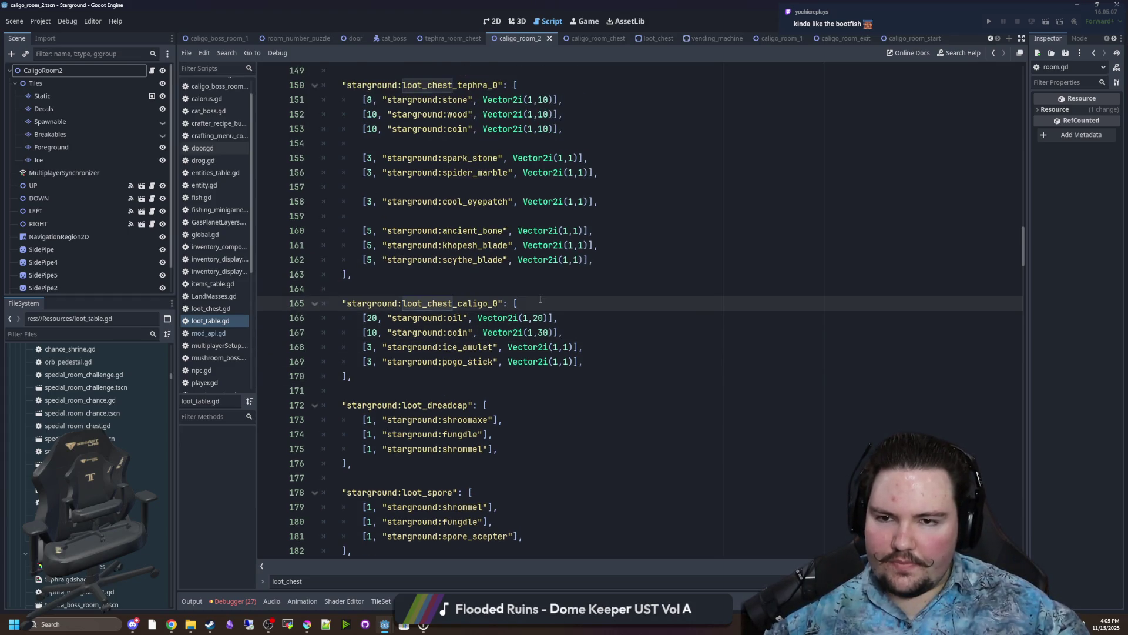
pyautogui.scroll(-3, 540, 300)
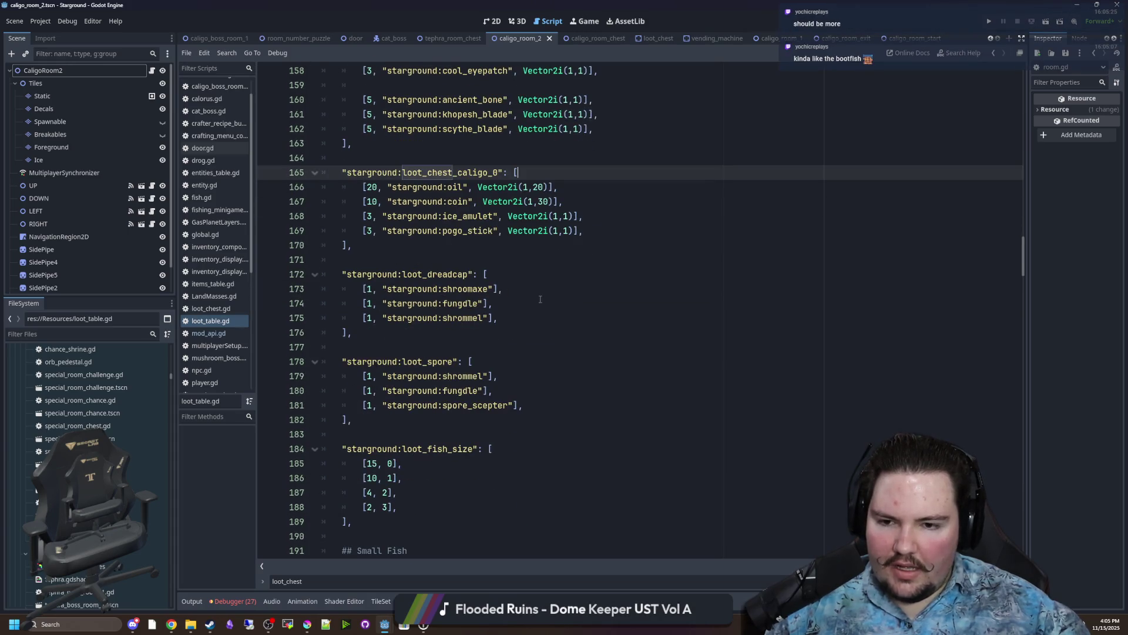
pyautogui.scroll(-2, 540, 299)
pyautogui.scroll(-5, 403, 313)
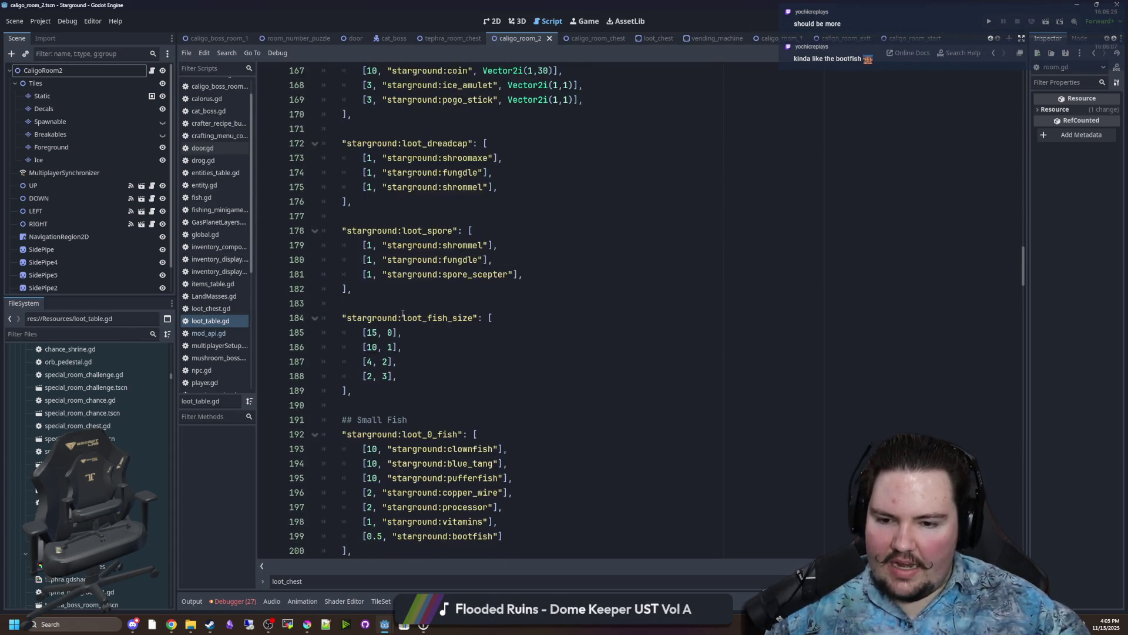
pyautogui.scroll(-5, 402, 314)
pyautogui.scroll(11, 421, 328)
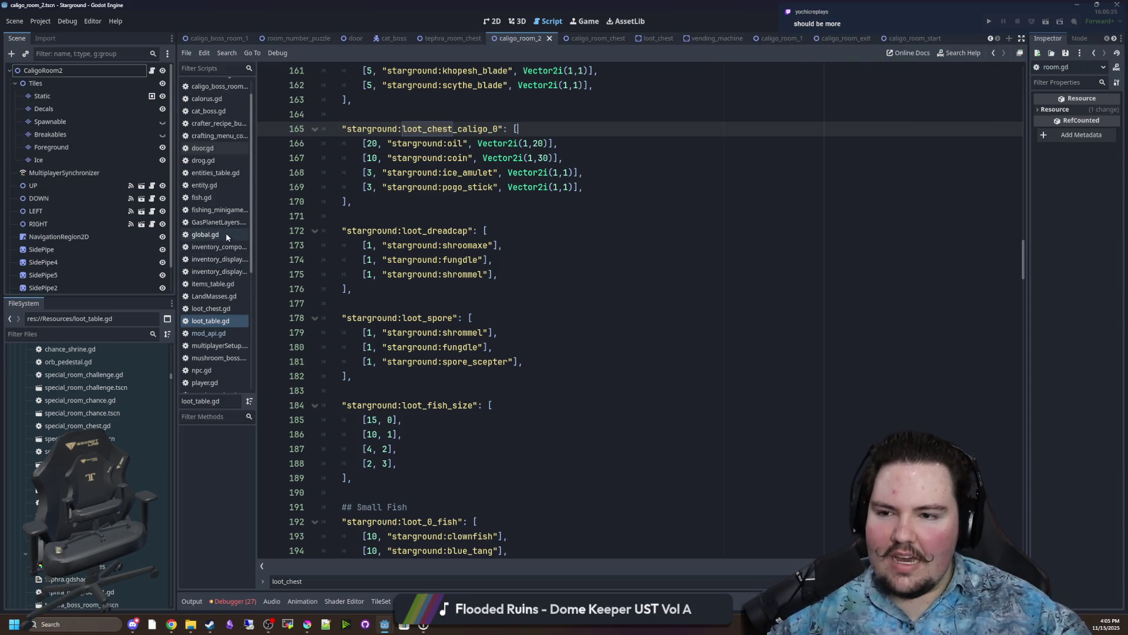
# Filter the project files for 'items' and open items_table.gd.
pyautogui.click(136, 335)
pyautogui.write('items')
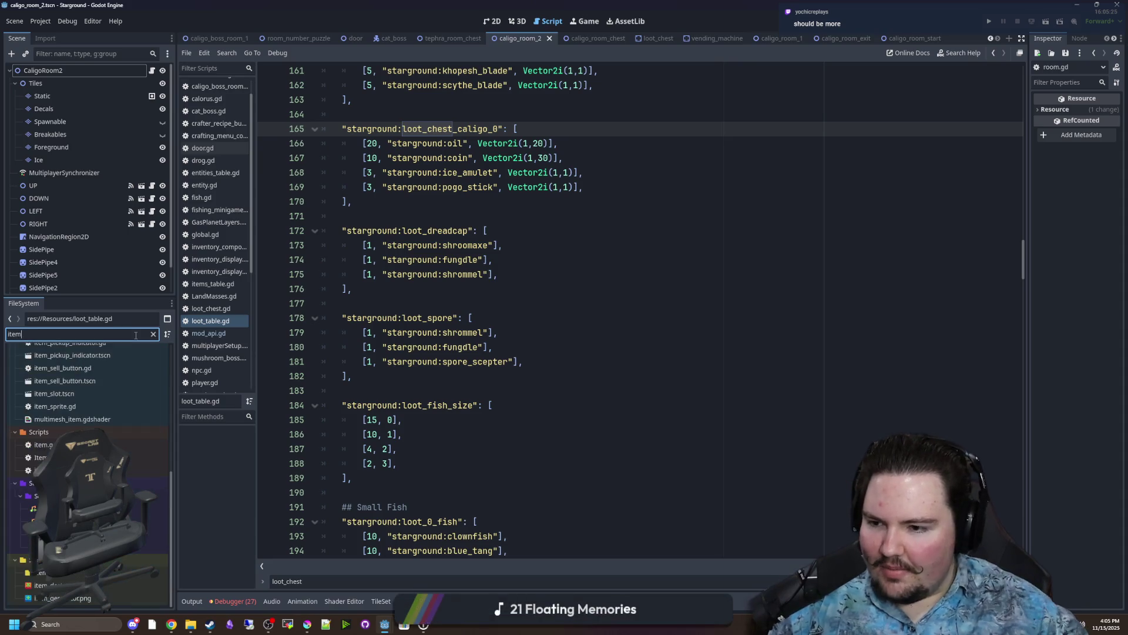
pyautogui.click(60, 389)
pyautogui.doubleClick(59, 389)
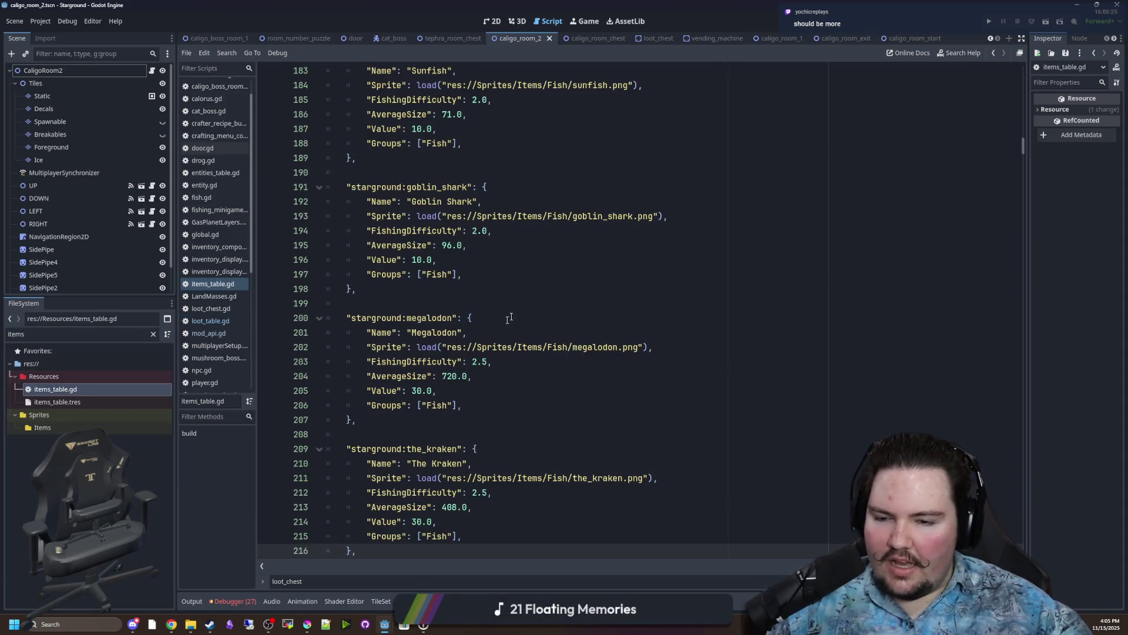
# Raise the bootfish Value to 200.0 in items_table.gd and save the script.
pyautogui.click(521, 284)
pyautogui.hotkey('ctrl', 'f')
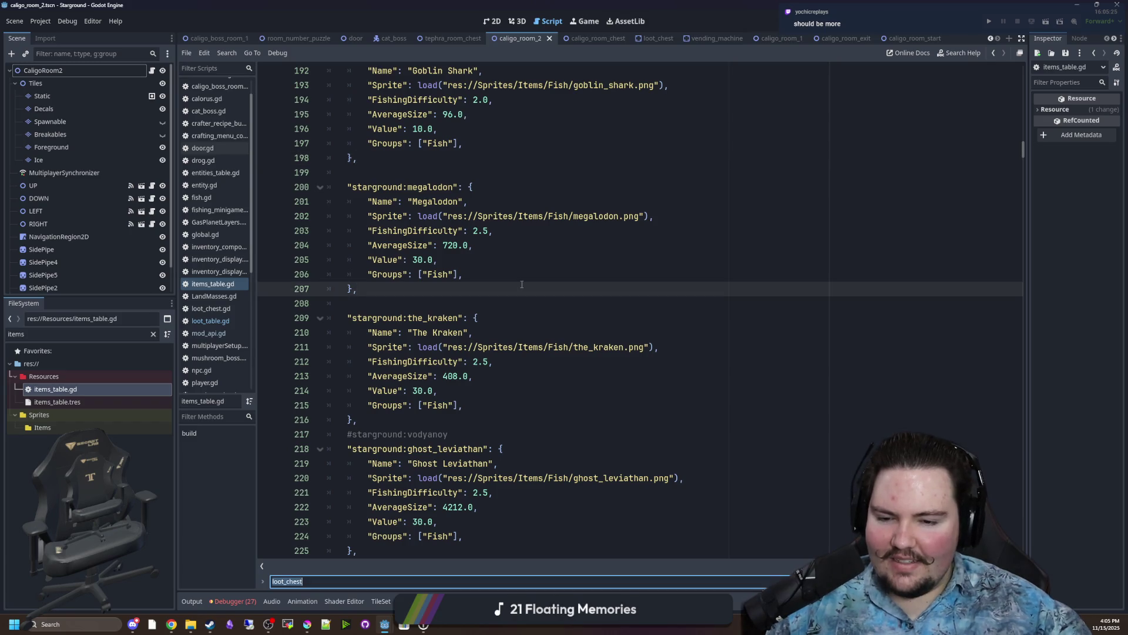
pyautogui.scroll(-10, 521, 284)
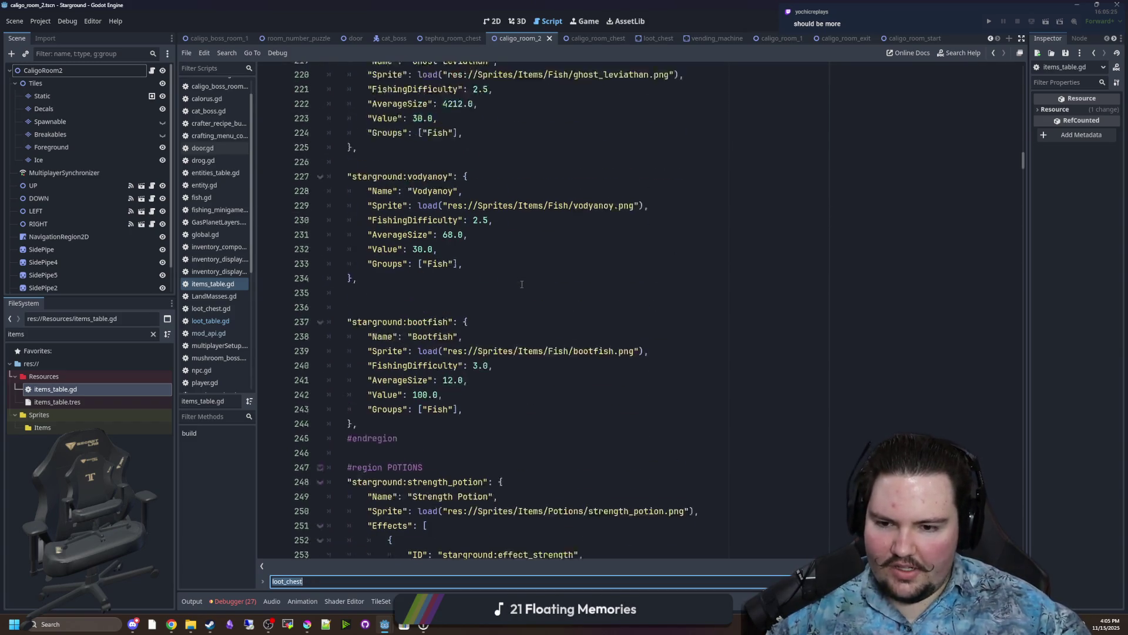
pyautogui.click(495, 336)
pyautogui.press('Down')
pyautogui.click(418, 361)
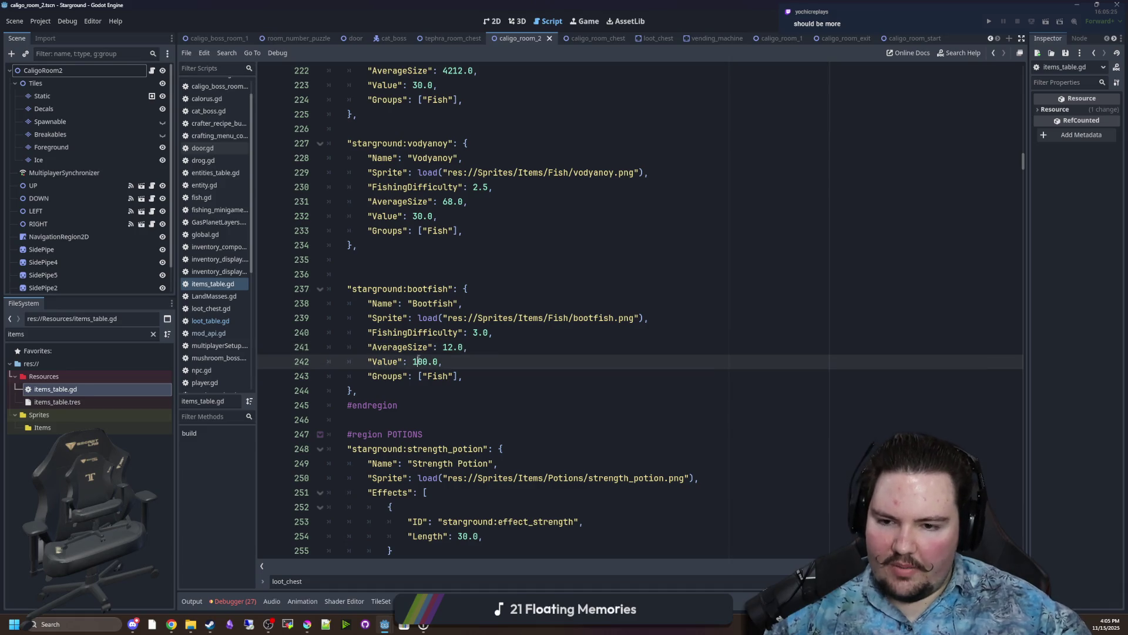
pyautogui.press('BackSpace')
pyautogui.write('2')
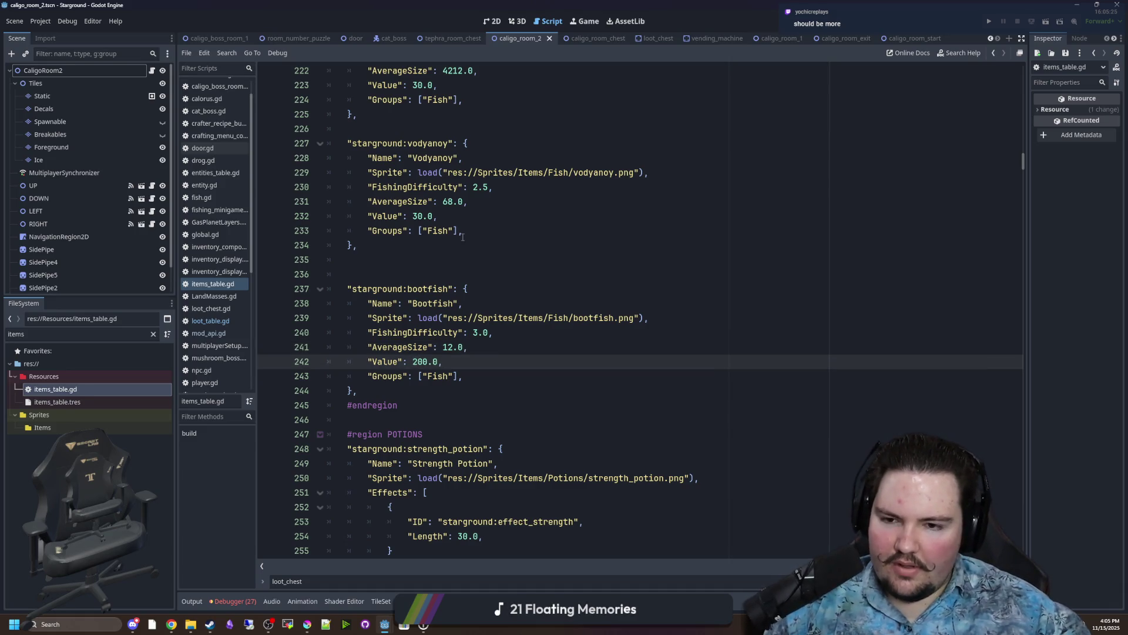
pyautogui.click(443, 263)
pyautogui.hotkey('ctrl', 's')
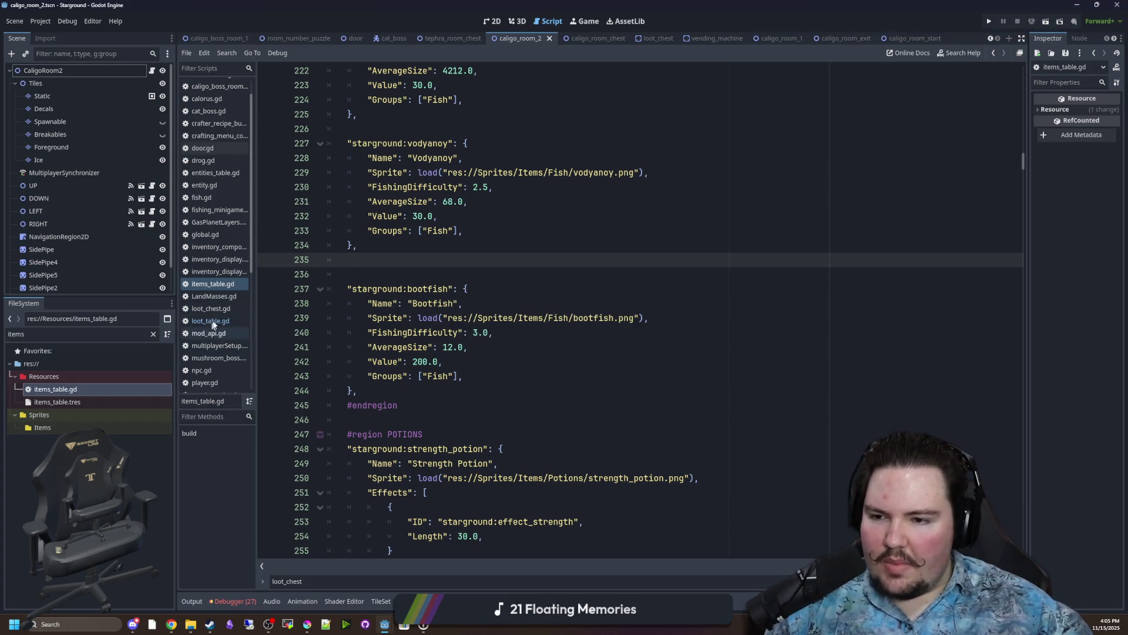
# In loot_table.gd, change line 188's fish-size weight from [2, 3] to [1, 3] and save.
pyautogui.click(217, 321)
pyautogui.click(501, 303)
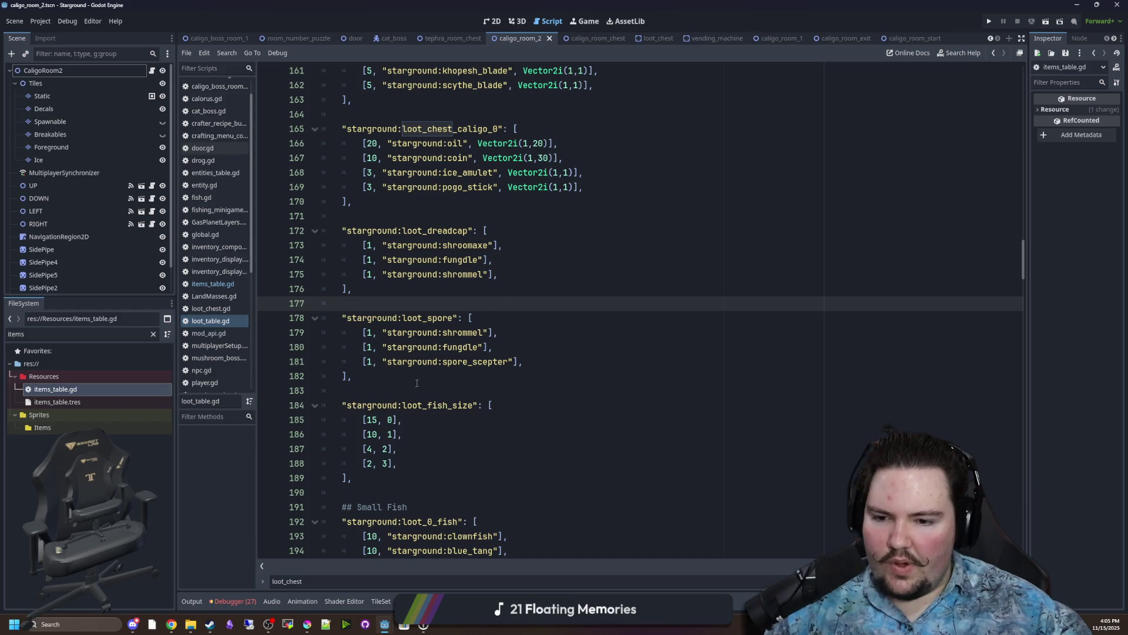
pyautogui.scroll(-2, 388, 413)
pyautogui.click(372, 376)
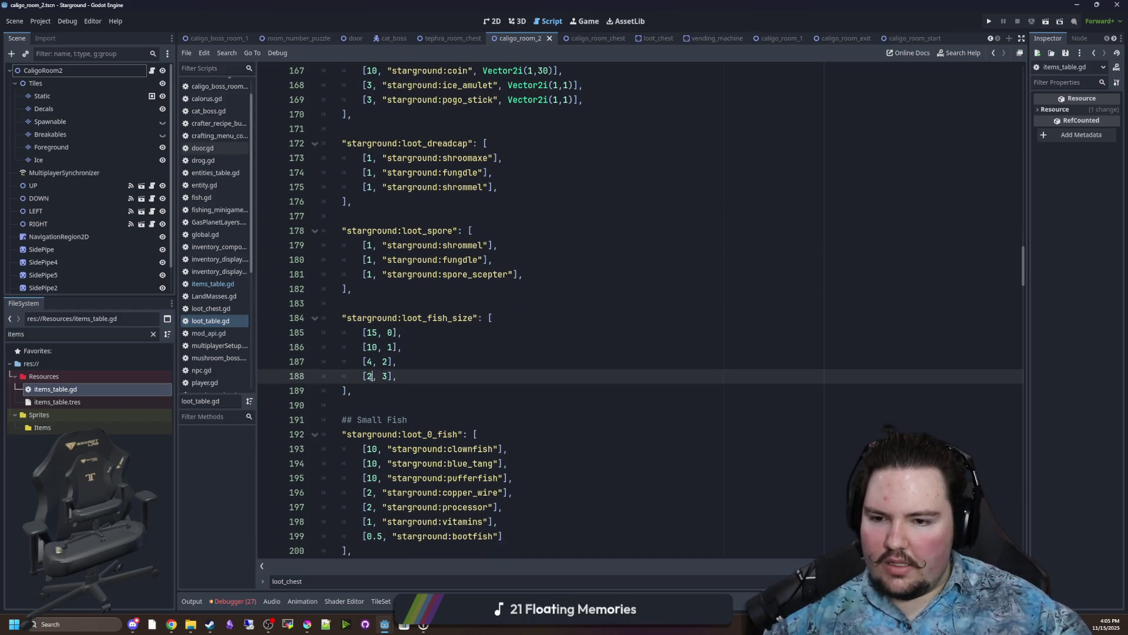
pyautogui.press('BackSpace')
pyautogui.write('1')
pyautogui.click(479, 305)
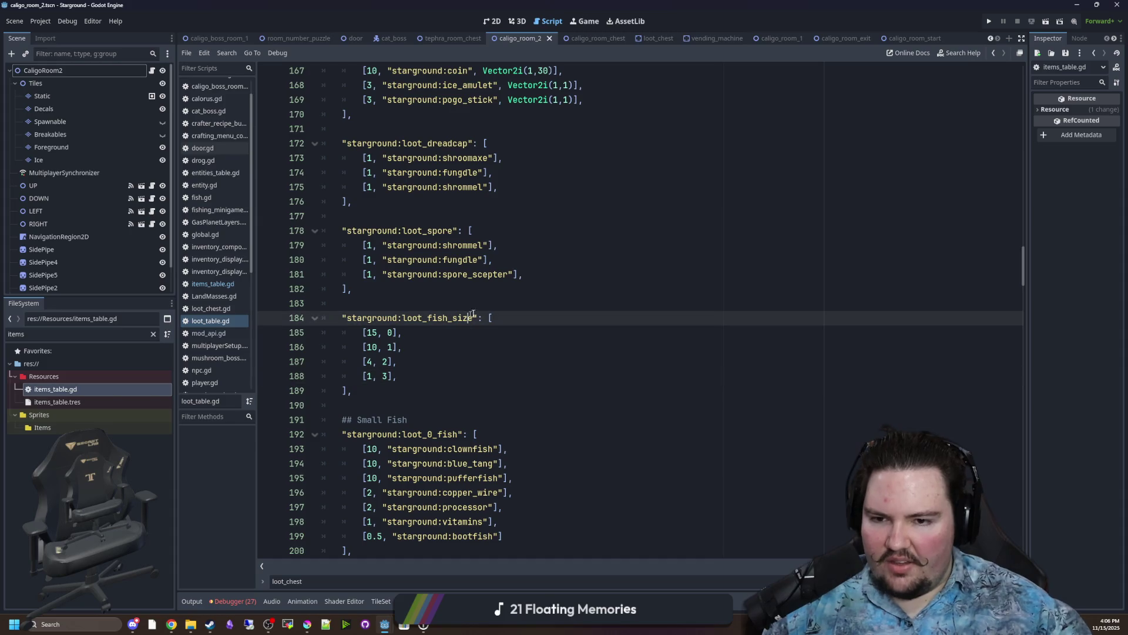
pyautogui.hotkey('ctrl', 's')
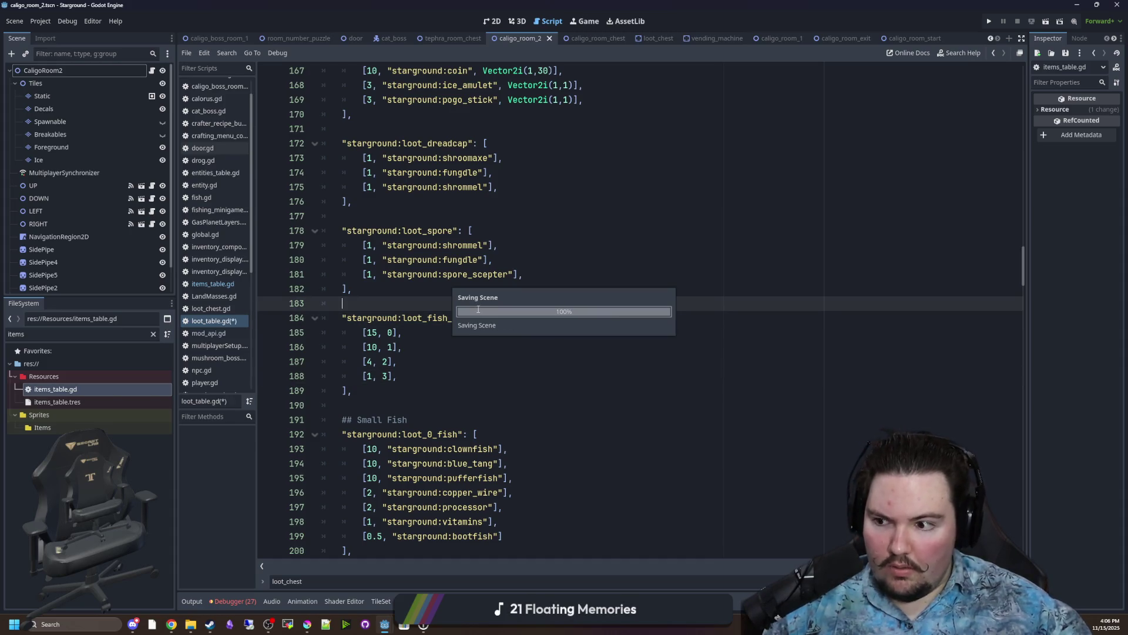
pyautogui.hotkey('ctrl', 's')
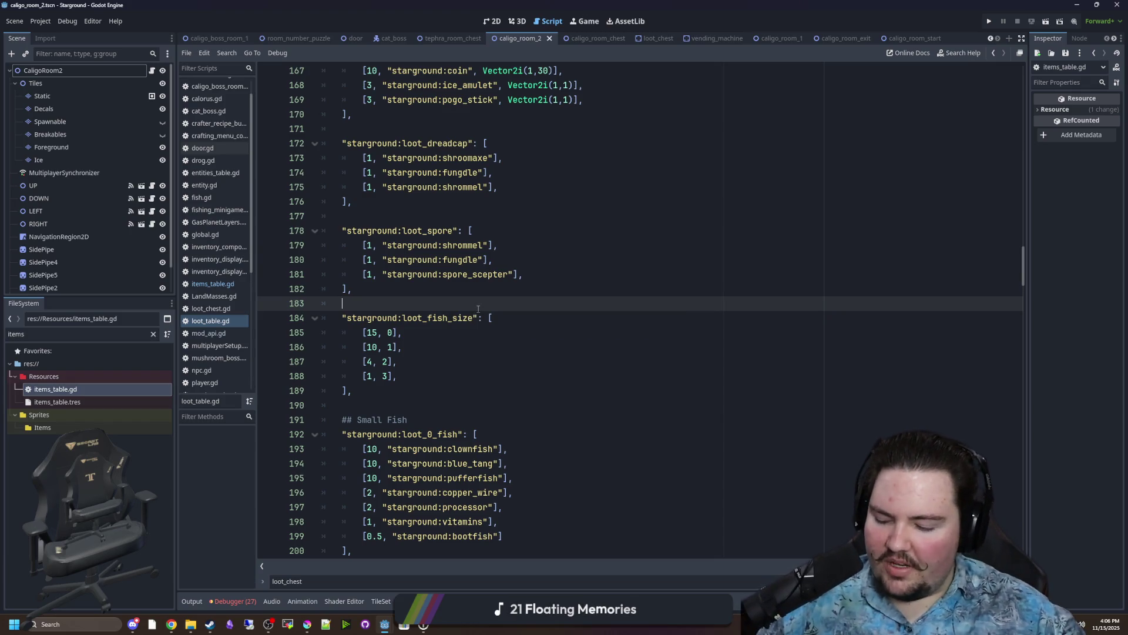
pyautogui.keyDown('shift'); pyautogui.click(395, 375); pyautogui.keyUp('shift')
pyautogui.click(428, 338)
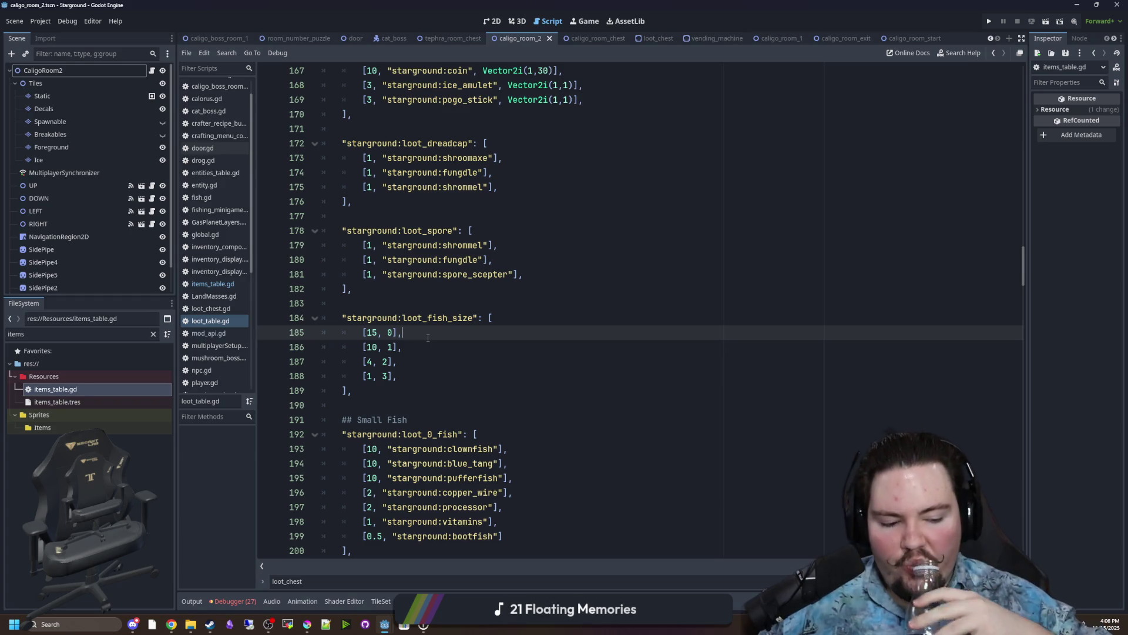
pyautogui.click(112, 624)
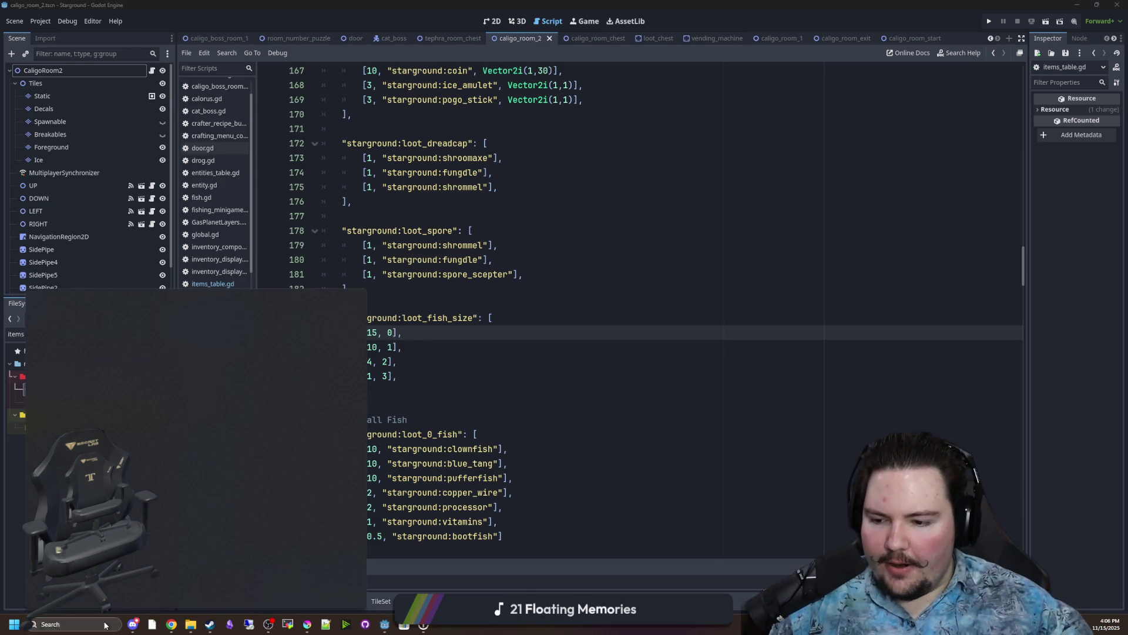
pyautogui.write('calculator')
pyautogui.click(110, 346)
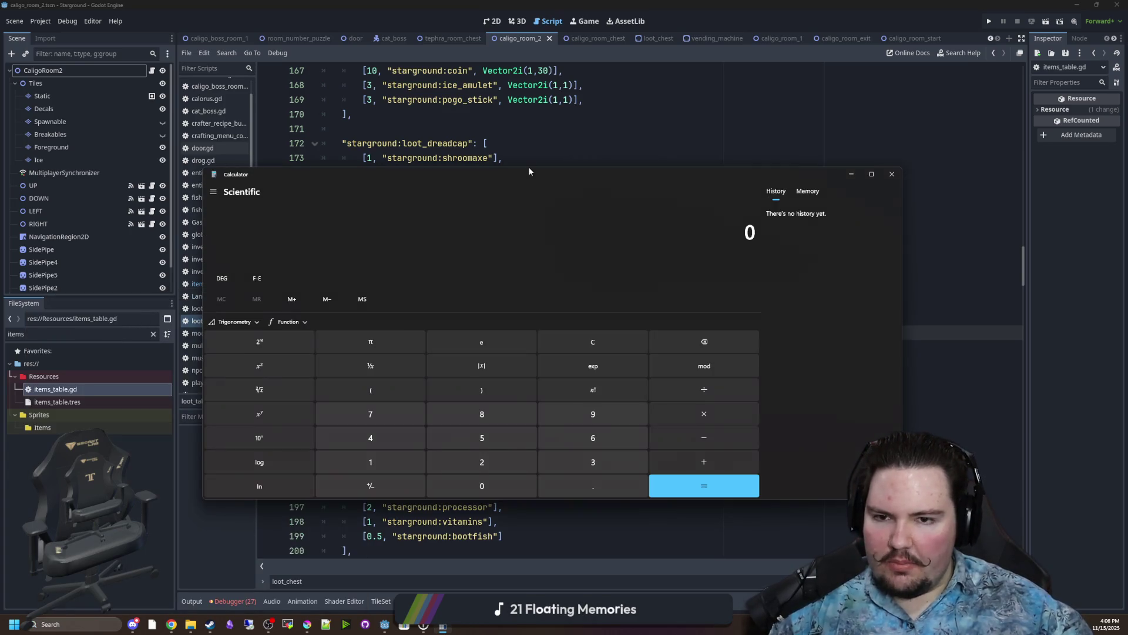
pyautogui.moveTo(751, 148); pyautogui.dragTo(997, 149)
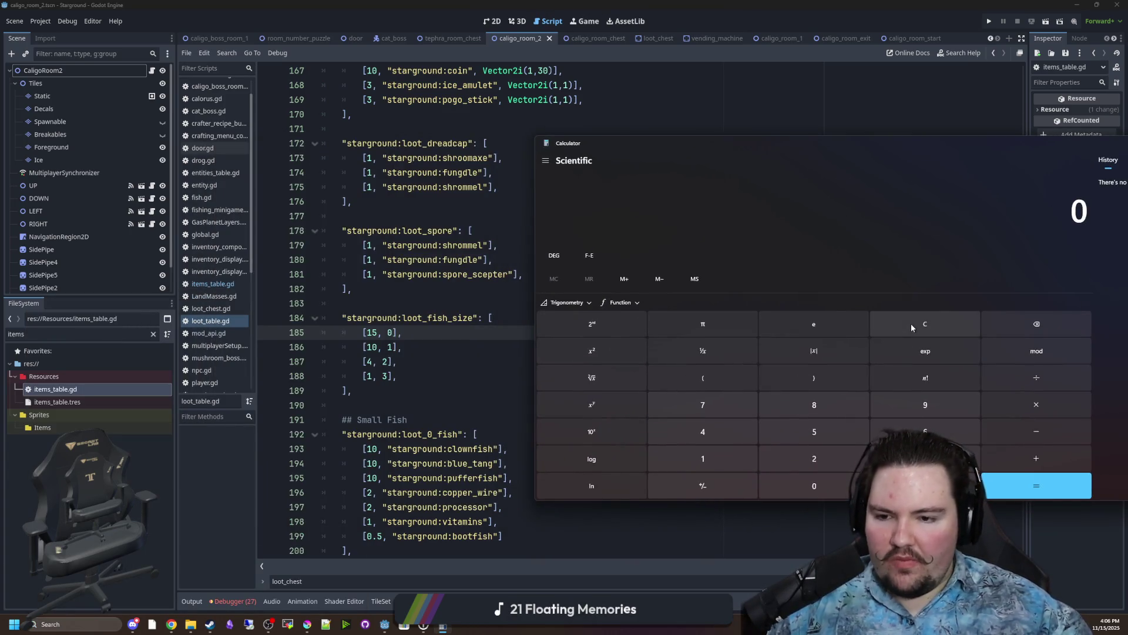
pyautogui.write('15+1-')
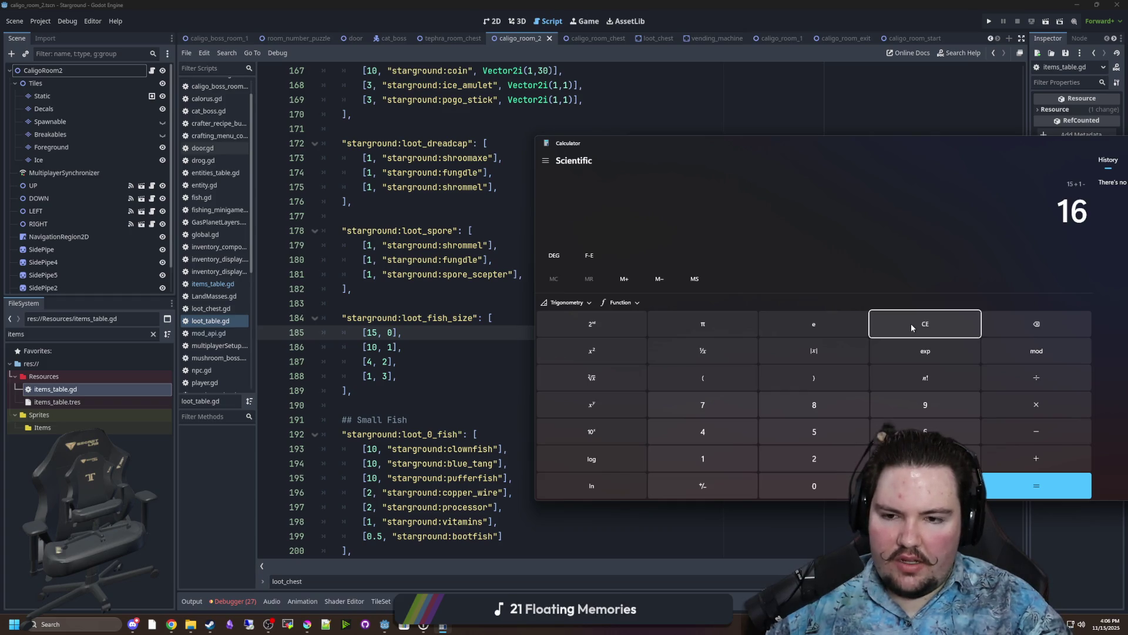
pyautogui.click(910, 328)
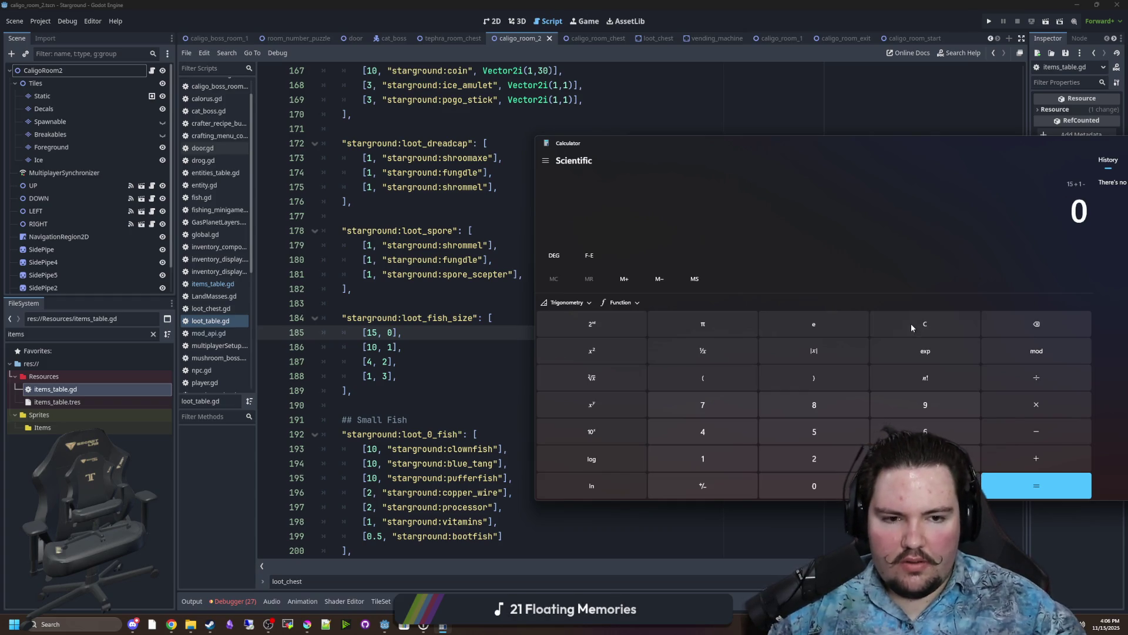
pyautogui.click(911, 327)
pyautogui.write('15+10')
pyautogui.press('Return')
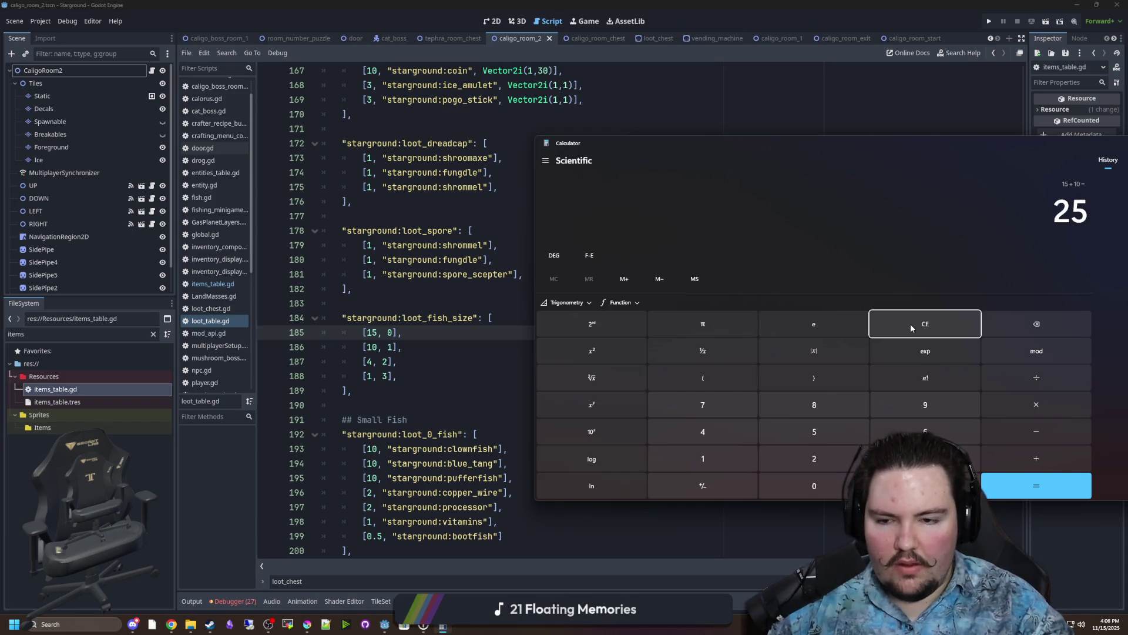
pyautogui.write('29+1')
pyautogui.press('Return')
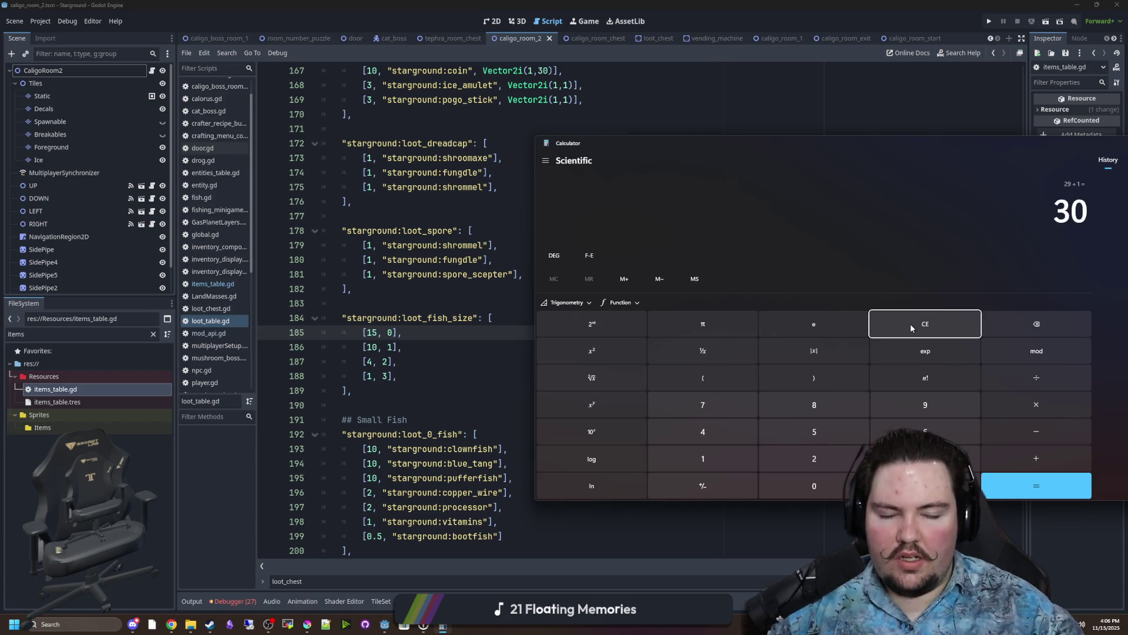
pyautogui.click(911, 324)
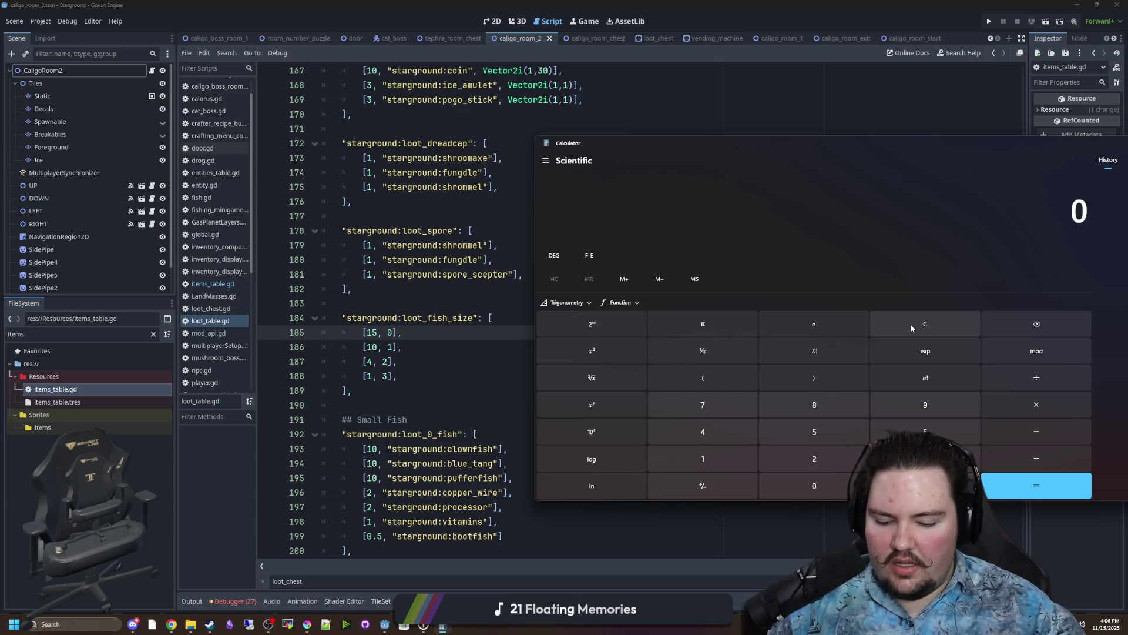
pyautogui.write('30/100')
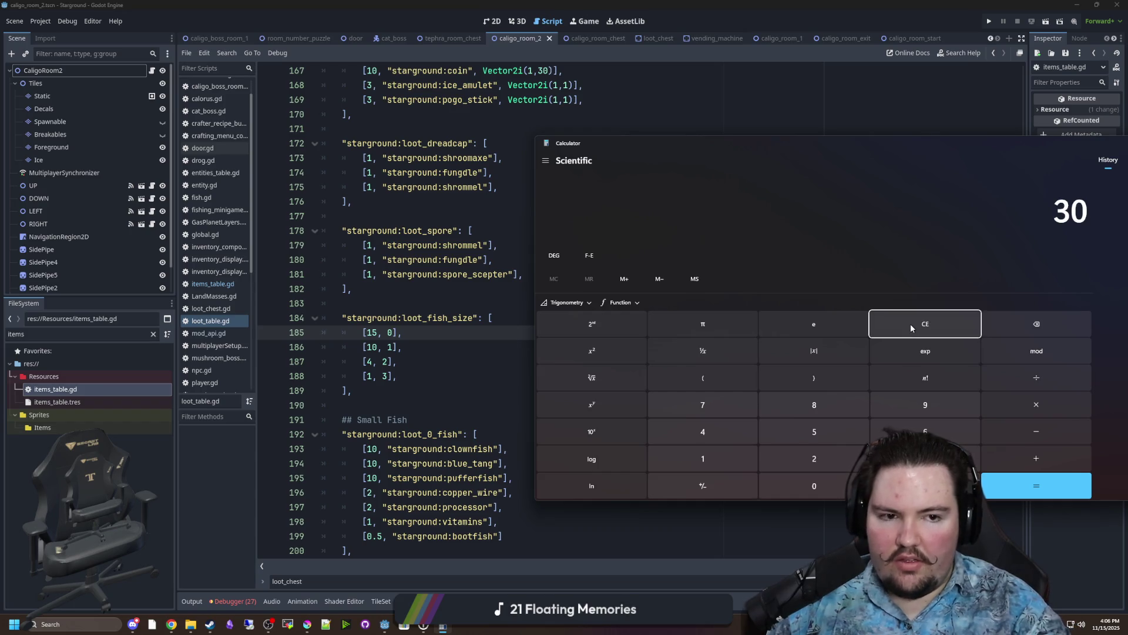
pyautogui.press('Return')
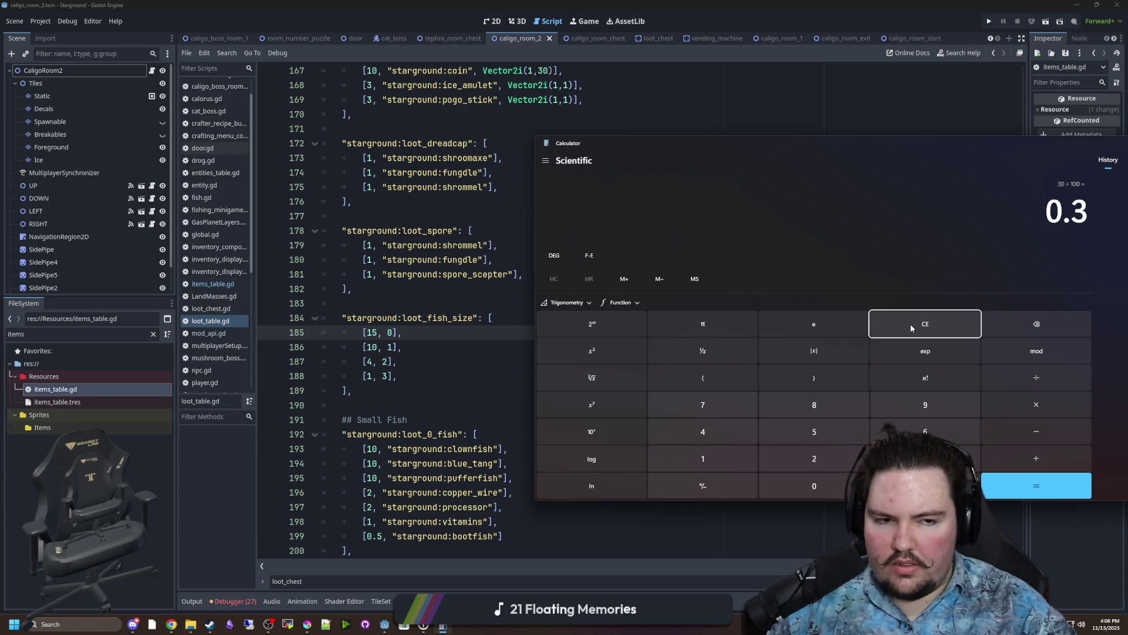
pyautogui.click(911, 328)
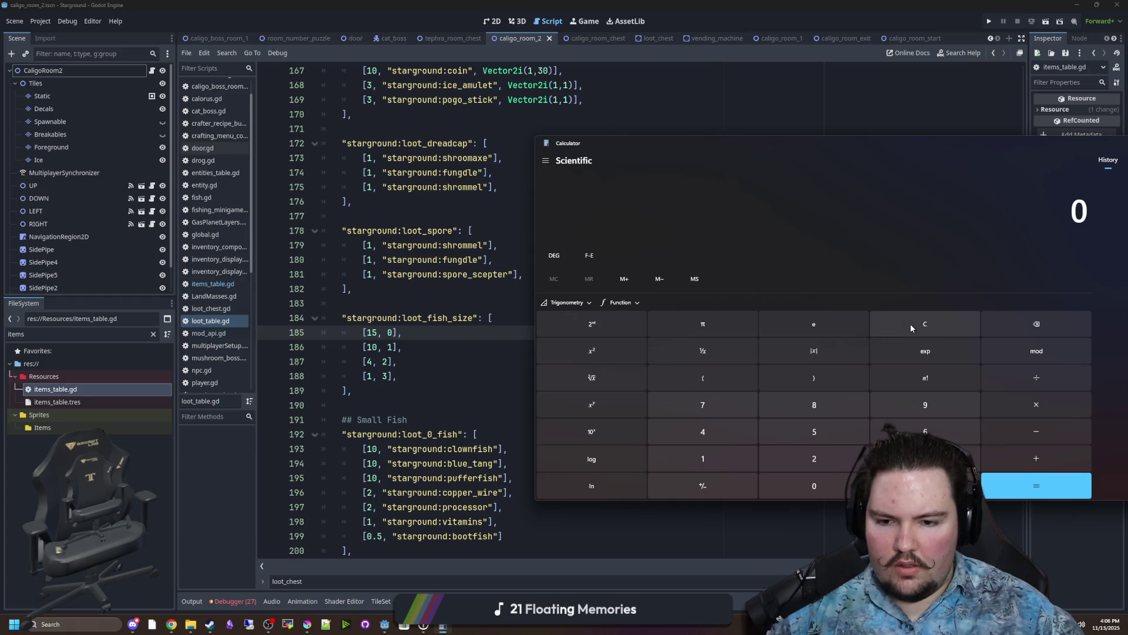
pyautogui.write('1')
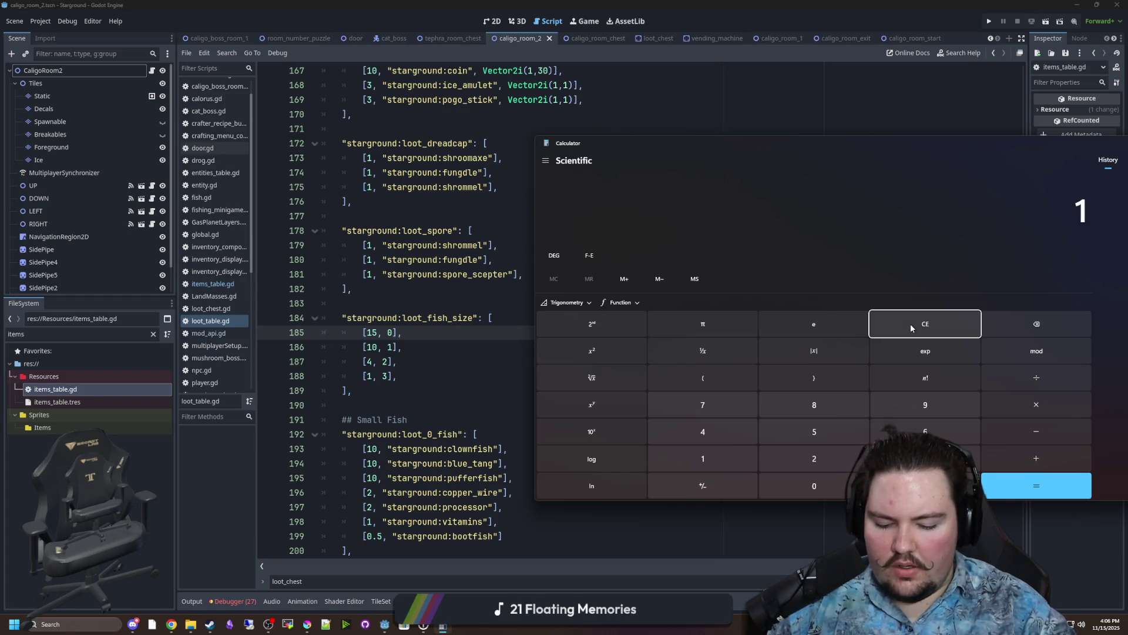
pyautogui.write('/0.3')
pyautogui.press('Return')
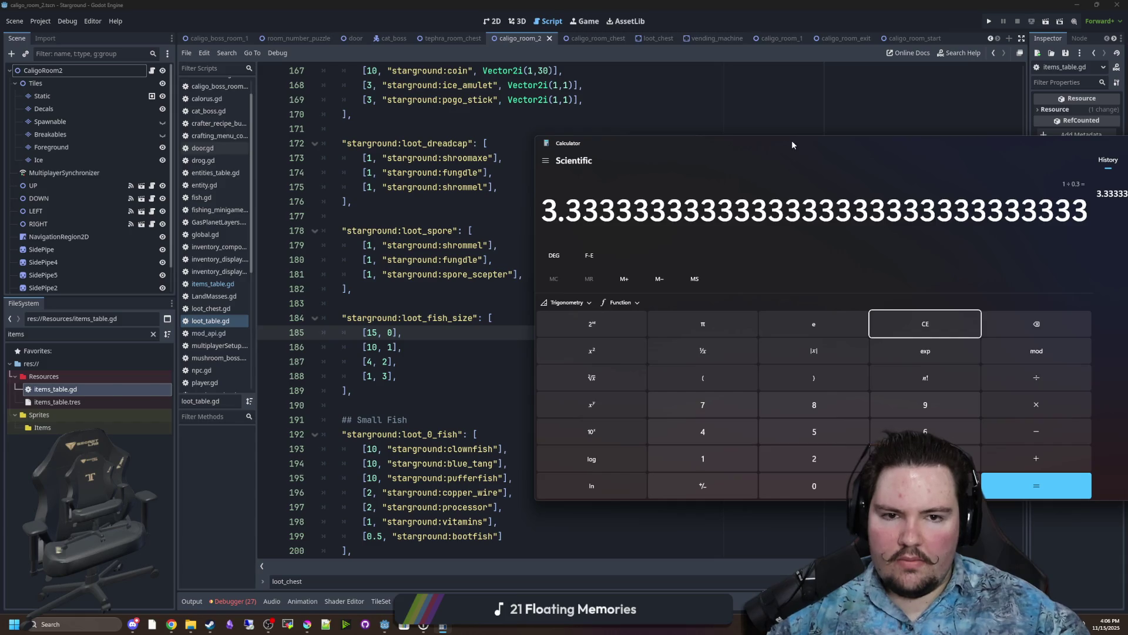
pyautogui.moveTo(793, 142)
pyautogui.mouseDown()
pyautogui.moveTo(731, 161)
pyautogui.moveTo(702, 186)
pyautogui.moveTo(640, 187)
pyautogui.moveTo(700, 168)
pyautogui.mouseUp()
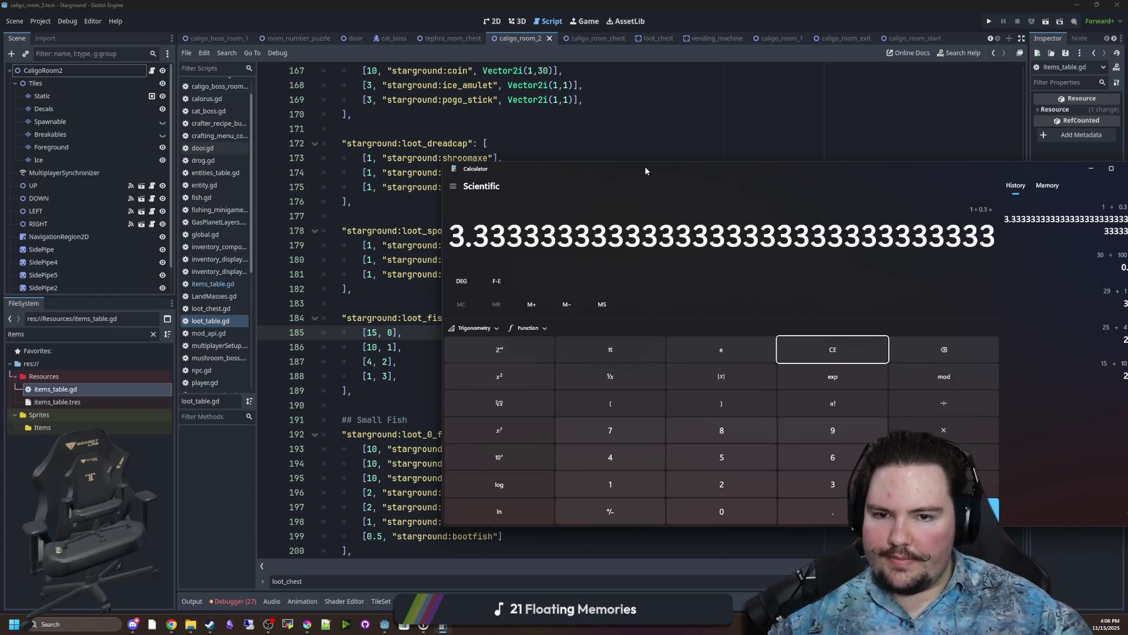
pyautogui.moveTo(650, 169); pyautogui.dragTo(473, 184)
pyautogui.moveTo(296, 253); pyautogui.dragTo(819, 252)
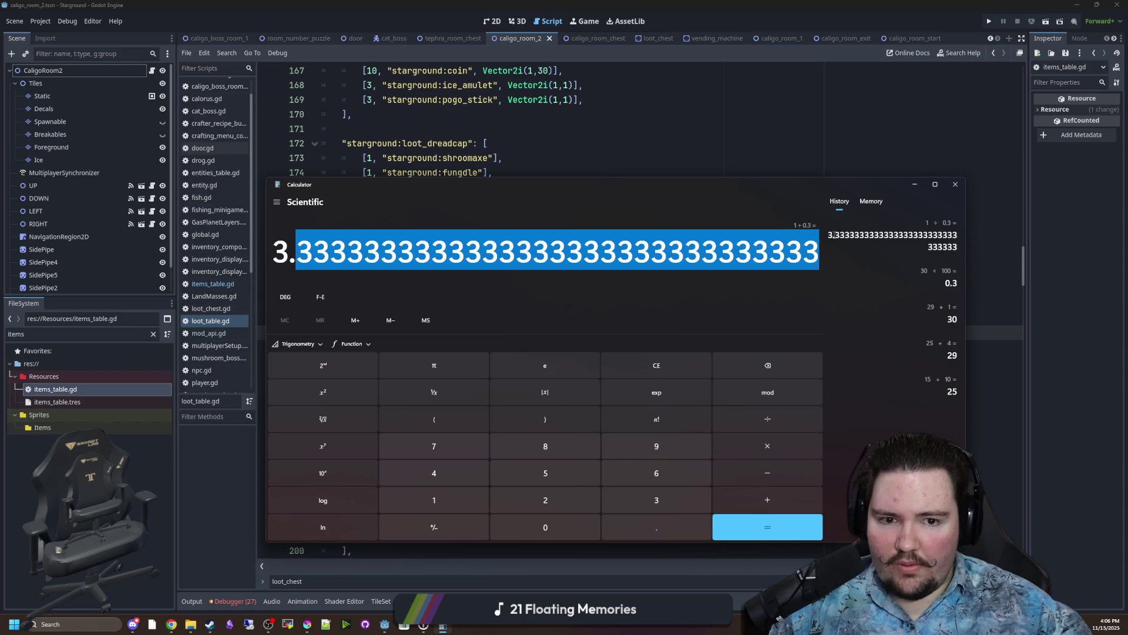
pyautogui.click(905, 263)
pyautogui.click(962, 185)
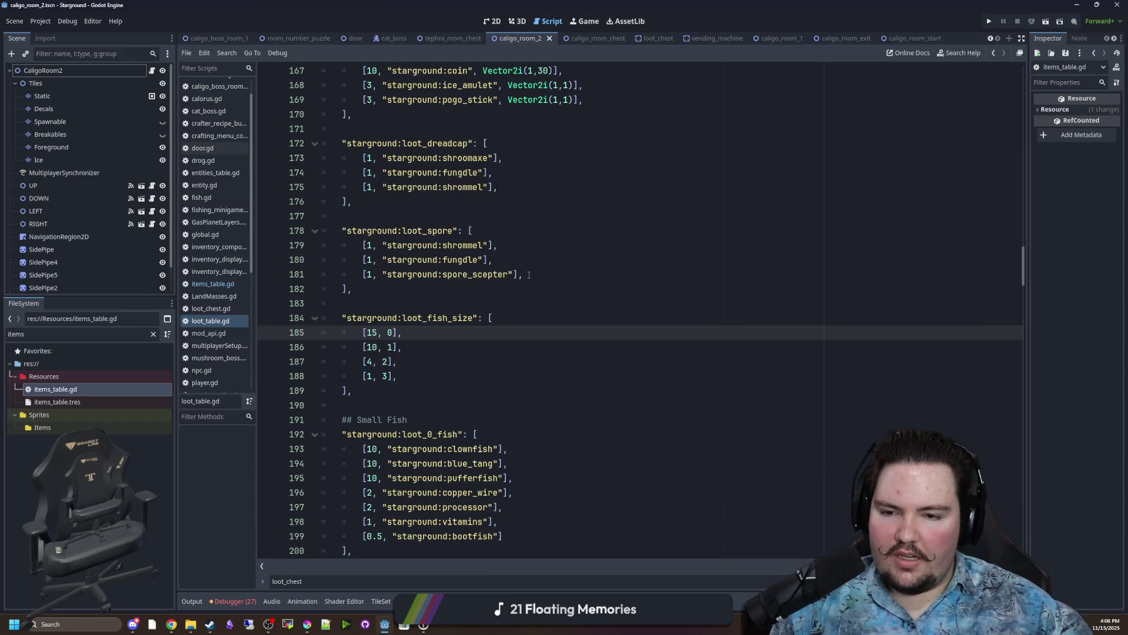
pyautogui.click(526, 274)
pyautogui.hotkey('ctrl', 's')
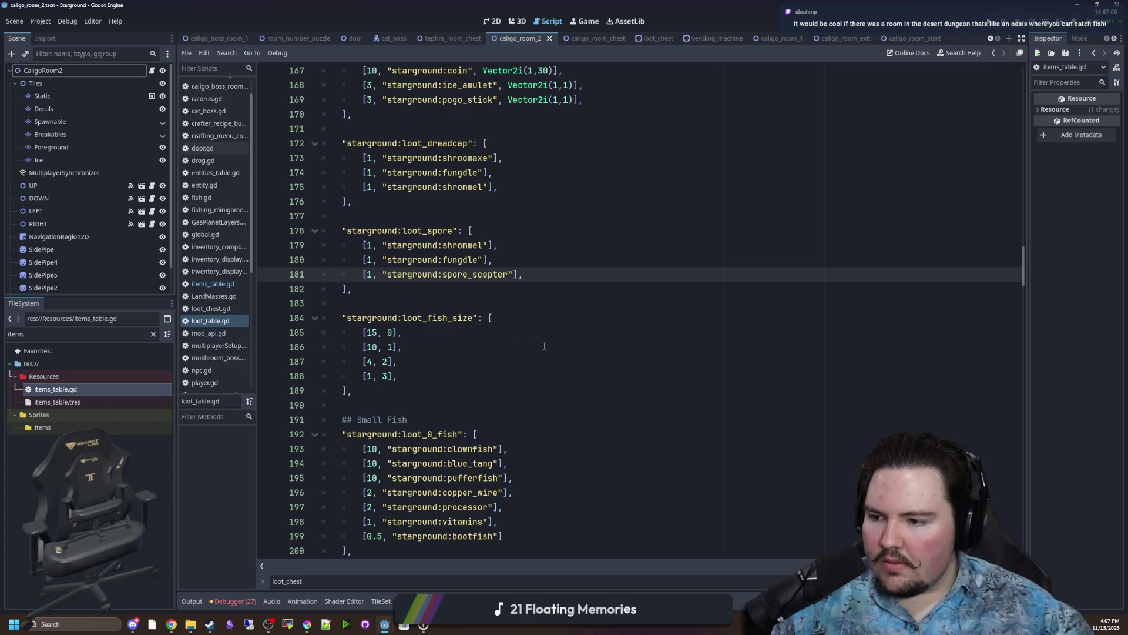
pyautogui.click(507, 349)
pyautogui.hotkey('ctrl', 's')
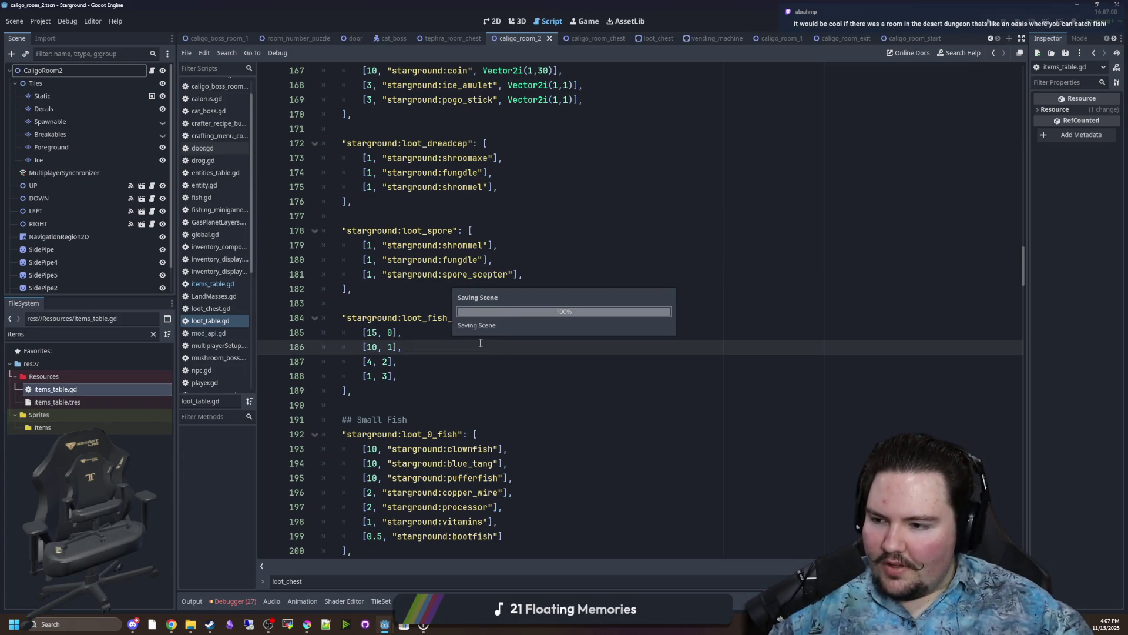
pyautogui.click(445, 335)
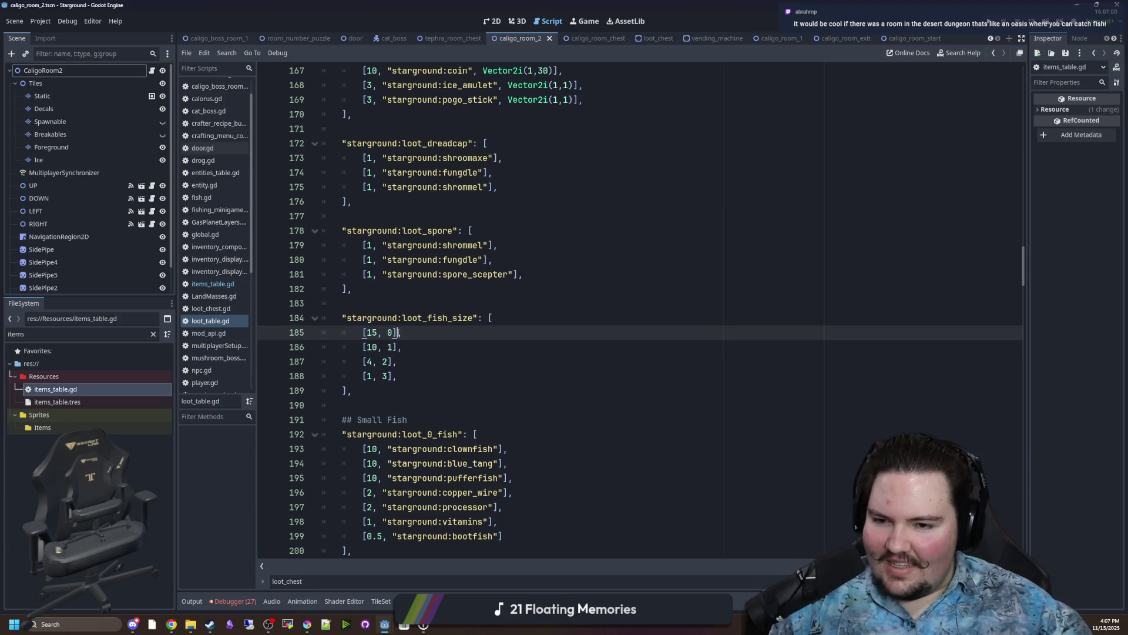
pyautogui.click(369, 303)
pyautogui.hotkey('ctrl', 's')
pyautogui.click(376, 217)
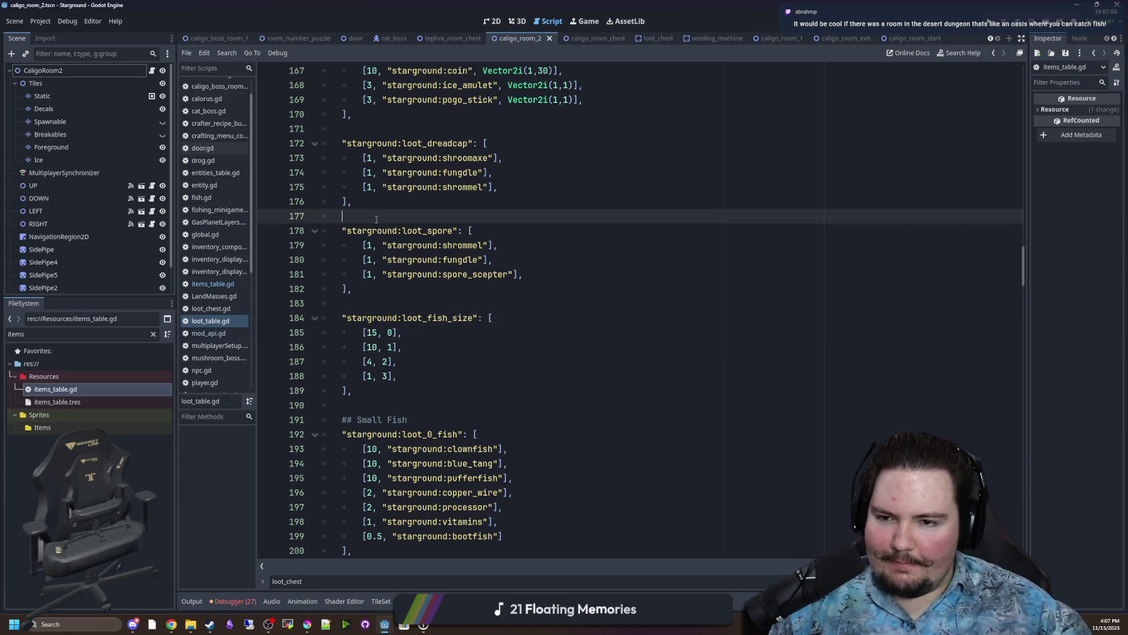
pyautogui.hotkey('ctrl', 's')
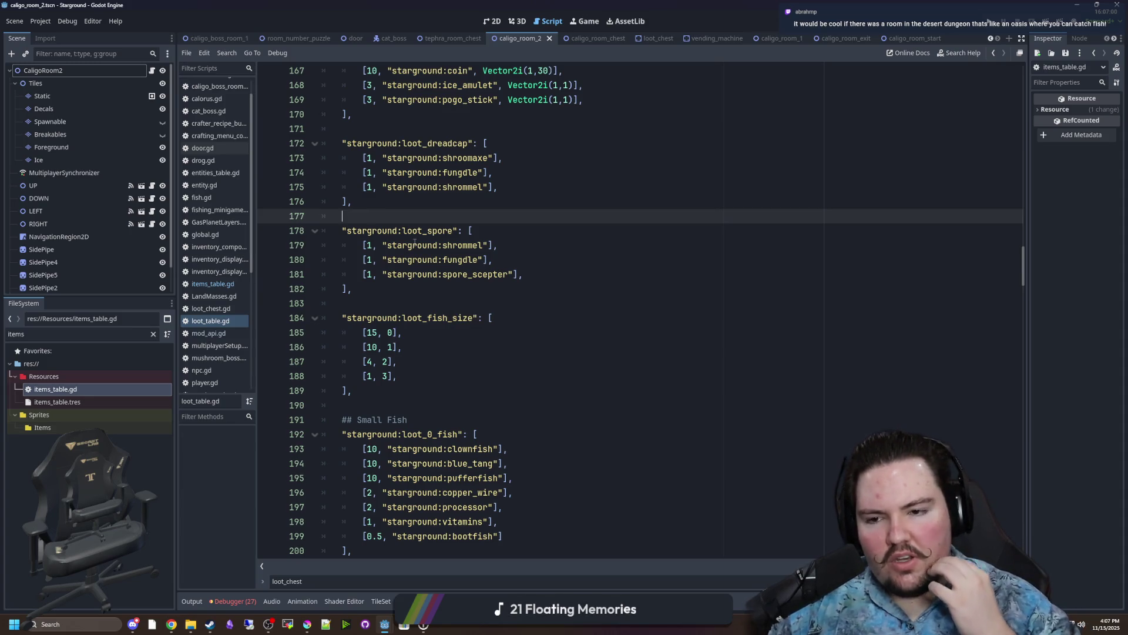
pyautogui.click(379, 288)
pyautogui.hotkey('ctrl', 's')
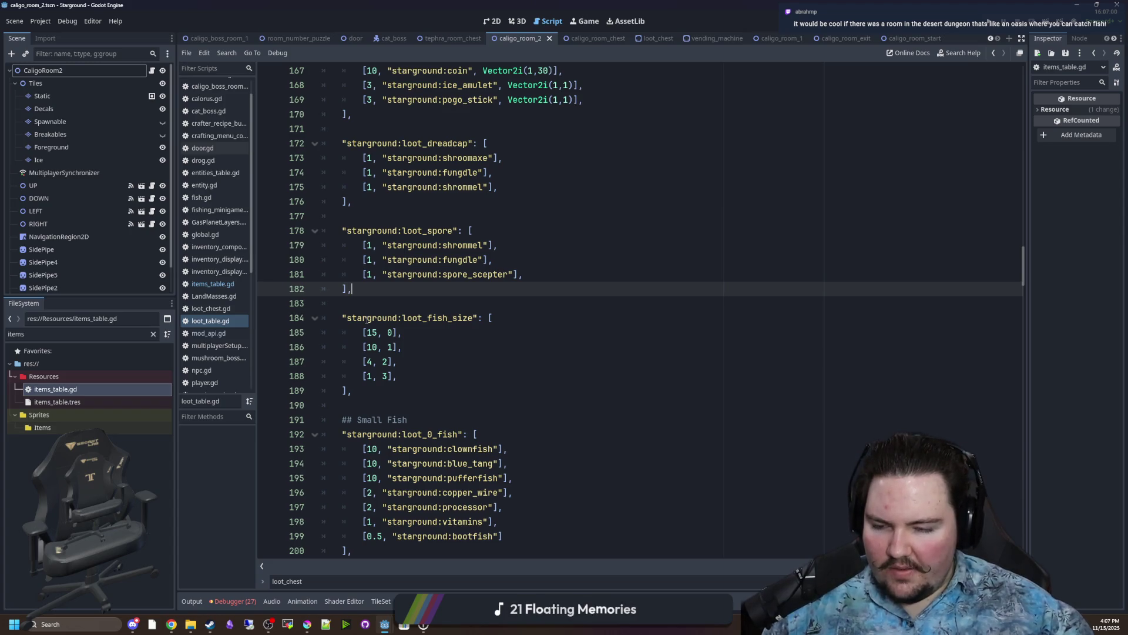
pyautogui.click(388, 302)
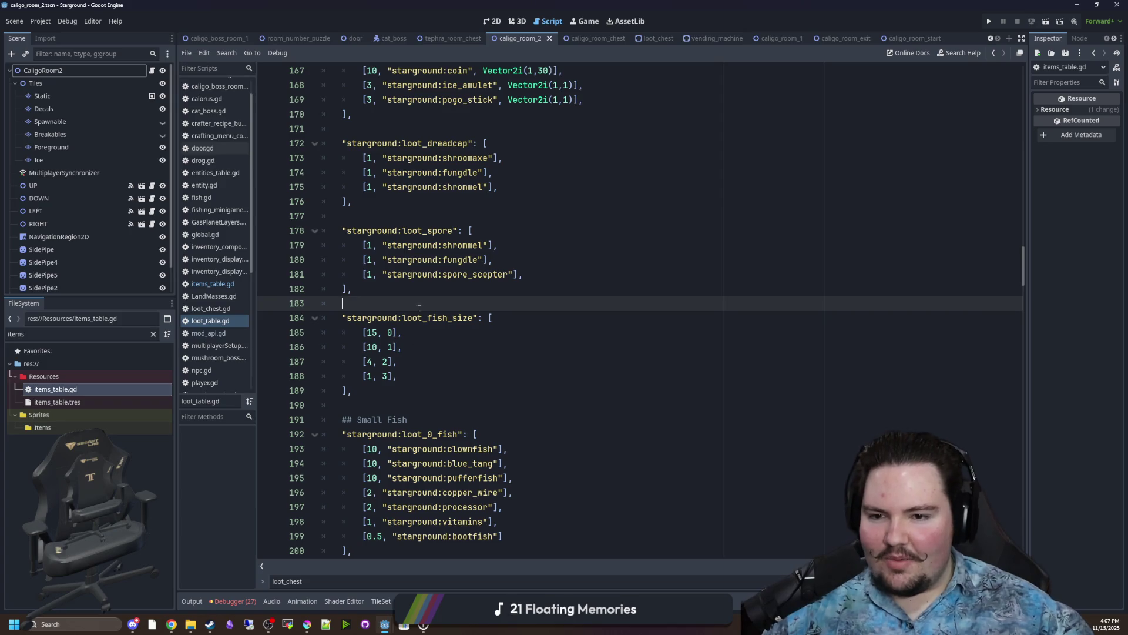
pyautogui.scroll(-4, 423, 320)
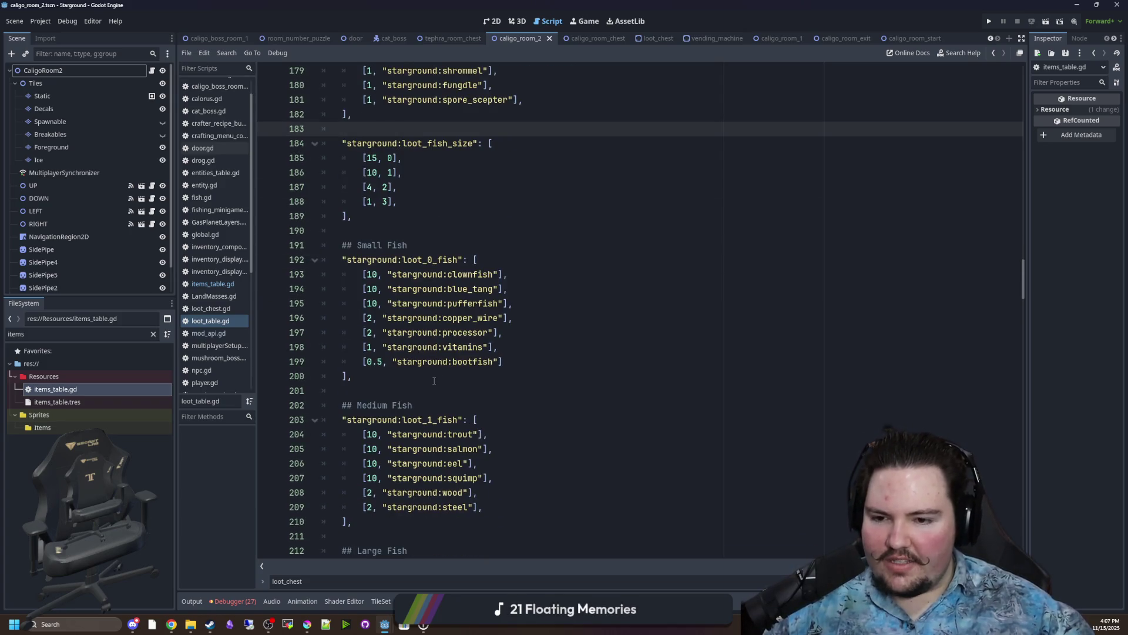
pyautogui.scroll(-11, 435, 381)
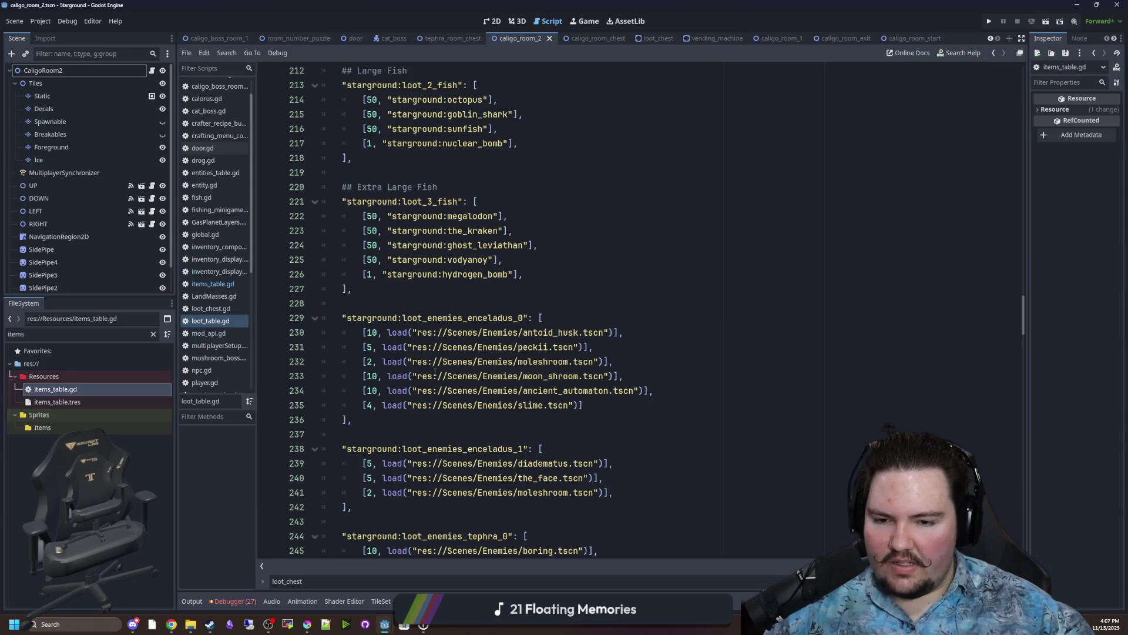
pyautogui.scroll(16, 434, 372)
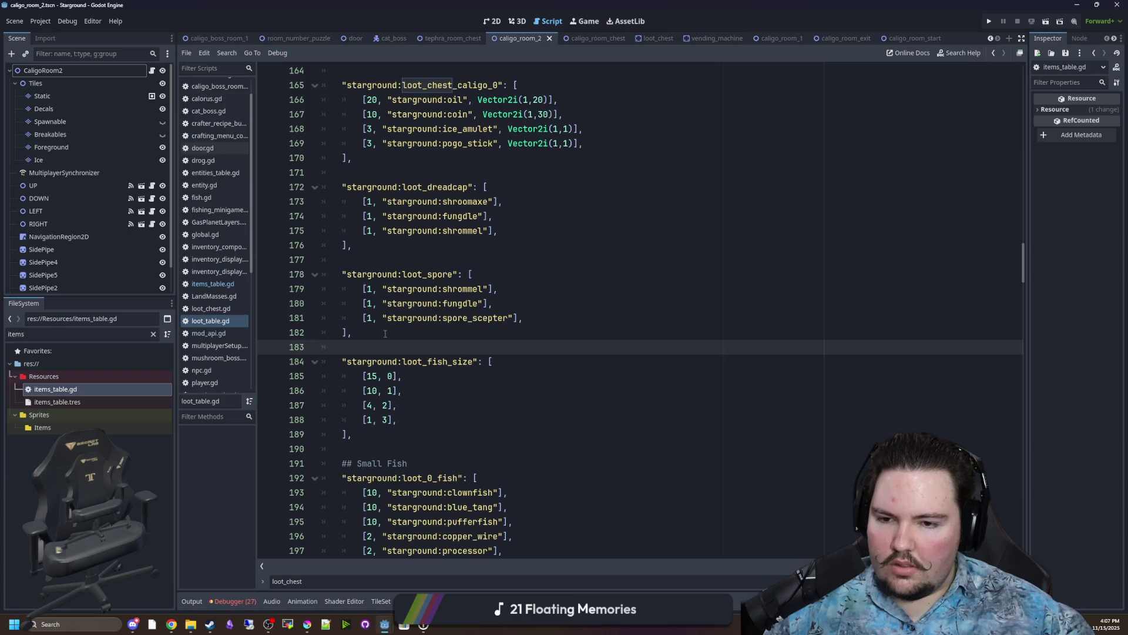
# Filter the files for 'fish', open fish.gd, and scroll through its size setup code.
pyautogui.click(153, 335)
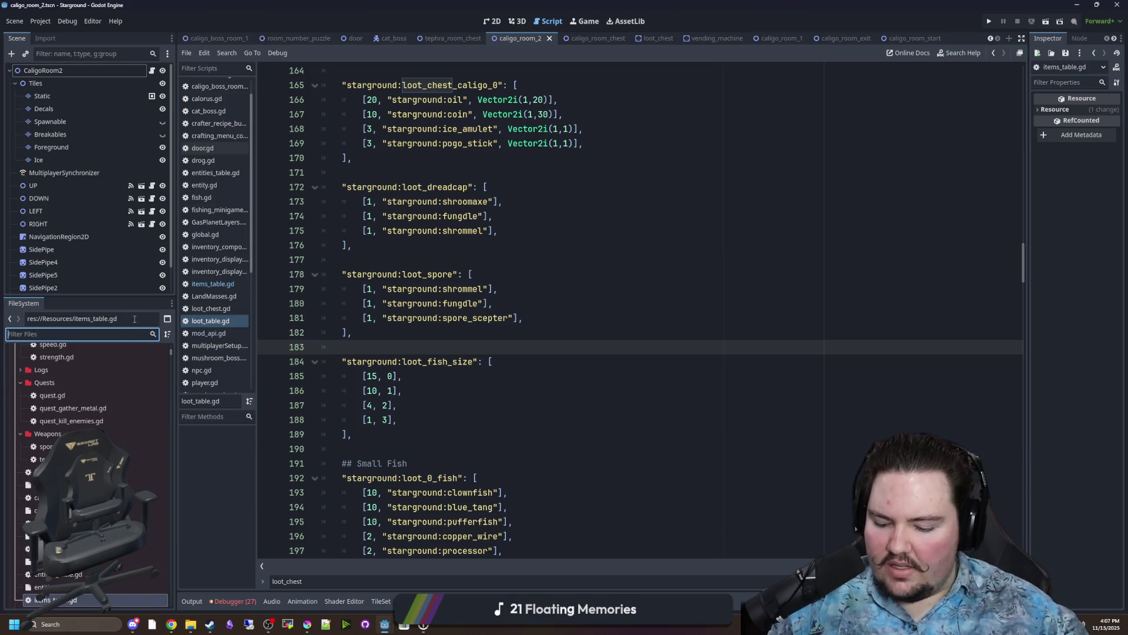
pyautogui.write('fish')
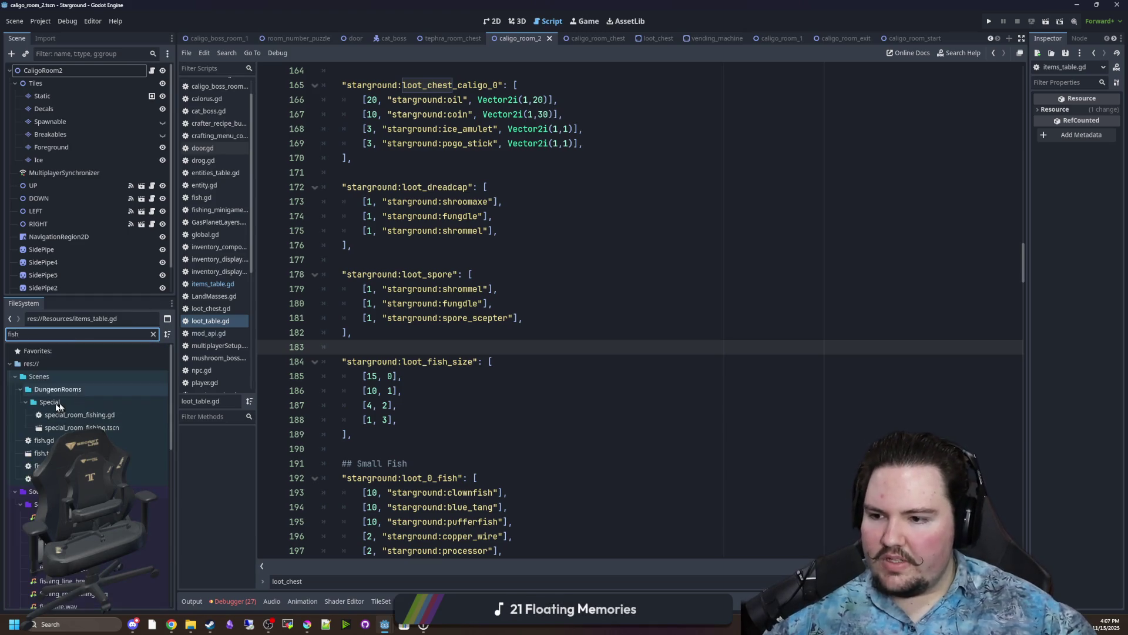
pyautogui.doubleClick(48, 445)
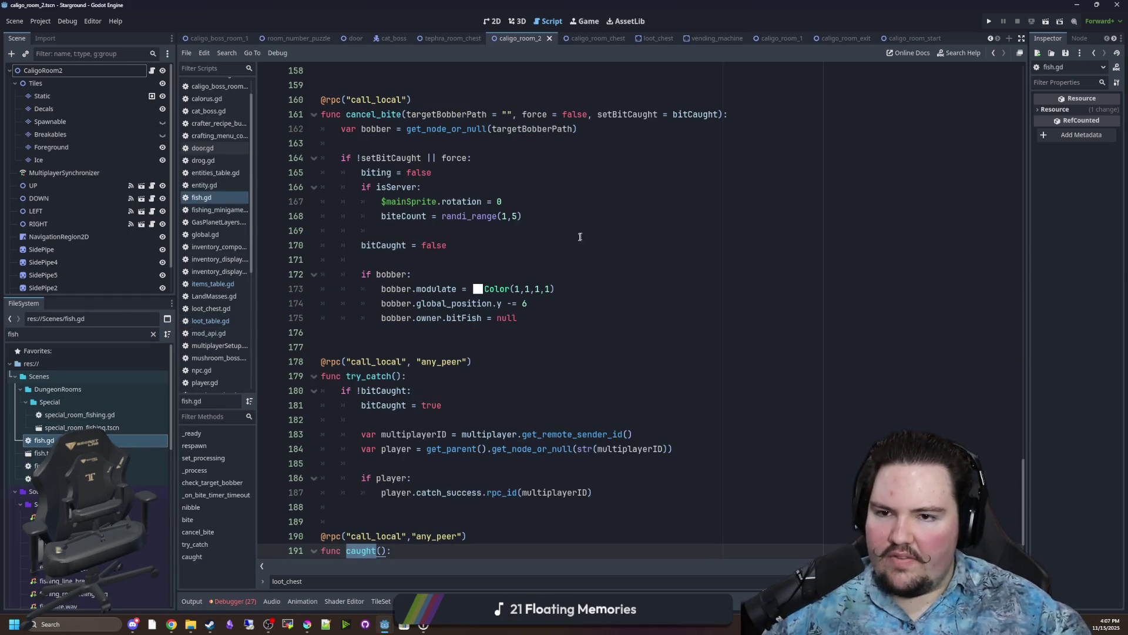
pyautogui.click(577, 259)
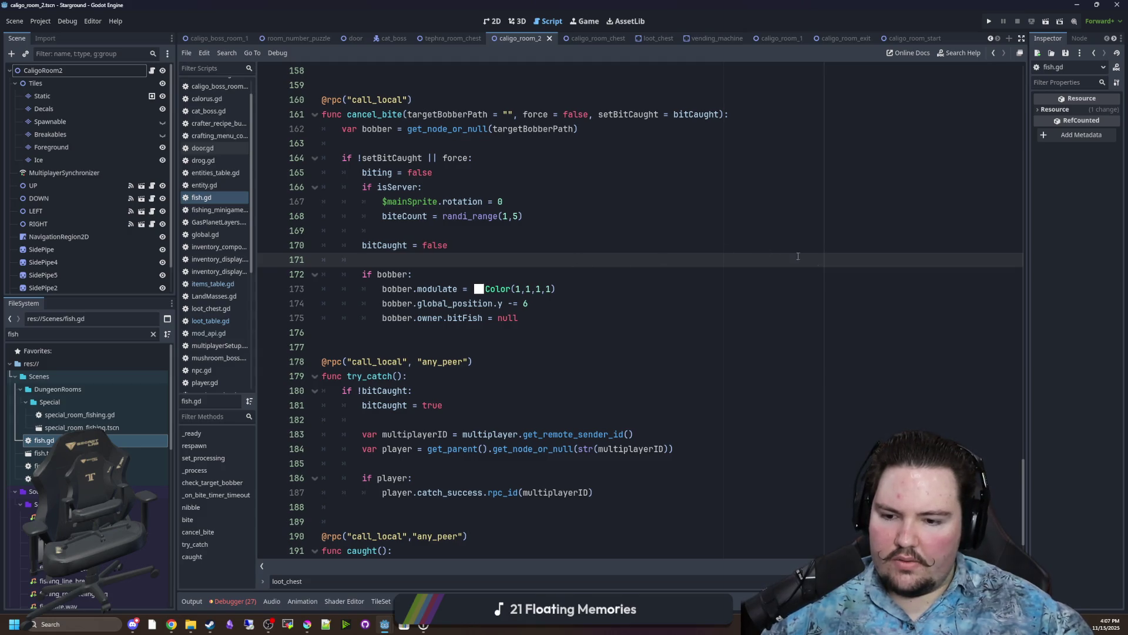
pyautogui.scroll(-1, 798, 257)
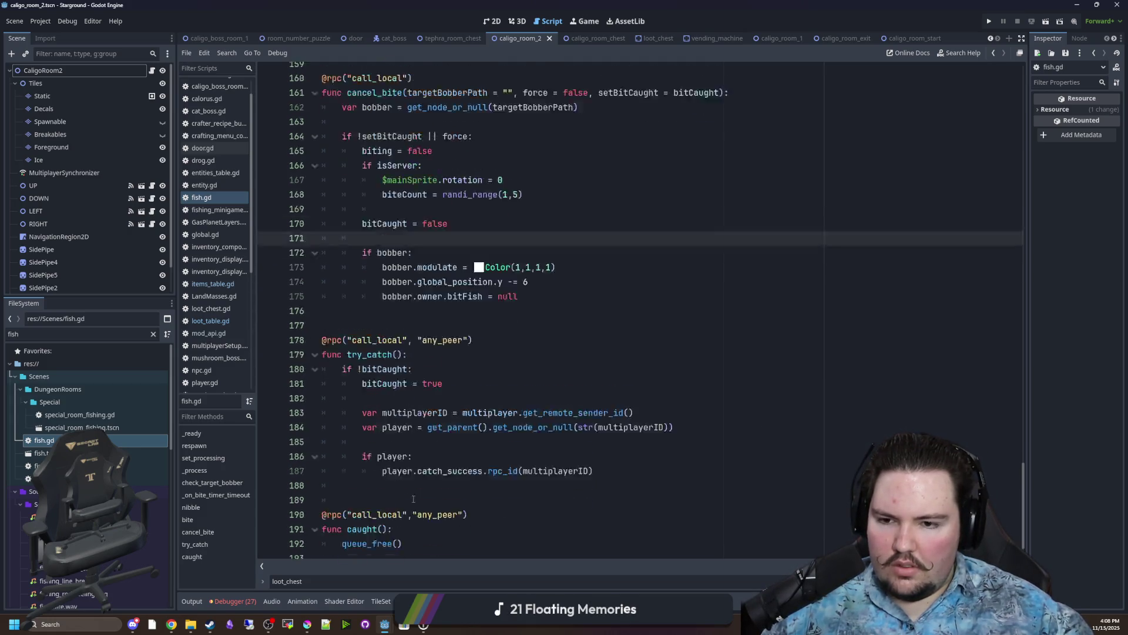
pyautogui.scroll(6, 413, 499)
pyautogui.scroll(-6, 419, 463)
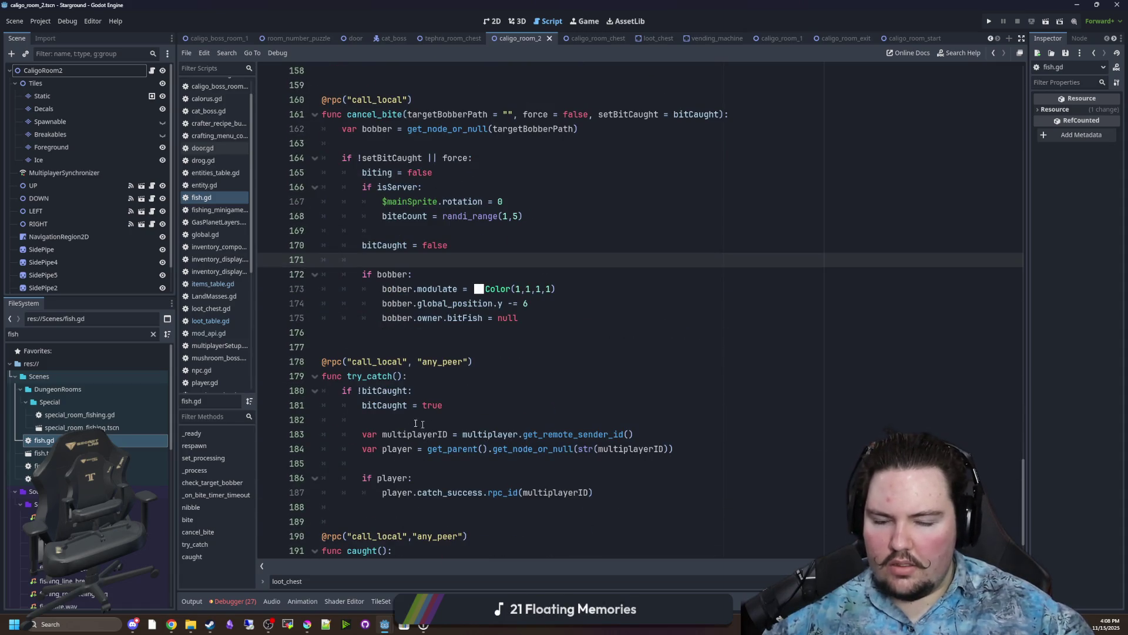
pyautogui.scroll(16, 415, 423)
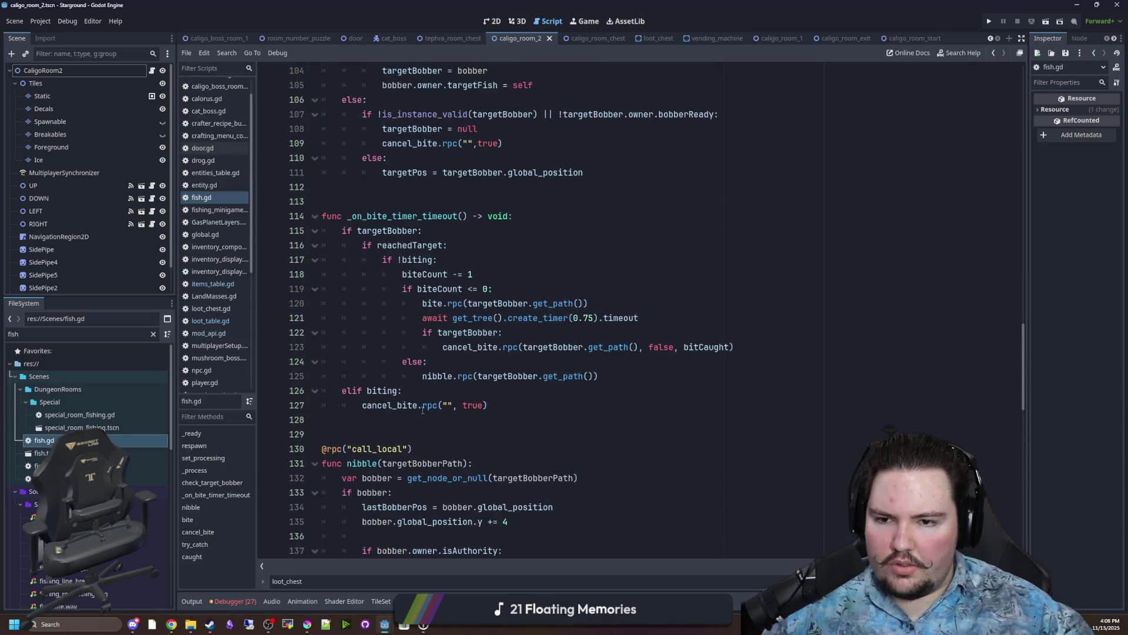
pyautogui.scroll(7, 449, 400)
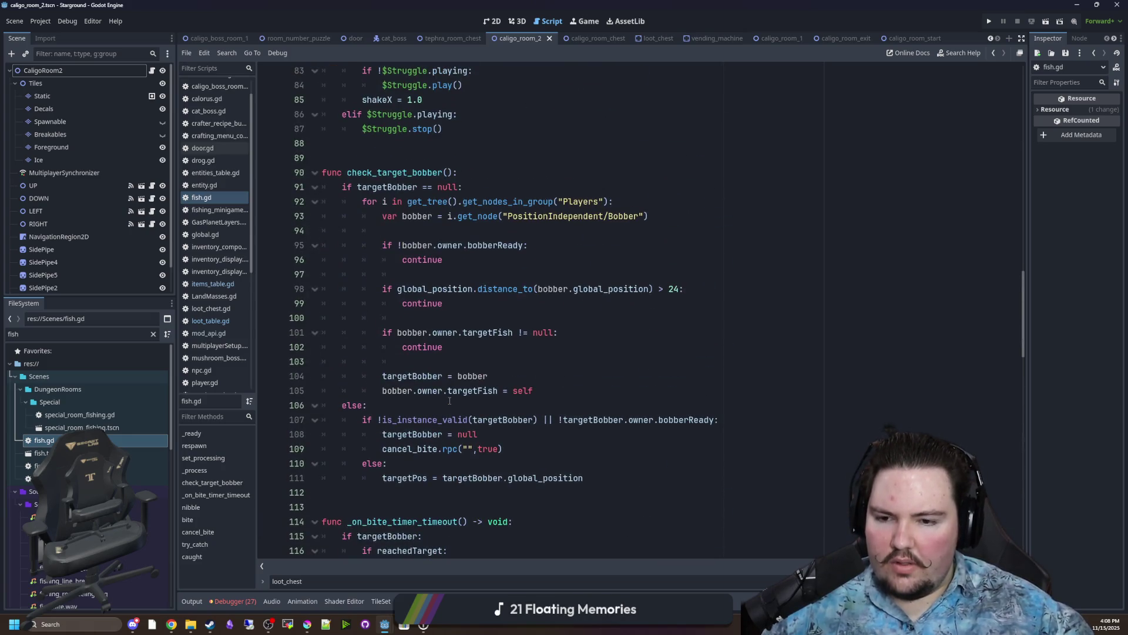
pyautogui.scroll(20, 451, 372)
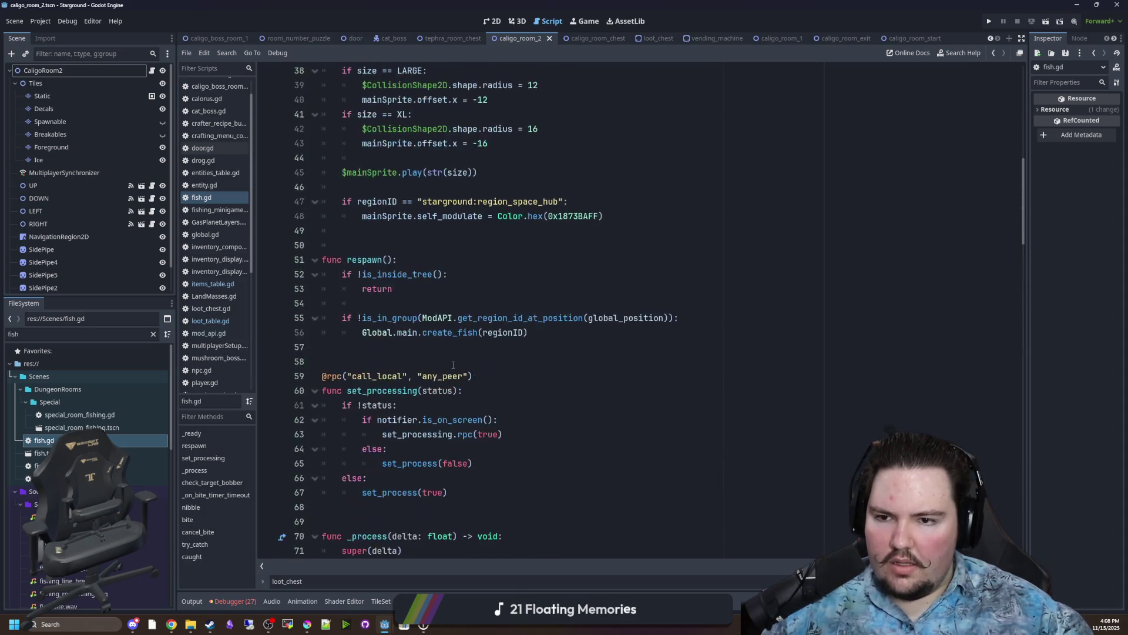
pyautogui.scroll(-6, 403, 373)
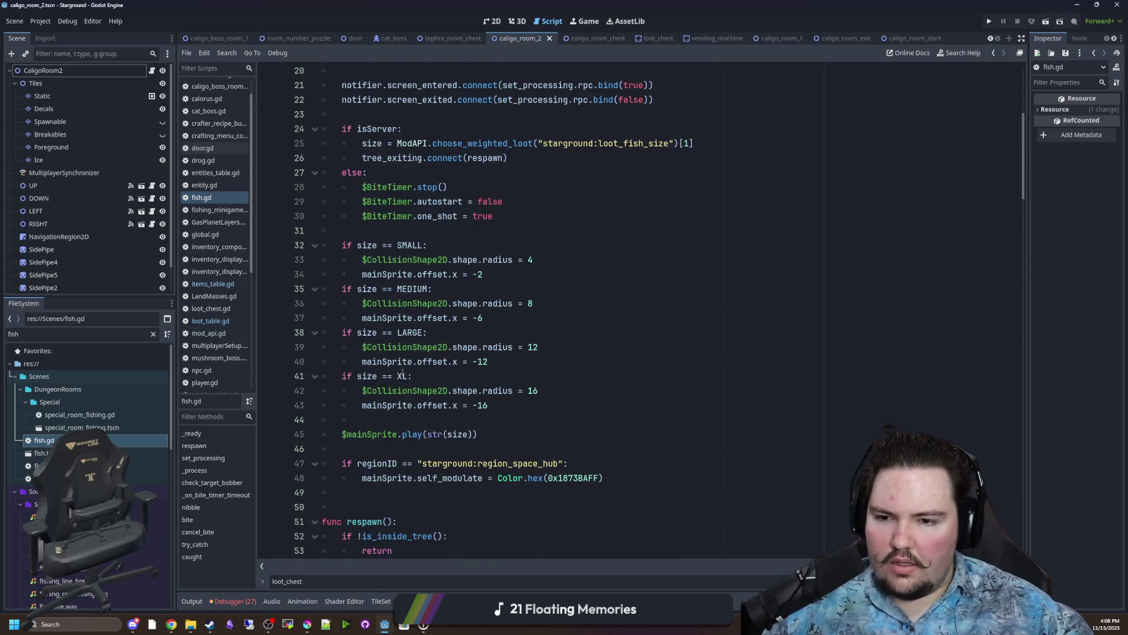
pyautogui.scroll(3, 397, 451)
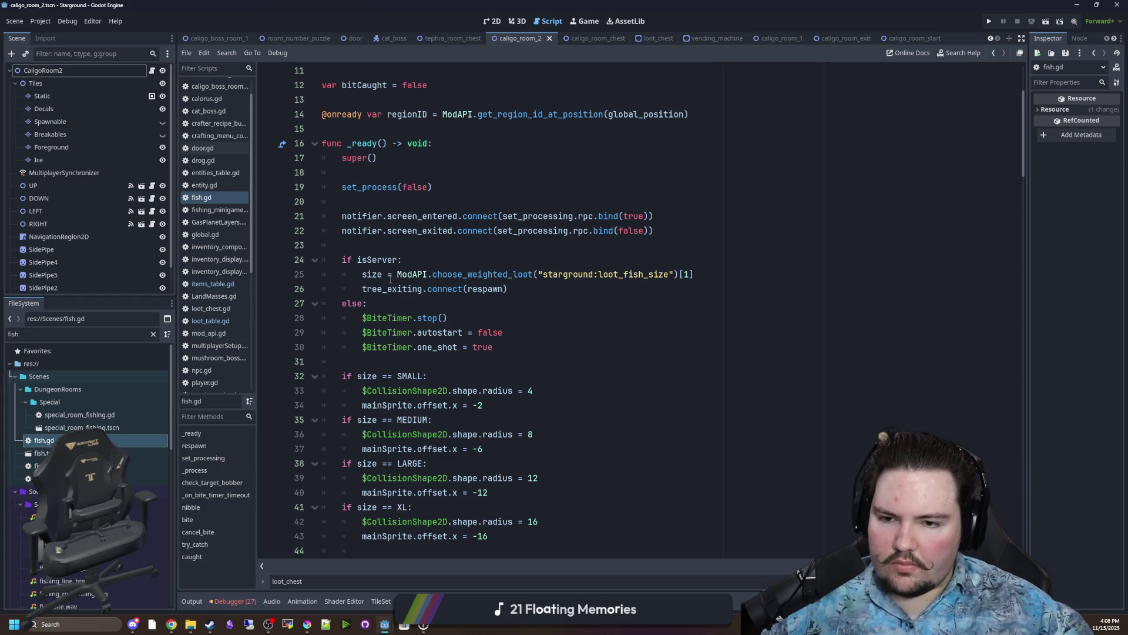
# Jump to the respawn definition and highlight its region-group spawn check on lines 55–56.
pyautogui.click(493, 290)
pyautogui.keyDown('ctrl'); pyautogui.click(494, 290); pyautogui.keyUp('ctrl')
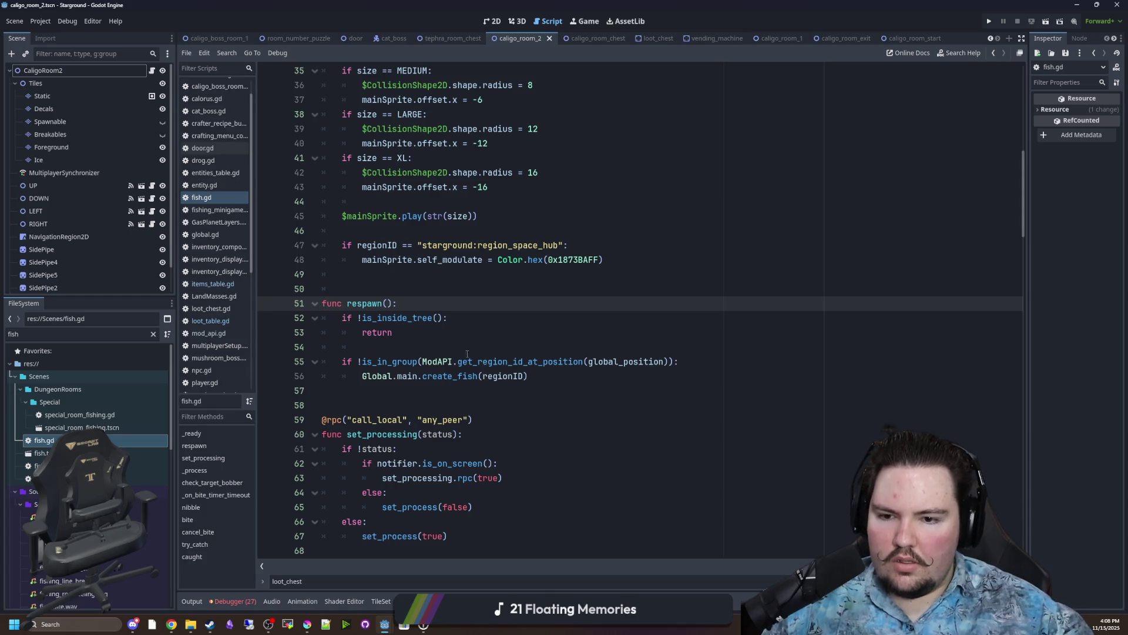
pyautogui.moveTo(383, 361)
pyautogui.mouseDown()
pyautogui.moveTo(646, 363)
pyautogui.moveTo(610, 383)
pyautogui.mouseUp()
pyautogui.click(610, 383)
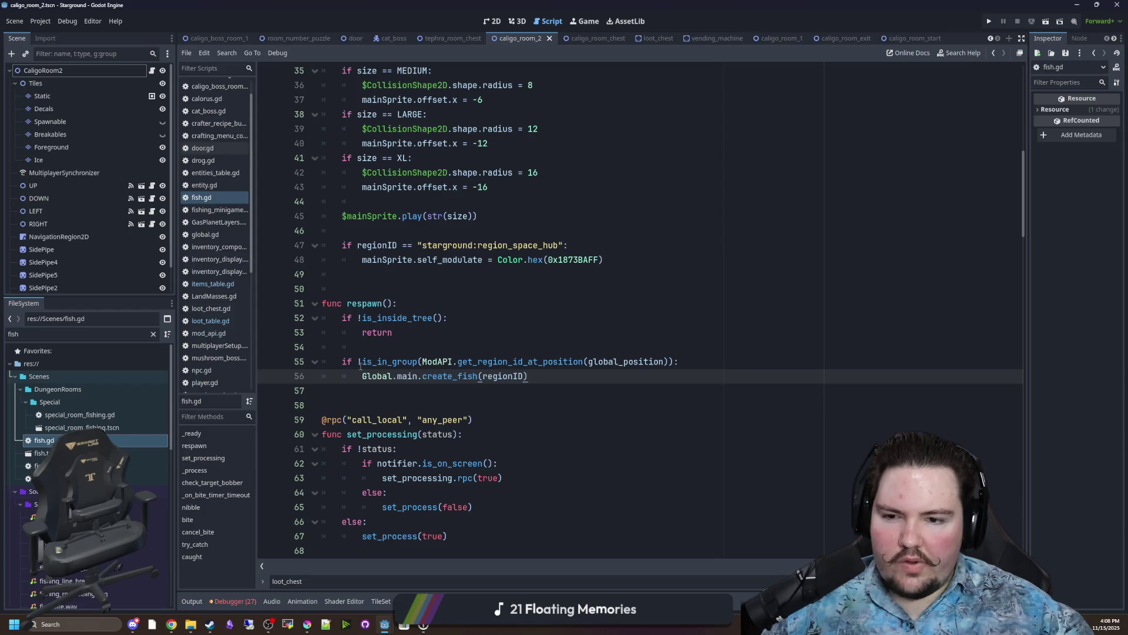
pyautogui.moveTo(361, 363); pyautogui.dragTo(603, 362)
pyautogui.click(603, 361)
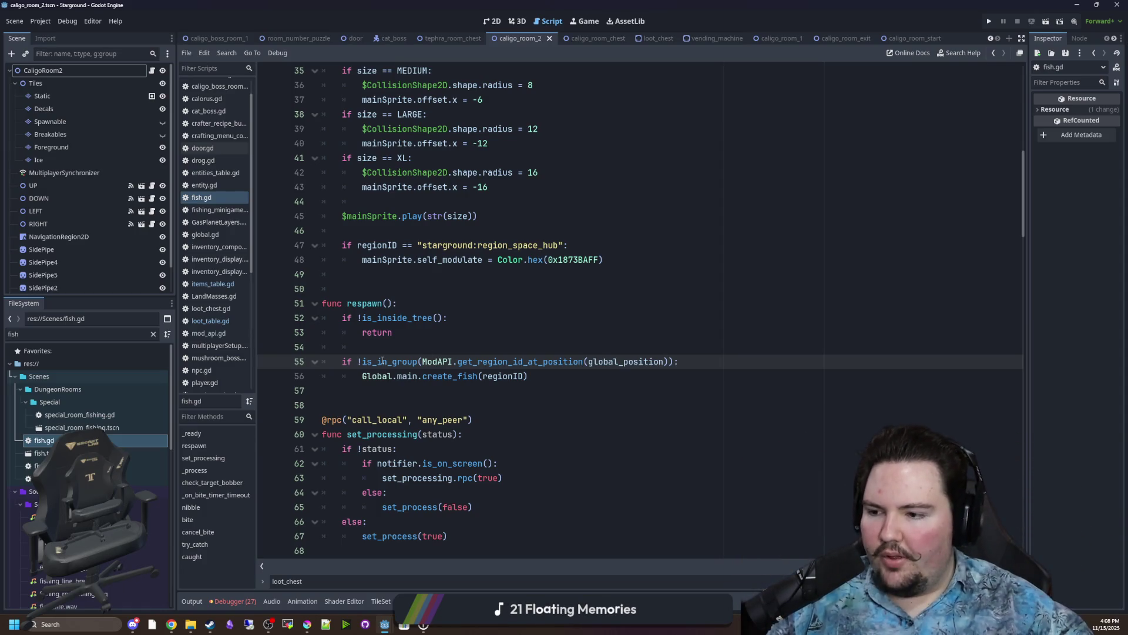
pyautogui.click(423, 333)
pyautogui.click(453, 276)
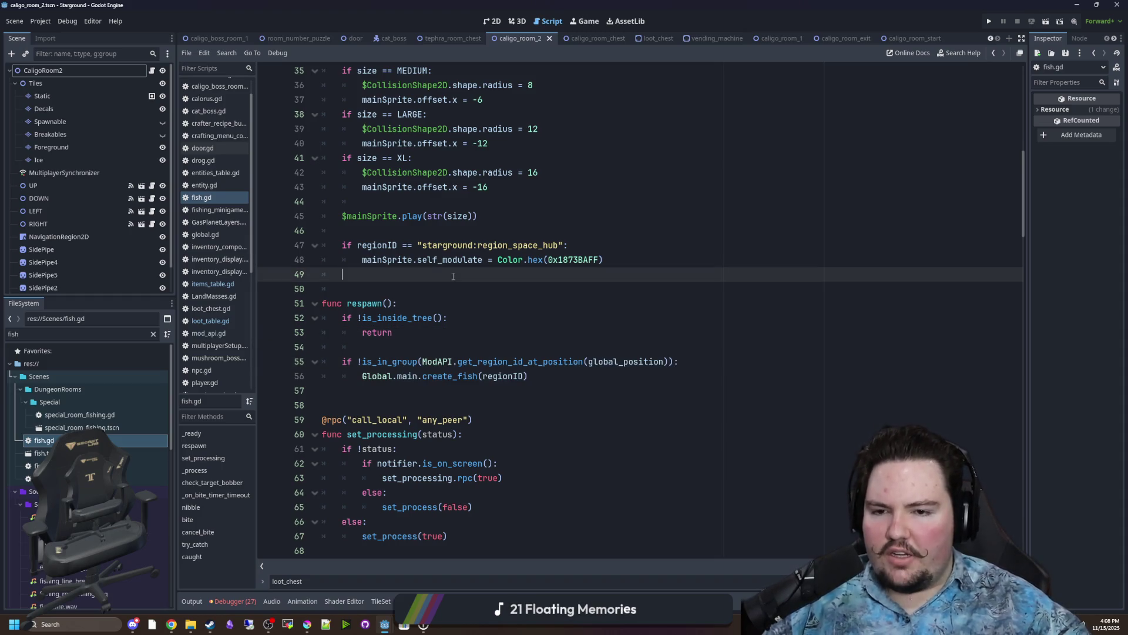
# Scroll through the check_target_bobber, nibble, bite and try_catch functions in fish.gd.
pyautogui.scroll(-13, 341, 296)
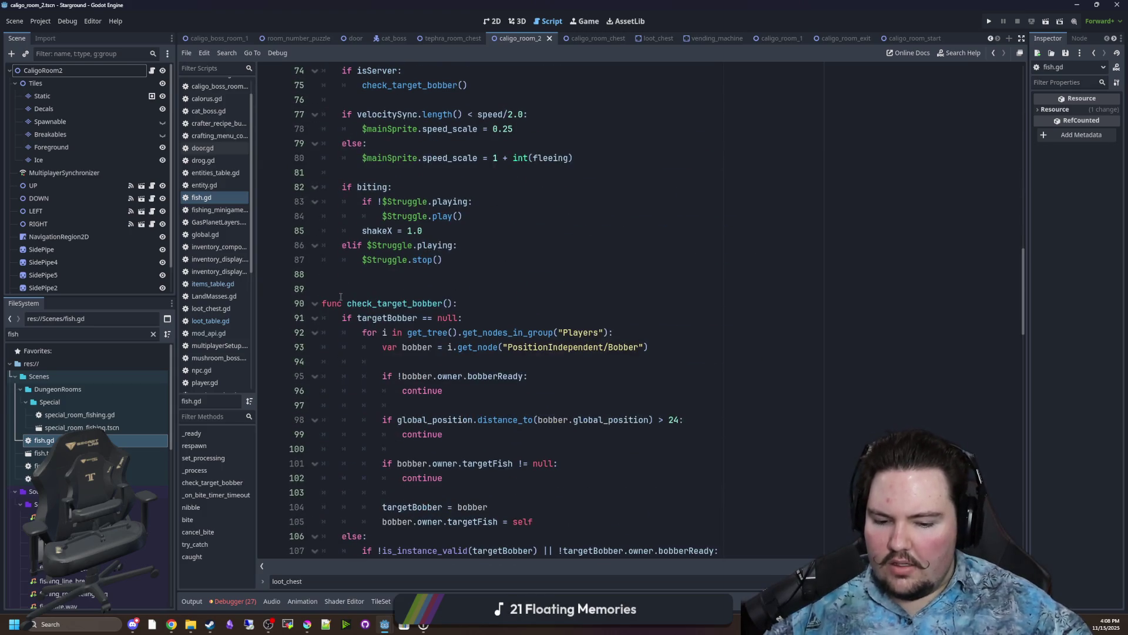
pyautogui.scroll(-2, 340, 296)
pyautogui.scroll(-2, 453, 344)
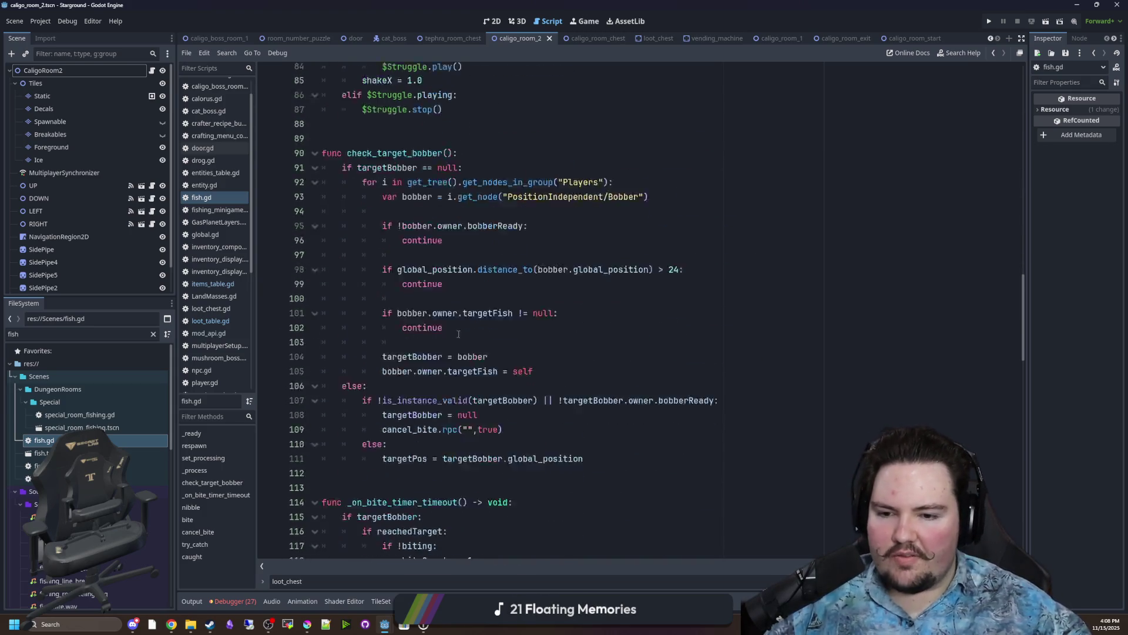
pyautogui.click(432, 362)
pyautogui.click(432, 328)
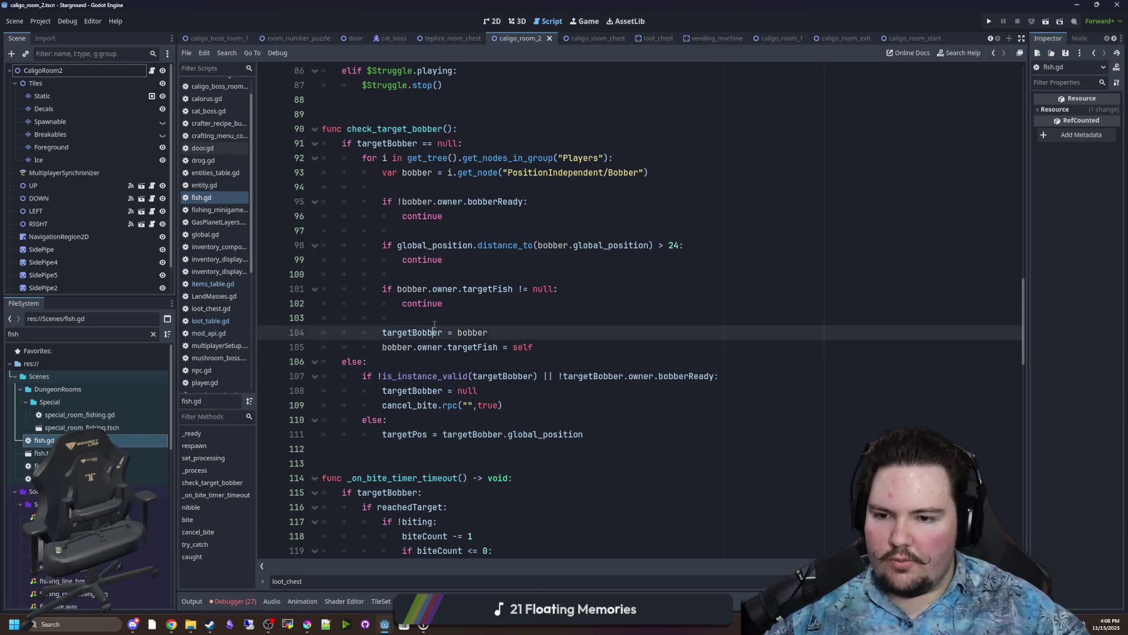
pyautogui.click(425, 318)
pyautogui.scroll(-10, 423, 318)
pyautogui.scroll(-15, 424, 318)
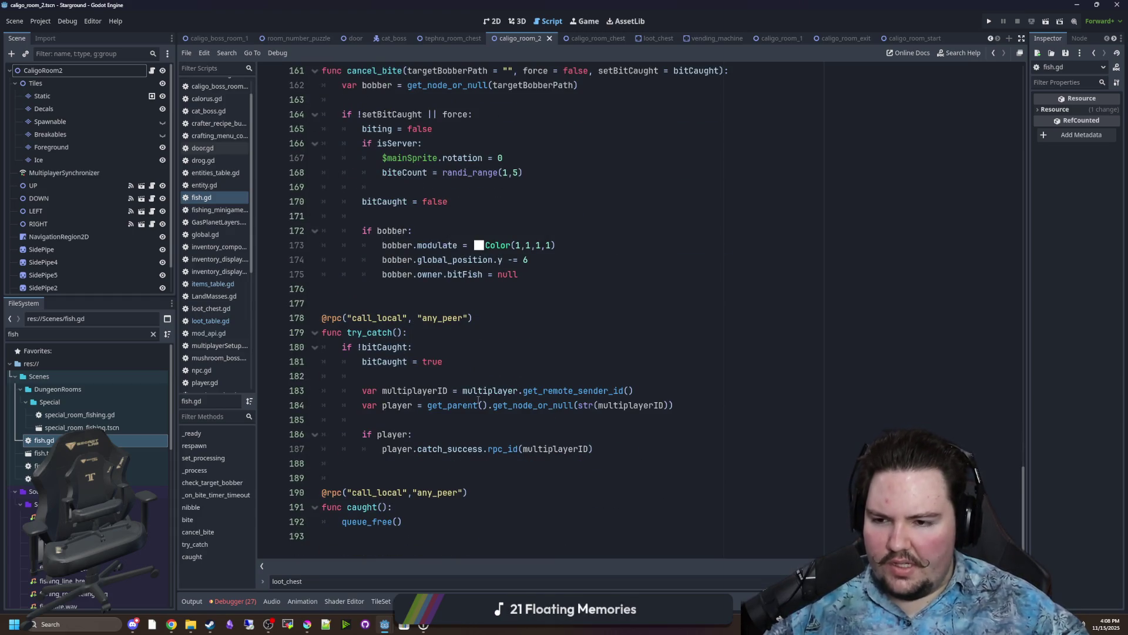
pyautogui.scroll(20, 478, 400)
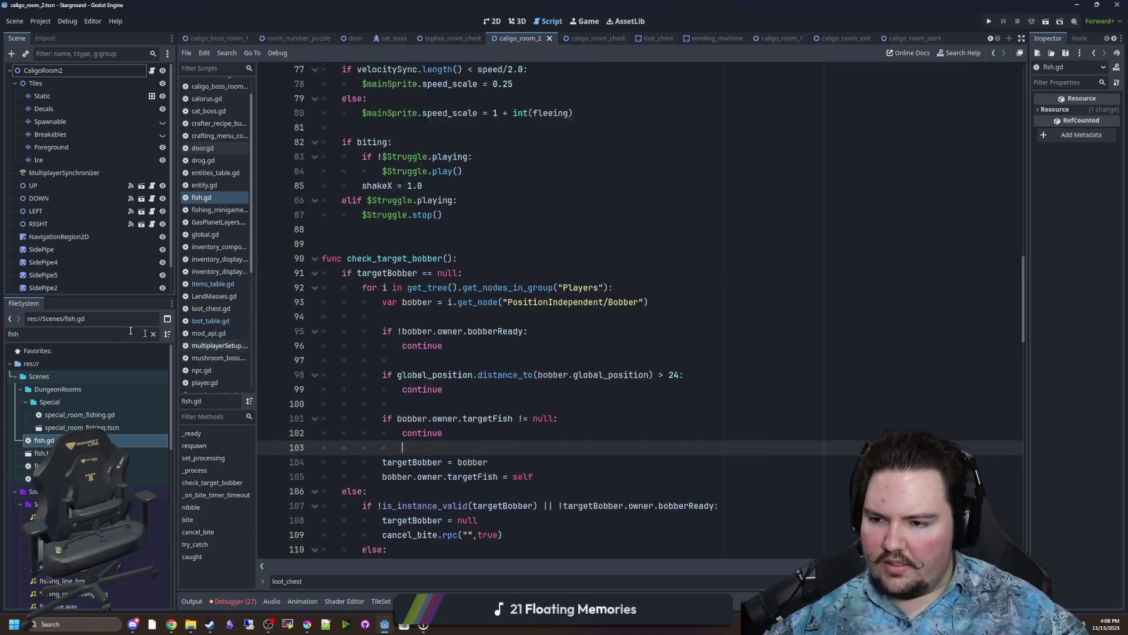
# Open the special_room_fishing.tscn scene and glance at its 2D layout.
pyautogui.doubleClick(82, 427)
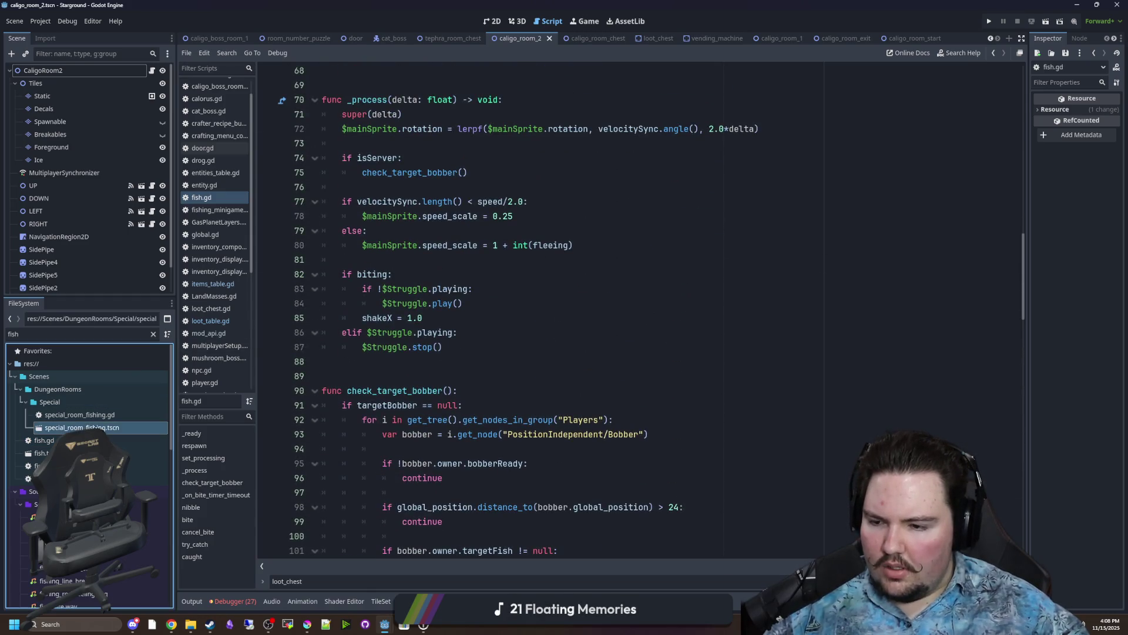
pyautogui.click(503, 21)
pyautogui.scroll(2, 514, 296)
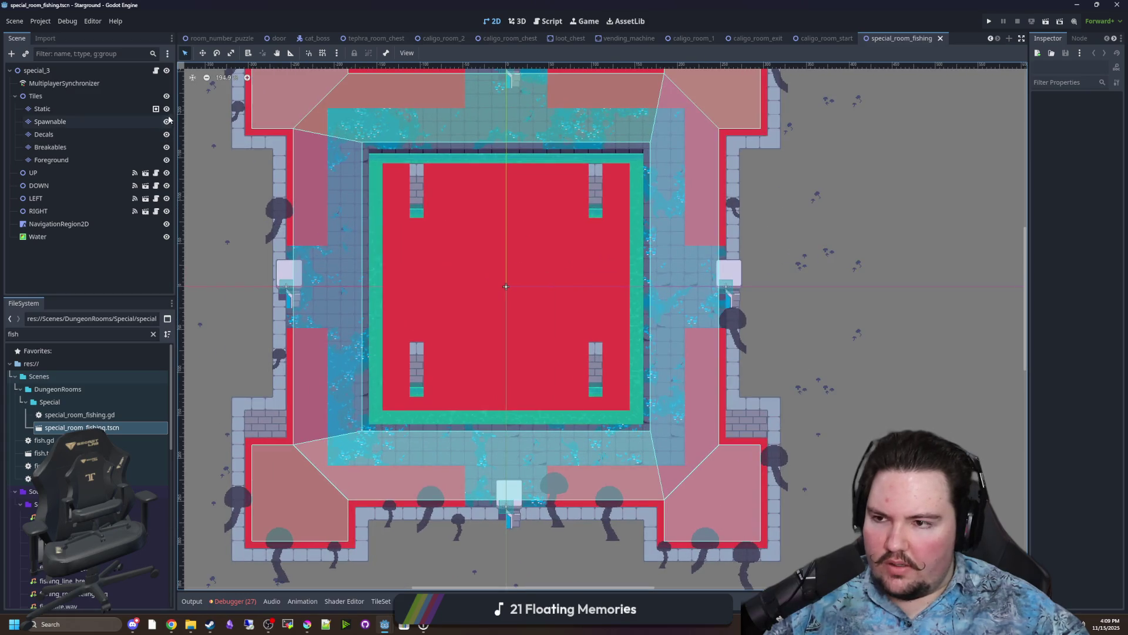
# Open special_room_fishing.gd and highlight its fish-spawning loop over Spawnable cells on lines 10–18.
pyautogui.click(156, 70)
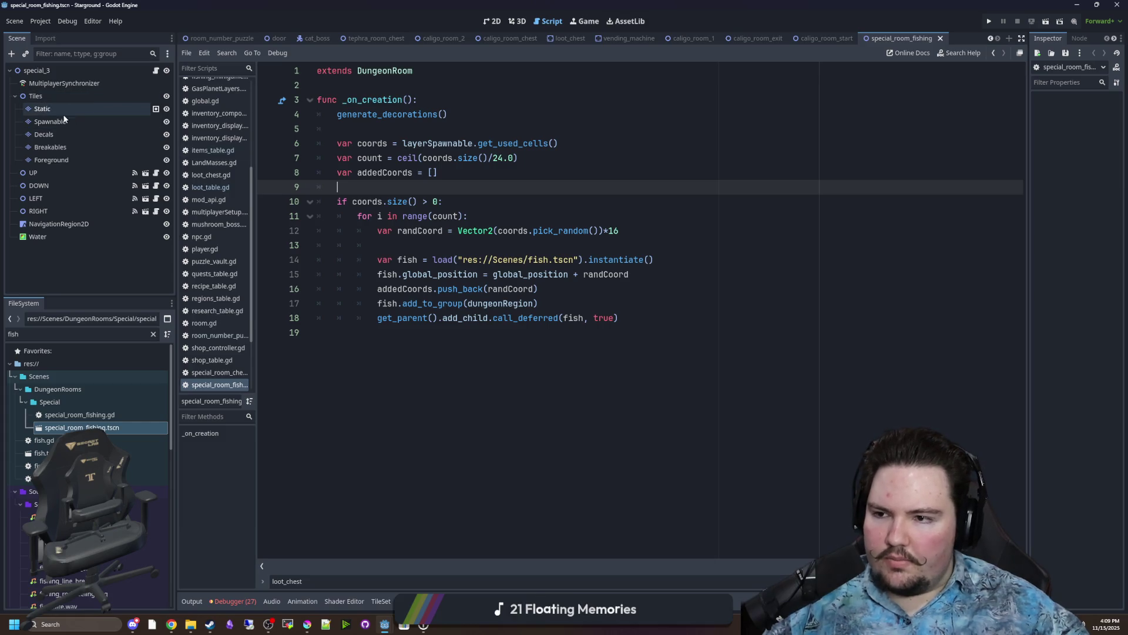
pyautogui.moveTo(338, 202)
pyautogui.mouseDown()
pyautogui.moveTo(411, 218)
pyautogui.moveTo(658, 318)
pyautogui.mouseUp()
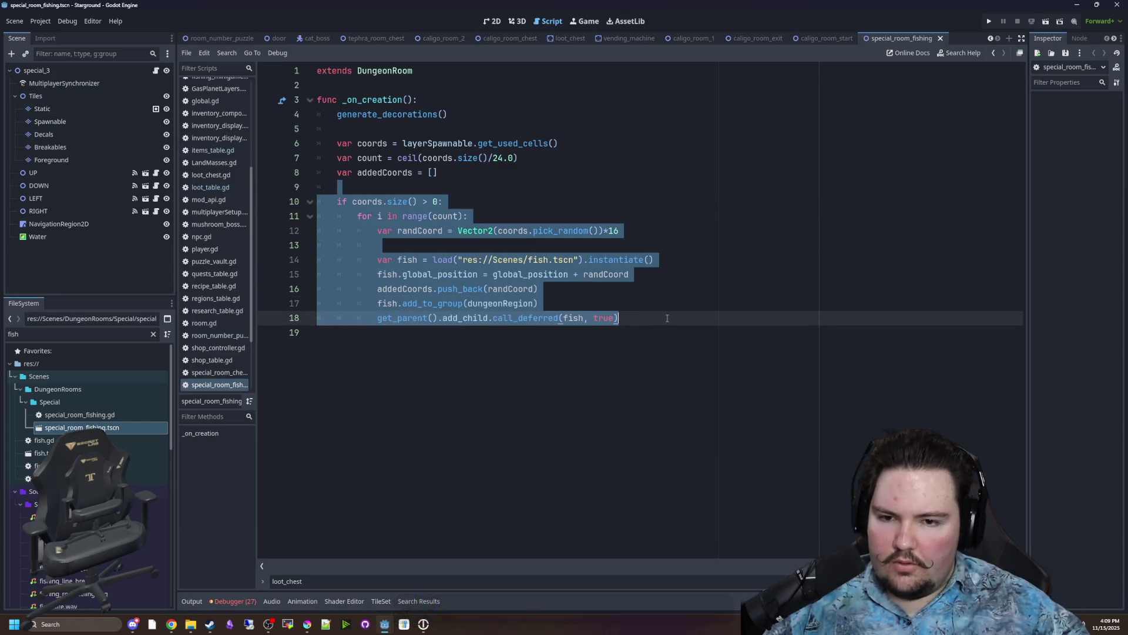
pyautogui.moveTo(408, 260); pyautogui.dragTo(667, 306)
pyautogui.click(666, 306)
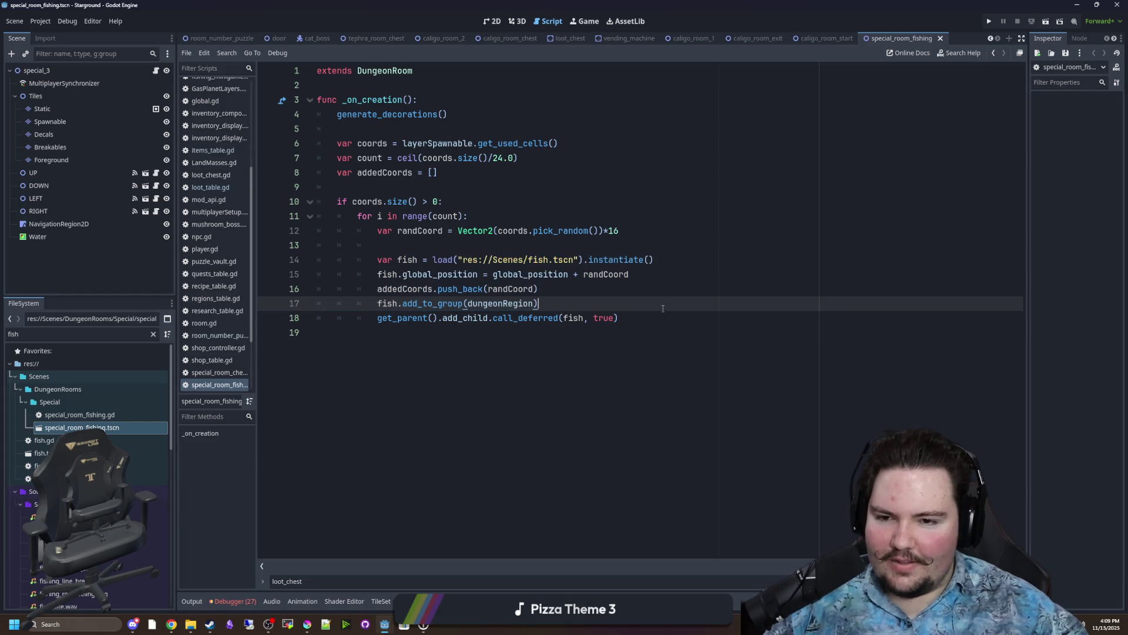
pyautogui.click(574, 24)
pyautogui.click(548, 22)
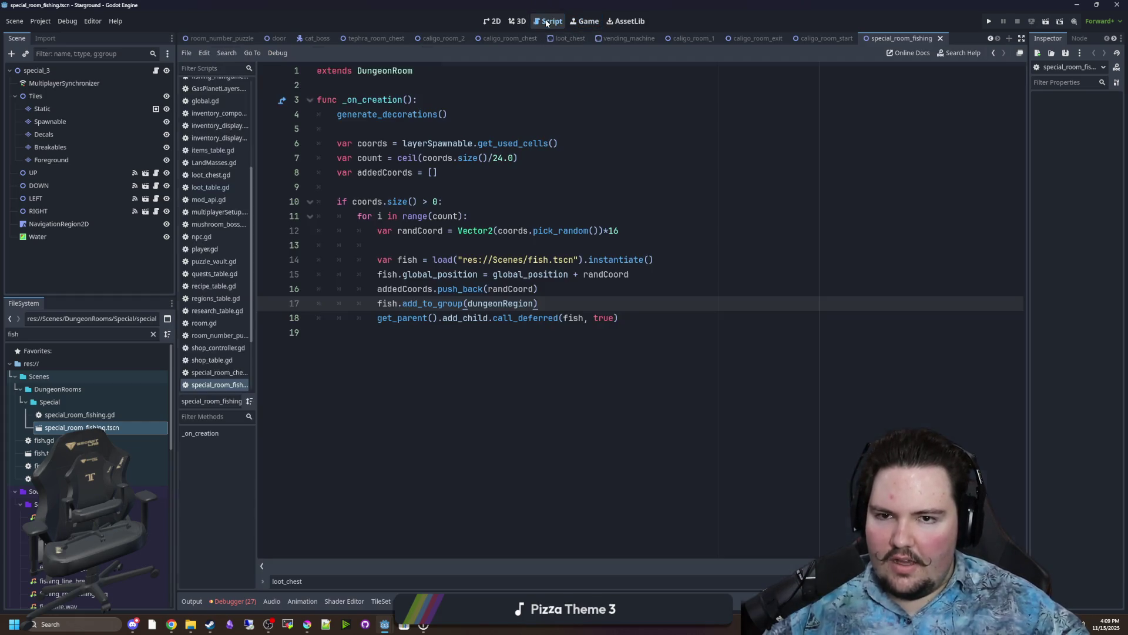
# Switch to the 2D view and zoom around the room's square central pool ringed by ice.
pyautogui.click(495, 25)
pyautogui.scroll(2, 562, 298)
pyautogui.scroll(-1, 426, 375)
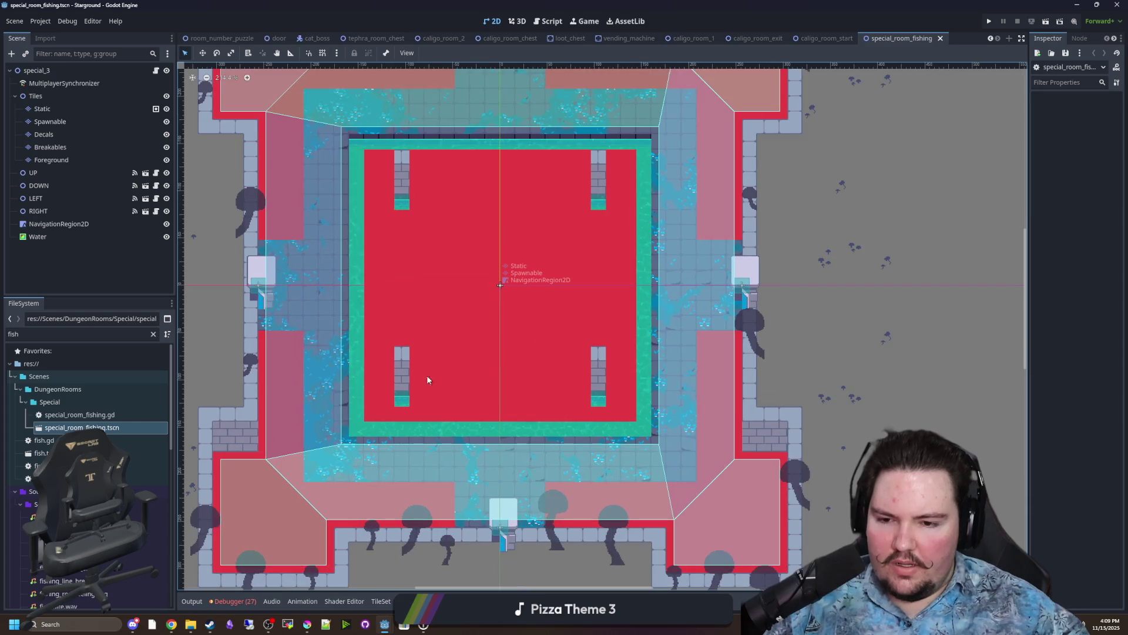
pyautogui.scroll(2, 456, 384)
pyautogui.scroll(-3, 516, 354)
pyautogui.scroll(3, 516, 358)
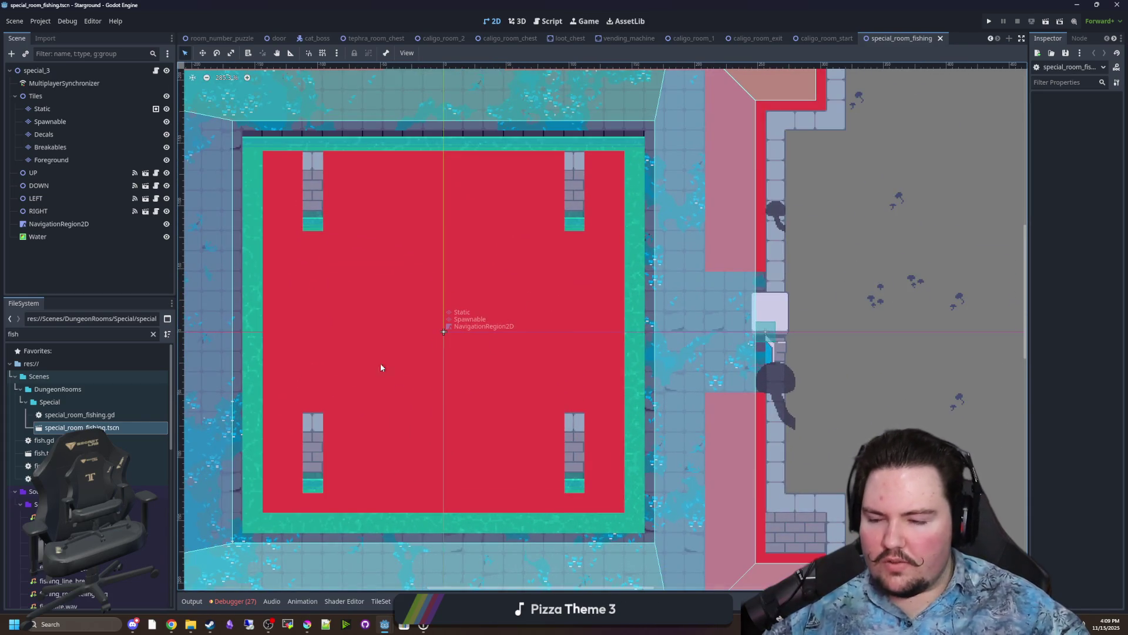
pyautogui.scroll(-2, 486, 338)
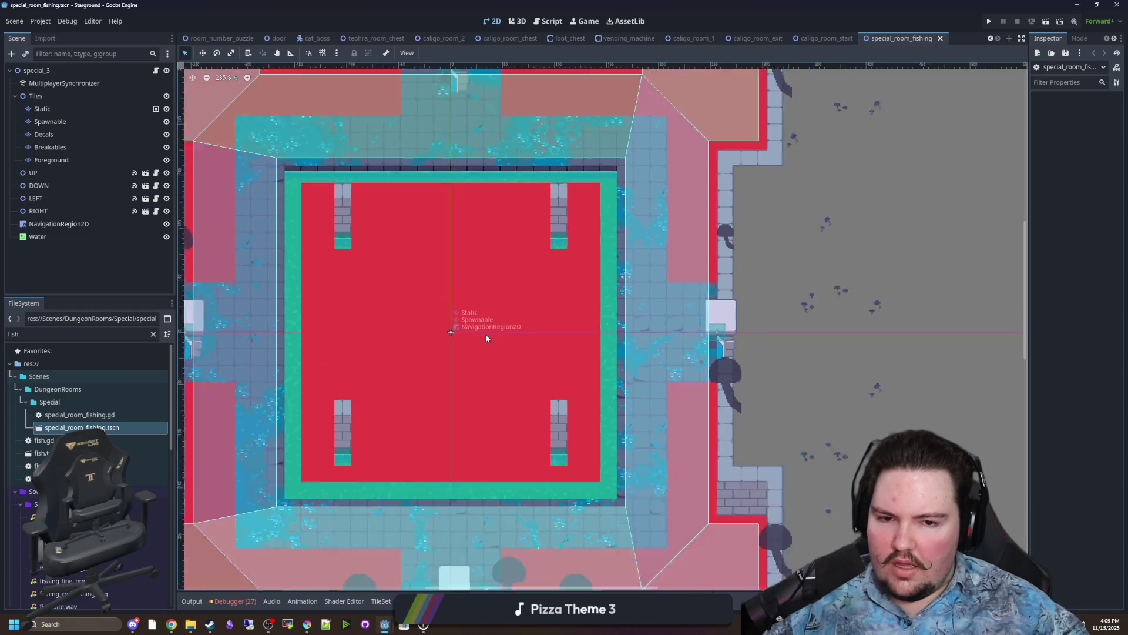
pyautogui.scroll(-2, 366, 354)
pyautogui.scroll(-2, 485, 355)
pyautogui.scroll(2, 426, 365)
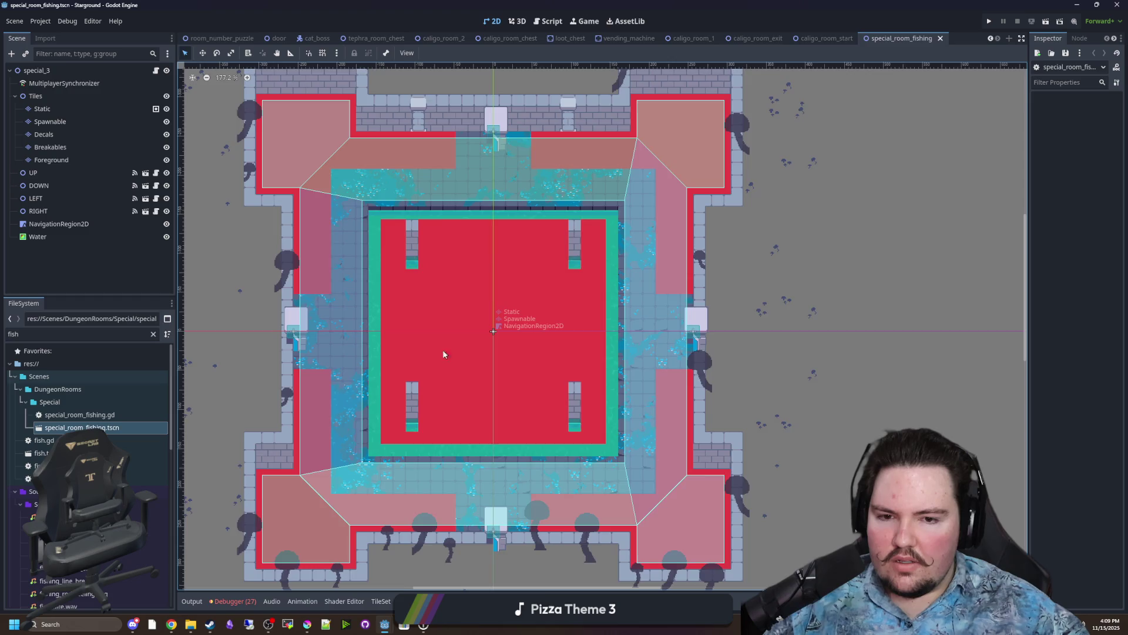
pyautogui.scroll(-3, 459, 351)
pyautogui.scroll(4, 464, 351)
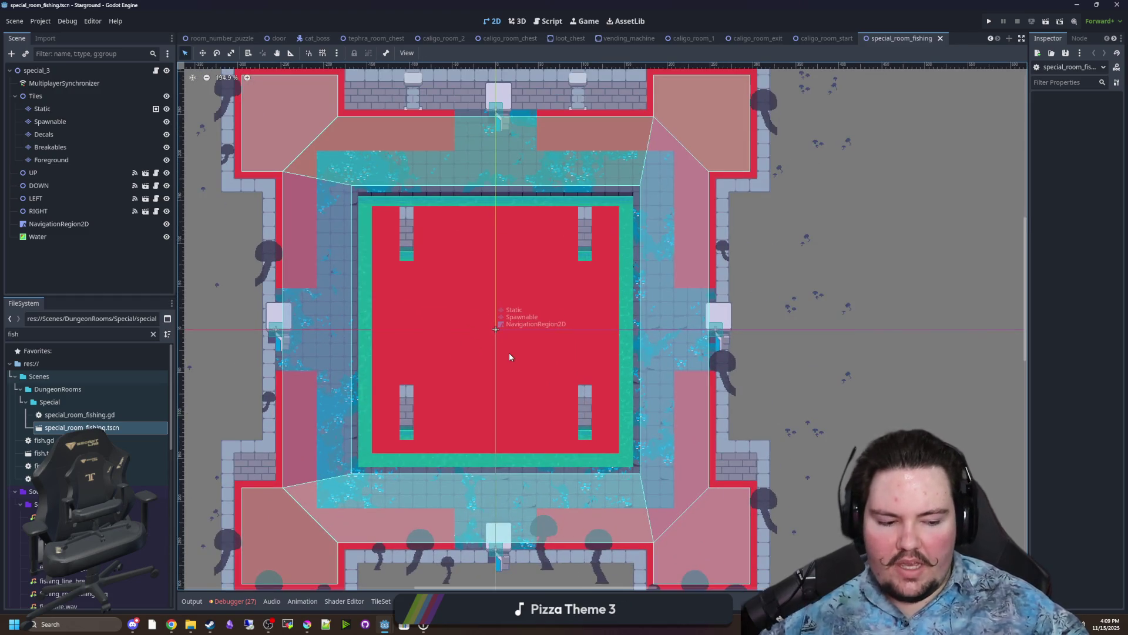
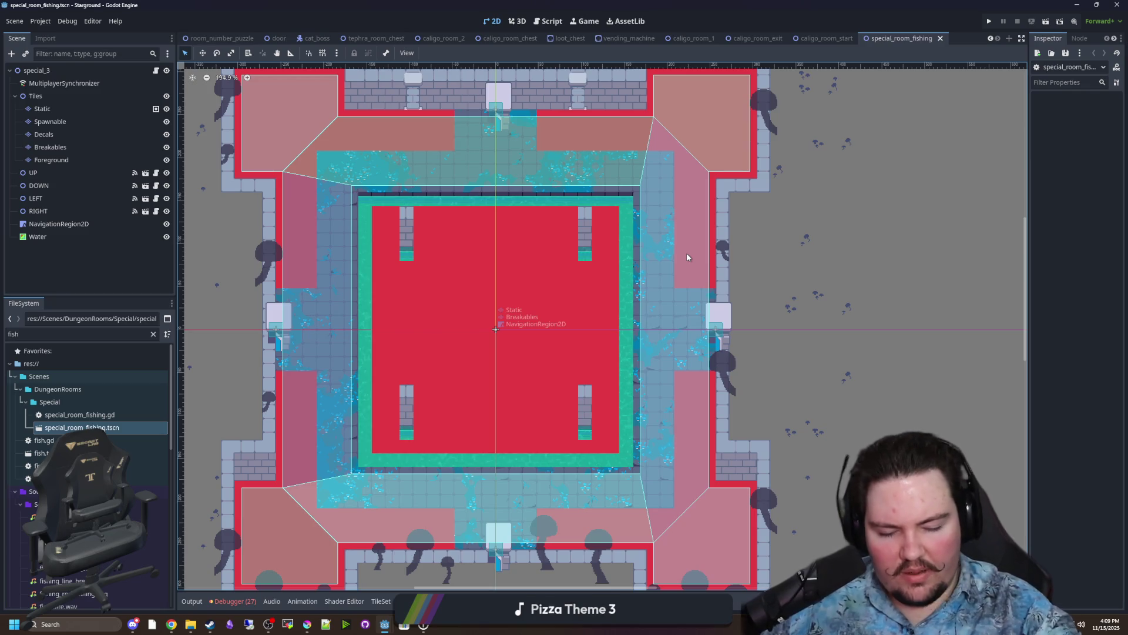
# Look through the caligo_room_start and caligo_room_exit scenes.
pyautogui.scroll(-3, 464, 349)
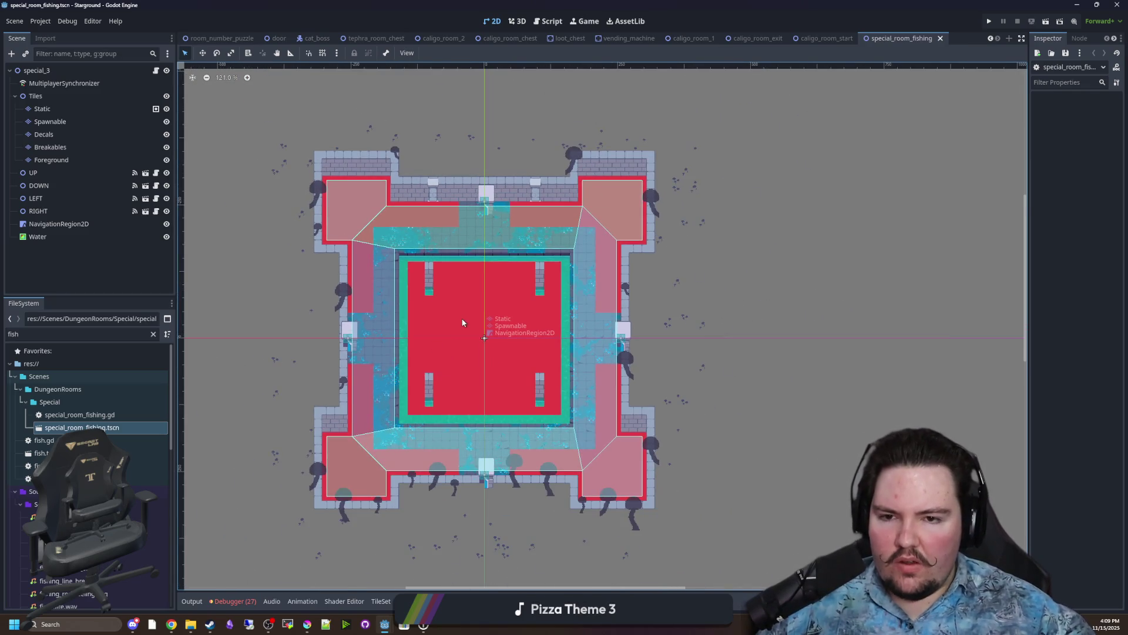
pyautogui.scroll(3, 463, 323)
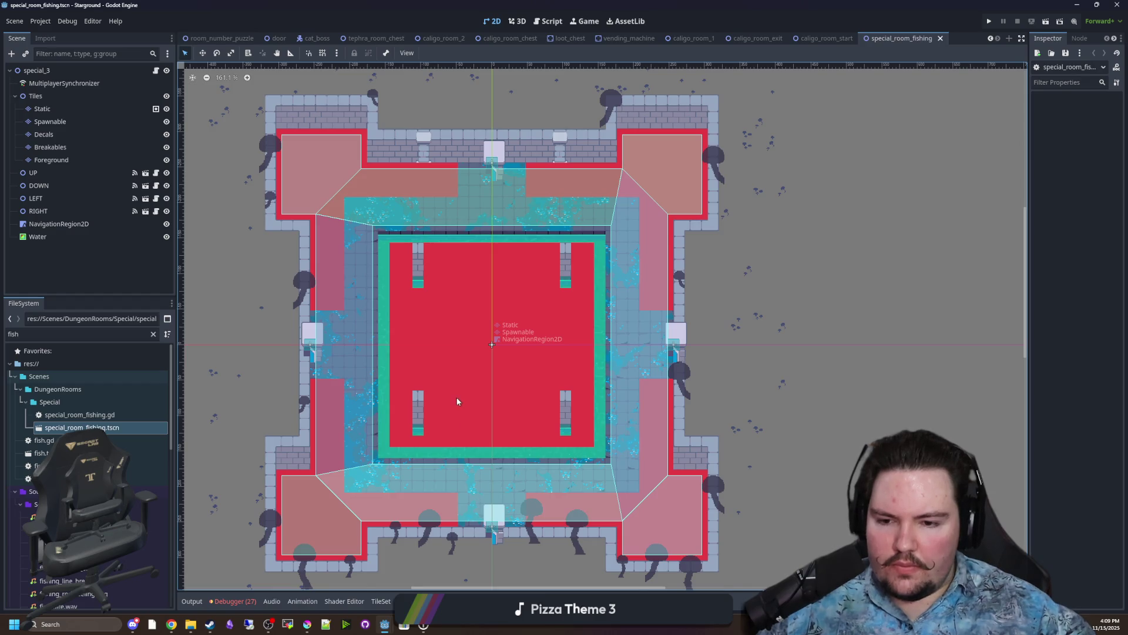
pyautogui.scroll(3, 476, 392)
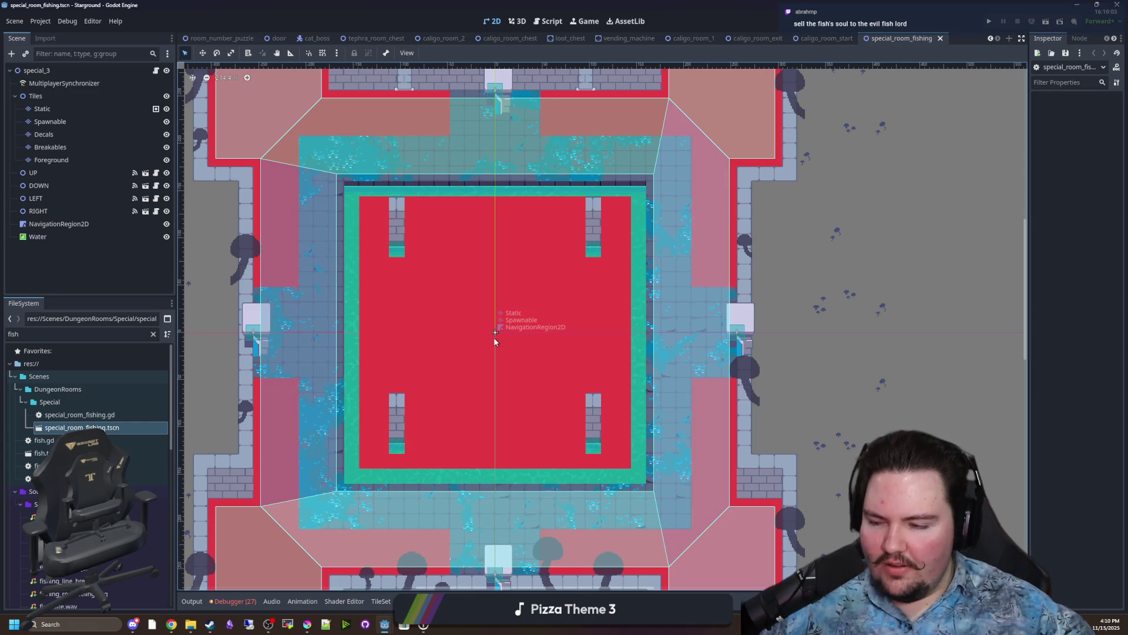
pyautogui.scroll(-5, 494, 337)
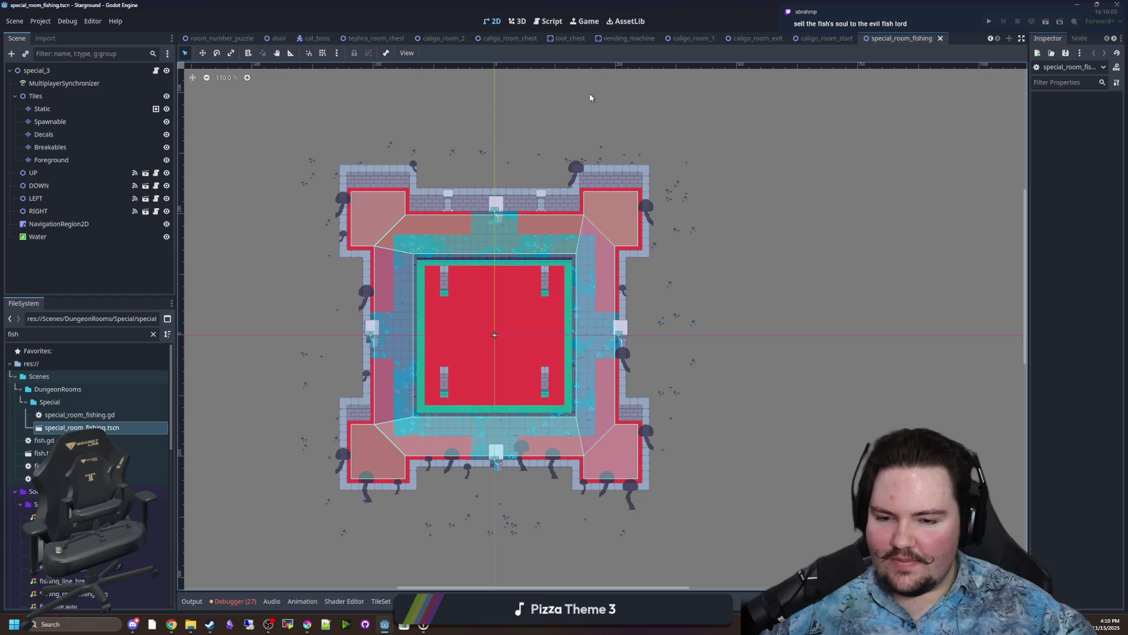
pyautogui.scroll(2, 496, 335)
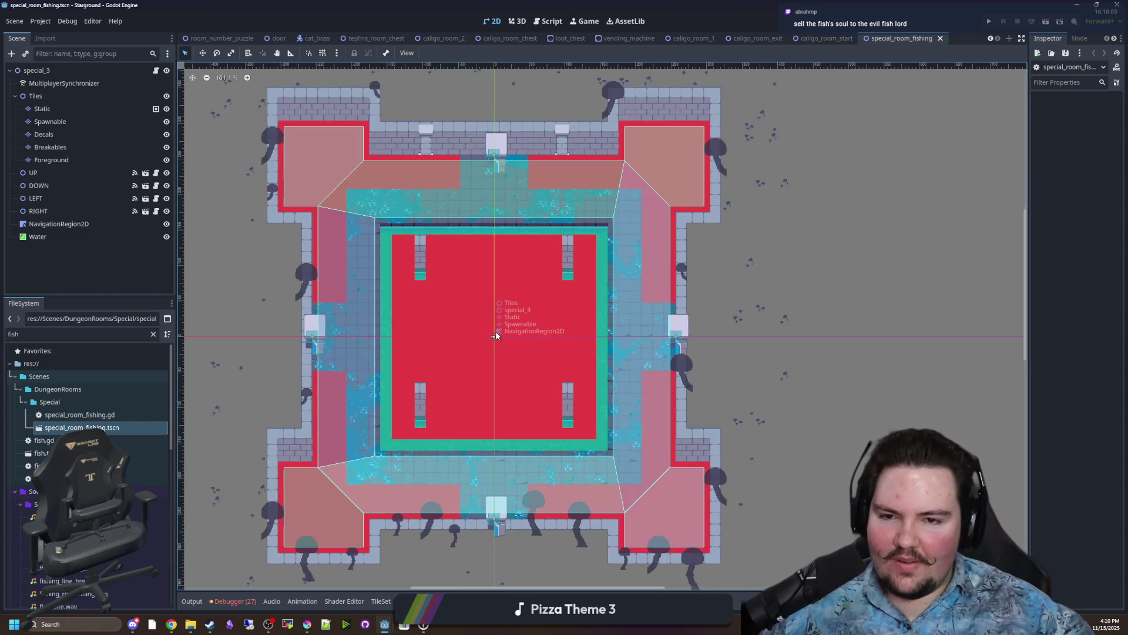
pyautogui.scroll(-4, 496, 335)
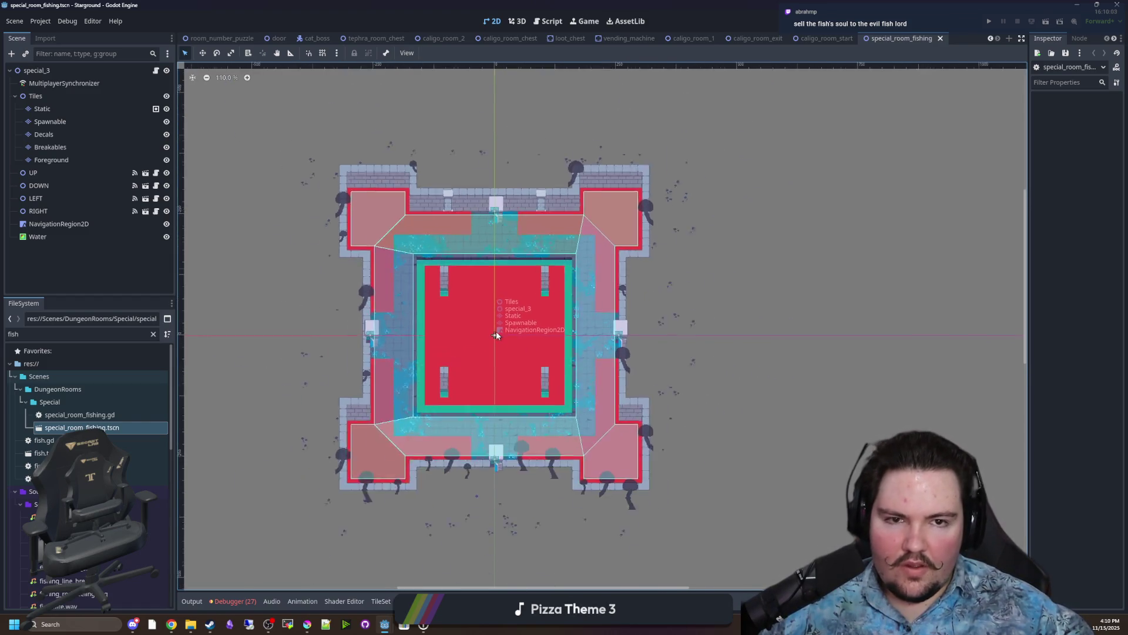
pyautogui.click(824, 41)
pyautogui.click(746, 42)
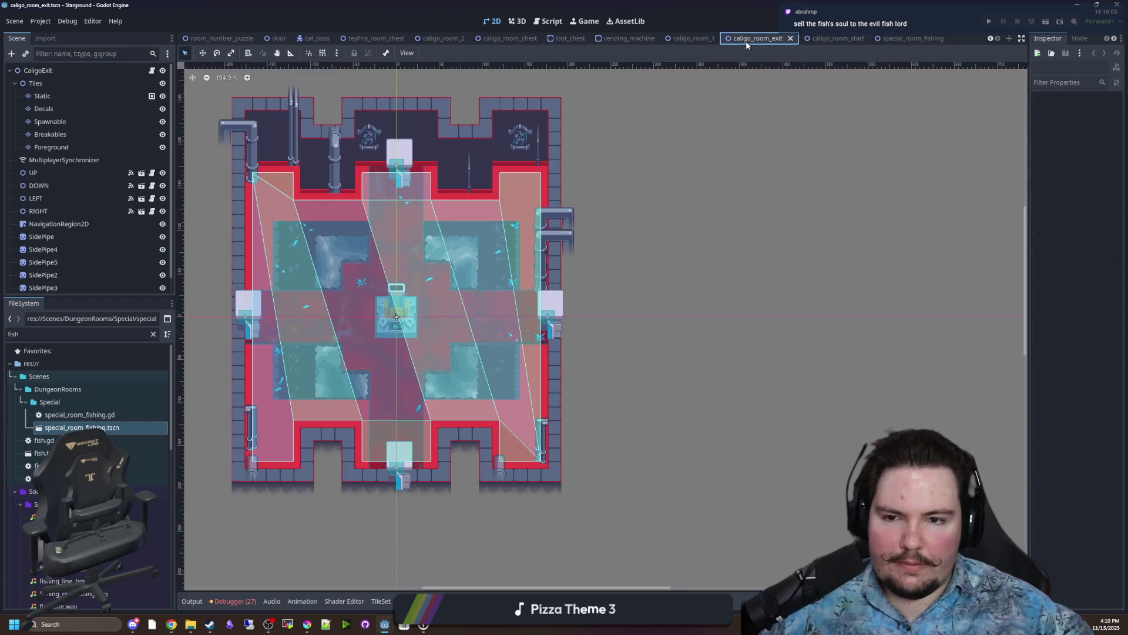
pyautogui.scroll(2, 383, 165)
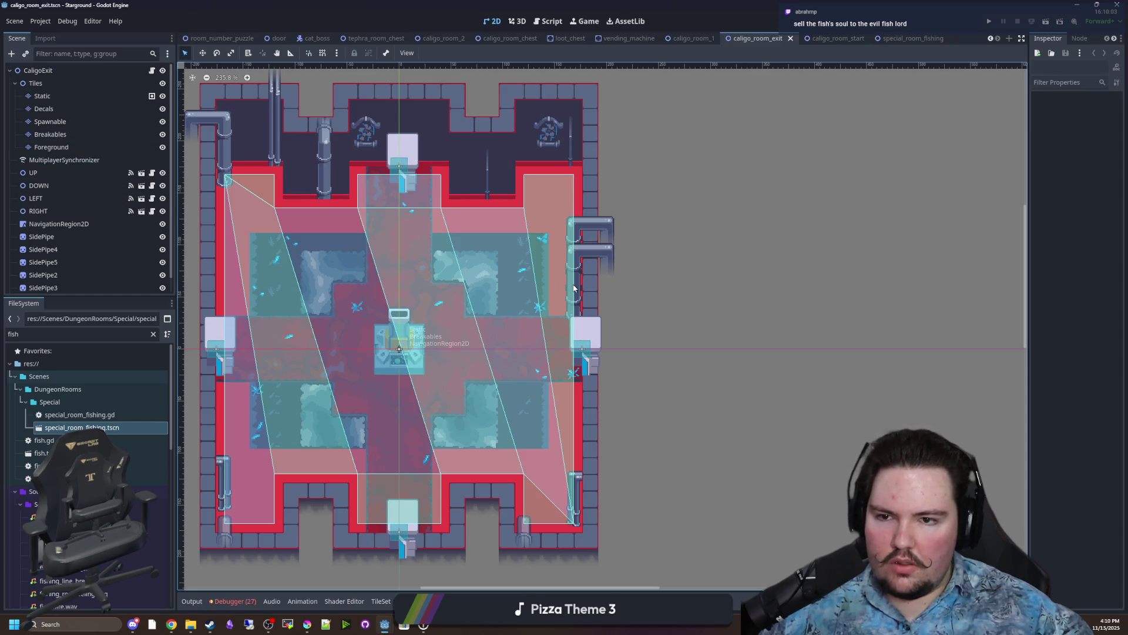
pyautogui.scroll(-1, 395, 275)
# Check caligo_room_1, vending_machine and caligo_room_2, then return to special_room_fishing.
pyautogui.click(835, 38)
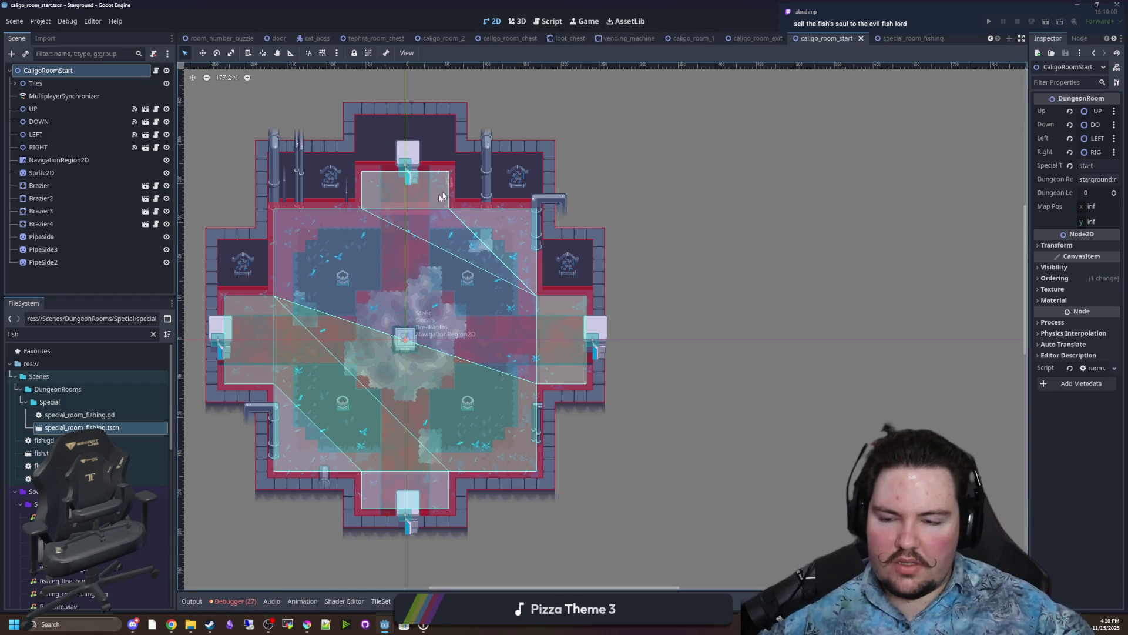
pyautogui.click(680, 43)
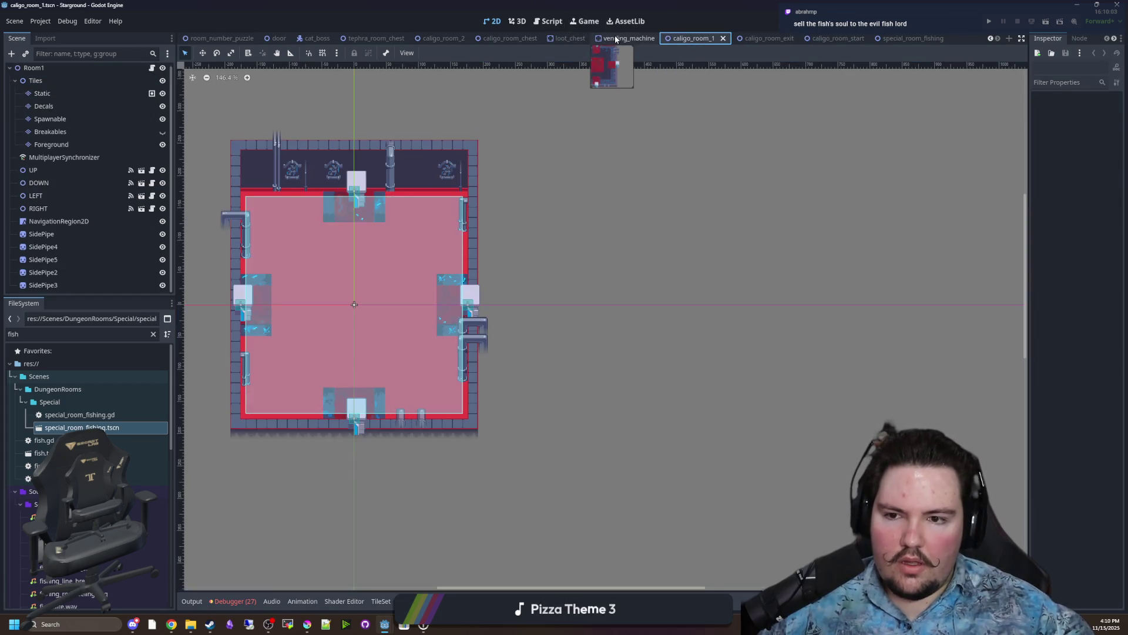
pyautogui.click(615, 36)
pyautogui.click(441, 38)
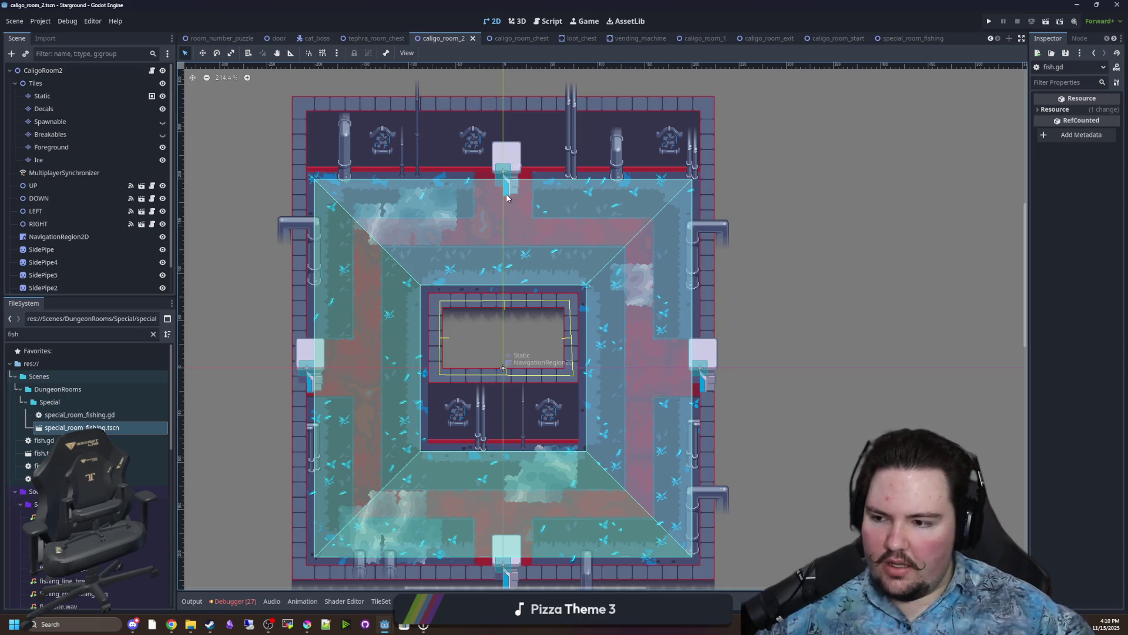
pyautogui.scroll(-2, 499, 401)
pyautogui.scroll(3, 529, 383)
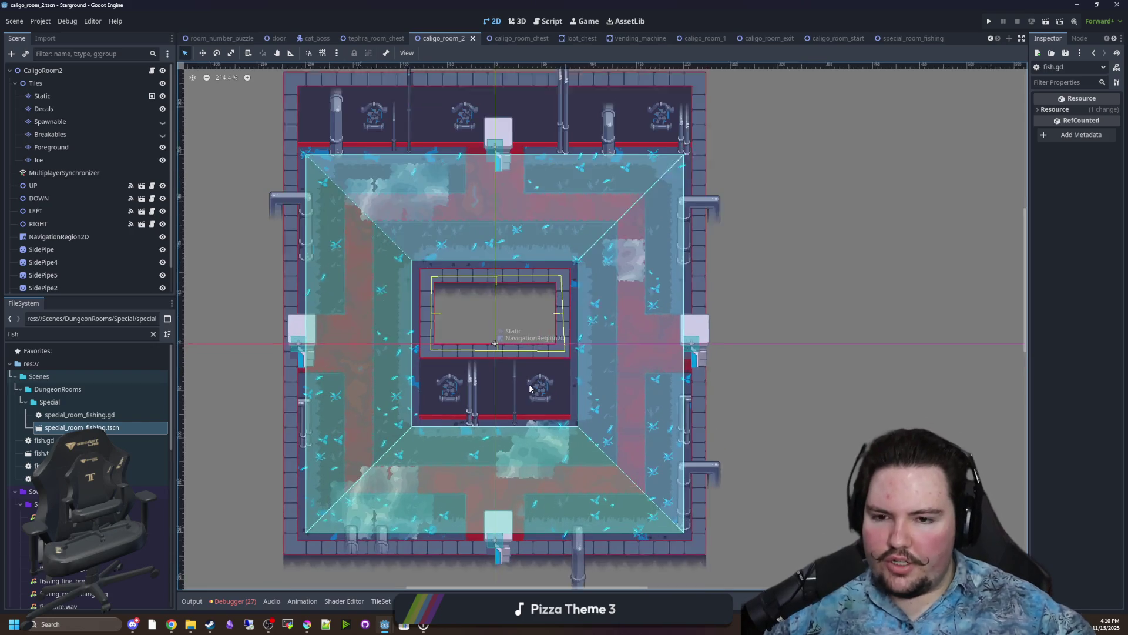
pyautogui.scroll(2, 529, 383)
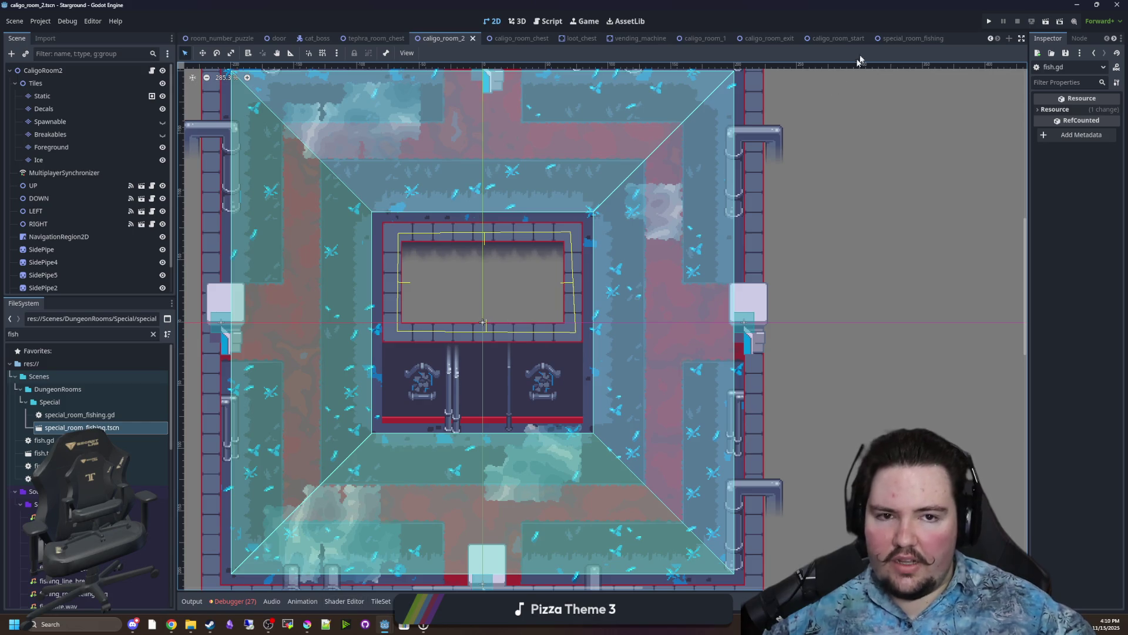
pyautogui.click(902, 38)
# Select the Water node, cancelling an accidental move of the navigation region.
pyautogui.scroll(19, 538, 284)
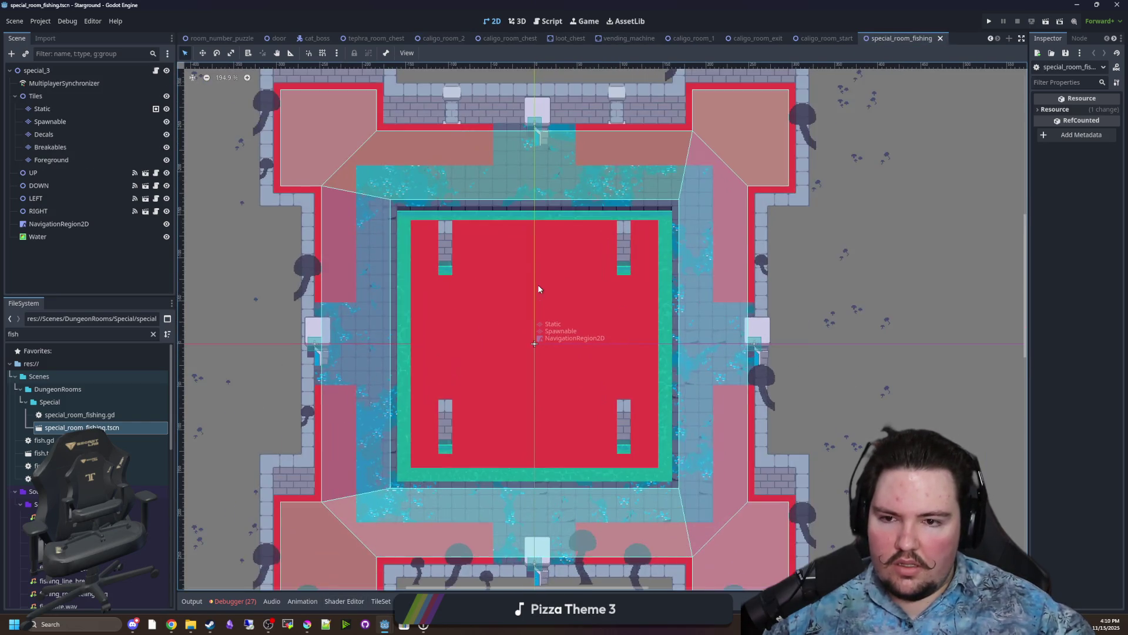
pyautogui.scroll(17, 357, 224)
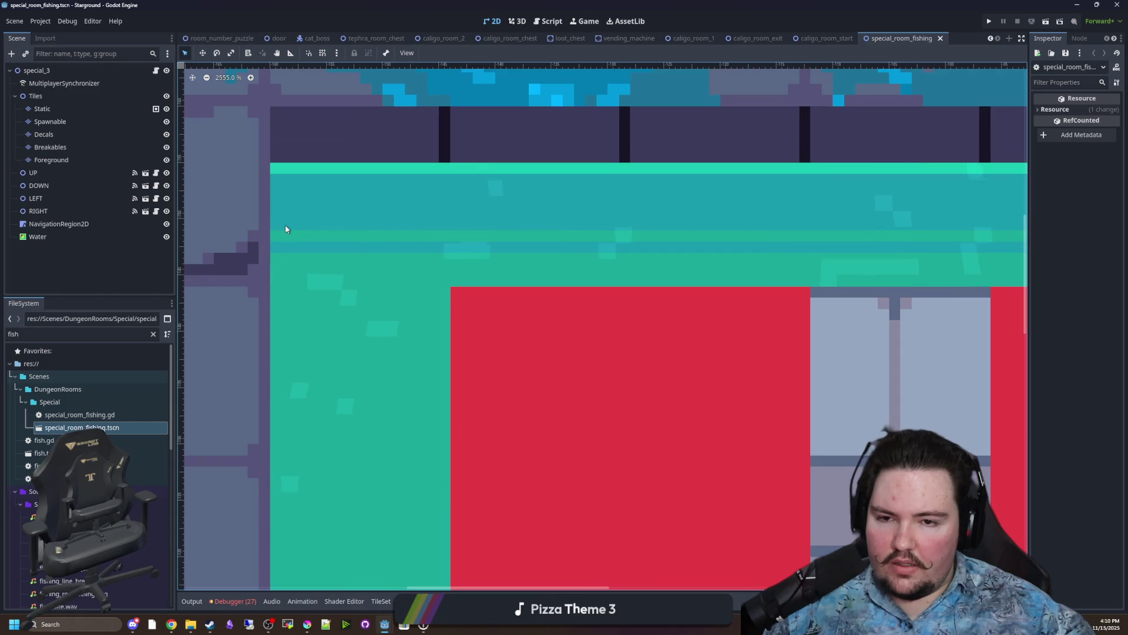
pyautogui.scroll(-12, 286, 228)
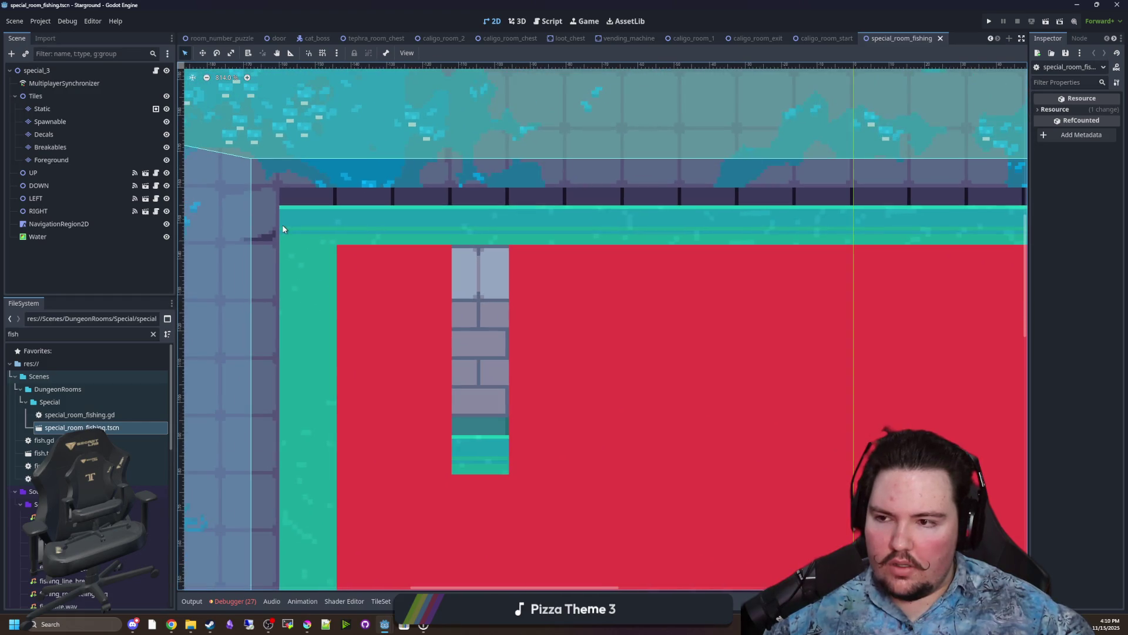
pyautogui.click(48, 235)
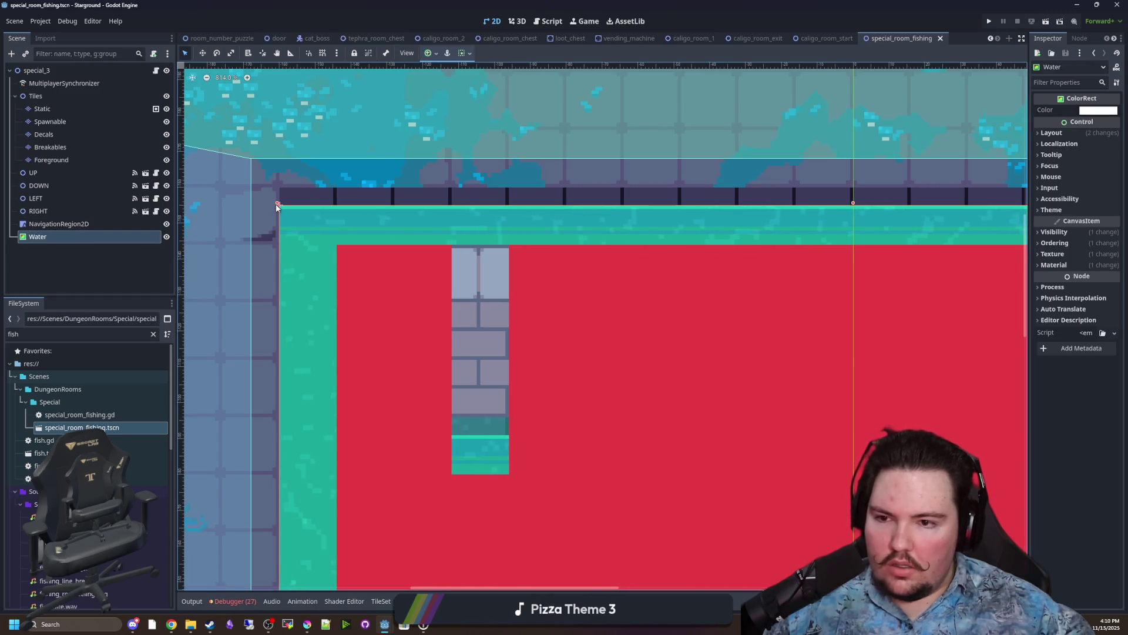
pyautogui.moveTo(276, 201)
pyautogui.mouseDown()
pyautogui.moveTo(271, 224)
pyautogui.moveTo(273, 202)
pyautogui.mouseUp()
pyautogui.press('Escape')
pyautogui.click(59, 237)
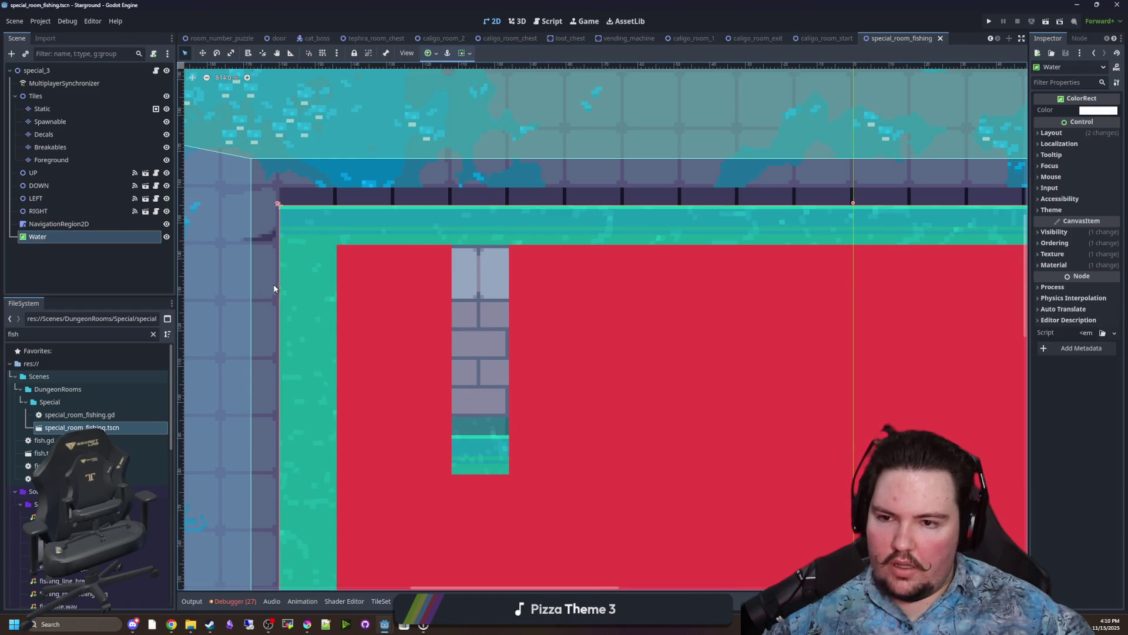
# Drag the Water rect's top edge down onto the pool's upper border.
pyautogui.scroll(-4, 284, 196)
pyautogui.scroll(-1, 284, 196)
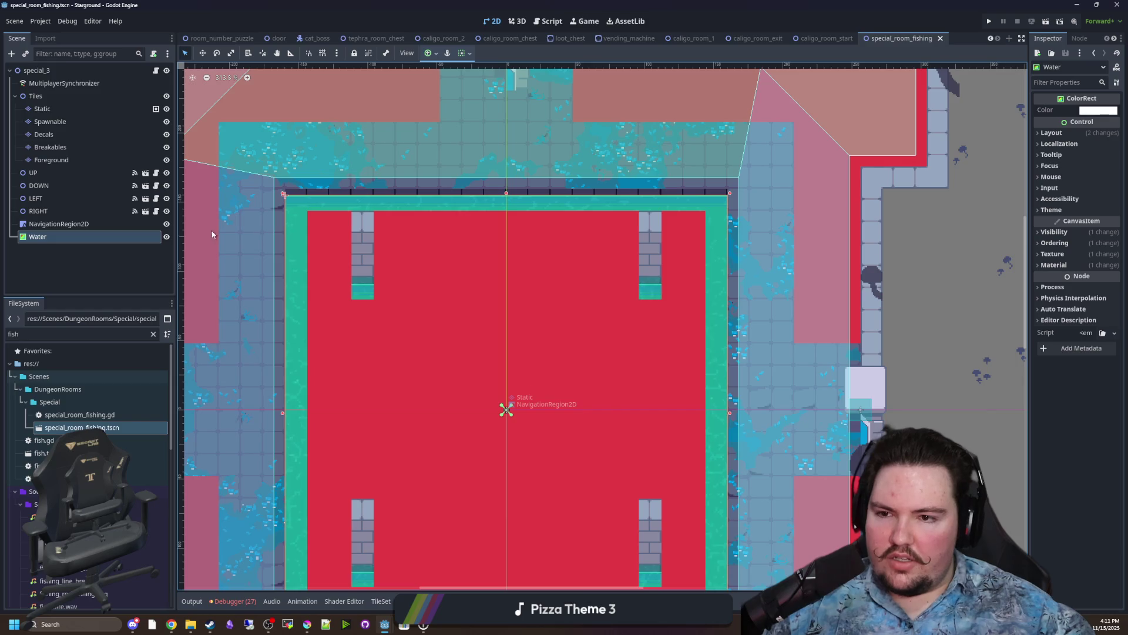
pyautogui.moveTo(287, 257); pyautogui.dragTo(276, 176)
pyautogui.scroll(4, 282, 250)
pyautogui.scroll(-4, 309, 249)
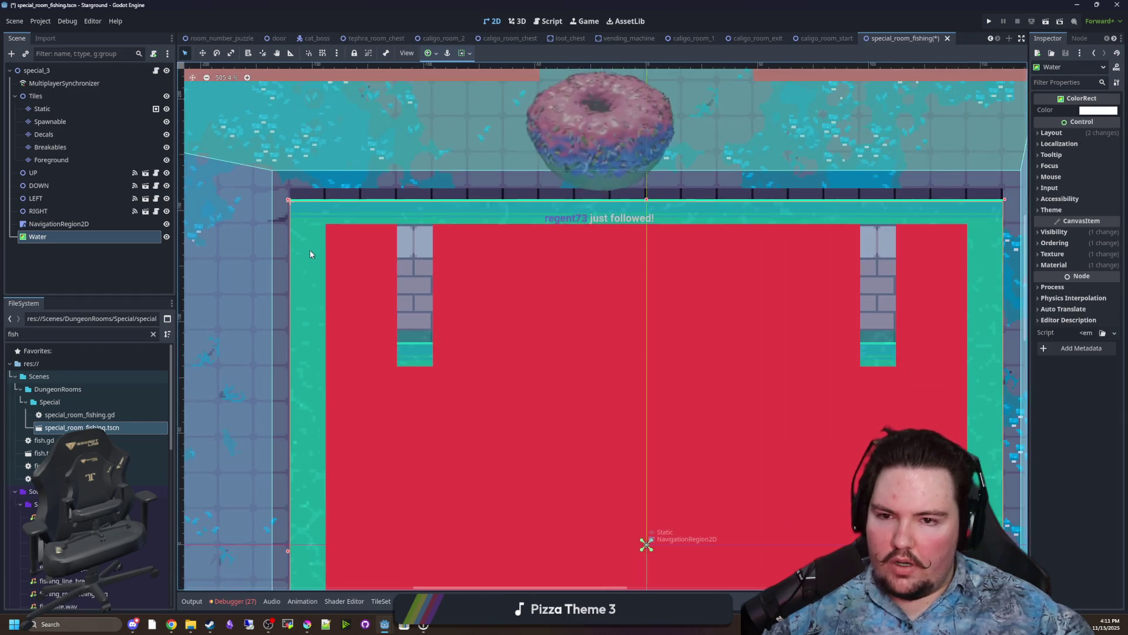
# Select NavigationRegion2D, save the fishing room scene with Ctrl+S, then bring Krita forward.
pyautogui.click(84, 223)
pyautogui.hotkey('ctrl', 's')
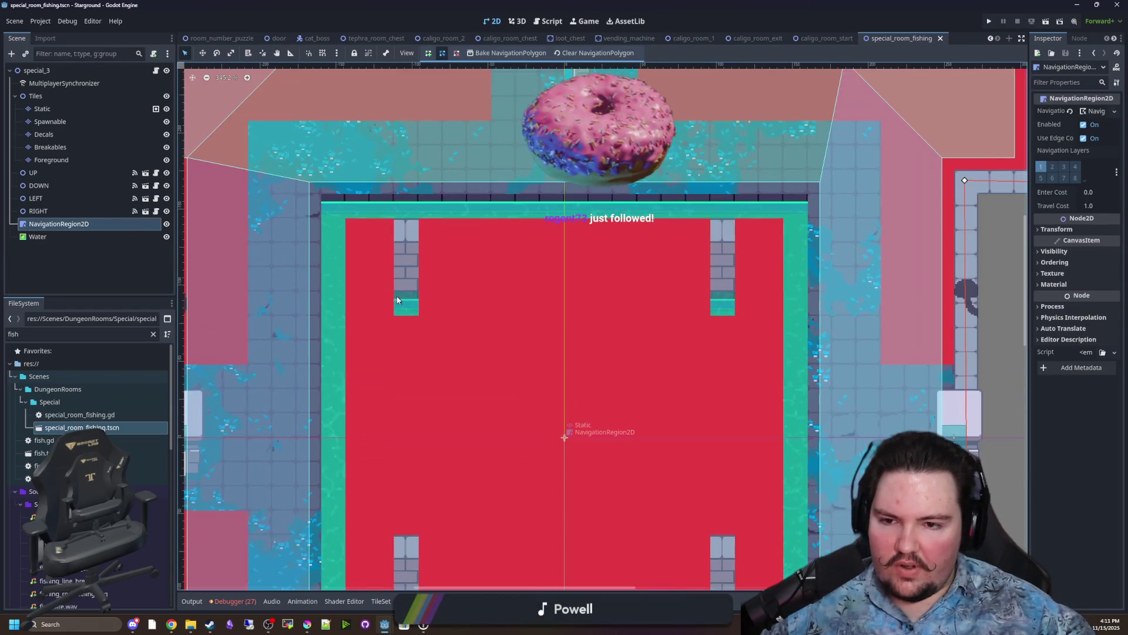
pyautogui.scroll(3, 396, 299)
pyautogui.scroll(-6, 408, 285)
pyautogui.scroll(3, 441, 338)
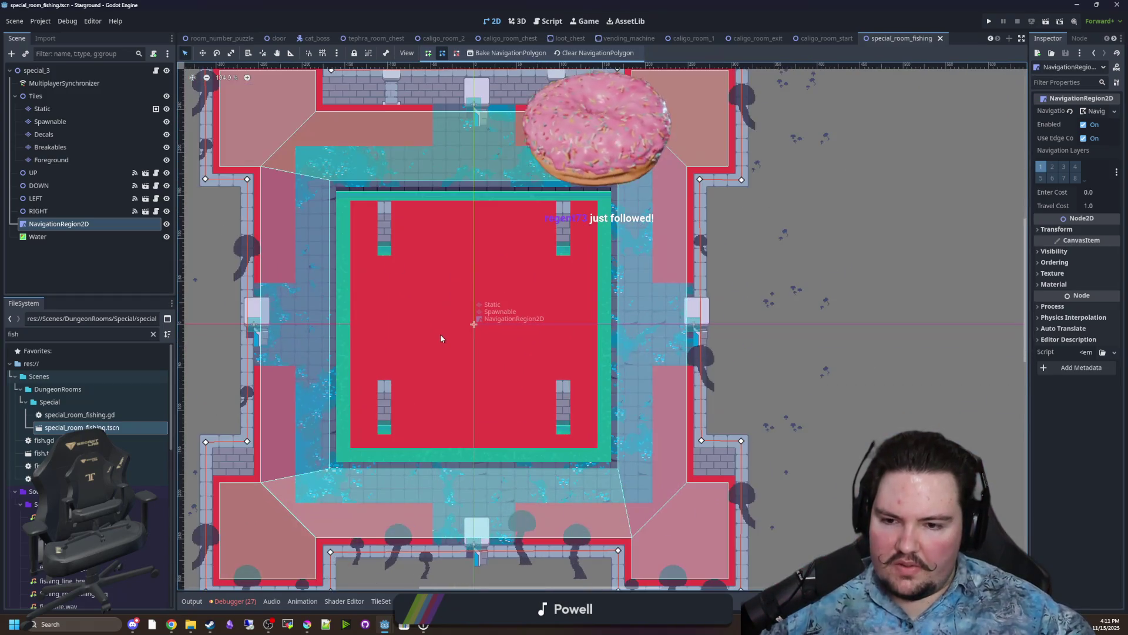
pyautogui.scroll(4, 441, 339)
pyautogui.hotkey('ctrl', 's')
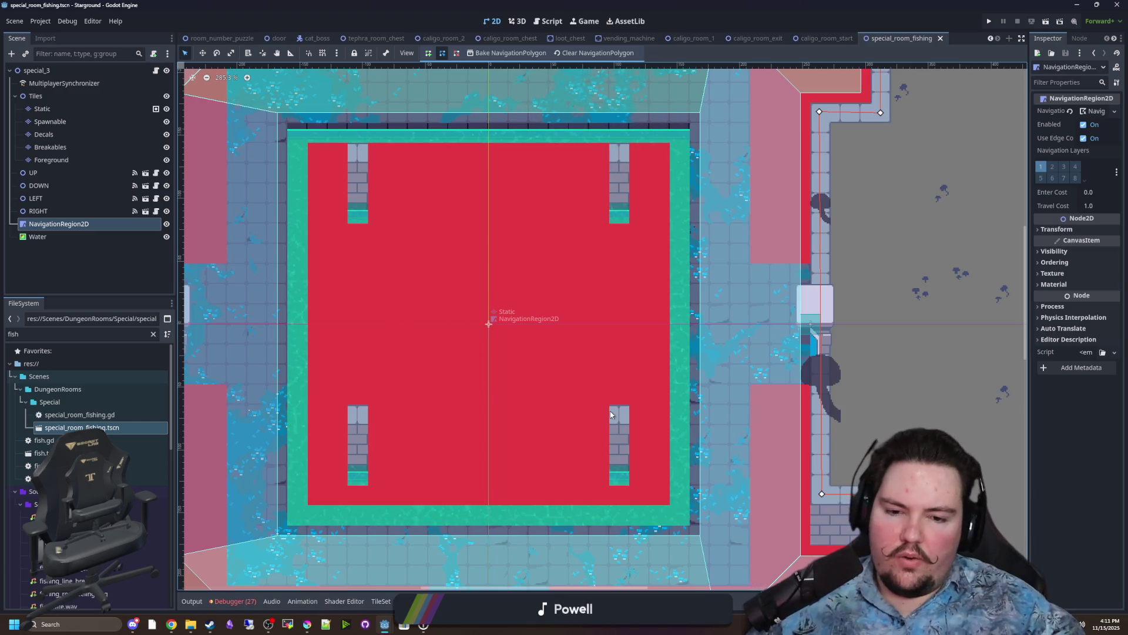
pyautogui.hotkey('ctrl', 's')
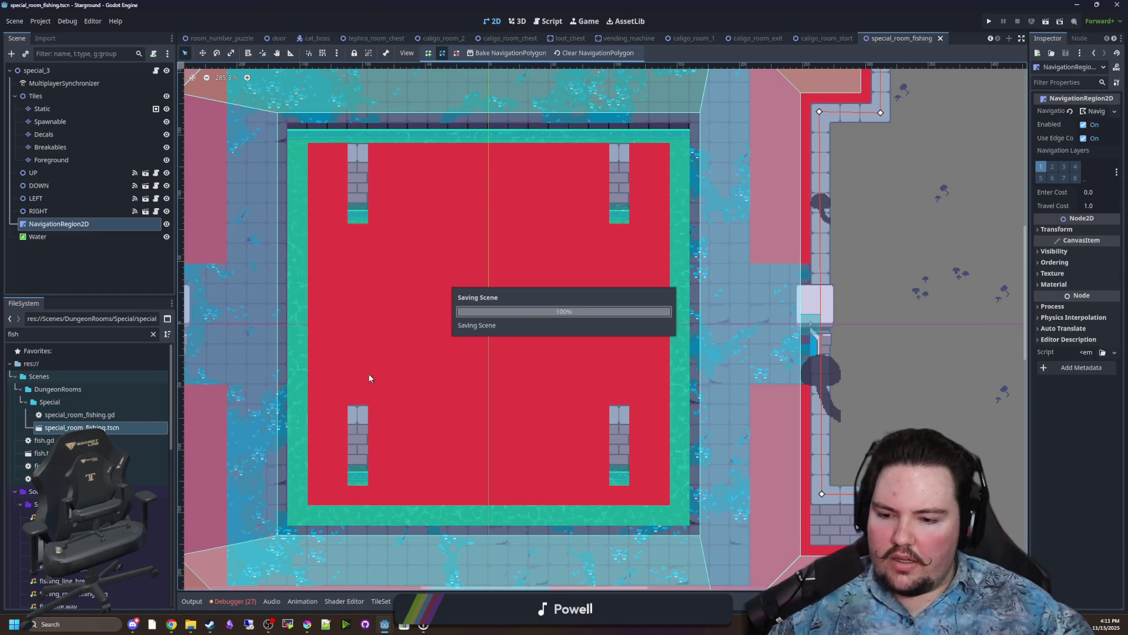
pyautogui.click(312, 626)
# Maximize Krita and browse to the Forager-Game Sprites folder in File > Open.
pyautogui.moveTo(406, 442); pyautogui.dragTo(442, 19)
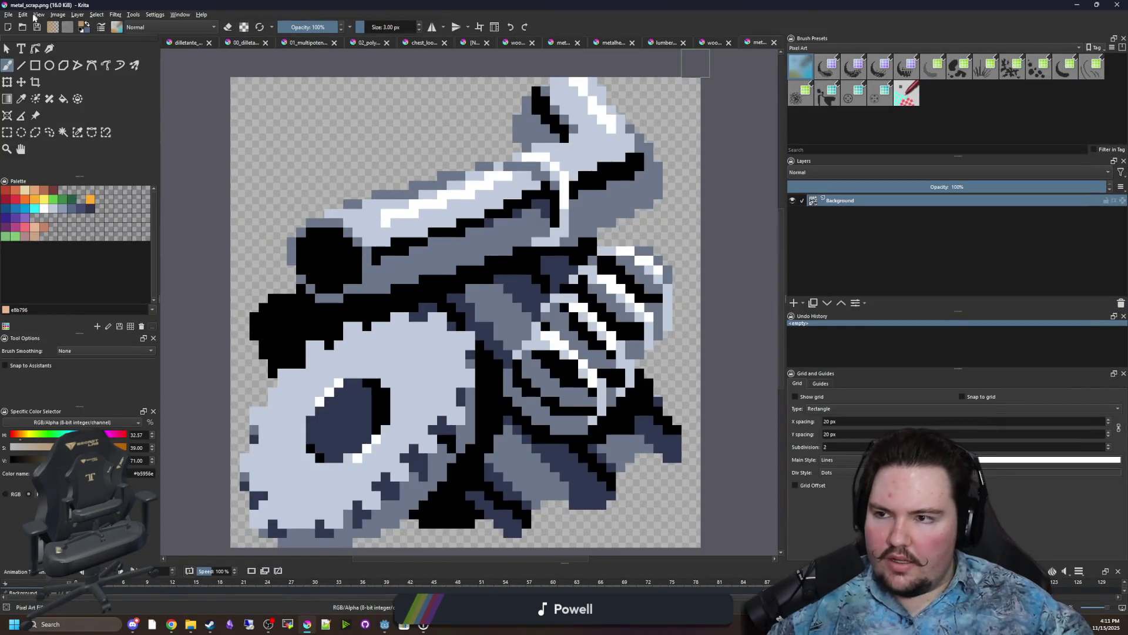
pyautogui.click(8, 15)
pyautogui.click(27, 33)
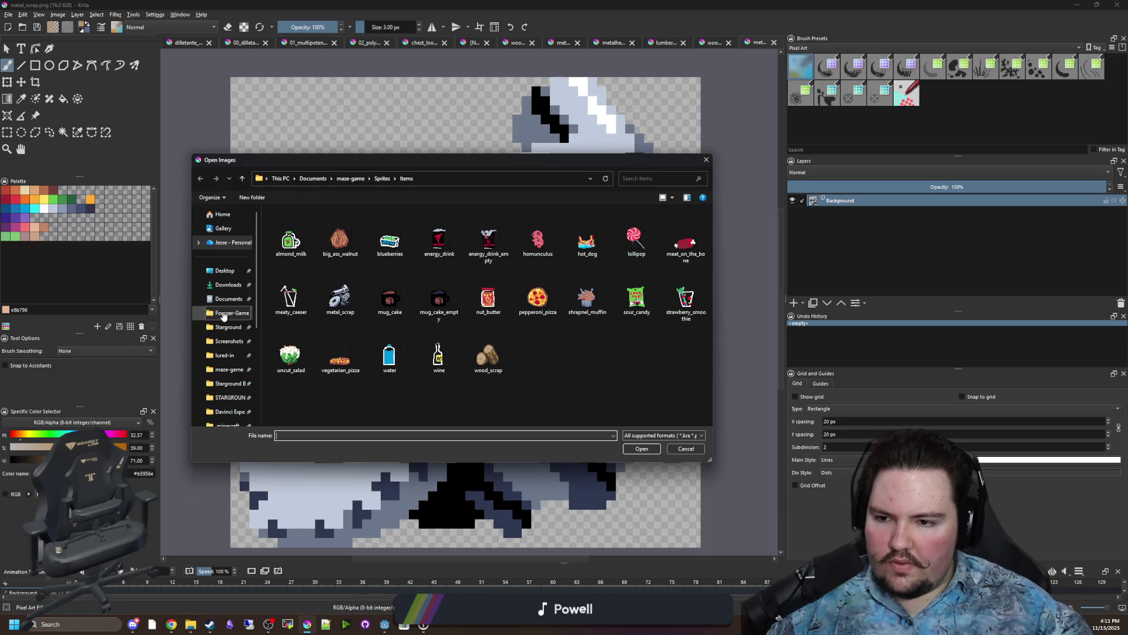
pyautogui.click(224, 315)
pyautogui.doubleClick(291, 359)
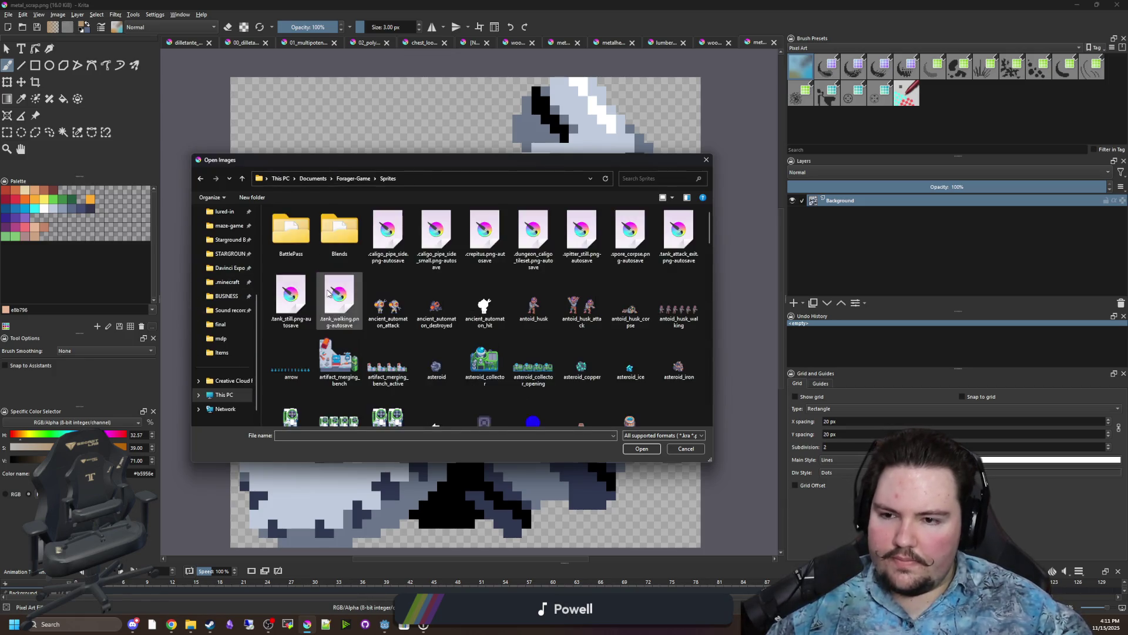
# Browse the sprite files, including chance_shrine_top and the tank sprites.
pyautogui.press('Right')
pyautogui.press('Right')
pyautogui.press('Right')
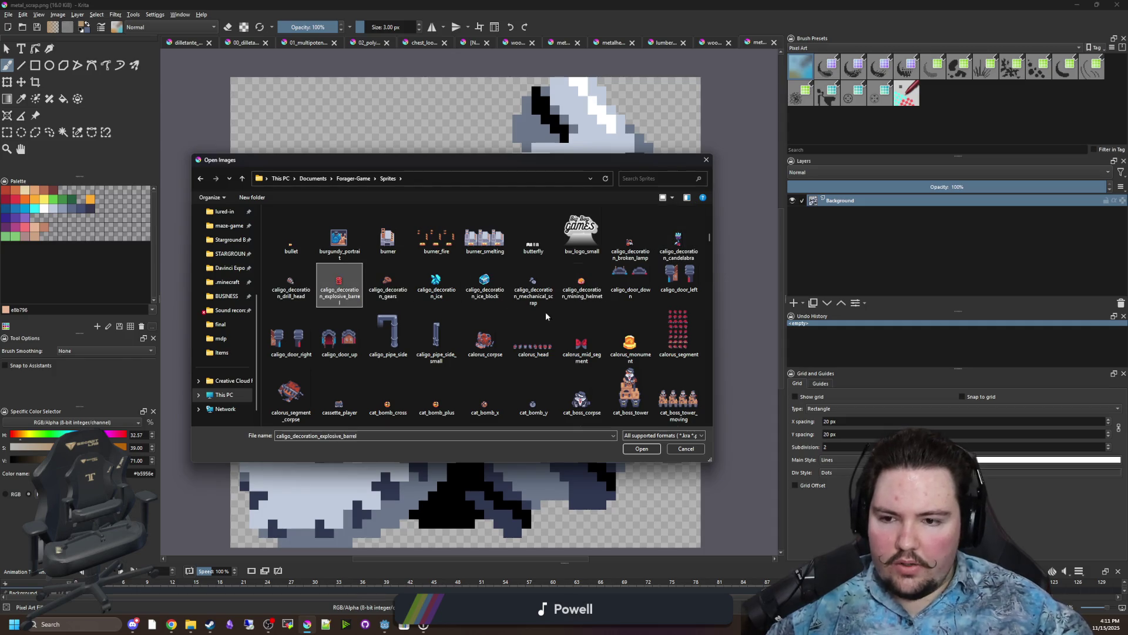
pyautogui.press('Right')
pyautogui.press('Right')
pyautogui.press('Right')
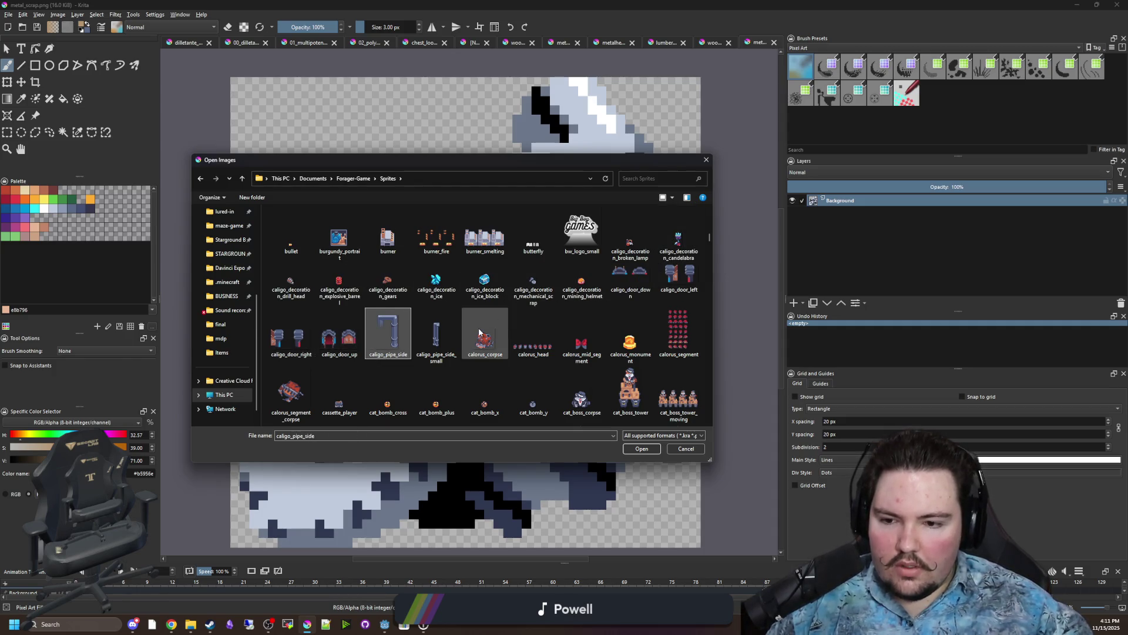
pyautogui.press('Right')
pyautogui.press('Right')
pyautogui.press('Right')
pyautogui.scroll(-3, 479, 326)
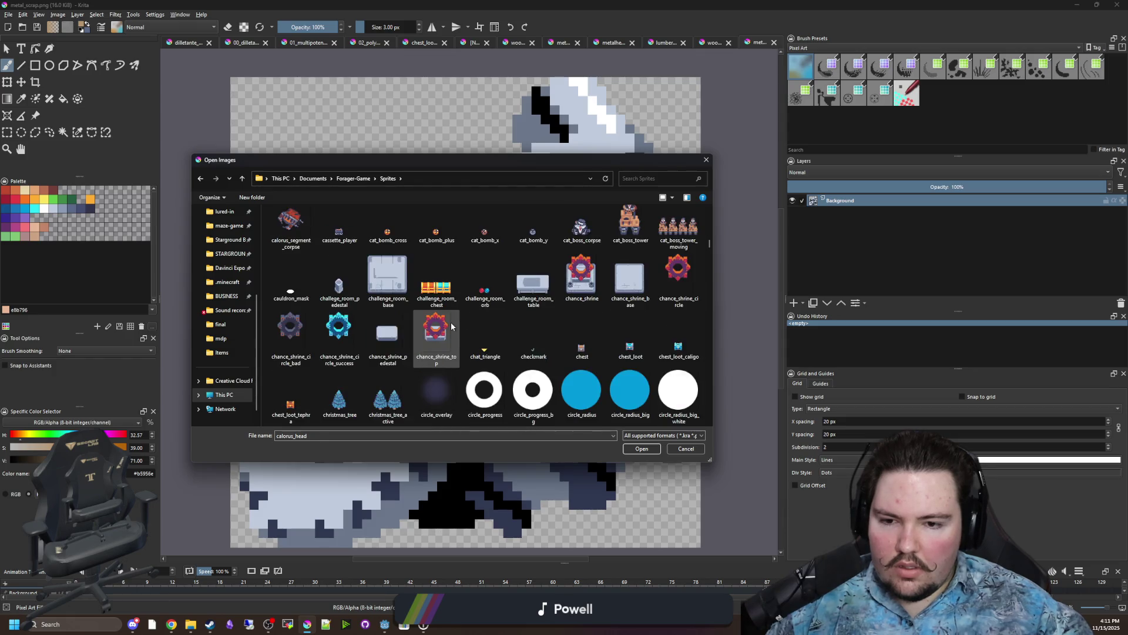
pyautogui.click(450, 322)
pyautogui.scroll(15, 471, 325)
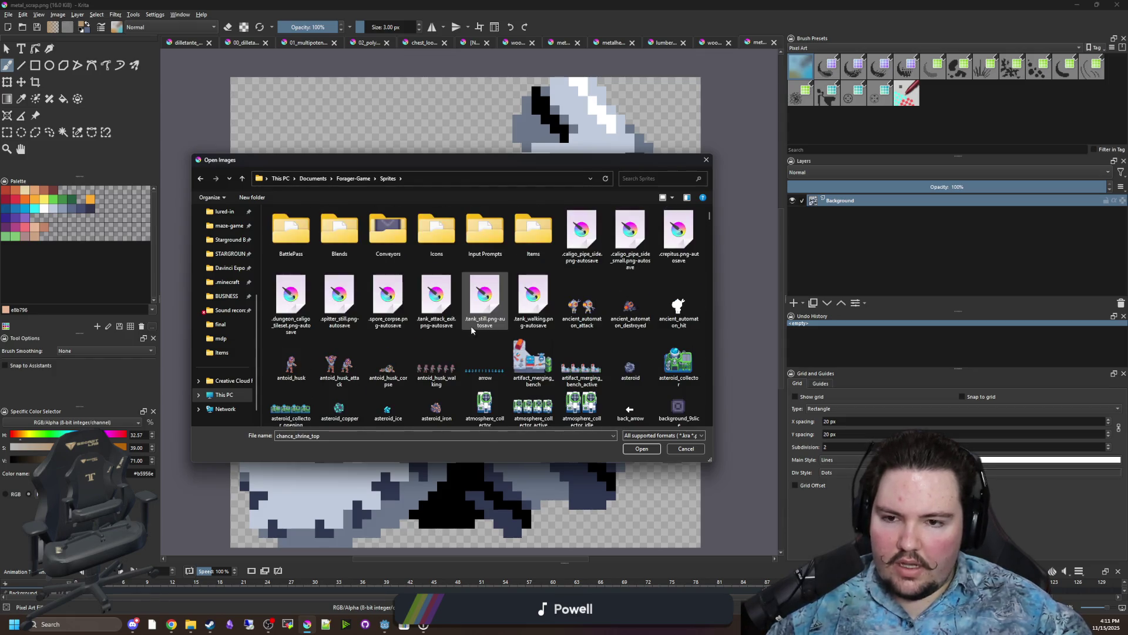
pyautogui.write('tank')
pyautogui.press('Right')
pyautogui.press('Right')
pyautogui.press('Right')
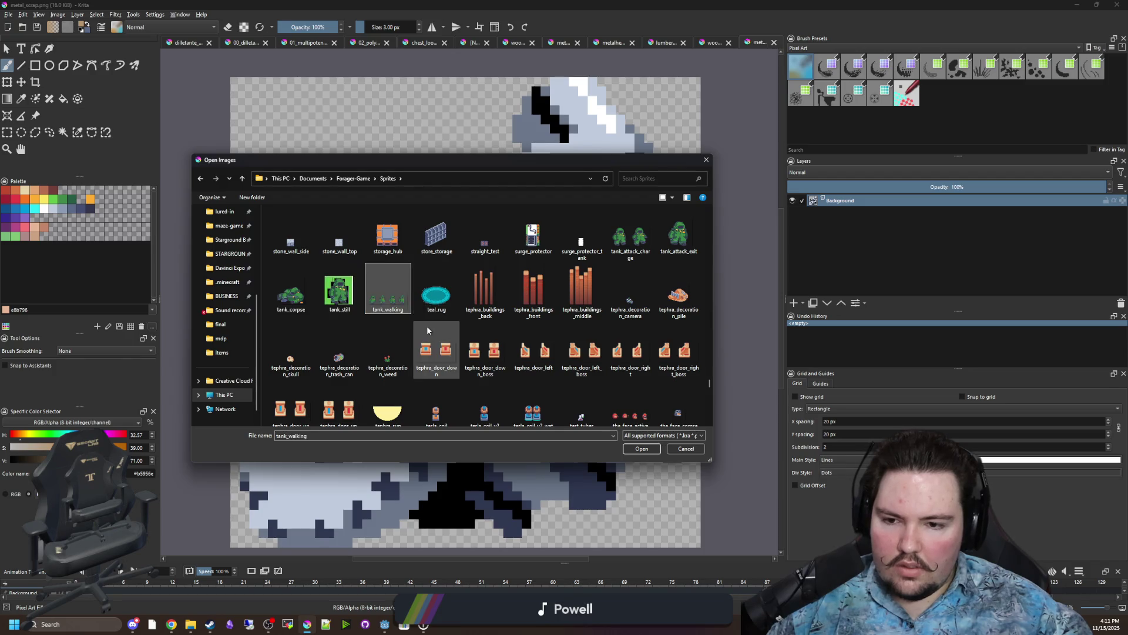
pyautogui.scroll(-3, 427, 329)
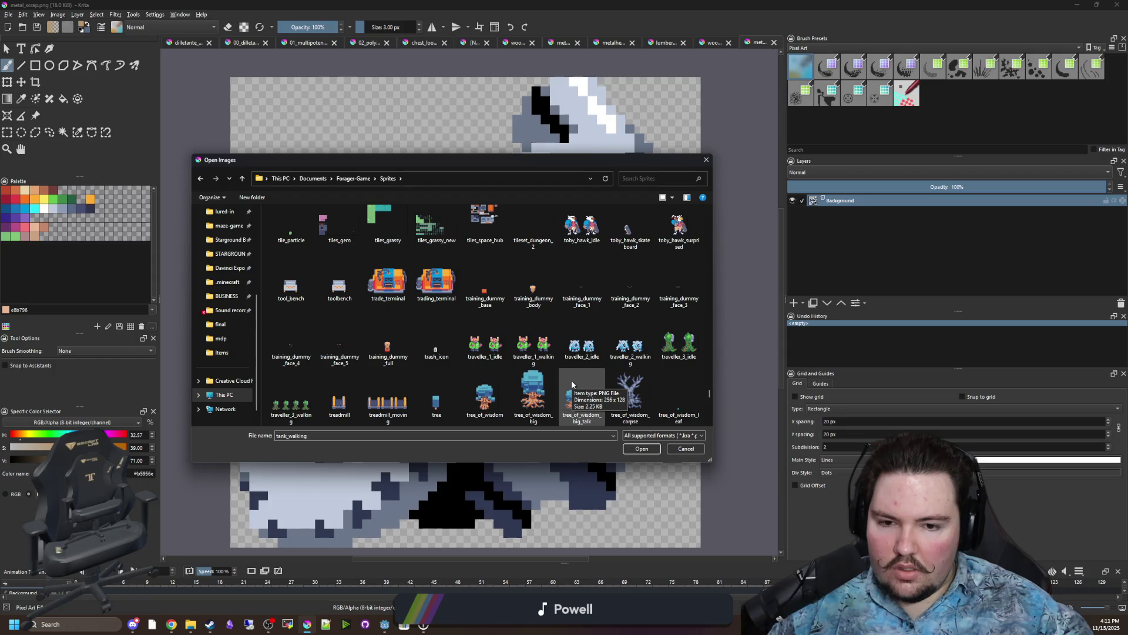
pyautogui.scroll(-2, 572, 380)
pyautogui.scroll(15, 485, 334)
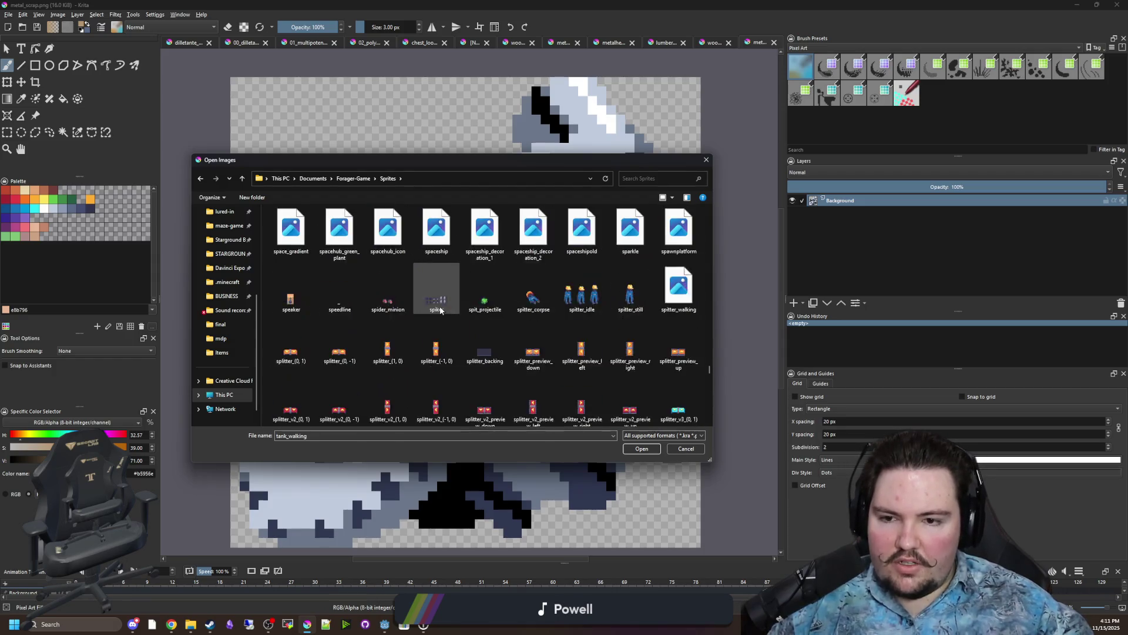
pyautogui.scroll(15, 495, 297)
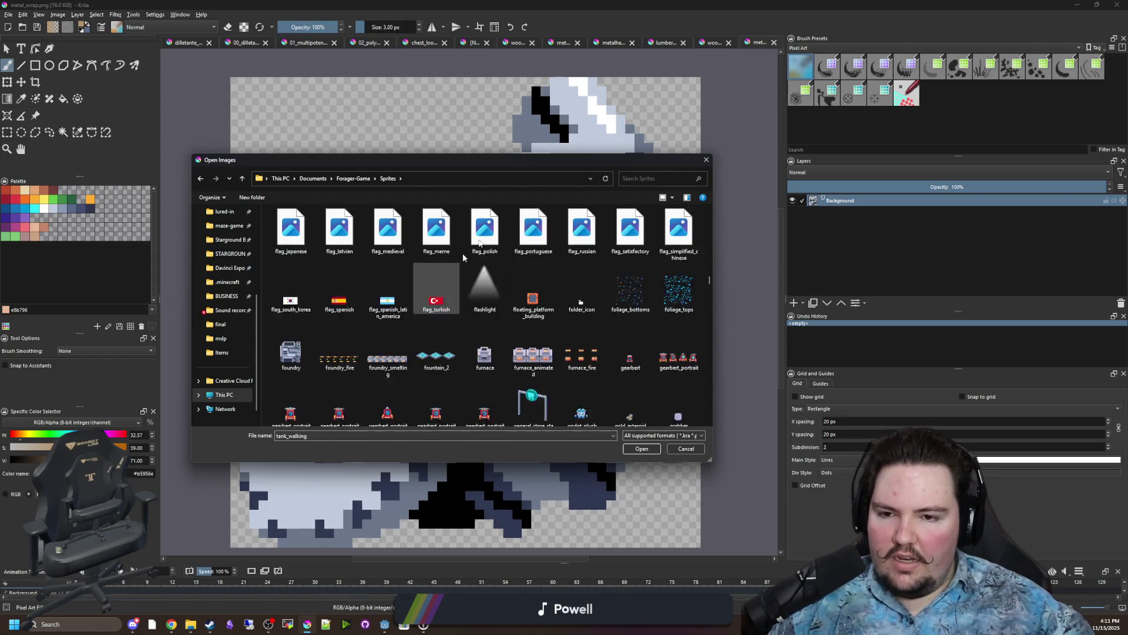
pyautogui.scroll(-10, 452, 281)
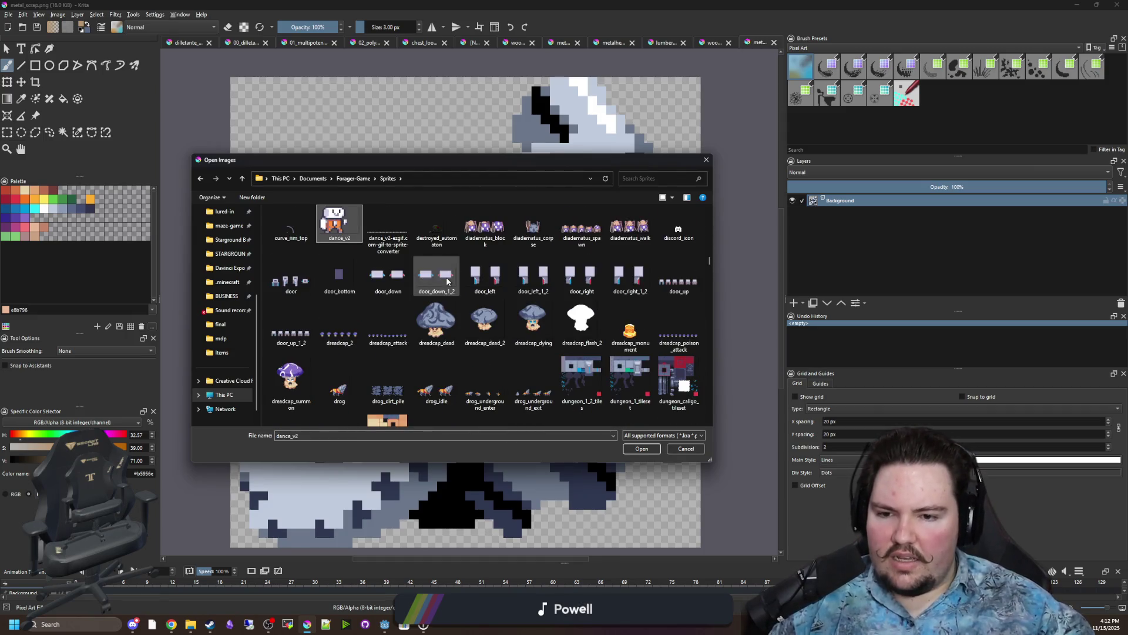
# Open dungeon_caligo_tileset.png and confirm the open prompt.
pyautogui.click(388, 276)
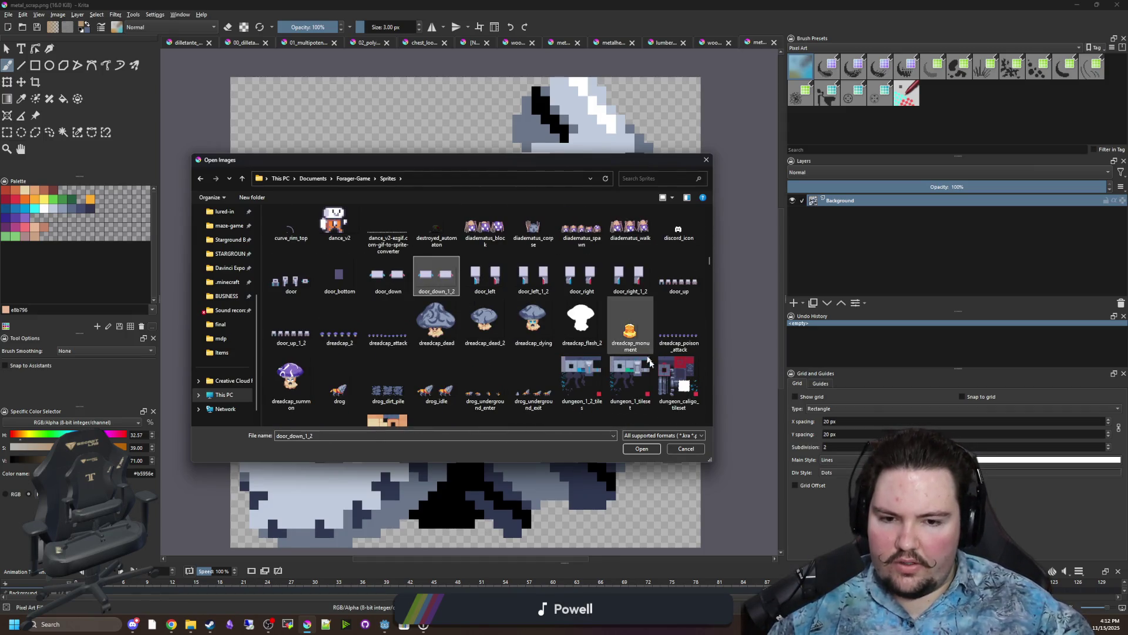
pyautogui.doubleClick(679, 382)
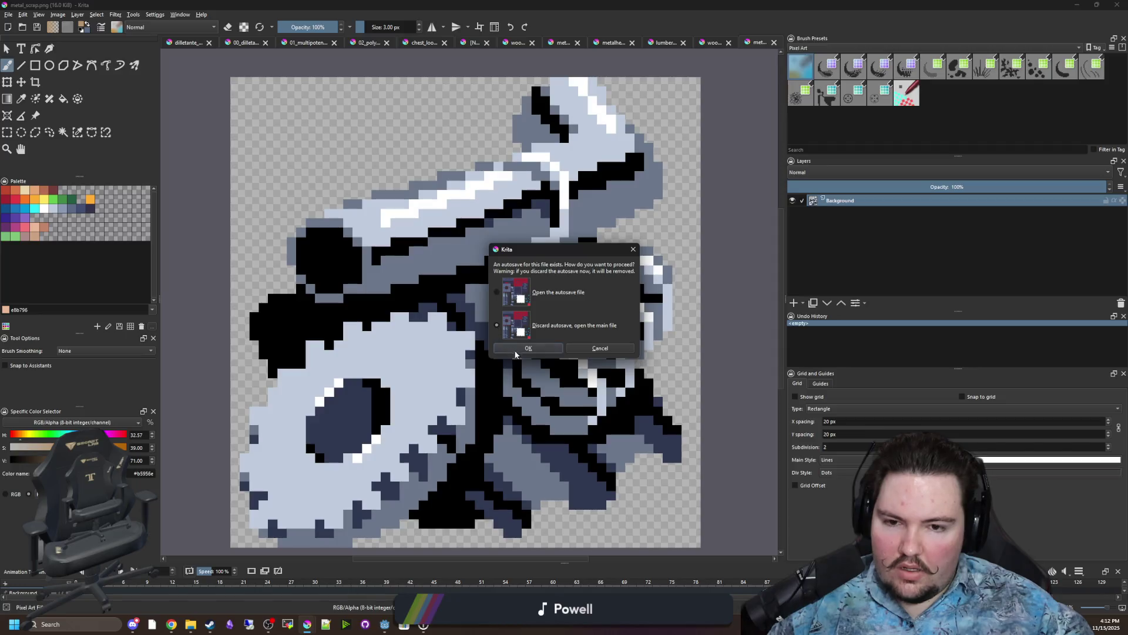
pyautogui.click(518, 349)
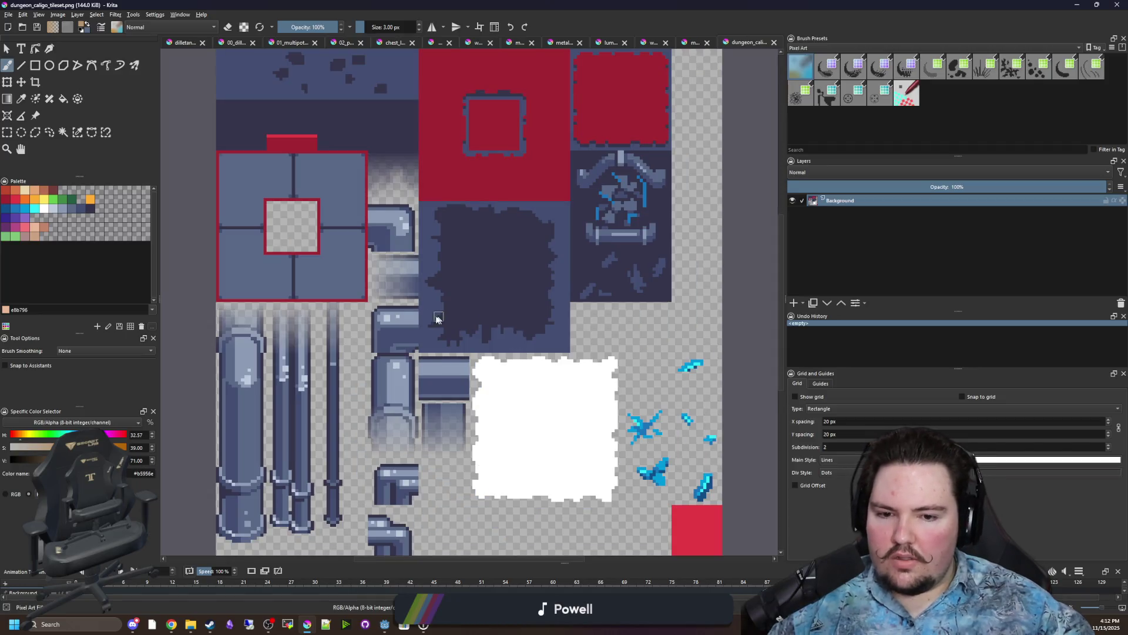
# Sample the dark navy colour from a tile with the colour picker.
pyautogui.scroll(-3, 444, 319)
pyautogui.scroll(3, 524, 361)
pyautogui.scroll(-4, 504, 367)
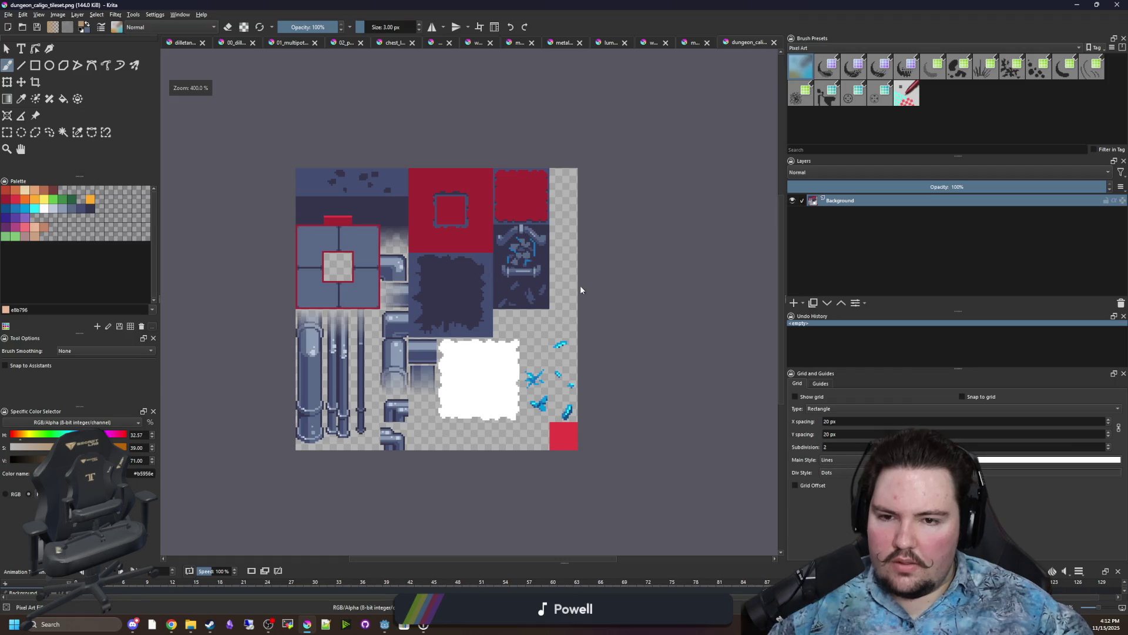
pyautogui.click(7, 132)
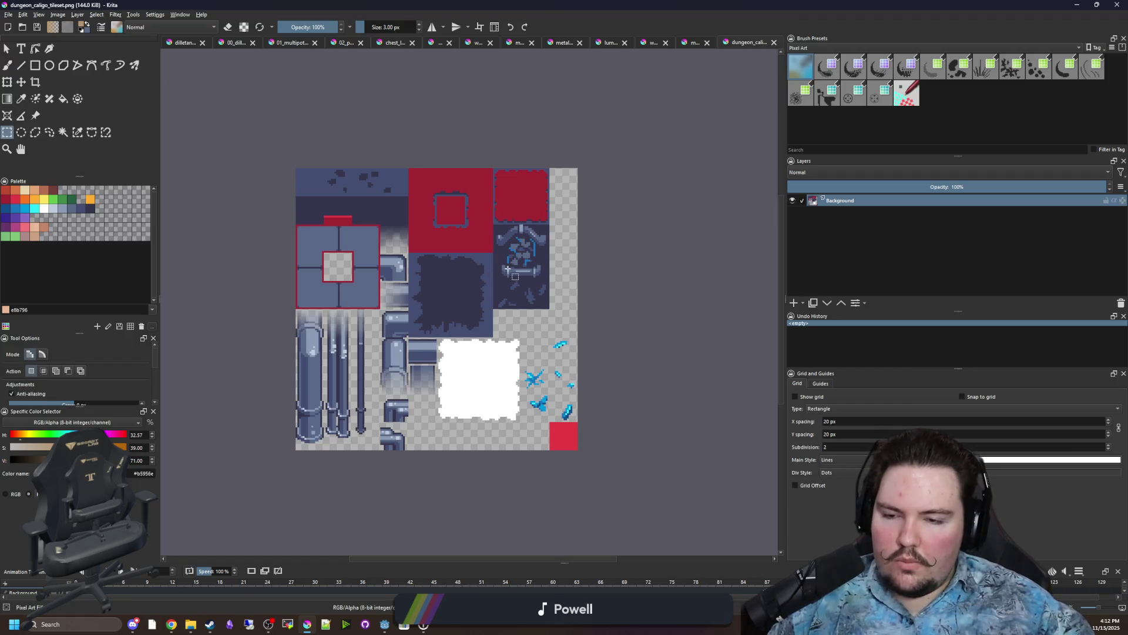
pyautogui.press('p')
pyautogui.click(467, 289)
# Choose the filled rectangle tool and show the canvas grid at 16 px spacing.
pyautogui.scroll(2, 555, 315)
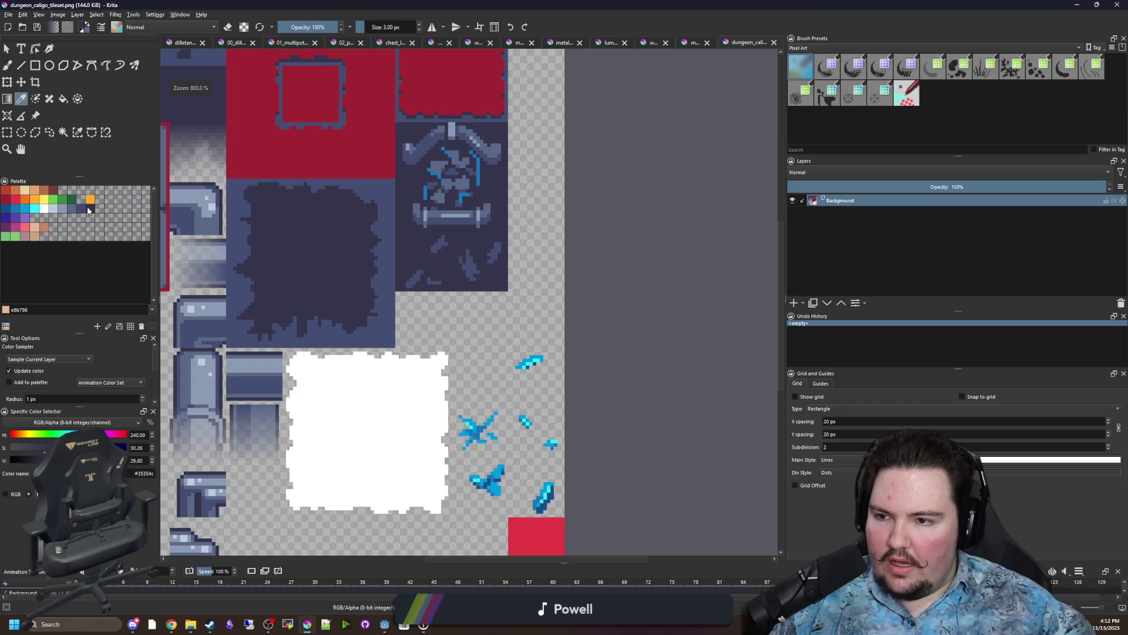
pyautogui.click(35, 65)
pyautogui.scroll(-5, 562, 302)
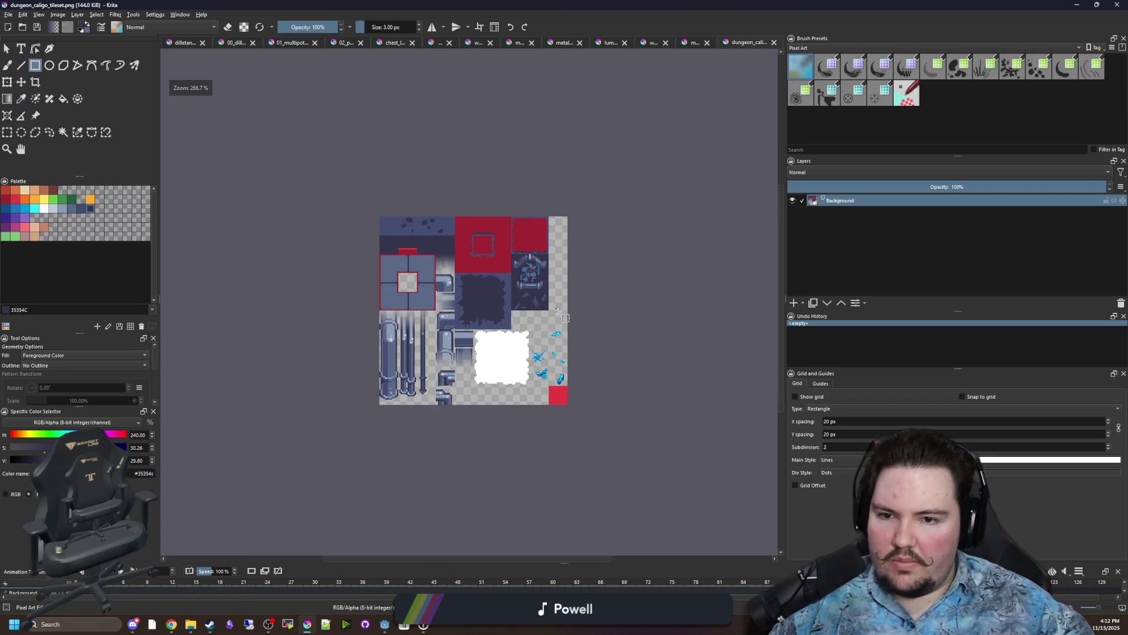
pyautogui.scroll(3, 562, 302)
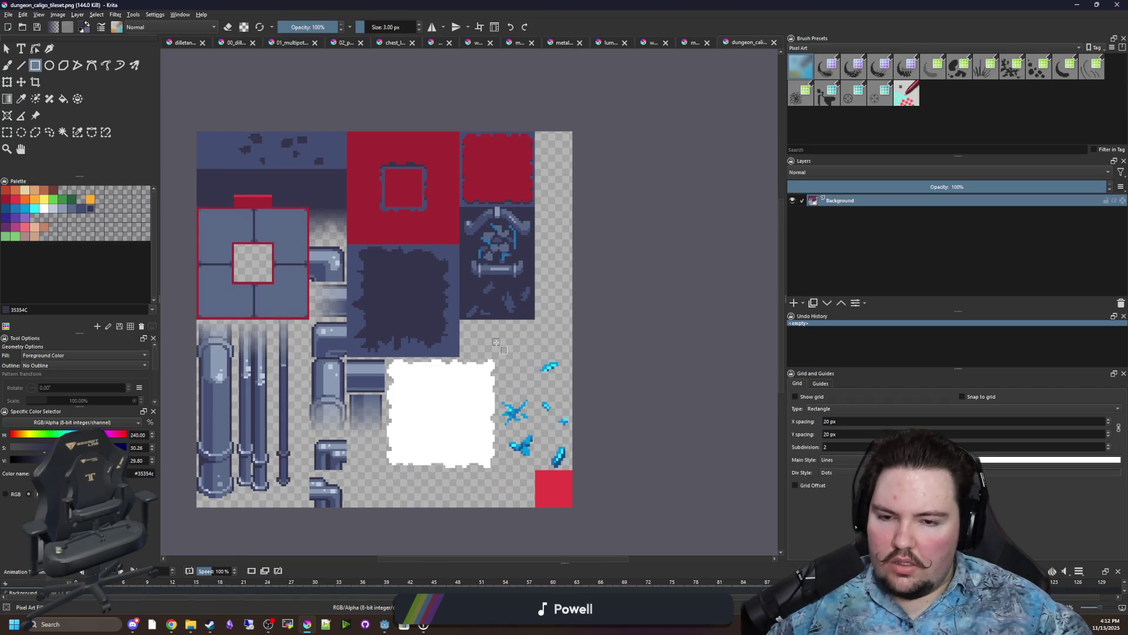
pyautogui.scroll(3, 351, 514)
pyautogui.moveTo(836, 422); pyautogui.dragTo(808, 422)
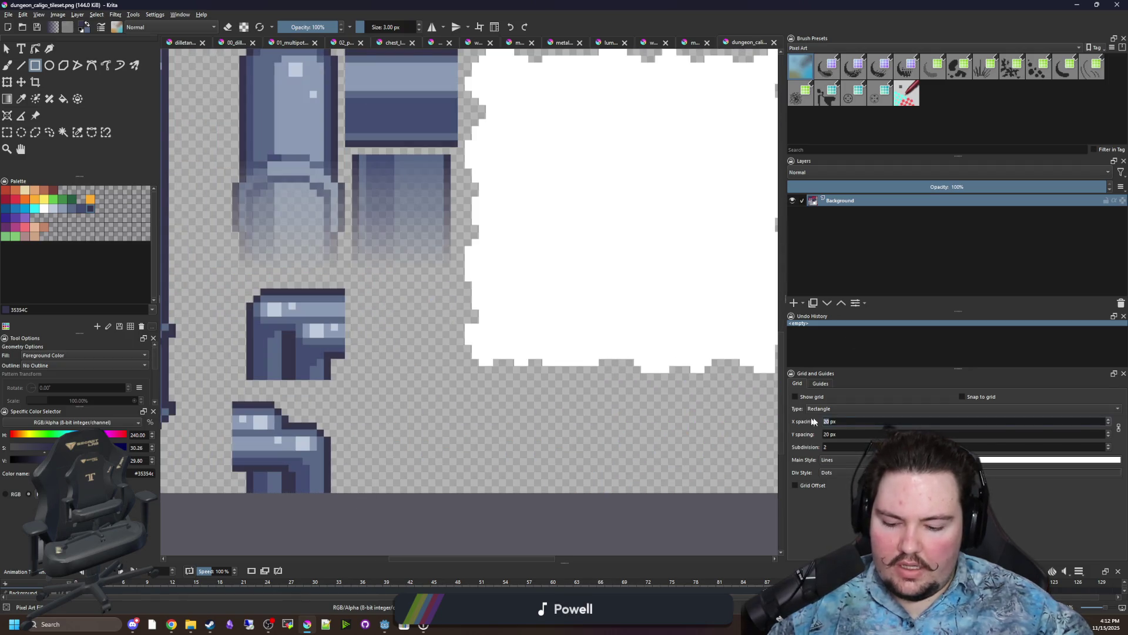
pyautogui.write('16')
pyautogui.click(794, 396)
pyautogui.scroll(1, 318, 493)
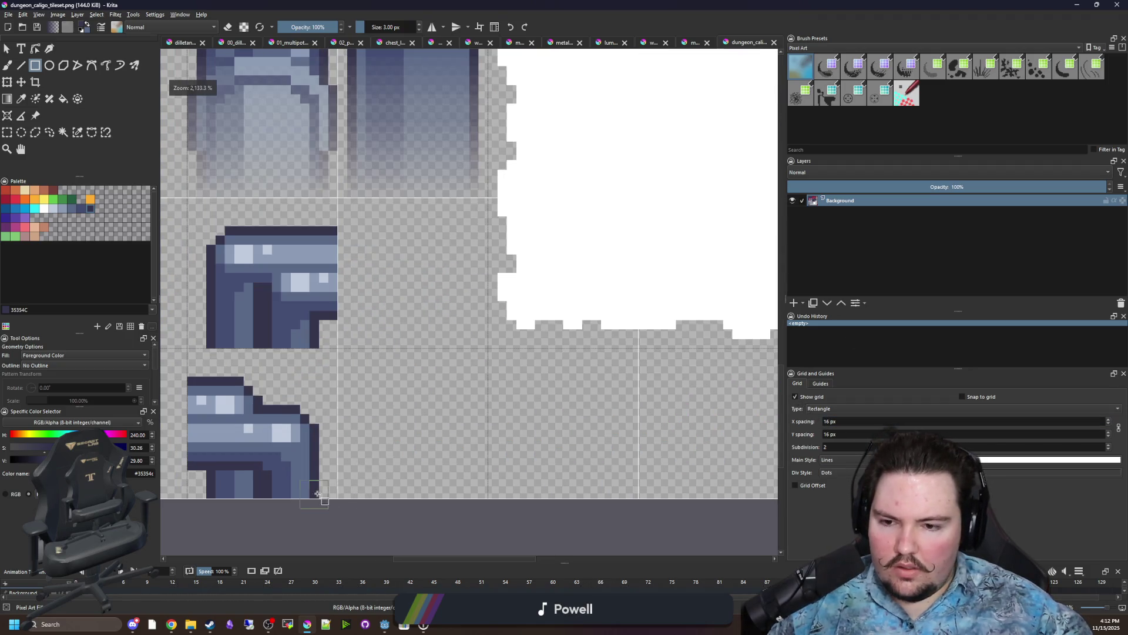
# Paint a dark 16×16 square in an empty bottom-row cell, then select the dark splotchy tile.
pyautogui.moveTo(347, 490); pyautogui.dragTo(477, 361)
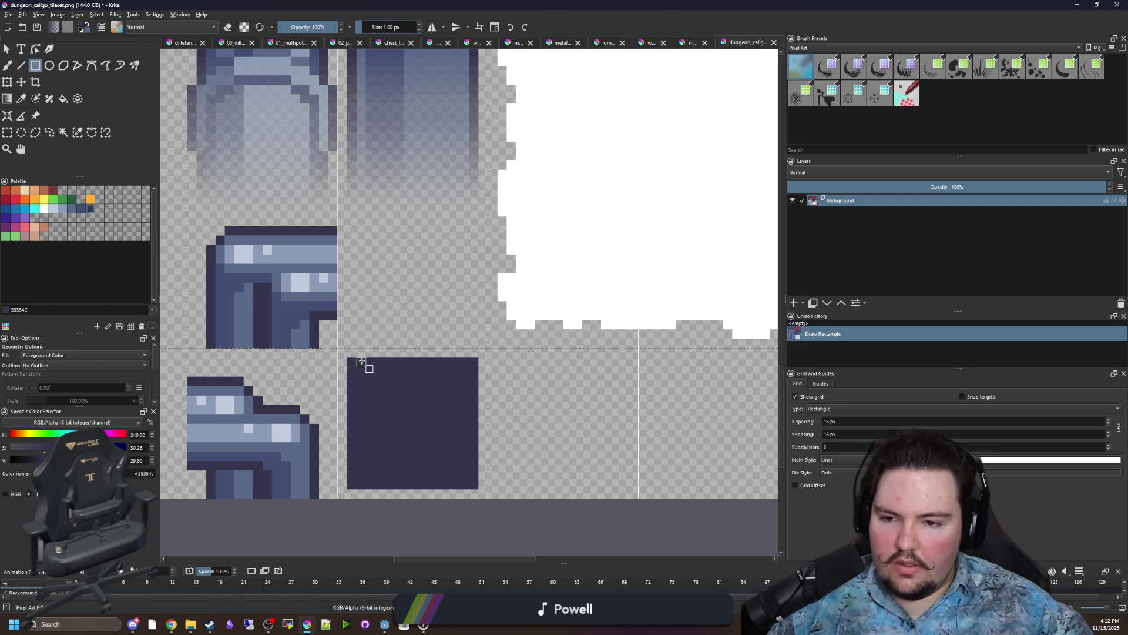
pyautogui.moveTo(339, 350)
pyautogui.mouseDown()
pyautogui.moveTo(511, 499)
pyautogui.moveTo(486, 499)
pyautogui.mouseUp()
pyautogui.scroll(-3, 428, 428)
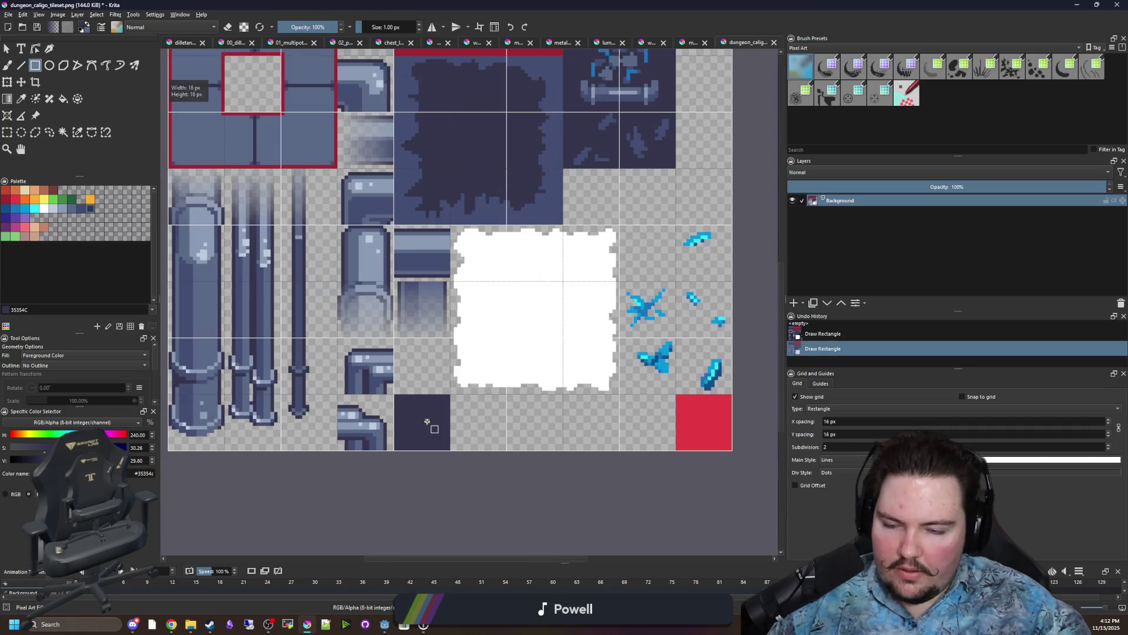
pyautogui.scroll(2, 509, 432)
pyautogui.scroll(-3, 453, 419)
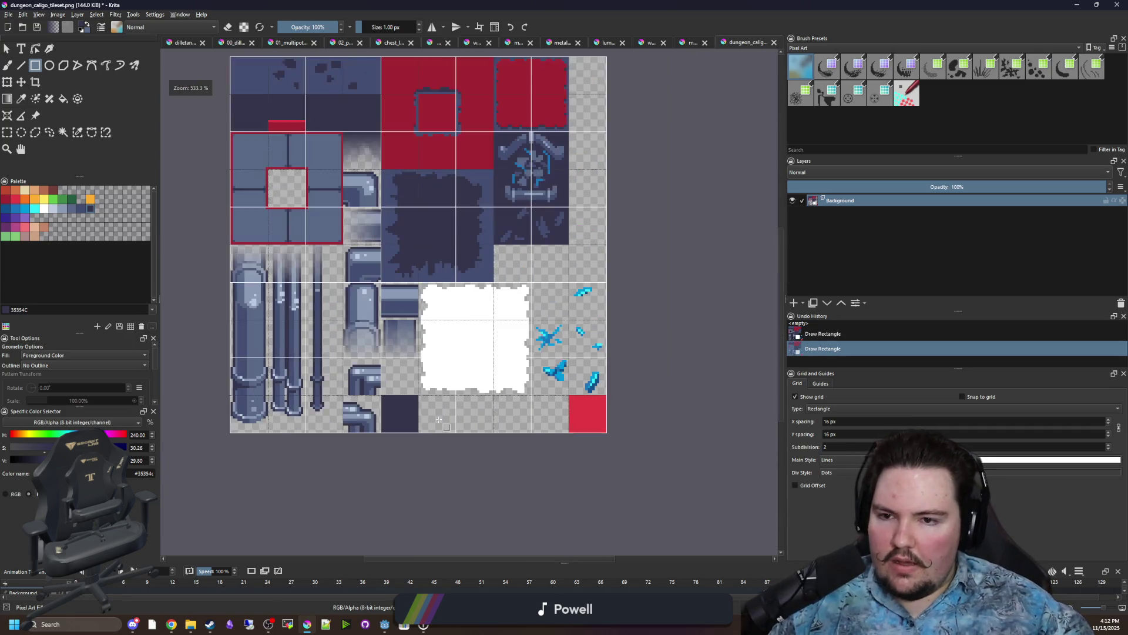
pyautogui.scroll(3, 351, 195)
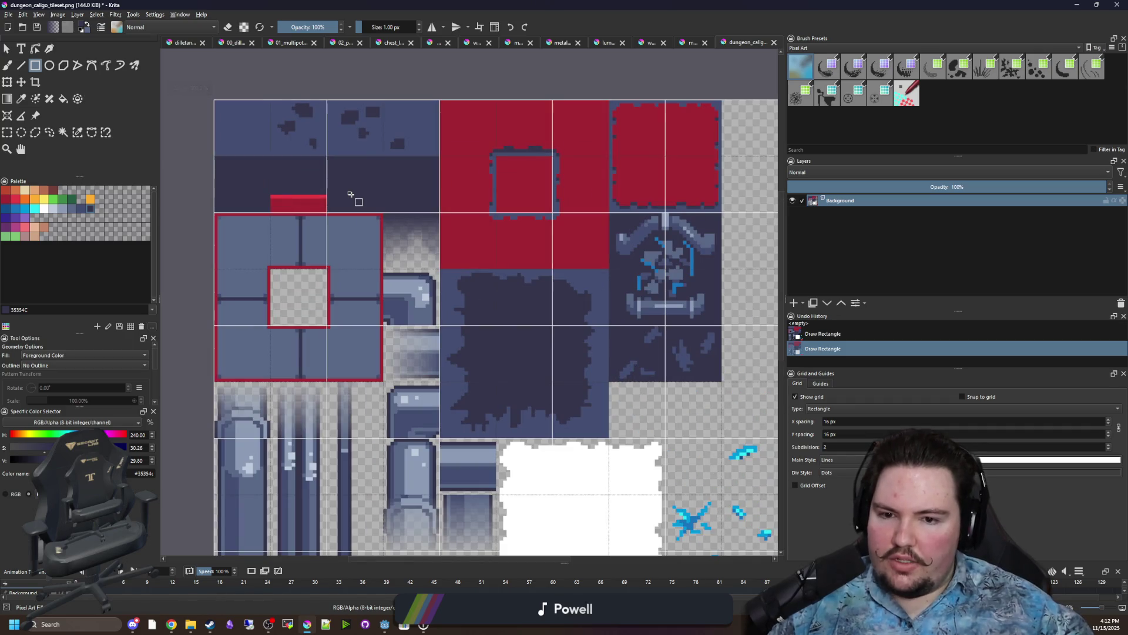
pyautogui.scroll(2, 378, 259)
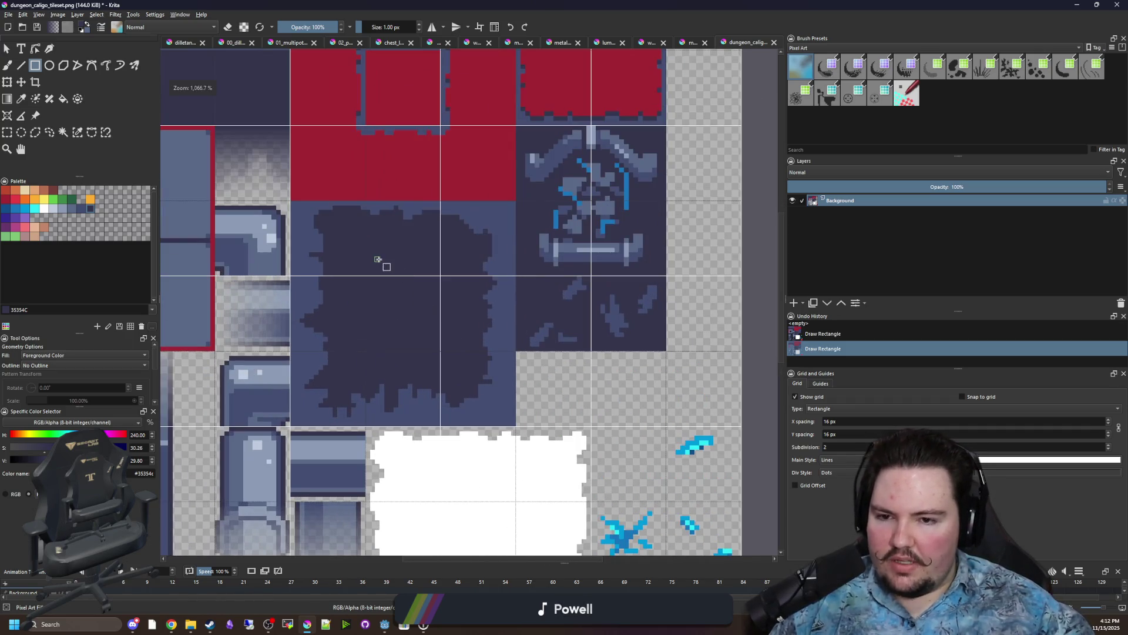
pyautogui.scroll(1, 410, 288)
pyautogui.hotkey('ctrl', 'r')
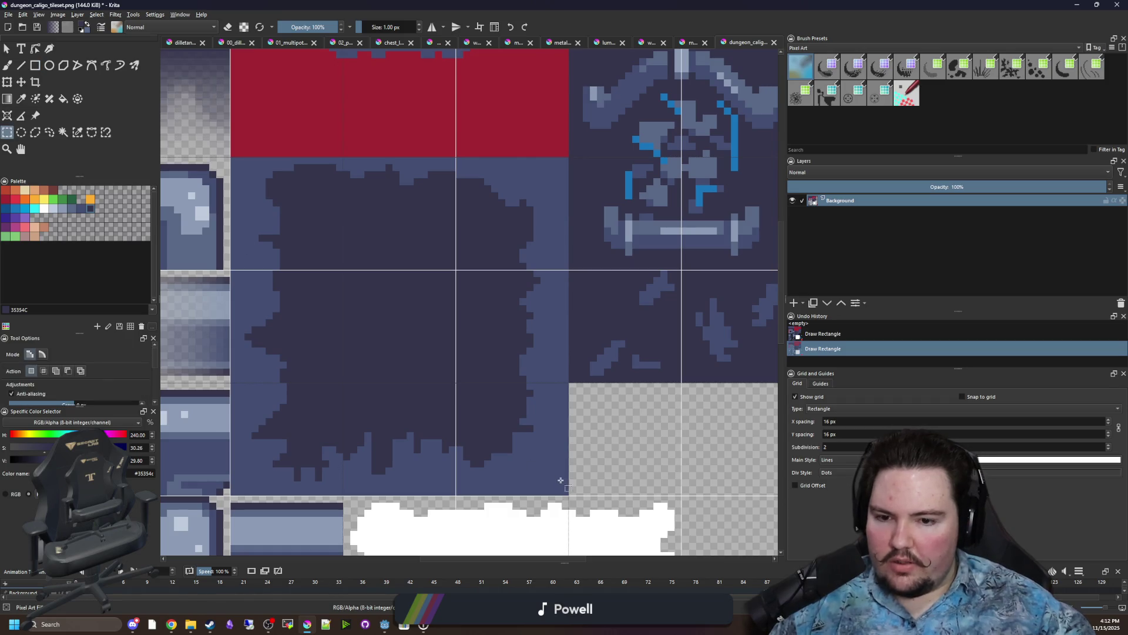
pyautogui.moveTo(569, 497)
pyautogui.mouseDown()
pyautogui.moveTo(456, 360)
pyautogui.moveTo(231, 158)
pyautogui.mouseUp()
# Copy the selected dark splotchy tile.
pyautogui.hotkey('ctrl', 'c')
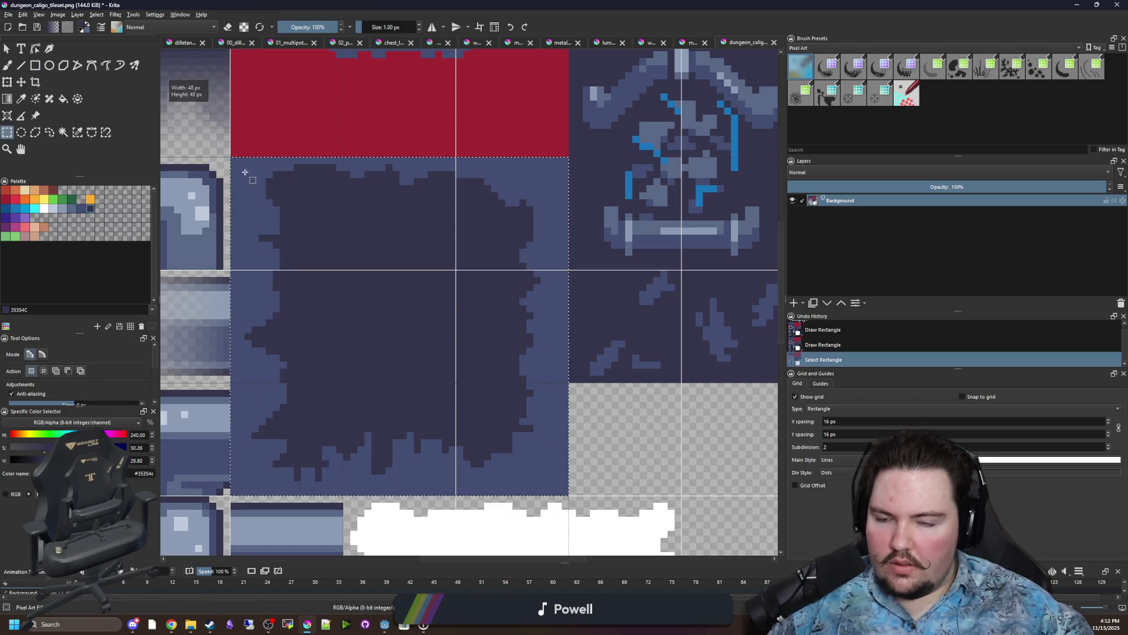
pyautogui.scroll(-2, 360, 236)
pyautogui.scroll(-1, 360, 236)
pyautogui.hotkey('ctrl', 'c')
# Resize the canvas 32 px taller, anchored to the top edge.
pyautogui.click(57, 14)
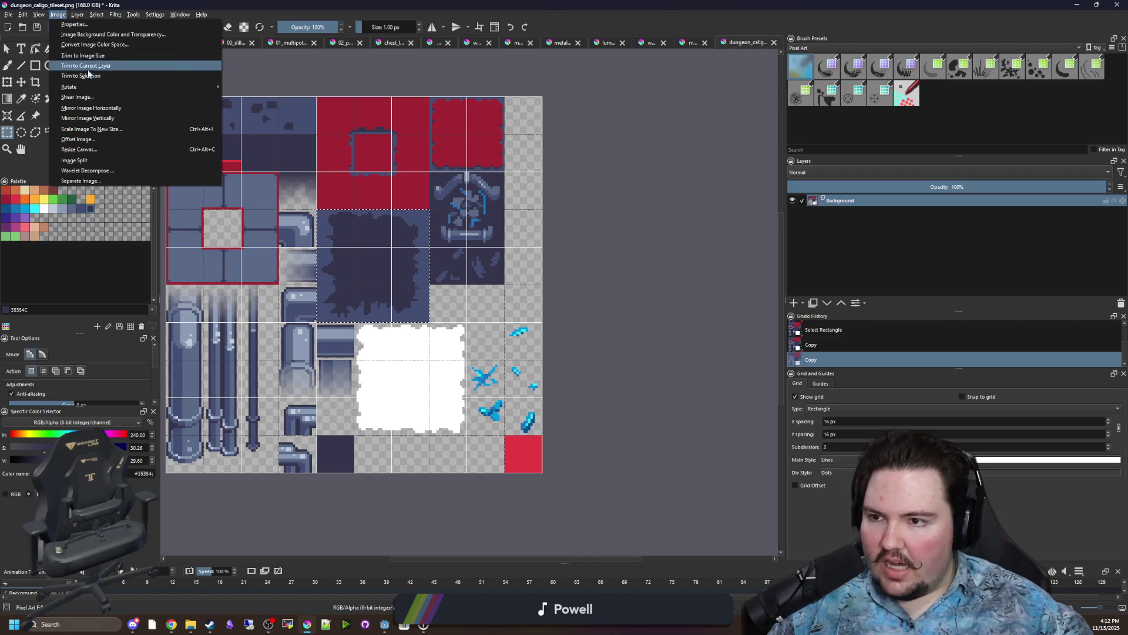
pyautogui.click(79, 149)
pyautogui.click(548, 336)
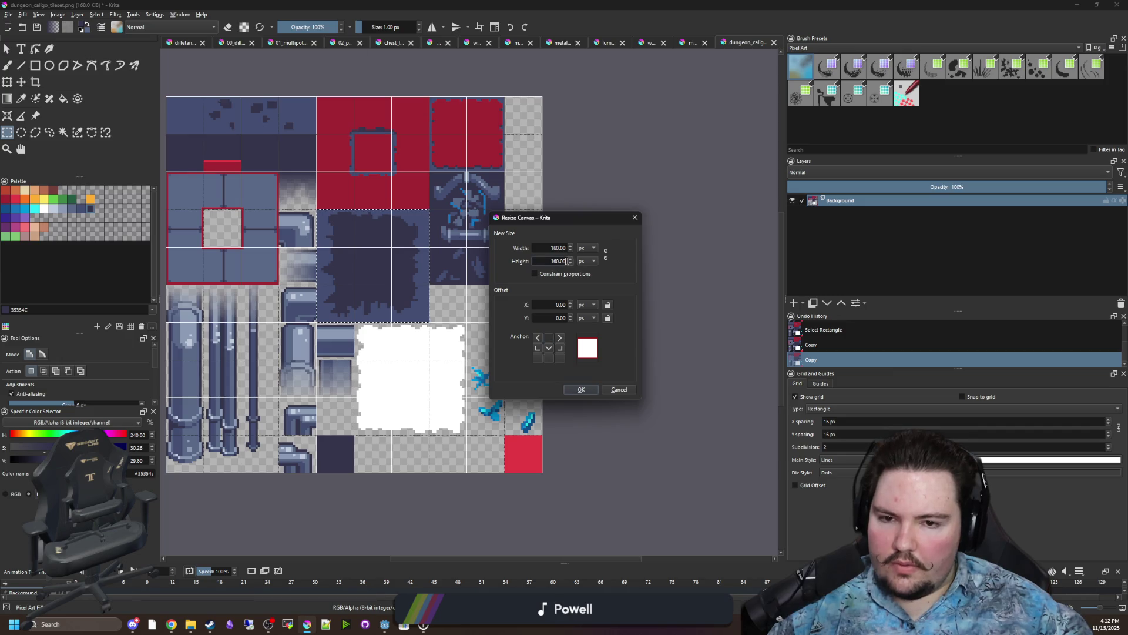
pyautogui.write('+32')
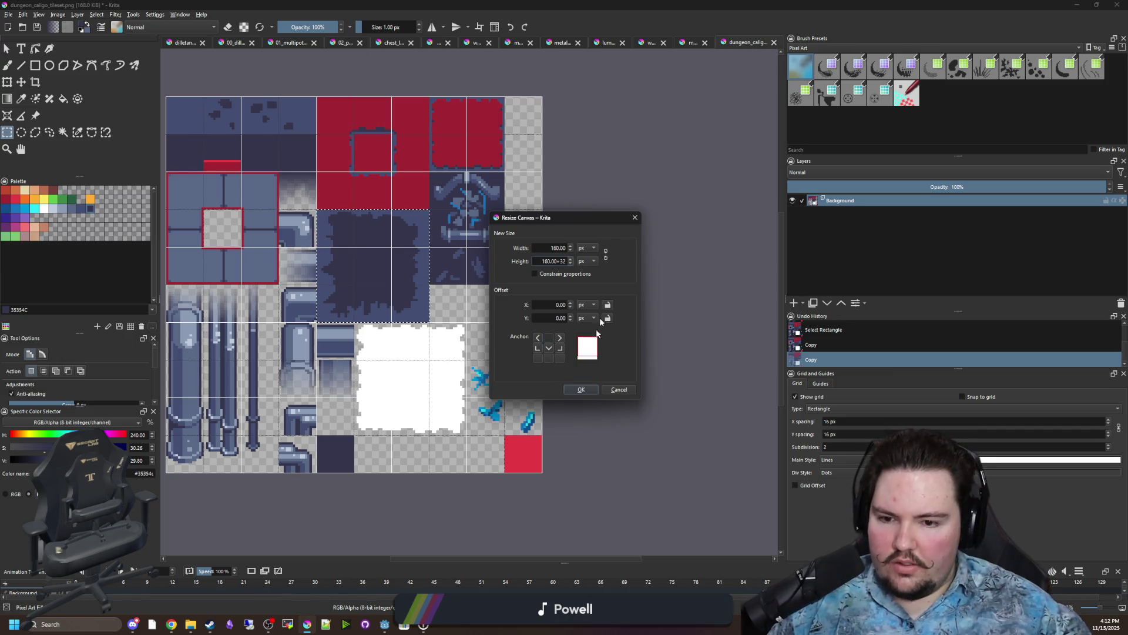
pyautogui.click(581, 389)
pyautogui.scroll(-1, 422, 274)
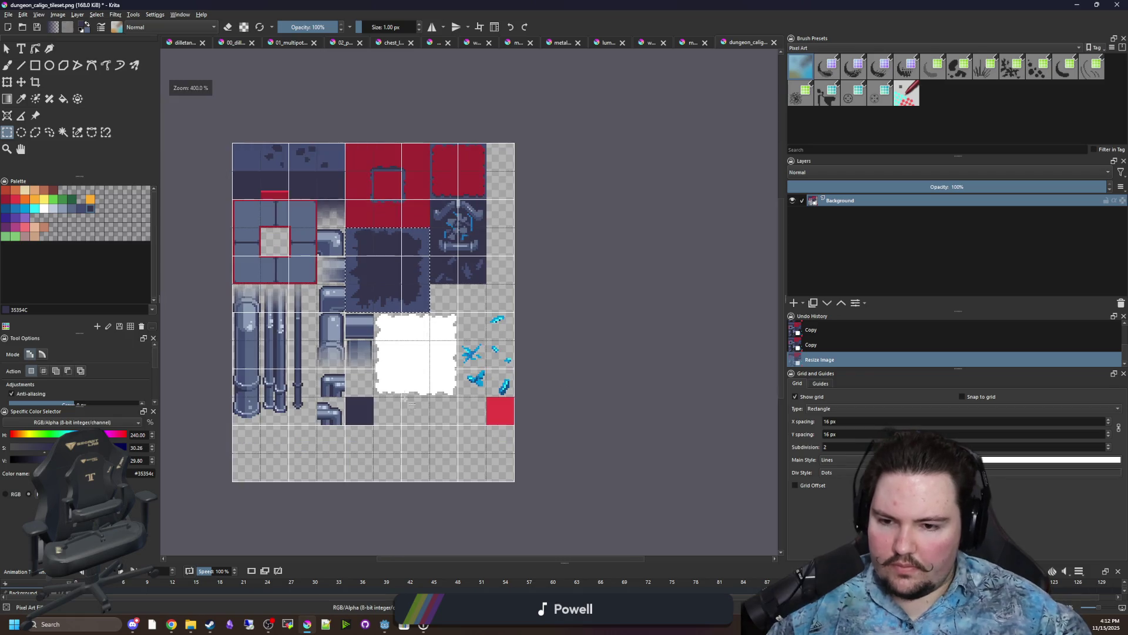
pyautogui.scroll(4, 432, 416)
# Move the dark tile down below the white blob and deselect it.
pyautogui.hotkey('ctrl', 't')
pyautogui.scroll(-1, 431, 417)
pyautogui.moveTo(368, 151)
pyautogui.mouseDown()
pyautogui.moveTo(406, 355)
pyautogui.moveTo(366, 325)
pyautogui.mouseUp()
pyautogui.scroll(4, 378, 370)
pyautogui.press('Return')
pyautogui.hotkey('ctrl', 'shift', 'a')
pyautogui.scroll(-1, 345, 305)
# Clear the 16×16 dark square beside the tile to transparency.
pyautogui.press('p')
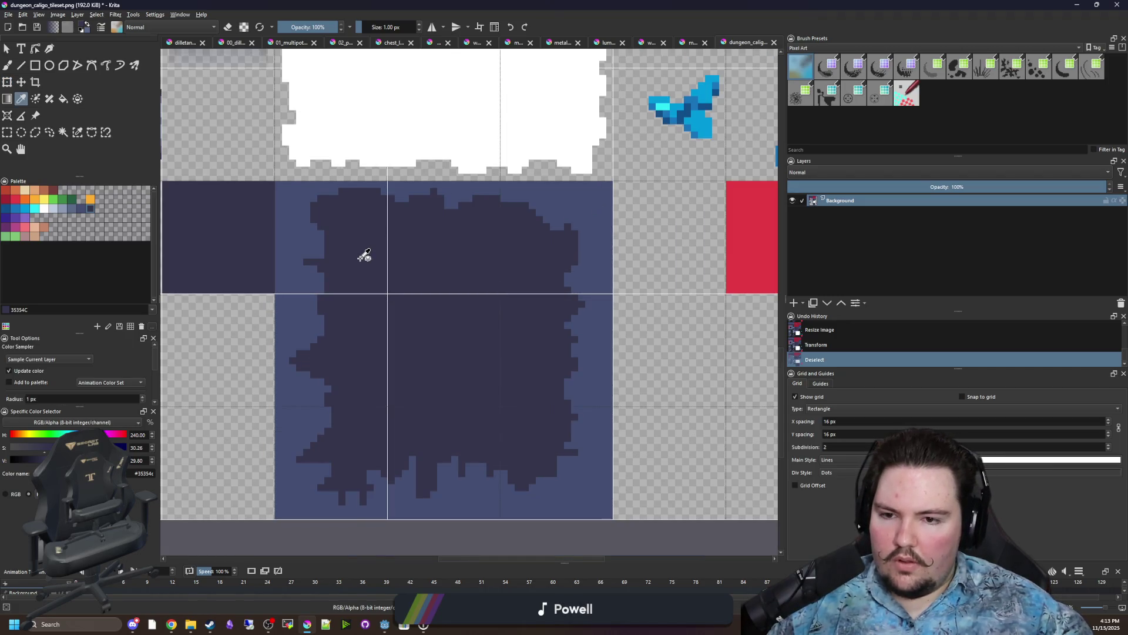
pyautogui.moveTo(364, 255); pyautogui.dragTo(472, 316)
pyautogui.click(7, 131)
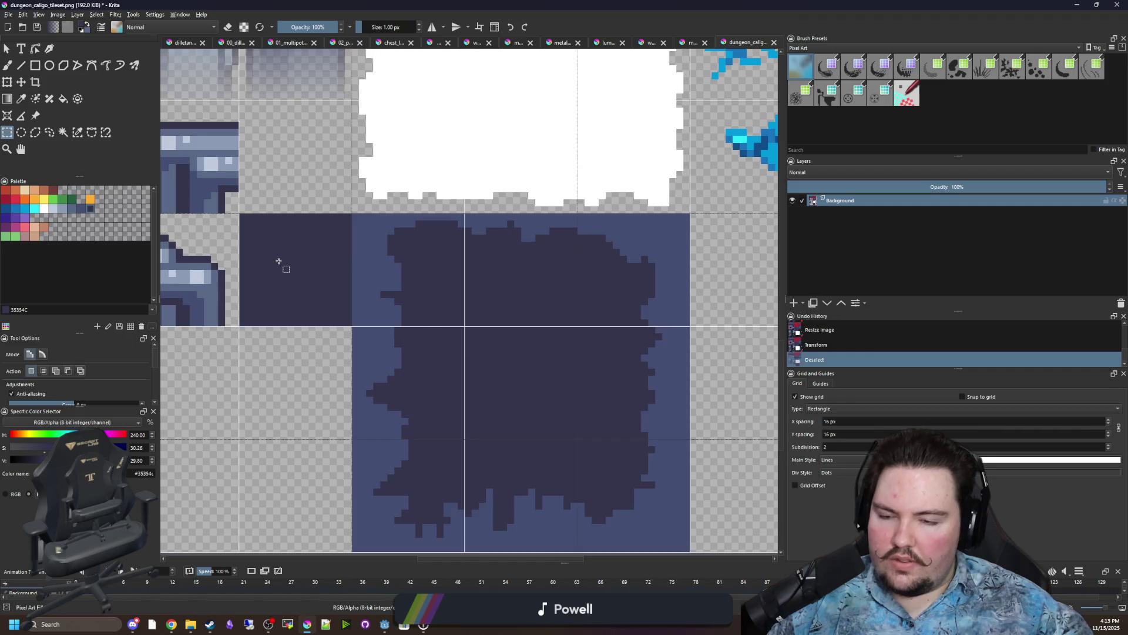
pyautogui.scroll(2, 279, 261)
pyautogui.moveTo(425, 390); pyautogui.dragTo(200, 167)
pyautogui.press('Delete')
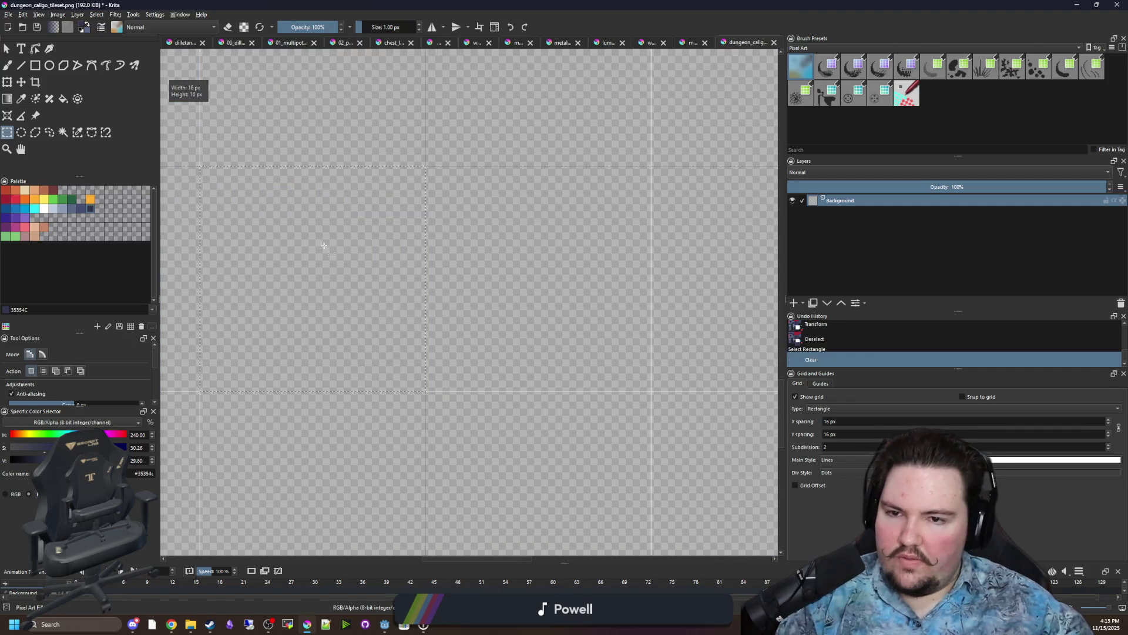
pyautogui.hotkey('ctrl', 'shift', 'a')
# Sample the tile's lighter blue-grey colour and switch to the Freehand Brush.
pyautogui.scroll(1, 335, 244)
pyautogui.scroll(-1, 512, 366)
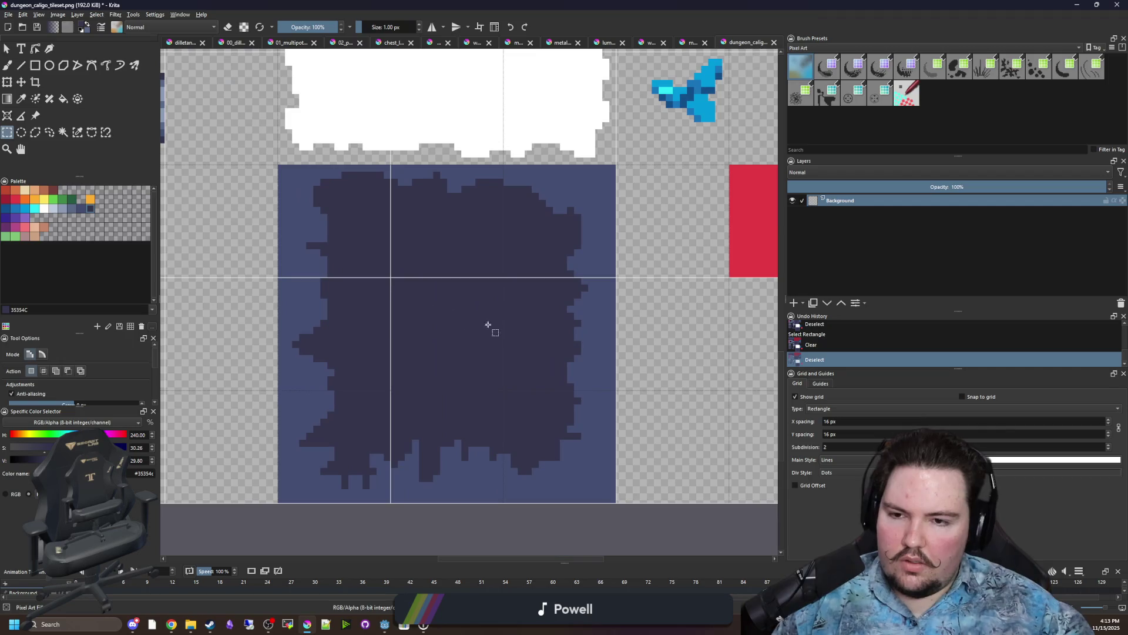
pyautogui.hscroll(1, 464, 323)
pyautogui.scroll(1, 481, 335)
pyautogui.press('p')
pyautogui.click(235, 196)
pyautogui.press('b')
pyautogui.scroll(1, 232, 237)
# Paint #434e72 over the blob's top-left edge, undoing the last stroke.
pyautogui.scroll(1, 252, 302)
pyautogui.moveTo(282, 274); pyautogui.dragTo(382, 204)
pyautogui.moveTo(388, 213); pyautogui.dragTo(395, 231)
pyautogui.moveTo(502, 261); pyautogui.dragTo(468, 259)
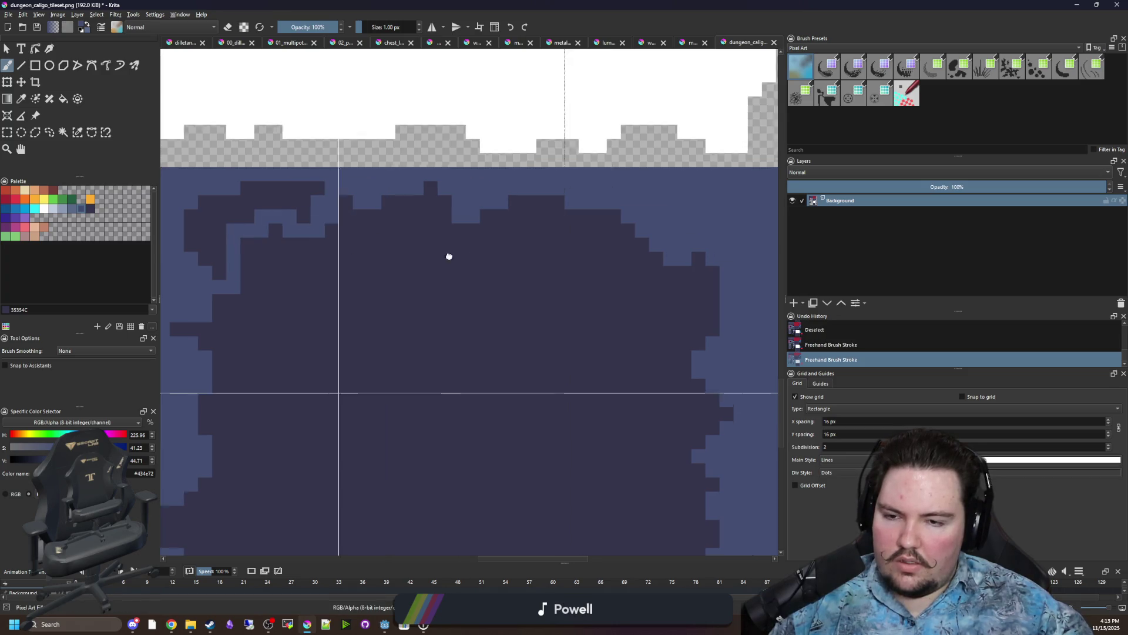
pyautogui.hotkey('ctrl', 'z')
# Trim the blob's lower-left edge and cover the dark drips along its bottom in #434e72.
pyautogui.scroll(-1, 645, 288)
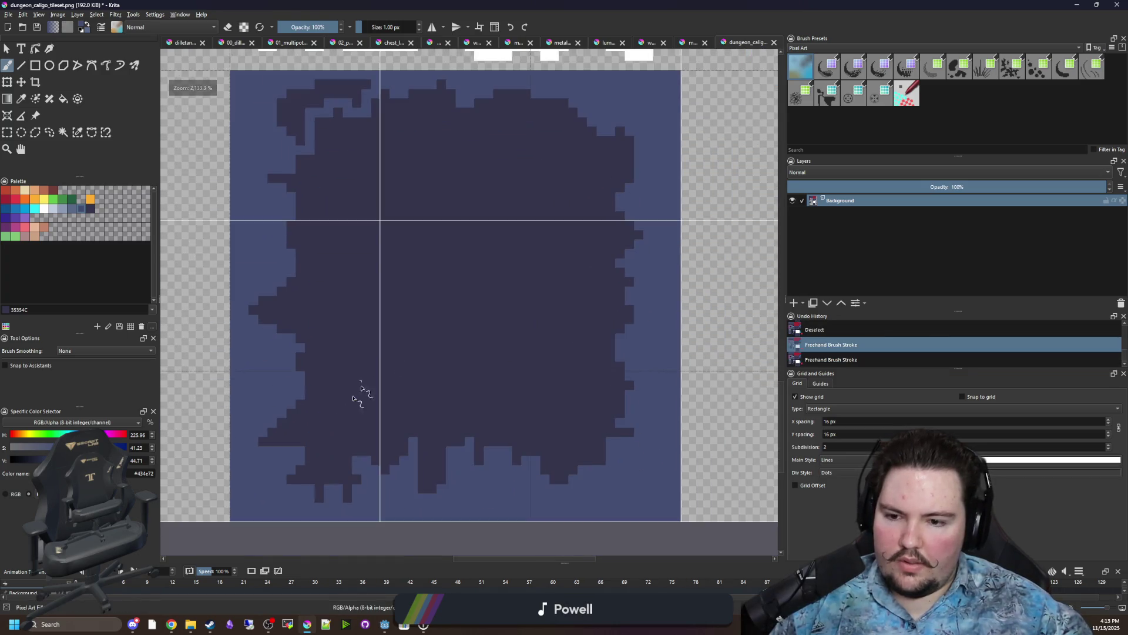
pyautogui.scroll(1, 327, 480)
pyautogui.click(273, 366)
pyautogui.moveTo(287, 366)
pyautogui.mouseDown()
pyautogui.moveTo(310, 429)
pyautogui.moveTo(404, 461)
pyautogui.mouseUp()
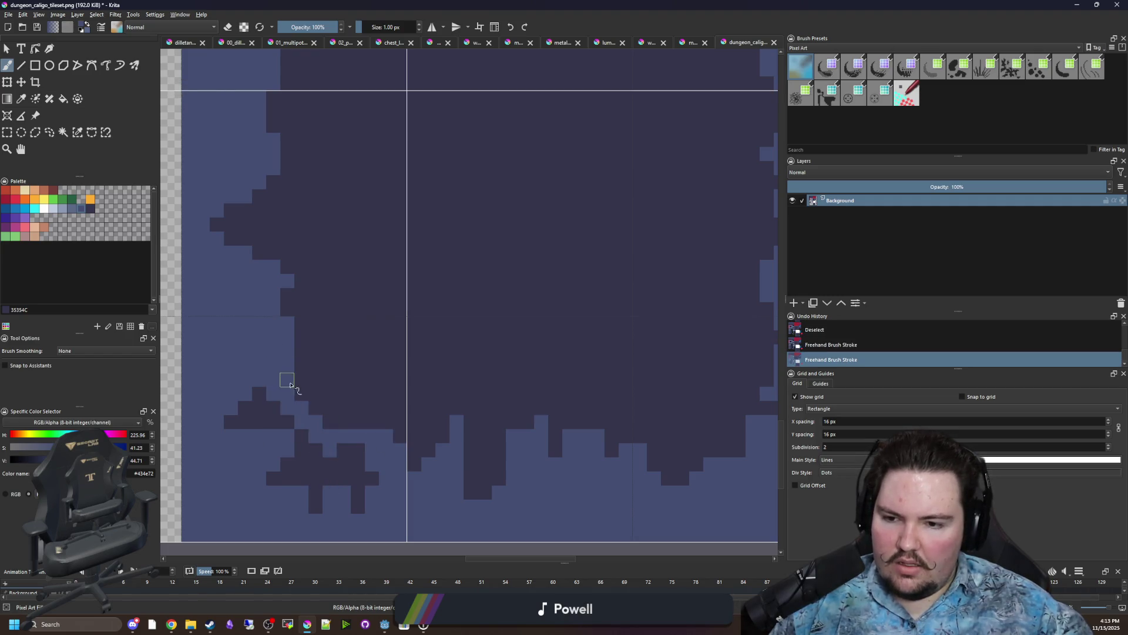
pyautogui.moveTo(303, 403)
pyautogui.mouseDown()
pyautogui.moveTo(312, 504)
pyautogui.moveTo(352, 478)
pyautogui.moveTo(355, 453)
pyautogui.moveTo(269, 493)
pyautogui.moveTo(285, 411)
pyautogui.moveTo(260, 406)
pyautogui.moveTo(287, 422)
pyautogui.mouseUp()
pyautogui.hscroll(2, 380, 466)
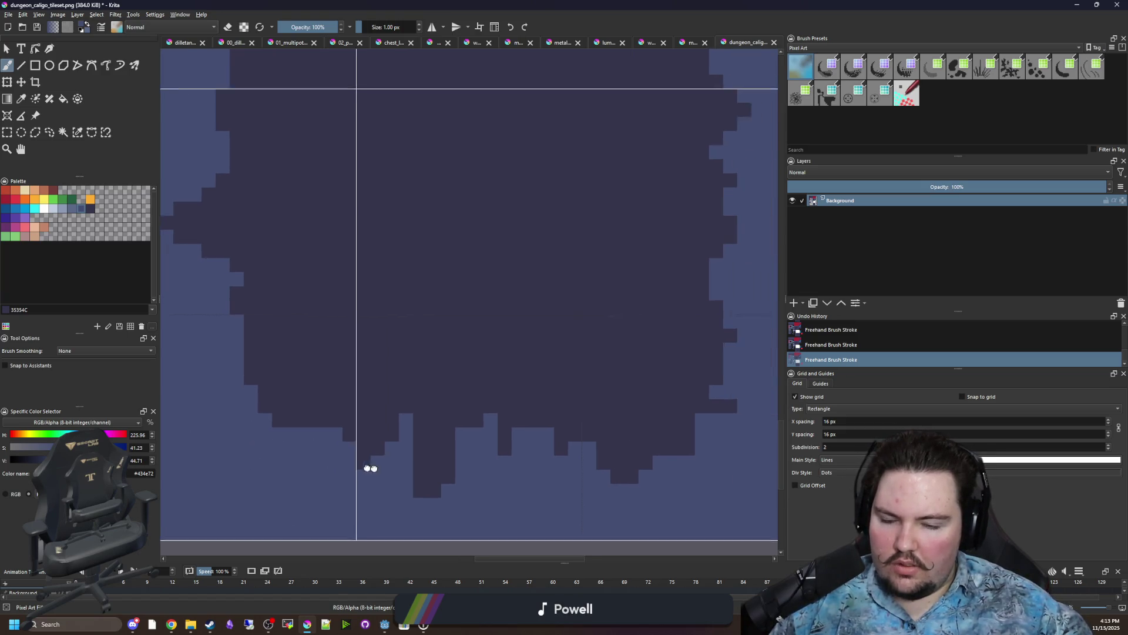
pyautogui.moveTo(403, 485)
pyautogui.mouseDown()
pyautogui.moveTo(368, 468)
pyautogui.moveTo(404, 465)
pyautogui.mouseUp()
pyautogui.click(382, 442)
pyautogui.moveTo(581, 488); pyautogui.dragTo(594, 473)
pyautogui.moveTo(661, 449); pyautogui.dragTo(563, 462)
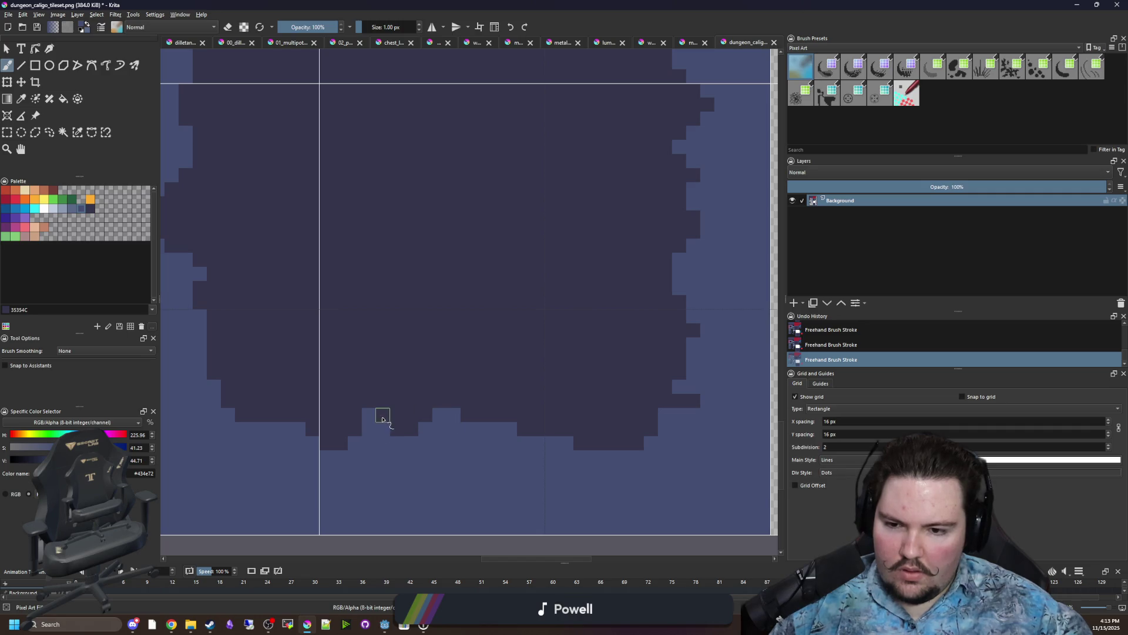
# Paint over the dark blocks on the blob's left edge in the lighter blue-grey.
pyautogui.scroll(1, 583, 463)
pyautogui.hscroll(3, 558, 479)
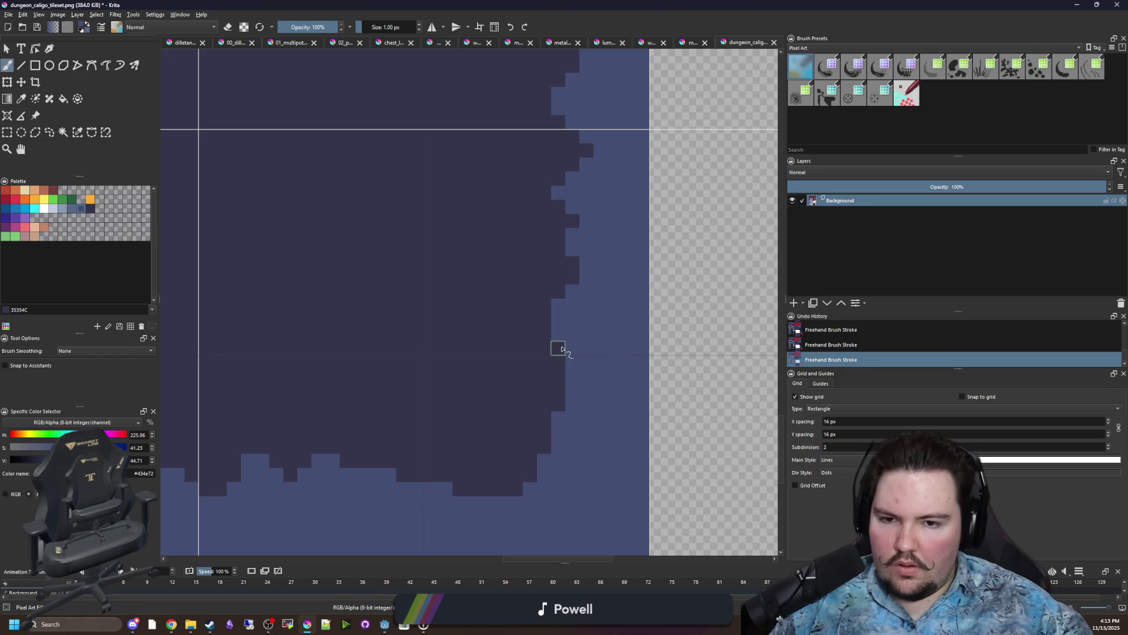
pyautogui.scroll(4, 554, 287)
pyautogui.hscroll(1, 530, 399)
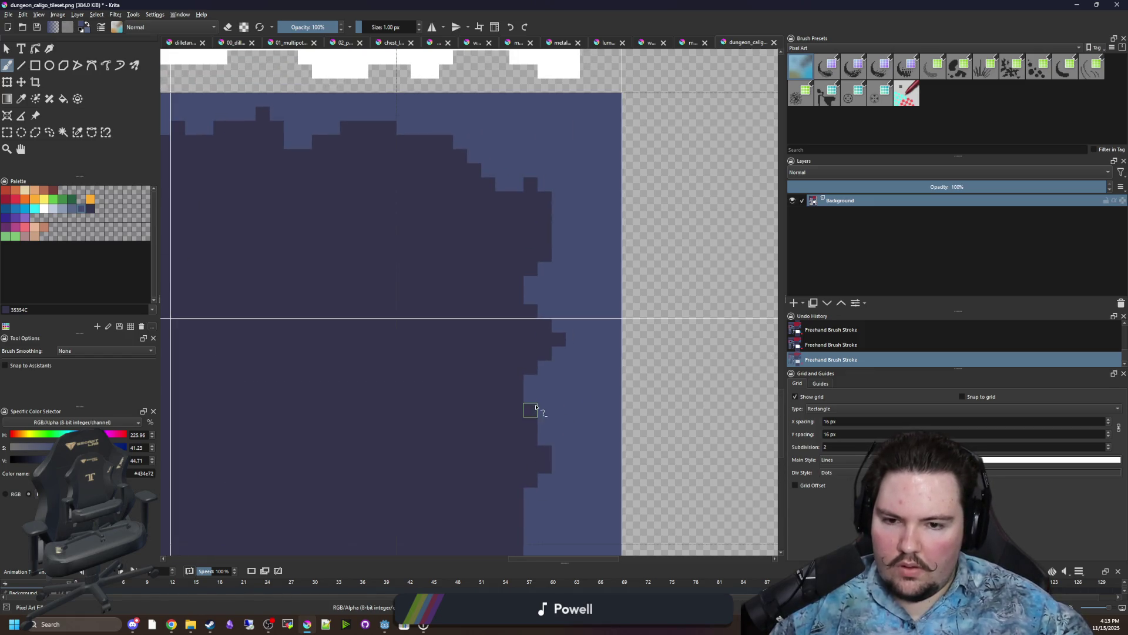
pyautogui.hscroll(-2, 569, 423)
pyautogui.scroll(1, 627, 256)
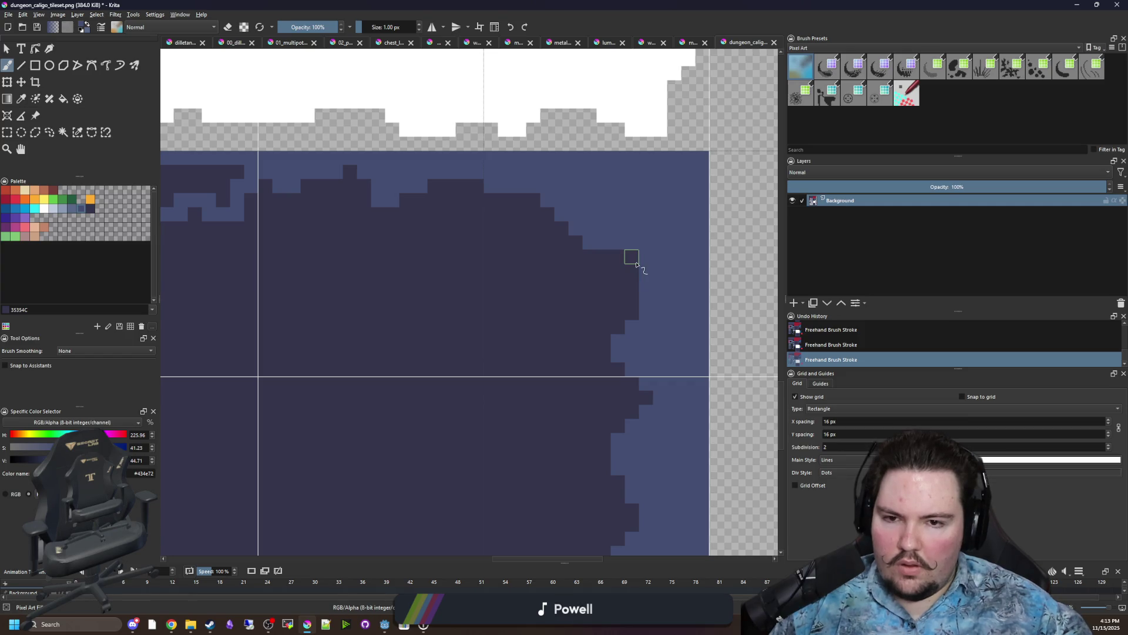
pyautogui.scroll(2, 637, 264)
pyautogui.hscroll(-2, 554, 302)
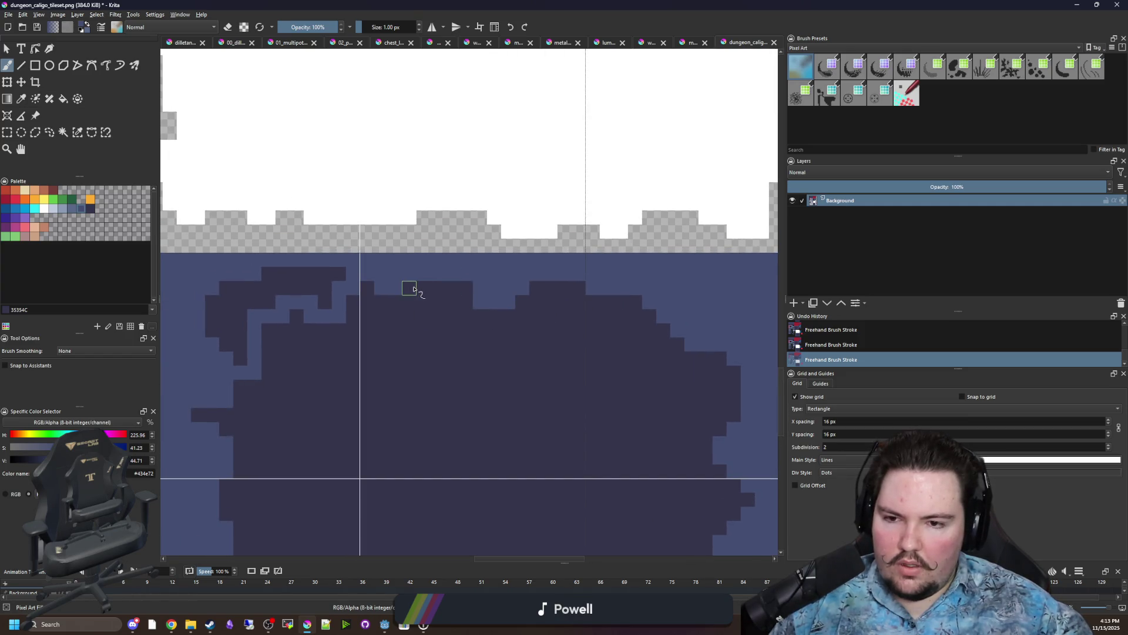
pyautogui.hscroll(-2, 395, 330)
pyautogui.moveTo(315, 339); pyautogui.dragTo(329, 364)
pyautogui.keyDown('ctrl'); pyautogui.click(403, 370); pyautogui.keyUp('ctrl')
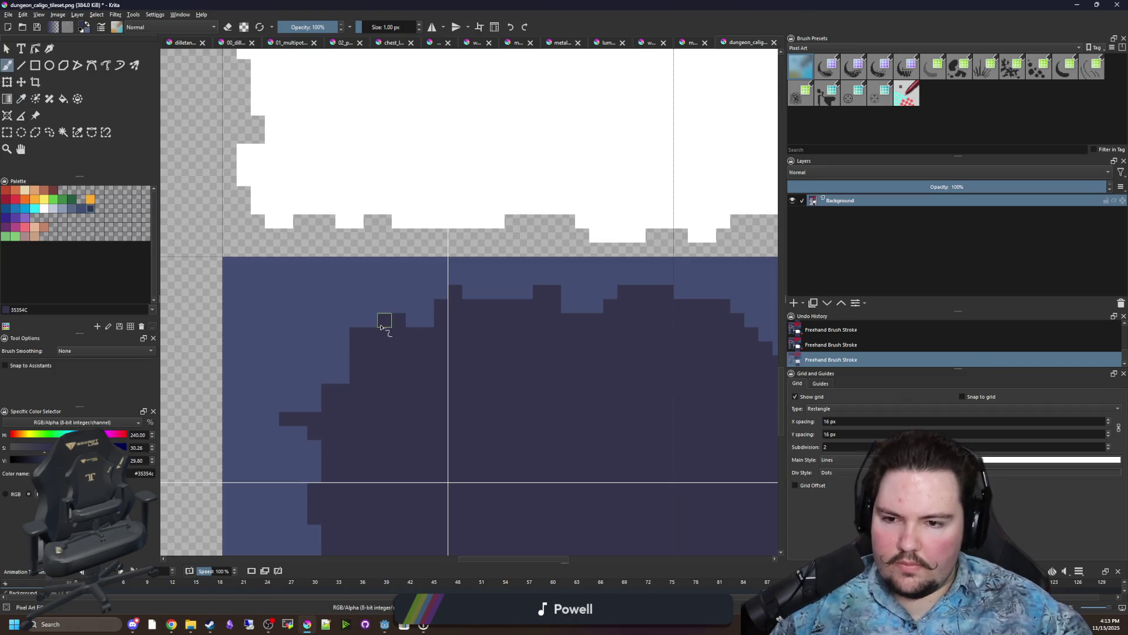
pyautogui.moveTo(397, 369); pyautogui.dragTo(450, 286)
pyautogui.keyDown('ctrl'); pyautogui.click(357, 288); pyautogui.keyUp('ctrl')
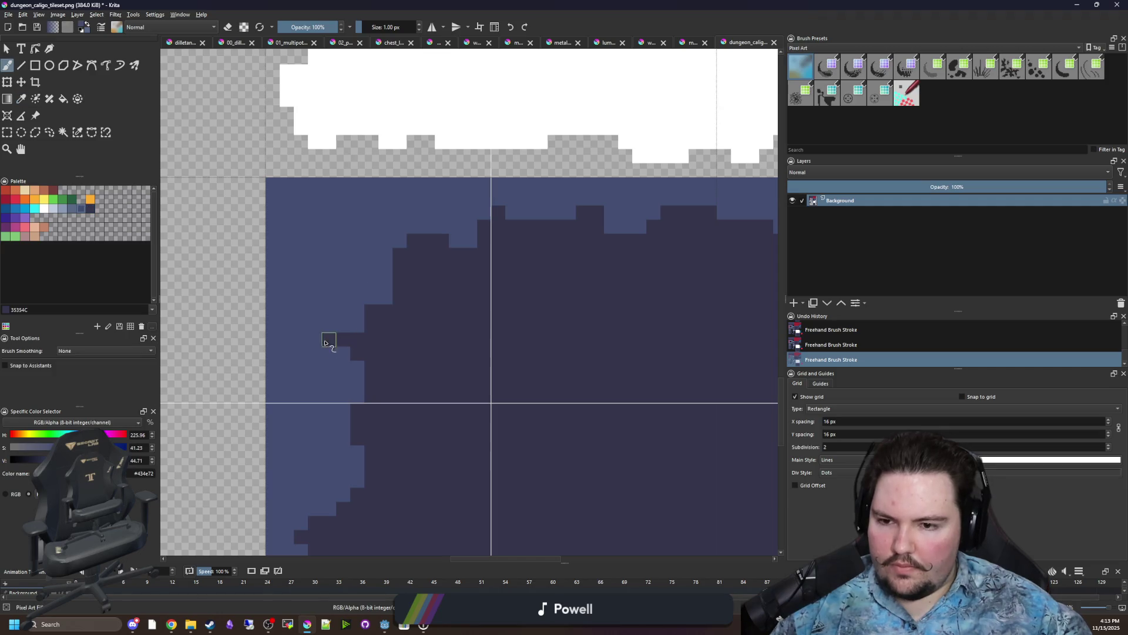
pyautogui.moveTo(329, 338); pyautogui.dragTo(343, 339)
# Erase a stray edge pixel in eraser mode, then refill it with dark #35354c.
pyautogui.scroll(-4, 372, 338)
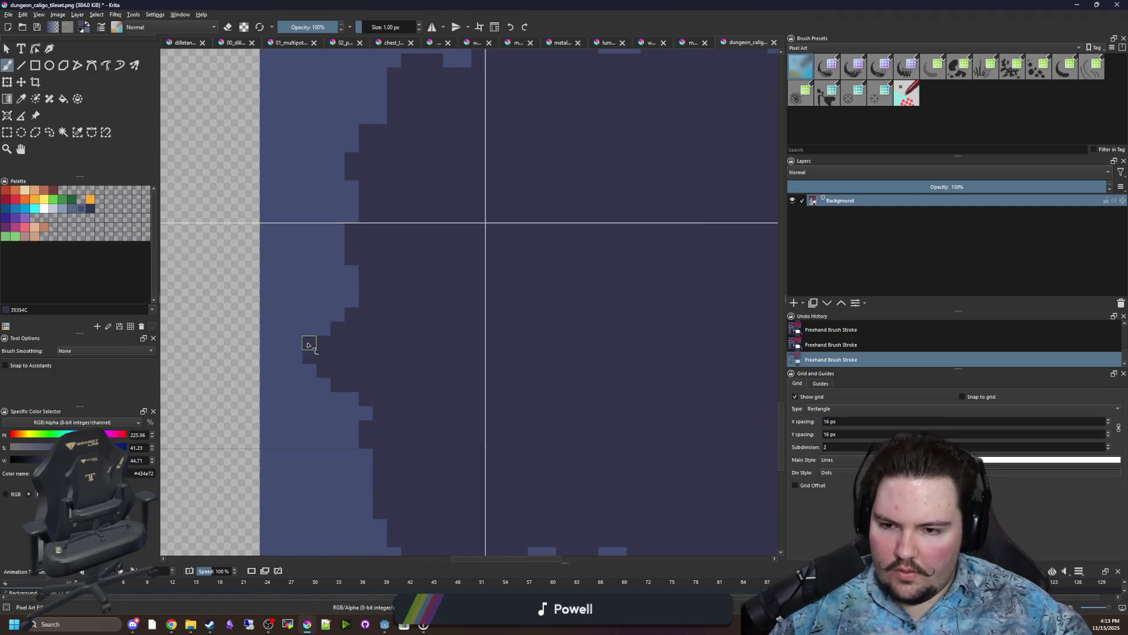
pyautogui.scroll(-3, 315, 309)
pyautogui.scroll(4, 330, 353)
pyautogui.press('e')
pyautogui.click(333, 359)
pyautogui.keyDown('ctrl'); pyautogui.click(345, 368); pyautogui.keyUp('ctrl')
pyautogui.press('e')
pyautogui.click(330, 354)
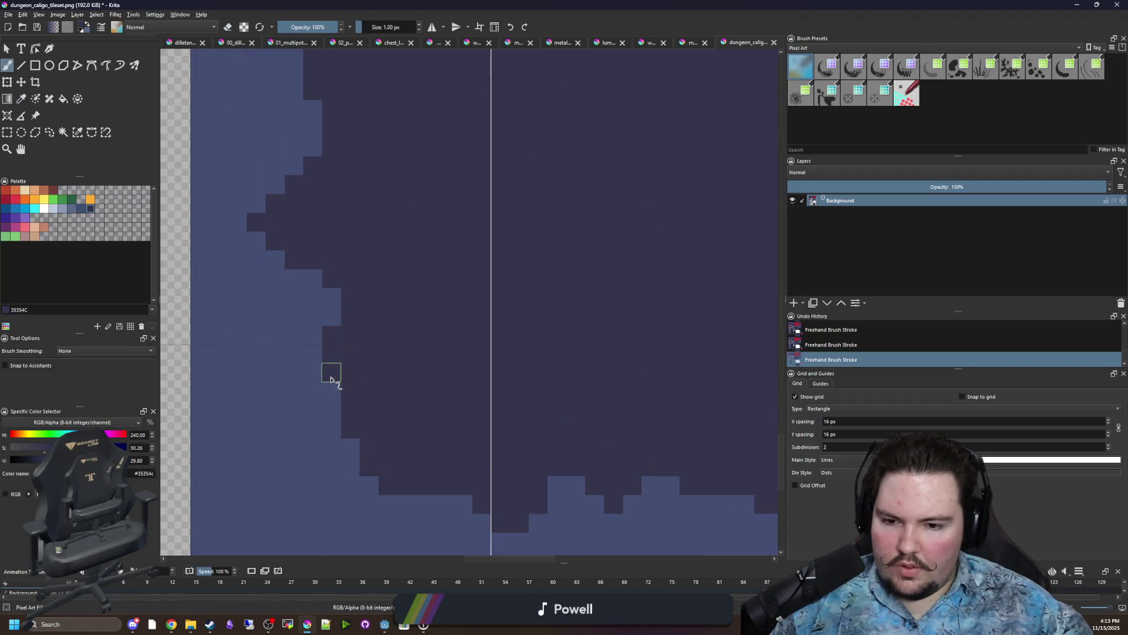
pyautogui.scroll(-2, 332, 417)
pyautogui.scroll(-2, 418, 310)
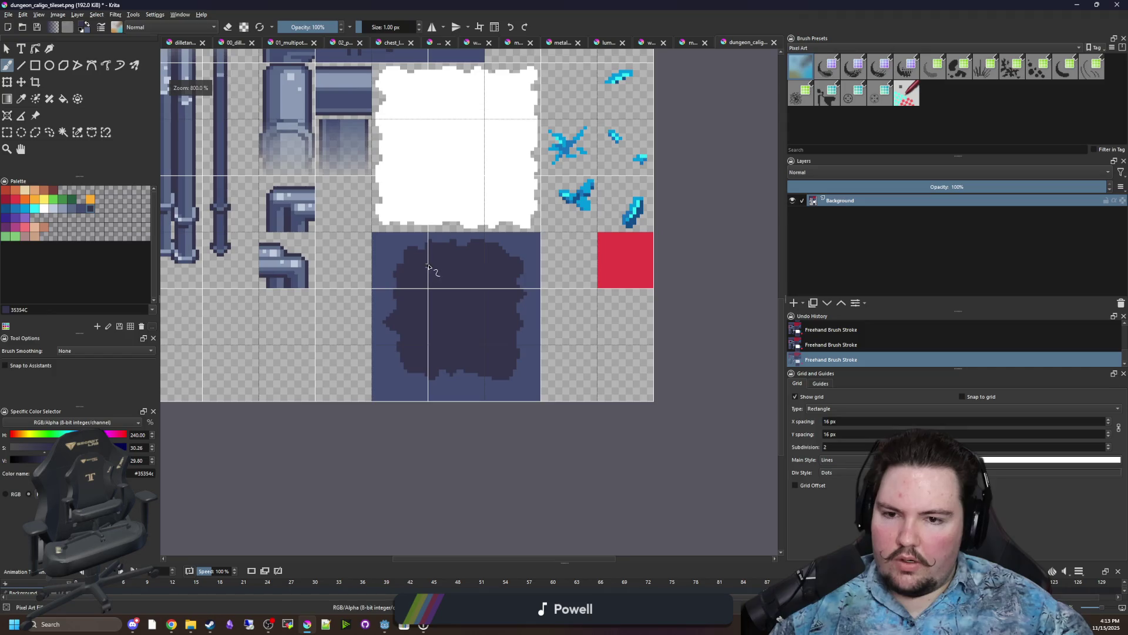
pyautogui.scroll(3, 433, 265)
pyautogui.scroll(-3, 431, 239)
pyautogui.scroll(5, 463, 354)
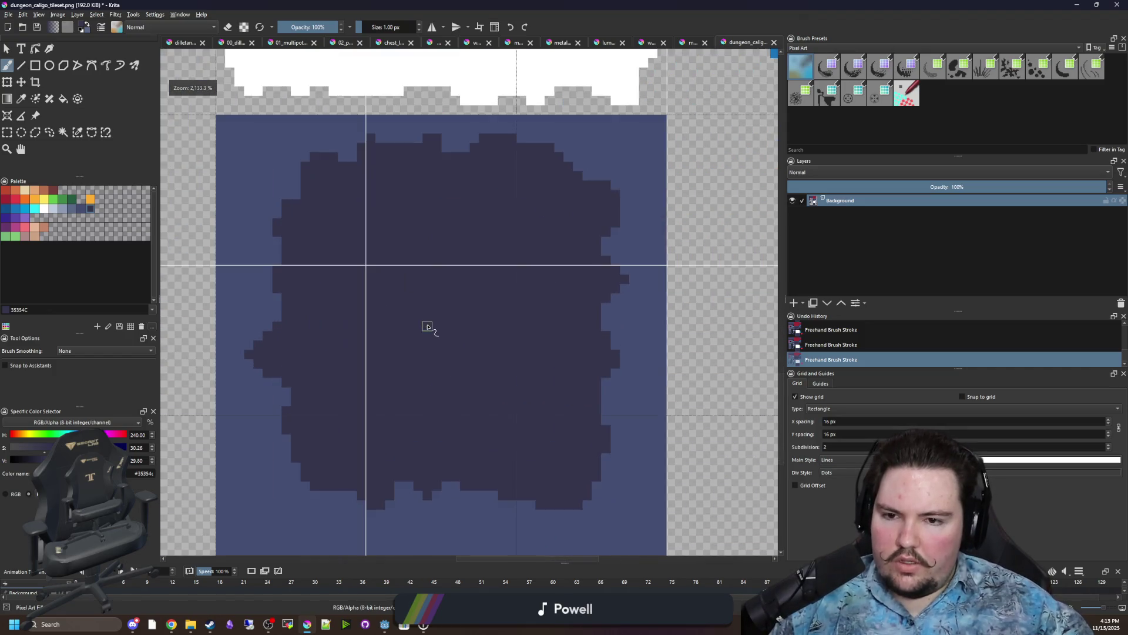
# Paint a pale #c0cbdc strip along the blob's top edge and into the top notch.
pyautogui.click(56, 208)
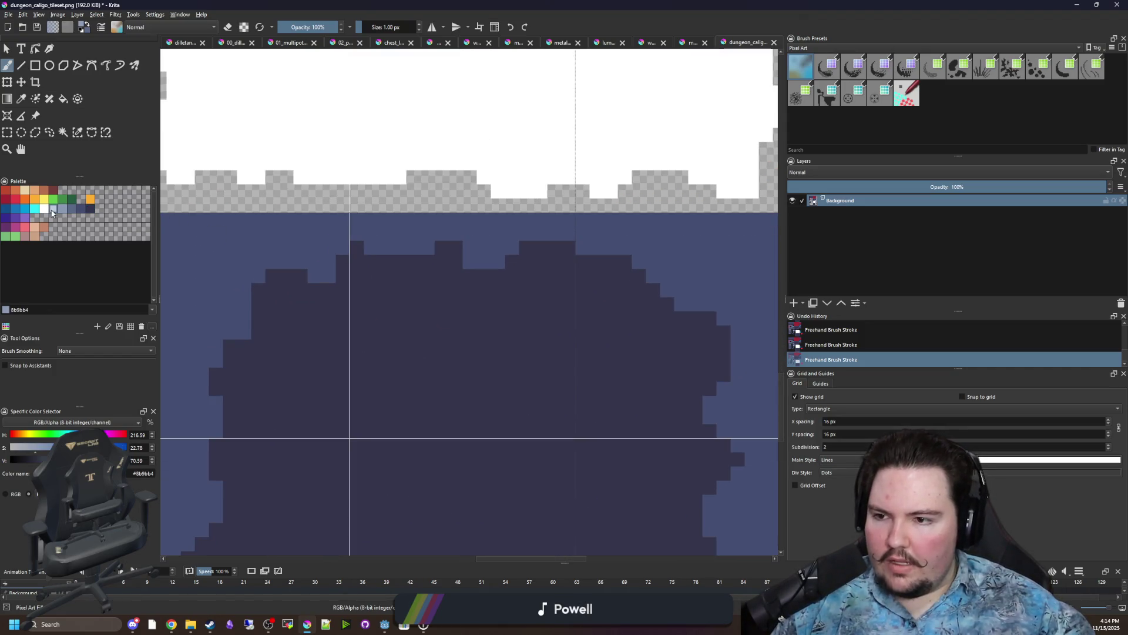
pyautogui.scroll(1, 454, 279)
pyautogui.moveTo(400, 237); pyautogui.dragTo(361, 238)
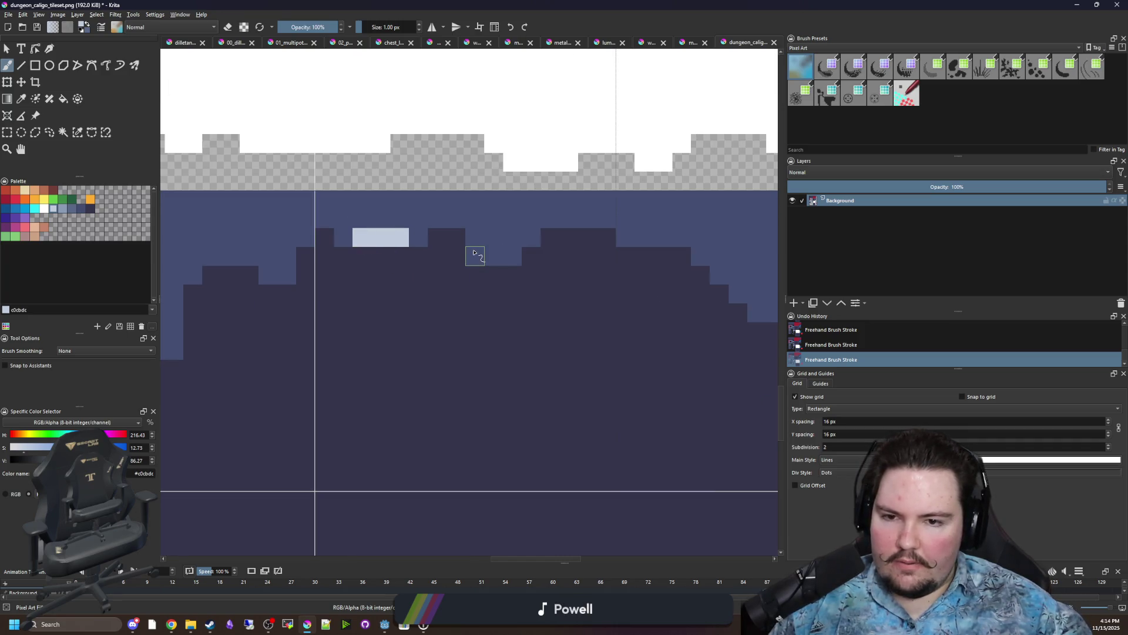
pyautogui.moveTo(491, 254); pyautogui.dragTo(513, 256)
pyautogui.click(476, 256)
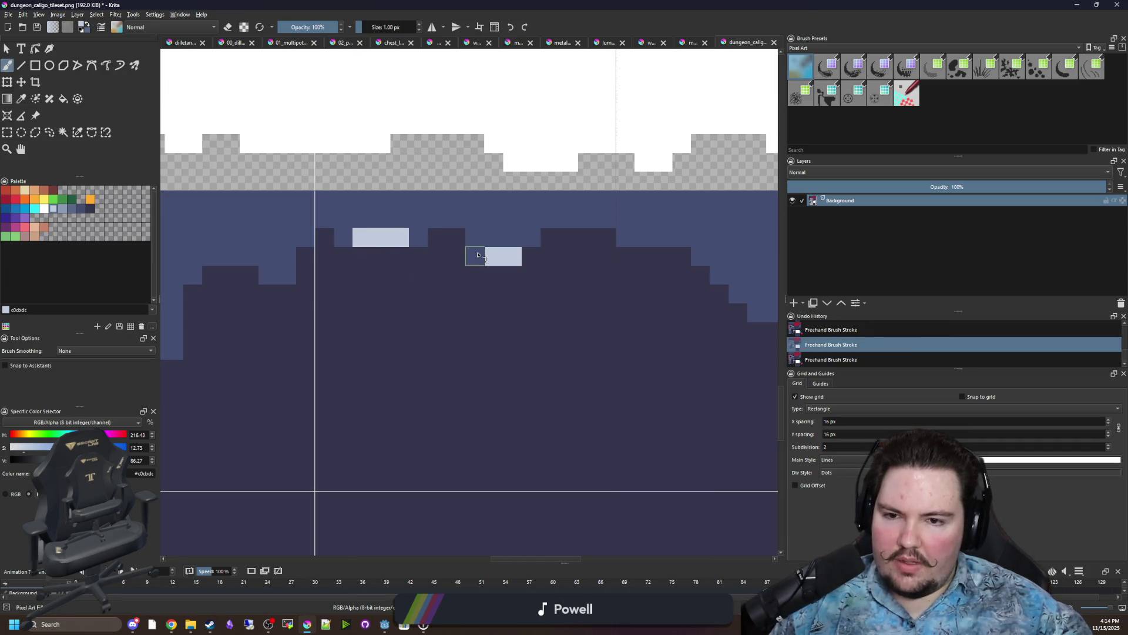
pyautogui.hscroll(3, 504, 307)
pyautogui.moveTo(435, 196)
pyautogui.mouseDown()
pyautogui.moveTo(504, 214)
pyautogui.moveTo(527, 252)
pyautogui.moveTo(570, 271)
pyautogui.mouseUp()
pyautogui.hscroll(-5, 550, 335)
pyautogui.moveTo(370, 228)
pyautogui.mouseDown()
pyautogui.moveTo(334, 235)
pyautogui.moveTo(277, 327)
pyautogui.mouseUp()
# Try a lighter blue-grey Color 31 stroke on the rim, then undo it.
pyautogui.scroll(-8, 269, 347)
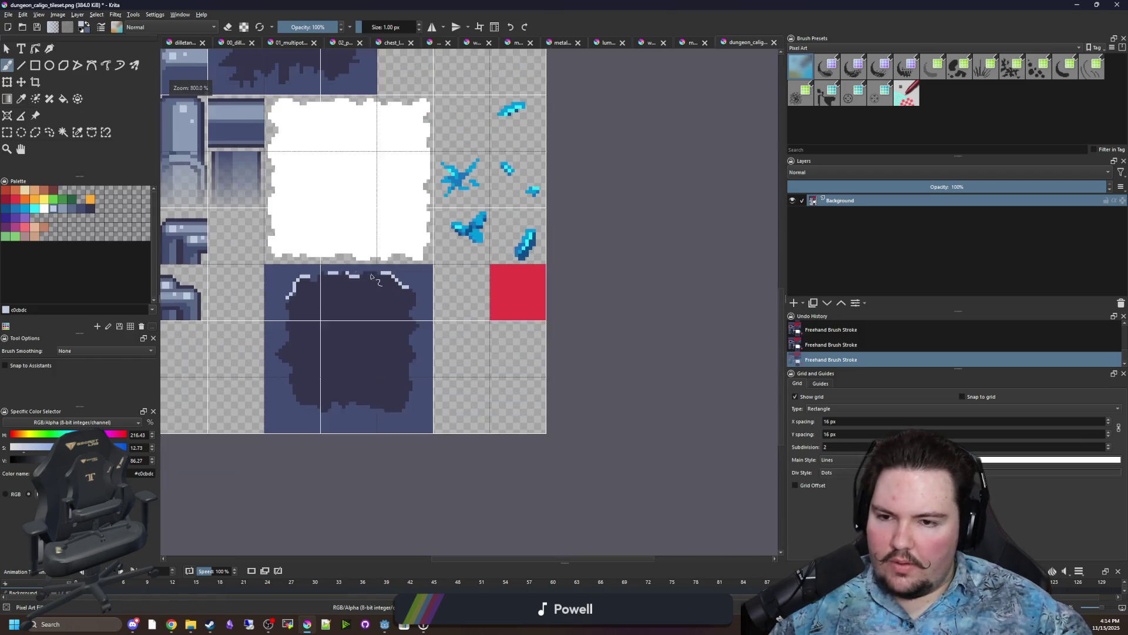
pyautogui.scroll(5, 364, 301)
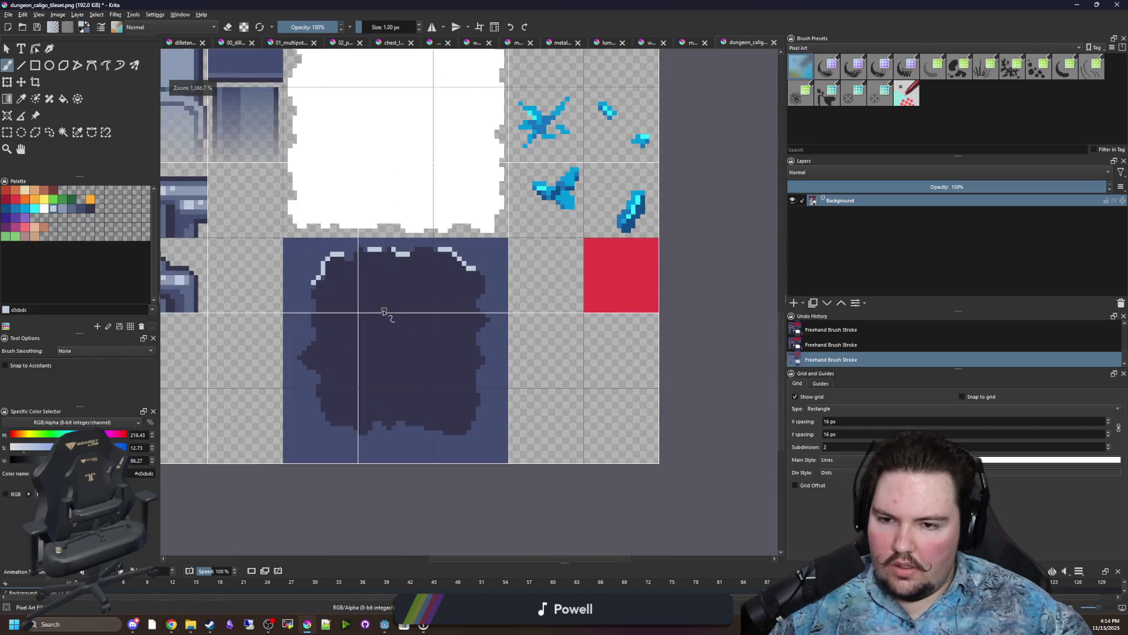
pyautogui.scroll(1, 367, 235)
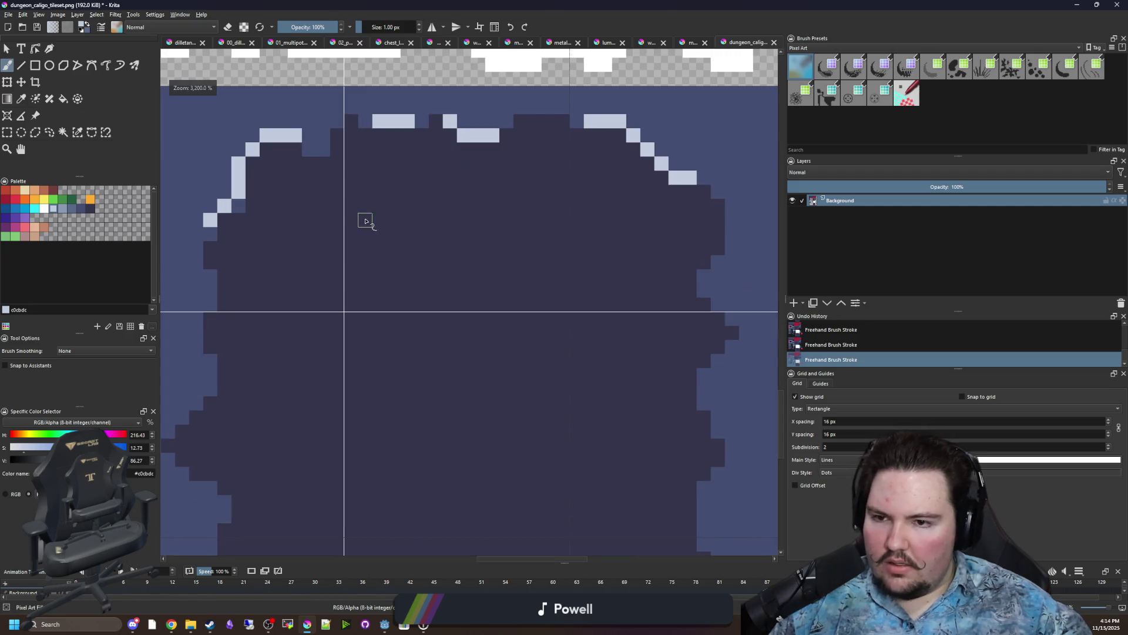
pyautogui.scroll(1, 365, 223)
pyautogui.click(89, 209)
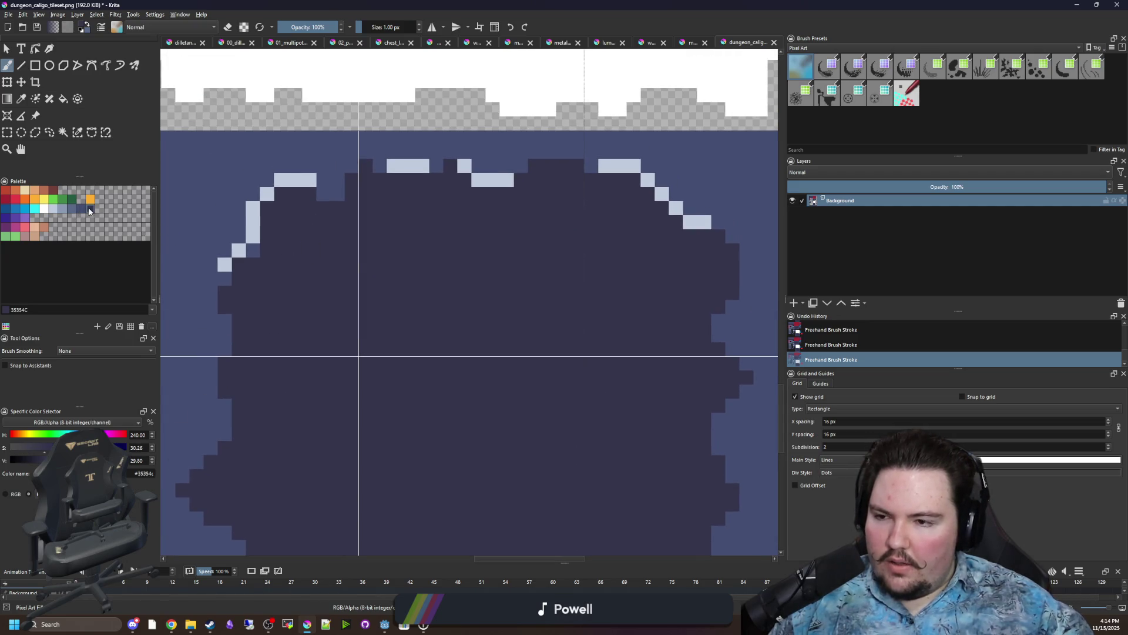
pyautogui.click(80, 209)
pyautogui.moveTo(327, 201); pyautogui.dragTo(394, 267)
pyautogui.hotkey('ctrl', 'z')
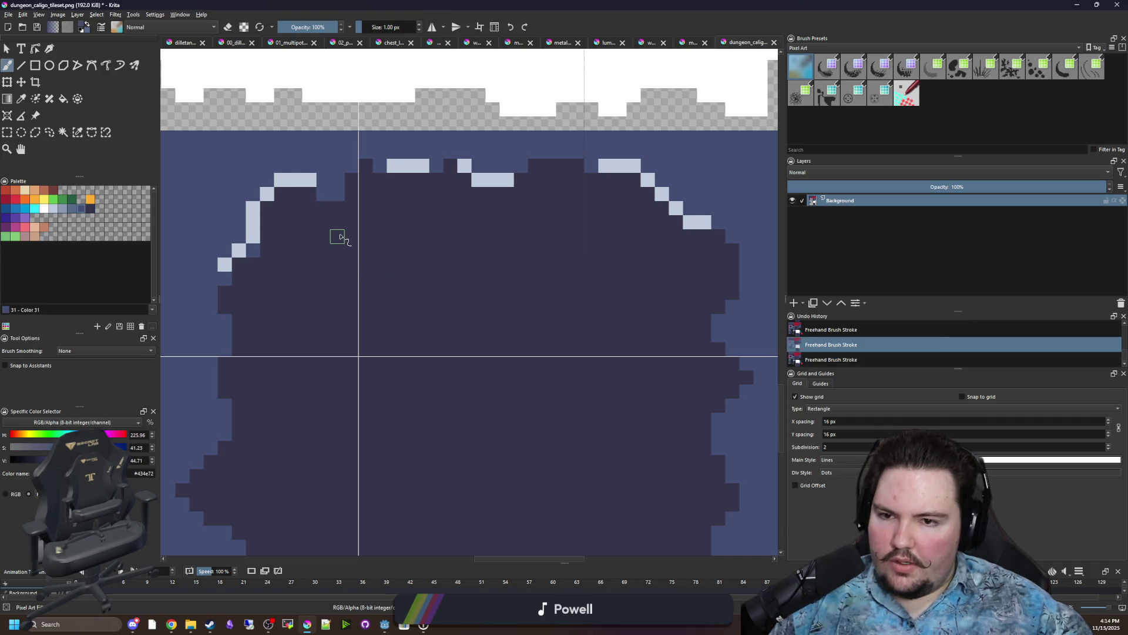
# Fill the top notch with pale #c0cbdc pixels and draw a pale line along the top rim.
pyautogui.scroll(2, 340, 237)
pyautogui.click(54, 210)
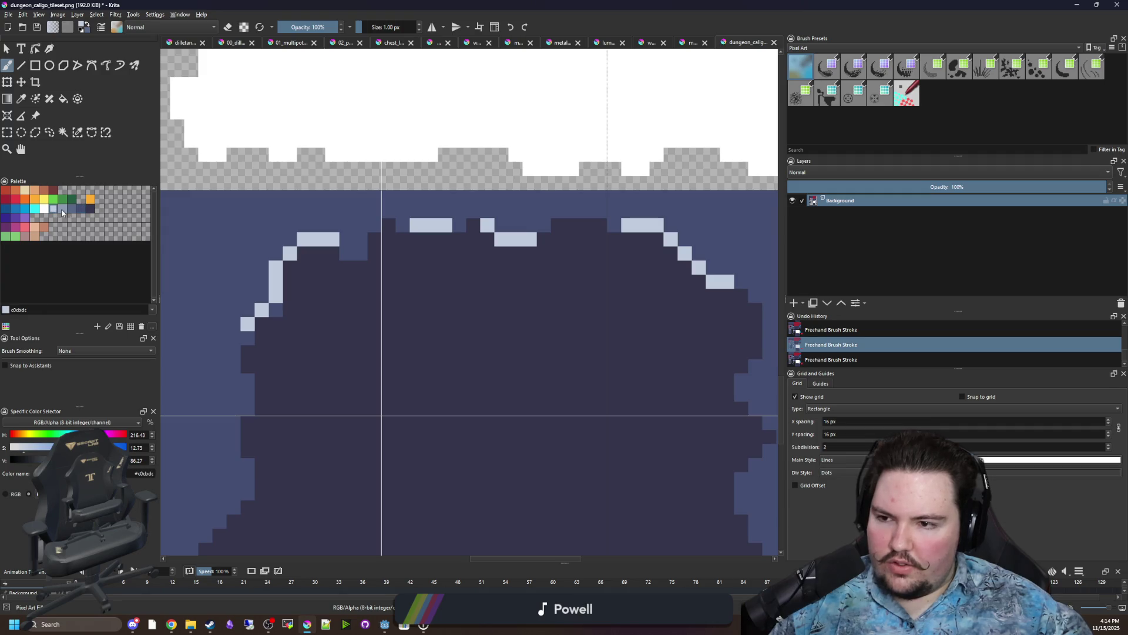
pyautogui.scroll(2, 353, 253)
pyautogui.moveTo(323, 259); pyautogui.dragTo(352, 259)
pyautogui.click(380, 231)
pyautogui.click(410, 204)
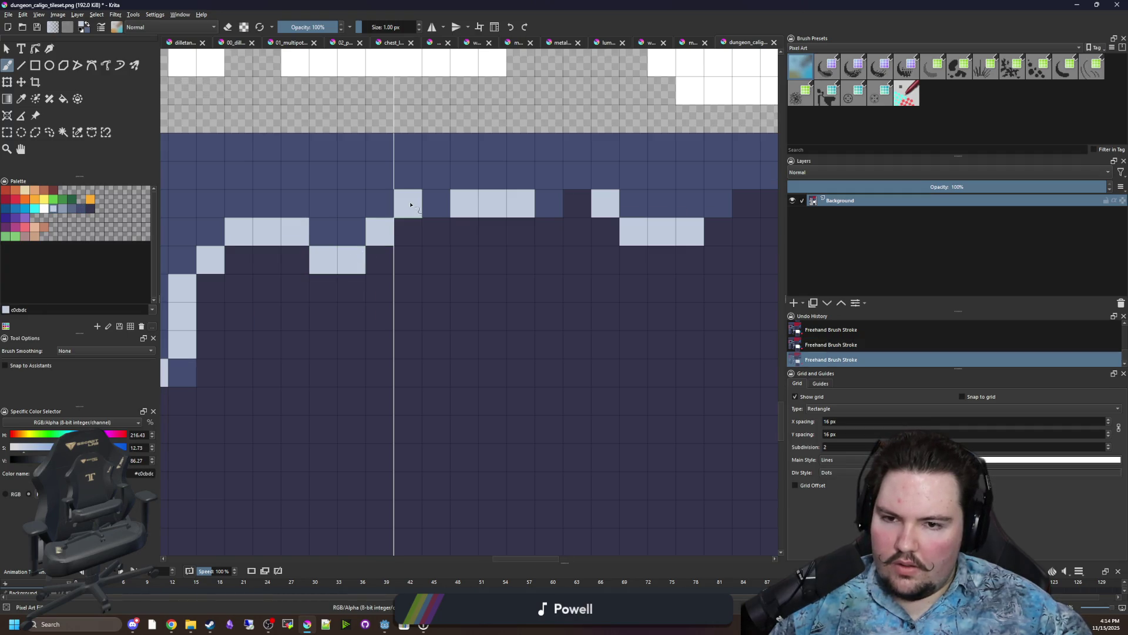
pyautogui.moveTo(436, 204); pyautogui.dragTo(577, 203)
# Extend the pale rim along the next row down, then sample the tile's lighter blue-grey.
pyautogui.scroll(3, 496, 232)
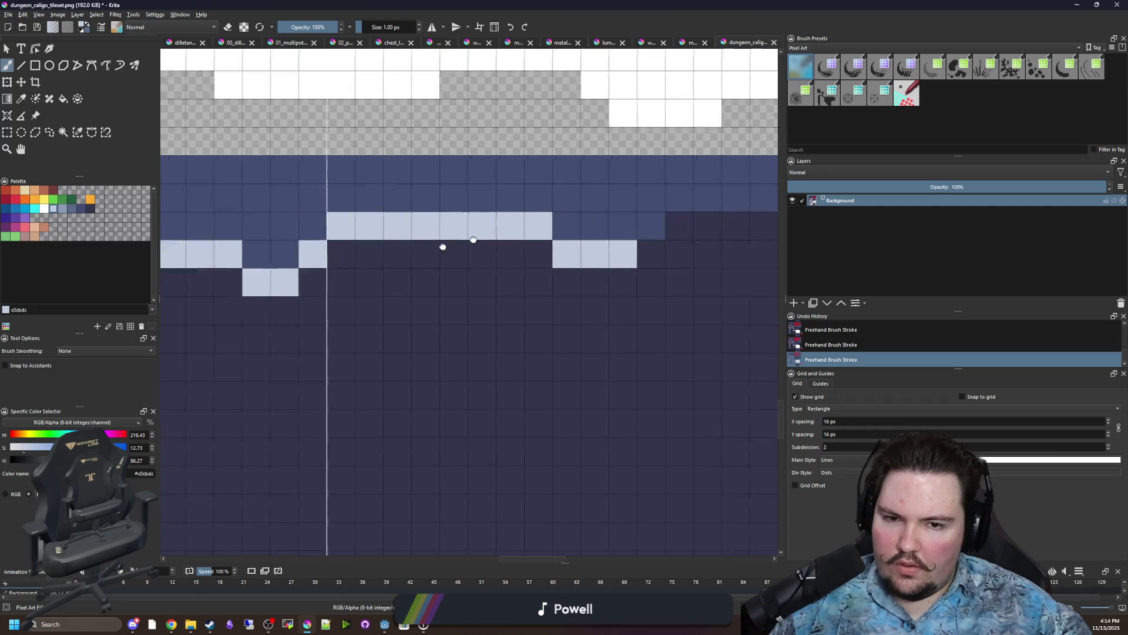
pyautogui.moveTo(365, 277)
pyautogui.mouseDown()
pyautogui.moveTo(471, 277)
pyautogui.moveTo(556, 332)
pyautogui.mouseUp()
pyautogui.scroll(-2, 470, 277)
pyautogui.scroll(1, 528, 300)
pyautogui.scroll(-3, 555, 332)
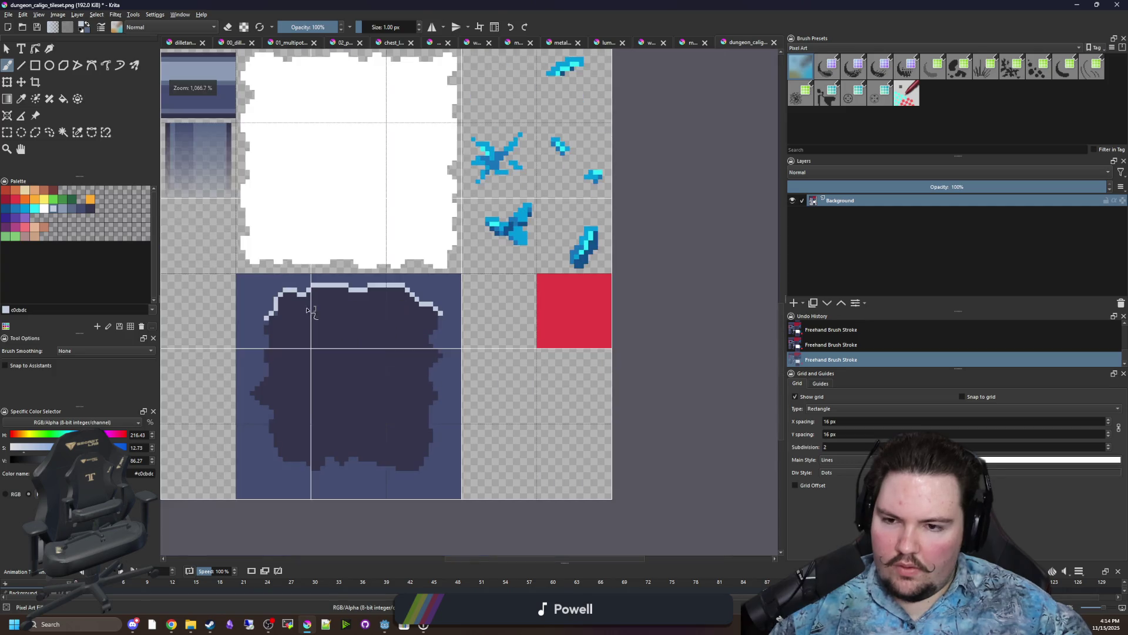
pyautogui.scroll(2, 274, 319)
pyautogui.scroll(1, 273, 319)
pyautogui.keyDown('ctrl'); pyautogui.click(238, 326); pyautogui.keyUp('ctrl')
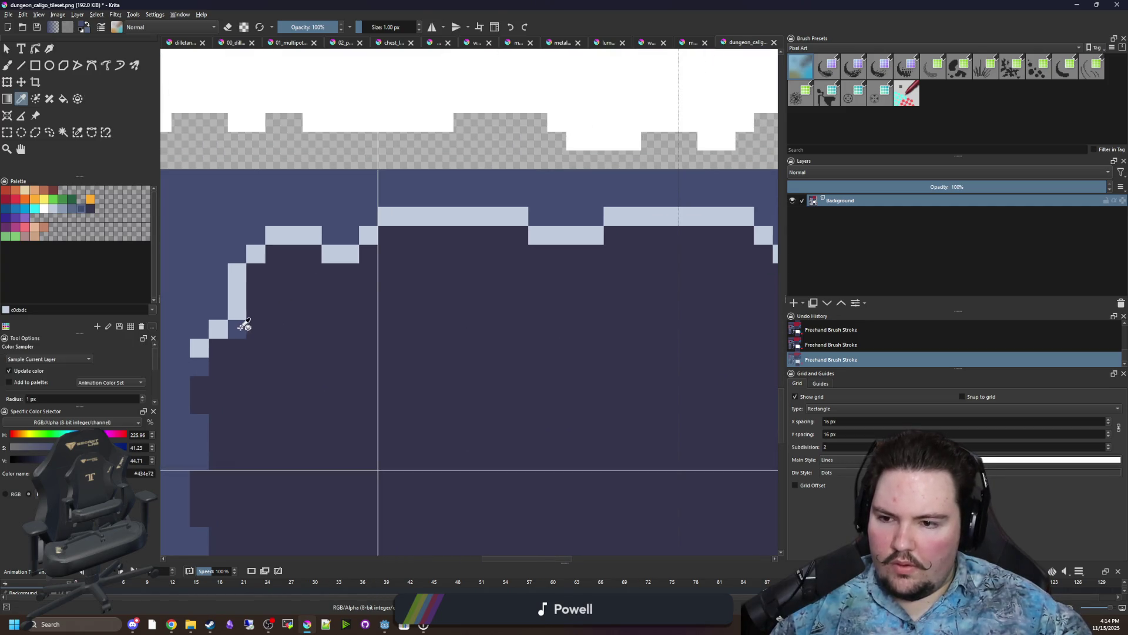
# Fill a rectangle block inside the pool tile and paint the area below the rim mid-blue.
pyautogui.click(35, 65)
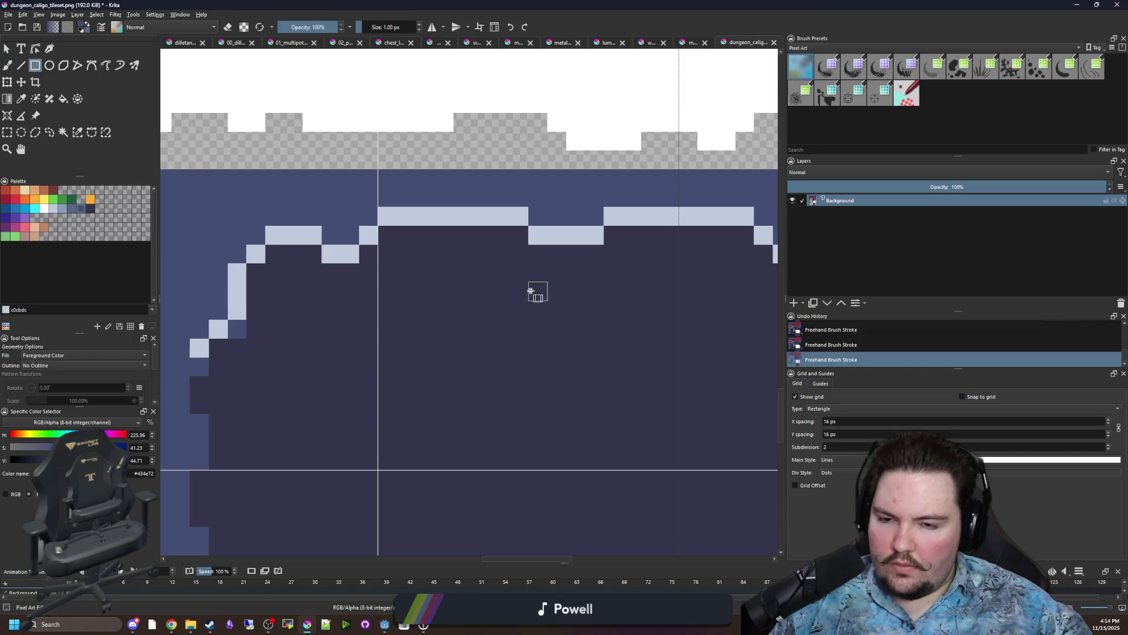
pyautogui.moveTo(537, 294); pyautogui.dragTo(456, 274)
pyautogui.moveTo(300, 208)
pyautogui.mouseDown()
pyautogui.moveTo(442, 285)
pyautogui.moveTo(444, 311)
pyautogui.mouseUp()
pyautogui.press('b')
pyautogui.moveTo(363, 247)
pyautogui.mouseDown()
pyautogui.moveTo(360, 342)
pyautogui.moveTo(417, 344)
pyautogui.moveTo(383, 323)
pyautogui.moveTo(398, 308)
pyautogui.mouseUp()
pyautogui.moveTo(441, 232)
pyautogui.mouseDown()
pyautogui.moveTo(437, 327)
pyautogui.moveTo(549, 325)
pyautogui.moveTo(574, 253)
pyautogui.moveTo(441, 264)
pyautogui.moveTo(450, 256)
pyautogui.moveTo(512, 308)
pyautogui.moveTo(549, 310)
pyautogui.mouseUp()
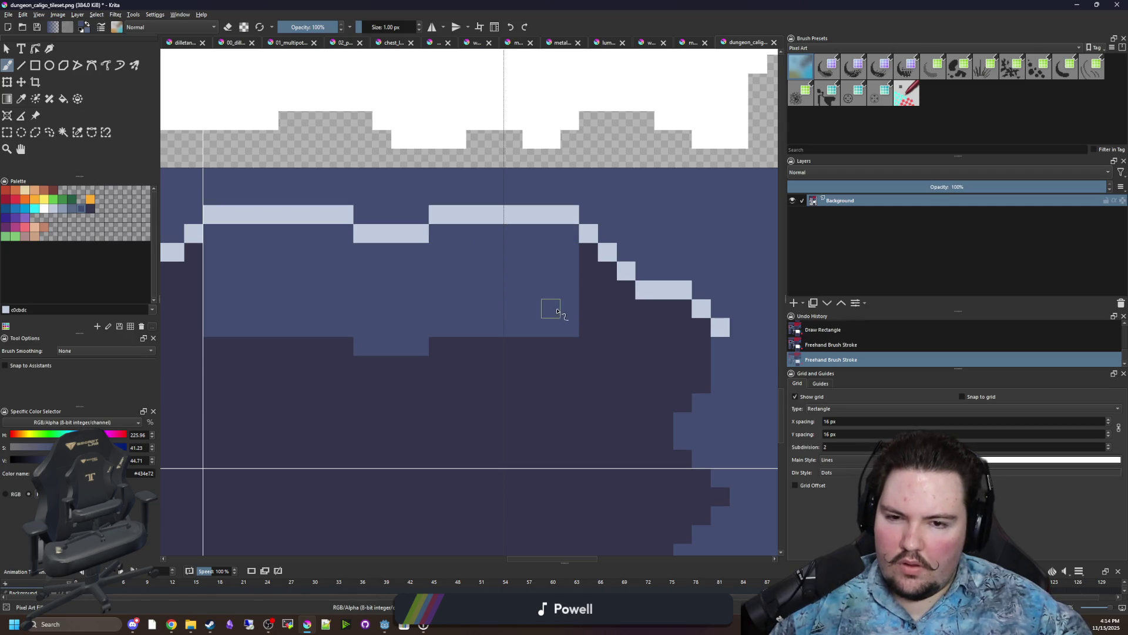
# Repaint the remaining dark columns under the diagonal rim mid-blue.
pyautogui.scroll(2, 549, 309)
pyautogui.moveTo(448, 252)
pyautogui.mouseDown()
pyautogui.moveTo(473, 365)
pyautogui.moveTo(474, 245)
pyautogui.moveTo(505, 423)
pyautogui.moveTo(559, 448)
pyautogui.moveTo(549, 416)
pyautogui.moveTo(587, 445)
pyautogui.moveTo(533, 423)
pyautogui.moveTo(585, 302)
pyautogui.moveTo(612, 421)
pyautogui.mouseUp()
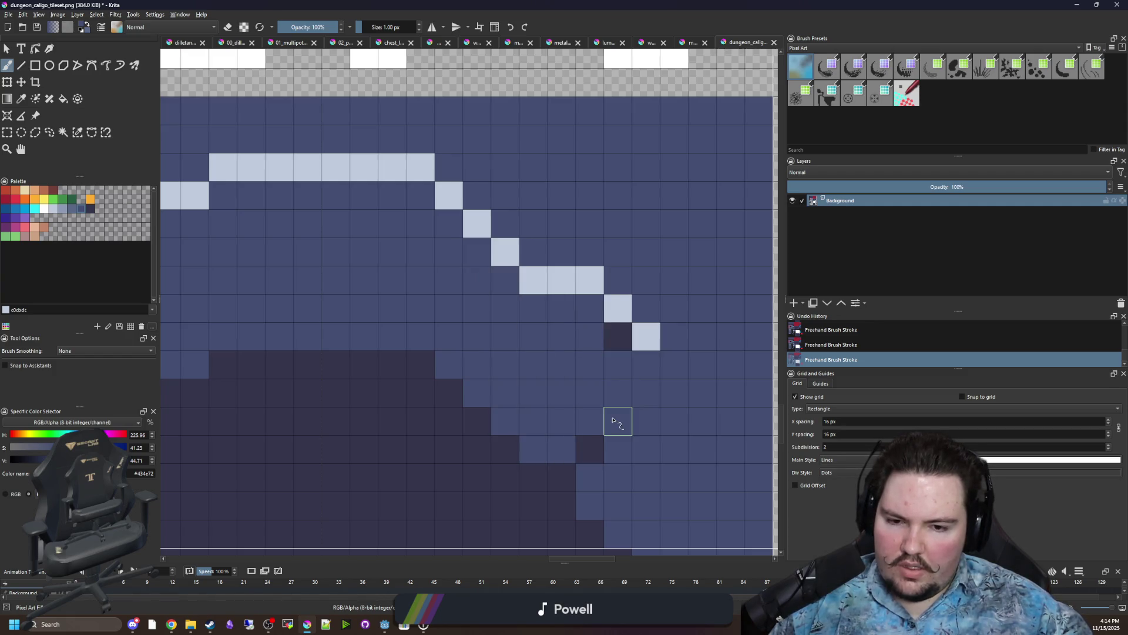
pyautogui.scroll(-5, 534, 448)
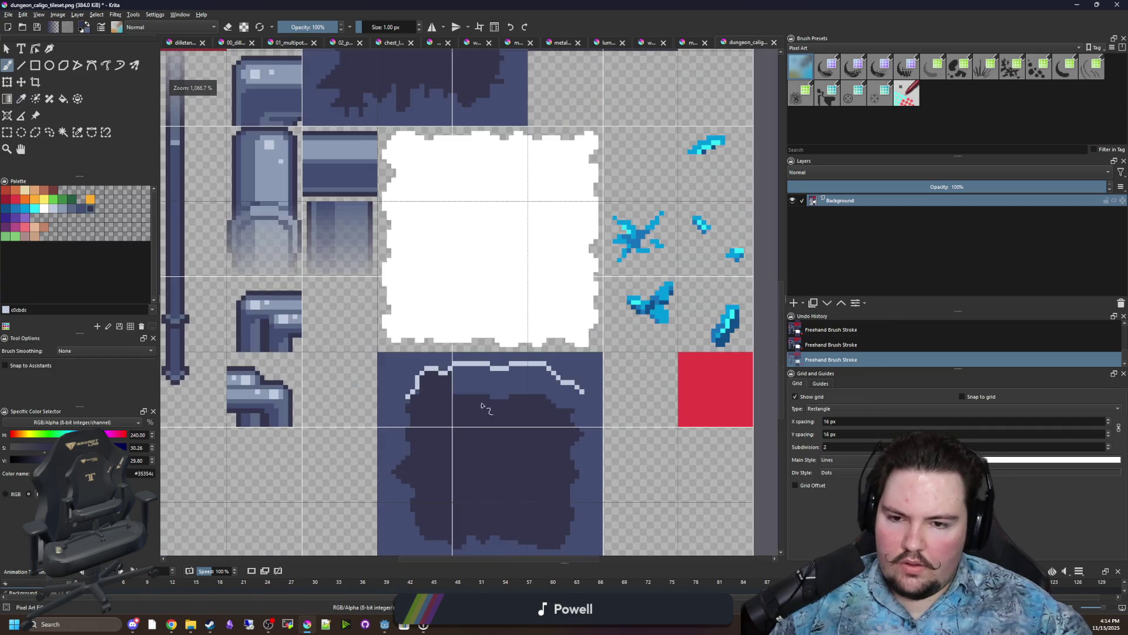
pyautogui.scroll(5, 462, 404)
pyautogui.moveTo(506, 254); pyautogui.dragTo(507, 330)
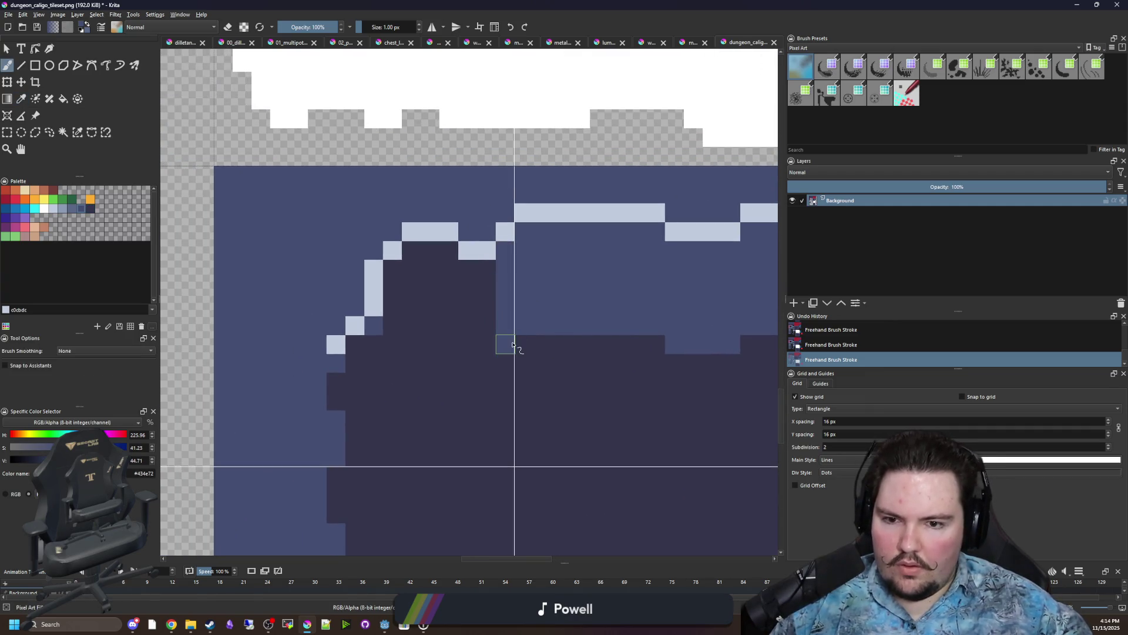
pyautogui.moveTo(492, 273)
pyautogui.mouseDown()
pyautogui.moveTo(484, 360)
pyautogui.moveTo(468, 264)
pyautogui.moveTo(449, 332)
pyautogui.moveTo(429, 267)
pyautogui.moveTo(418, 308)
pyautogui.mouseUp()
pyautogui.moveTo(410, 268)
pyautogui.mouseDown()
pyautogui.moveTo(396, 353)
pyautogui.moveTo(336, 406)
pyautogui.mouseUp()
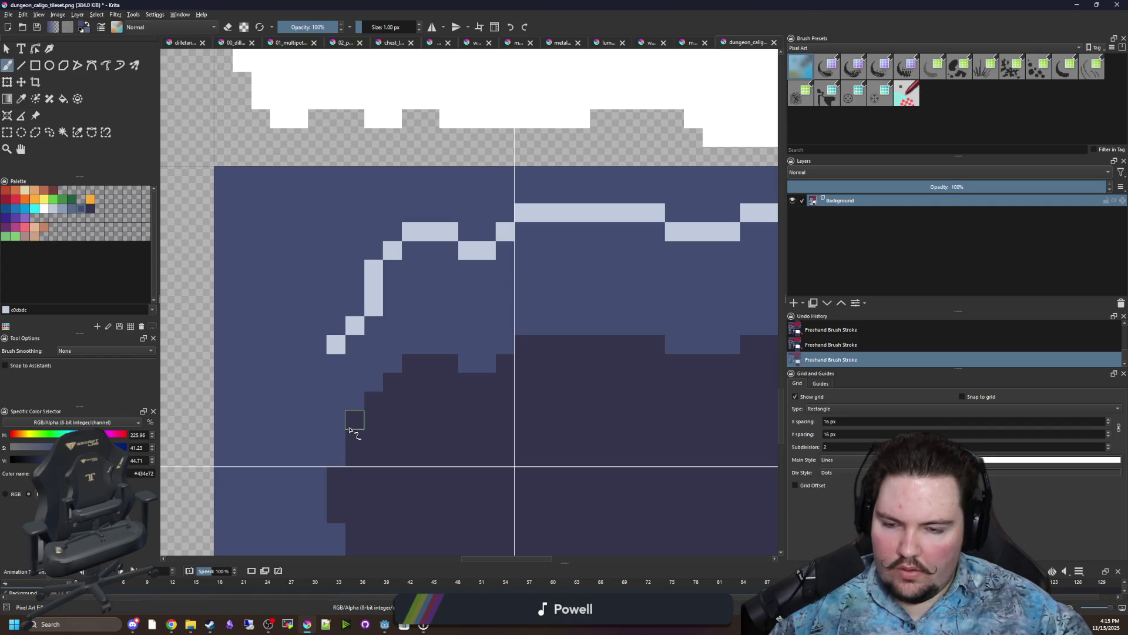
# Sample the dark oil colour and paint a dark column under the light rim.
pyautogui.scroll(-1, 352, 383)
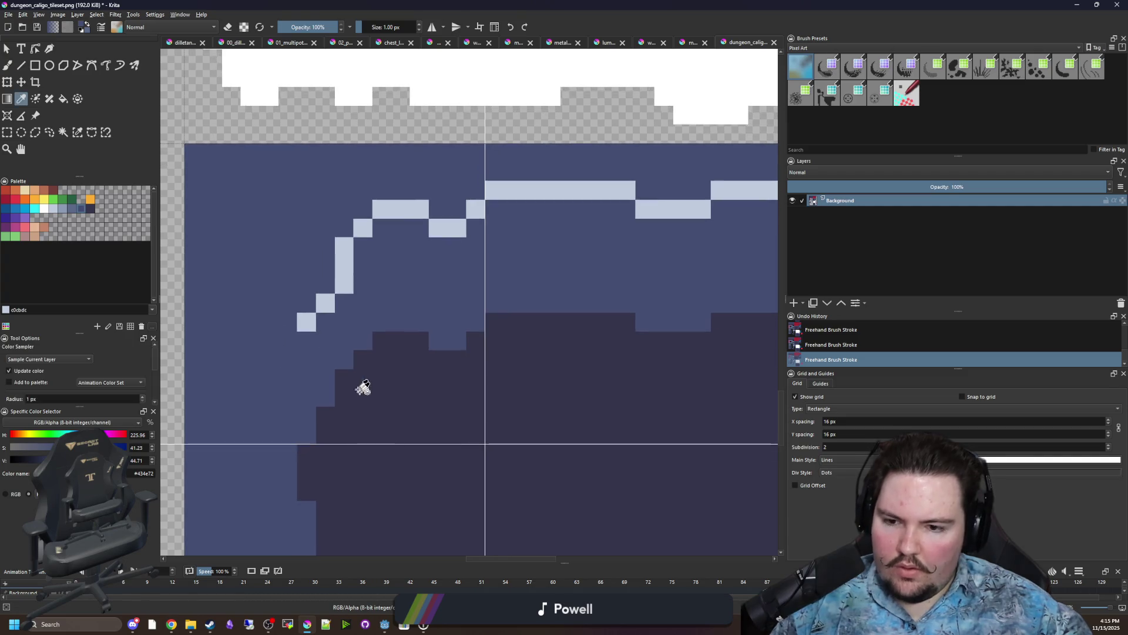
pyautogui.scroll(-2, 400, 369)
pyautogui.scroll(3, 640, 373)
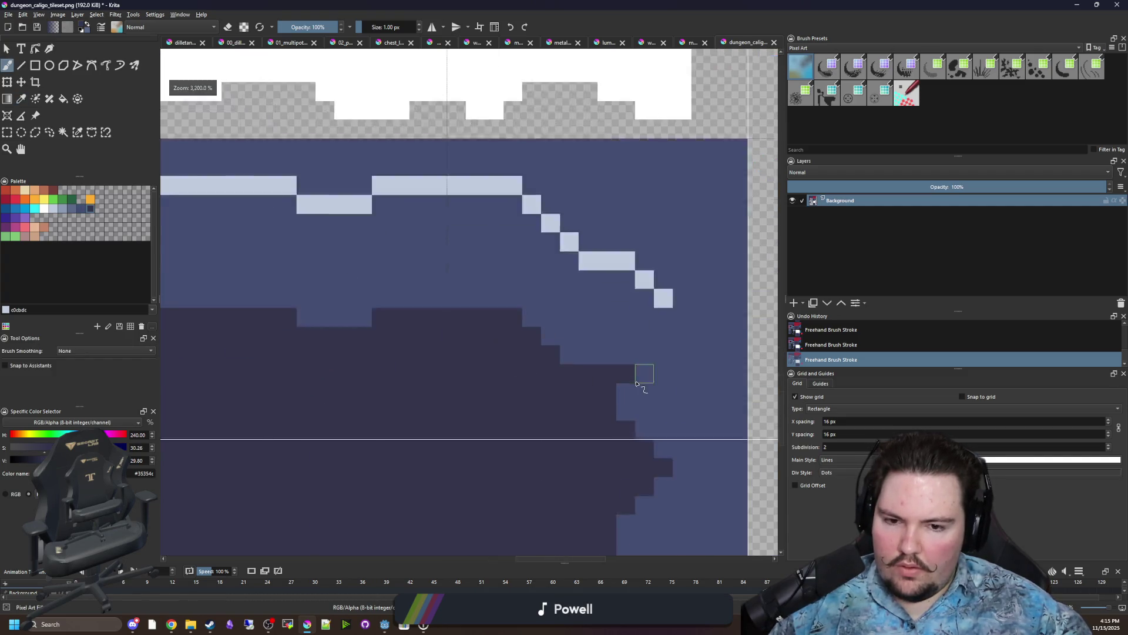
pyautogui.scroll(-3, 560, 350)
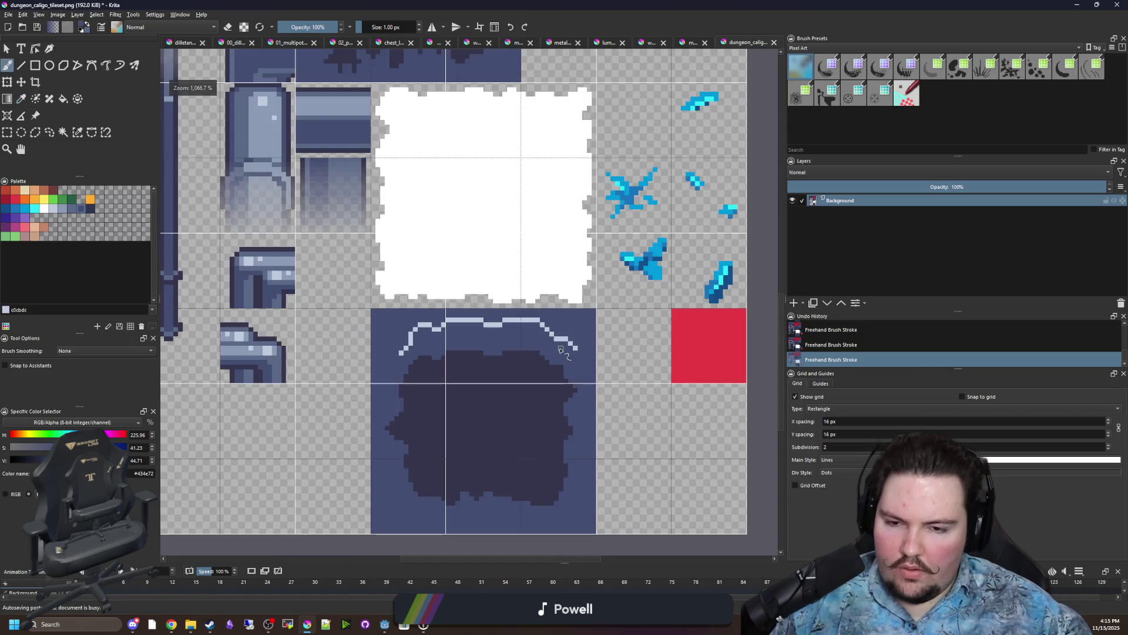
pyautogui.scroll(-3, 460, 351)
pyautogui.scroll(3, 469, 337)
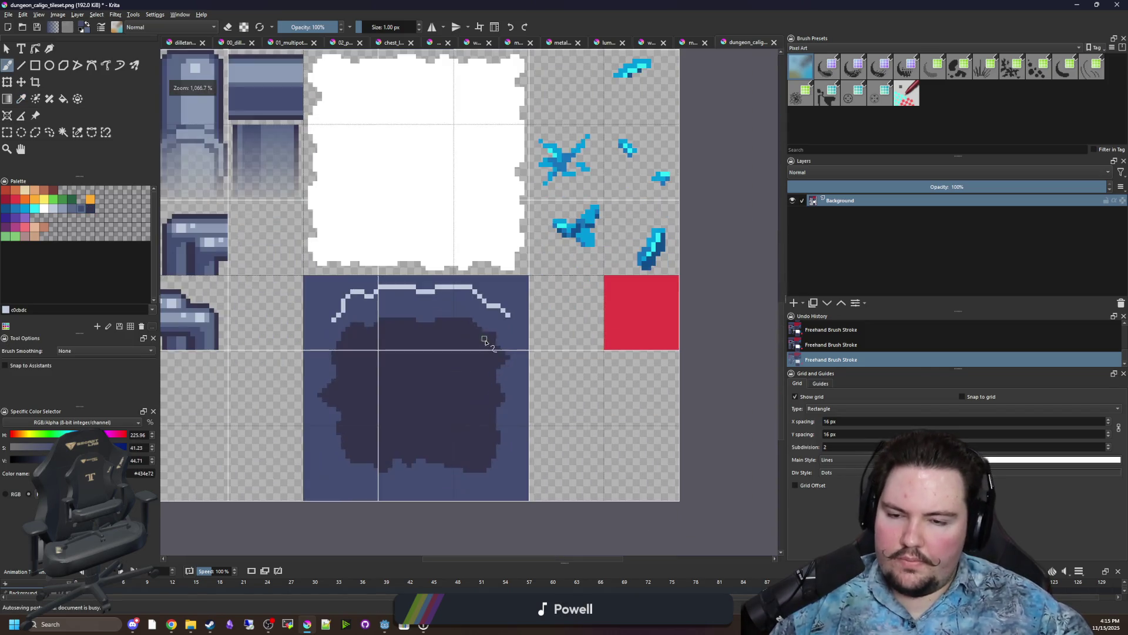
pyautogui.scroll(1, 488, 344)
pyautogui.scroll(-2, 400, 329)
pyautogui.scroll(1, 384, 302)
pyautogui.scroll(1, 384, 303)
pyautogui.keyDown('ctrl'); pyautogui.click(289, 312); pyautogui.keyUp('ctrl')
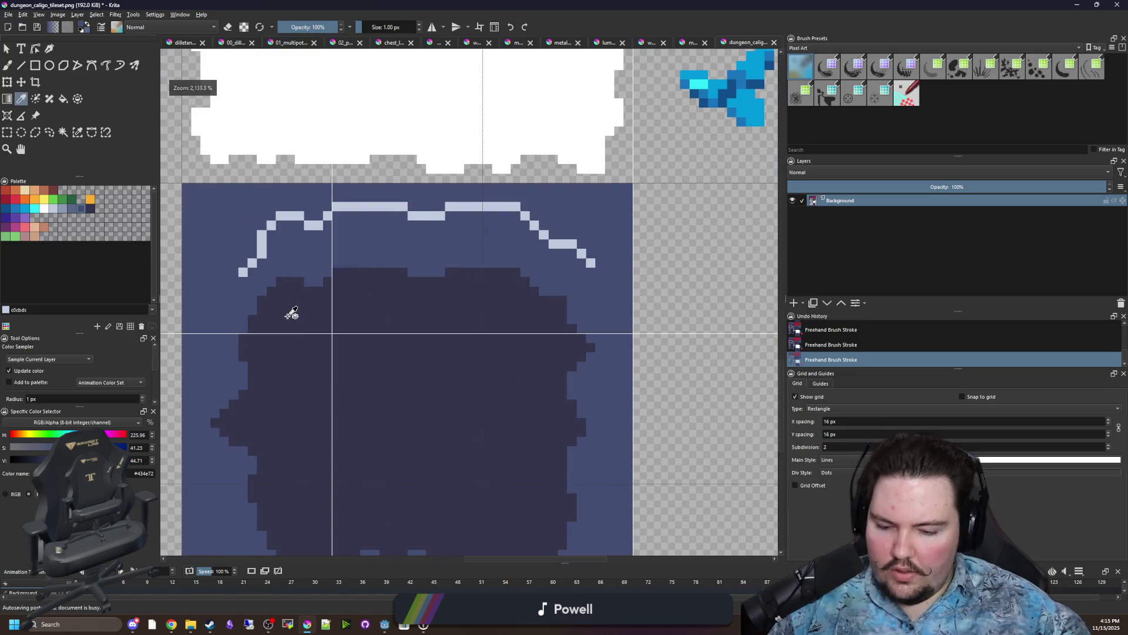
pyautogui.scroll(2, 329, 335)
pyautogui.moveTo(318, 379)
pyautogui.mouseDown()
pyautogui.moveTo(323, 289)
pyautogui.moveTo(373, 244)
pyautogui.moveTo(378, 189)
pyautogui.moveTo(394, 226)
pyautogui.mouseUp()
# Paint two dark columns up toward the rim's right end, then undo the last dark stroke.
pyautogui.moveTo(464, 294)
pyautogui.mouseDown()
pyautogui.moveTo(395, 315)
pyautogui.moveTo(339, 308)
pyautogui.mouseUp()
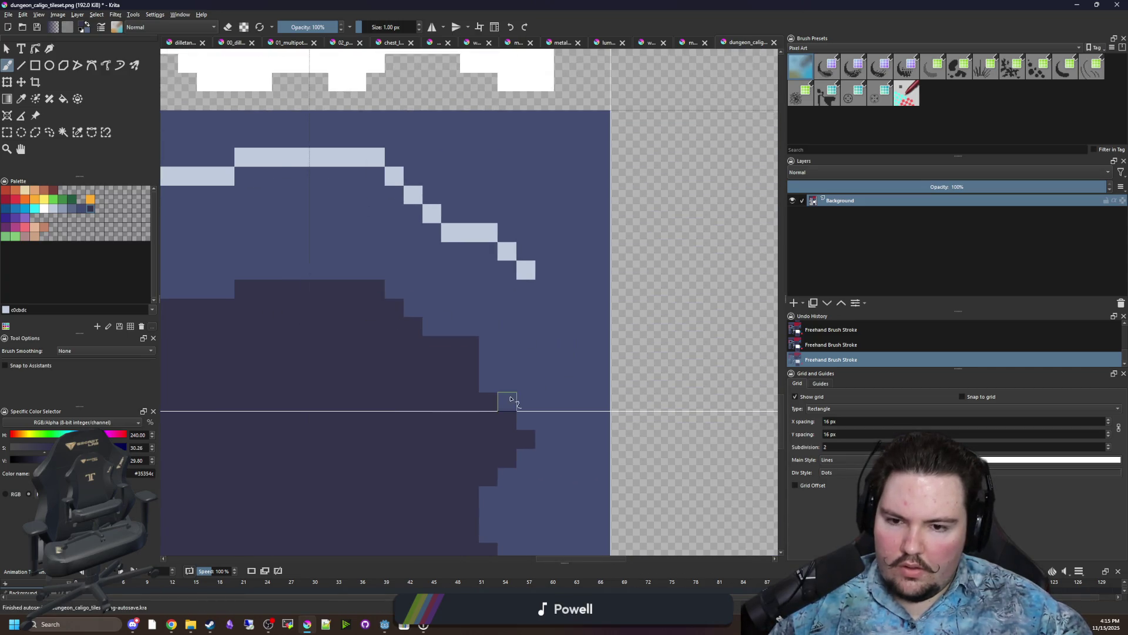
pyautogui.moveTo(525, 398)
pyautogui.mouseDown()
pyautogui.moveTo(504, 352)
pyautogui.moveTo(510, 287)
pyautogui.moveTo(488, 251)
pyautogui.mouseUp()
pyautogui.moveTo(387, 235); pyautogui.dragTo(532, 283)
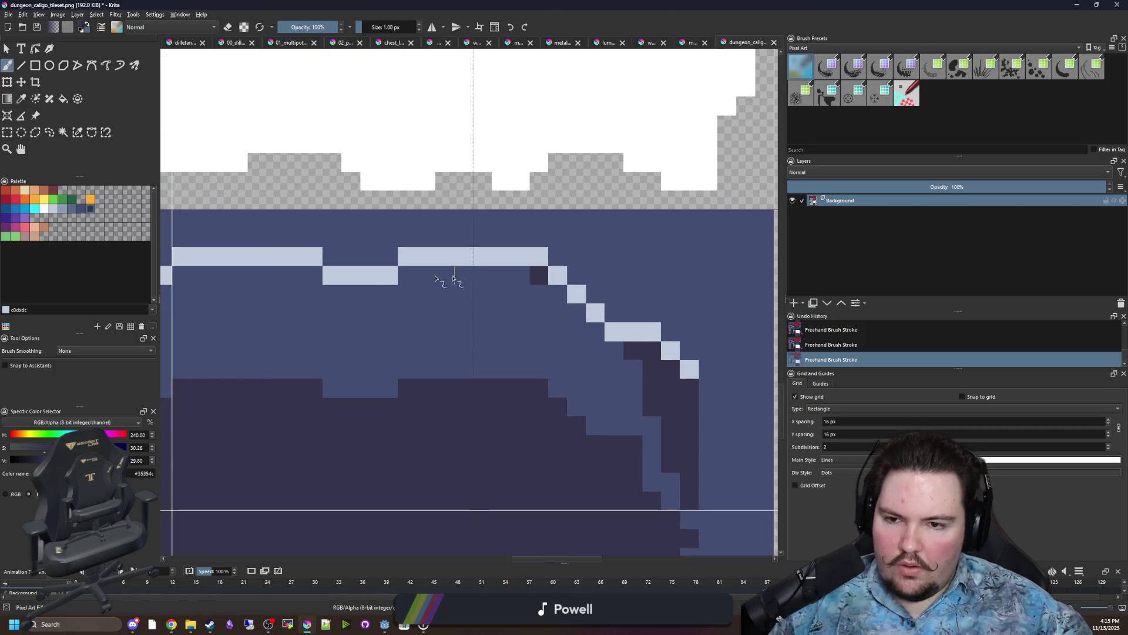
pyautogui.hotkey('ctrl', 'z')
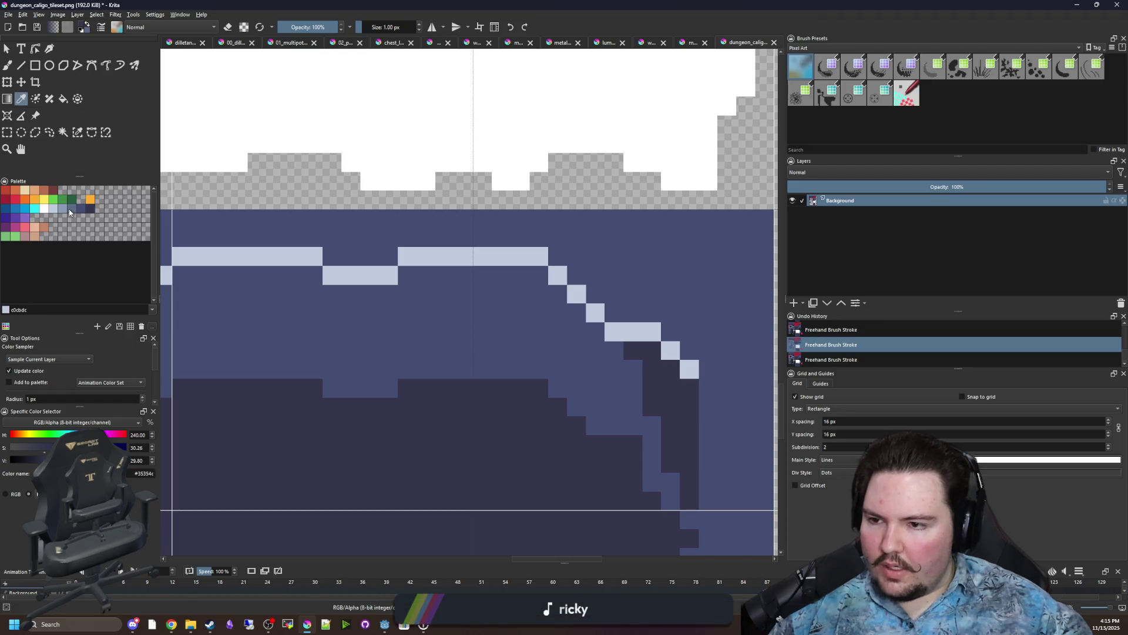
# Paint muted blue transition pixels at the rim's step.
pyautogui.keyDown('ctrl'); pyautogui.click(323, 264); pyautogui.keyUp('ctrl')
pyautogui.click(322, 264)
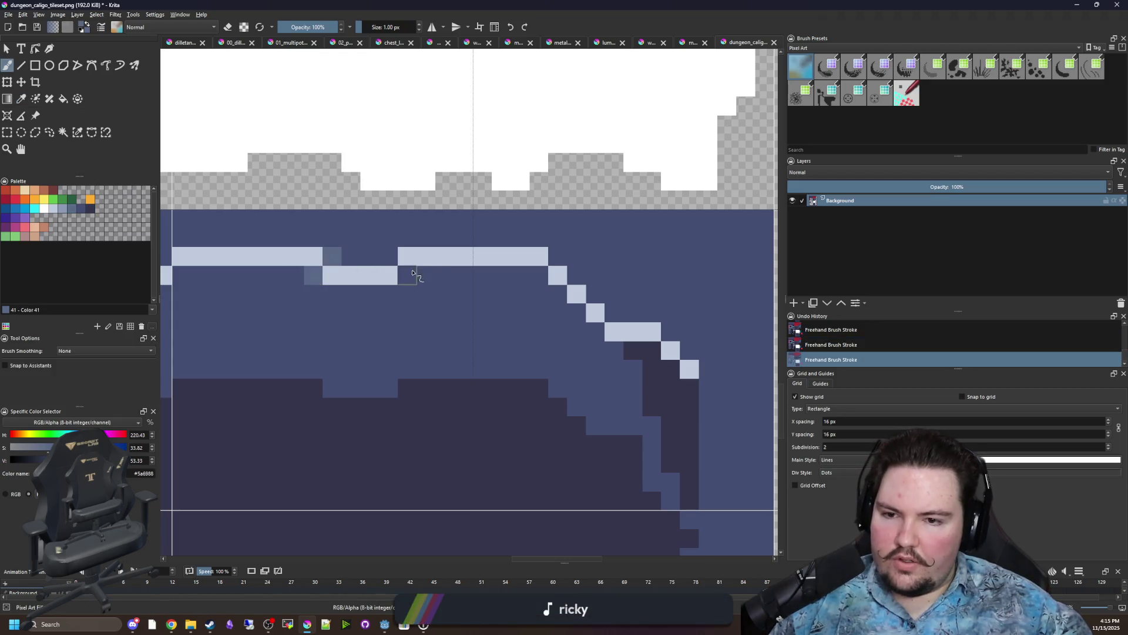
pyautogui.moveTo(541, 258)
pyautogui.mouseDown()
pyautogui.moveTo(567, 303)
pyautogui.moveTo(395, 290)
pyautogui.mouseUp()
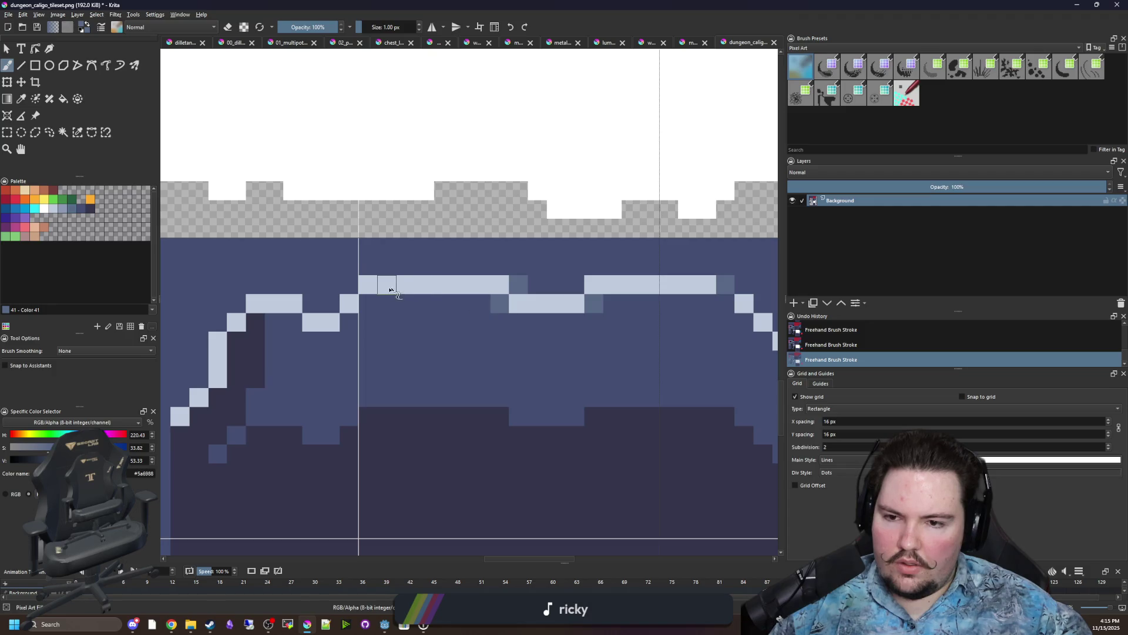
pyautogui.moveTo(346, 336); pyautogui.dragTo(466, 349)
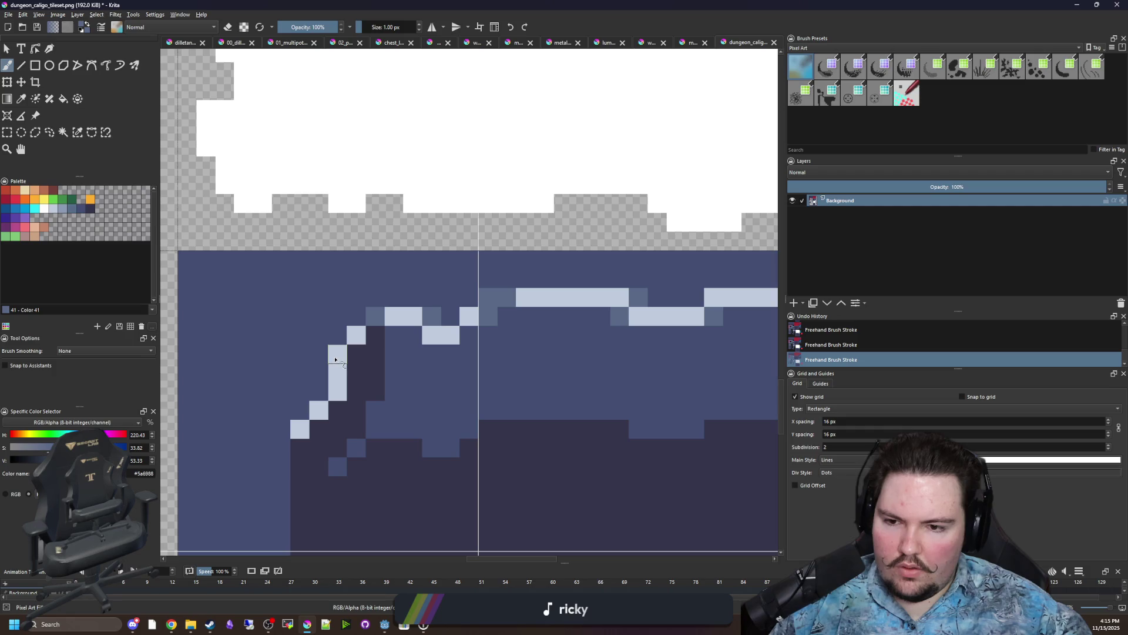
pyautogui.hscroll(8, 347, 373)
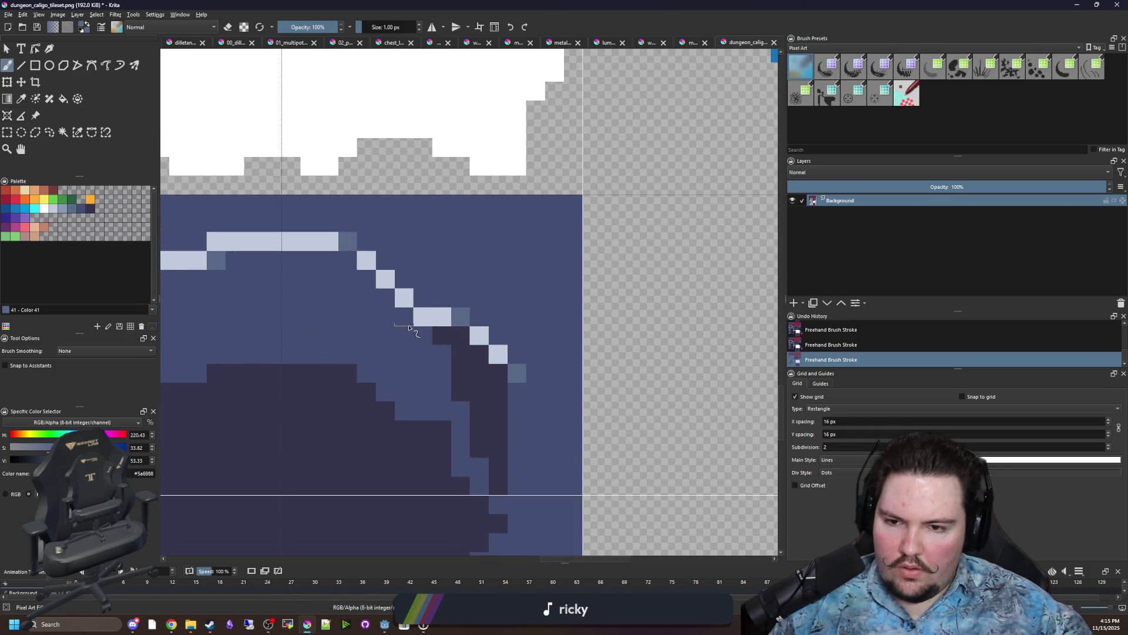
pyautogui.scroll(-5, 385, 296)
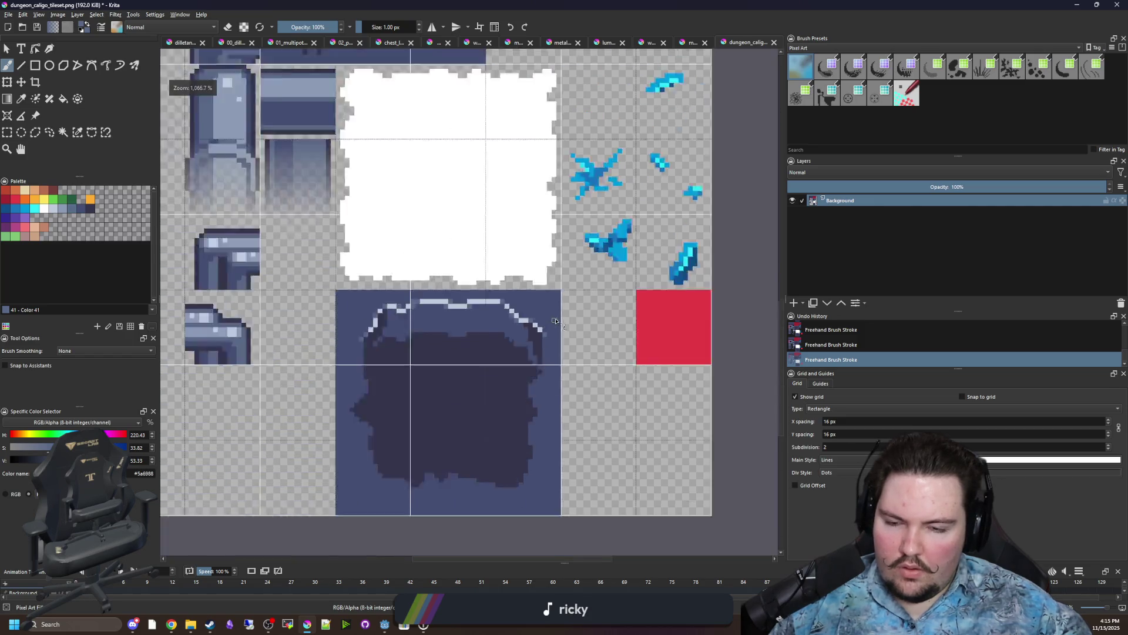
pyautogui.scroll(3, 492, 357)
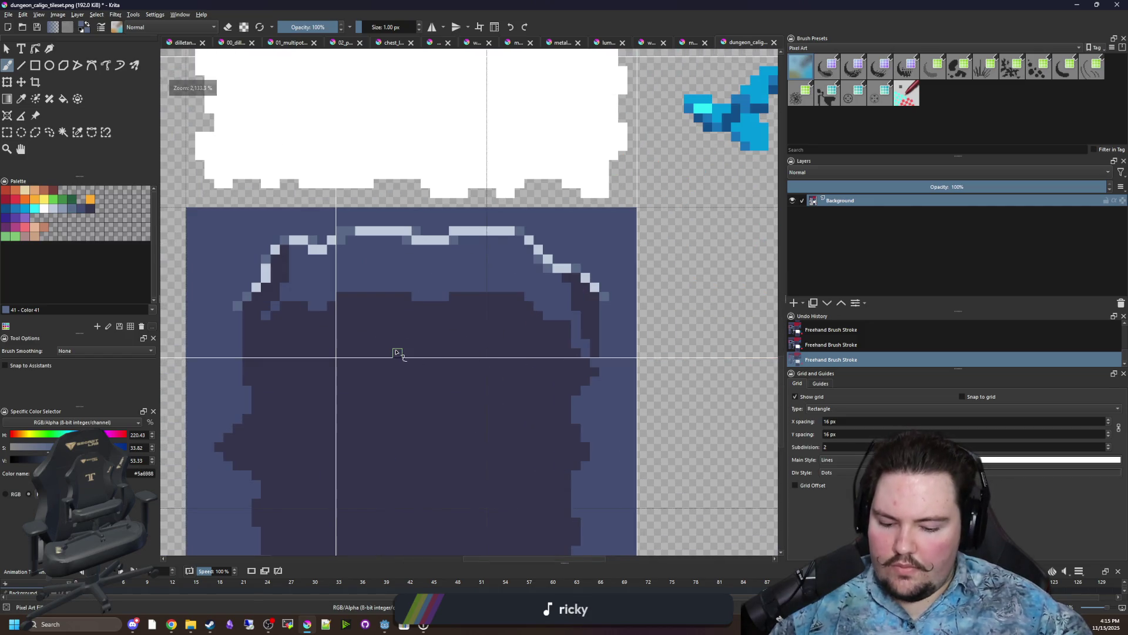
# Sample the dark colour from the image for shadow pixels under the rim's sloped sides.
pyautogui.press('p')
pyautogui.scroll(1, 345, 322)
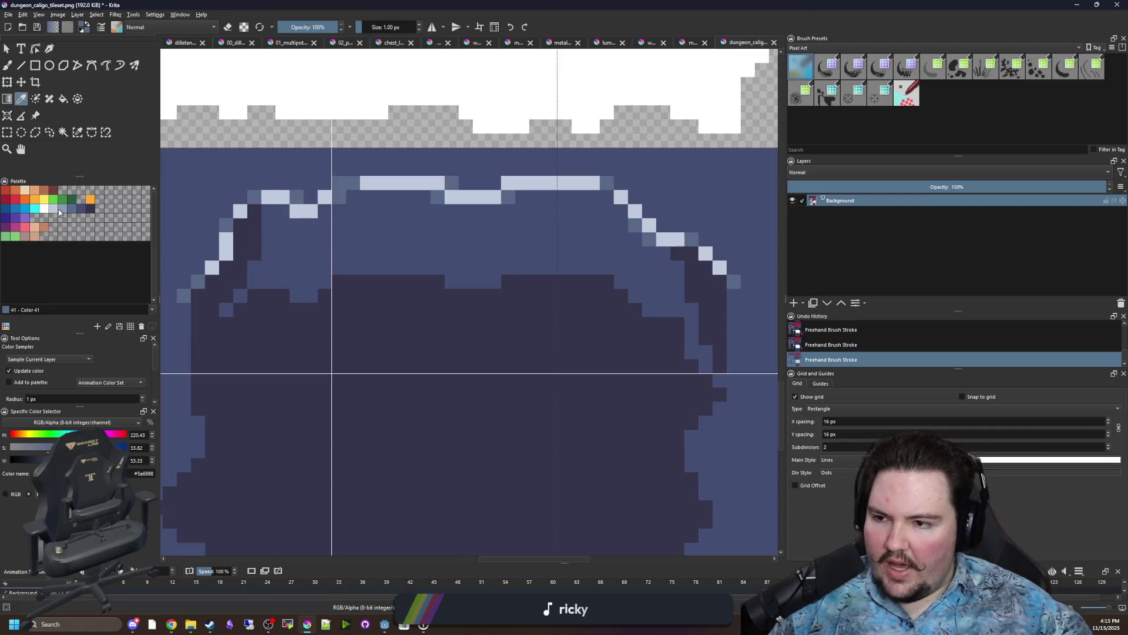
pyautogui.press('b')
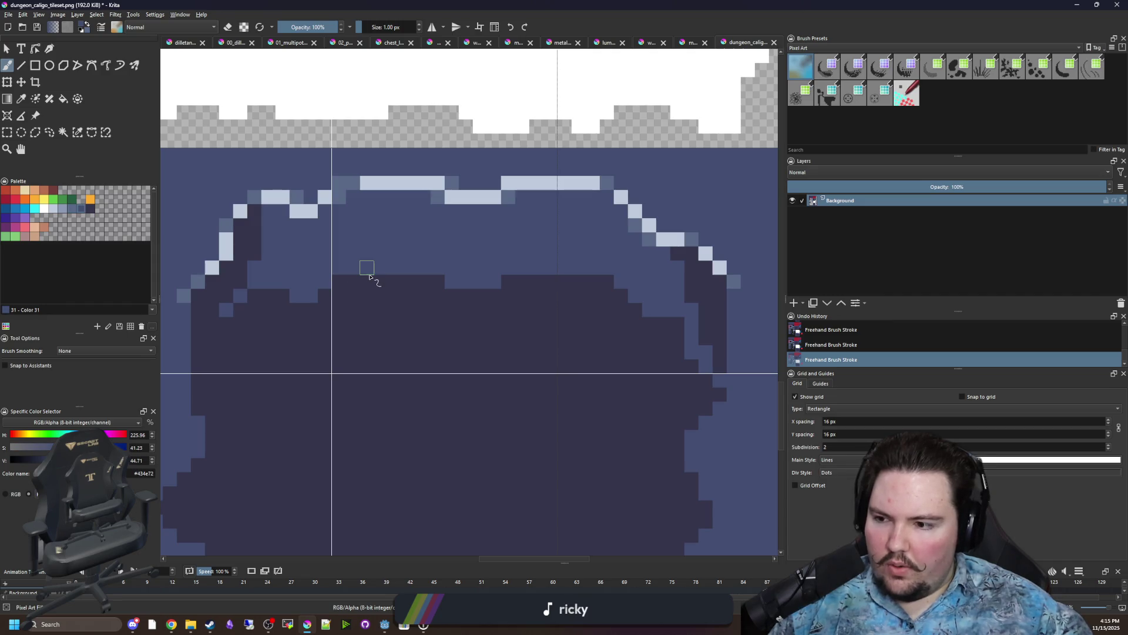
pyautogui.scroll(-1, 370, 276)
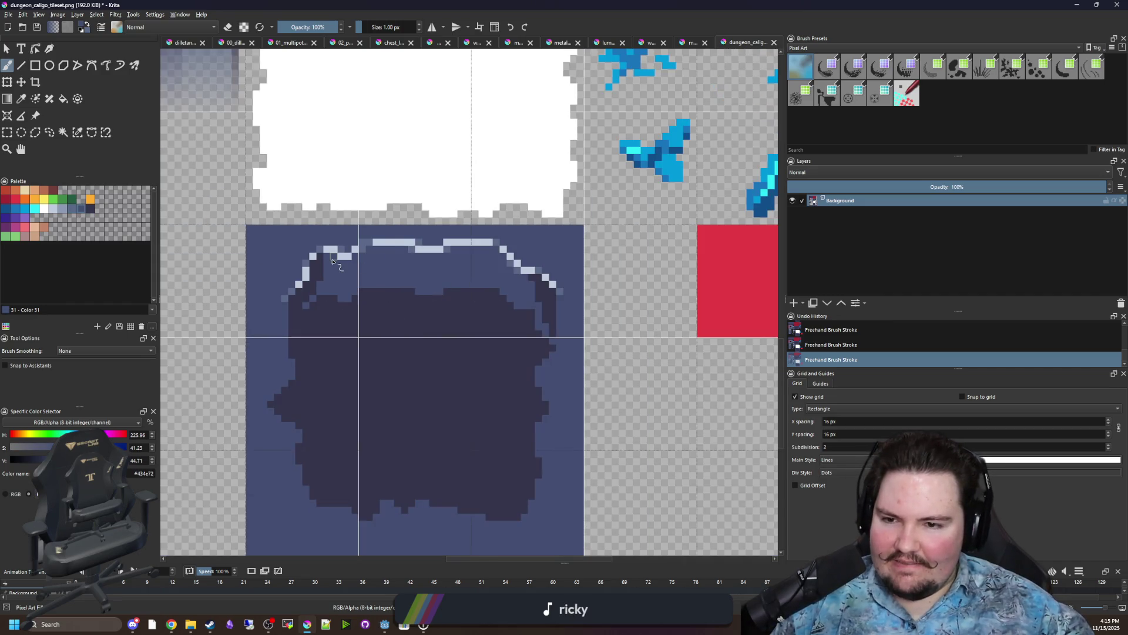
pyautogui.scroll(2, 311, 261)
pyautogui.scroll(-1, 312, 261)
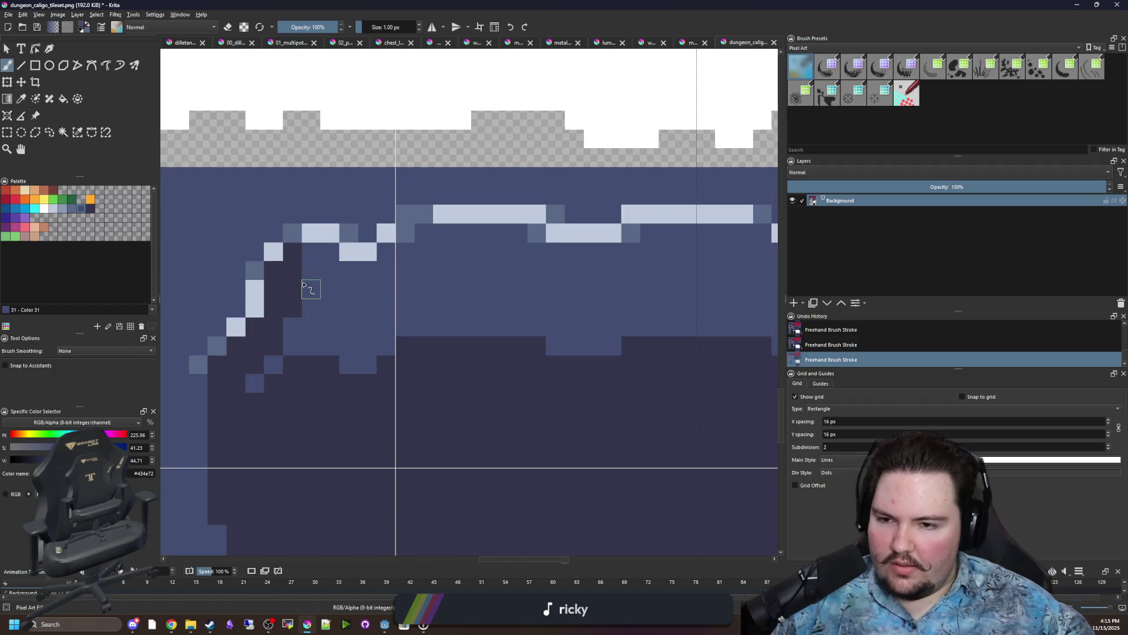
pyautogui.scroll(-9, 312, 262)
pyautogui.scroll(1, 341, 273)
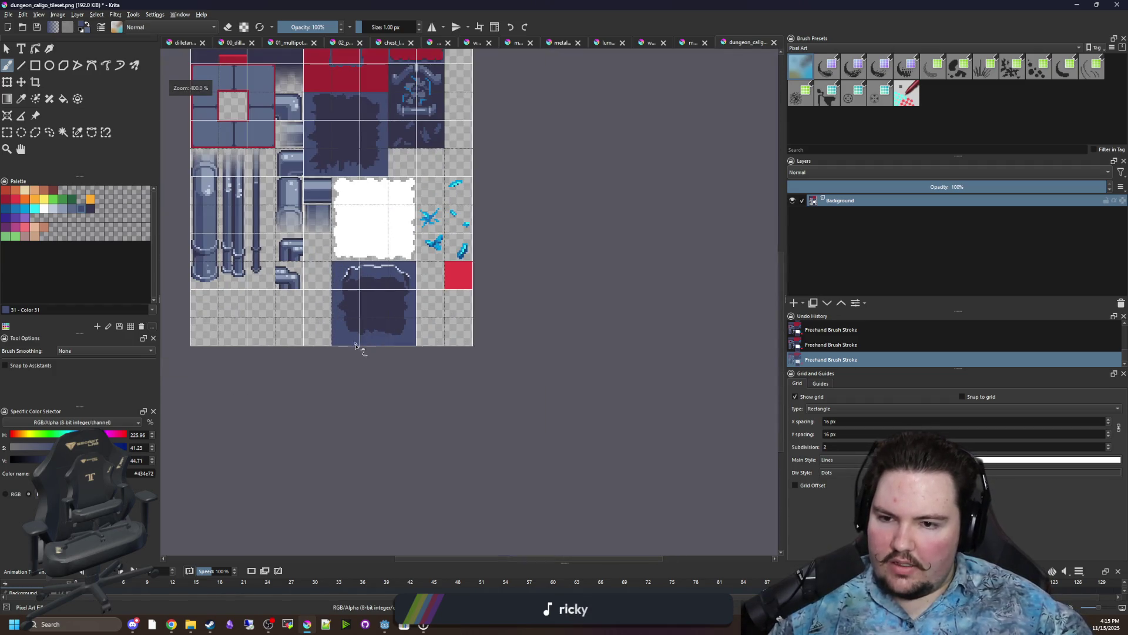
pyautogui.scroll(3, 370, 308)
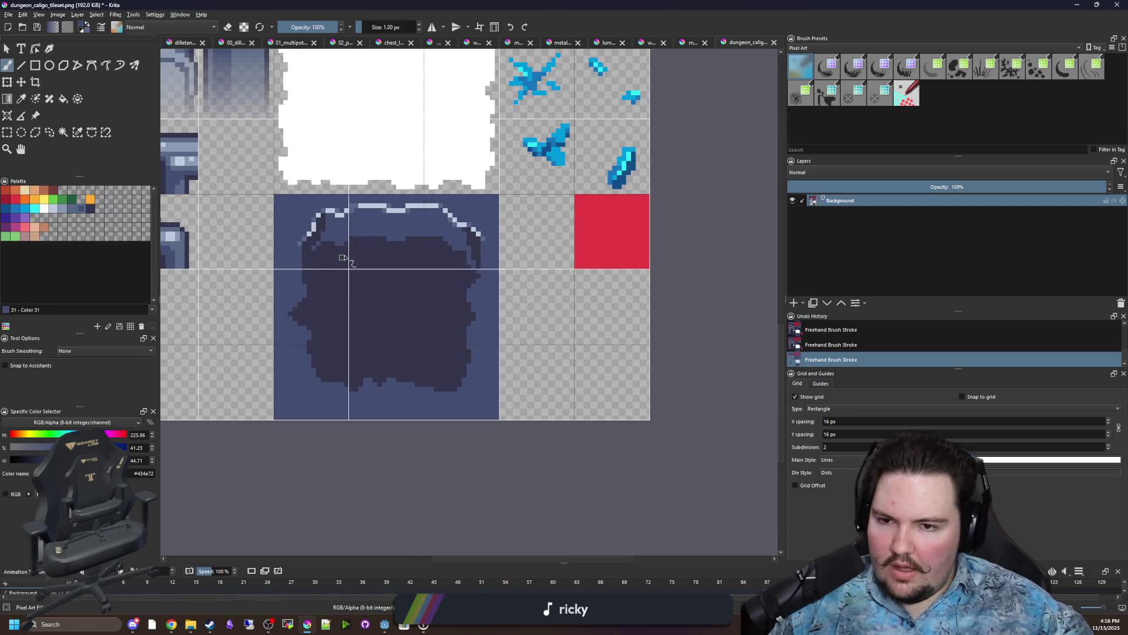
pyautogui.scroll(2, 344, 259)
pyautogui.scroll(1, 274, 327)
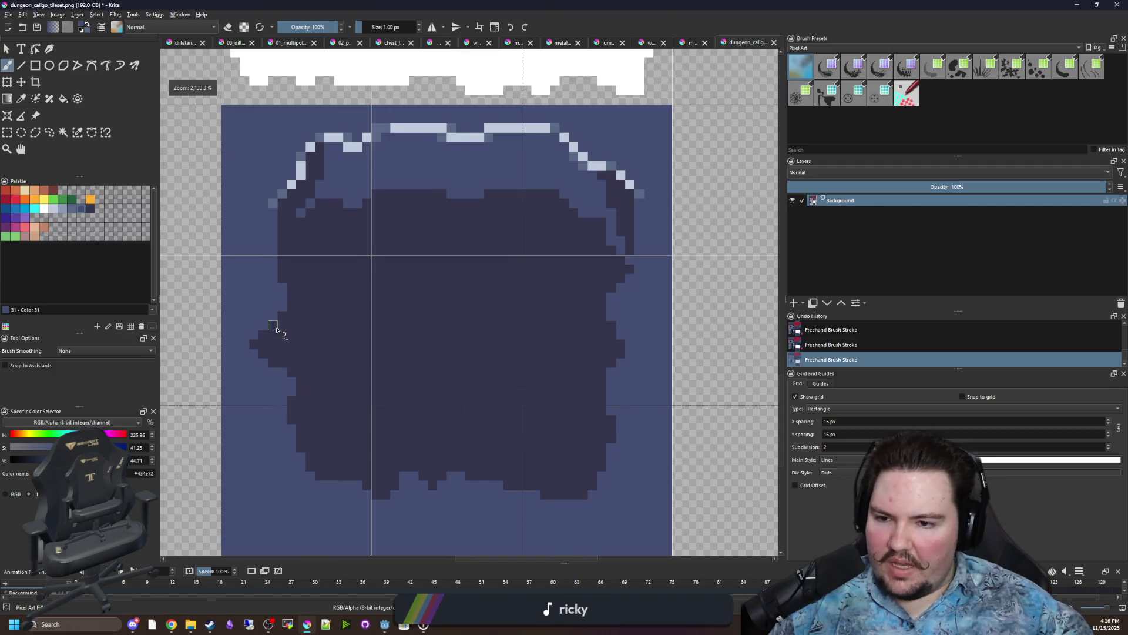
# Sample the dark colour and draw dark rectangles in the pool, starting with a 4×28 px strip.
pyautogui.press('p')
pyautogui.click(35, 65)
pyautogui.rightClick(255, 429)
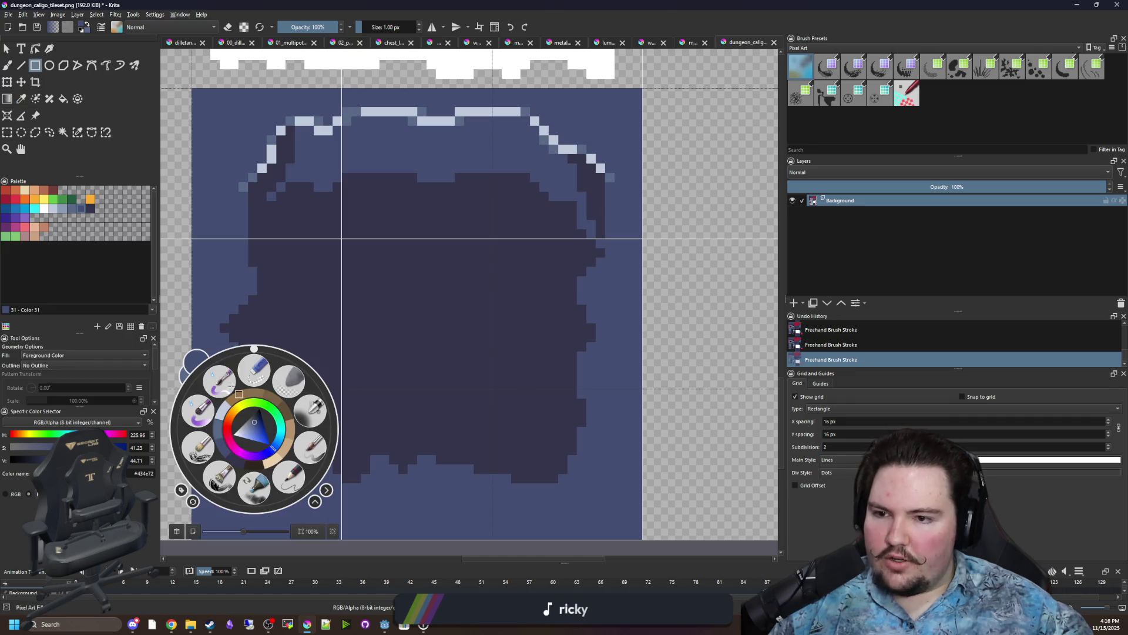
pyautogui.moveTo(215, 445); pyautogui.dragTo(248, 194)
pyautogui.scroll(-1, 271, 271)
pyautogui.press('p')
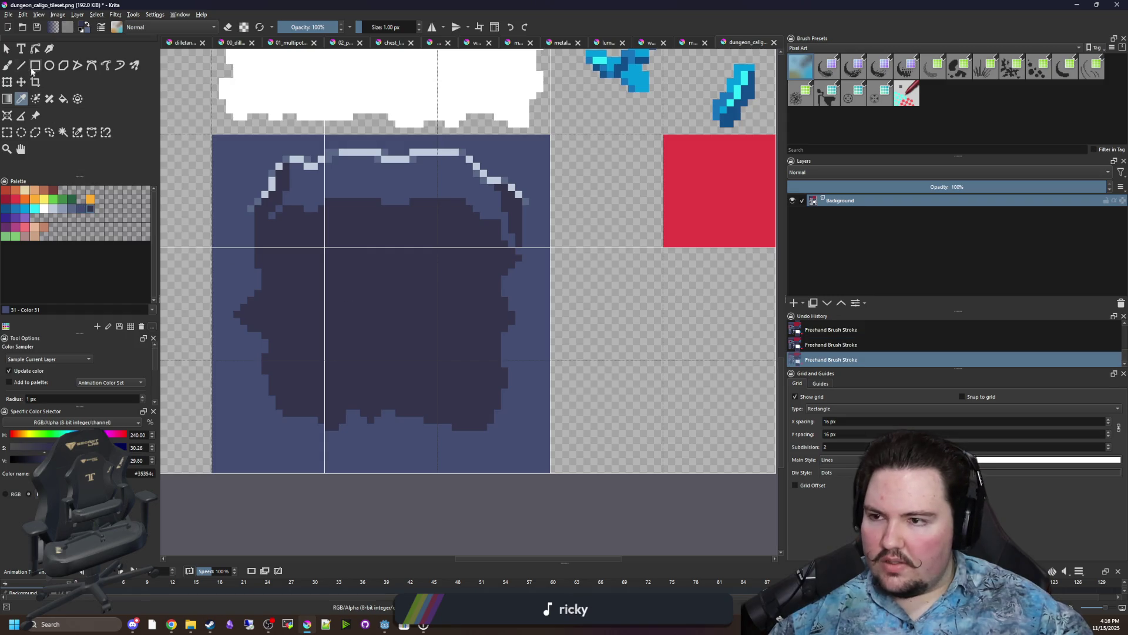
pyautogui.click(34, 66)
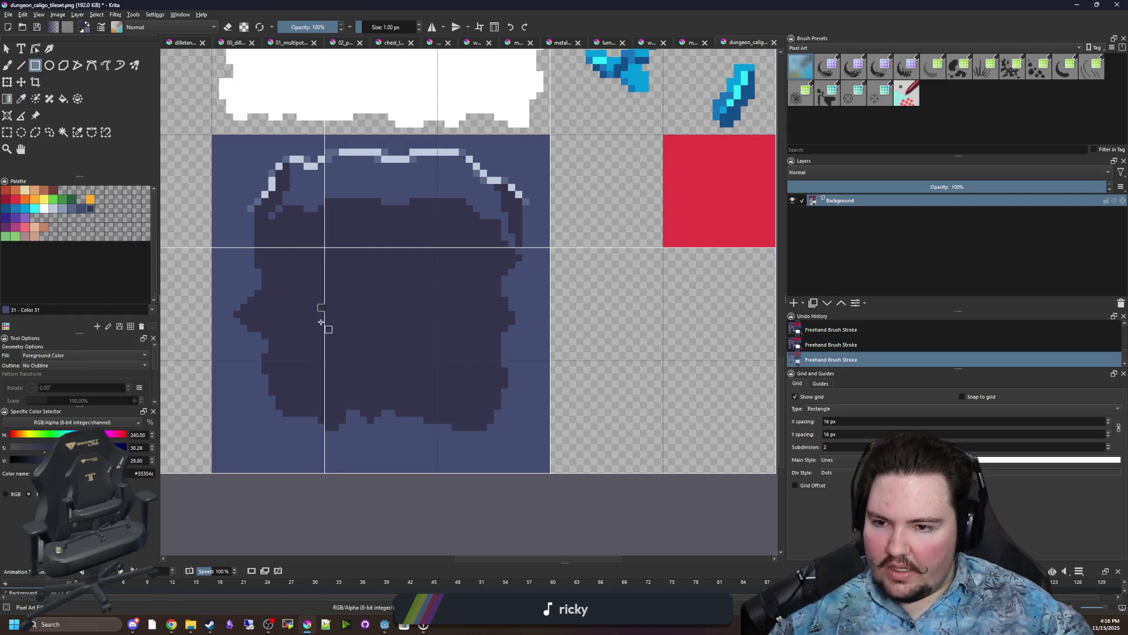
pyautogui.moveTo(322, 364); pyautogui.dragTo(322, 358)
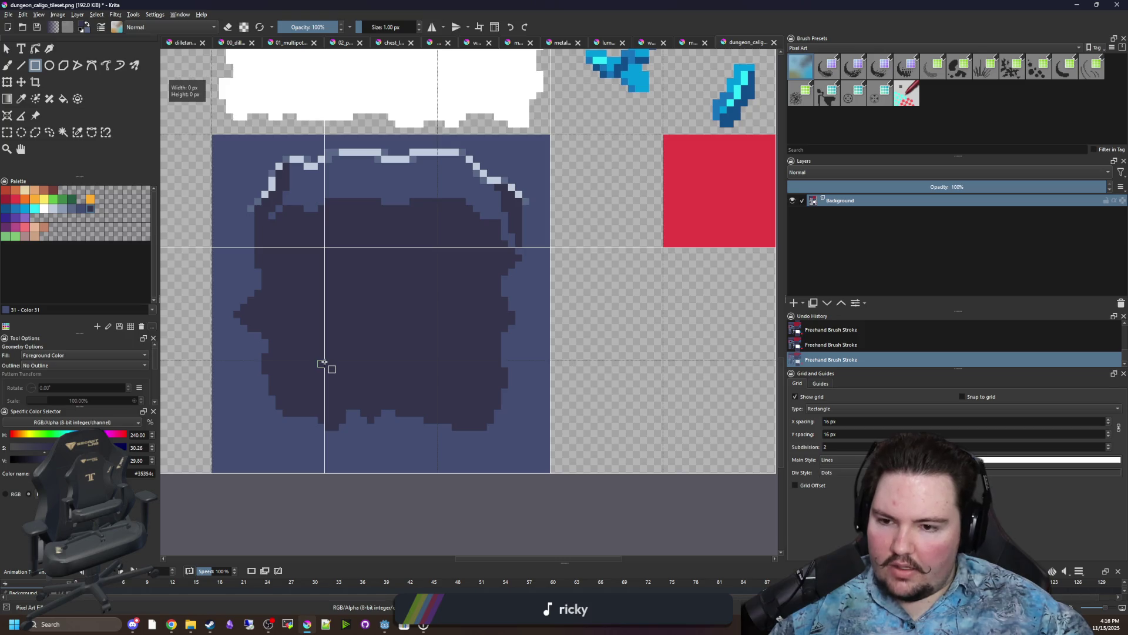
pyautogui.moveTo(269, 416); pyautogui.dragTo(269, 416)
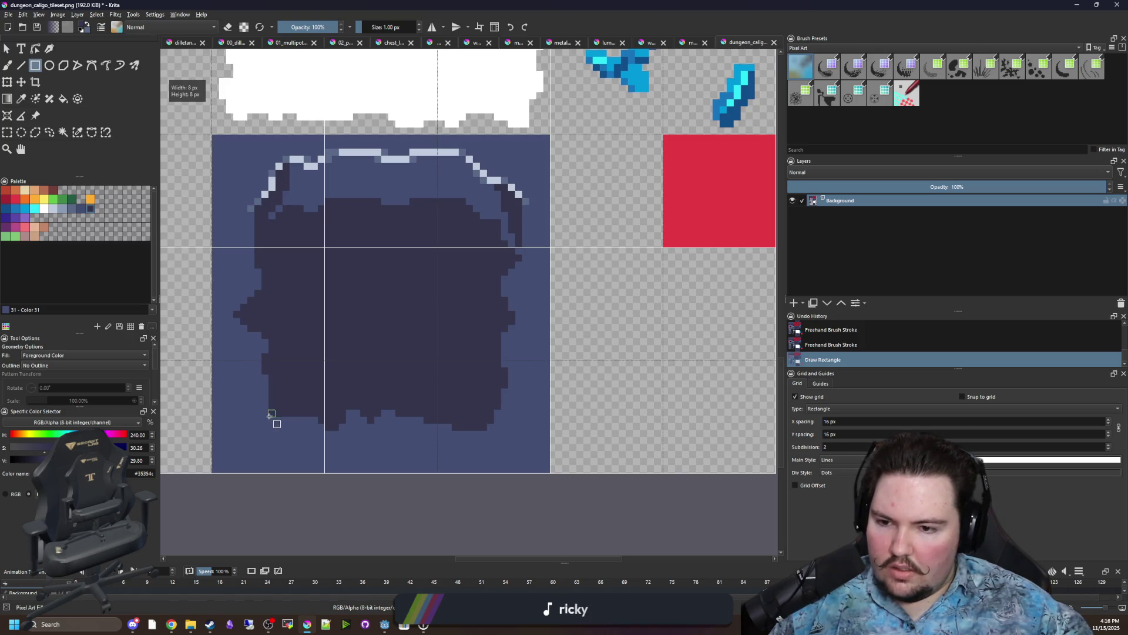
# Cover the dark shape's bottom edge with a lighter blue rectangle.
pyautogui.press('p')
pyautogui.click(310, 446)
pyautogui.press('b')
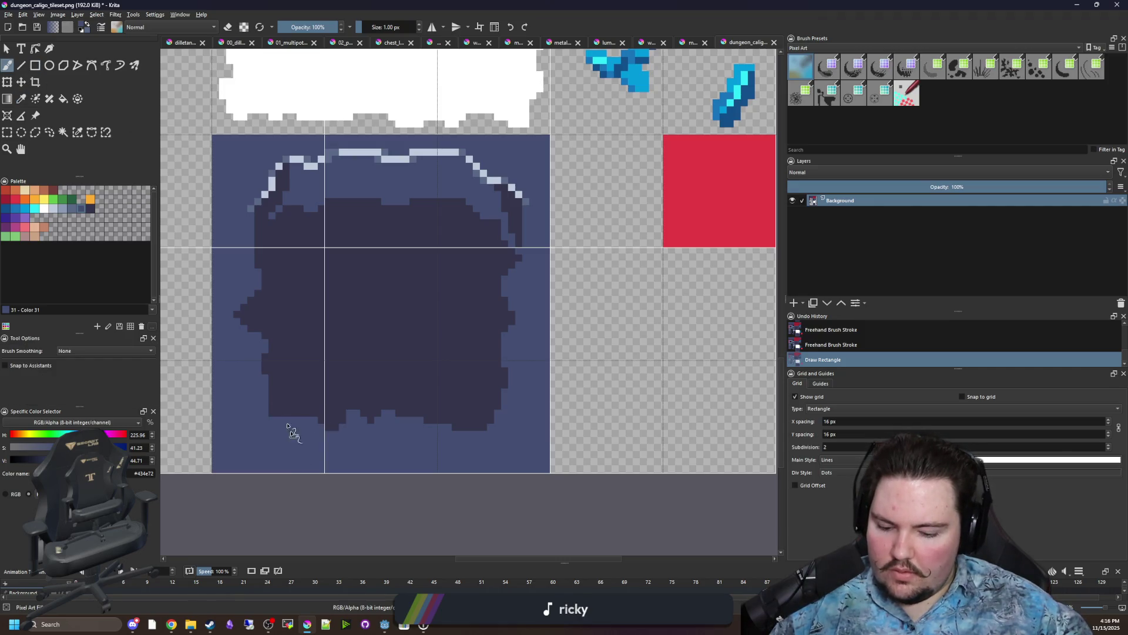
pyautogui.hotkey('shift', 'r')
pyautogui.moveTo(297, 459)
pyautogui.mouseDown()
pyautogui.moveTo(523, 416)
pyautogui.moveTo(509, 101)
pyautogui.moveTo(488, 89)
pyautogui.moveTo(506, 96)
pyautogui.mouseUp()
pyautogui.scroll(1, 456, 378)
pyautogui.scroll(1, 462, 399)
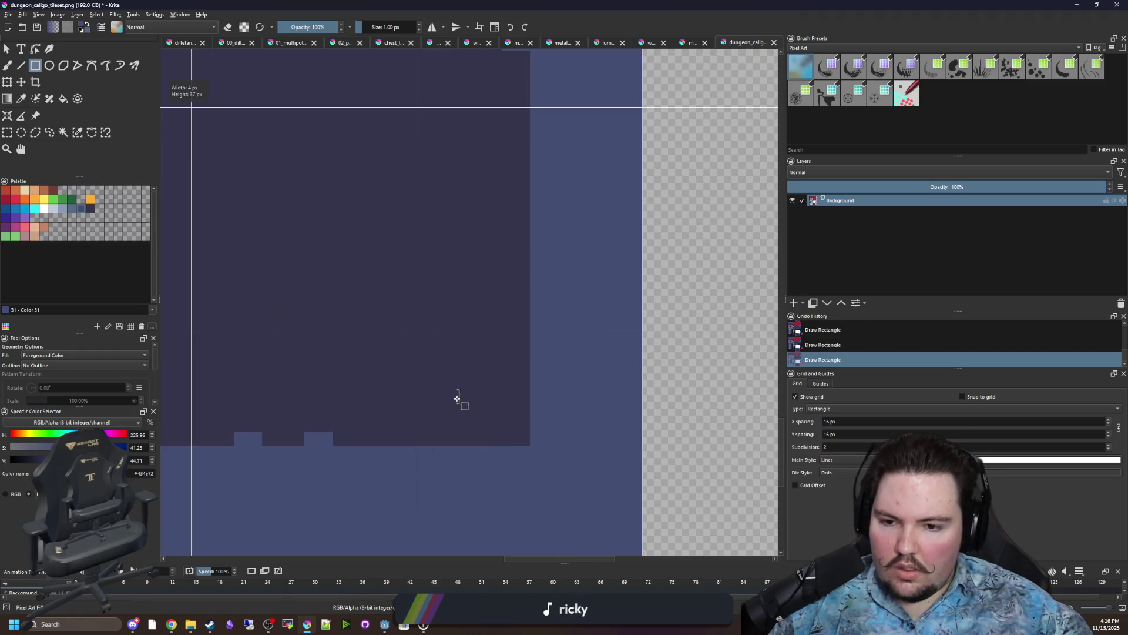
# Paint a dark pixel in the pool interior and set the grid Subdivision to 1.
pyautogui.press('b')
pyautogui.keyDown('ctrl'); pyautogui.click(434, 393); pyautogui.keyUp('ctrl')
pyautogui.click(381, 448)
pyautogui.doubleClick(823, 446)
pyautogui.write('1')
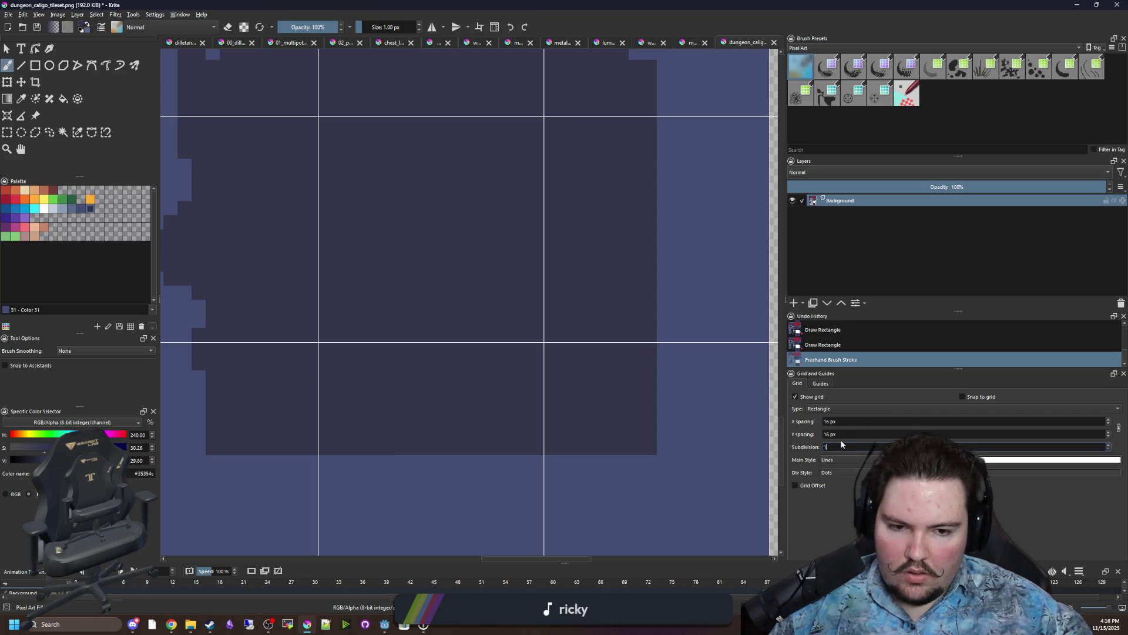
pyautogui.scroll(-3, 421, 400)
# Fill a dark strip along the pool's edge, then square it off with a base-blue rectangle.
pyautogui.press('r')
pyautogui.moveTo(250, 475)
pyautogui.mouseDown()
pyautogui.moveTo(282, 359)
pyautogui.moveTo(284, 384)
pyautogui.moveTo(252, 467)
pyautogui.moveTo(272, 220)
pyautogui.moveTo(516, 252)
pyautogui.moveTo(539, 288)
pyautogui.moveTo(549, 284)
pyautogui.mouseUp()
pyautogui.keyDown('ctrl'); pyautogui.click(241, 376); pyautogui.keyUp('ctrl')
pyautogui.press('b')
pyautogui.press('r')
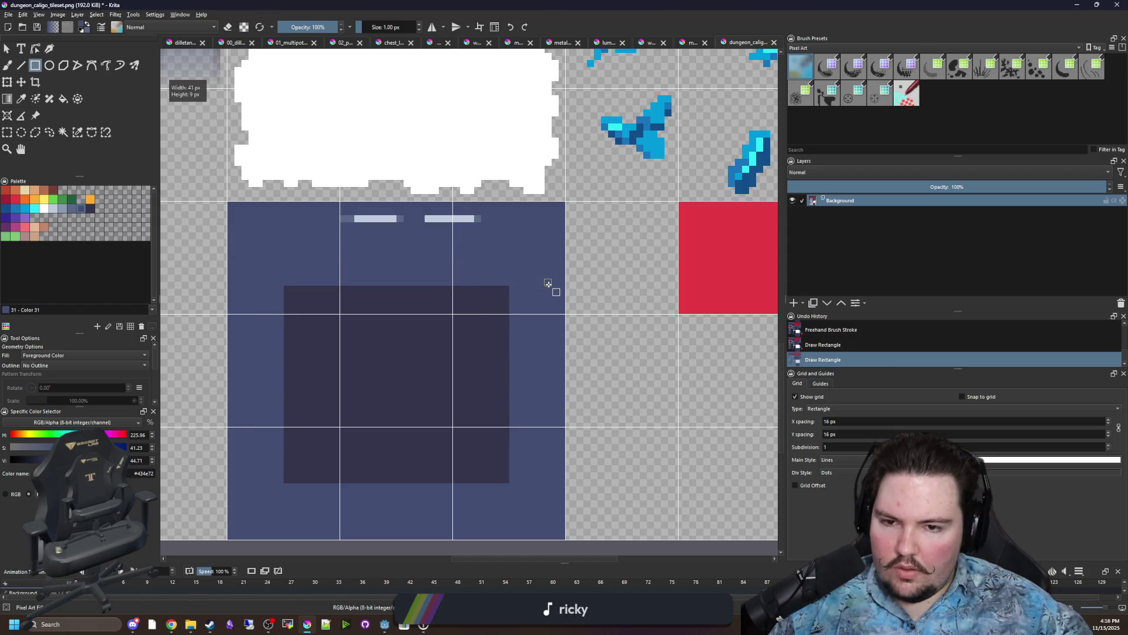
pyautogui.moveTo(502, 246); pyautogui.dragTo(325, 213)
# Extend the dark square with thin dark bands up to 32 px across.
pyautogui.scroll(1, 322, 239)
pyautogui.keyDown('ctrl'); pyautogui.click(353, 314); pyautogui.keyUp('ctrl')
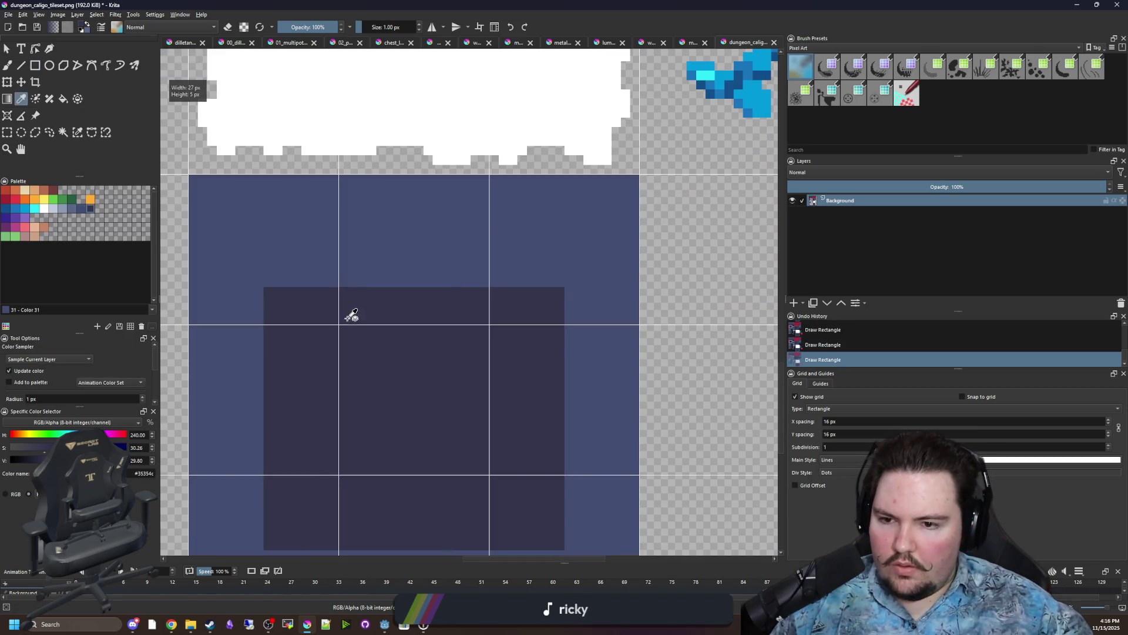
pyautogui.press('b')
pyautogui.press('r')
pyautogui.moveTo(273, 296)
pyautogui.mouseDown()
pyautogui.moveTo(576, 282)
pyautogui.moveTo(566, 262)
pyautogui.mouseUp()
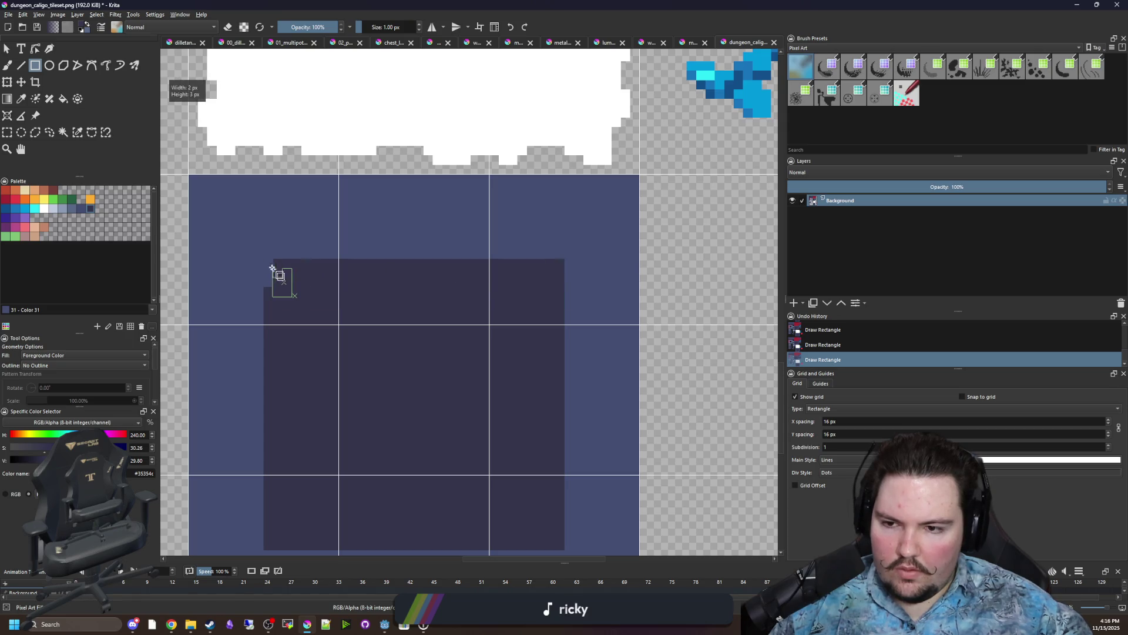
pyautogui.scroll(-1, 376, 270)
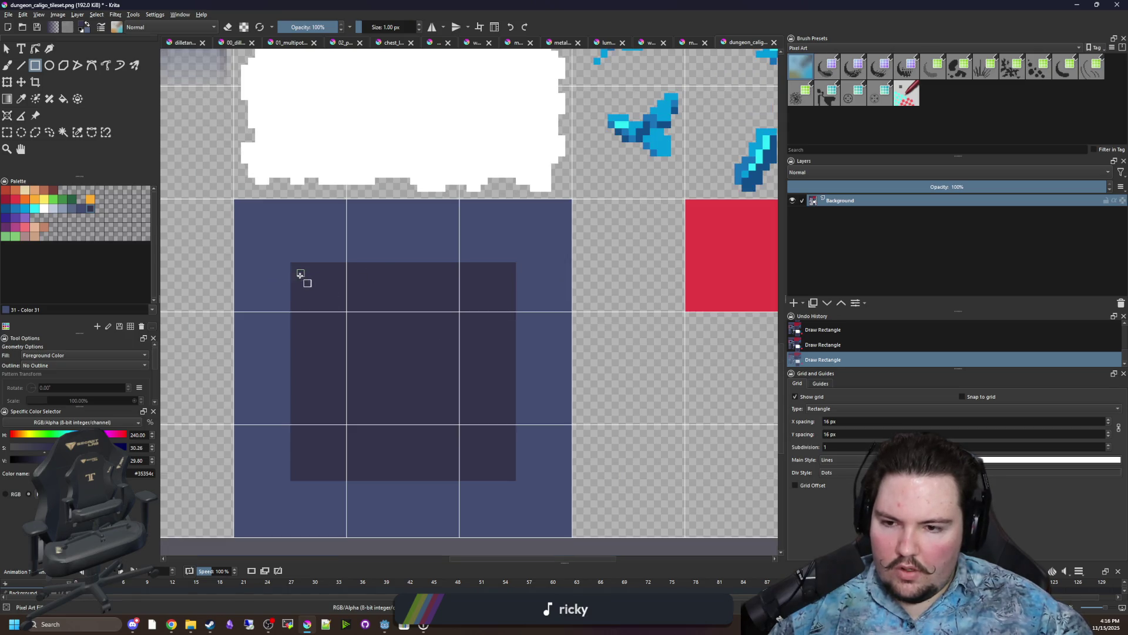
pyautogui.moveTo(293, 274); pyautogui.dragTo(582, 259)
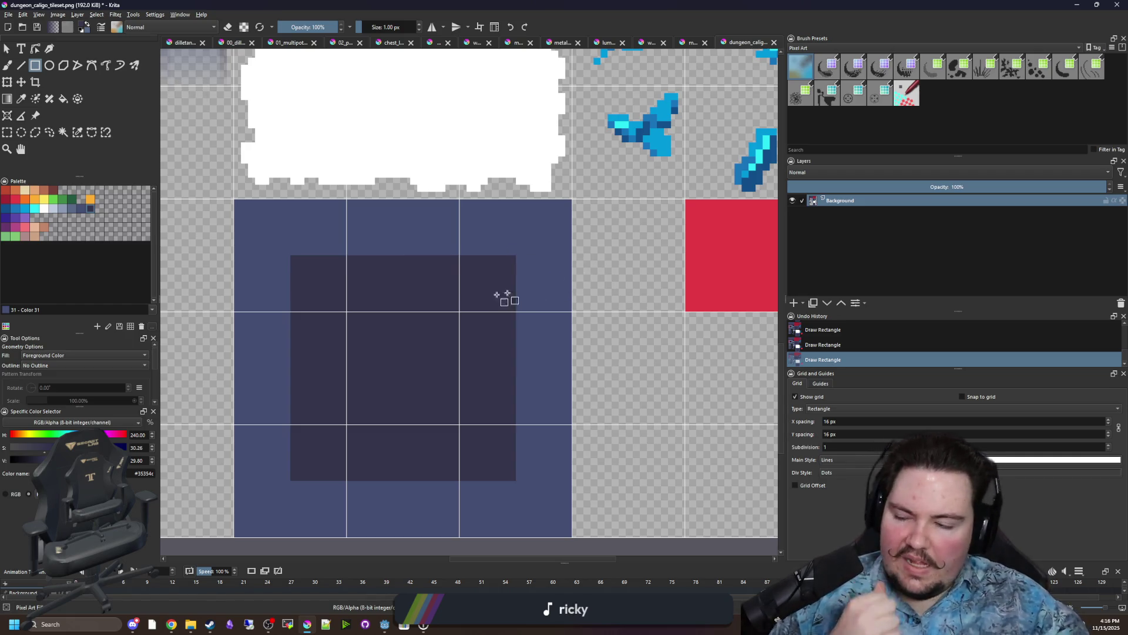
# Pick the light blue-grey and draw stone blocks along the top edge of the dark square.
pyautogui.scroll(1, 343, 294)
pyautogui.press('p')
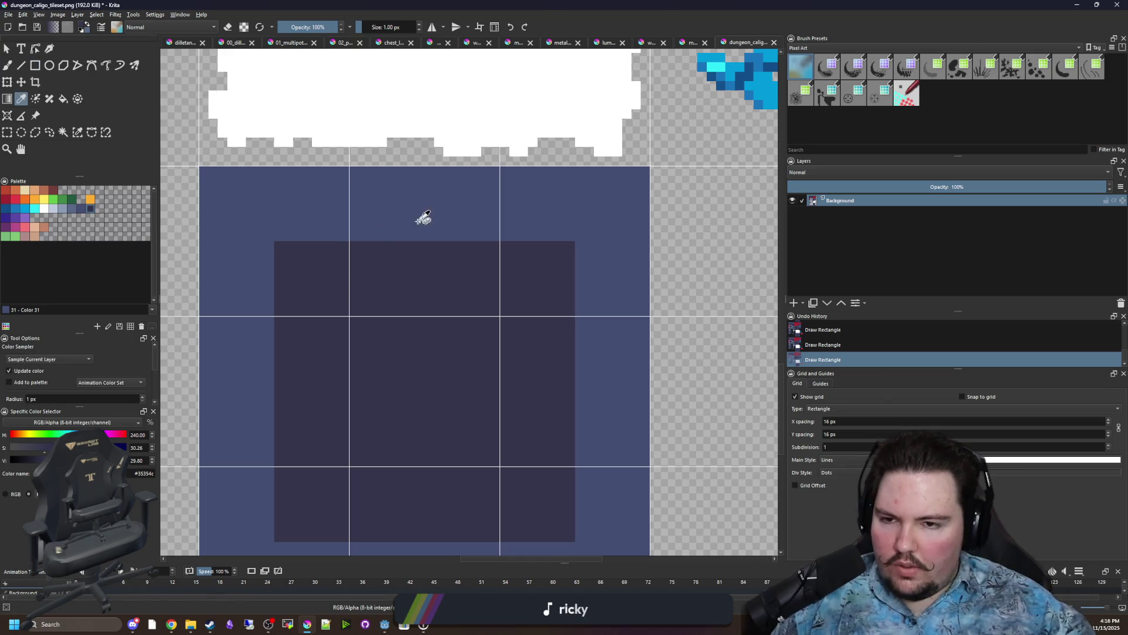
pyautogui.scroll(1, 415, 219)
pyautogui.scroll(1, 282, 245)
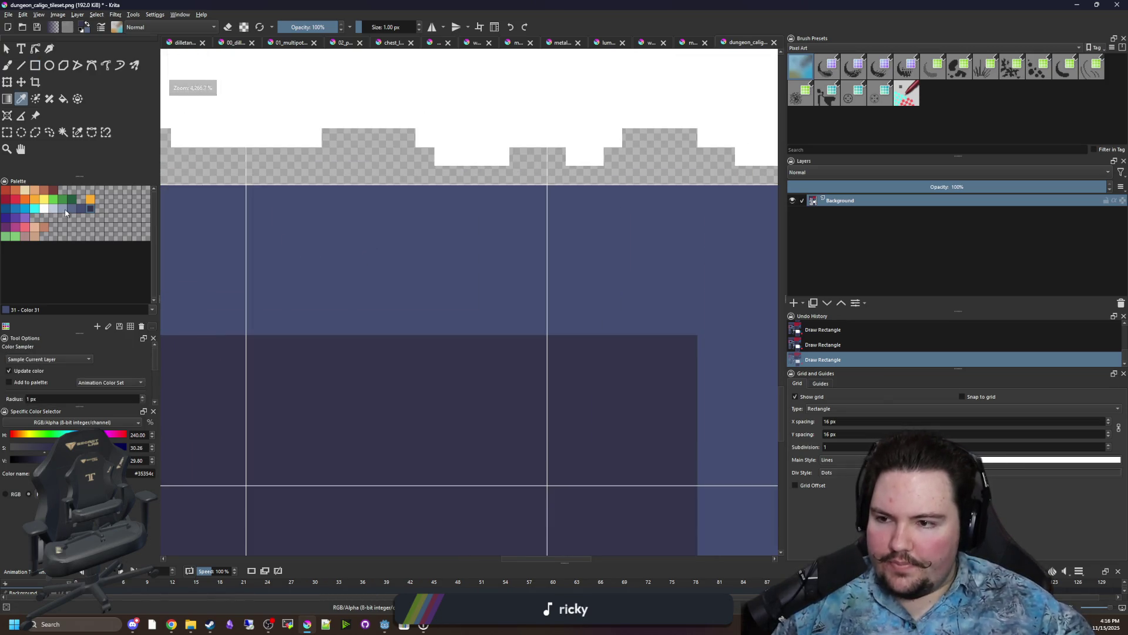
pyautogui.press('b')
pyautogui.click(31, 64)
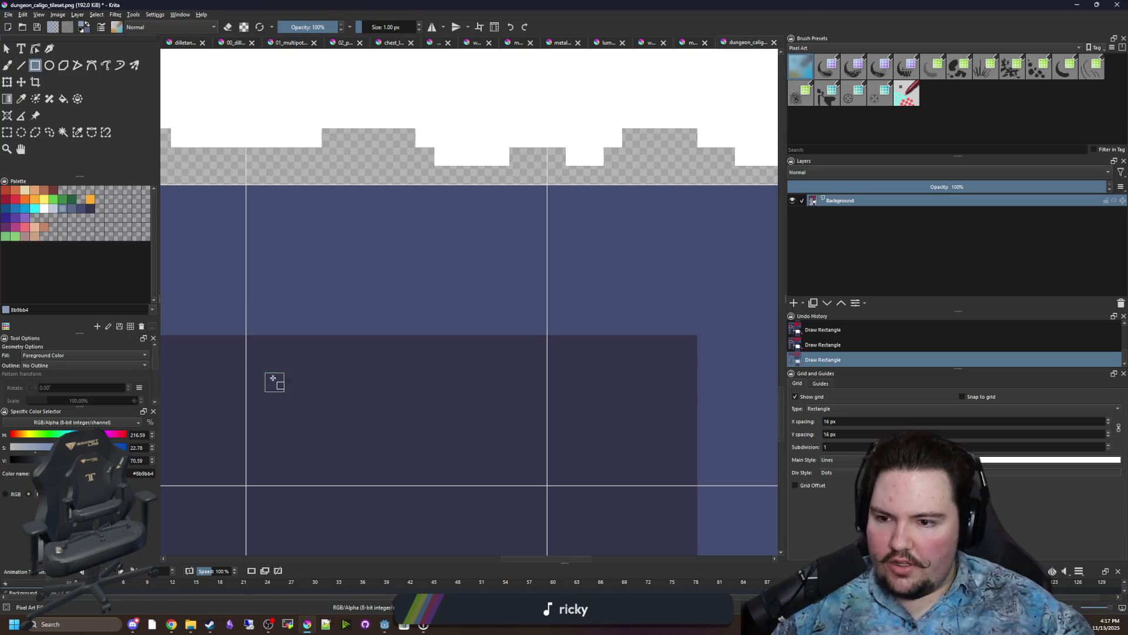
pyautogui.moveTo(247, 332)
pyautogui.mouseDown()
pyautogui.moveTo(552, 280)
pyautogui.moveTo(549, 221)
pyautogui.mouseUp()
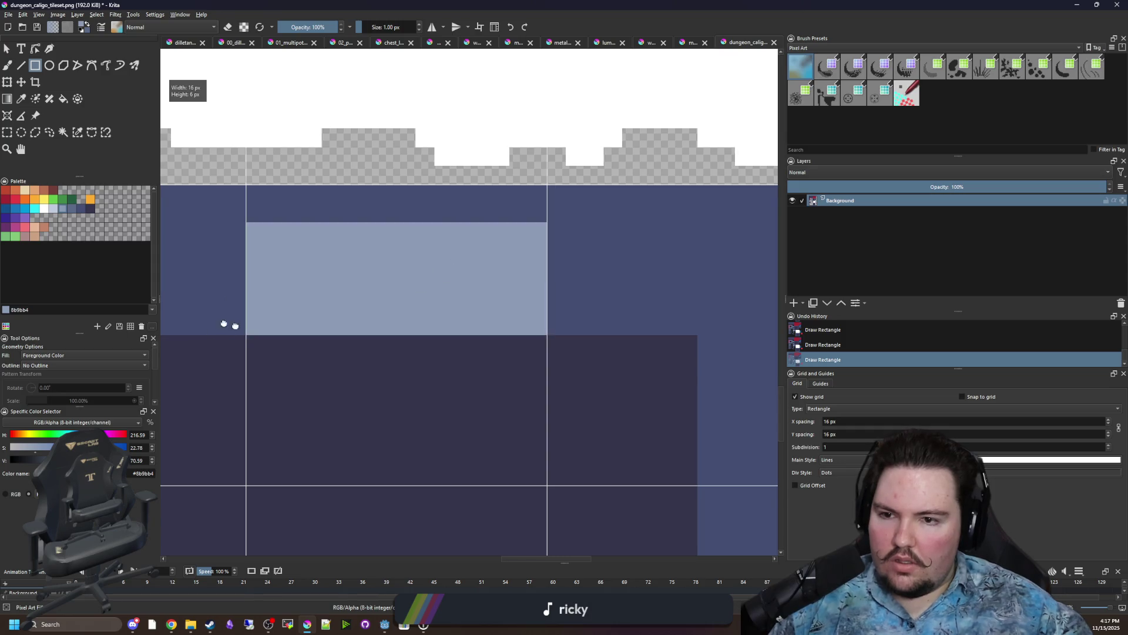
pyautogui.moveTo(217, 323); pyautogui.dragTo(558, 325)
pyautogui.moveTo(584, 225); pyautogui.dragTo(329, 333)
# Add light blue-grey blocks down the sides, corners and lower edge to complete the frame.
pyautogui.moveTo(330, 333)
pyautogui.mouseDown()
pyautogui.moveTo(315, 247)
pyautogui.moveTo(418, 471)
pyautogui.moveTo(302, 154)
pyautogui.moveTo(289, 152)
pyautogui.moveTo(374, 435)
pyautogui.moveTo(367, 472)
pyautogui.mouseUp()
pyautogui.scroll(-1, 418, 471)
pyautogui.moveTo(367, 472); pyautogui.dragTo(323, 365)
pyautogui.moveTo(248, 351); pyautogui.dragTo(693, 428)
pyautogui.moveTo(693, 428)
pyautogui.mouseDown()
pyautogui.moveTo(289, 433)
pyautogui.moveTo(456, 345)
pyautogui.moveTo(474, 351)
pyautogui.moveTo(403, 63)
pyautogui.mouseUp()
pyautogui.moveTo(403, 64)
pyautogui.mouseDown()
pyautogui.moveTo(403, 361)
pyautogui.moveTo(458, 392)
pyautogui.moveTo(380, 192)
pyautogui.mouseUp()
pyautogui.moveTo(377, 141); pyautogui.dragTo(236, 218)
pyautogui.moveTo(237, 218)
pyautogui.mouseDown()
pyautogui.moveTo(645, 315)
pyautogui.moveTo(289, 305)
pyautogui.mouseUp()
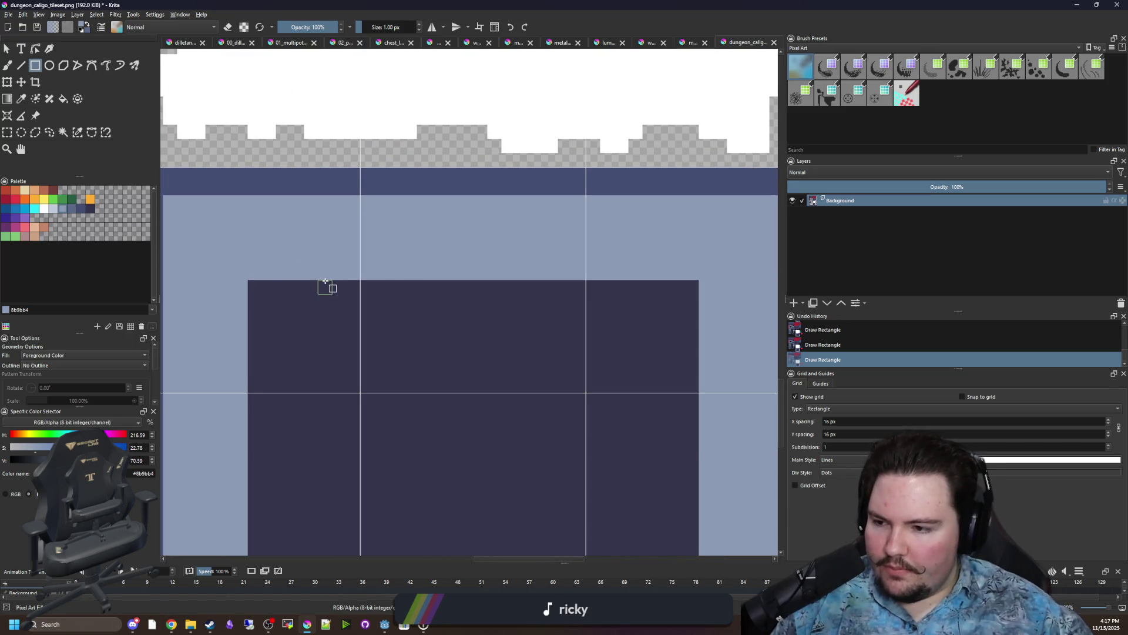
pyautogui.press('b')
pyautogui.scroll(1, 372, 224)
pyautogui.keyDown('ctrl'); pyautogui.click(382, 168); pyautogui.keyUp('ctrl')
# Paint 1 px seams splitting the top border and the right border, undoing a misplaced stroke.
pyautogui.moveTo(367, 188); pyautogui.dragTo(362, 283)
pyautogui.hotkey('ctrl', 'z')
pyautogui.moveTo(500, 190); pyautogui.dragTo(505, 298)
pyautogui.scroll(-2, 428, 297)
pyautogui.scroll(2, 378, 272)
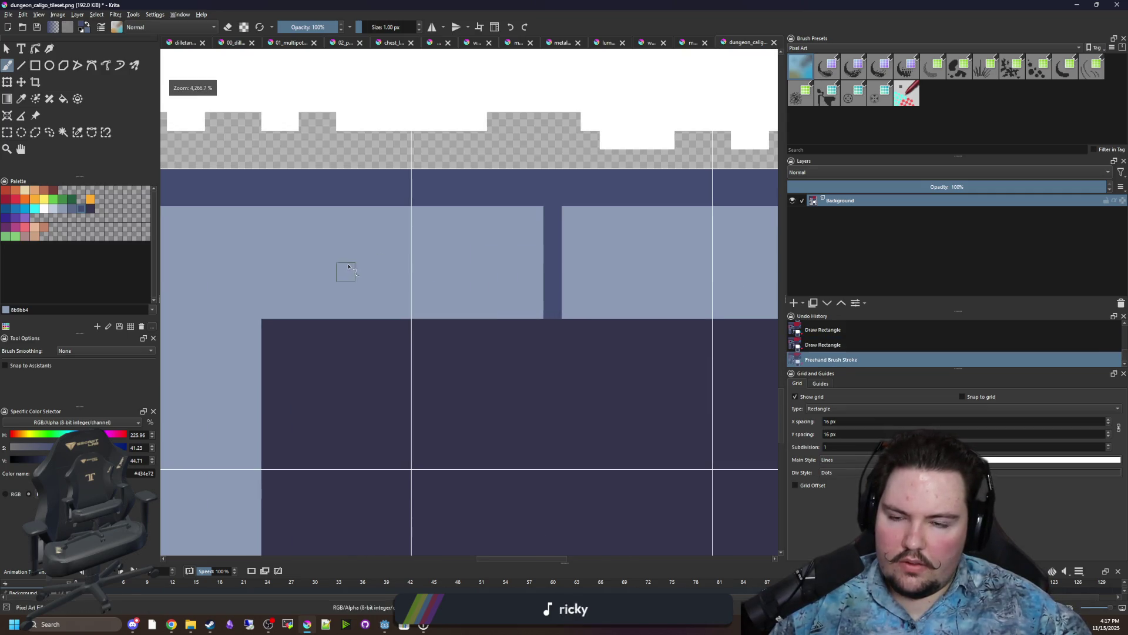
pyautogui.moveTo(366, 298); pyautogui.dragTo(357, 214)
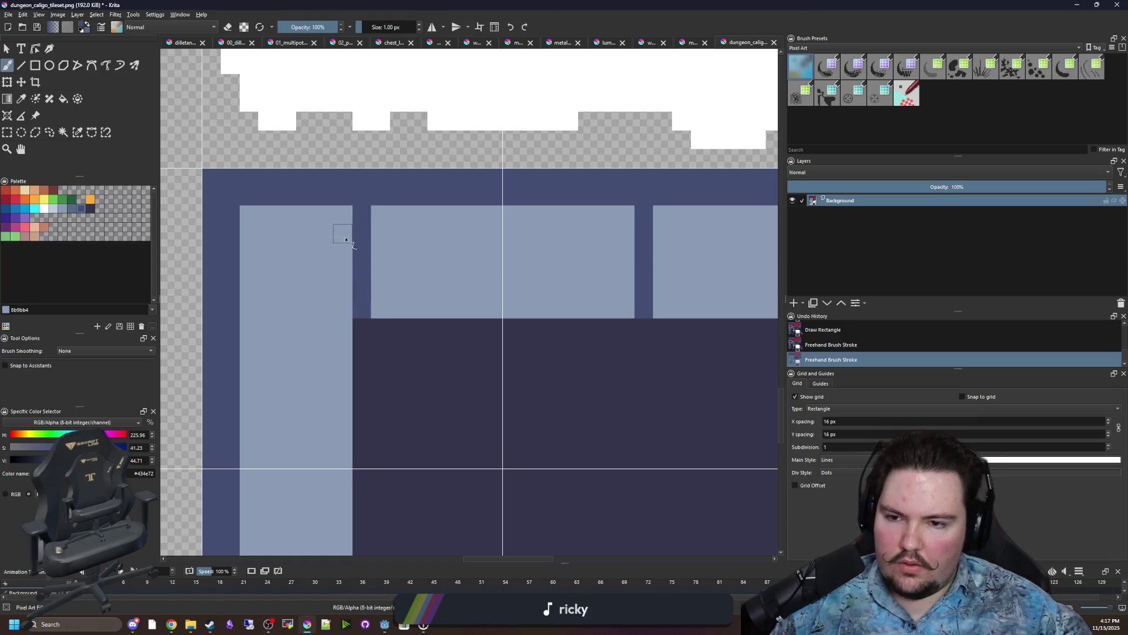
pyautogui.scroll(-2, 290, 260)
pyautogui.scroll(3, 478, 239)
pyautogui.moveTo(535, 277); pyautogui.dragTo(536, 201)
pyautogui.scroll(-2, 536, 202)
pyautogui.scroll(1, 477, 317)
# Paint seams across the side and lower-right border, undoing the last stray stroke.
pyautogui.moveTo(511, 336); pyautogui.dragTo(459, 336)
pyautogui.hscroll(-5, 400, 336)
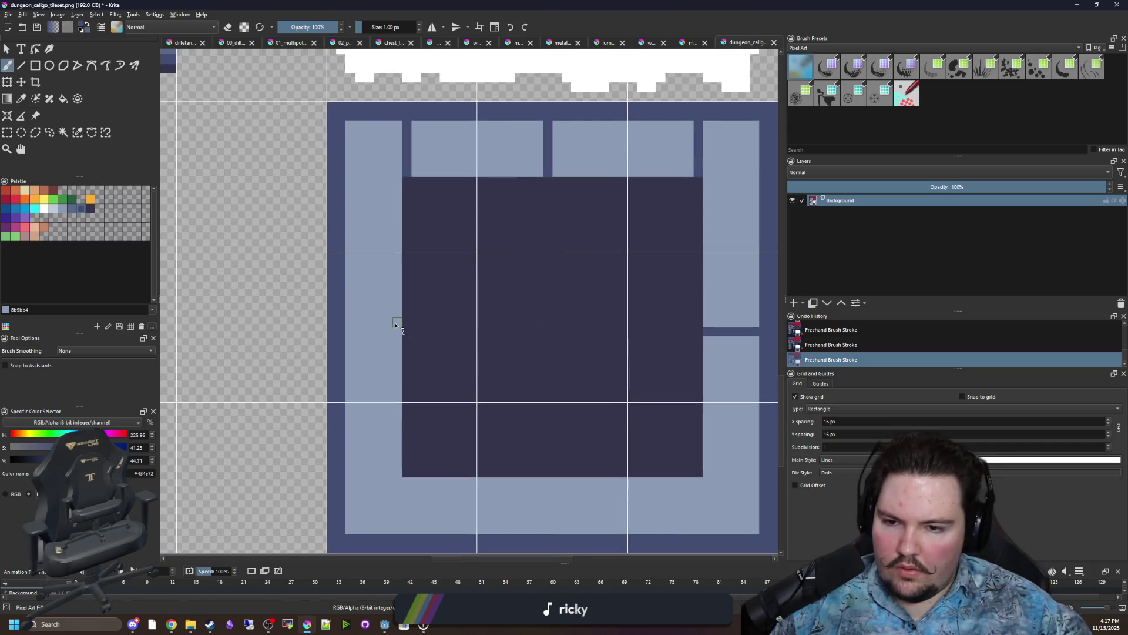
pyautogui.moveTo(496, 417); pyautogui.dragTo(427, 315)
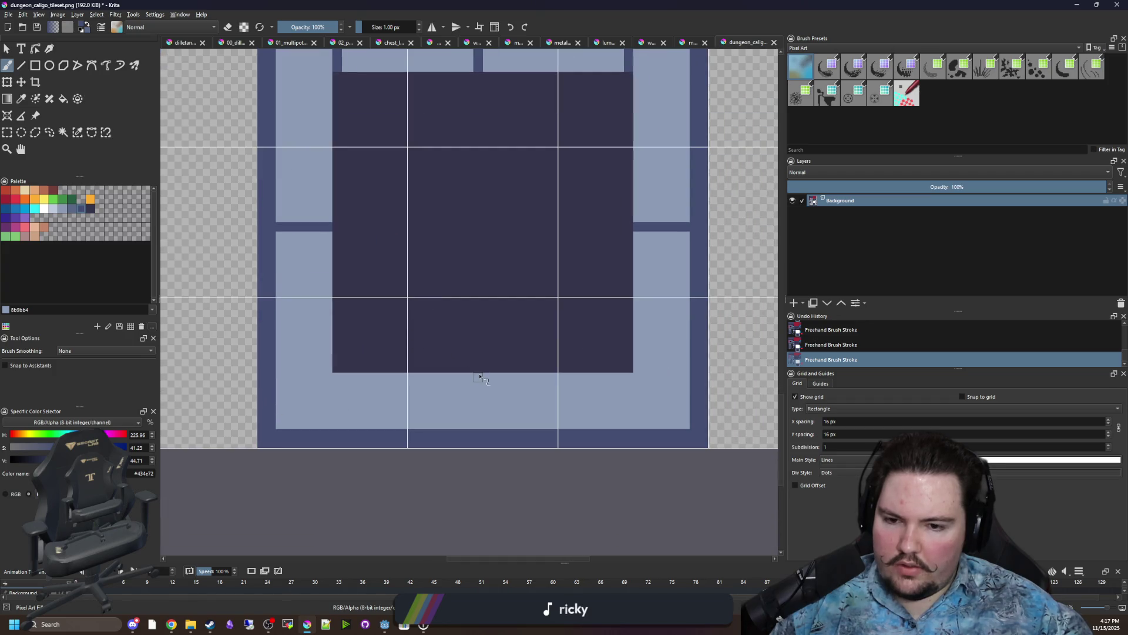
pyautogui.scroll(1, 317, 382)
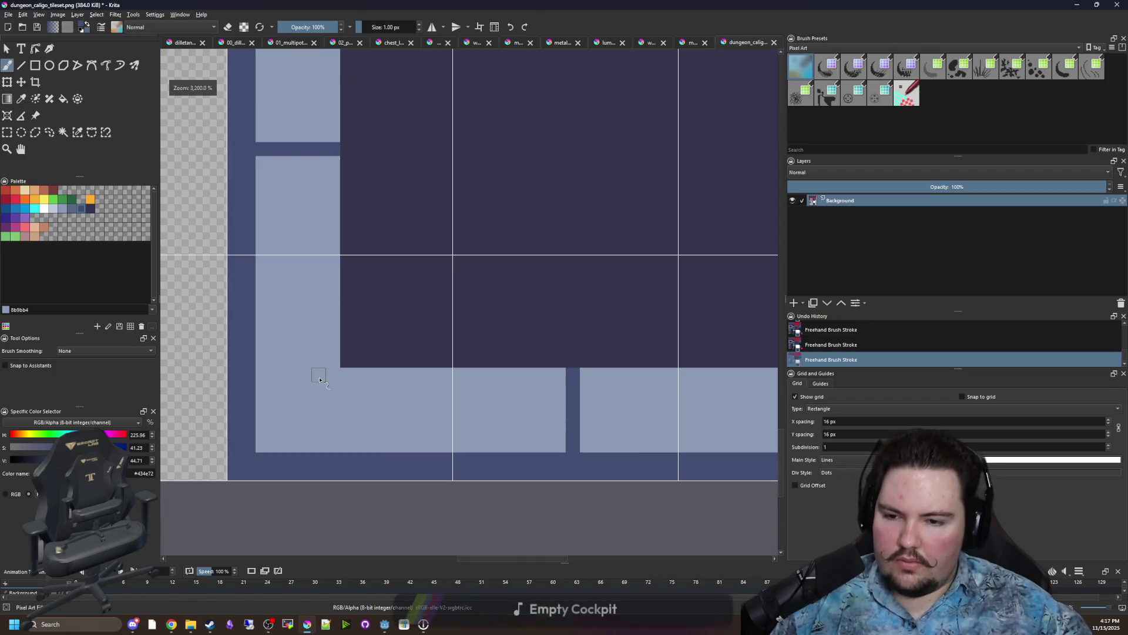
pyautogui.scroll(-2, 284, 375)
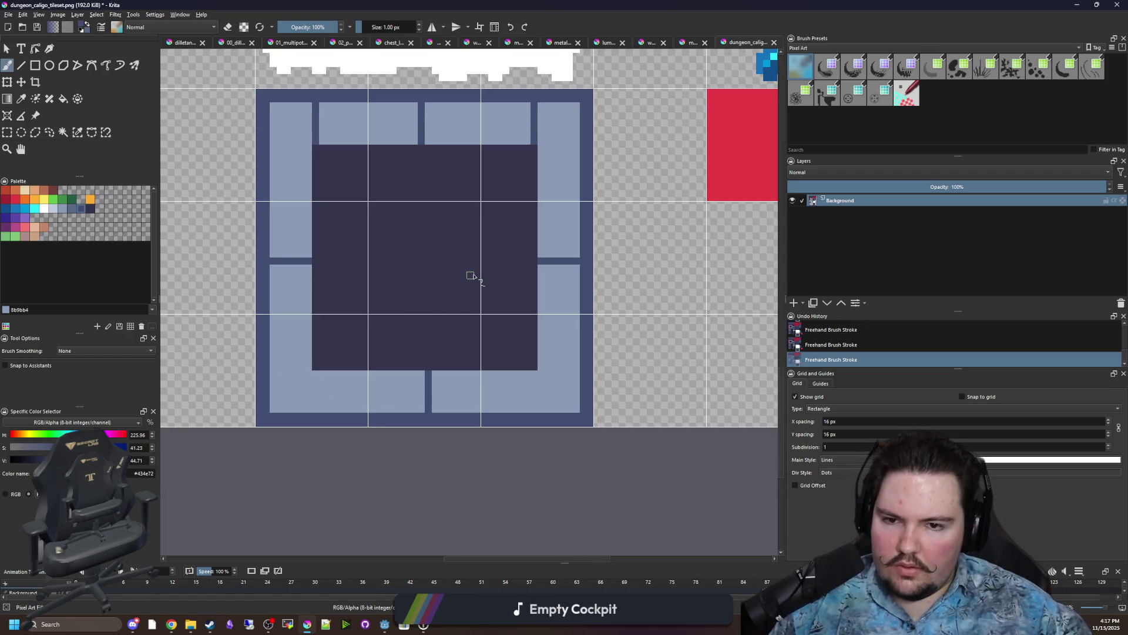
pyautogui.scroll(2, 562, 398)
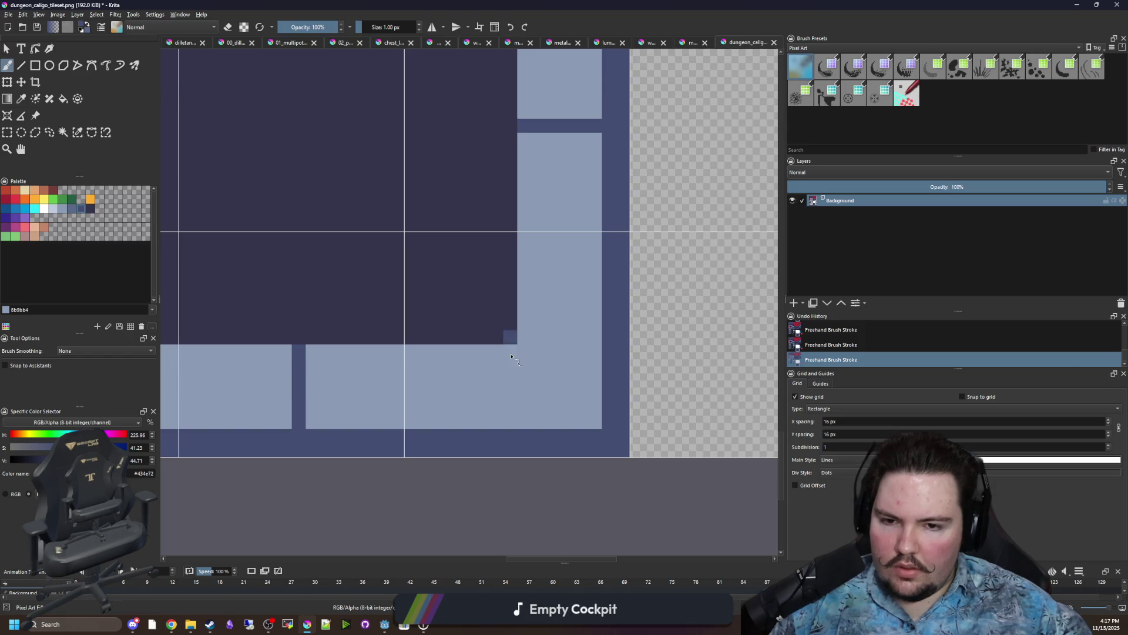
pyautogui.moveTo(511, 356); pyautogui.dragTo(512, 414)
pyautogui.moveTo(526, 337); pyautogui.dragTo(575, 344)
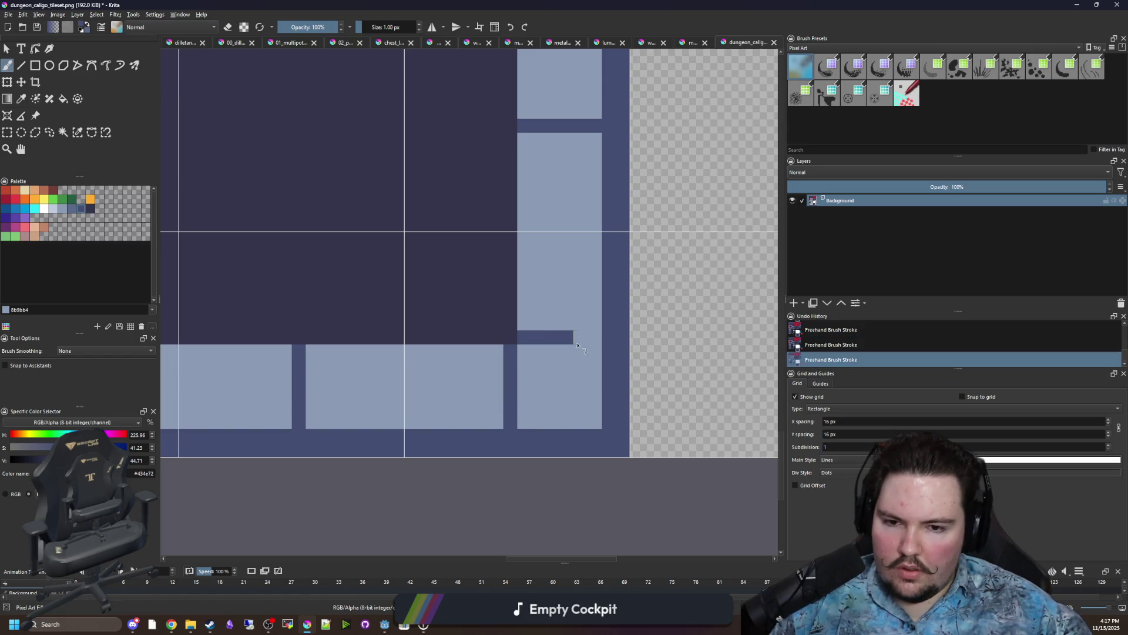
pyautogui.scroll(-5, 549, 371)
pyautogui.hotkey('ctrl', 'z')
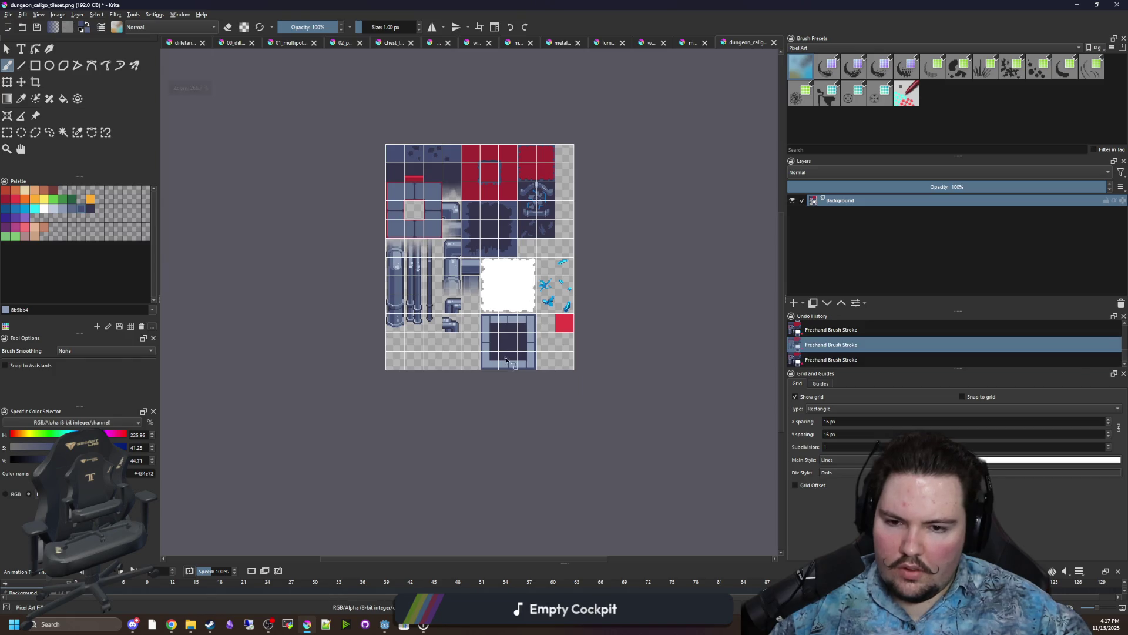
pyautogui.scroll(5, 390, 377)
# Add a short seam at the lower-left corner and sample the dark pool colour.
pyautogui.moveTo(405, 369); pyautogui.dragTo(377, 369)
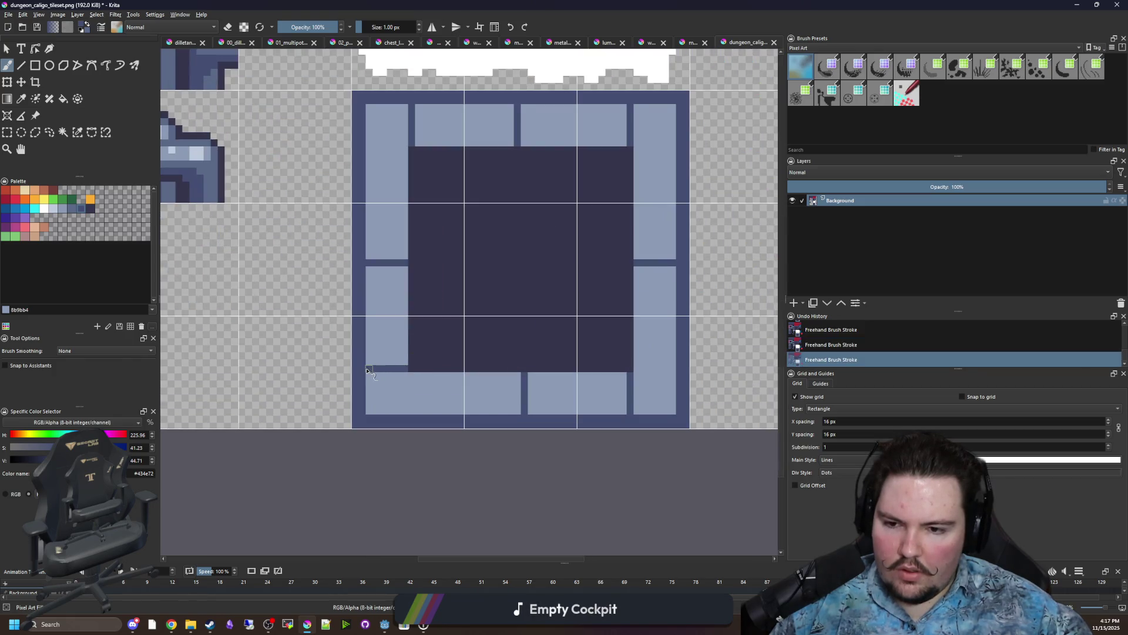
pyautogui.moveTo(431, 262); pyautogui.dragTo(353, 360)
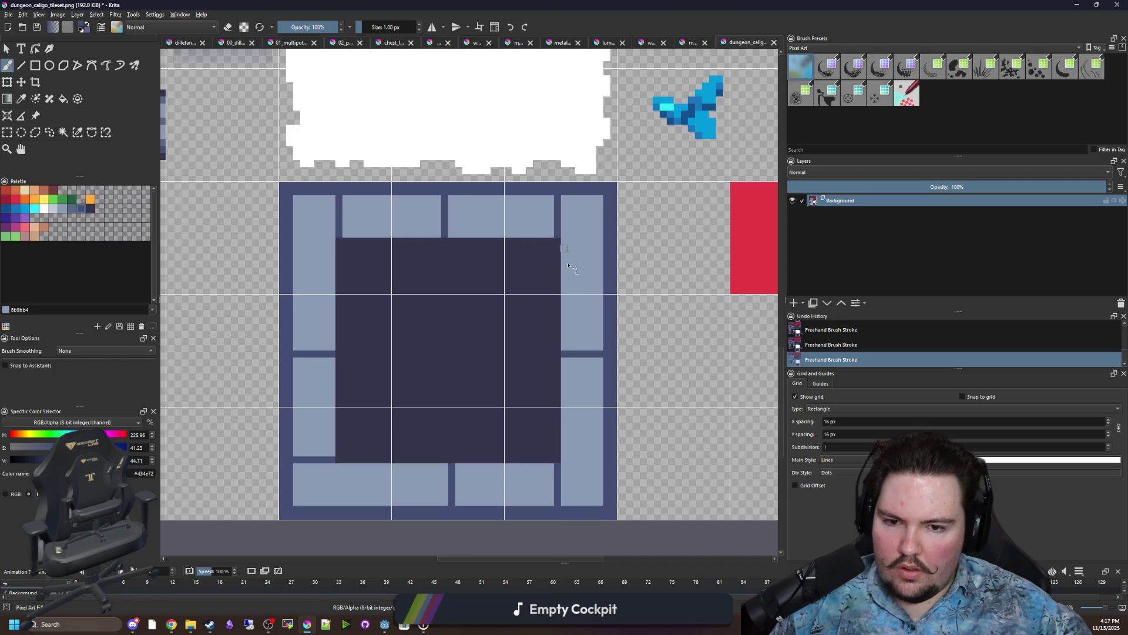
pyautogui.scroll(-5, 568, 254)
pyautogui.scroll(4, 460, 401)
pyautogui.scroll(4, 460, 401)
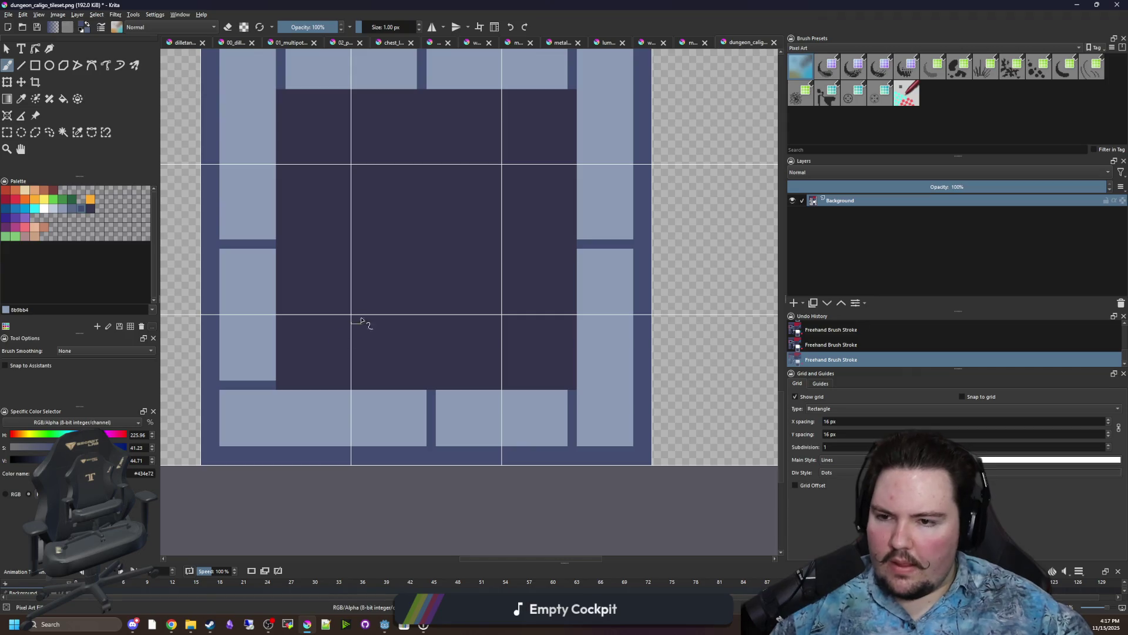
pyautogui.press('p')
pyautogui.click(351, 274)
# Fill a dark strip along the tile's bottom and the dark gaps between the top border blocks.
pyautogui.click(34, 65)
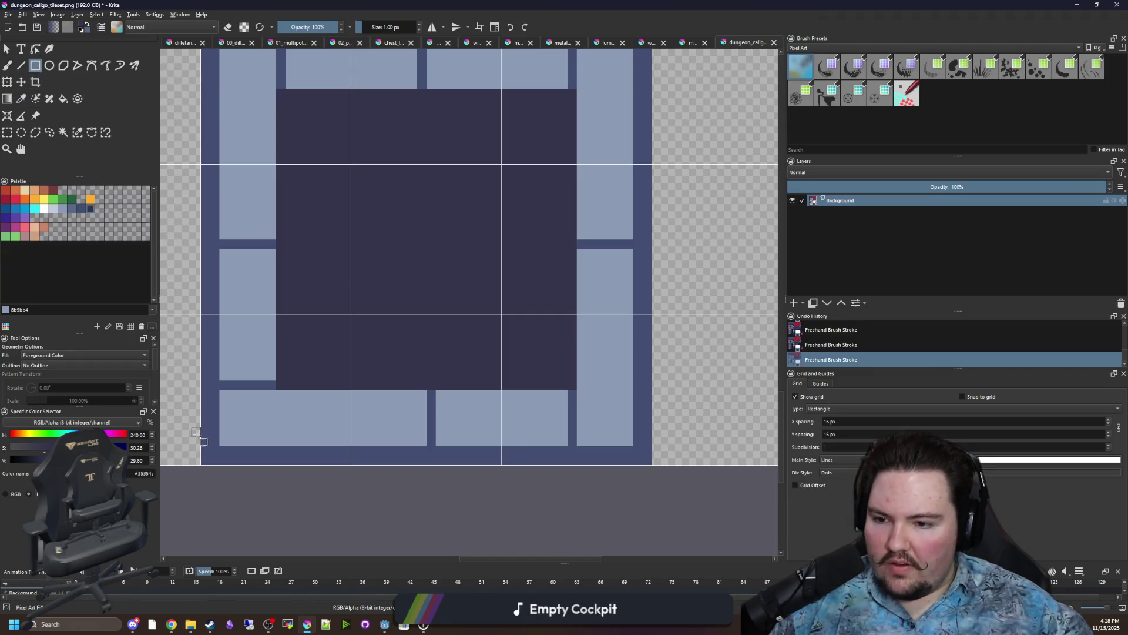
pyautogui.moveTo(220, 449); pyautogui.dragTo(632, 456)
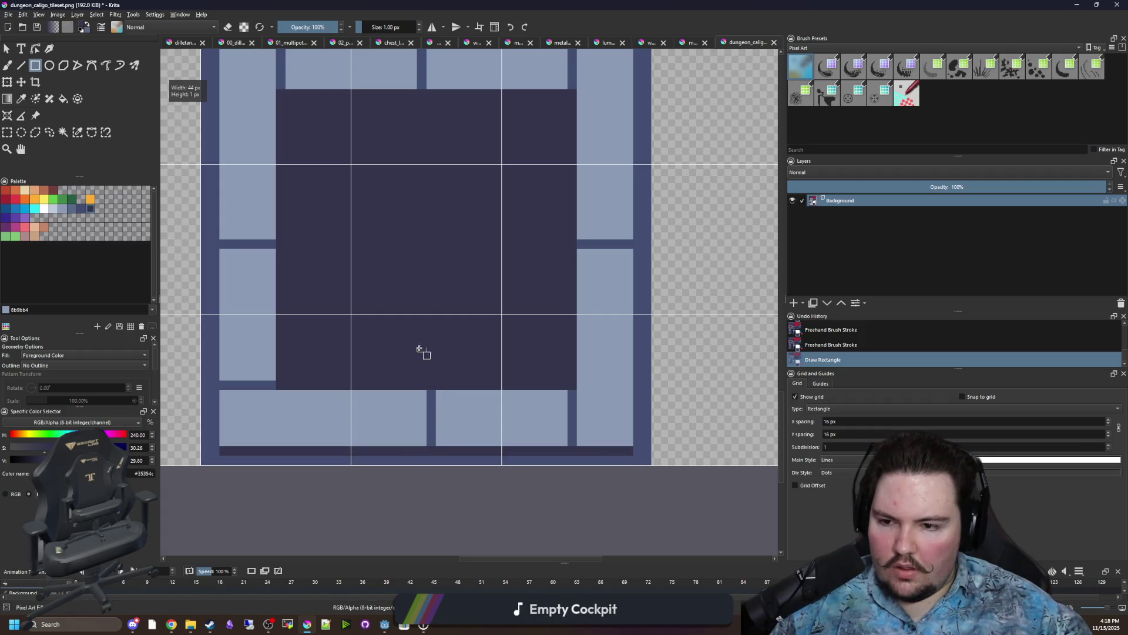
pyautogui.scroll(2, 422, 357)
pyautogui.press('b')
pyautogui.scroll(3, 272, 465)
pyautogui.moveTo(304, 464); pyautogui.dragTo(232, 464)
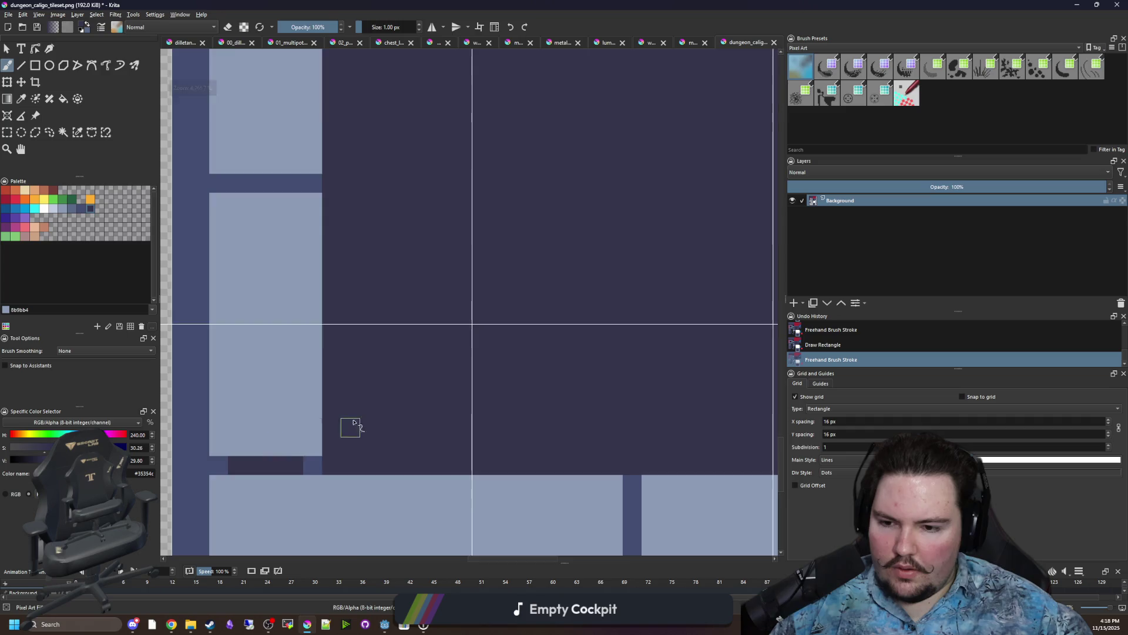
pyautogui.scroll(-3, 344, 429)
pyautogui.scroll(2, 277, 227)
pyautogui.moveTo(295, 265); pyautogui.dragTo(295, 209)
pyautogui.moveTo(507, 265); pyautogui.dragTo(509, 227)
pyautogui.click(509, 218)
pyautogui.scroll(-1, 406, 287)
pyautogui.scroll(1, 562, 272)
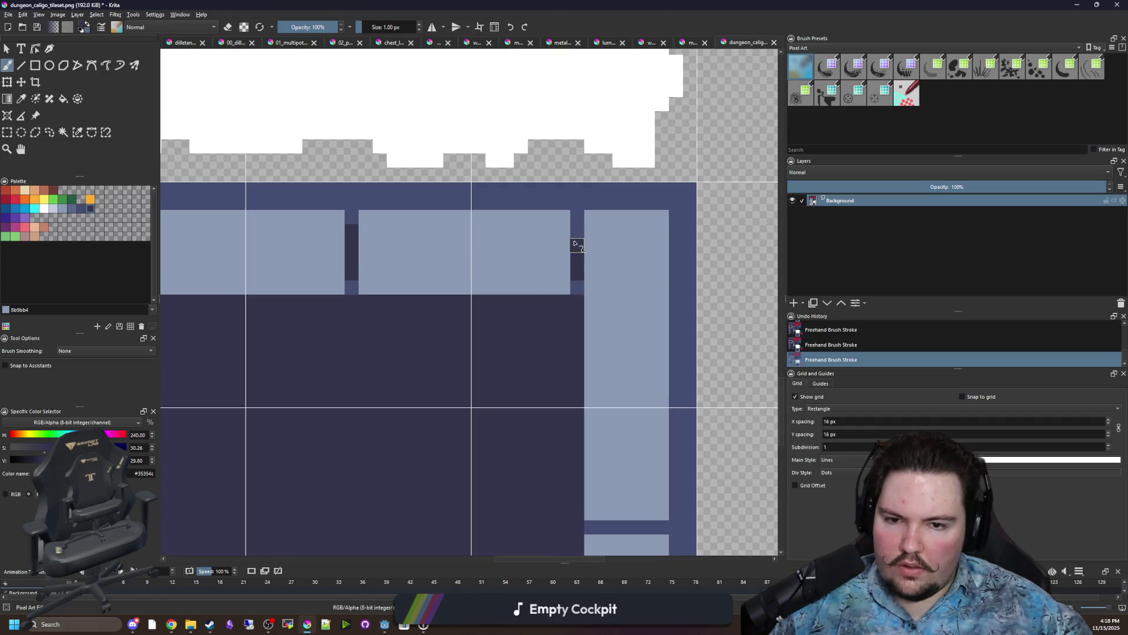
# Sample mid-blue #434e72 and draw a 32×4 px band under the top bricks.
pyautogui.keyDown('ctrl'); pyautogui.click(580, 288); pyautogui.keyUp('ctrl')
pyautogui.moveTo(252, 259); pyautogui.dragTo(400, 252)
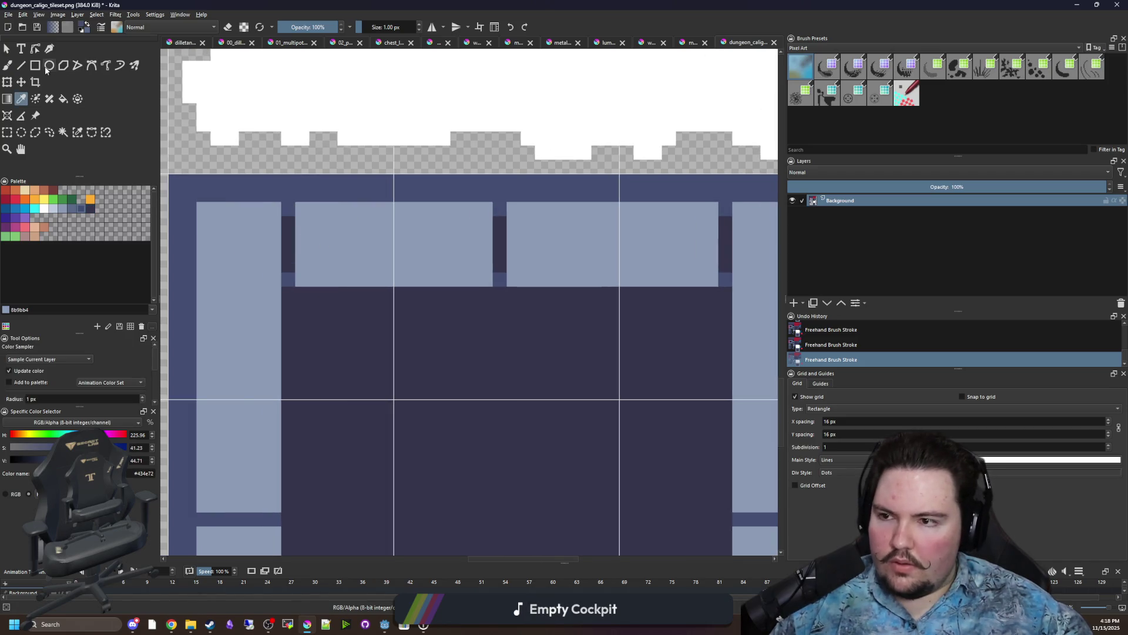
pyautogui.press('r')
pyautogui.scroll(-1, 253, 263)
pyautogui.moveTo(258, 266)
pyautogui.mouseDown()
pyautogui.moveTo(698, 306)
pyautogui.moveTo(700, 351)
pyautogui.mouseUp()
# Paint the notches at both ends of the band dark, then sample the light blue-grey brick colour.
pyautogui.keyDown('ctrl'); pyautogui.scroll(1, 479, 288); pyautogui.keyUp('ctrl')
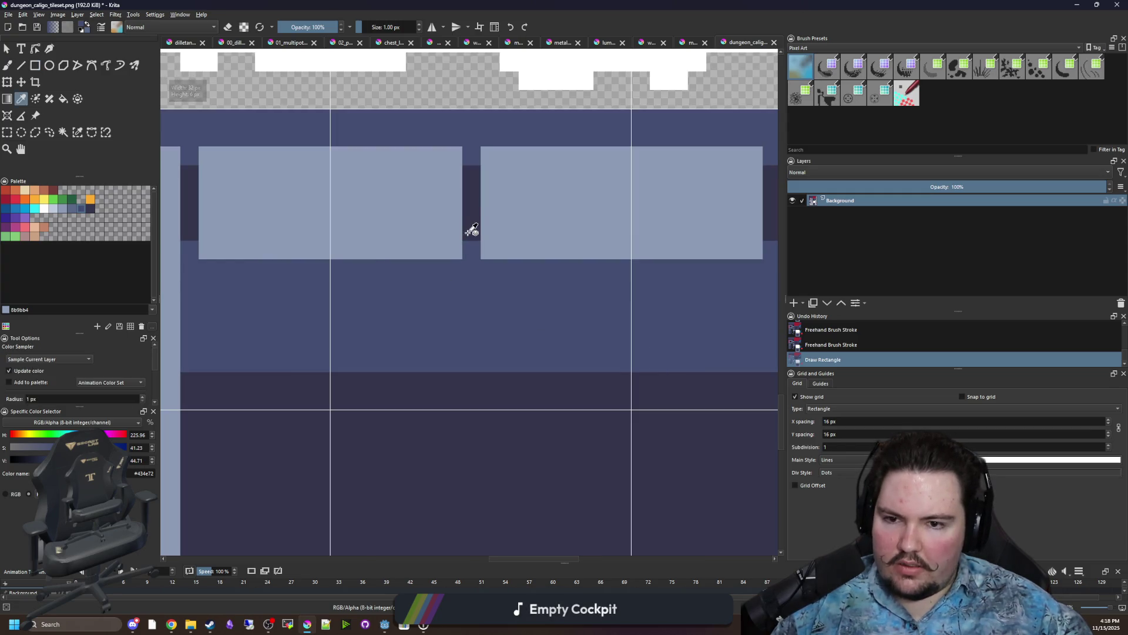
pyautogui.click(472, 230)
pyautogui.press('b')
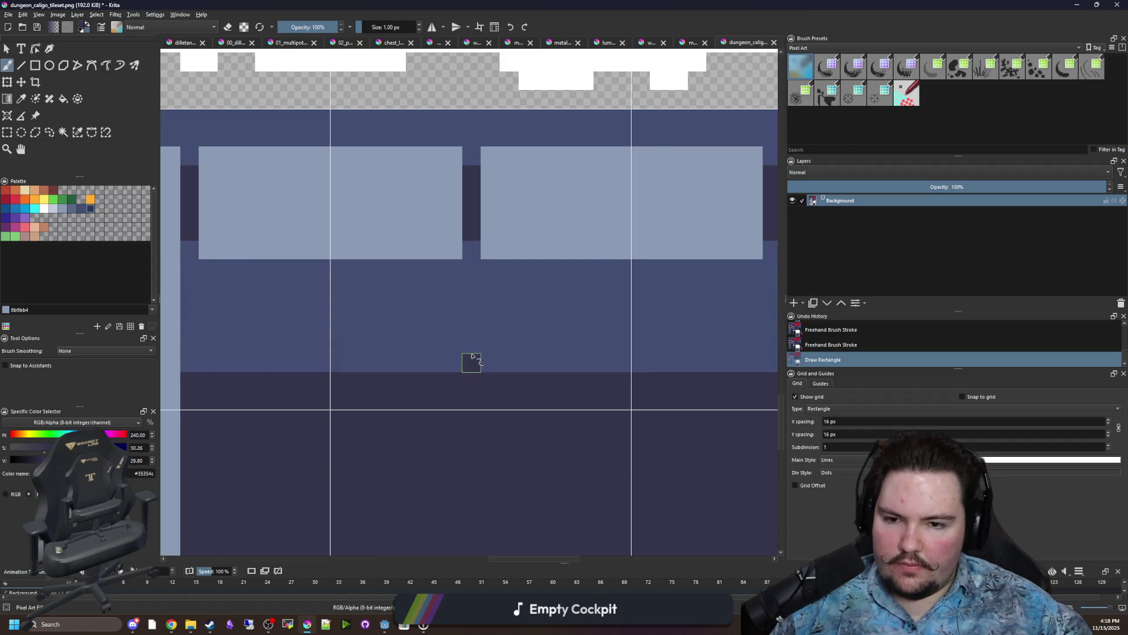
pyautogui.moveTo(187, 355); pyautogui.dragTo(189, 369)
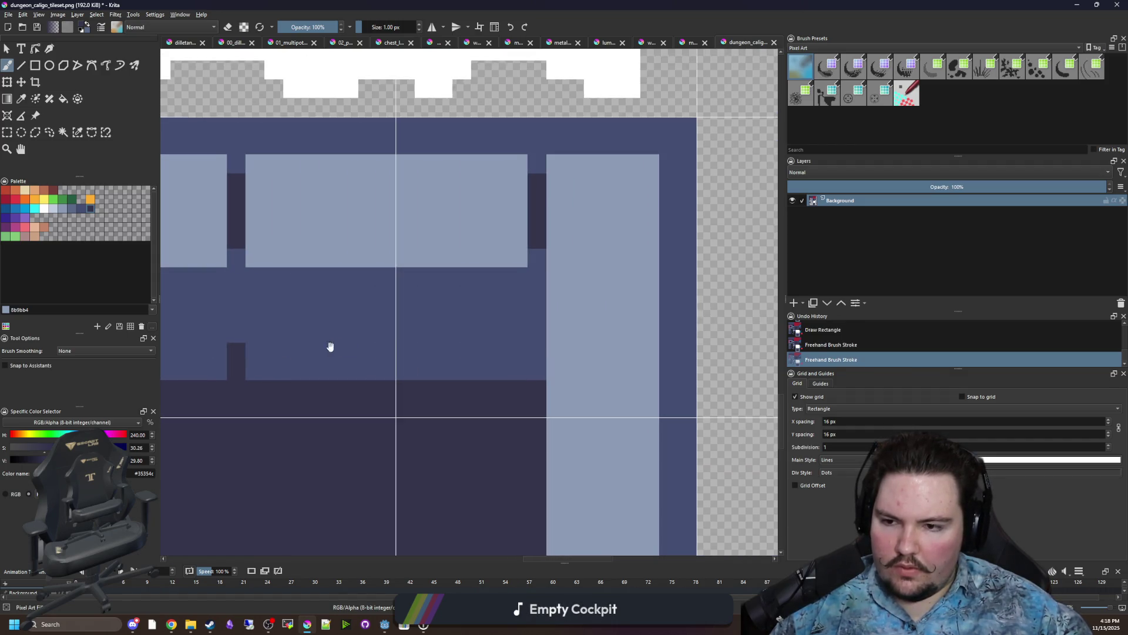
pyautogui.hscroll(3, 329, 347)
pyautogui.moveTo(537, 346); pyautogui.dragTo(537, 376)
pyautogui.hscroll(-4, 456, 352)
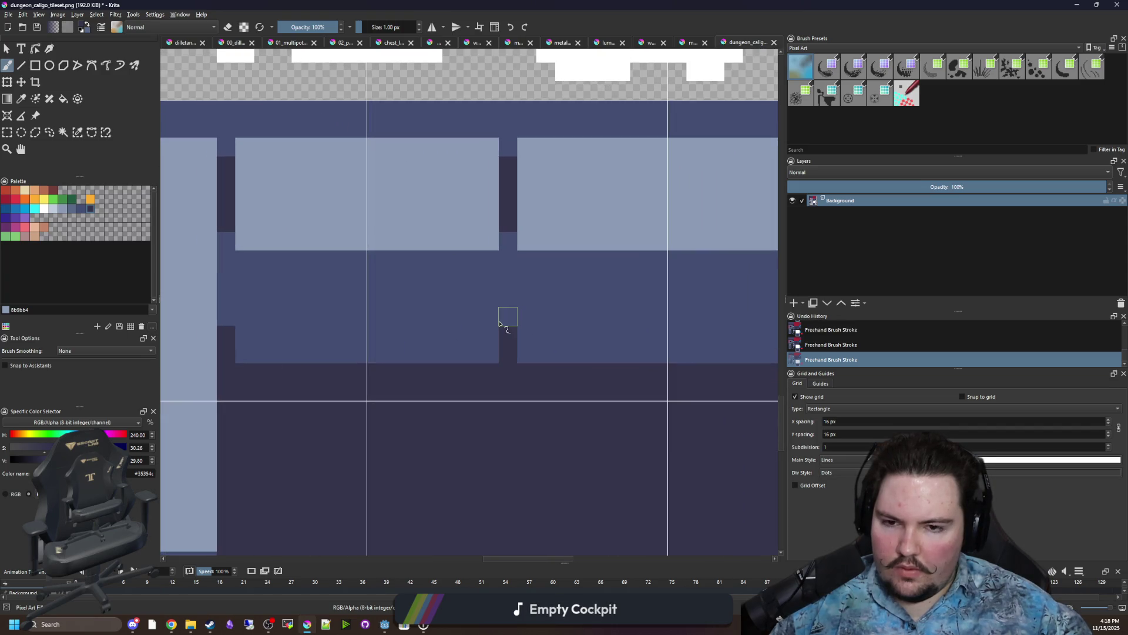
pyautogui.press('p')
pyautogui.click(464, 191)
pyautogui.scroll(-1, 268, 185)
pyautogui.click(35, 66)
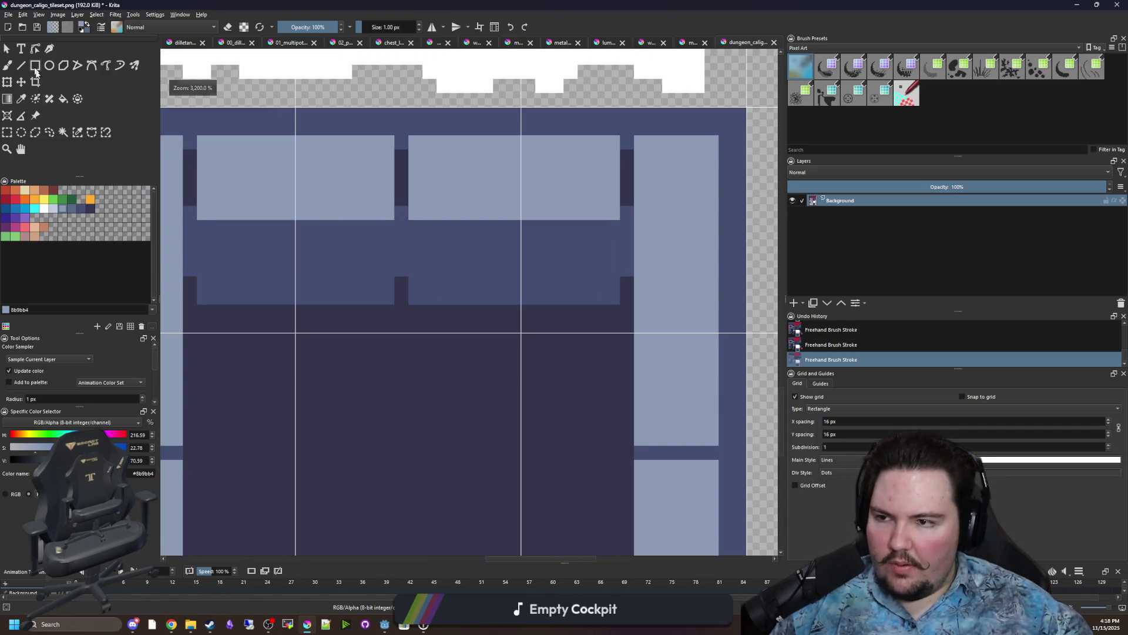
# Draw a 1 px #8b9bb4 strip across the mid-blue band and touch up its end pixels.
pyautogui.moveTo(193, 269); pyautogui.dragTo(627, 288)
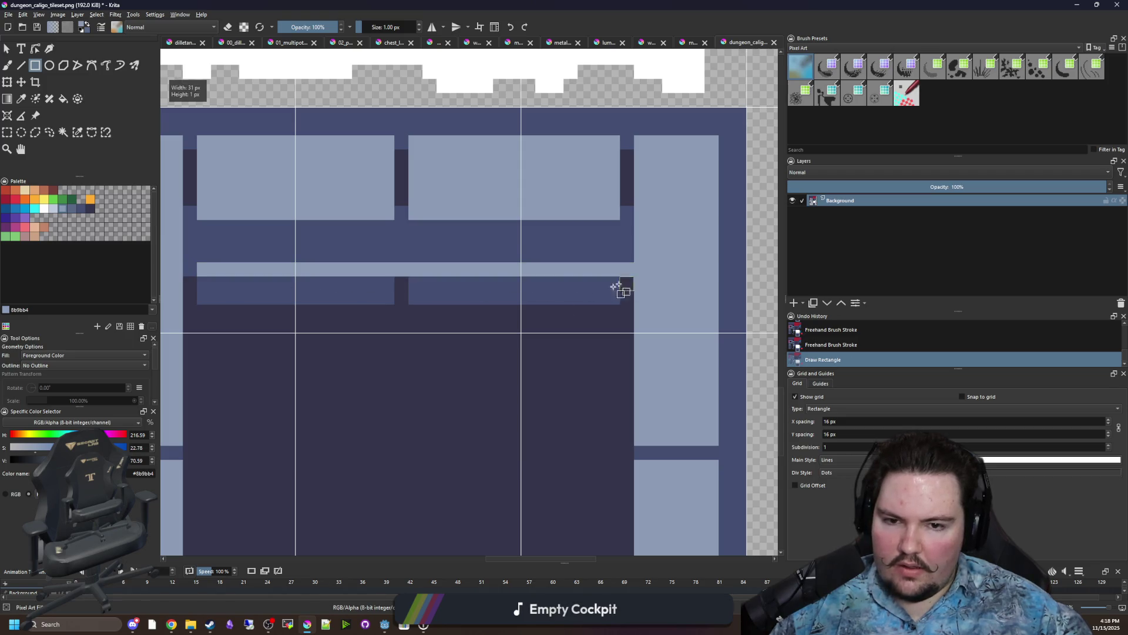
pyautogui.hscroll(-1, 382, 300)
pyautogui.press('b')
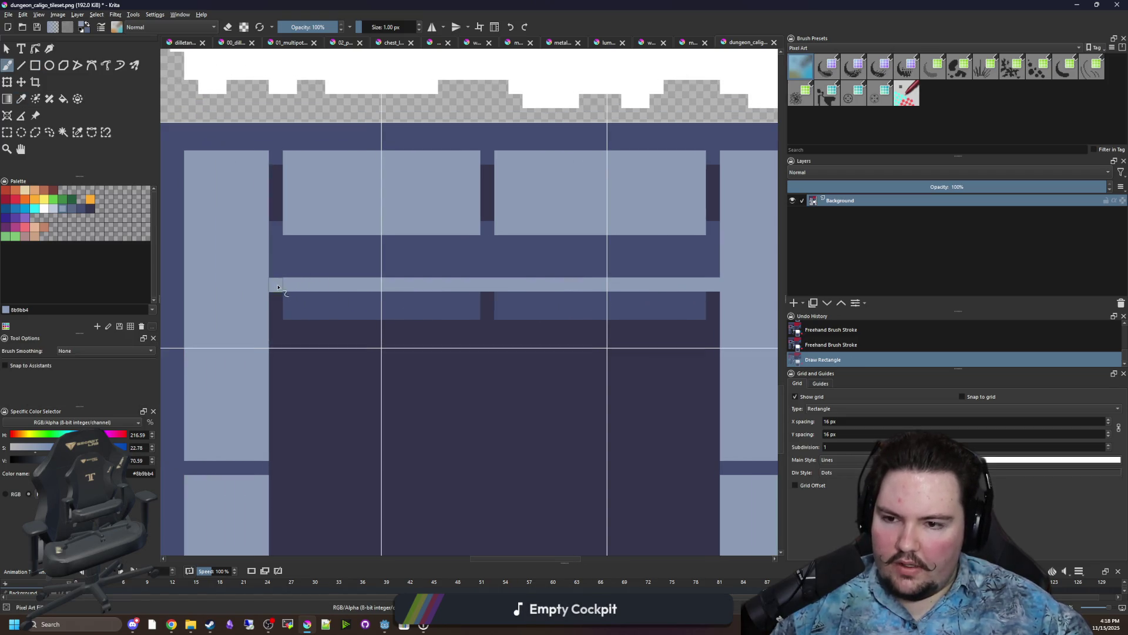
pyautogui.scroll(-5, 448, 327)
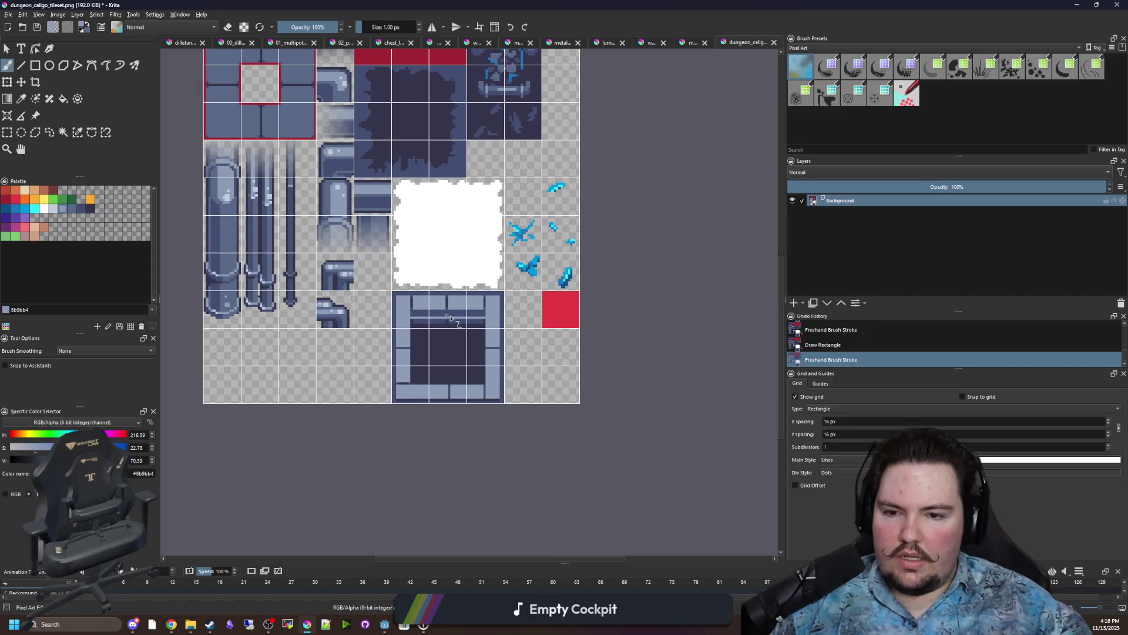
pyautogui.scroll(6, 447, 318)
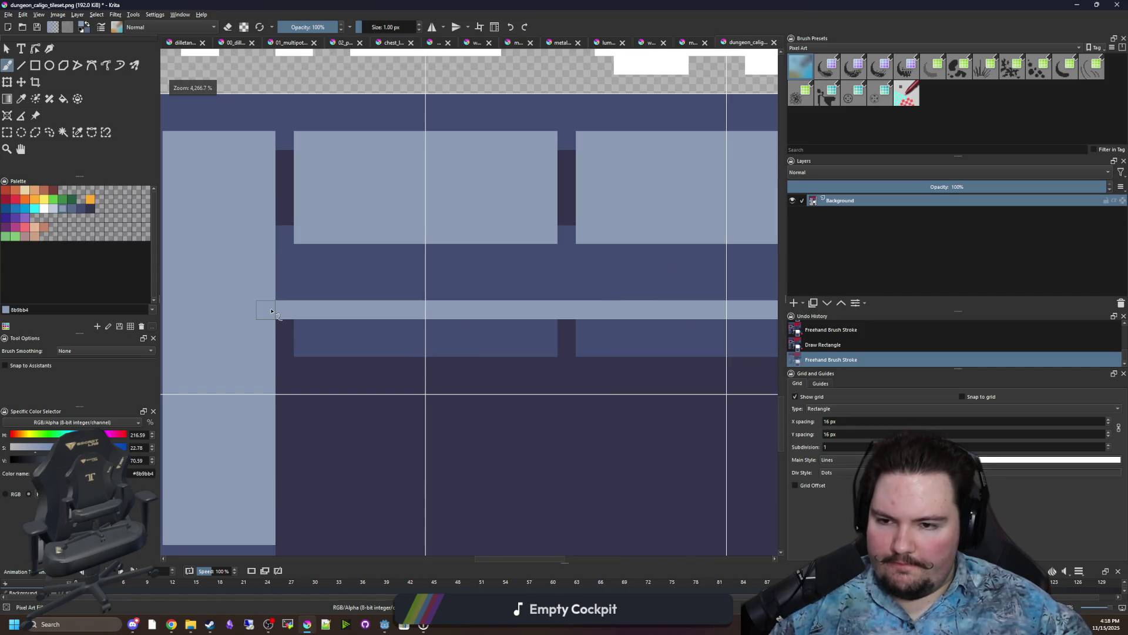
pyautogui.click(291, 329)
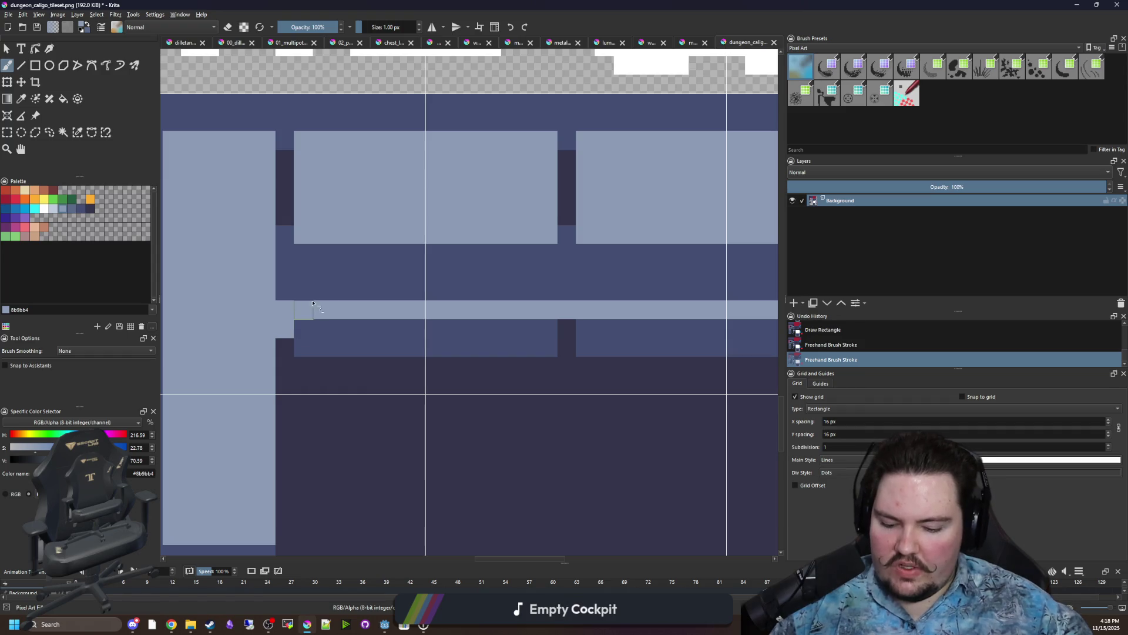
pyautogui.keyDown('ctrl'); pyautogui.click(320, 290); pyautogui.keyUp('ctrl')
pyautogui.click(287, 310)
pyautogui.hscroll(5, 365, 315)
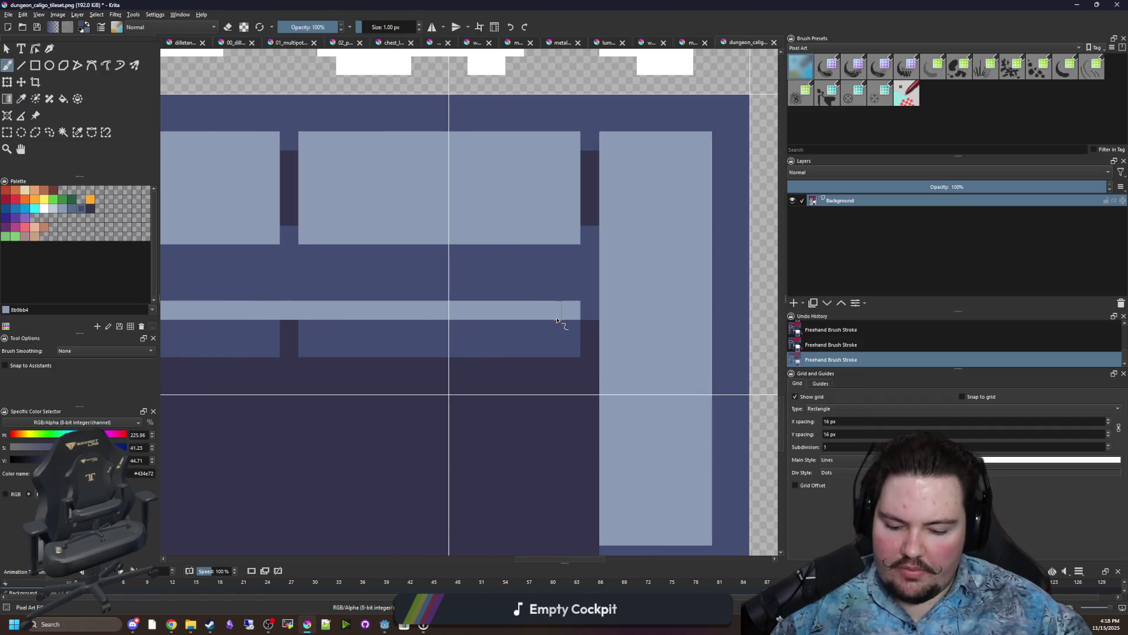
pyautogui.keyDown('ctrl'); pyautogui.click(566, 318); pyautogui.keyUp('ctrl')
pyautogui.scroll(-10, 575, 307)
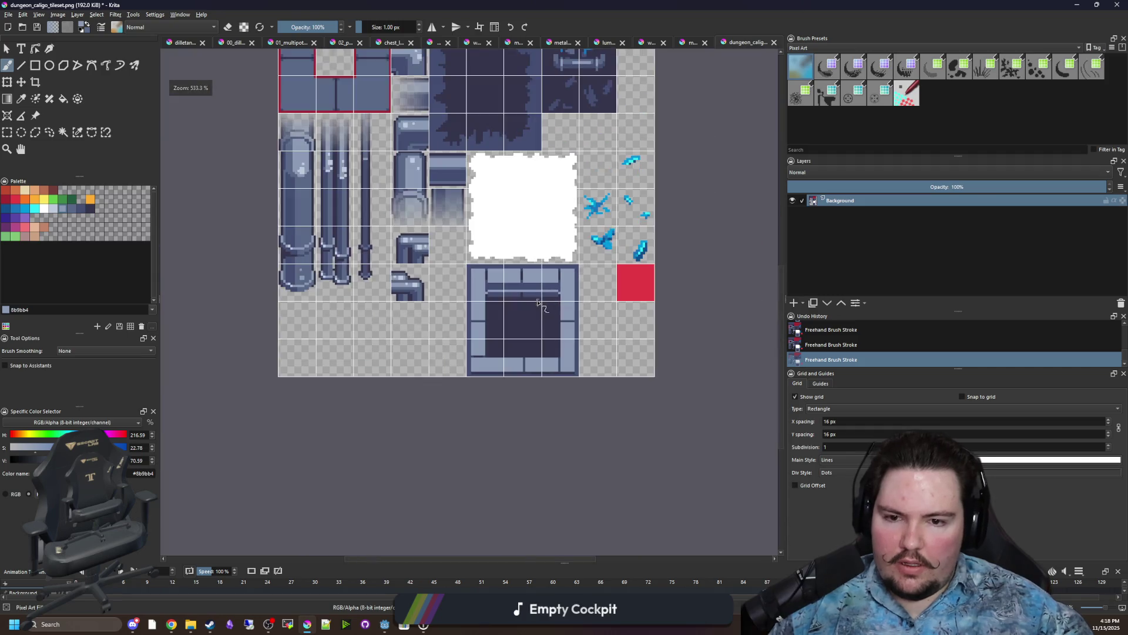
# Compare the tile against the Godot editor, then bring Krita back maximized.
pyautogui.hotkey('alt', 'Tab')
pyautogui.scroll(6, 239, 135)
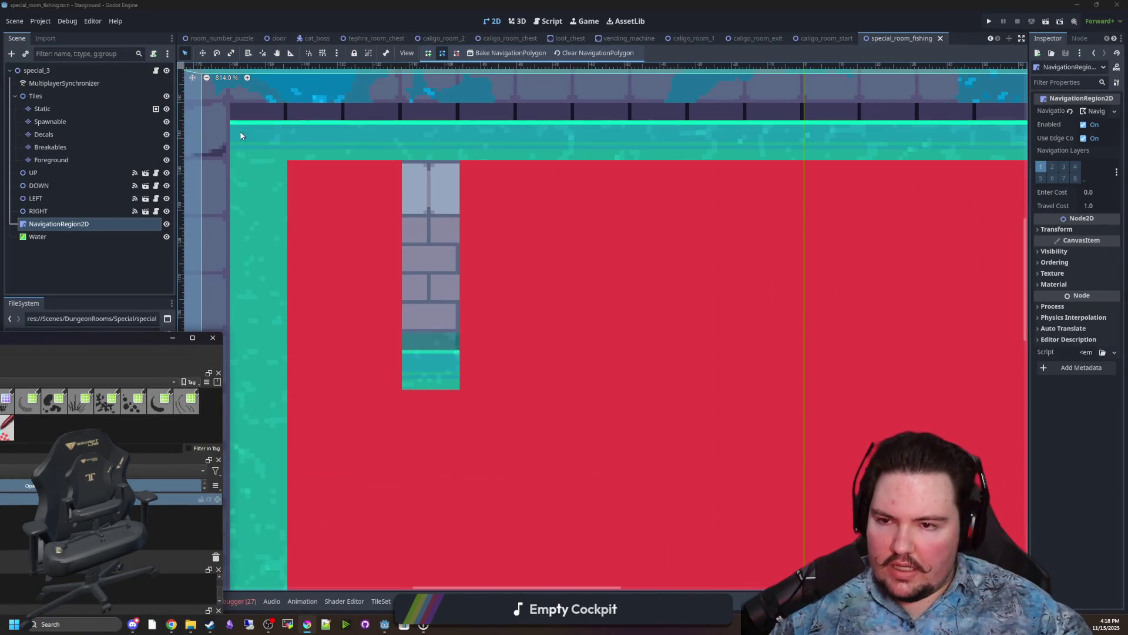
pyautogui.moveTo(127, 342); pyautogui.dragTo(675, 476)
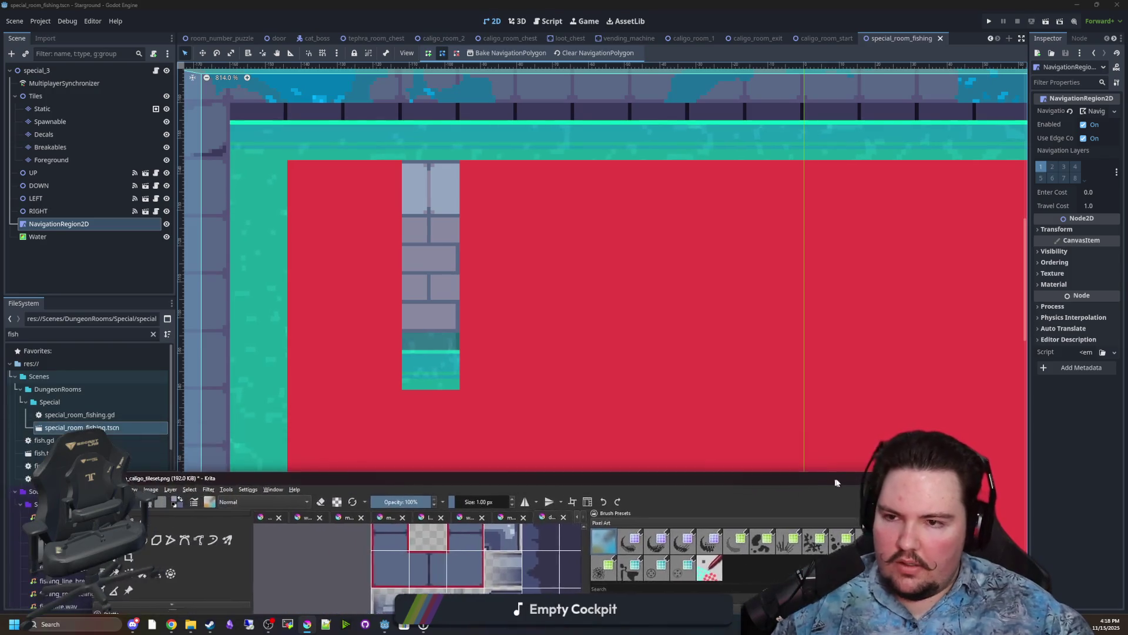
pyautogui.doubleClick(705, 470)
pyautogui.scroll(5, 517, 299)
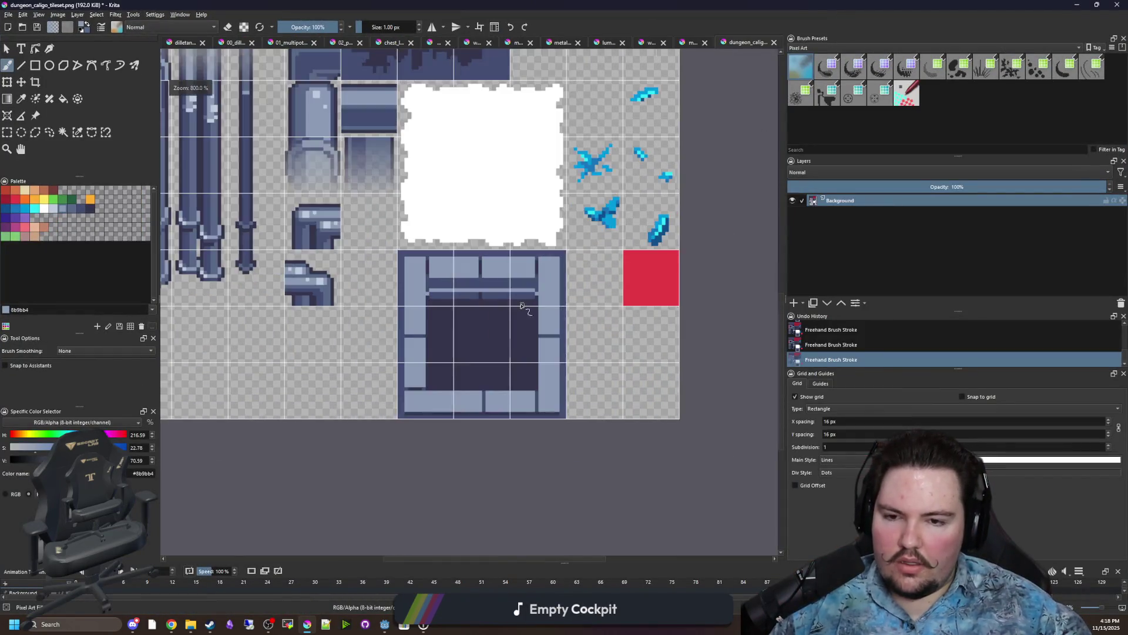
# Draw a white 1 px rectangle highlight along the stone frame tile's light strip.
pyautogui.click(46, 208)
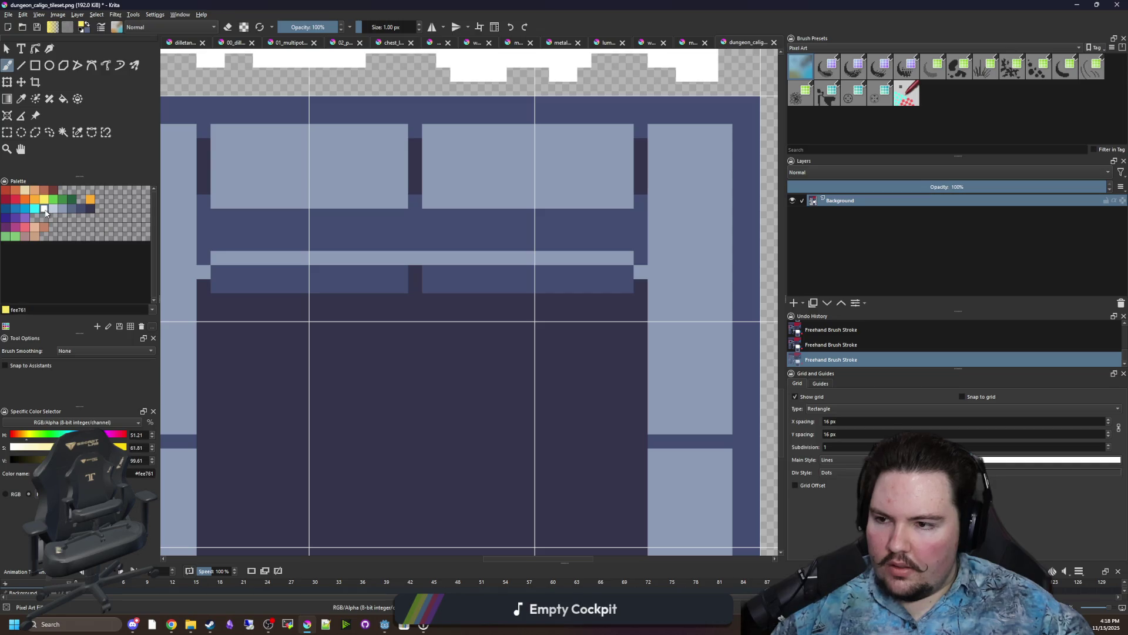
pyautogui.click(36, 66)
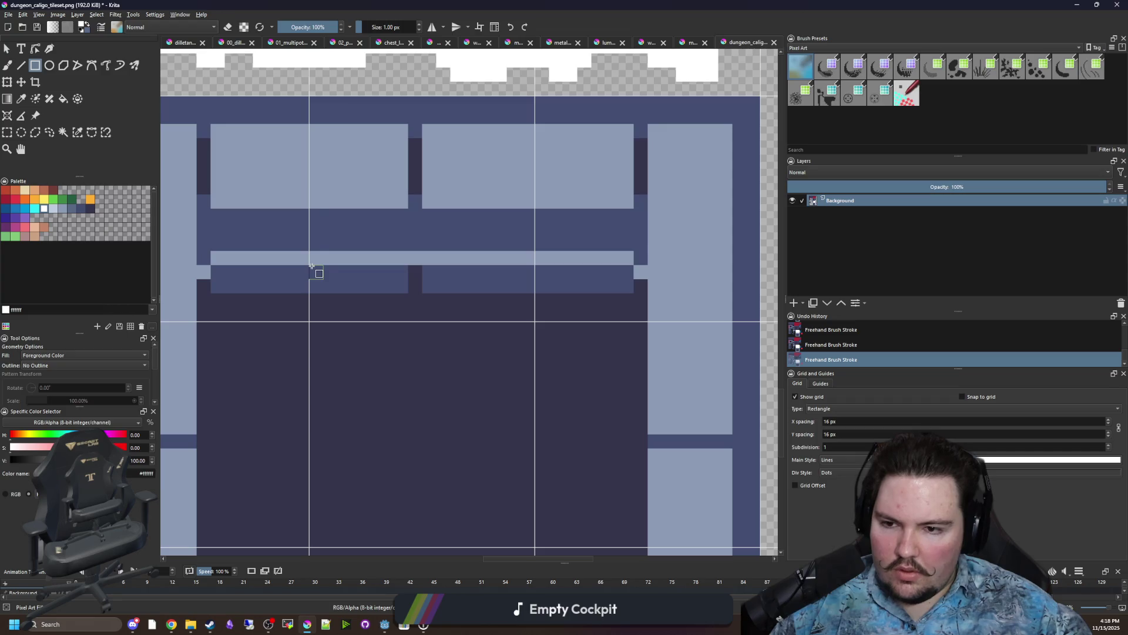
pyautogui.moveTo(288, 263)
pyautogui.mouseDown()
pyautogui.moveTo(574, 257)
pyautogui.moveTo(561, 259)
pyautogui.mouseUp()
pyautogui.scroll(-1, 403, 289)
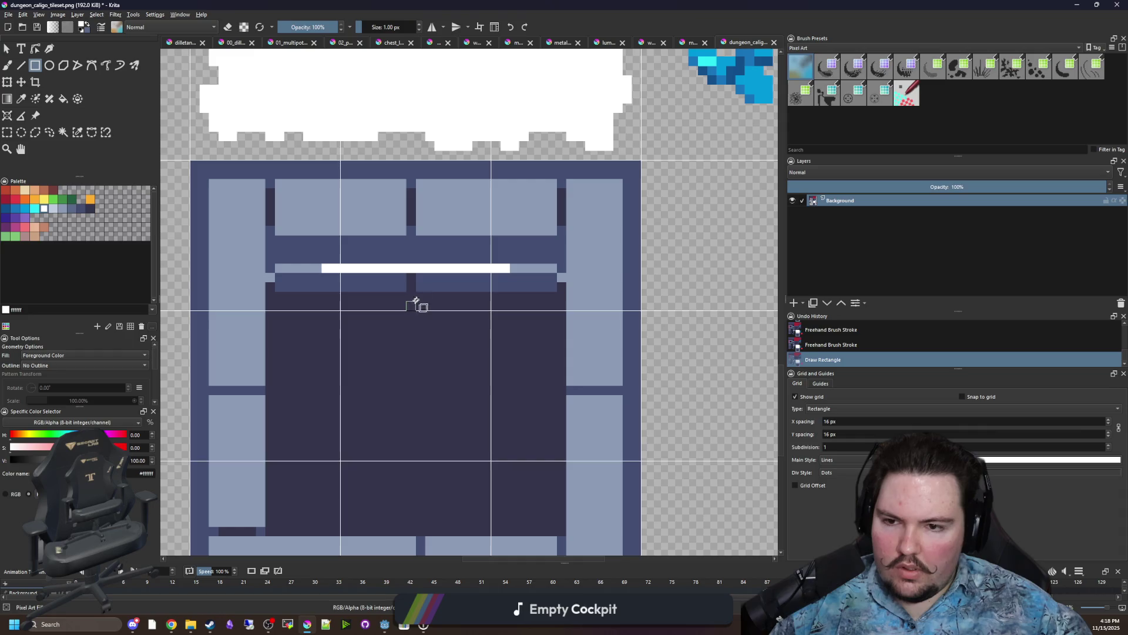
pyautogui.scroll(-3, 415, 305)
pyautogui.scroll(-3, 428, 294)
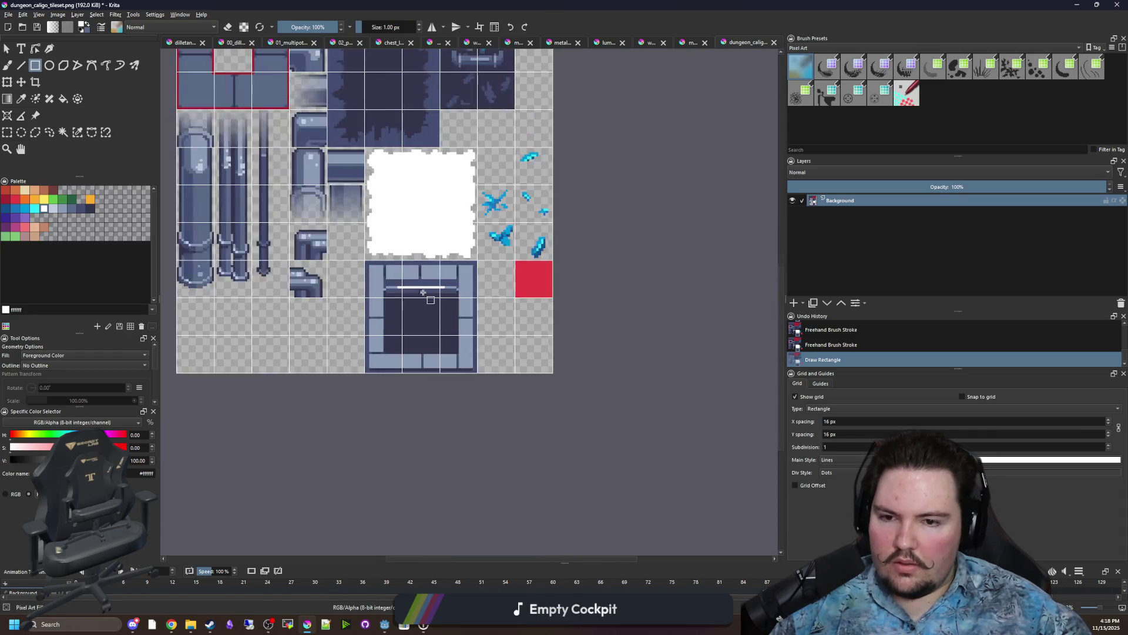
pyautogui.scroll(4, 433, 287)
# Shade the bricks' top-left corner pixels with slate-blue palette Color 41.
pyautogui.press('p')
pyautogui.scroll(2, 574, 353)
pyautogui.scroll(-1, 374, 302)
pyautogui.scroll(2, 374, 303)
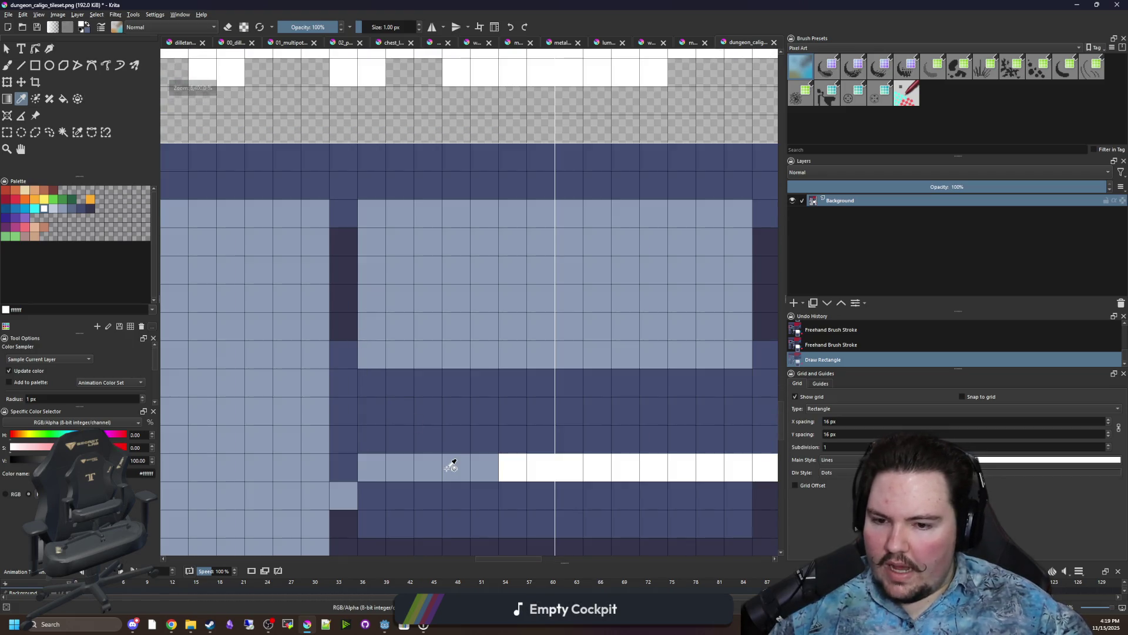
pyautogui.click(451, 460)
pyautogui.scroll(-2, 206, 269)
pyautogui.click(72, 211)
pyautogui.press('b')
pyautogui.click(245, 259)
pyautogui.click(377, 260)
pyautogui.moveTo(633, 359); pyautogui.dragTo(237, 351)
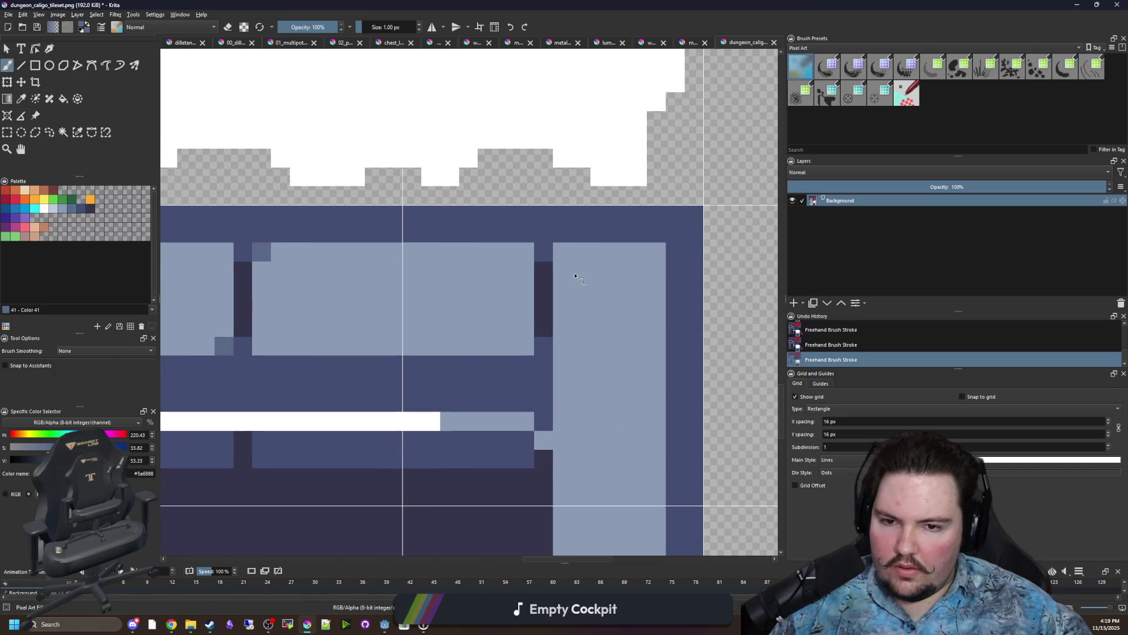
pyautogui.scroll(-5, 605, 257)
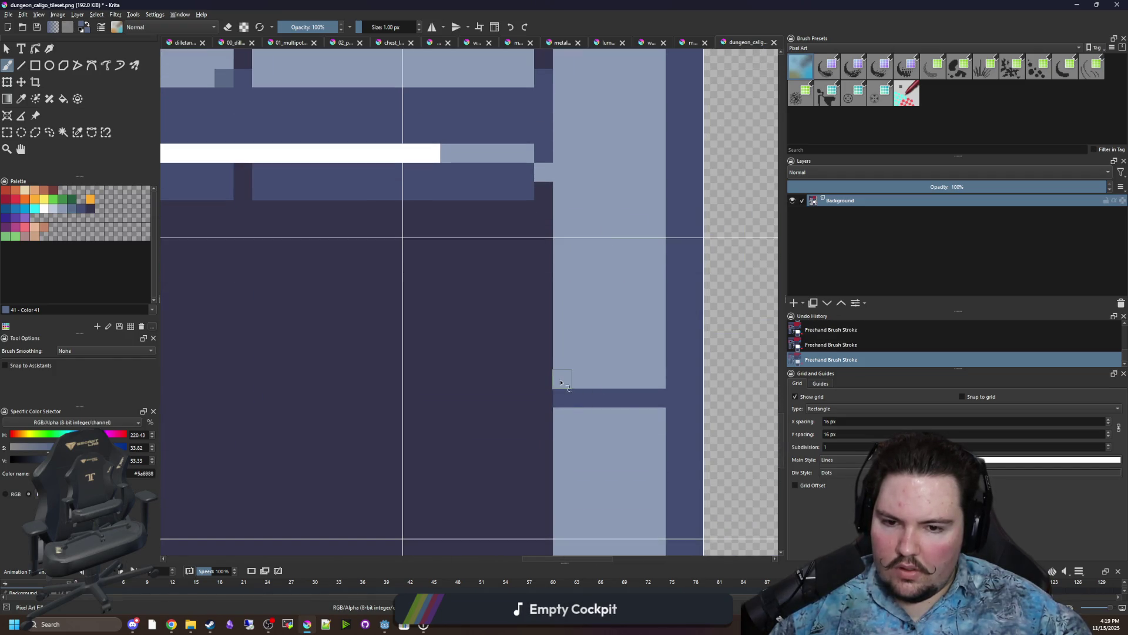
pyautogui.scroll(-5, 656, 398)
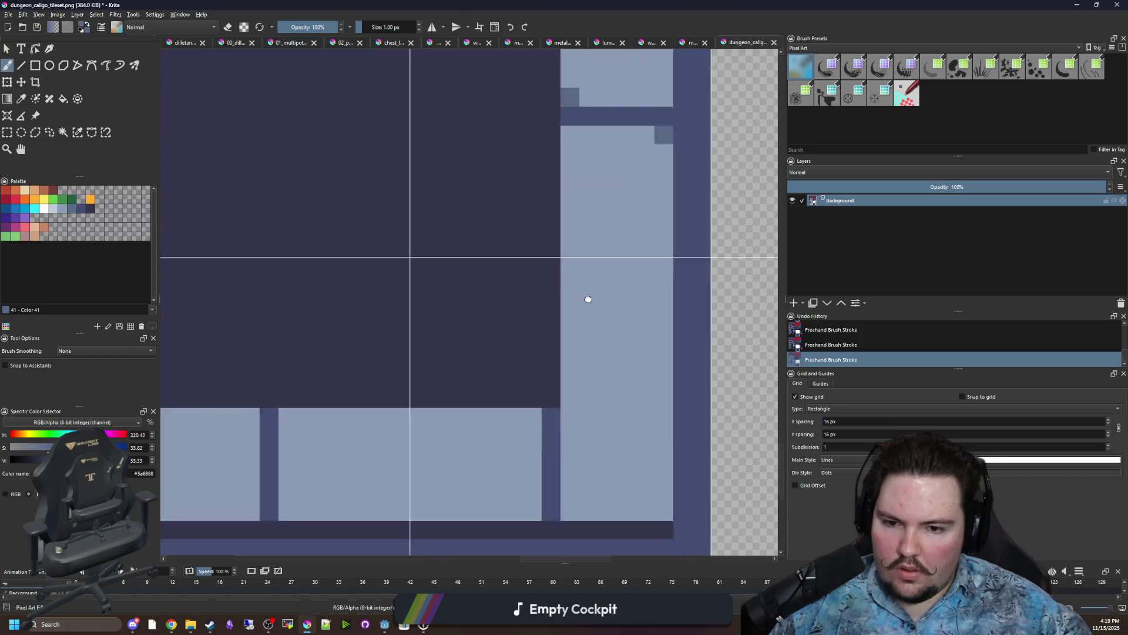
pyautogui.moveTo(314, 434); pyautogui.dragTo(647, 444)
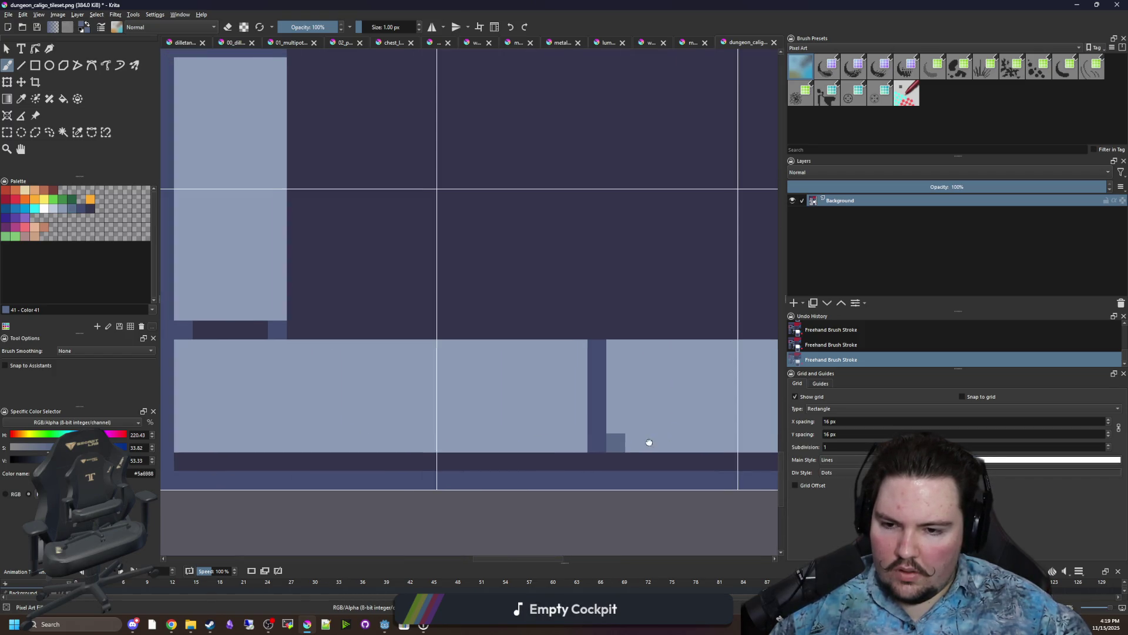
pyautogui.moveTo(252, 375); pyautogui.dragTo(382, 394)
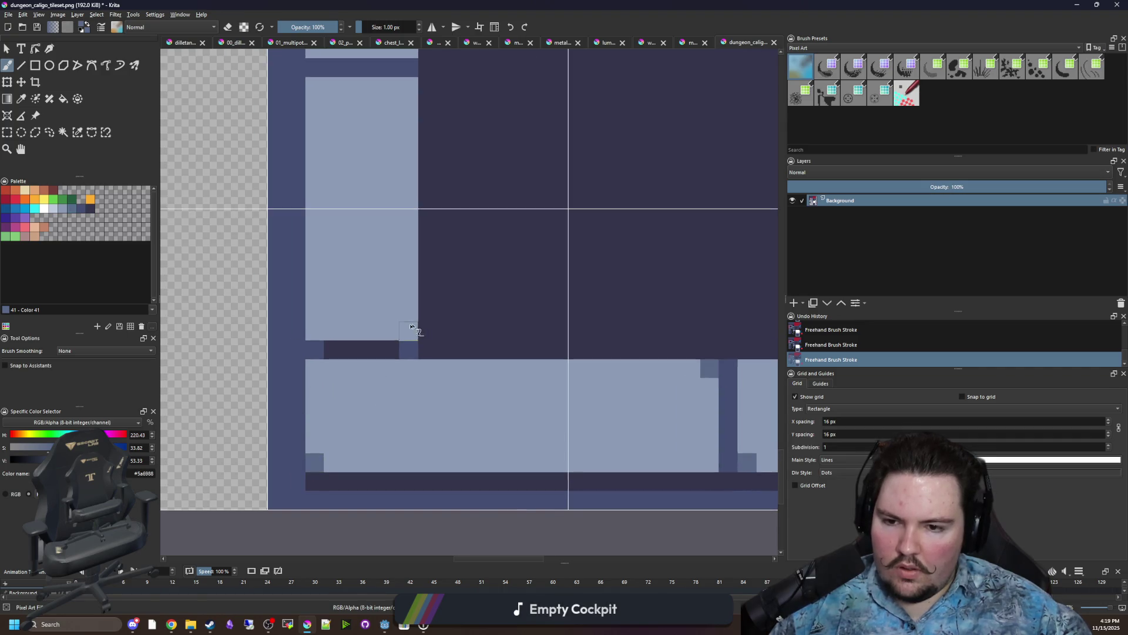
pyautogui.scroll(4, 416, 327)
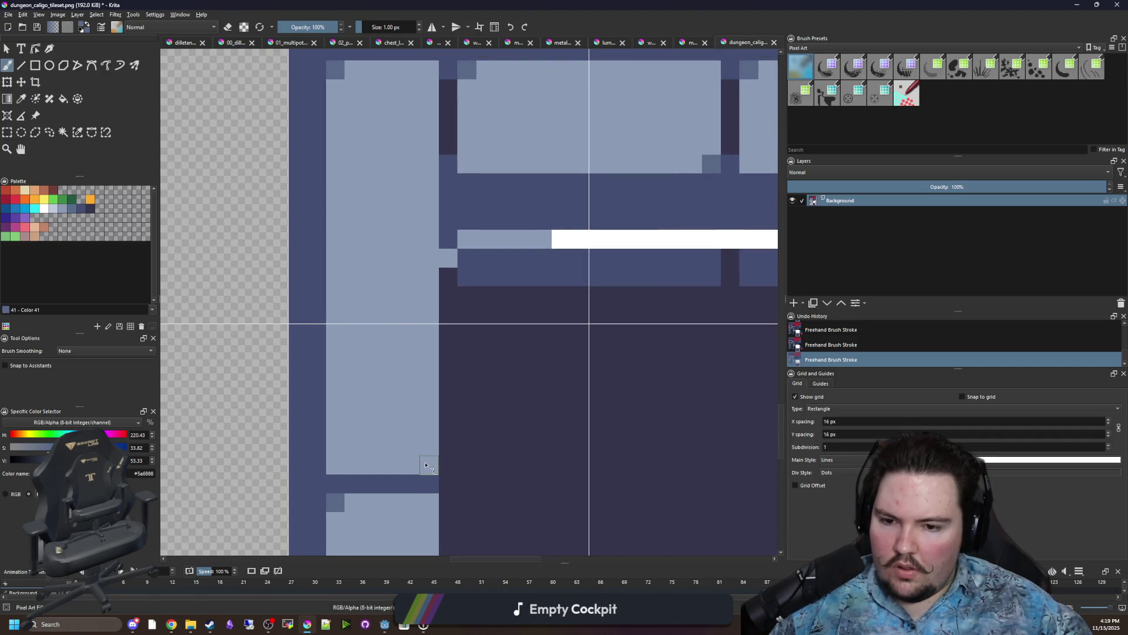
pyautogui.scroll(-4, 302, 302)
pyautogui.scroll(-4, 362, 297)
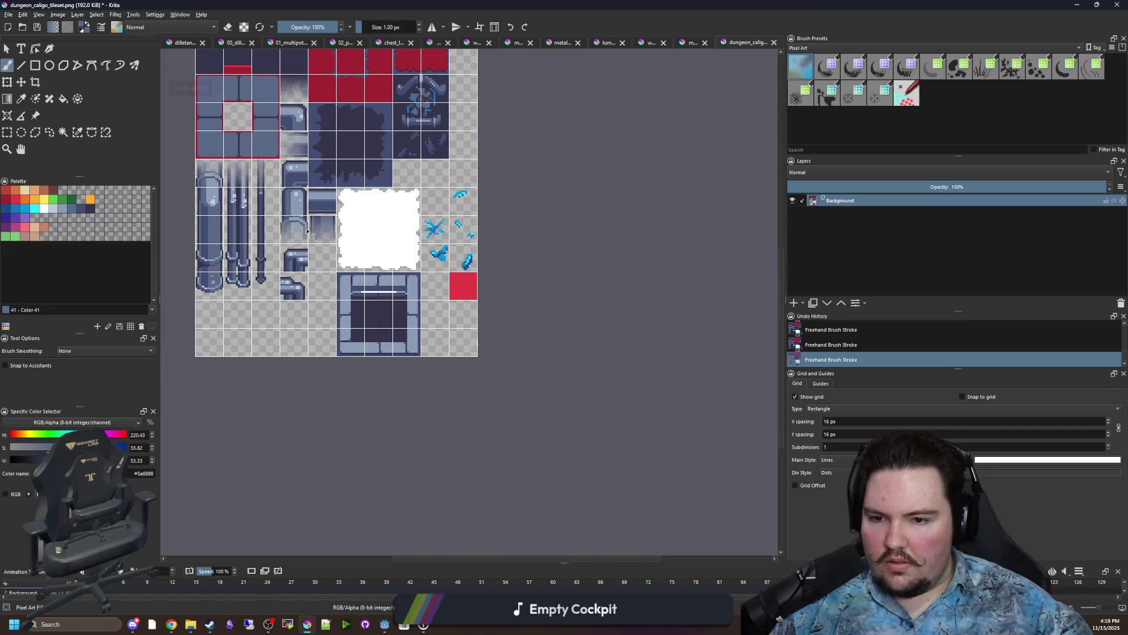
# Paint the gap between two stone blocks with the tile's dark mortar colour.
pyautogui.scroll(5, 379, 303)
pyautogui.scroll(-6, 546, 340)
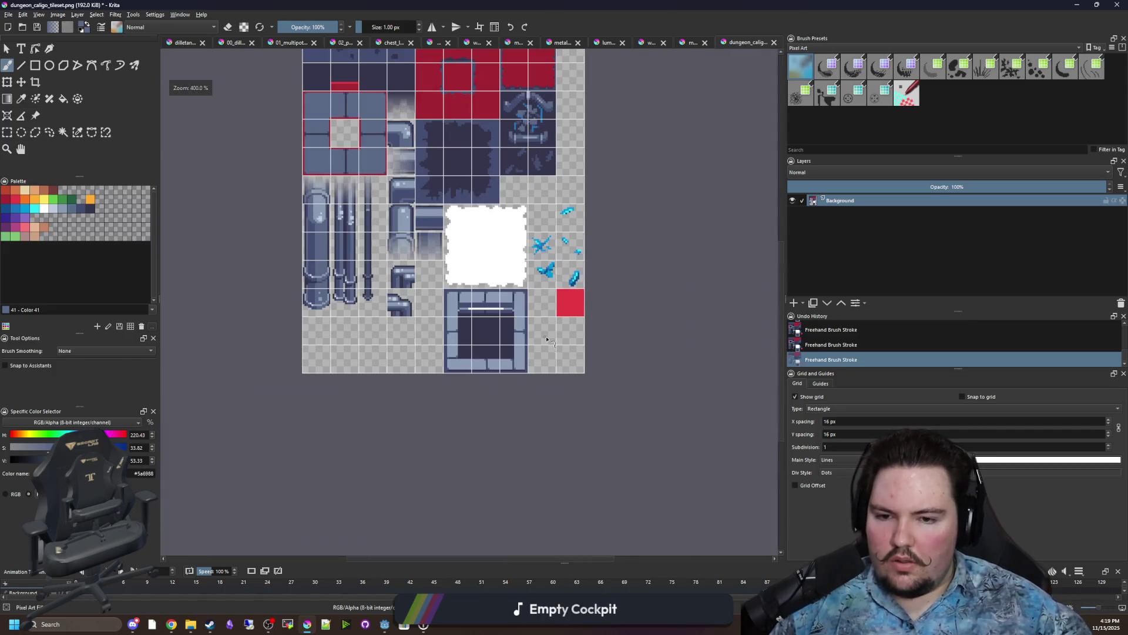
pyautogui.scroll(4, 449, 339)
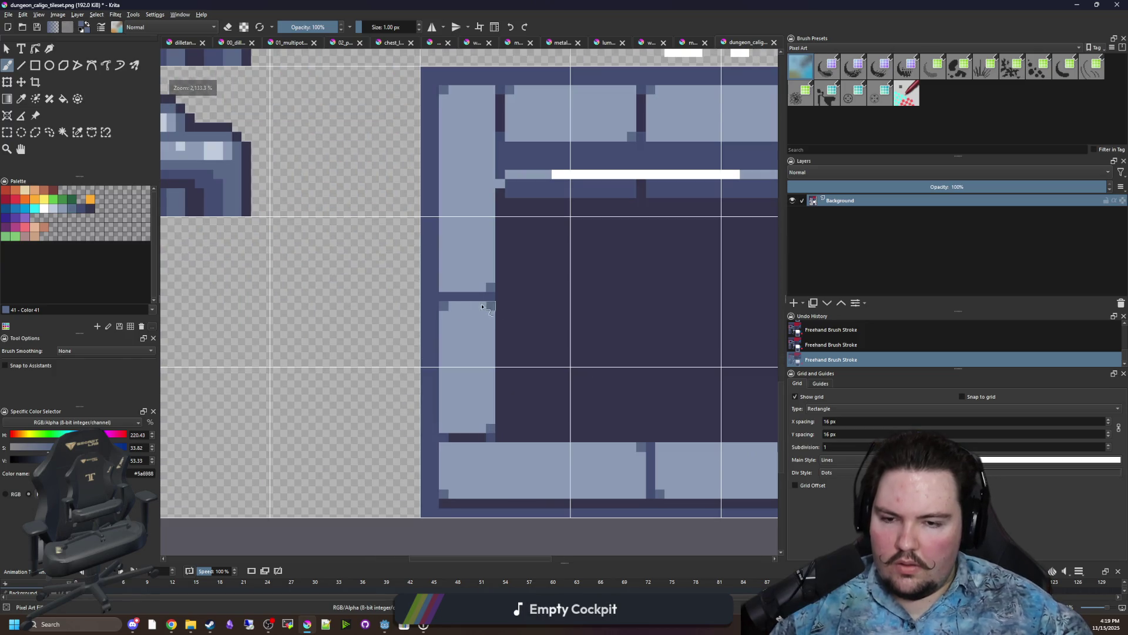
pyautogui.scroll(2, 505, 302)
pyautogui.keyDown('ctrl'); pyautogui.click(493, 300); pyautogui.keyUp('ctrl')
pyautogui.moveTo(409, 292); pyautogui.dragTo(428, 292)
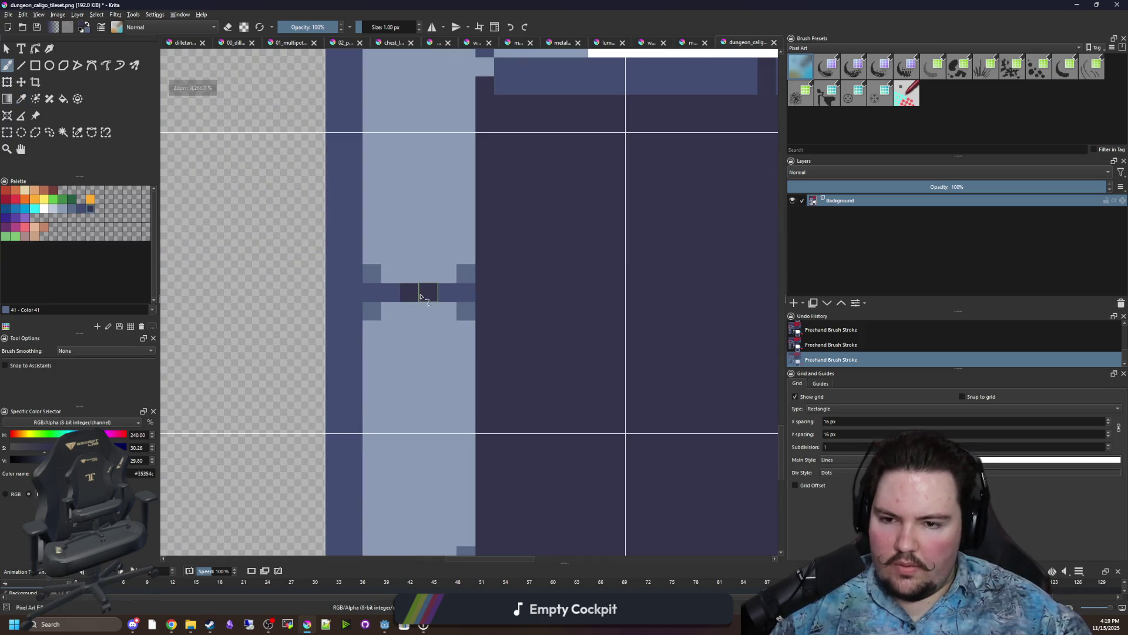
# Add mid-blue shading pixels to the bottom stone block and a vertical strip.
pyautogui.scroll(-4, 344, 340)
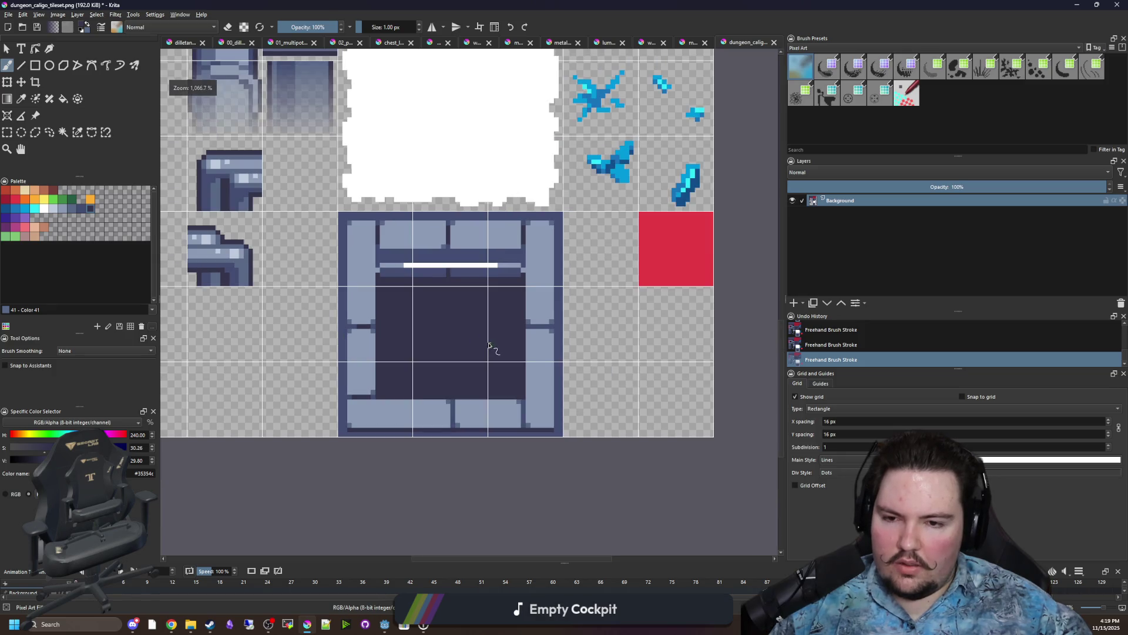
pyautogui.scroll(3, 410, 294)
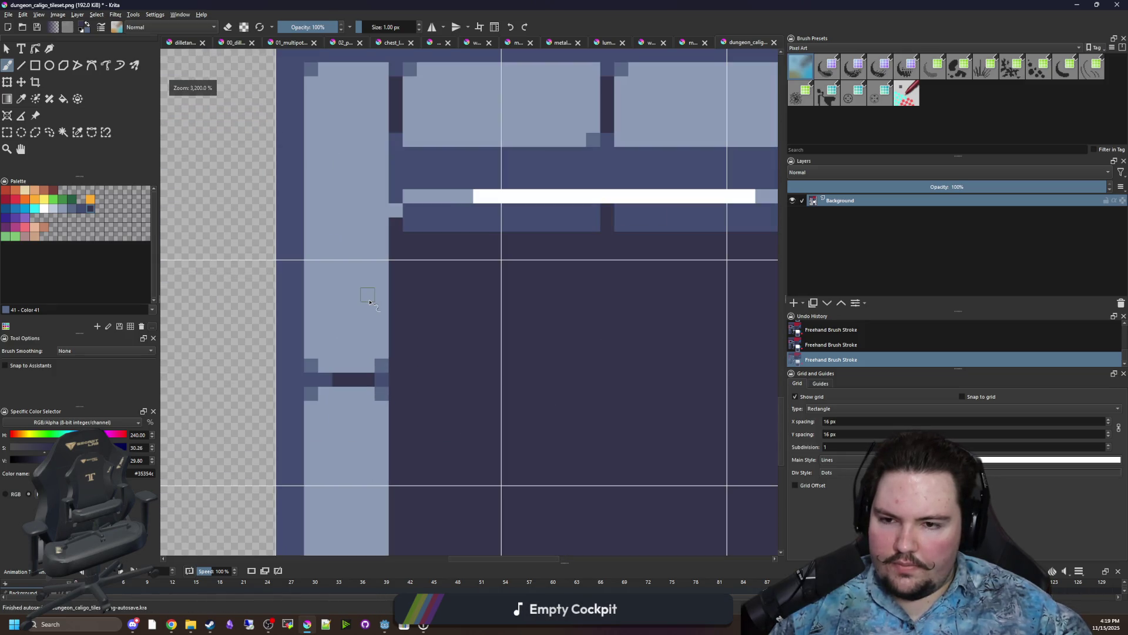
pyautogui.scroll(-4, 365, 297)
pyautogui.scroll(5, 389, 356)
pyautogui.keyDown('ctrl'); pyautogui.click(440, 411); pyautogui.keyUp('ctrl')
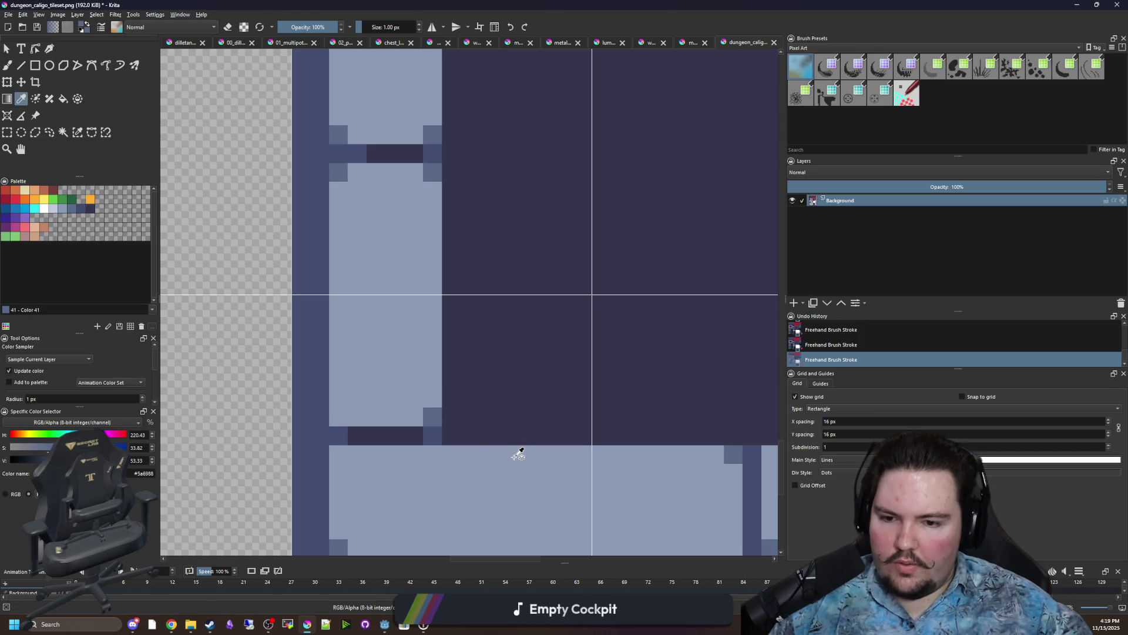
pyautogui.scroll(-3, 482, 435)
pyautogui.scroll(3, 392, 404)
pyautogui.moveTo(379, 388)
pyautogui.mouseDown()
pyautogui.moveTo(379, 344)
pyautogui.moveTo(416, 381)
pyautogui.mouseUp()
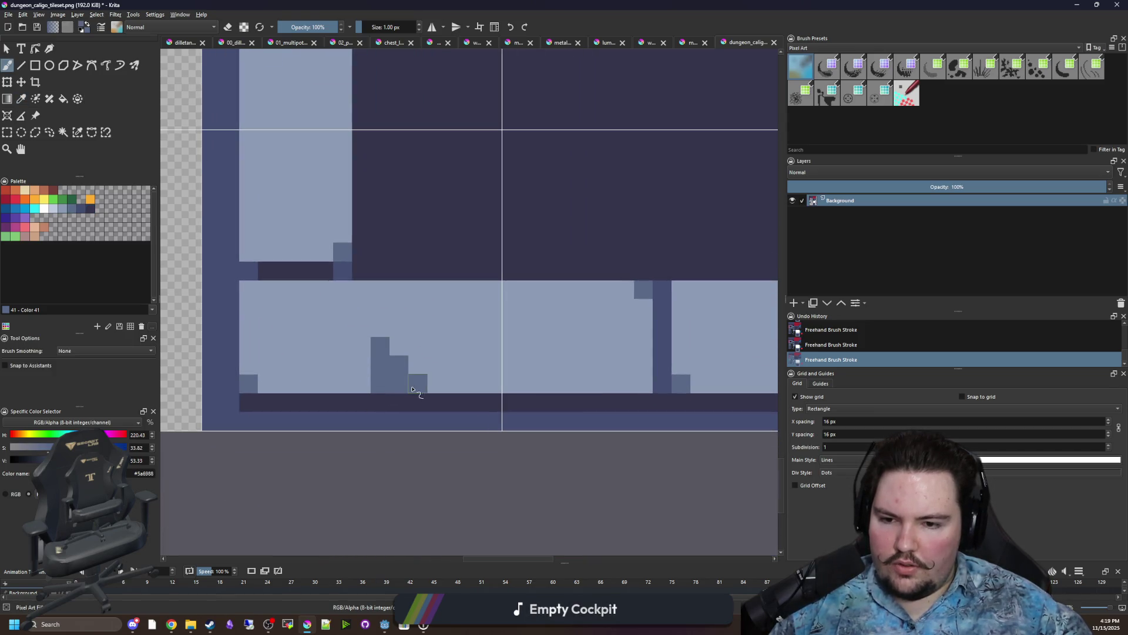
pyautogui.scroll(-6, 443, 343)
pyautogui.scroll(6, 483, 285)
pyautogui.moveTo(532, 296)
pyautogui.mouseDown()
pyautogui.moveTo(470, 294)
pyautogui.moveTo(511, 272)
pyautogui.moveTo(526, 241)
pyautogui.mouseUp()
pyautogui.scroll(-5, 517, 253)
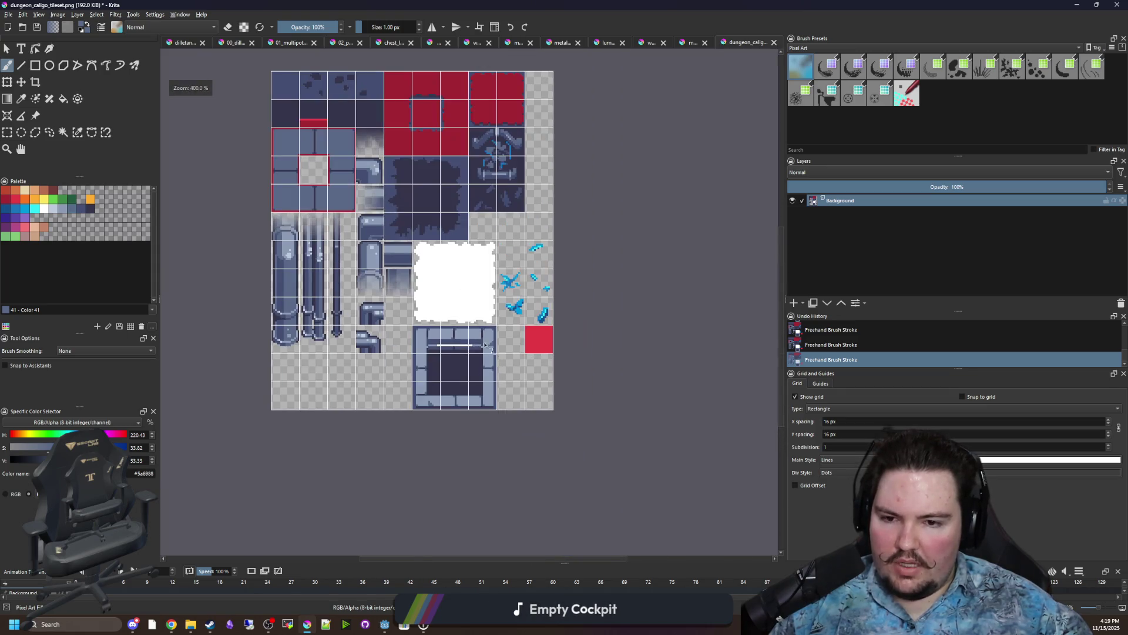
pyautogui.scroll(4, 487, 345)
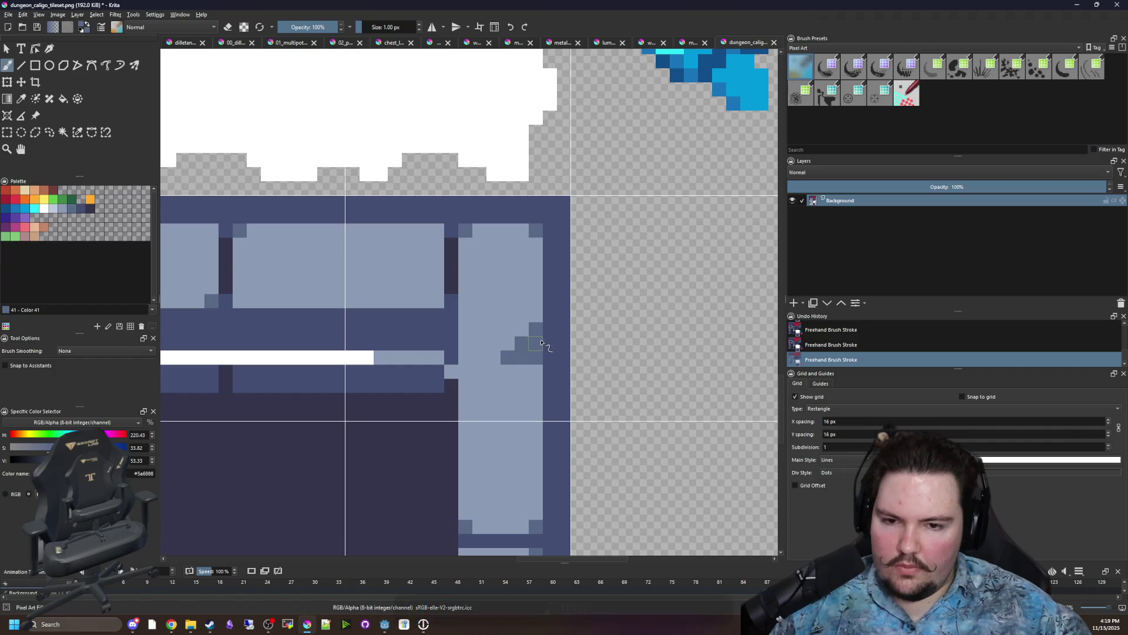
pyautogui.scroll(2, 542, 346)
# Darken pixels on the stone edge with the darker blue, undoing the last stroke.
pyautogui.keyDown('ctrl'); pyautogui.click(570, 328); pyautogui.keyUp('ctrl')
pyautogui.click(515, 322)
pyautogui.click(521, 350)
pyautogui.scroll(-6, 517, 258)
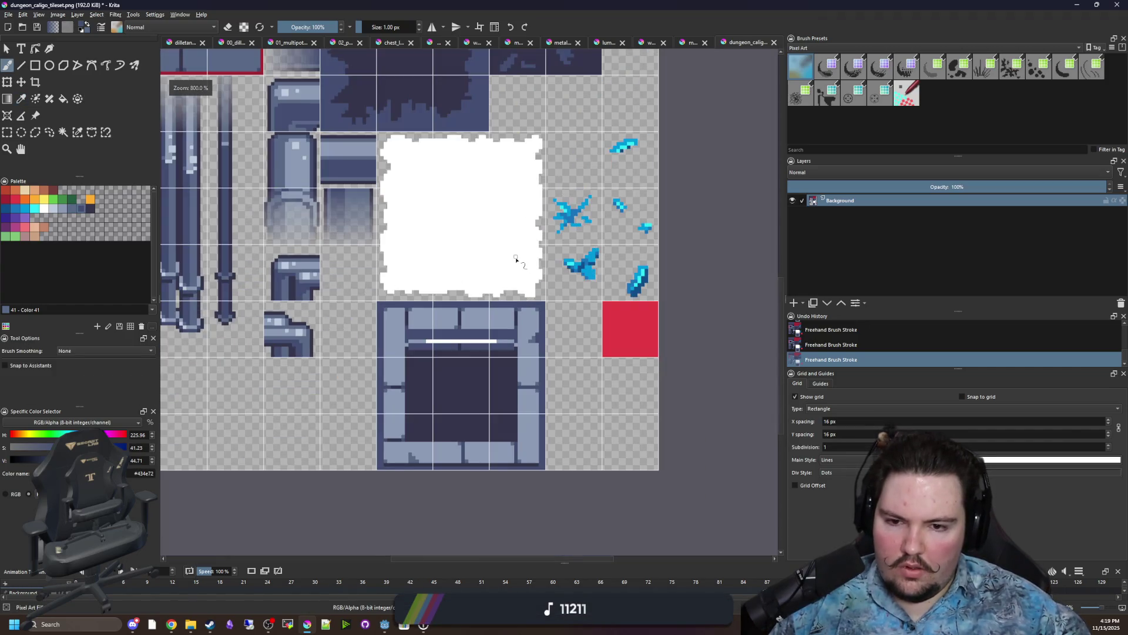
pyautogui.hotkey('ctrl', 'z')
pyautogui.scroll(6, 394, 453)
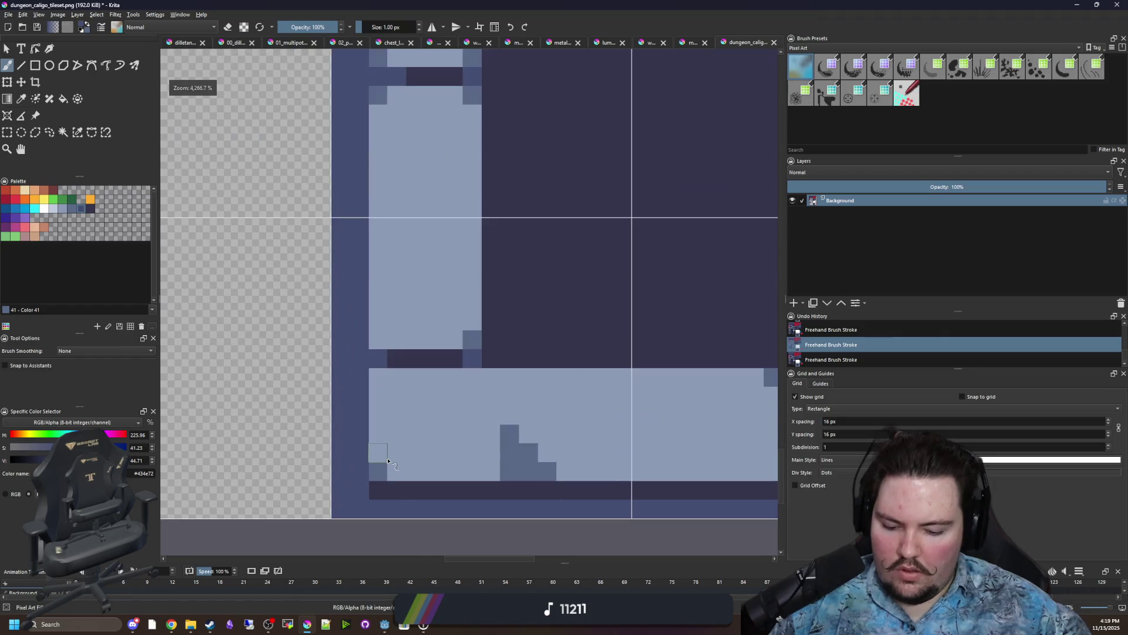
# Paint dark mortar lines up the pool frame's left edge.
pyautogui.keyDown('ctrl'); pyautogui.click(396, 486); pyautogui.keyUp('ctrl')
pyautogui.moveTo(359, 499); pyautogui.dragTo(362, 276)
pyautogui.scroll(-5, 362, 276)
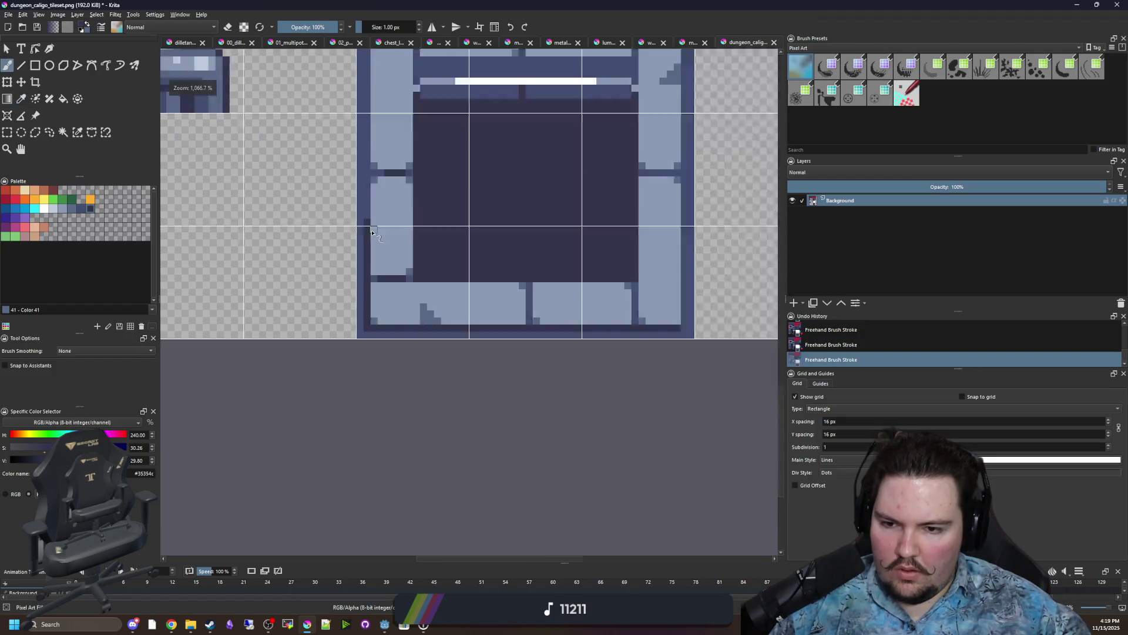
pyautogui.scroll(4, 348, 396)
pyautogui.moveTo(348, 396)
pyautogui.mouseDown()
pyautogui.moveTo(346, 176)
pyautogui.moveTo(344, 323)
pyautogui.moveTo(343, 212)
pyautogui.mouseUp()
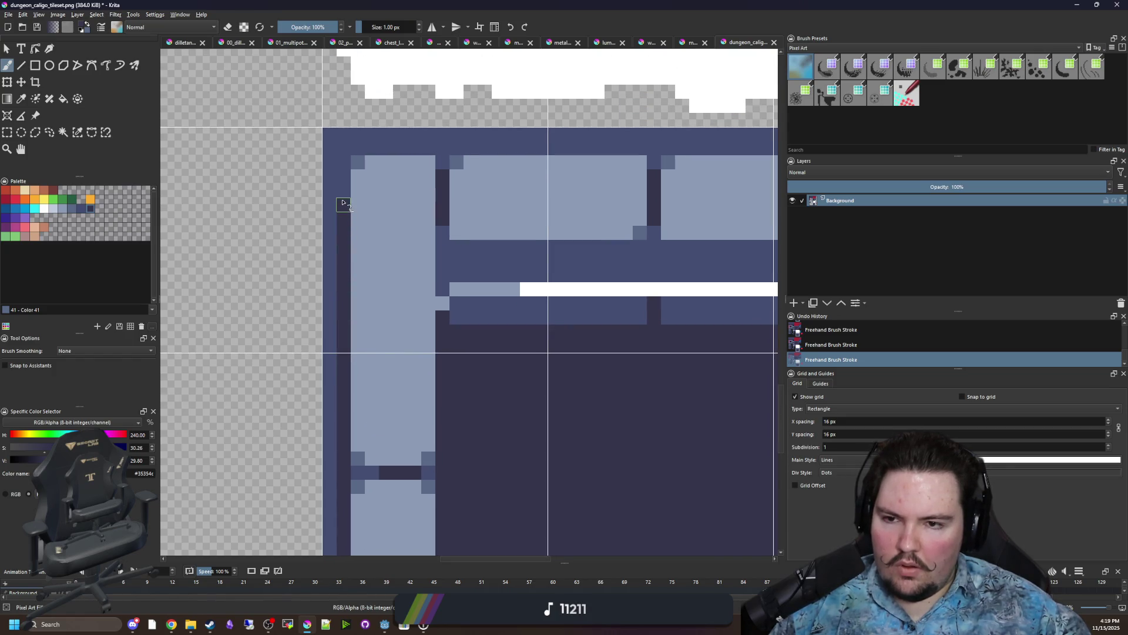
pyautogui.scroll(-5, 330, 260)
pyautogui.scroll(2, 333, 360)
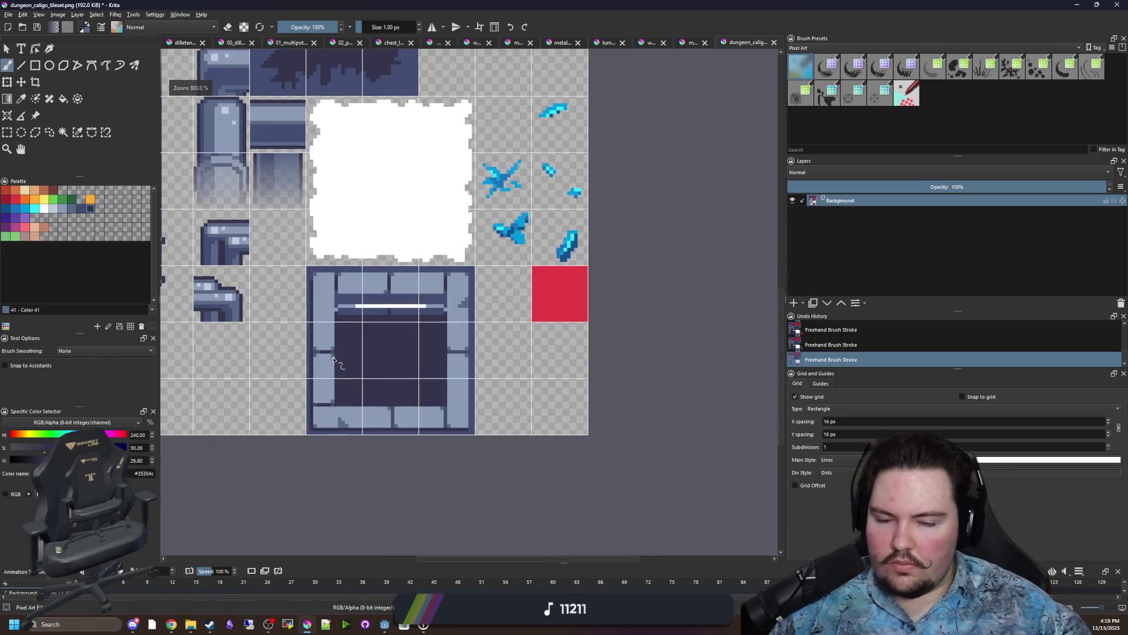
pyautogui.scroll(-3, 333, 360)
# Save the tileset as dungeon_caligo_tileset.png, confirming the PNG export, and return to Godot.
pyautogui.hotkey('ctrl', 's')
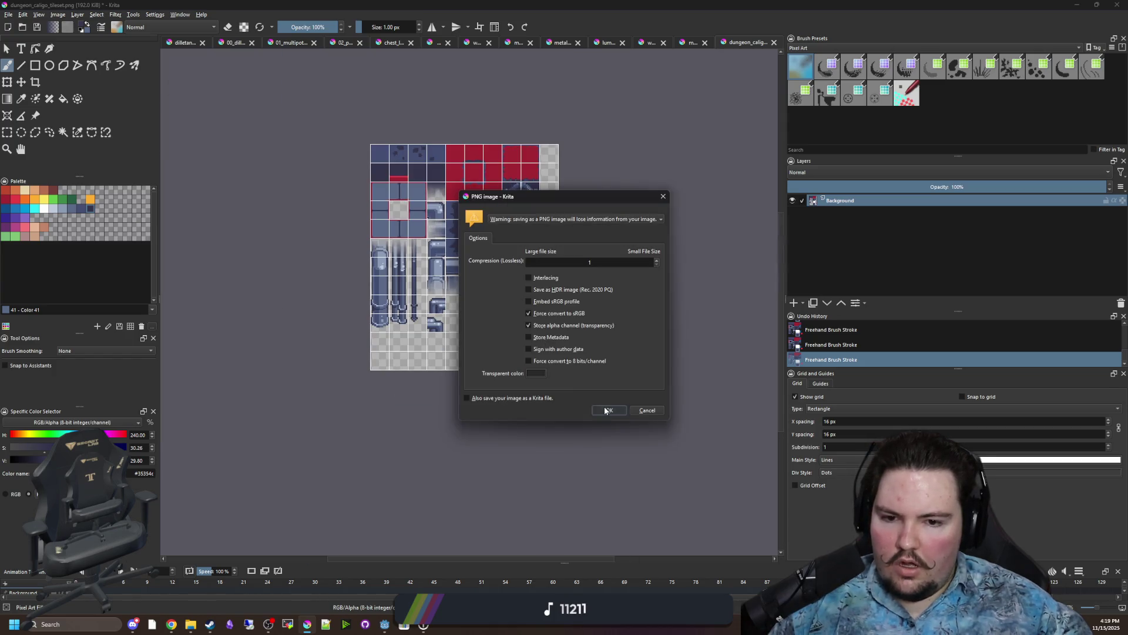
pyautogui.press('Return')
pyautogui.hotkey('alt', 'Tab')
pyautogui.scroll(-8, 401, 302)
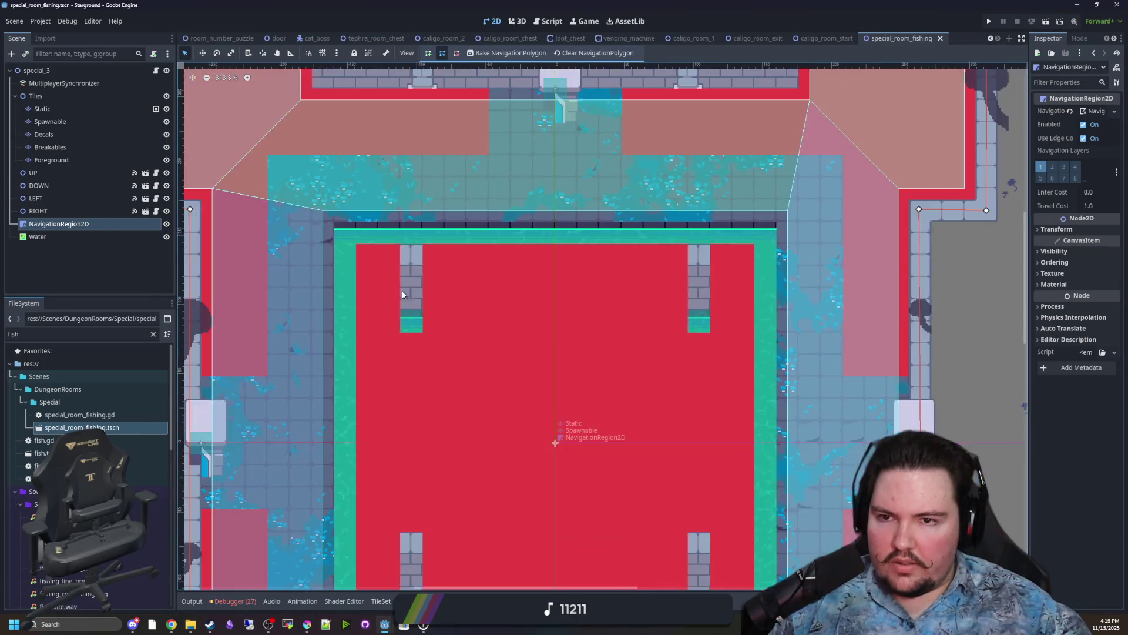
# Filter the FileSystem dock for 'caligo' and open caligo_room_1.tscn.
pyautogui.scroll(2, 527, 388)
pyautogui.scroll(2, 526, 387)
pyautogui.doubleClick(136, 334)
pyautogui.write('cal')
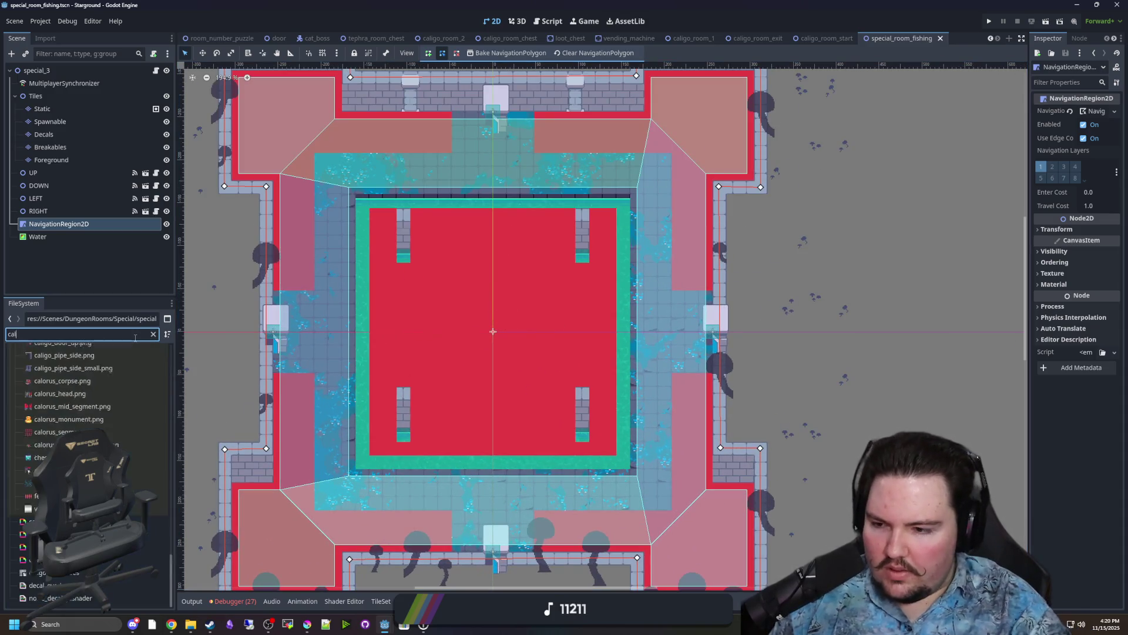
pyautogui.write('igo')
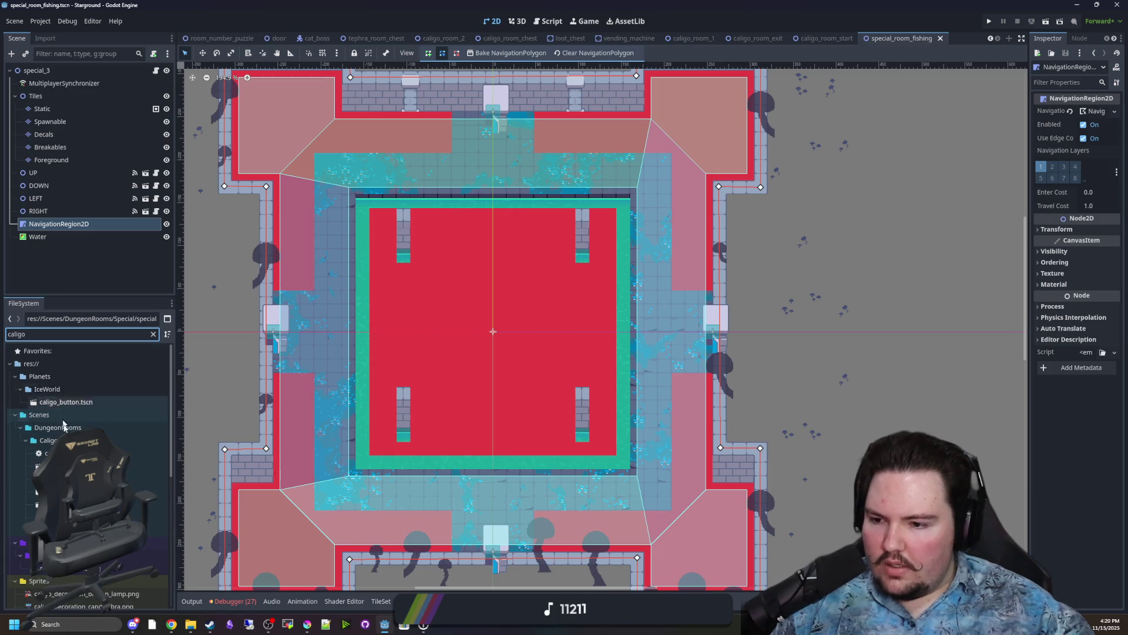
pyautogui.doubleClick(83, 478)
# Duplicate caligo_room_1.tscn as caligo_room_fish.tscn and open the copy.
pyautogui.rightClick(83, 478)
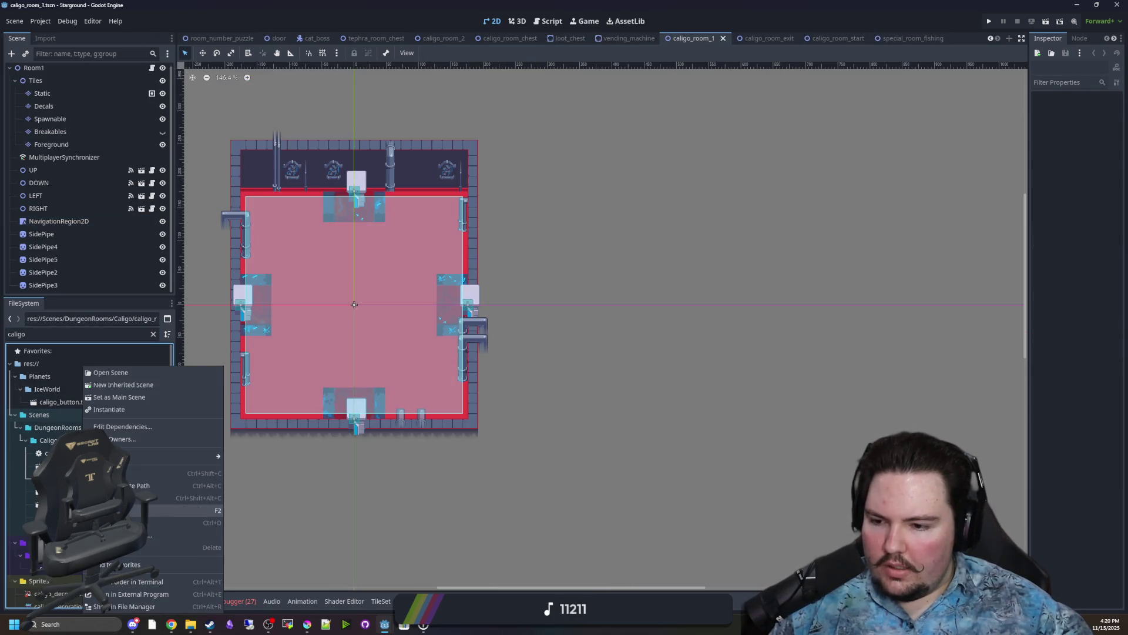
pyautogui.click(141, 522)
pyautogui.write('calig')
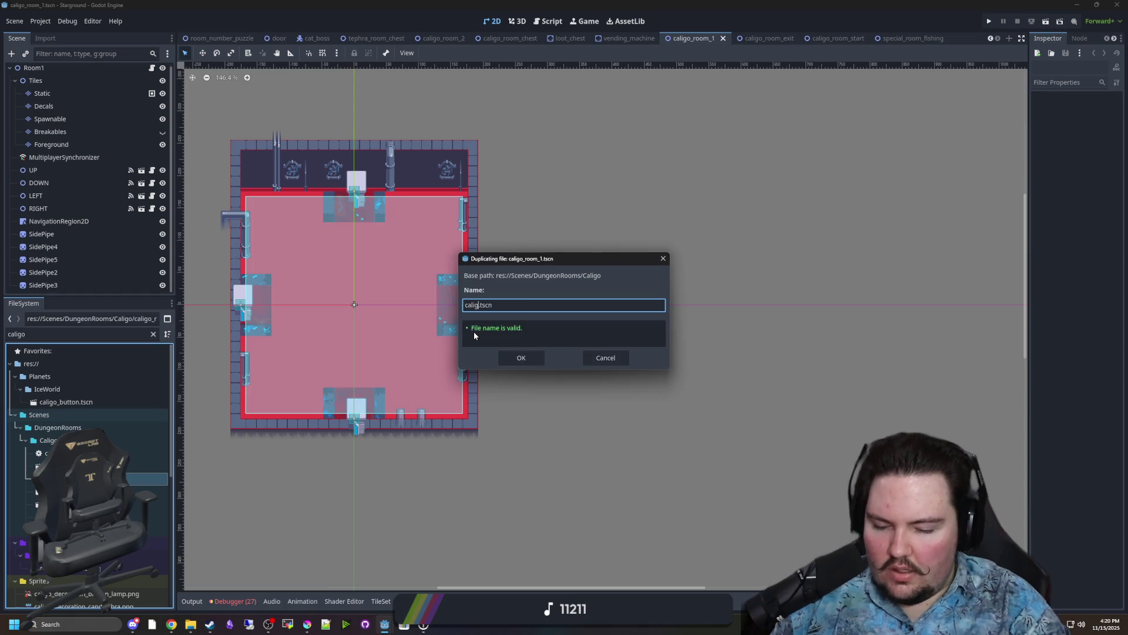
pyautogui.write('room_3')
pyautogui.press('Return')
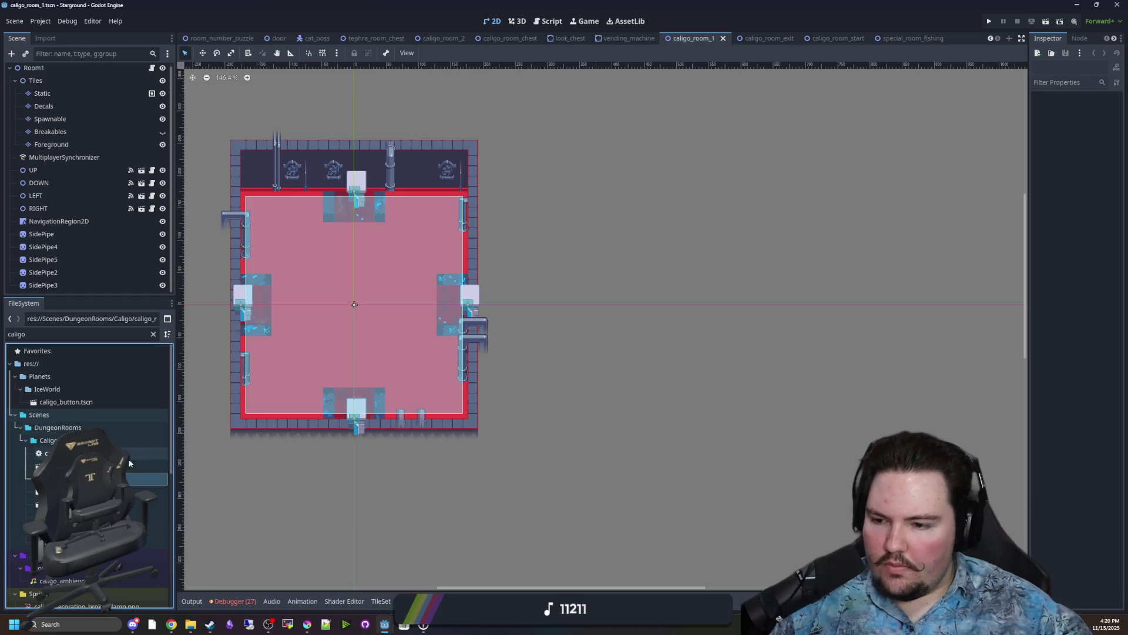
pyautogui.doubleClick(147, 529)
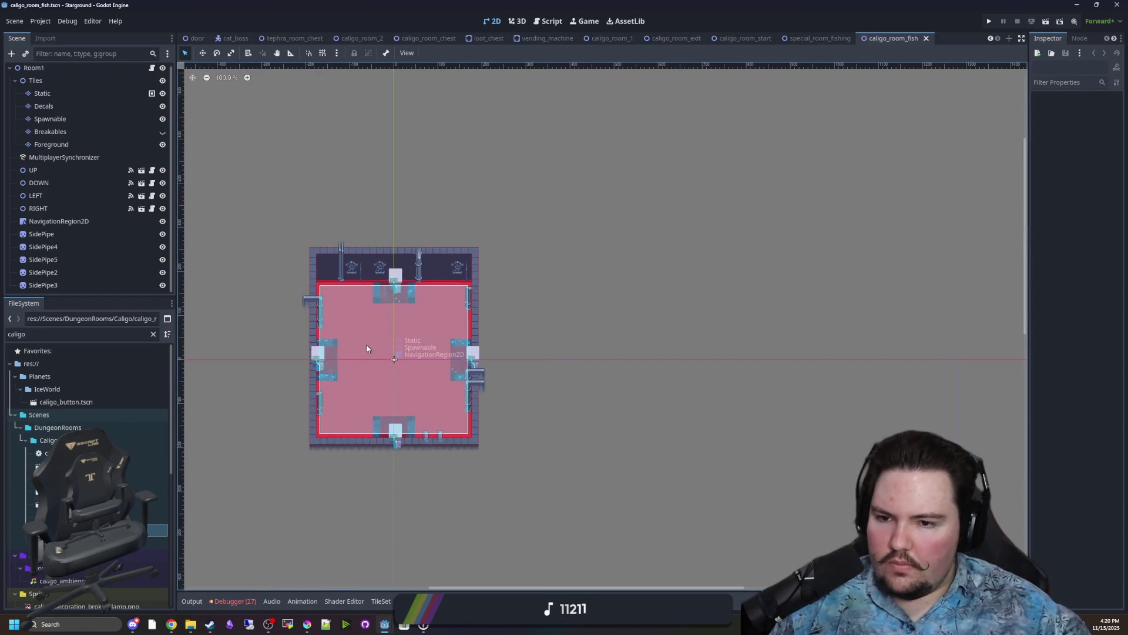
# Hide the Spawnable layer, select Static, and create tiles from the stone-frame atlas region.
pyautogui.click(162, 119)
pyautogui.scroll(2, 331, 391)
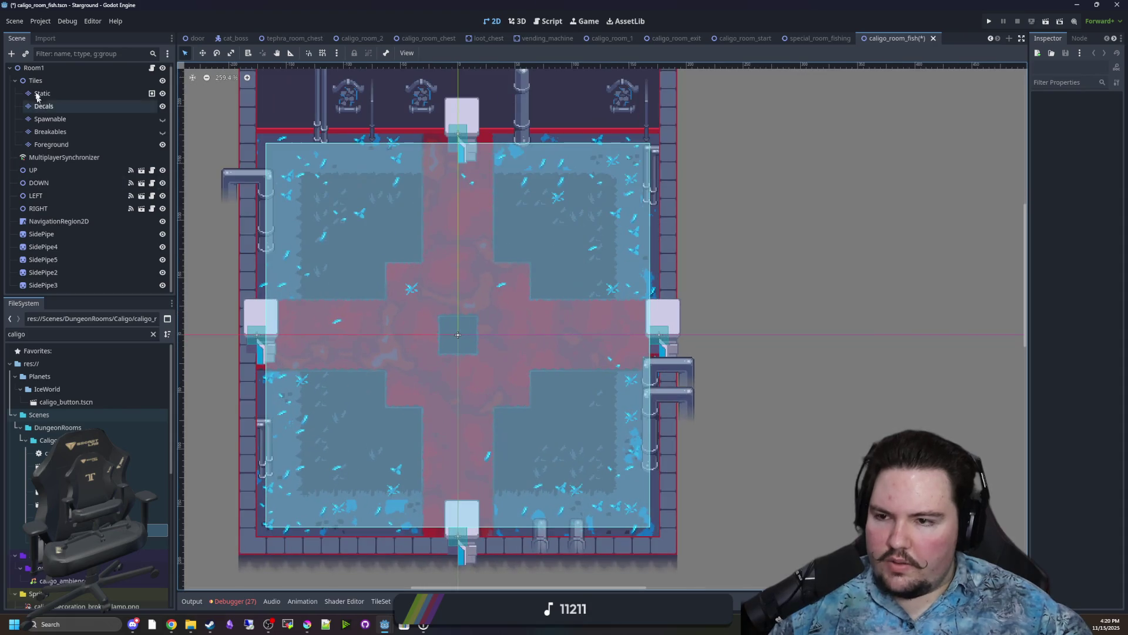
pyautogui.click(42, 93)
pyautogui.scroll(2, 453, 372)
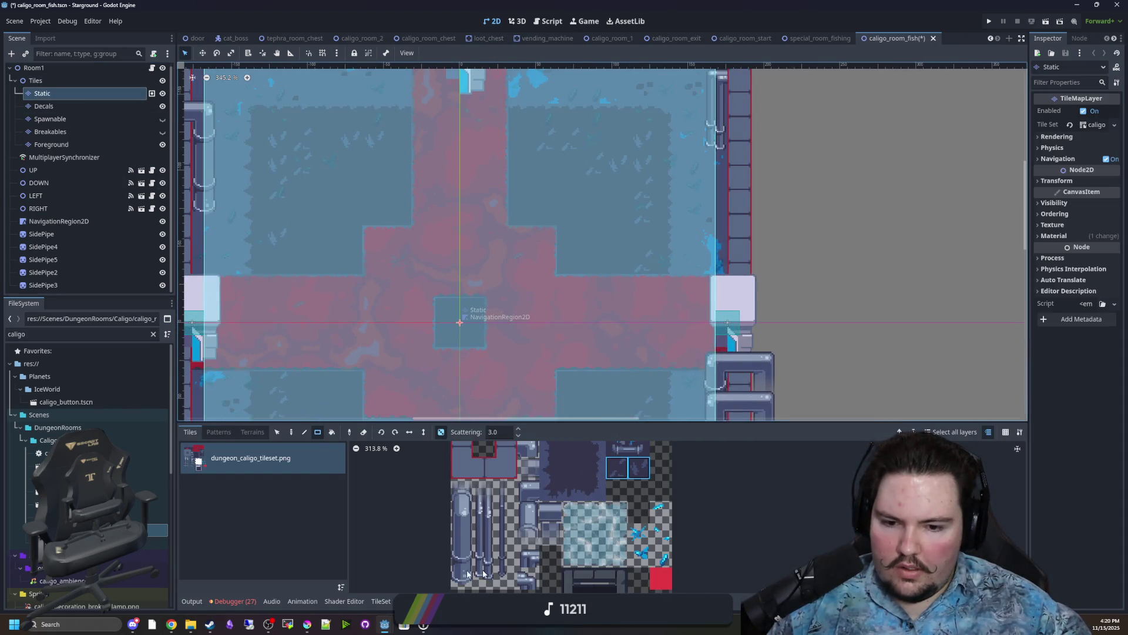
pyautogui.click(381, 601)
pyautogui.scroll(2, 734, 519)
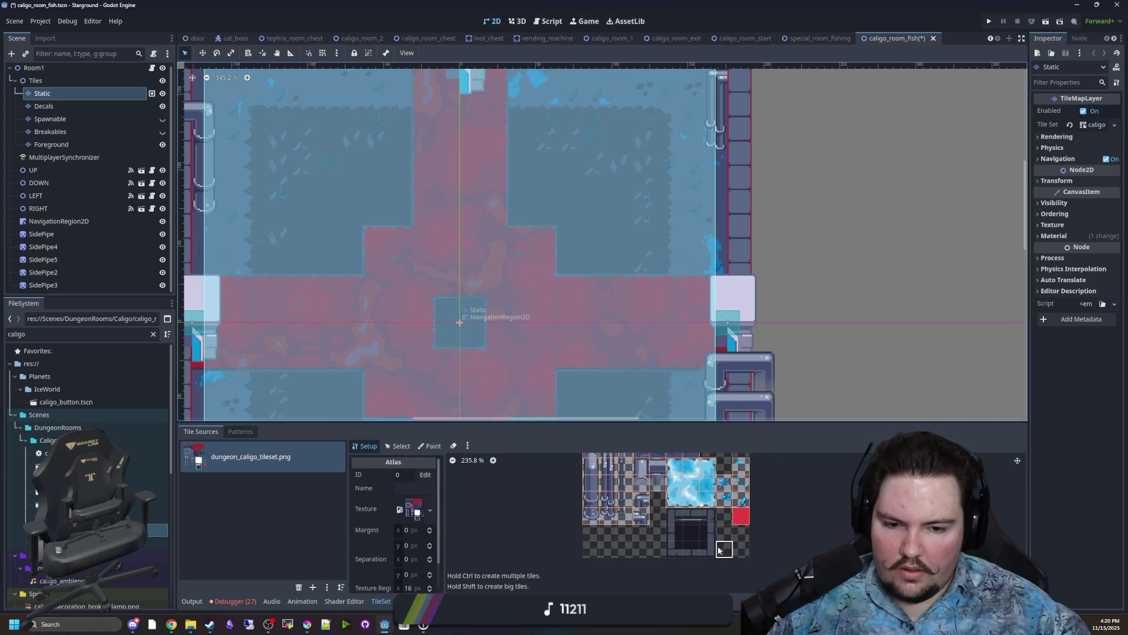
pyautogui.scroll(2, 710, 547)
pyautogui.moveTo(684, 548)
pyautogui.mouseDown()
pyautogui.moveTo(669, 518)
pyautogui.moveTo(699, 464)
pyautogui.moveTo(726, 517)
pyautogui.mouseUp()
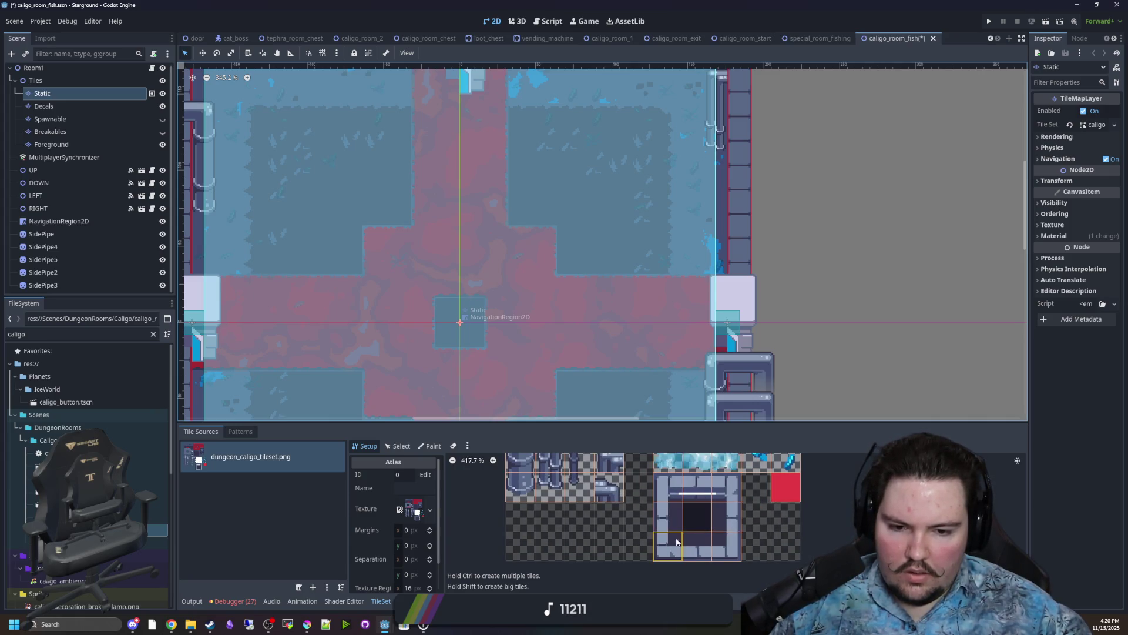
# Paint Physics Layer 0 collision onto each stone-frame tile.
pyautogui.click(434, 447)
pyautogui.click(407, 476)
pyautogui.click(400, 552)
pyautogui.scroll(2, 597, 548)
pyautogui.moveTo(653, 564)
pyautogui.mouseDown()
pyautogui.moveTo(646, 491)
pyautogui.moveTo(581, 494)
pyautogui.moveTo(609, 559)
pyautogui.moveTo(497, 530)
pyautogui.mouseUp()
pyautogui.click(368, 446)
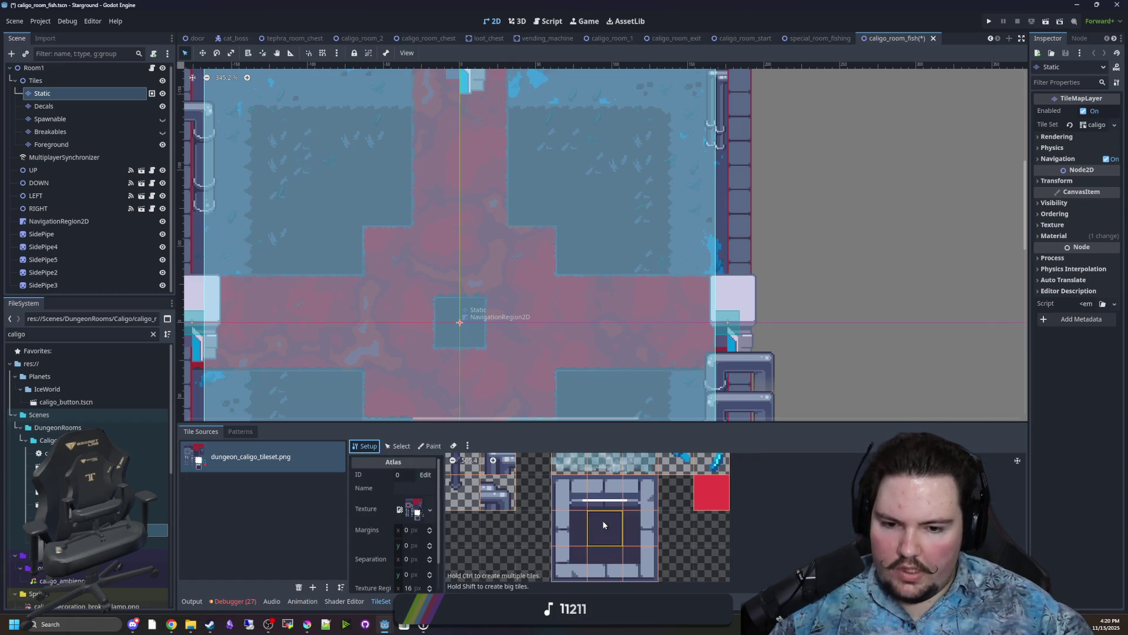
pyautogui.click(411, 600)
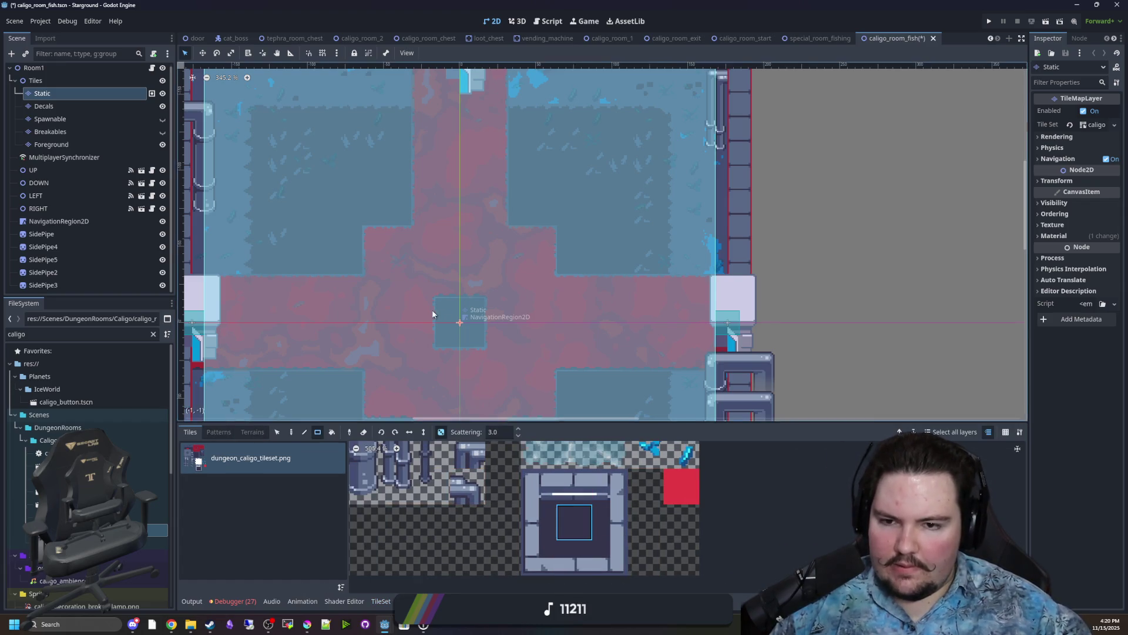
# Paint the 3x3 stone-frame tile block over the room's centre.
pyautogui.scroll(-2, 436, 309)
pyautogui.click(587, 539)
pyautogui.moveTo(540, 480); pyautogui.dragTo(614, 563)
pyautogui.moveTo(444, 181)
pyautogui.mouseDown()
pyautogui.moveTo(513, 238)
pyautogui.moveTo(561, 308)
pyautogui.moveTo(564, 288)
pyautogui.mouseUp()
pyautogui.scroll(2, 533, 334)
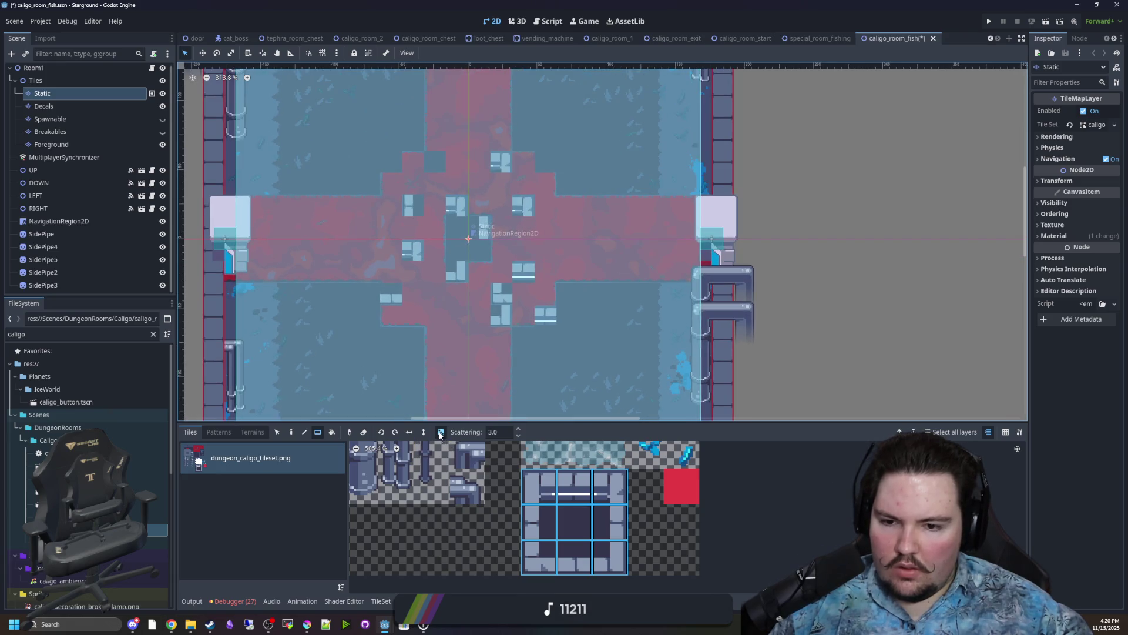
pyautogui.moveTo(390, 161); pyautogui.dragTo(548, 313)
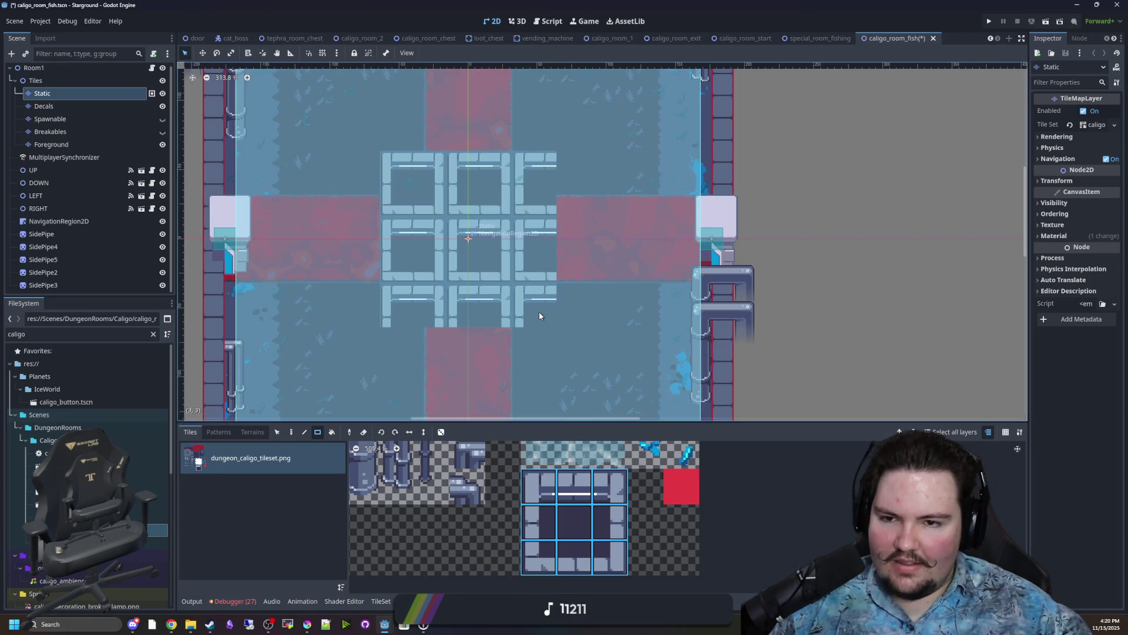
pyautogui.scroll(2, 538, 312)
# Extend the pool's top edge into a continuous bar of top-edge frame tiles.
pyautogui.click(575, 454)
pyautogui.moveTo(423, 206); pyautogui.dragTo(549, 204)
pyautogui.scroll(-1, 511, 246)
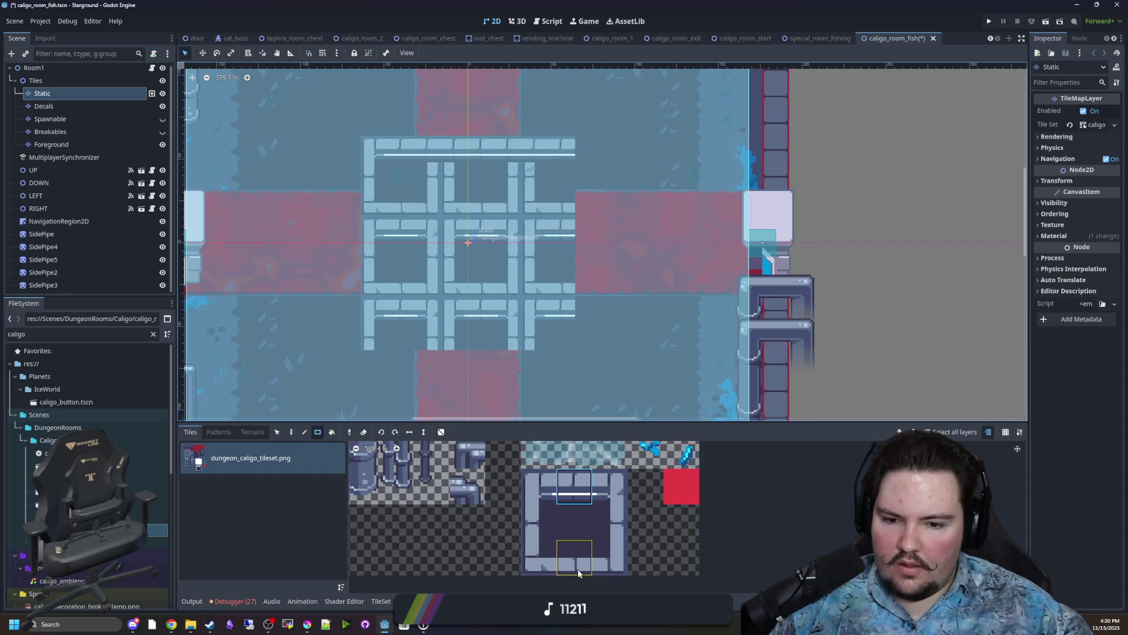
pyautogui.click(579, 573)
pyautogui.scroll(-7, 464, 351)
pyautogui.scroll(5, 439, 287)
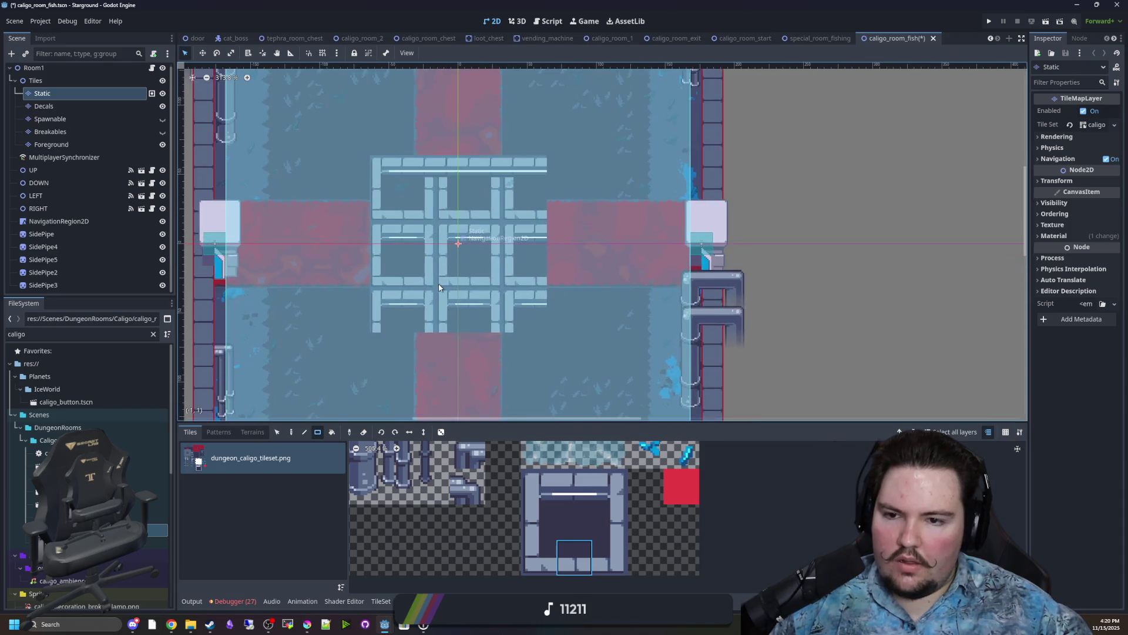
pyautogui.scroll(1, 439, 288)
pyautogui.scroll(1, 445, 269)
# Place wall pieces and paint a vertical wall column beside the pipe grid.
pyautogui.click(579, 487)
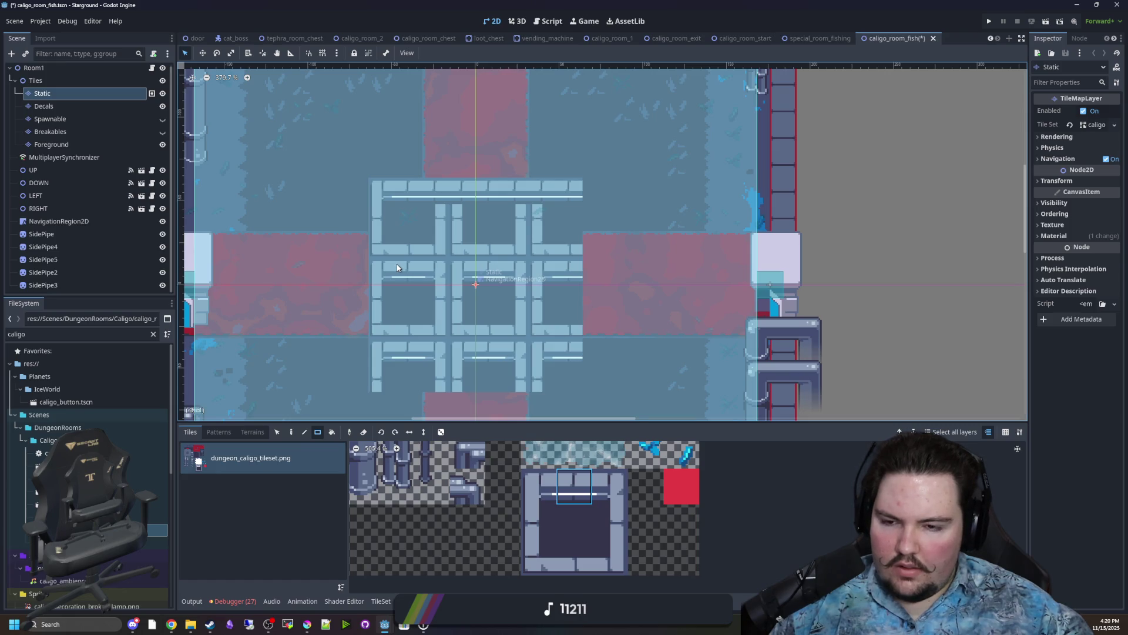
pyautogui.scroll(-4, 397, 263)
pyautogui.scroll(4, 435, 320)
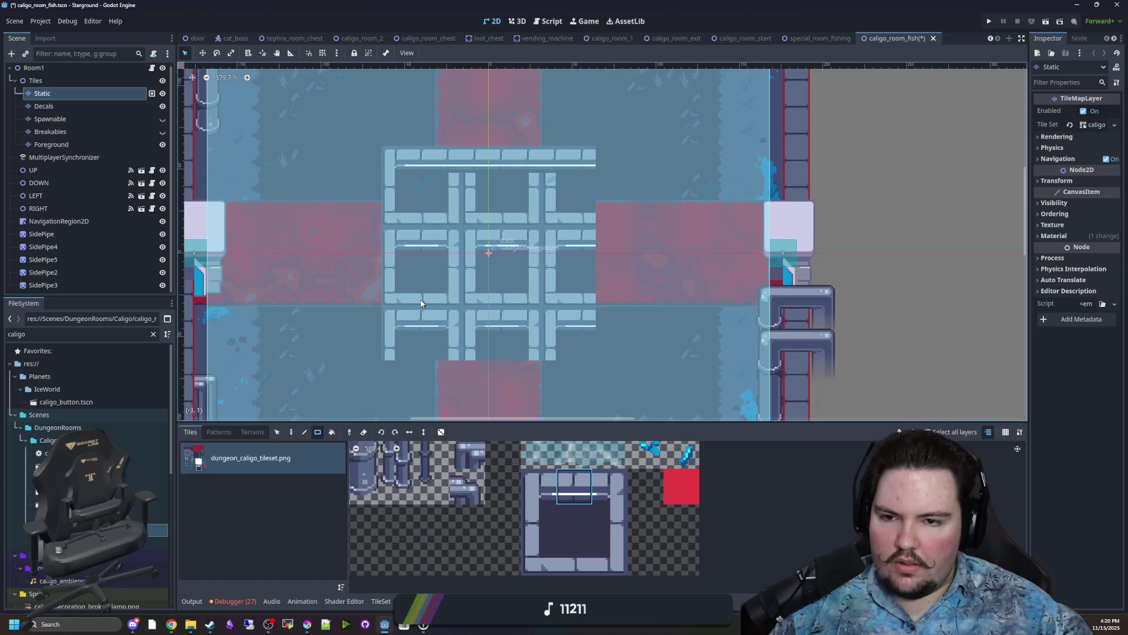
pyautogui.scroll(-2, 419, 303)
pyautogui.scroll(2, 392, 194)
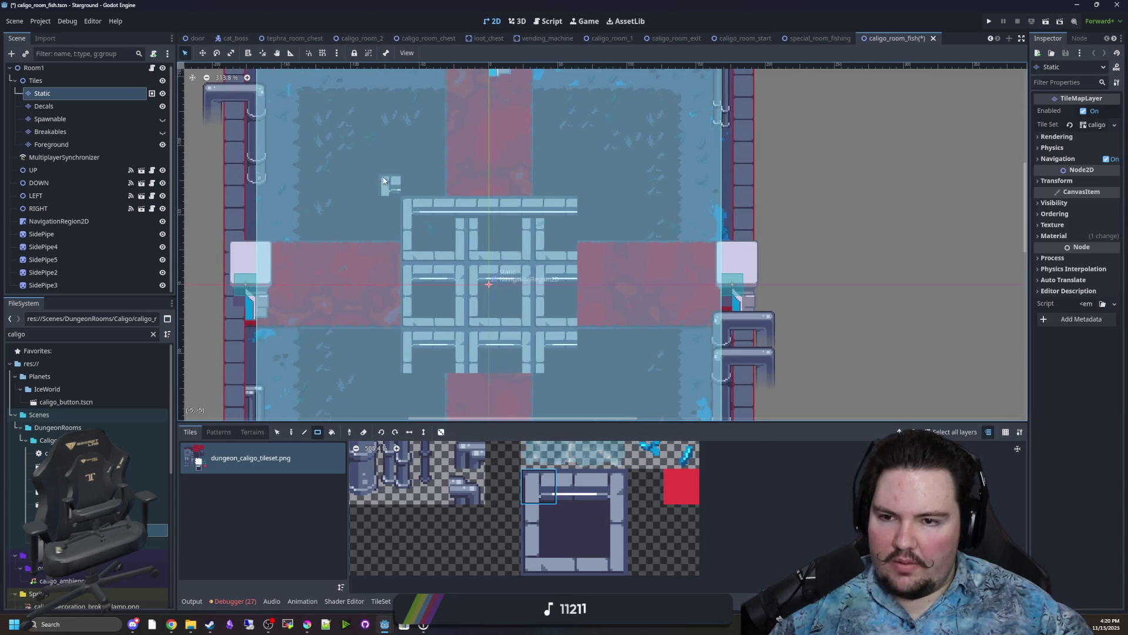
pyautogui.scroll(-2, 399, 247)
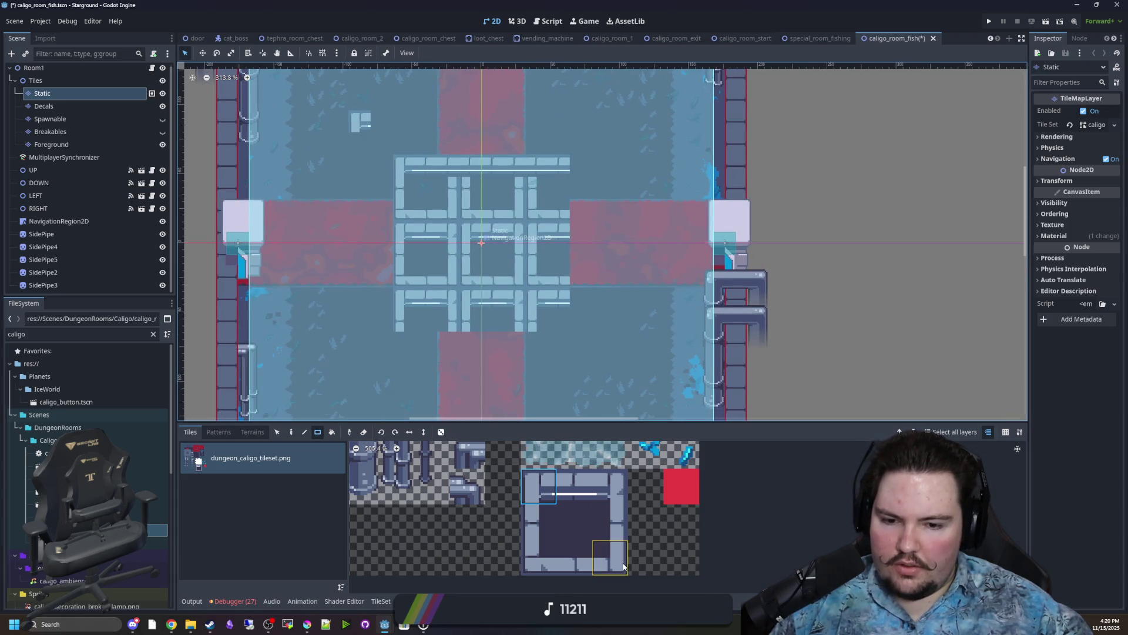
pyautogui.scroll(-1, 580, 329)
pyautogui.click(572, 318)
pyautogui.click(595, 340)
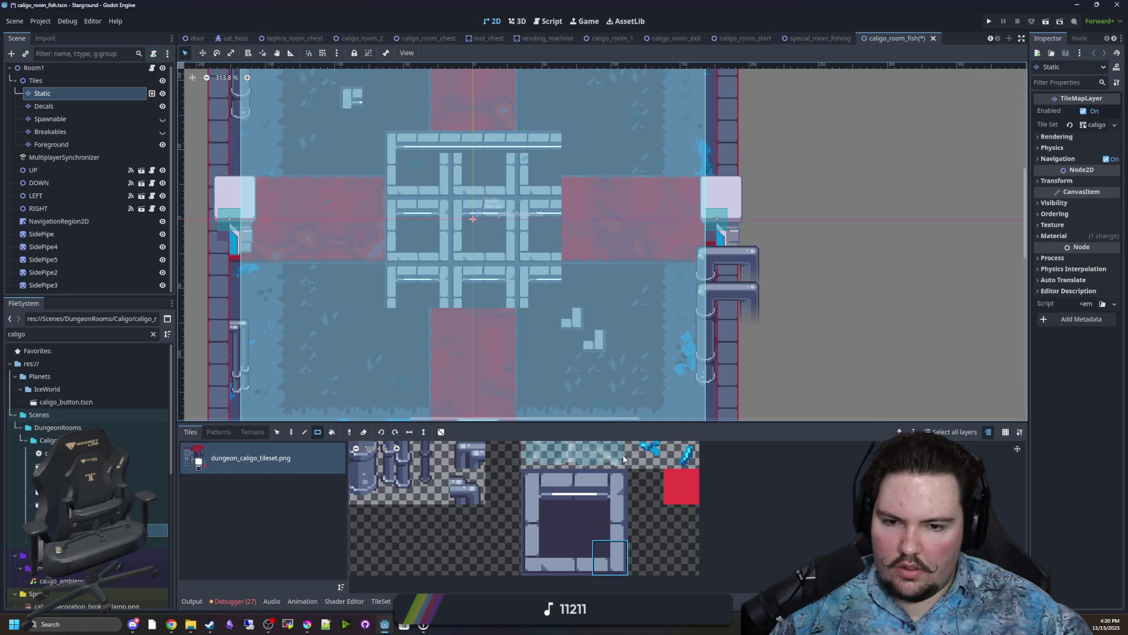
pyautogui.scroll(3, 601, 265)
pyautogui.moveTo(601, 394); pyautogui.dragTo(601, 170)
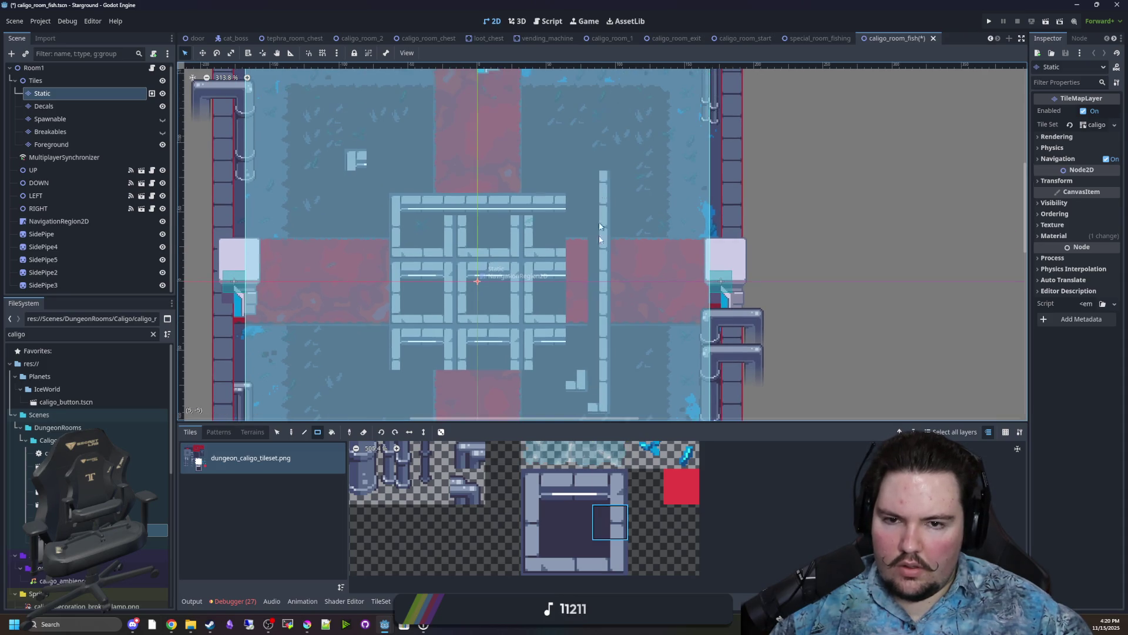
pyautogui.scroll(-1, 601, 264)
# Paint the pool border's left side, bottom row and top row.
pyautogui.click(538, 522)
pyautogui.moveTo(350, 154)
pyautogui.mouseDown()
pyautogui.moveTo(386, 290)
pyautogui.moveTo(576, 382)
pyautogui.moveTo(351, 365)
pyautogui.mouseUp()
pyautogui.scroll(-2, 459, 388)
pyautogui.moveTo(576, 337); pyautogui.dragTo(358, 336)
pyautogui.click(538, 557)
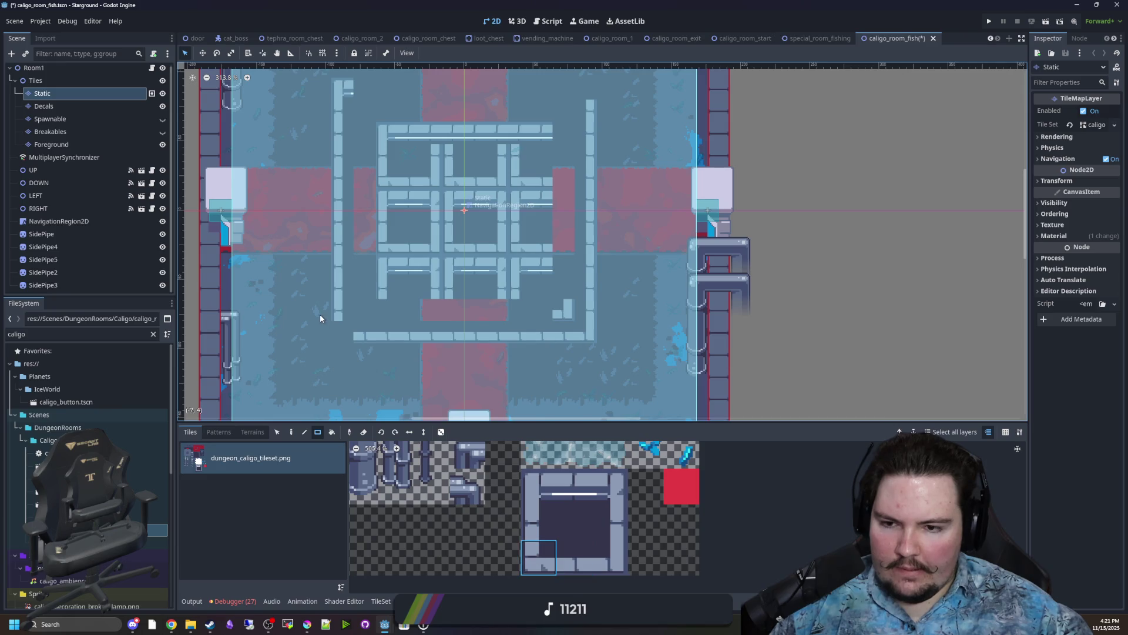
pyautogui.scroll(5, 506, 205)
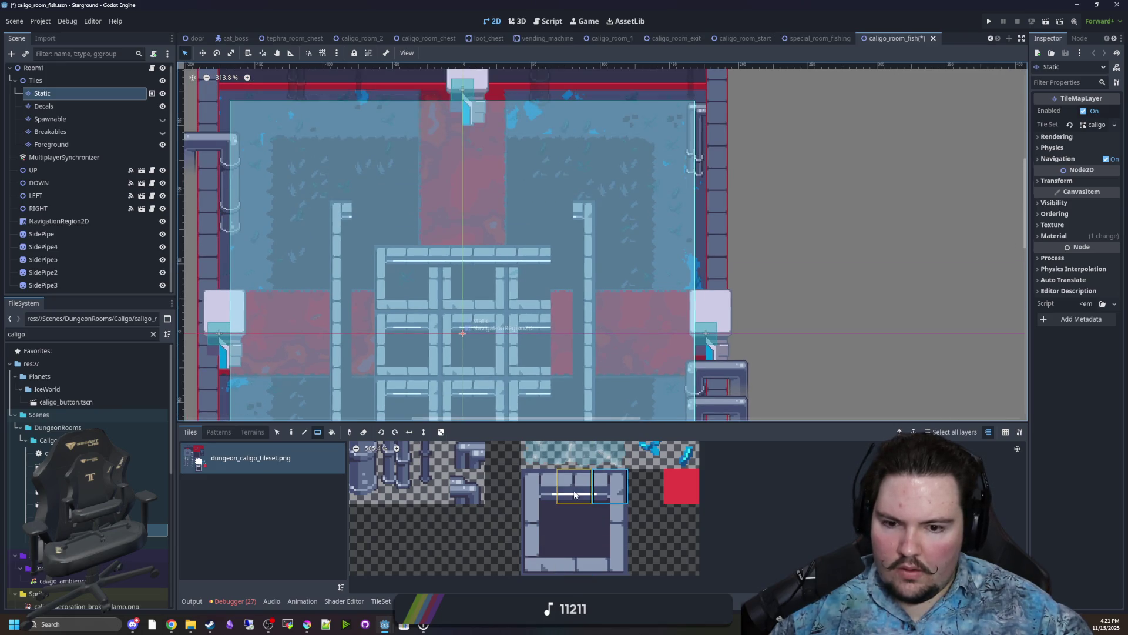
pyautogui.moveTo(571, 203); pyautogui.dragTo(353, 206)
pyautogui.scroll(-2, 573, 382)
# Fill the pool interior with plain floor tiles.
pyautogui.click(573, 523)
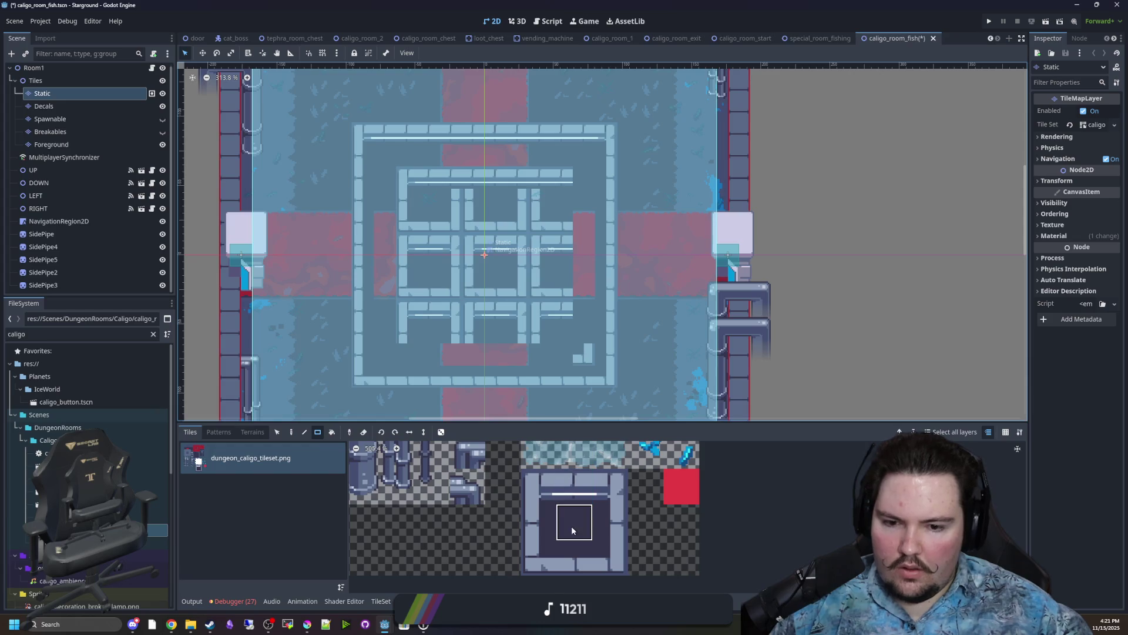
pyautogui.moveTo(379, 156)
pyautogui.mouseDown()
pyautogui.moveTo(527, 275)
pyautogui.moveTo(584, 363)
pyautogui.mouseUp()
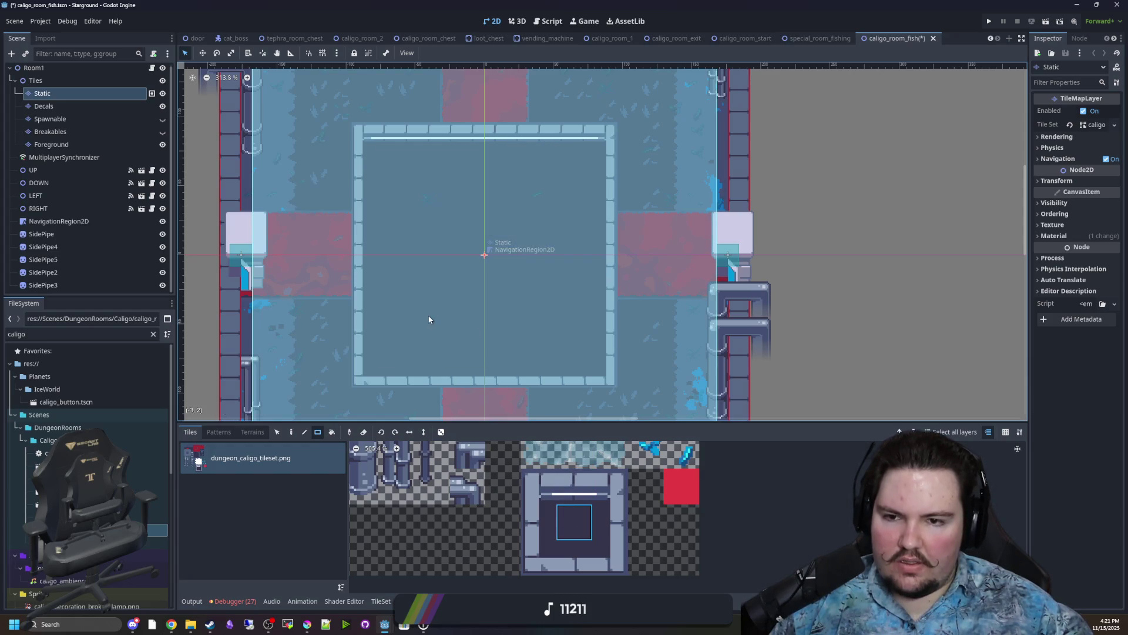
pyautogui.scroll(-4, 428, 313)
pyautogui.scroll(-3, 463, 282)
pyautogui.scroll(5, 473, 300)
pyautogui.click(38, 69)
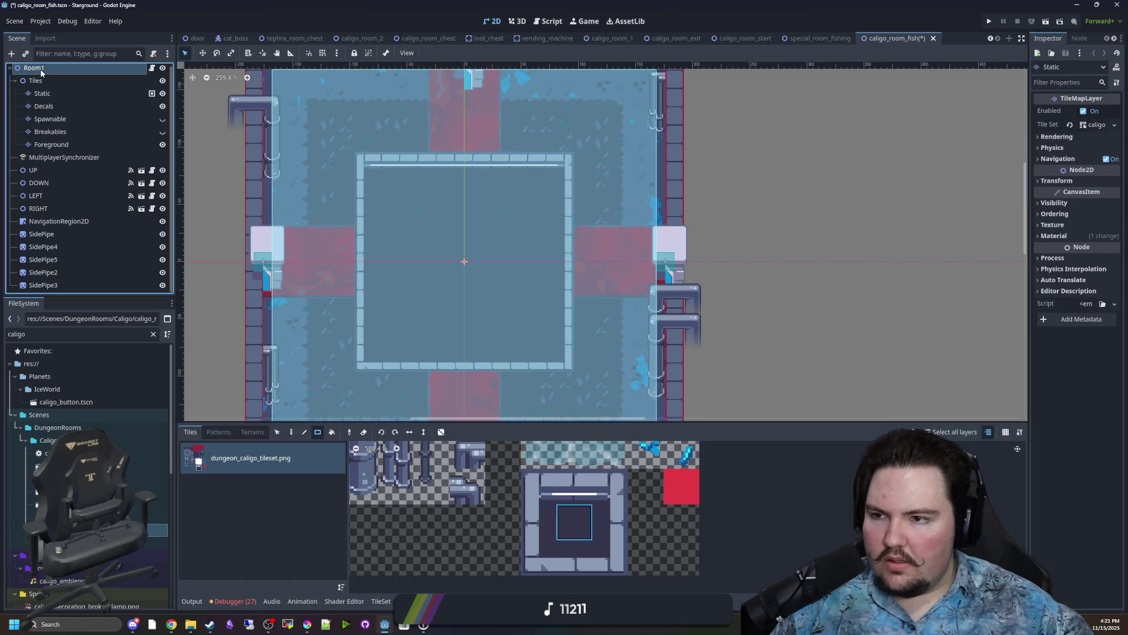
# Add a ColorRect child node to Room1 and select it.
pyautogui.rightClick(61, 72)
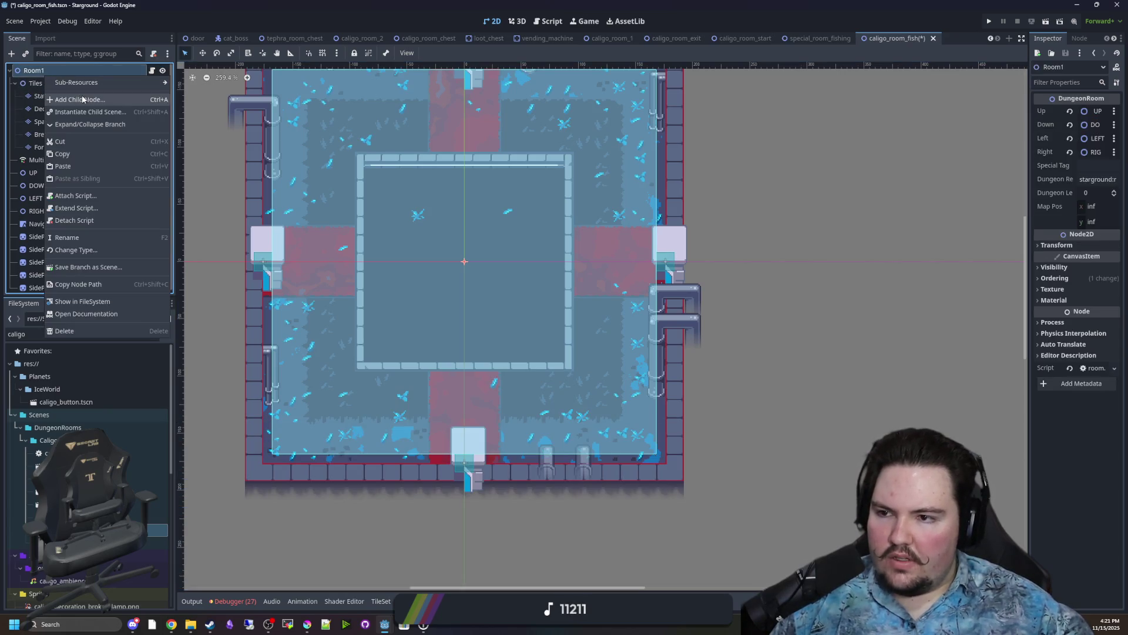
pyautogui.click(70, 99)
pyautogui.write('colorrec')
pyautogui.press('Return')
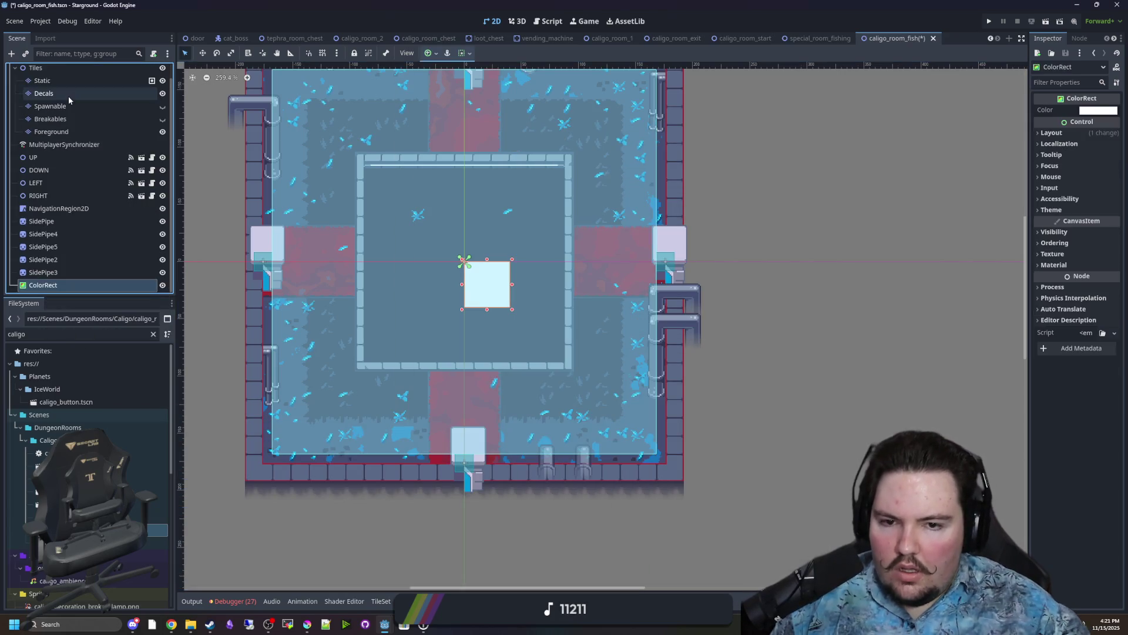
pyautogui.rightClick(68, 96)
pyautogui.click(341, 209)
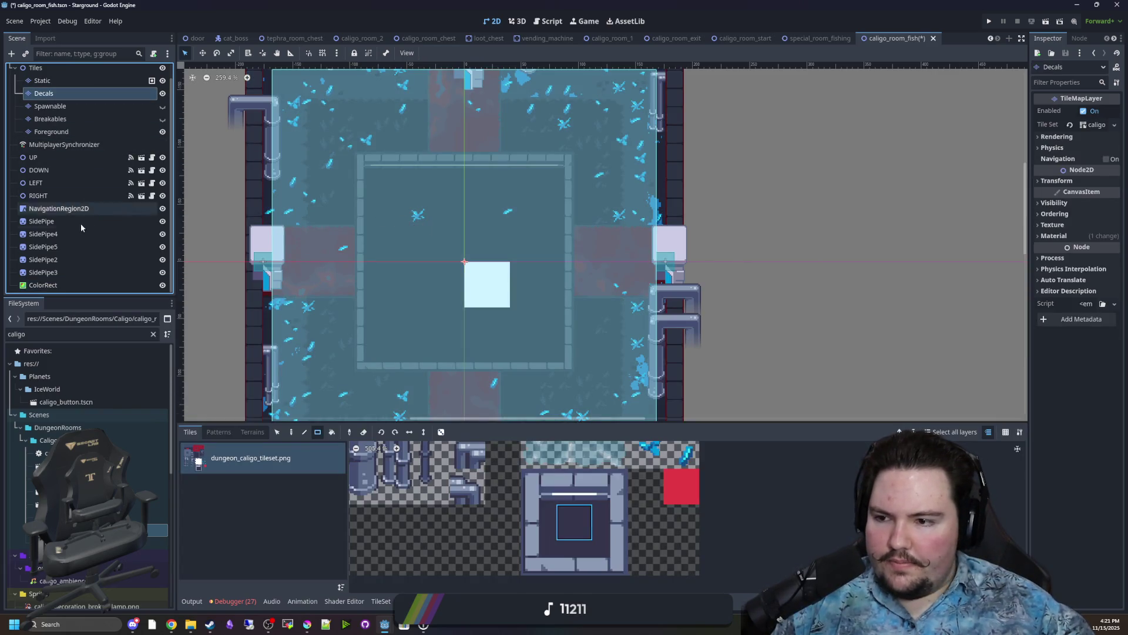
pyautogui.click(43, 285)
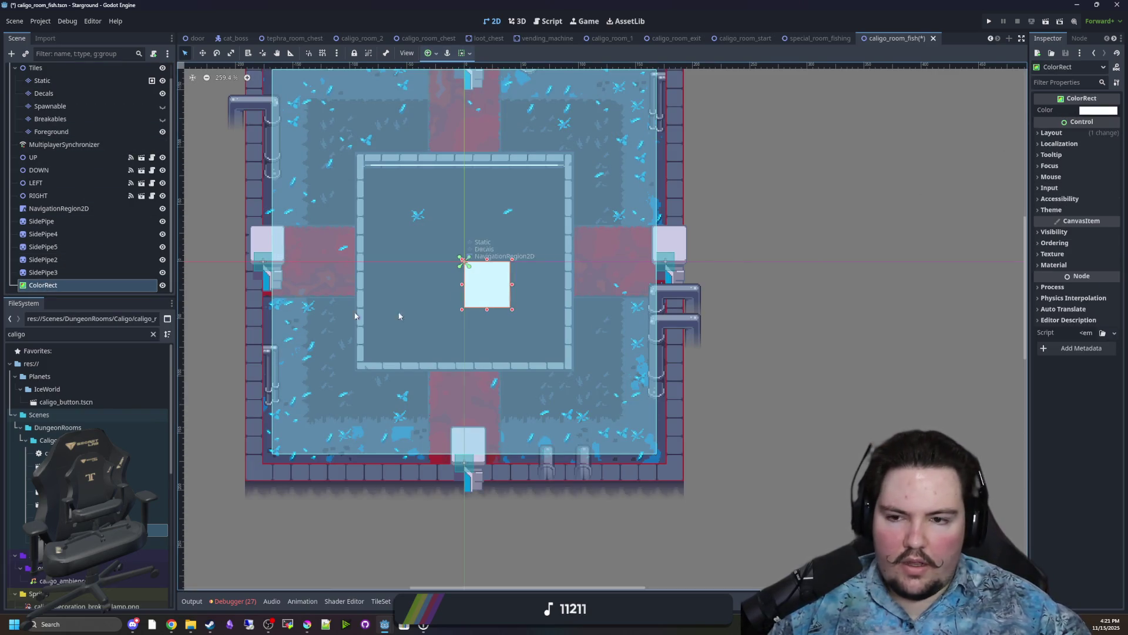
# Drop oil.gdshader onto the ColorRect's Material slot to create a ShaderMaterial, then show its parameters.
pyautogui.click(1054, 265)
pyautogui.click(152, 334)
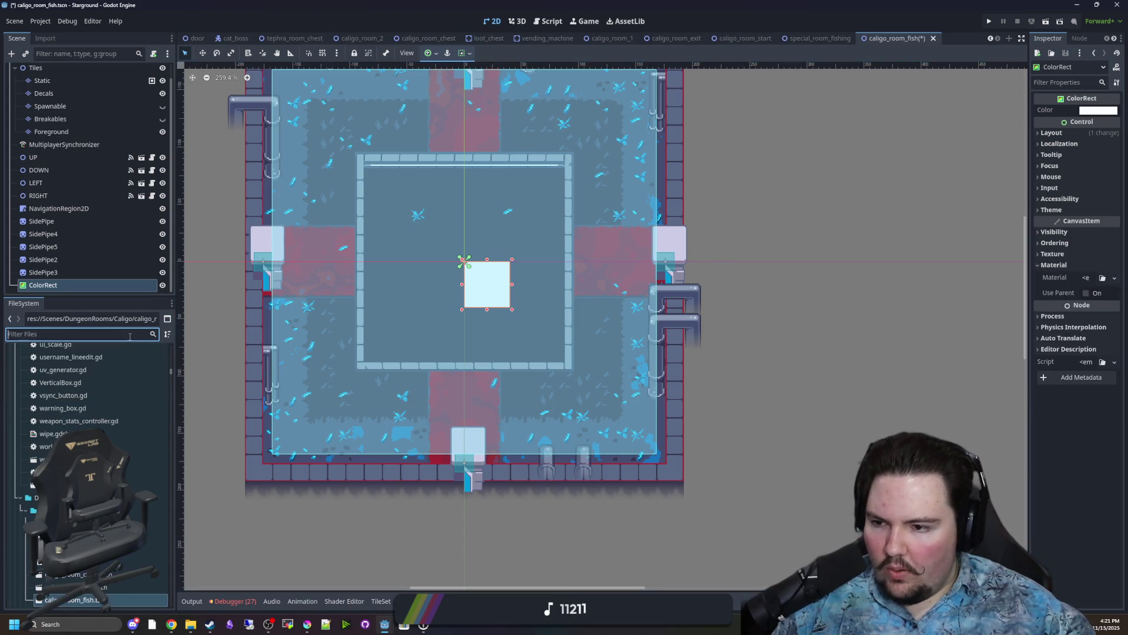
pyautogui.write('oil')
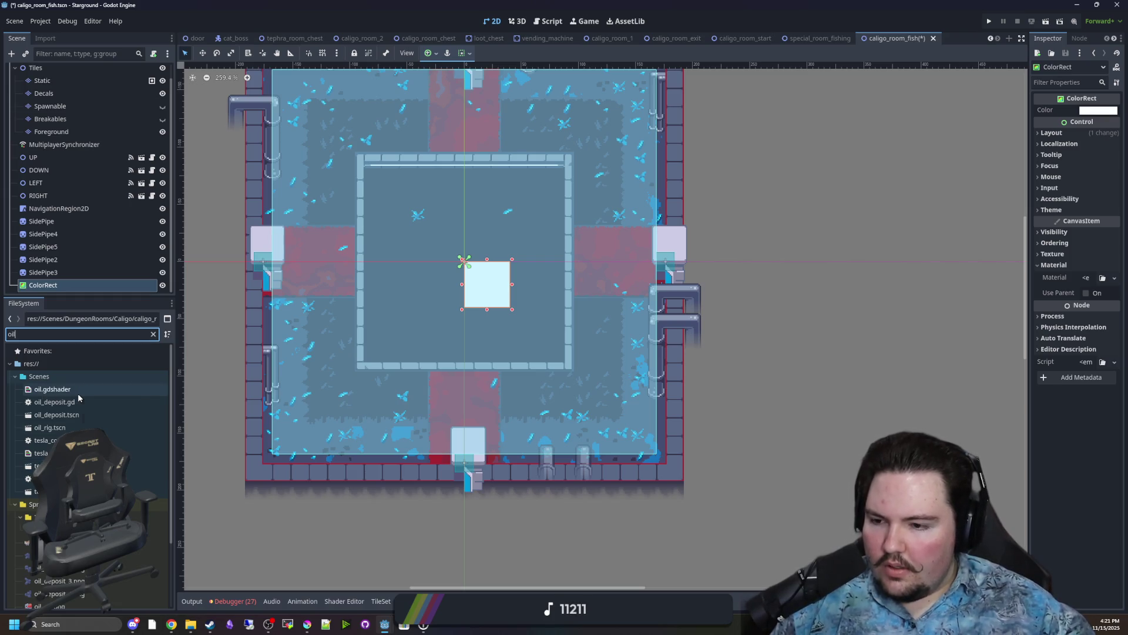
pyautogui.moveTo(77, 389); pyautogui.dragTo(971, 310)
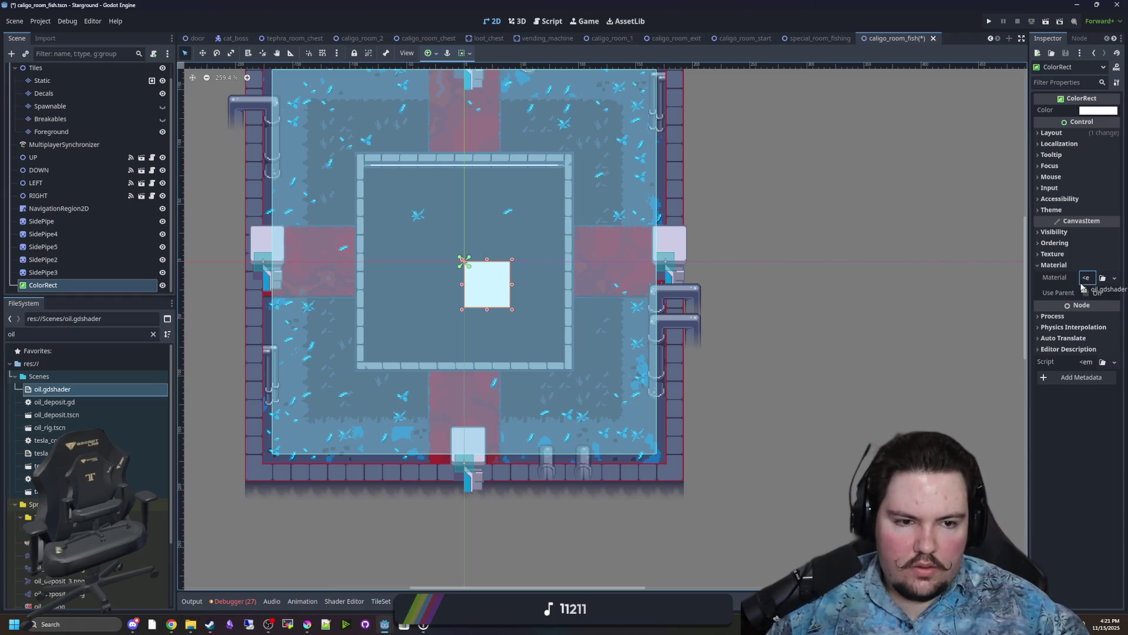
pyautogui.moveTo(1083, 287); pyautogui.dragTo(1084, 287)
pyautogui.scroll(2, 583, 308)
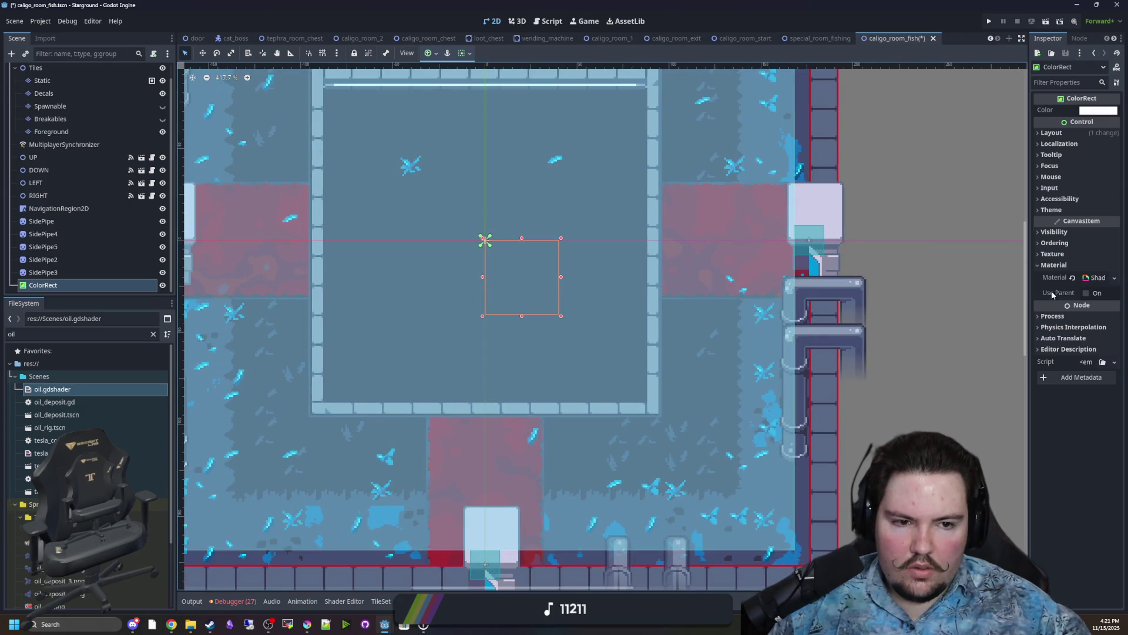
pyautogui.moveTo(1028, 294); pyautogui.dragTo(927, 294)
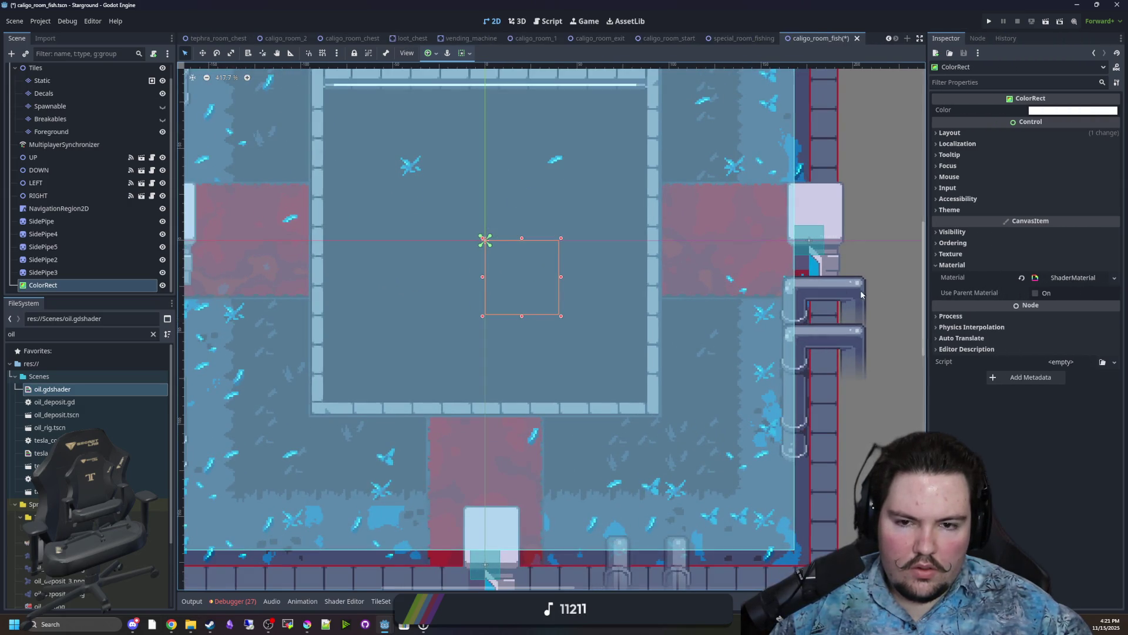
pyautogui.click(1066, 278)
pyautogui.click(1023, 370)
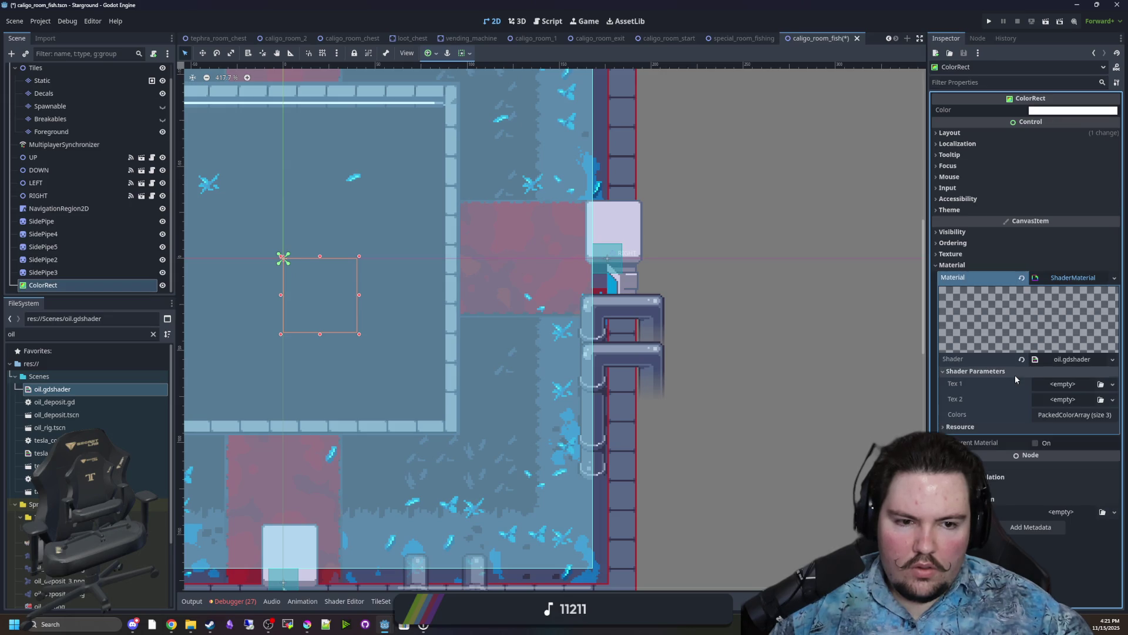
pyautogui.click(154, 333)
pyautogui.write('caligo')
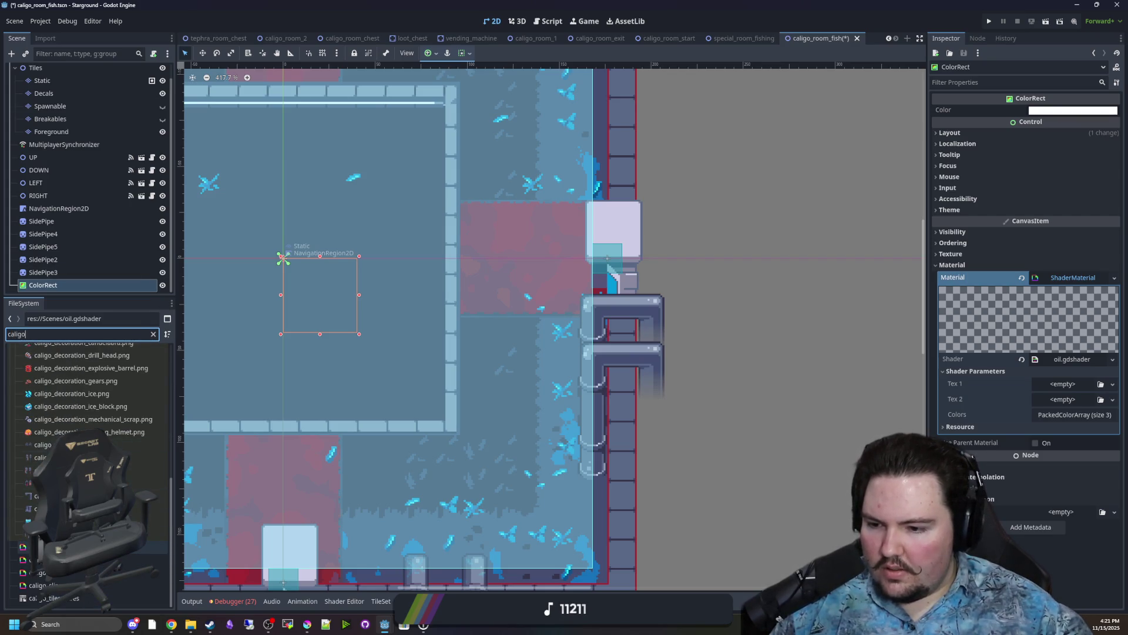
# Assign caligo_background.tres as the ColorRect's material and set its colour alpha to about 0.55.
pyautogui.moveTo(35, 546); pyautogui.dragTo(94, 543)
pyautogui.moveTo(1097, 286); pyautogui.dragTo(1080, 282)
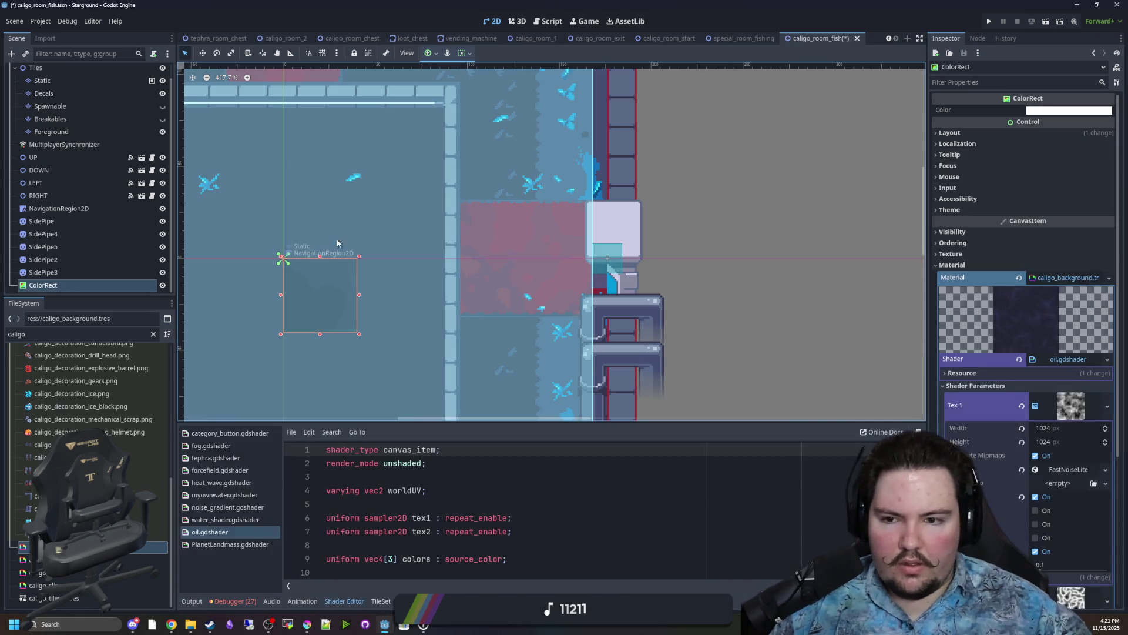
pyautogui.scroll(4, 348, 244)
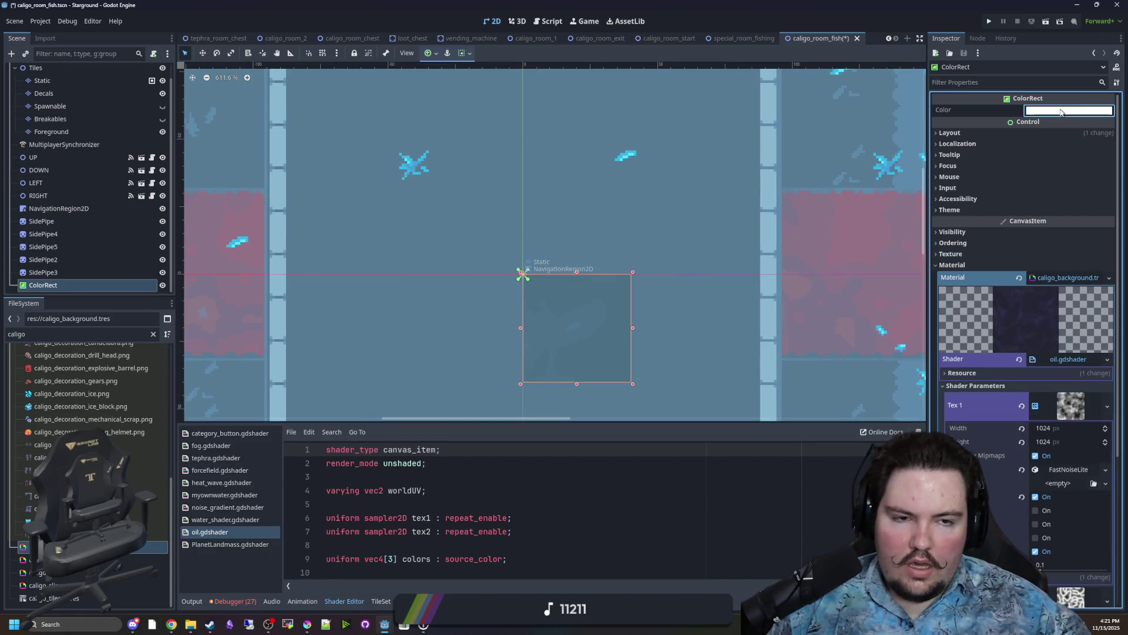
pyautogui.click(1058, 110)
pyautogui.moveTo(1041, 334); pyautogui.dragTo(1052, 334)
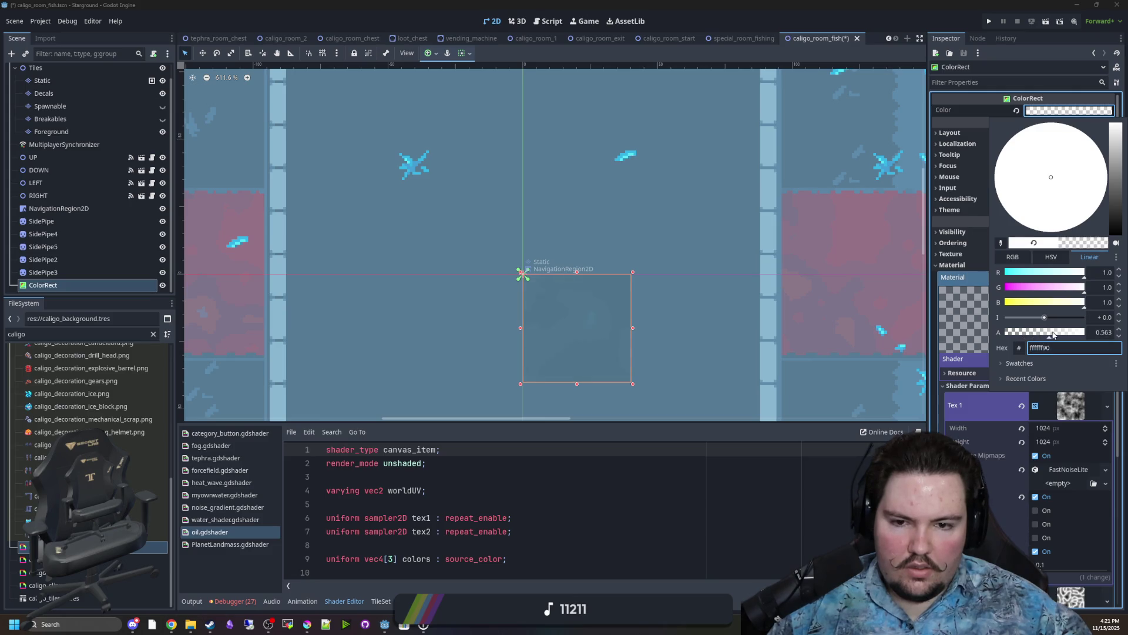
pyautogui.click(840, 318)
pyautogui.scroll(-3, 521, 234)
# Move and stretch the ColorRect so it fills the stone pool's inner area.
pyautogui.click(203, 53)
pyautogui.moveTo(529, 264)
pyautogui.mouseDown()
pyautogui.moveTo(498, 248)
pyautogui.moveTo(370, 116)
pyautogui.moveTo(371, 98)
pyautogui.mouseUp()
pyautogui.scroll(5, 372, 97)
pyautogui.scroll(4, 371, 96)
pyautogui.moveTo(483, 346); pyautogui.dragTo(408, 296)
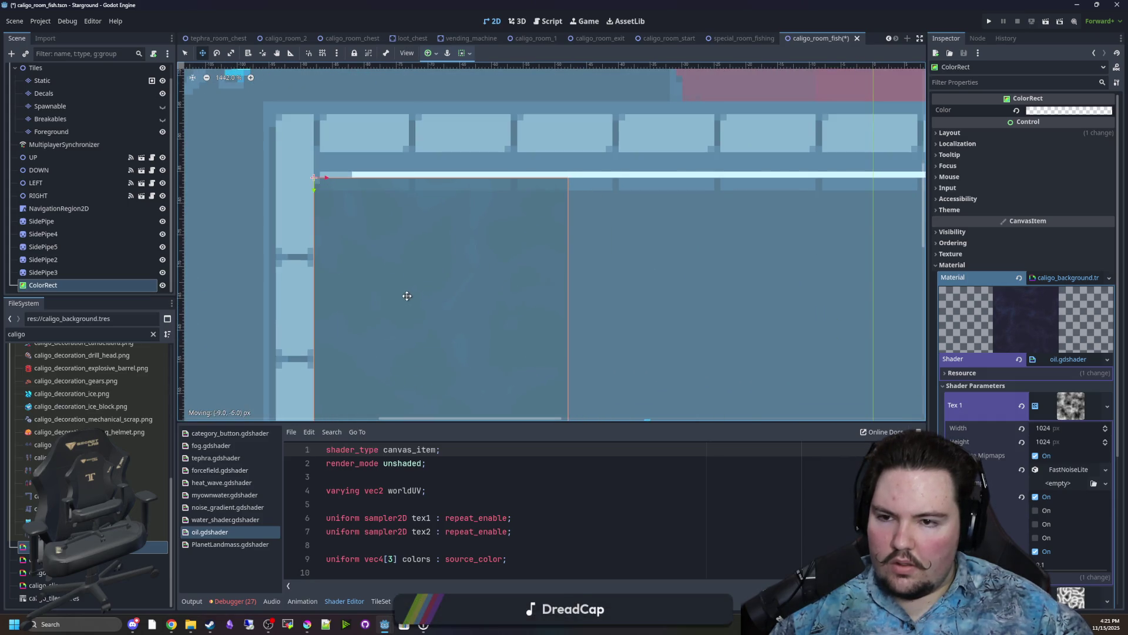
pyautogui.scroll(-6, 297, 210)
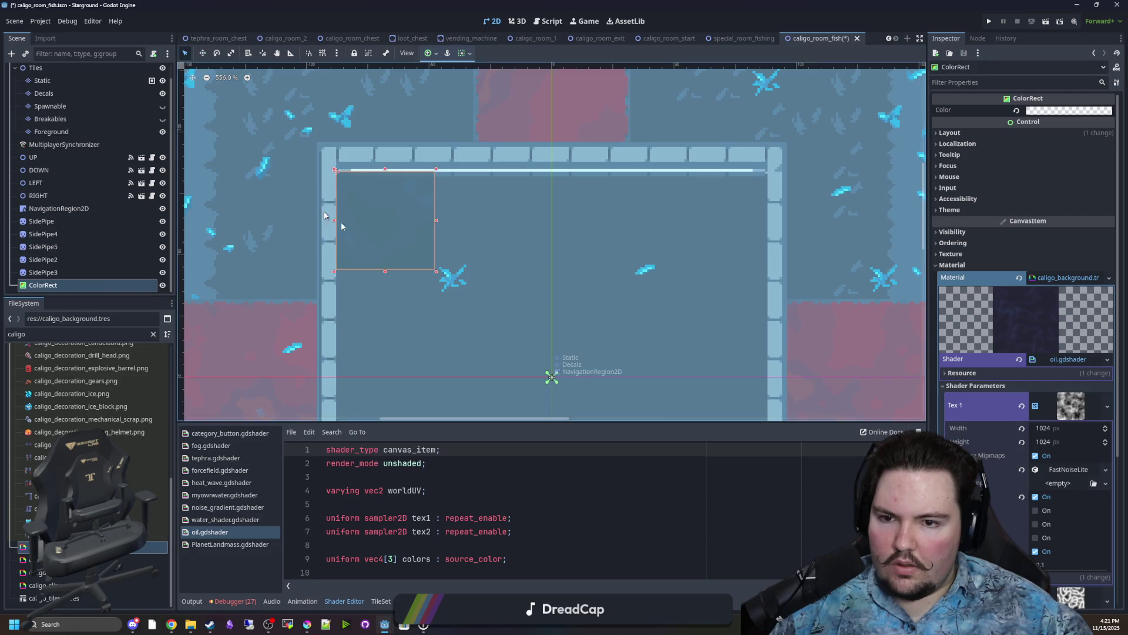
pyautogui.scroll(-3, 306, 201)
pyautogui.moveTo(432, 173); pyautogui.dragTo(657, 382)
pyautogui.scroll(11, 601, 352)
pyautogui.moveTo(584, 324)
pyautogui.mouseDown()
pyautogui.moveTo(623, 378)
pyautogui.moveTo(602, 375)
pyautogui.mouseUp()
pyautogui.scroll(-12, 605, 375)
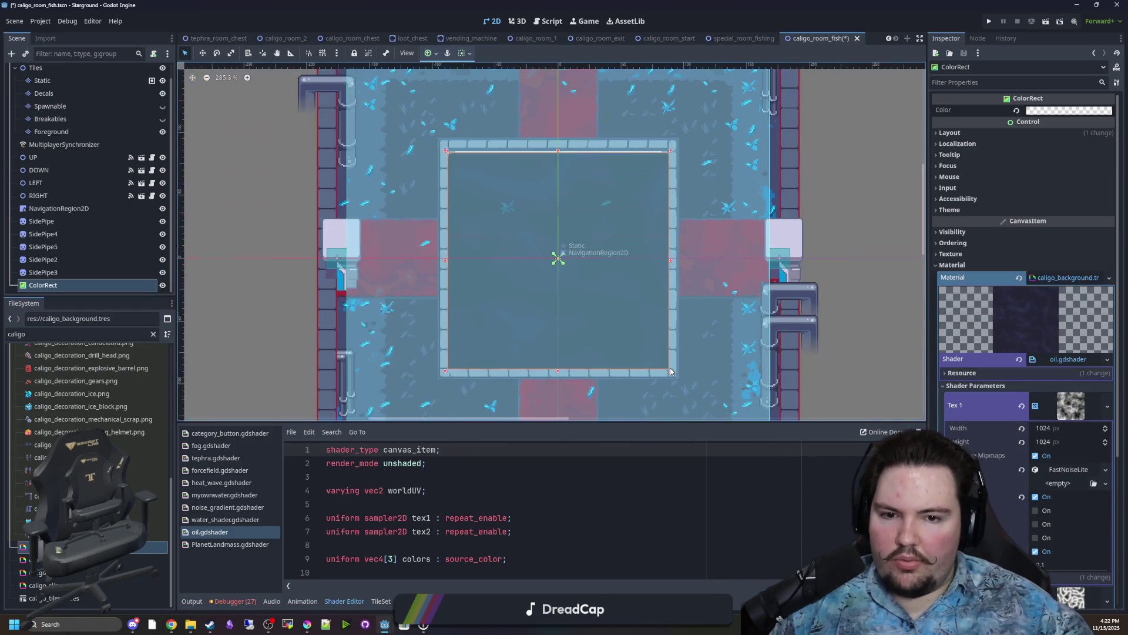
pyautogui.scroll(2, 515, 313)
pyautogui.moveTo(516, 312)
pyautogui.mouseDown()
pyautogui.moveTo(574, 194)
pyautogui.moveTo(655, 324)
pyautogui.moveTo(550, 278)
pyautogui.mouseUp()
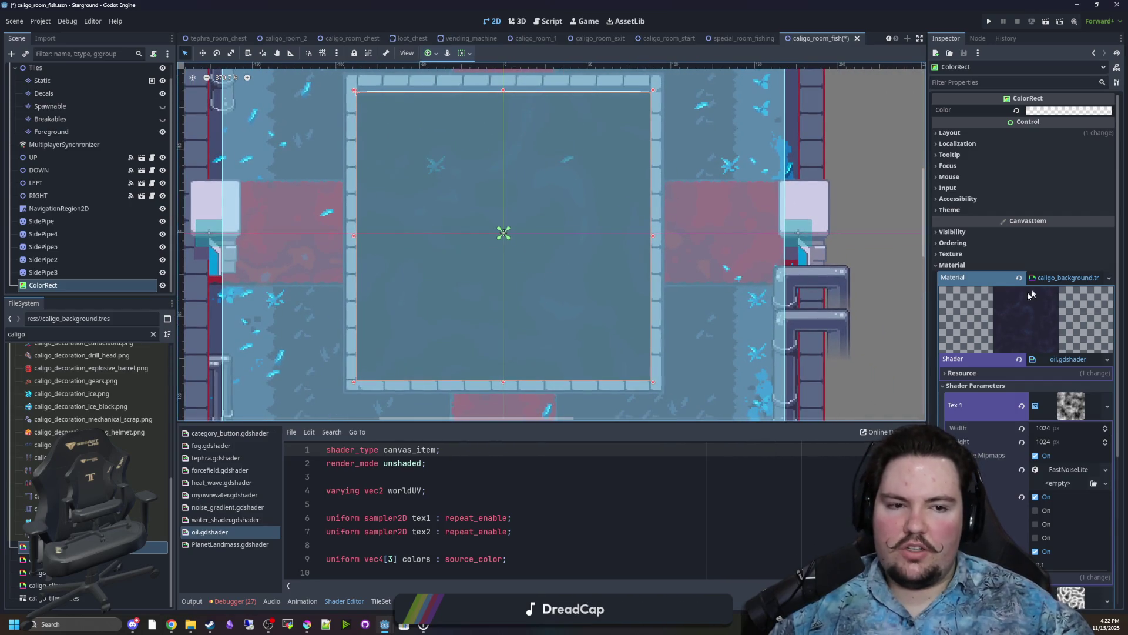
# Duplicate caligo_background.tres as oil.tres and open it in the Inspector.
pyautogui.rightClick(78, 547)
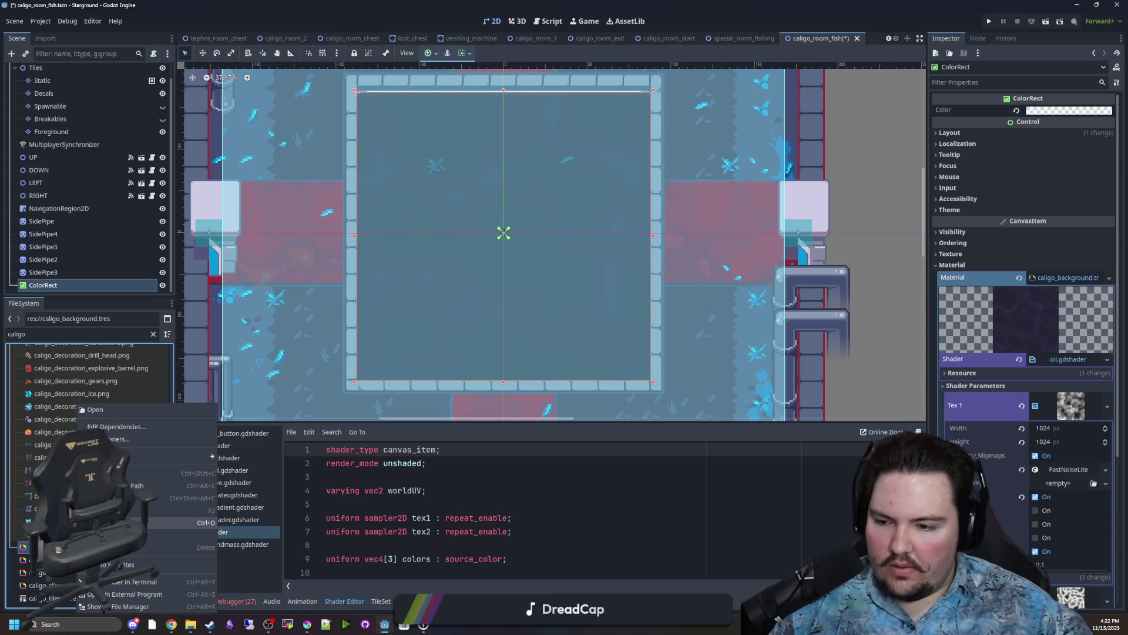
pyautogui.click(147, 523)
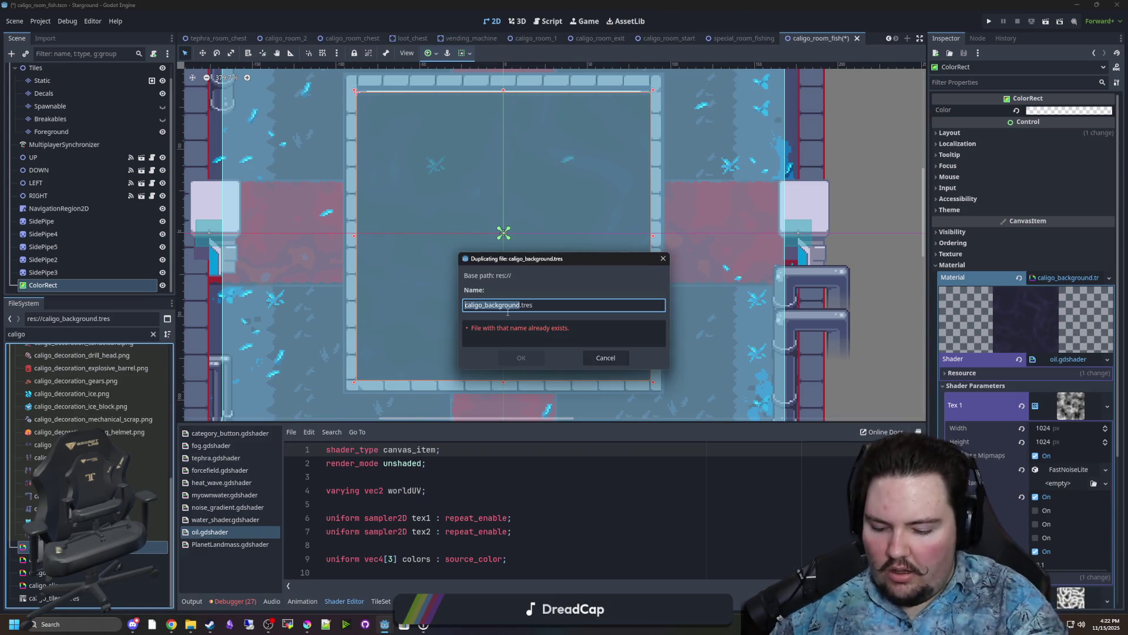
pyautogui.write('oil')
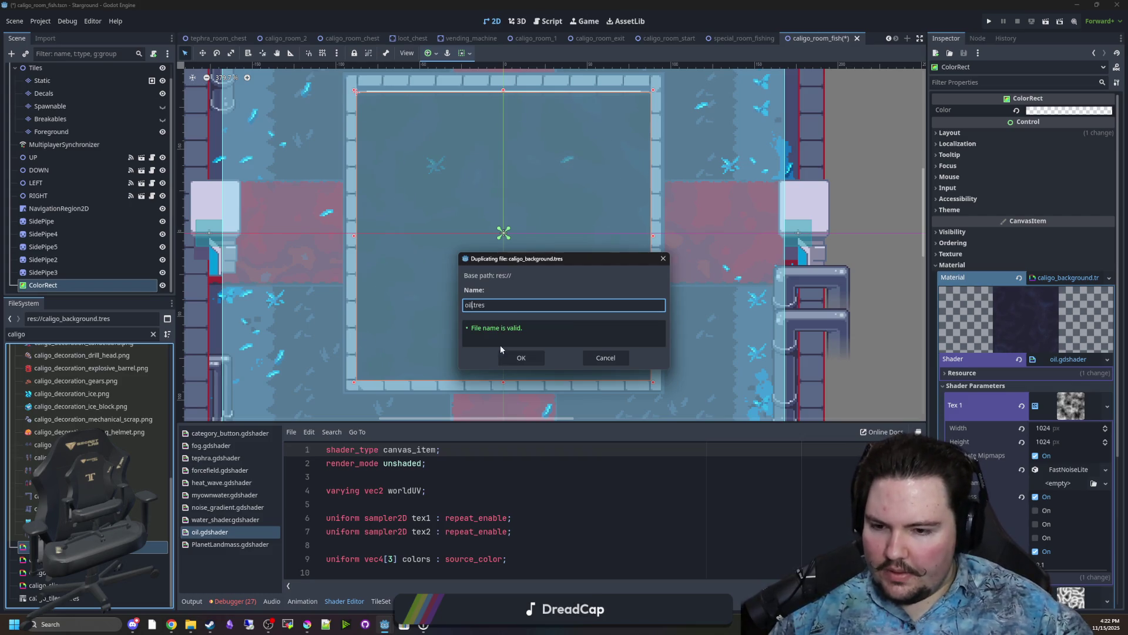
pyautogui.click(525, 361)
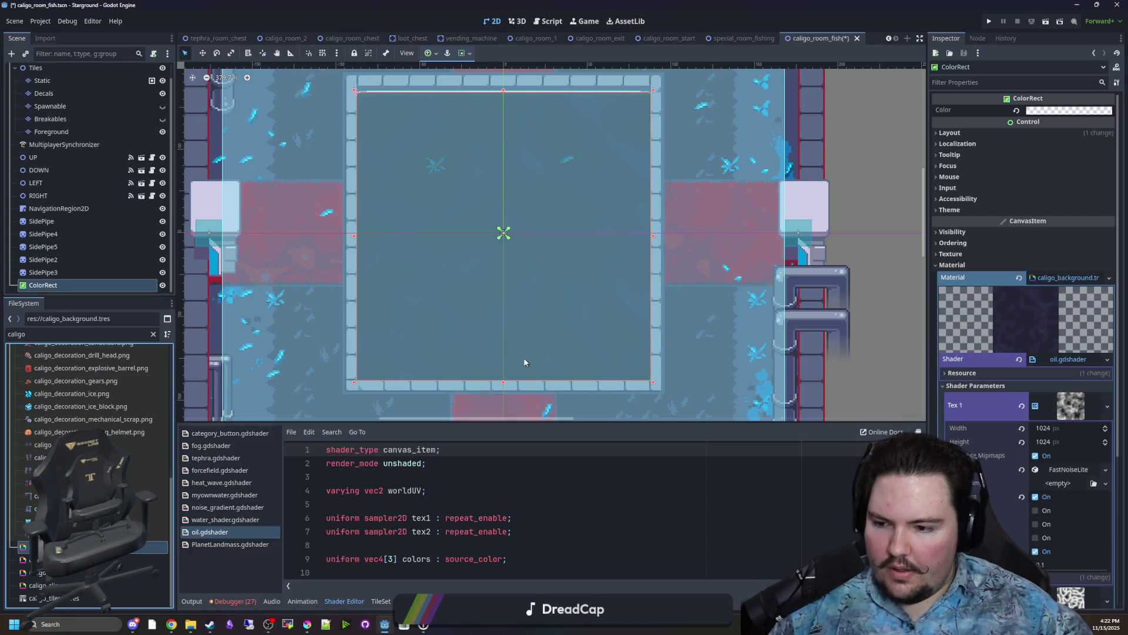
pyautogui.click(152, 335)
pyautogui.write('oil')
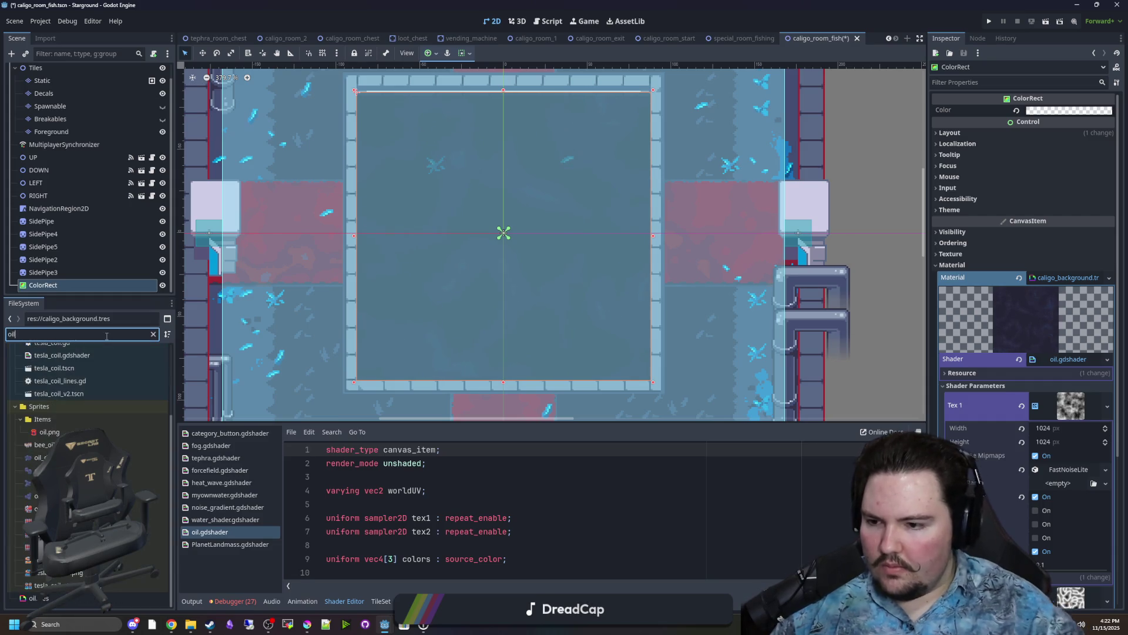
pyautogui.click(53, 597)
pyautogui.doubleClick(52, 598)
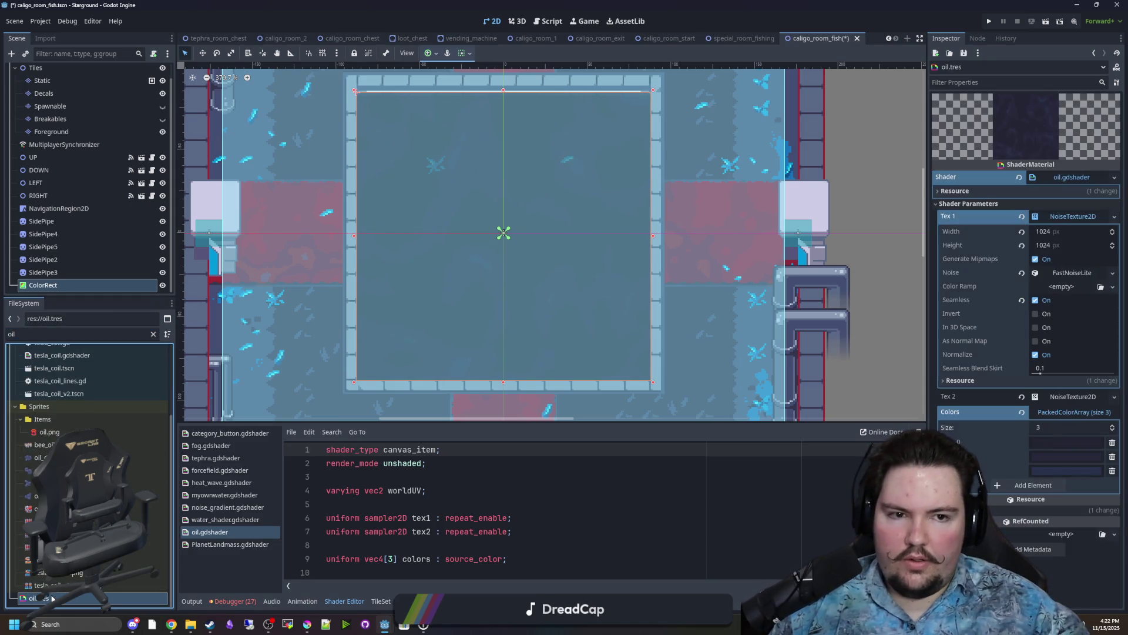
# Make oil.tres's shader unique and save it as oil_world.gdshader.
pyautogui.rightClick(1071, 177)
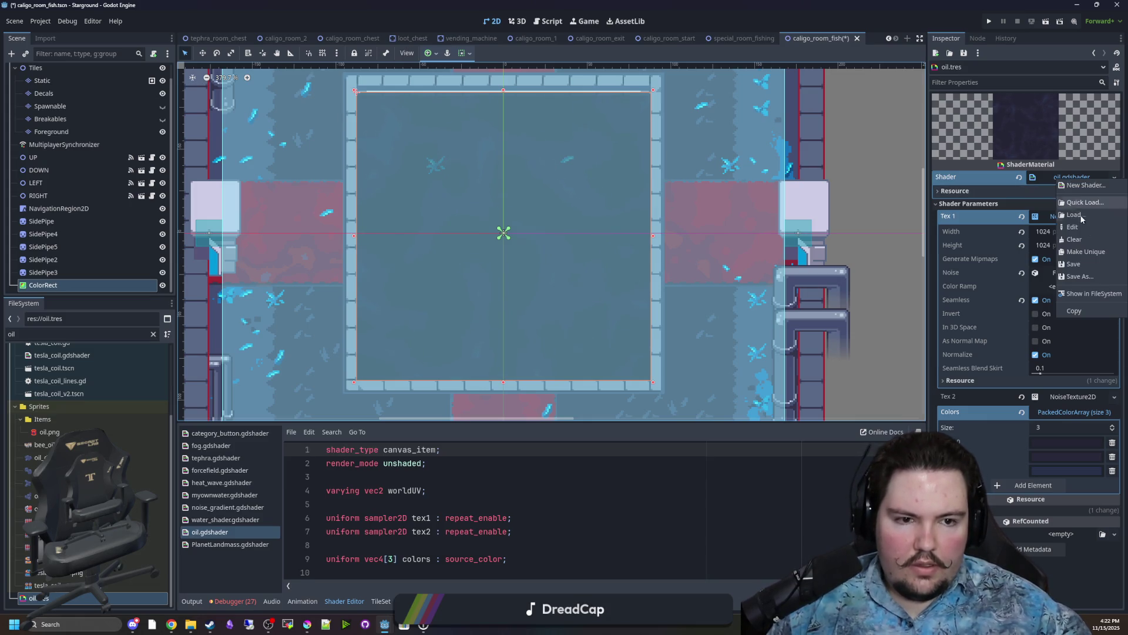
pyautogui.click(1092, 252)
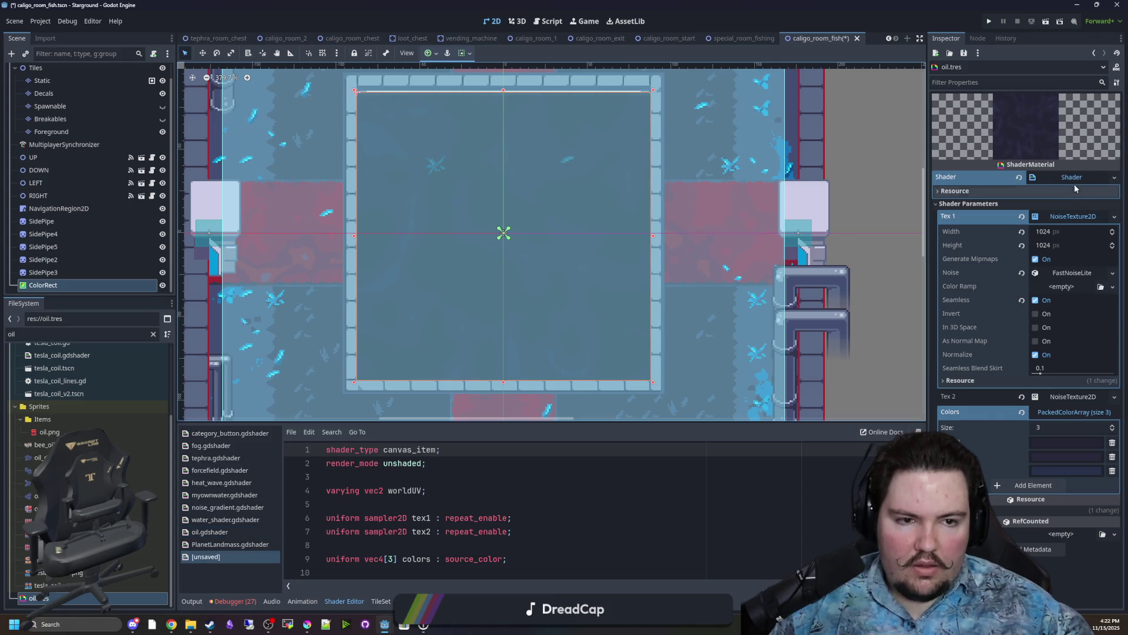
pyautogui.rightClick(1073, 216)
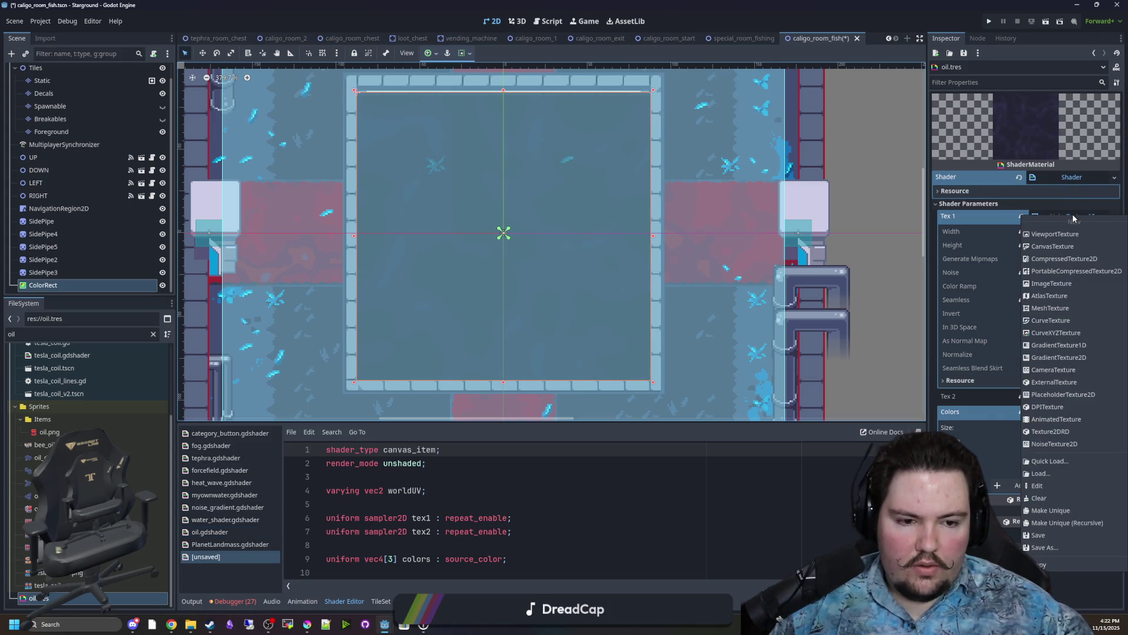
pyautogui.press('Escape')
pyautogui.rightClick(1077, 179)
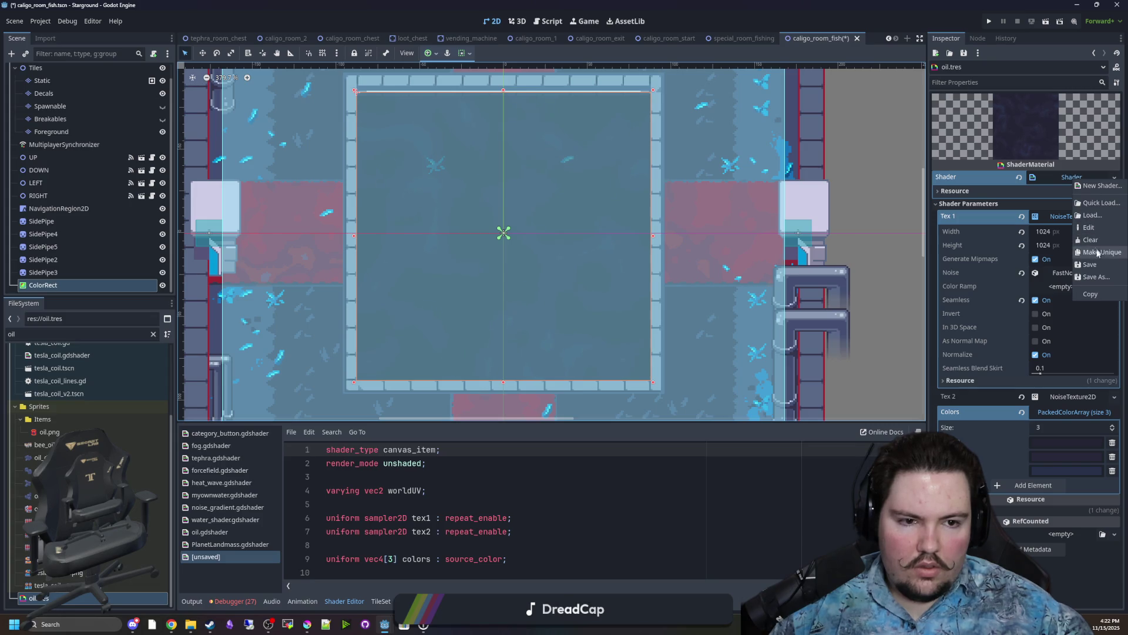
pyautogui.click(1094, 276)
pyautogui.write('oil_world.gdshader')
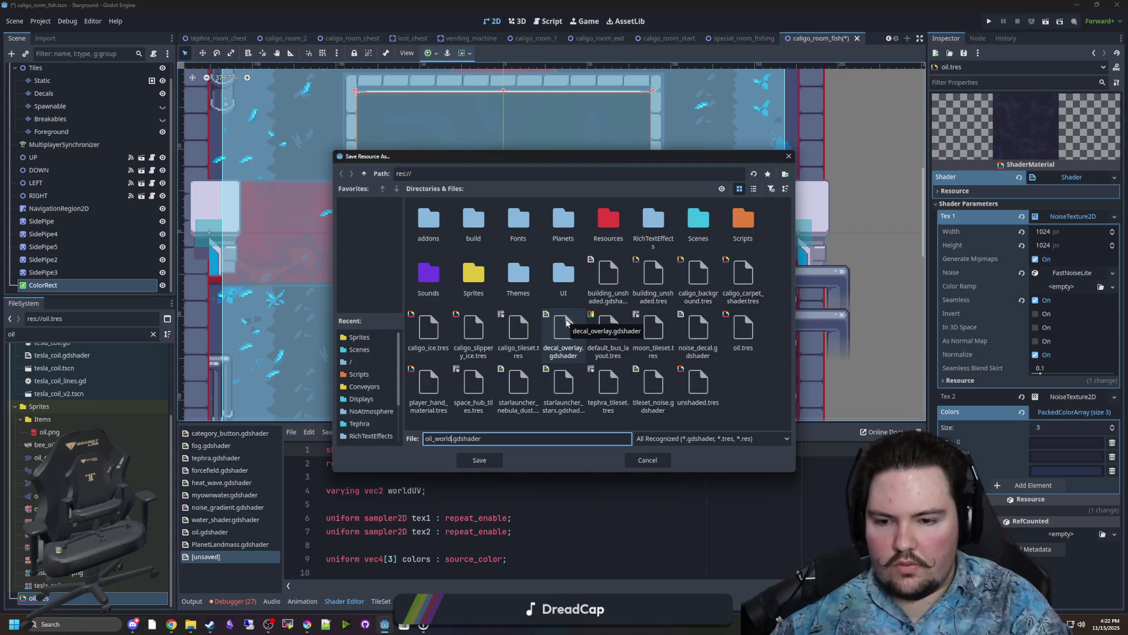
pyautogui.click(480, 463)
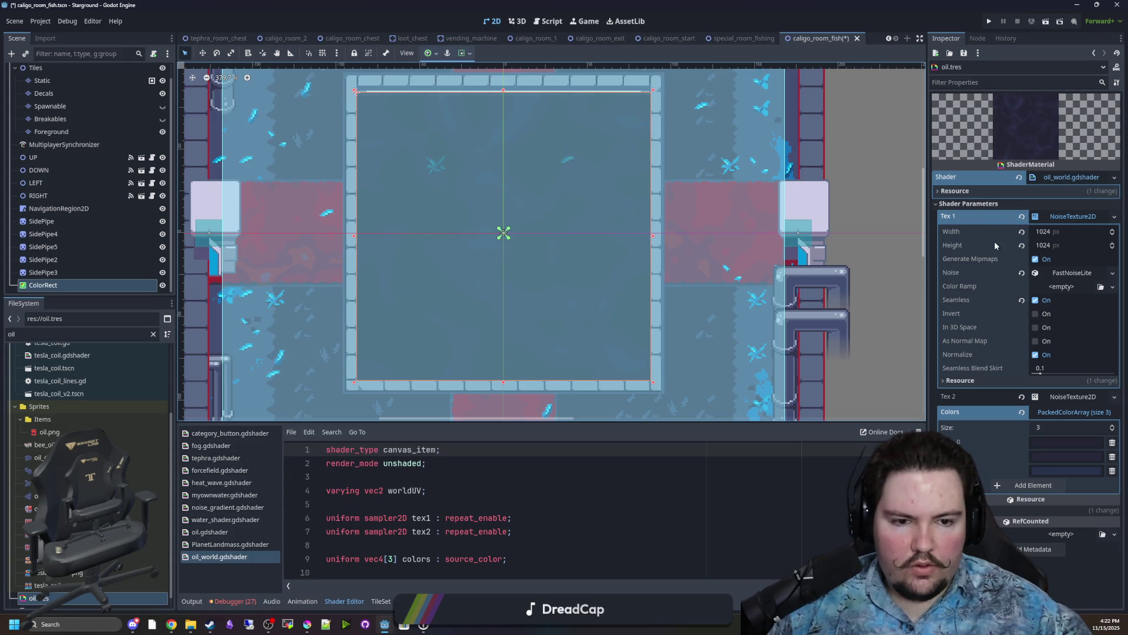
pyautogui.click(999, 203)
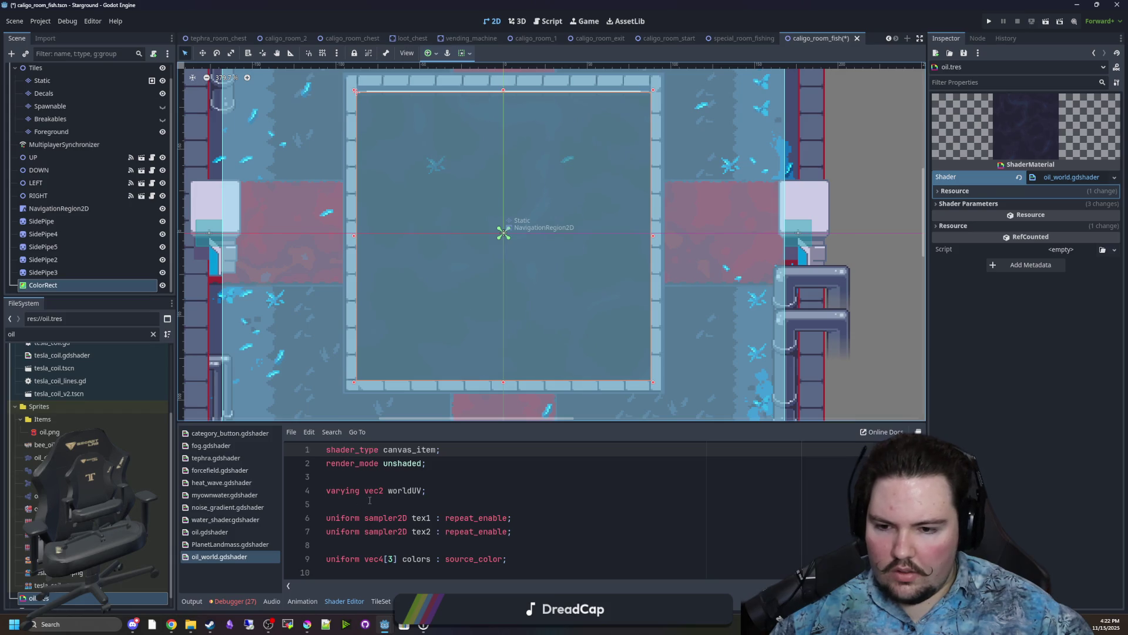
# Replace SCREEN_UV with worldUV in the shader's texture lookups on lines 24–25.
pyautogui.moveTo(460, 424); pyautogui.dragTo(470, 291)
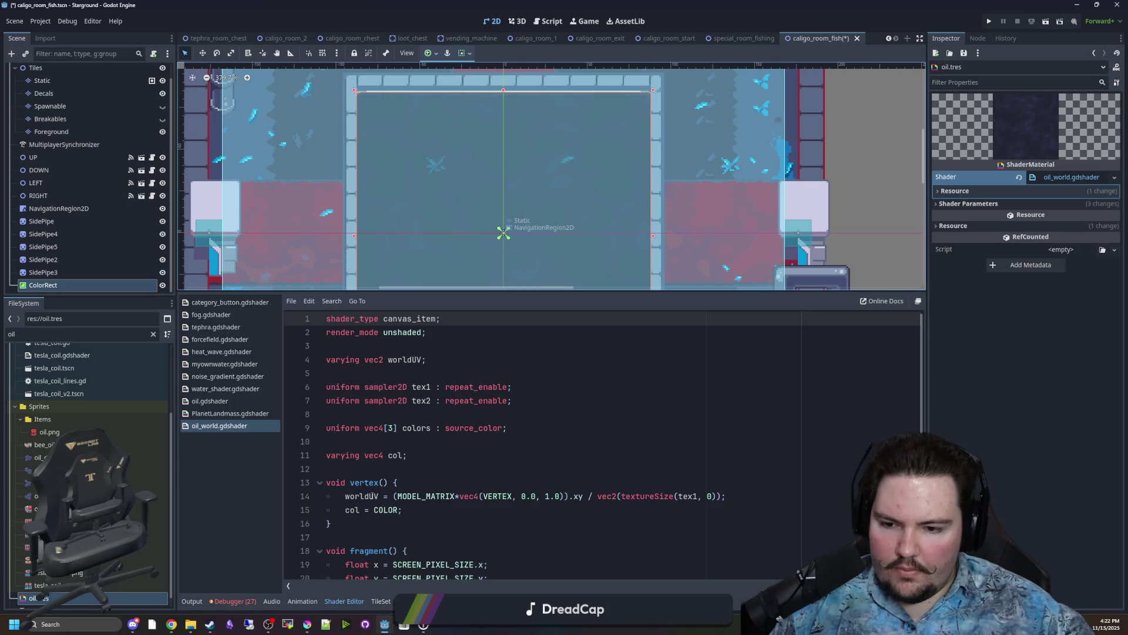
pyautogui.doubleClick(372, 495)
pyautogui.hotkey('ctrl', 'c')
pyautogui.scroll(-3, 433, 468)
pyautogui.scroll(-1, 454, 433)
pyautogui.doubleClick(499, 469)
pyautogui.hotkey('ctrl', 'd')
pyautogui.hotkey('ctrl', 'v')
# Save the scene and shader changes.
pyautogui.click(523, 434)
pyautogui.scroll(-2, 523, 434)
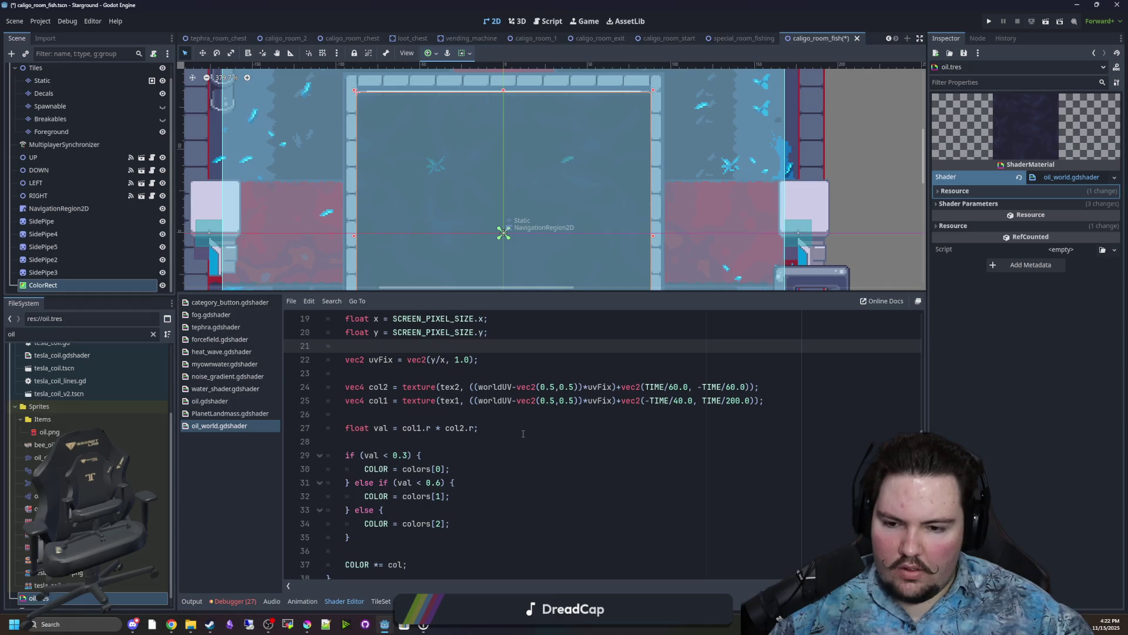
pyautogui.scroll(-3, 561, 202)
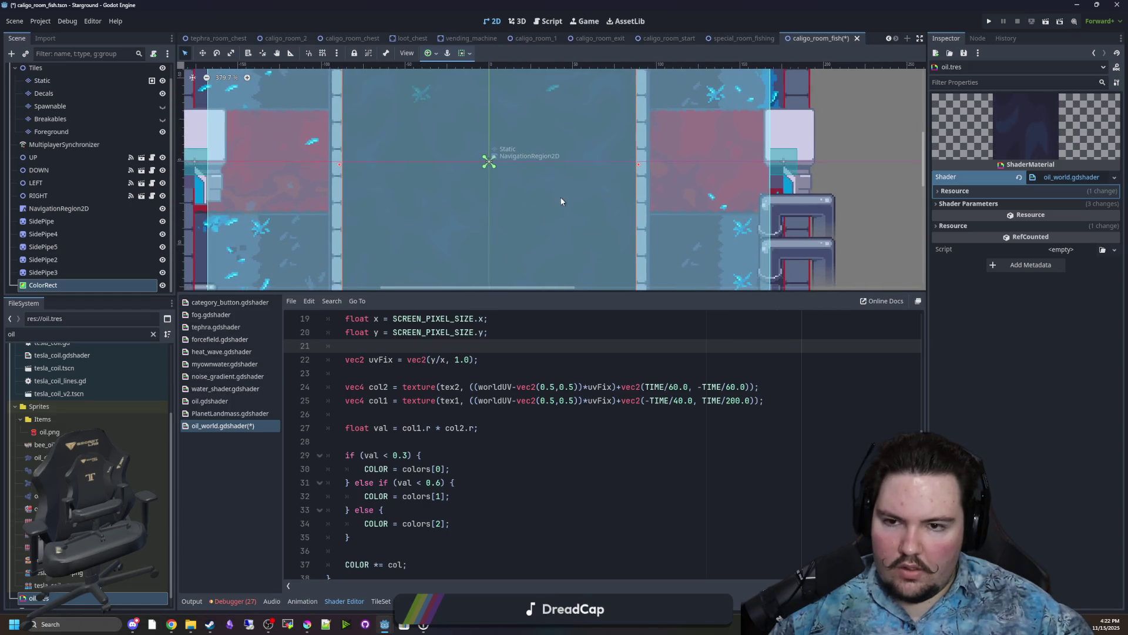
pyautogui.scroll(-1, 496, 383)
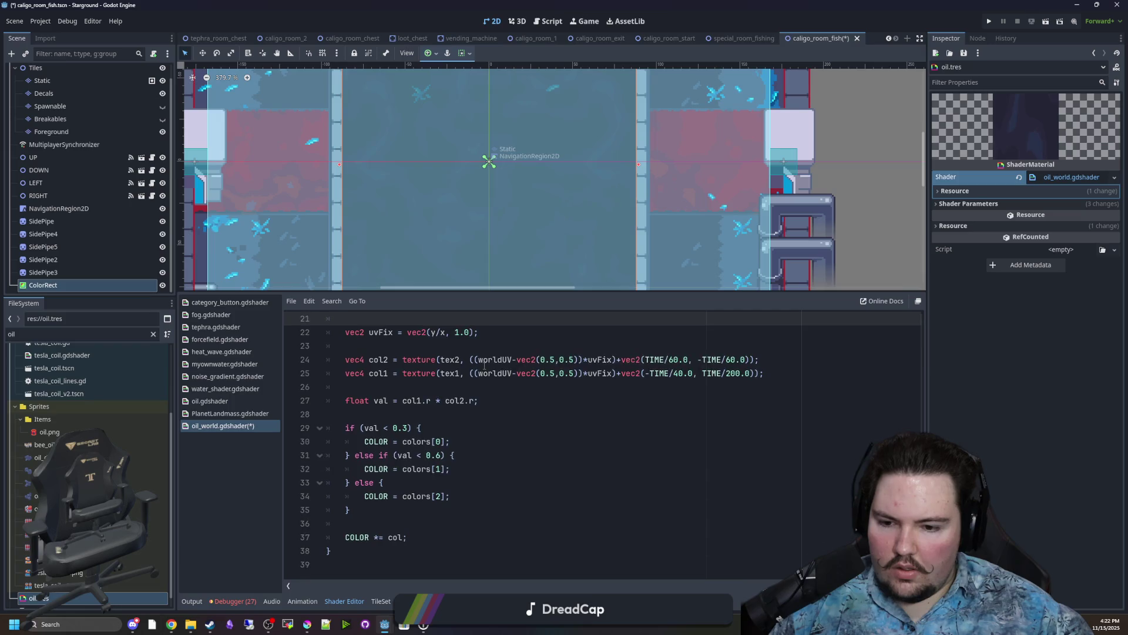
pyautogui.click(517, 401)
pyautogui.hotkey('ctrl', 's')
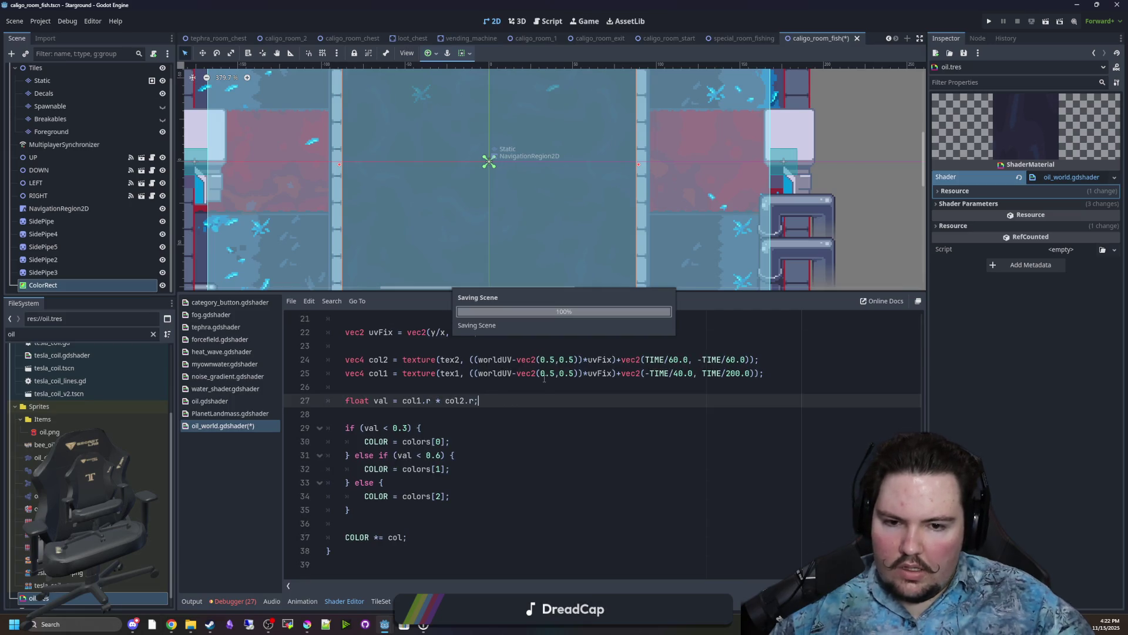
pyautogui.scroll(1, 525, 375)
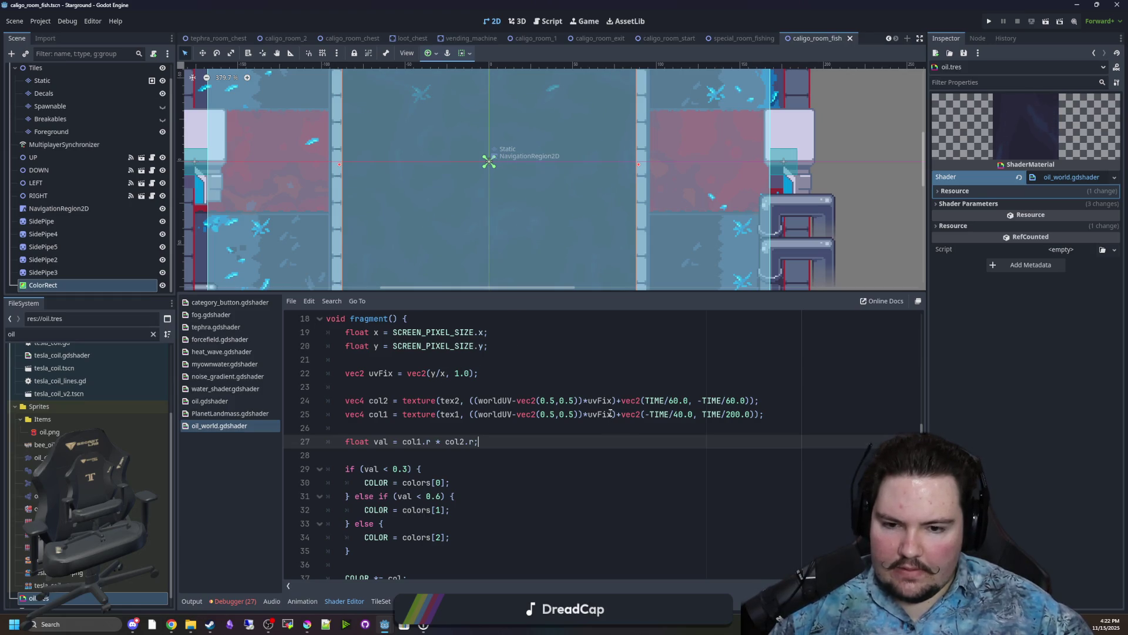
# Remove the *uvFix multipliers and delete the unused uvFix line.
pyautogui.moveTo(613, 400)
pyautogui.mouseDown()
pyautogui.moveTo(569, 400)
pyautogui.moveTo(584, 413)
pyautogui.mouseUp()
pyautogui.press('BackSpace')
pyautogui.press('BackSpace')
pyautogui.click(510, 368)
pyautogui.hotkey('shift', 'Home')
pyautogui.press('BackSpace')
pyautogui.press('BackSpace')
pyautogui.press('BackSpace')
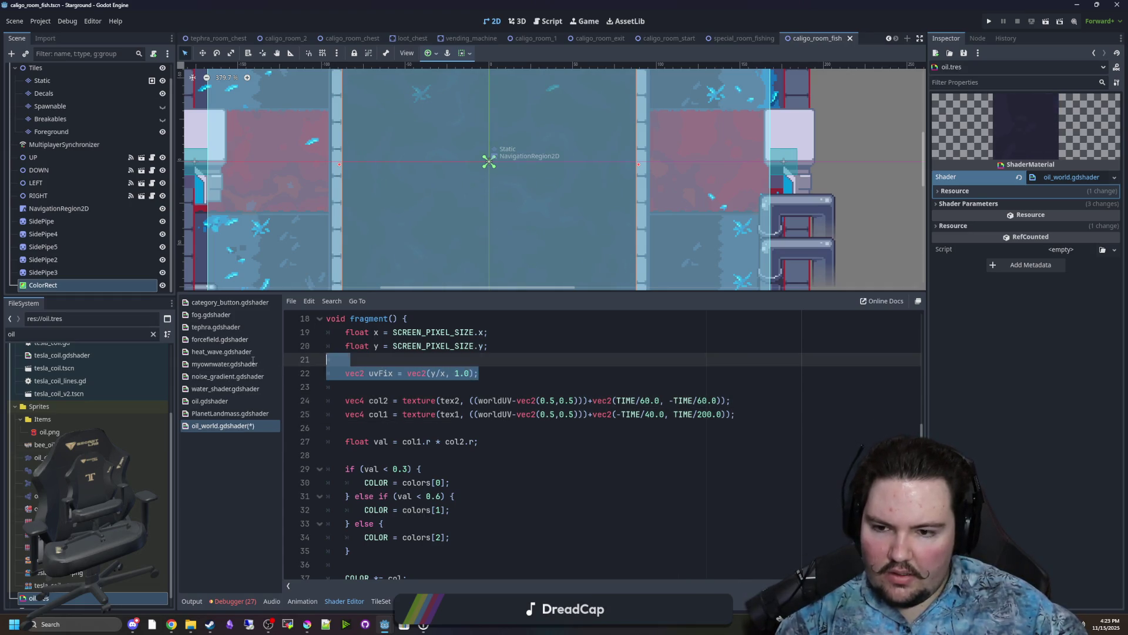
pyautogui.hscroll(1, 529, 246)
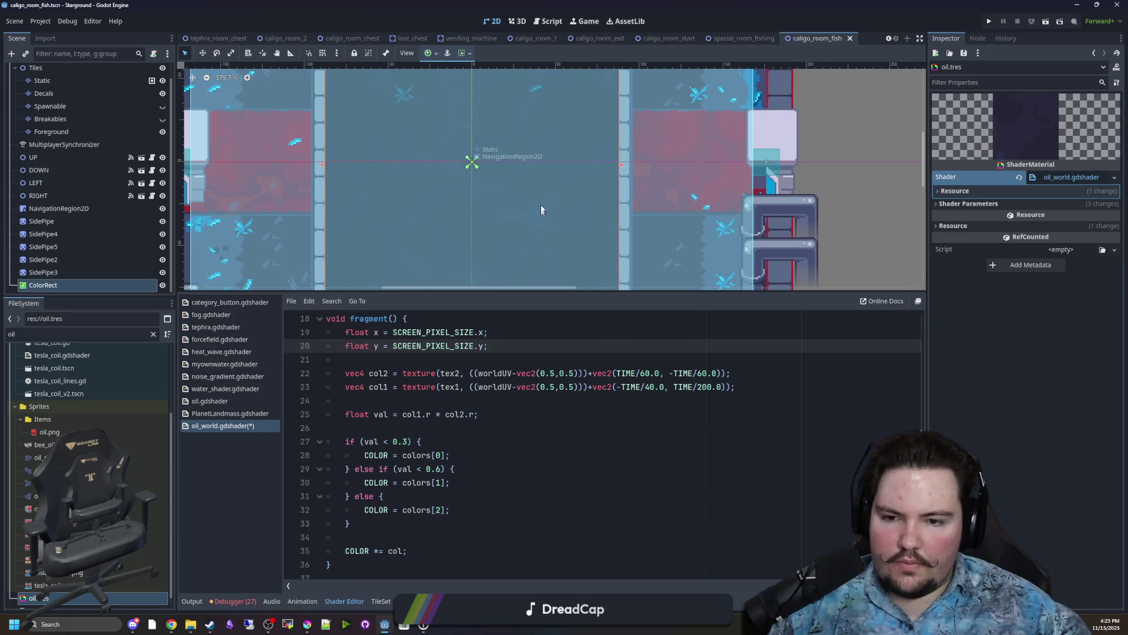
pyautogui.scroll(-2, 557, 204)
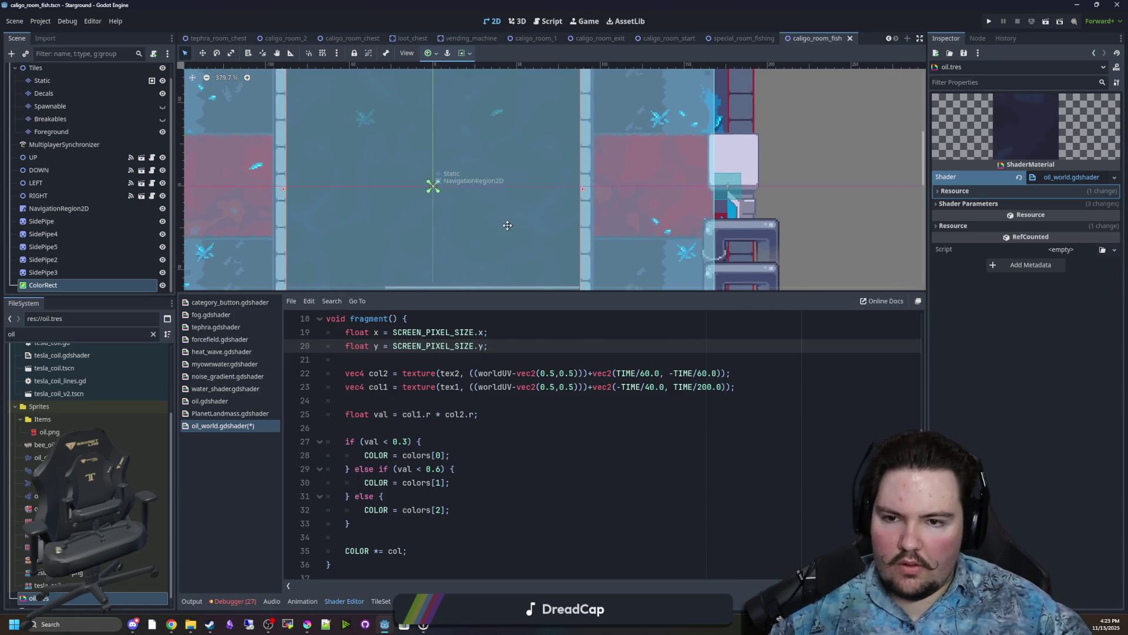
# Assign oil.tres as the ColorRect's material.
pyautogui.click(43, 272)
pyautogui.click(45, 286)
pyautogui.click(40, 598)
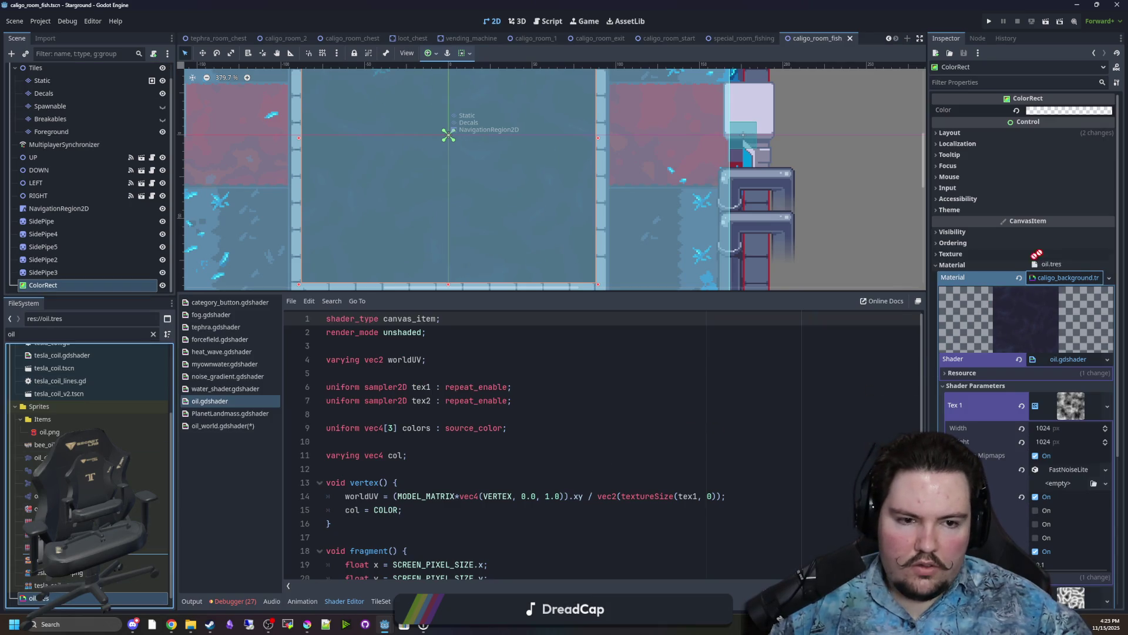
pyautogui.moveTo(1059, 287); pyautogui.dragTo(1059, 288)
pyautogui.scroll(2, 517, 267)
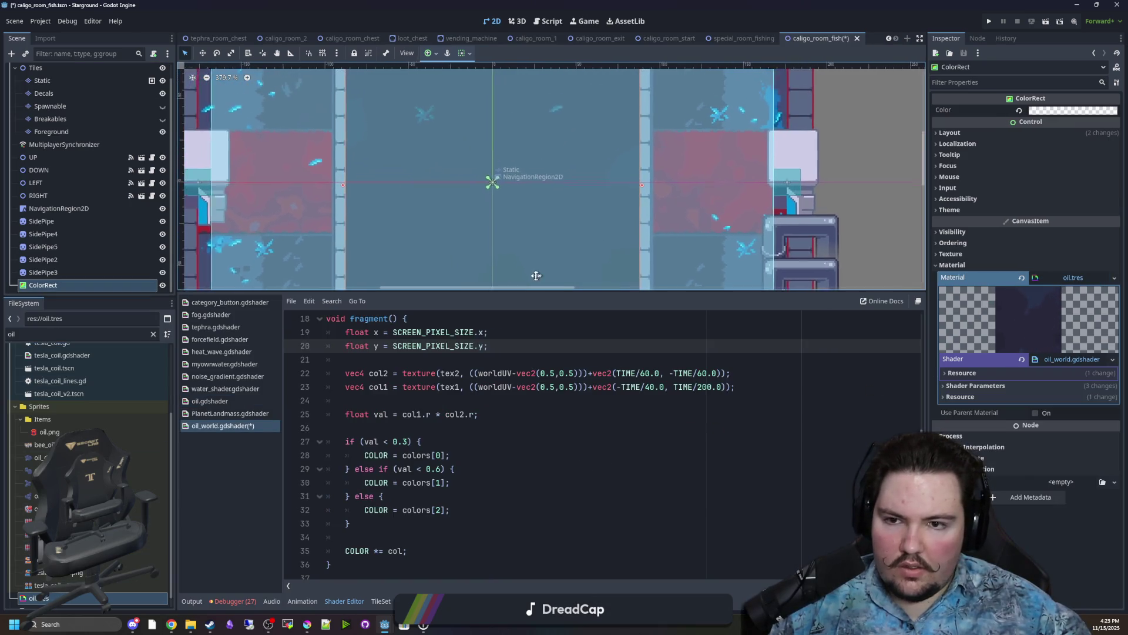
pyautogui.scroll(-2, 501, 265)
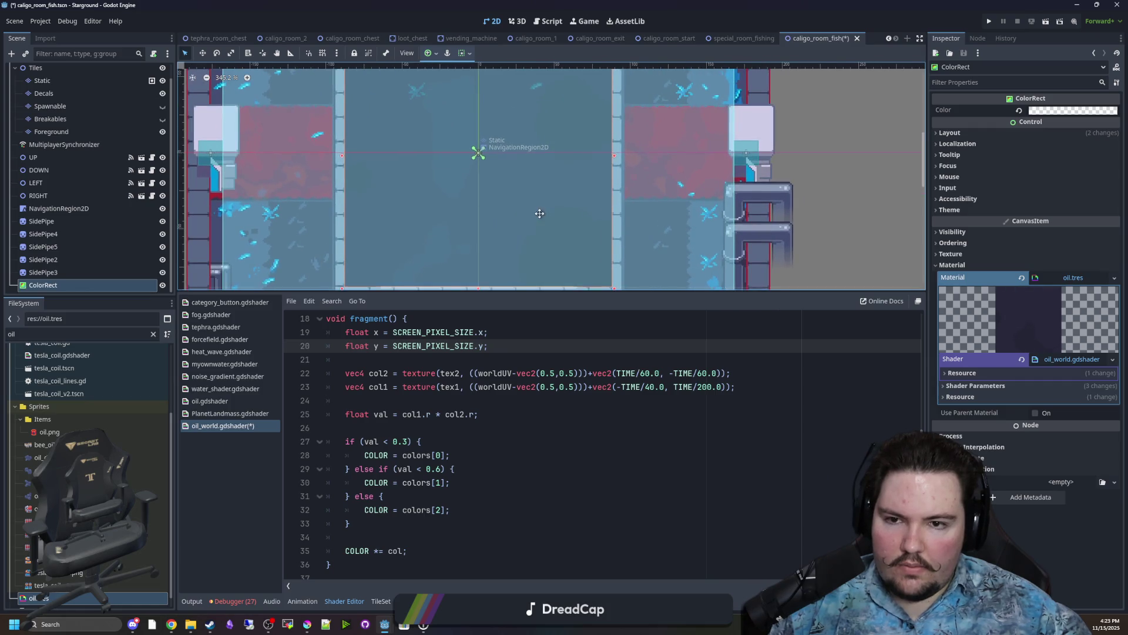
# Remove the vec2(0.5,0.5) centring offset and extra parentheses from lines 22–23.
pyautogui.moveTo(516, 377); pyautogui.dragTo(573, 378)
pyautogui.press('BackSpace')
pyautogui.press('BackSpace')
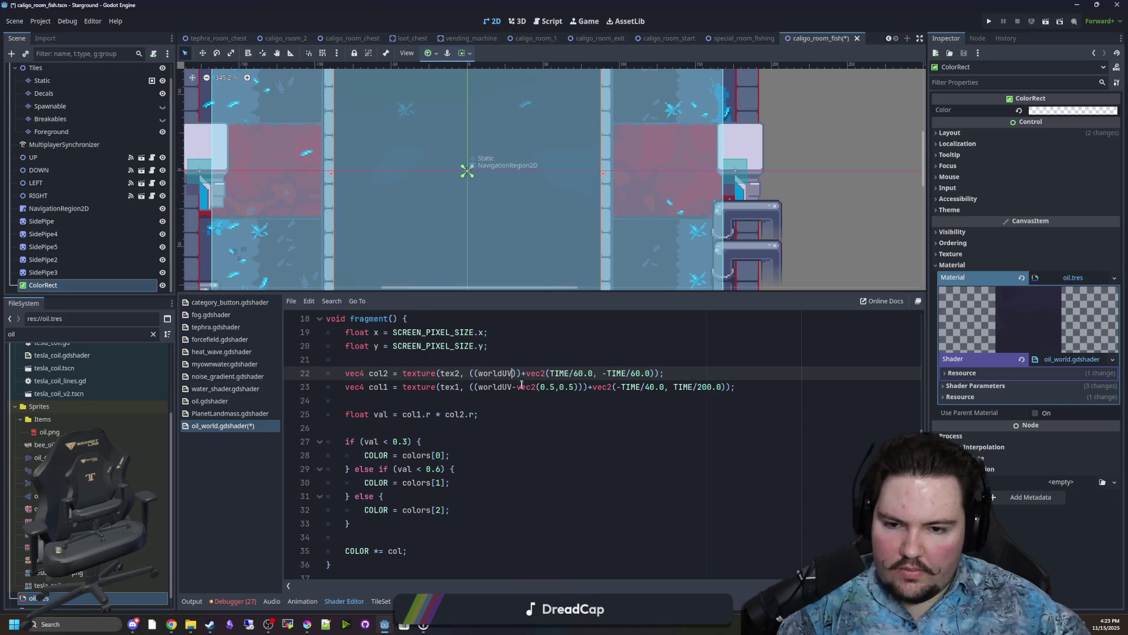
pyautogui.click(478, 374)
pyautogui.press('BackSpace')
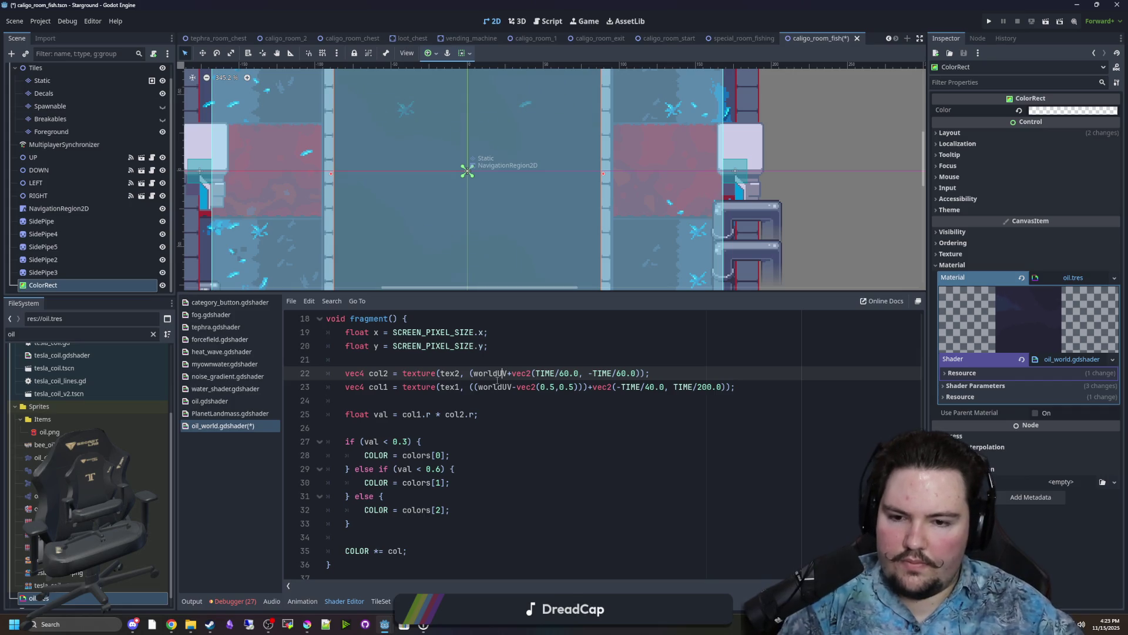
pyautogui.press('Delete')
pyautogui.press('Down')
pyautogui.press('Delete')
pyautogui.press('Delete')
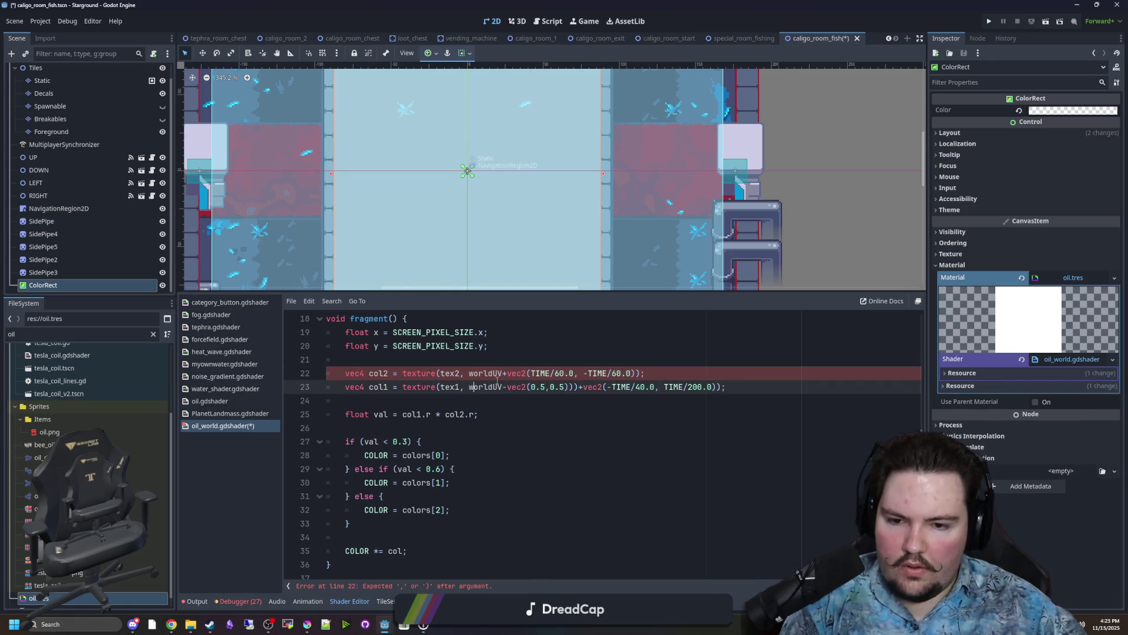
pyautogui.press('Delete')
pyautogui.press('Delete')
pyautogui.press('BackSpace')
pyautogui.press('BackSpace')
pyautogui.press('BackSpace')
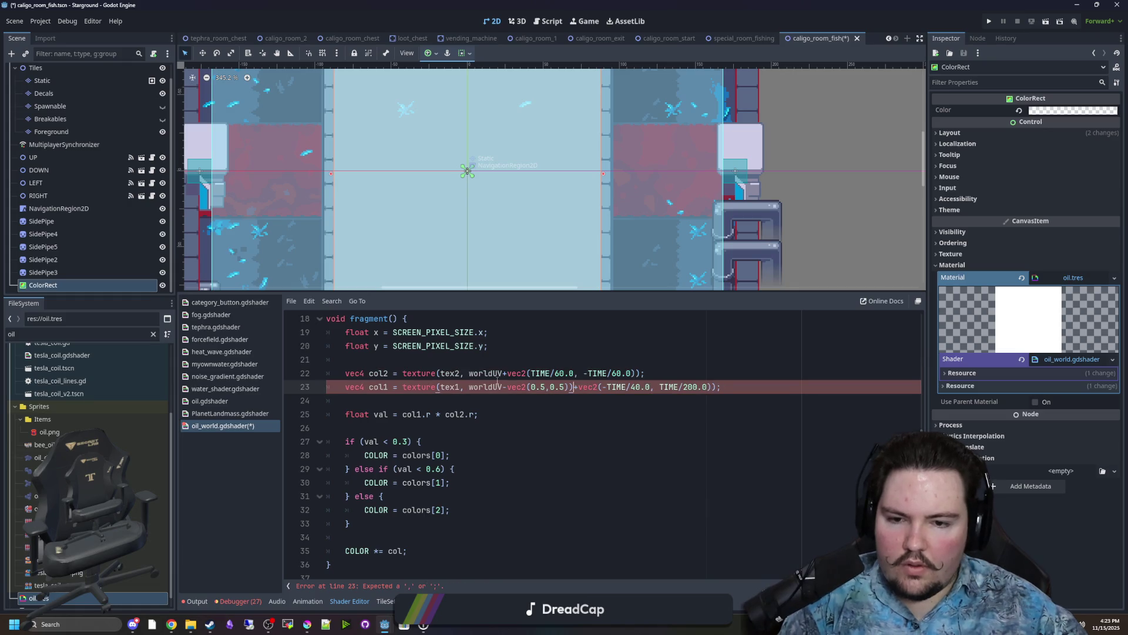
pyautogui.click(488, 332)
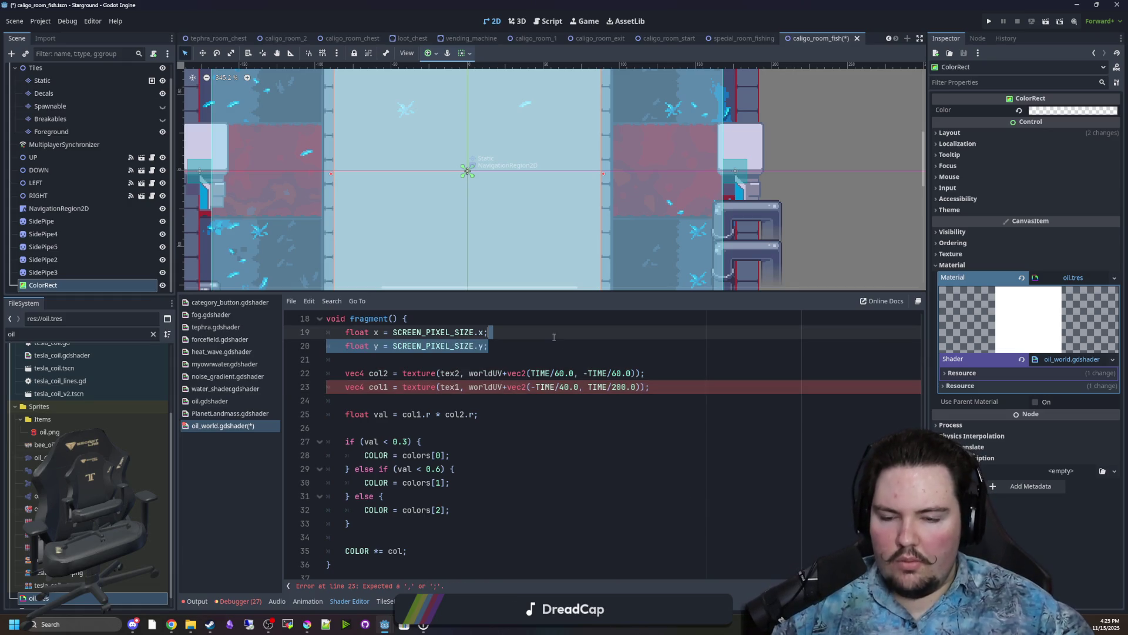
pyautogui.scroll(-1, 548, 214)
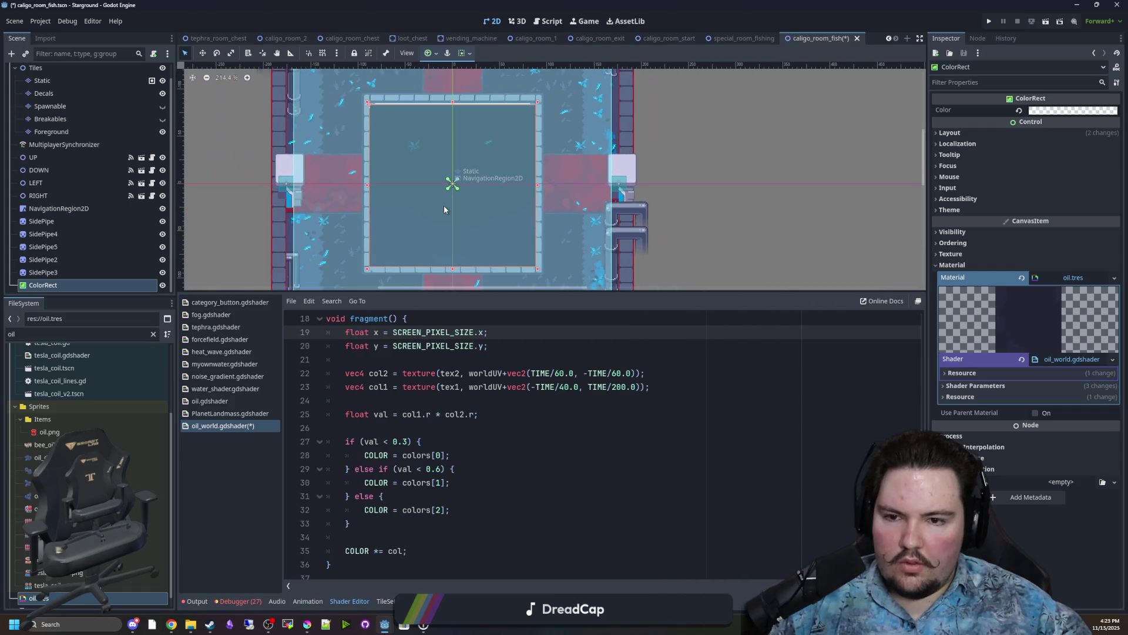
# Make Tex 1's NoiseTexture2D and its FastNoiseLite unique (recursive).
pyautogui.click(967, 385)
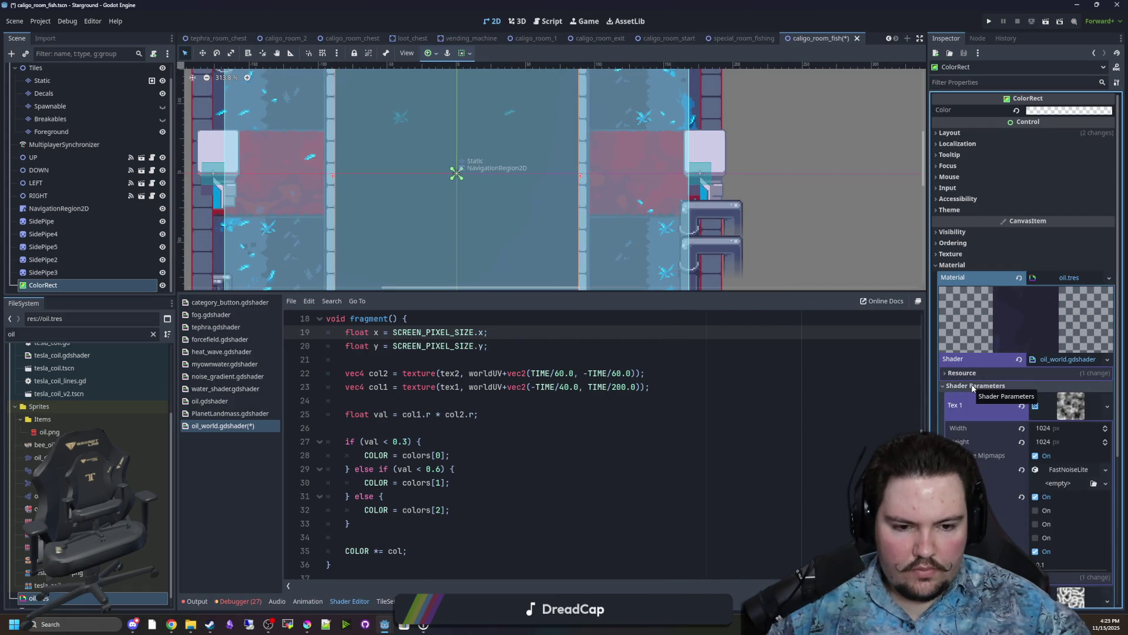
pyautogui.scroll(-2, 1019, 445)
pyautogui.click(1108, 342)
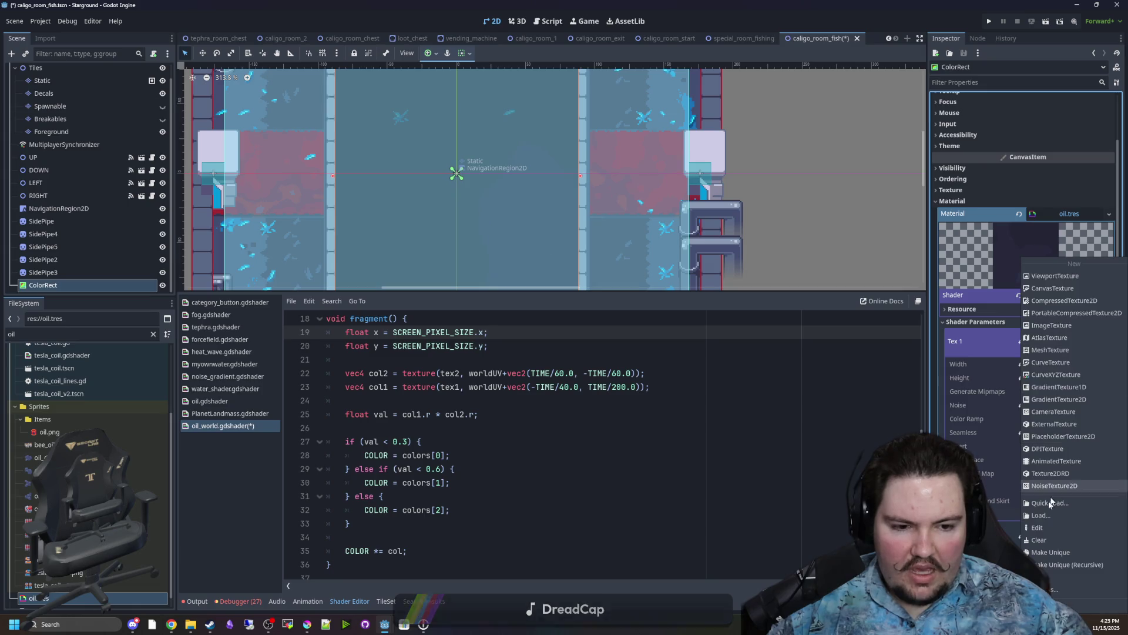
pyautogui.click(1045, 567)
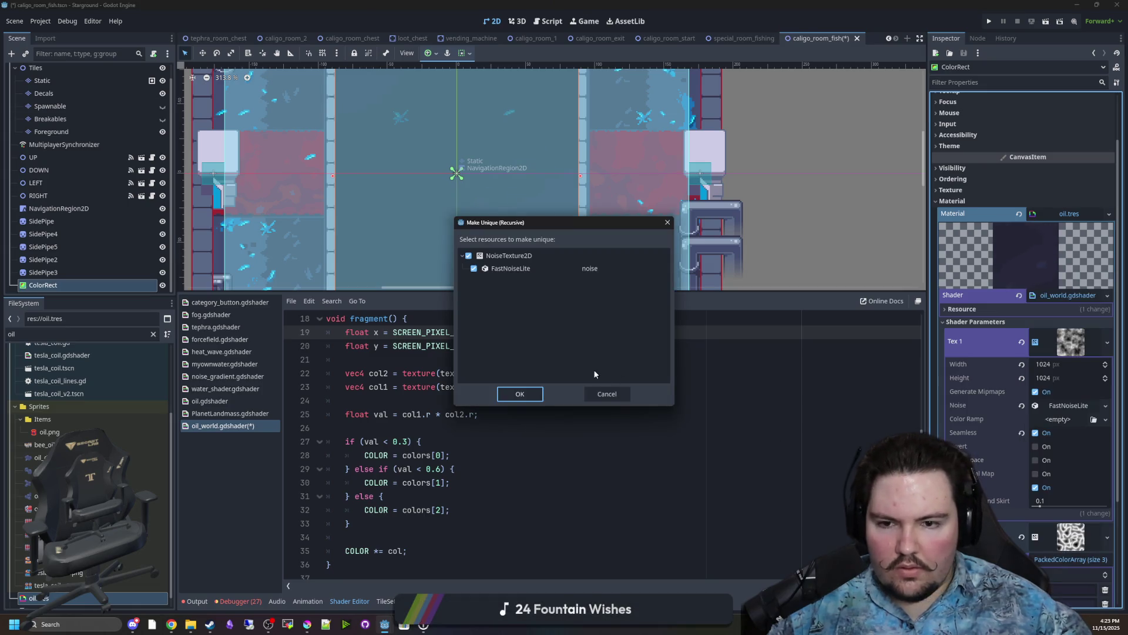
pyautogui.click(605, 393)
pyautogui.click(1105, 406)
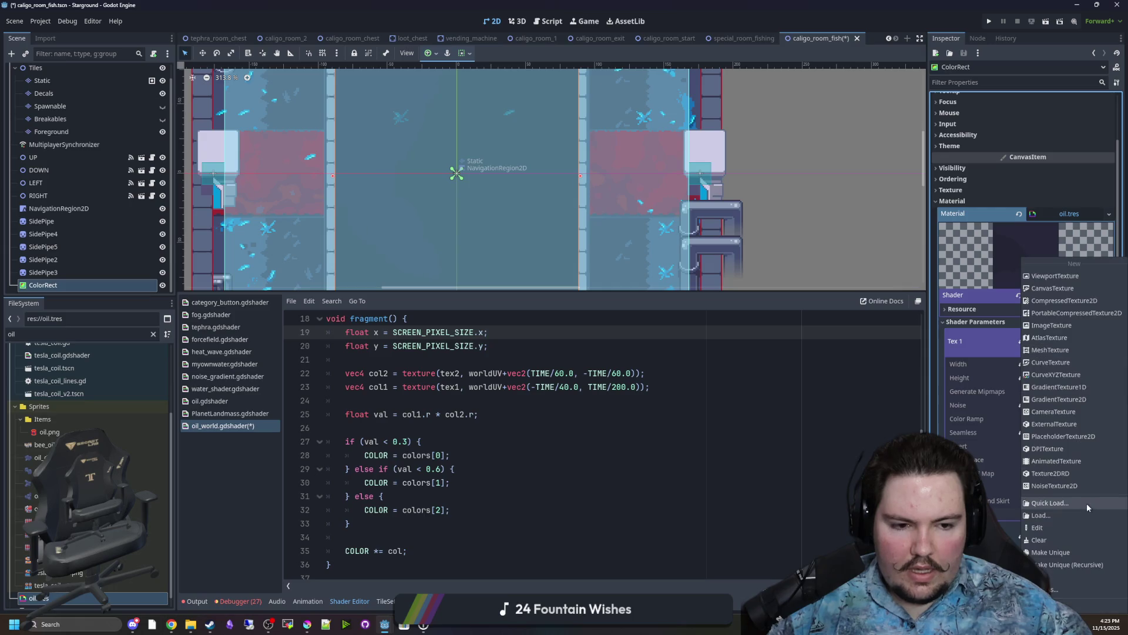
pyautogui.click(1074, 567)
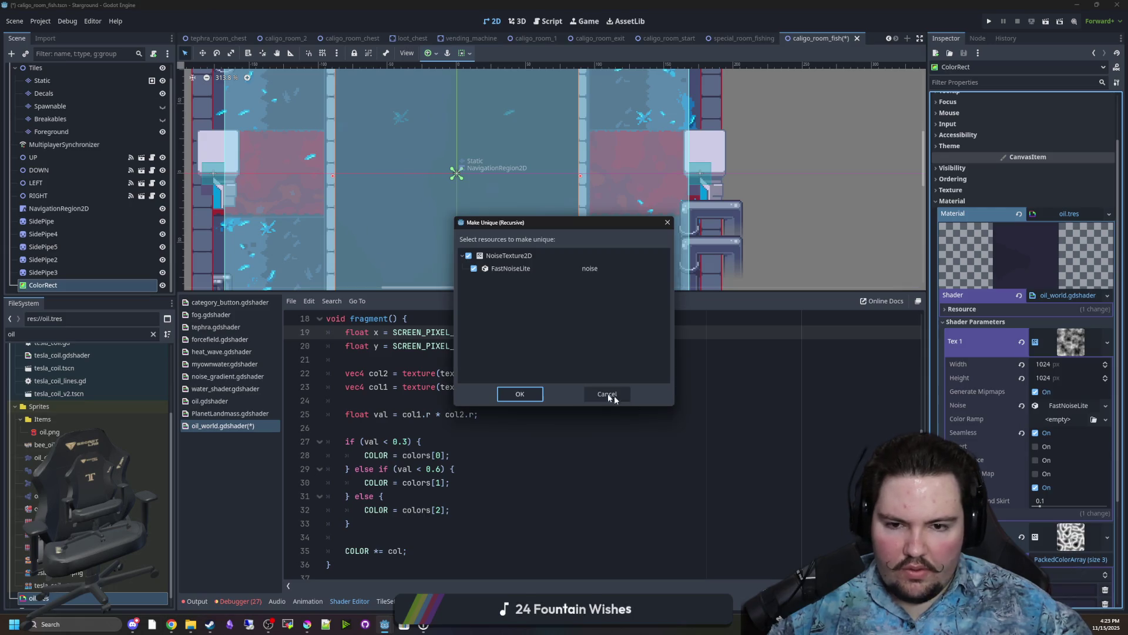
pyautogui.click(520, 394)
# Give Tex 2 a new NoiseTexture2D and raise the noise frequency to 0.0223.
pyautogui.scroll(-5, 998, 465)
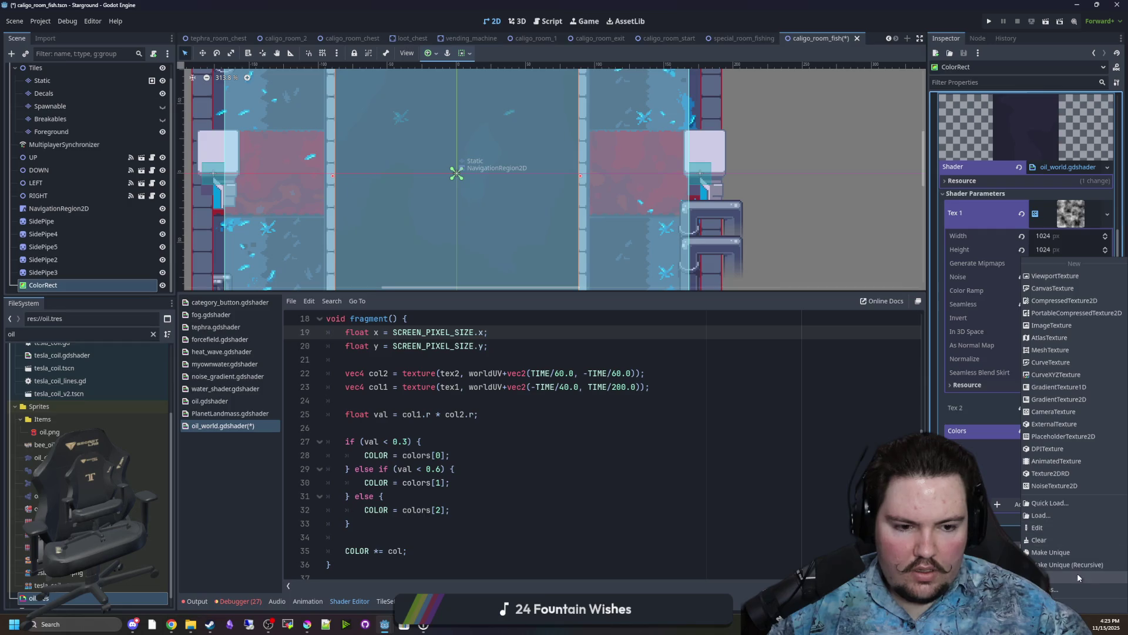
pyautogui.click(522, 395)
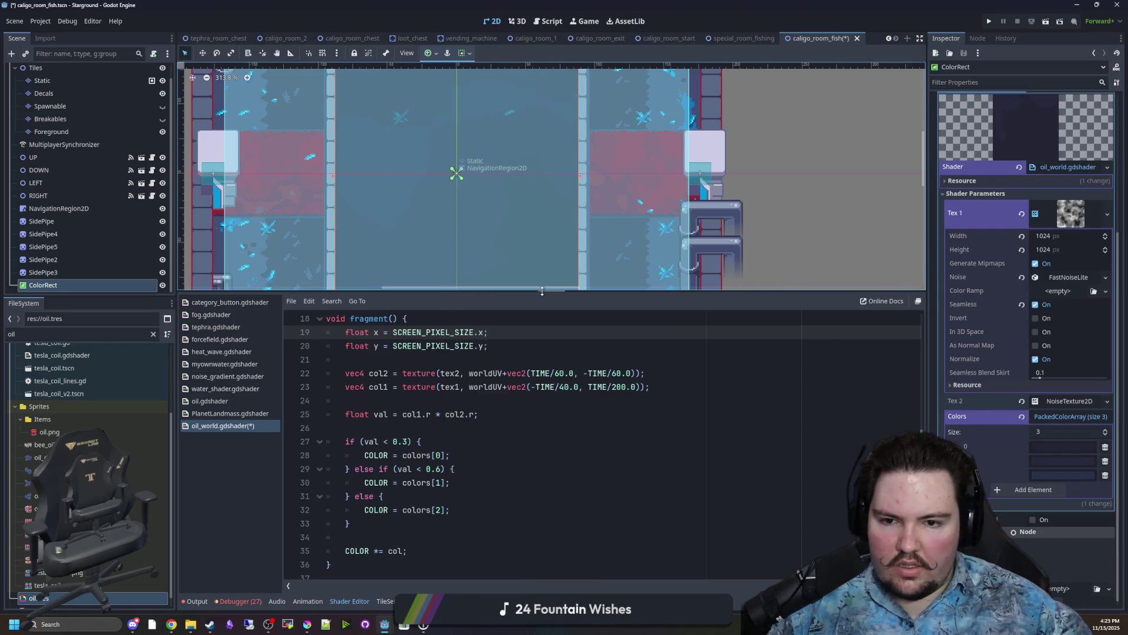
pyautogui.moveTo(536, 292); pyautogui.dragTo(537, 409)
pyautogui.click(1061, 277)
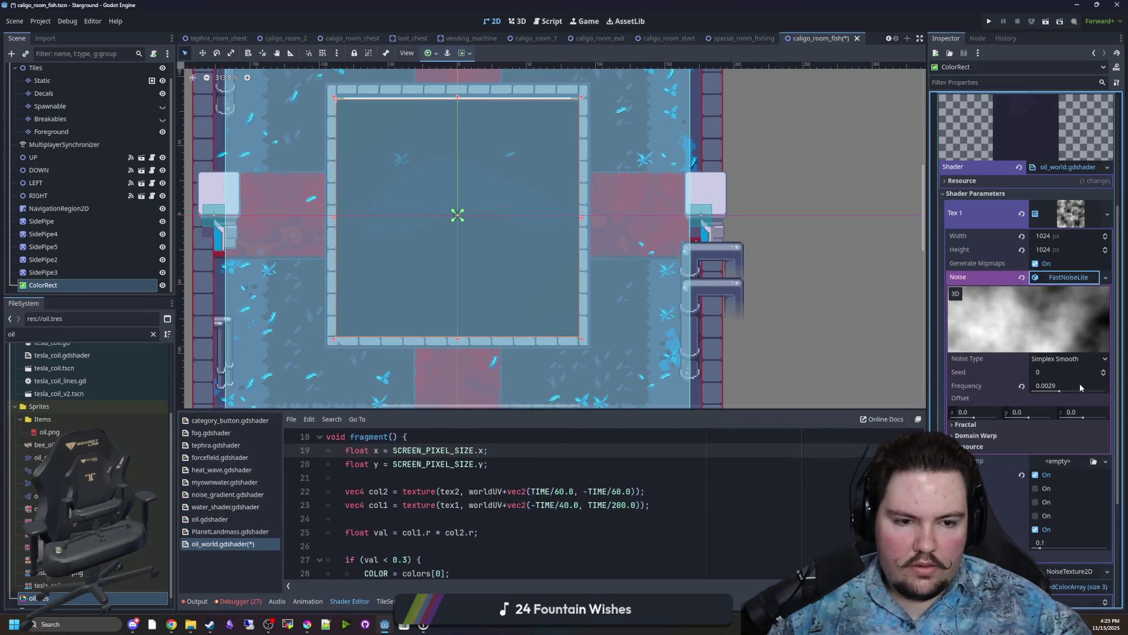
pyautogui.moveTo(1060, 392)
pyautogui.mouseDown()
pyautogui.moveTo(1096, 393)
pyautogui.moveTo(1076, 393)
pyautogui.mouseUp()
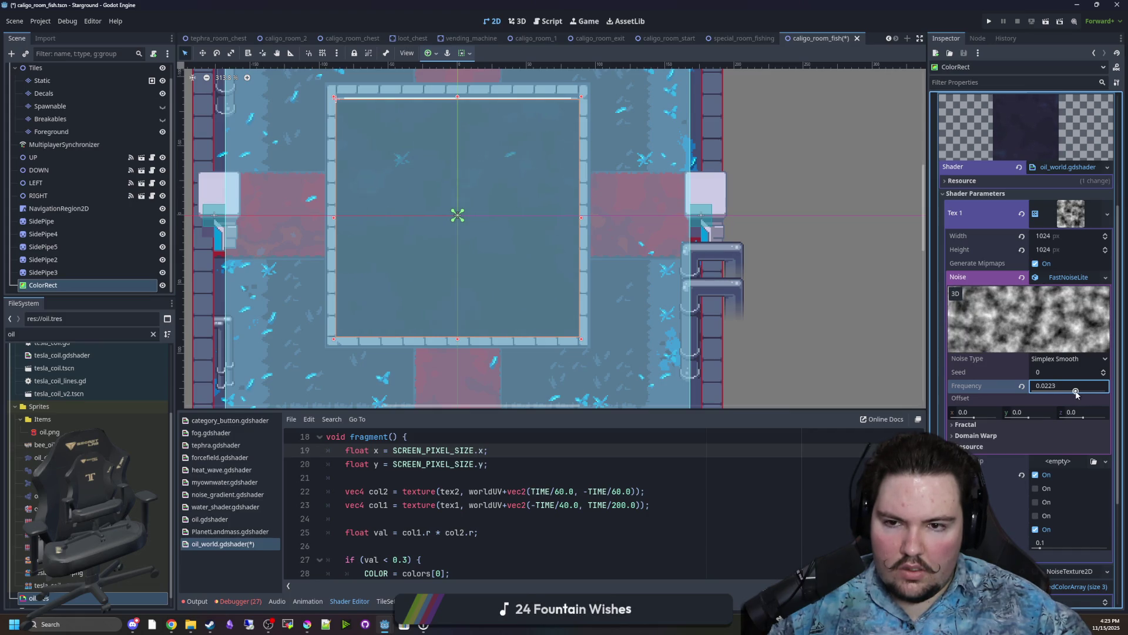
# Reselect the ColorRect, collapse Tex 1's settings, and put the caret in line 22's 60.0 divisor.
pyautogui.click(517, 221)
pyautogui.scroll(2, 517, 221)
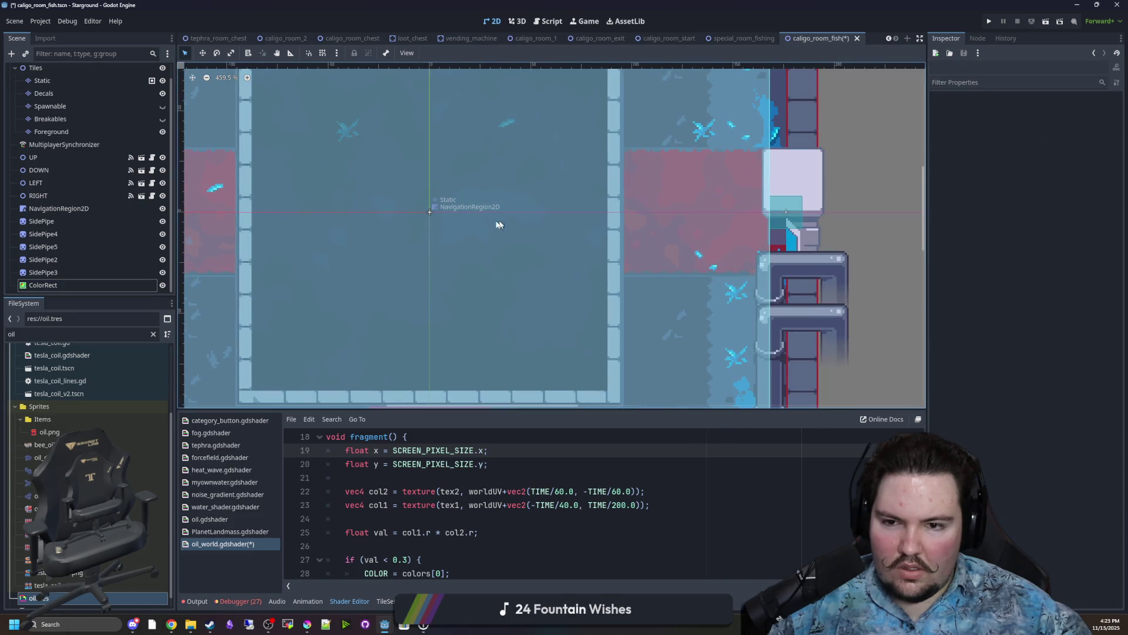
pyautogui.click(71, 285)
pyautogui.scroll(-1, 570, 309)
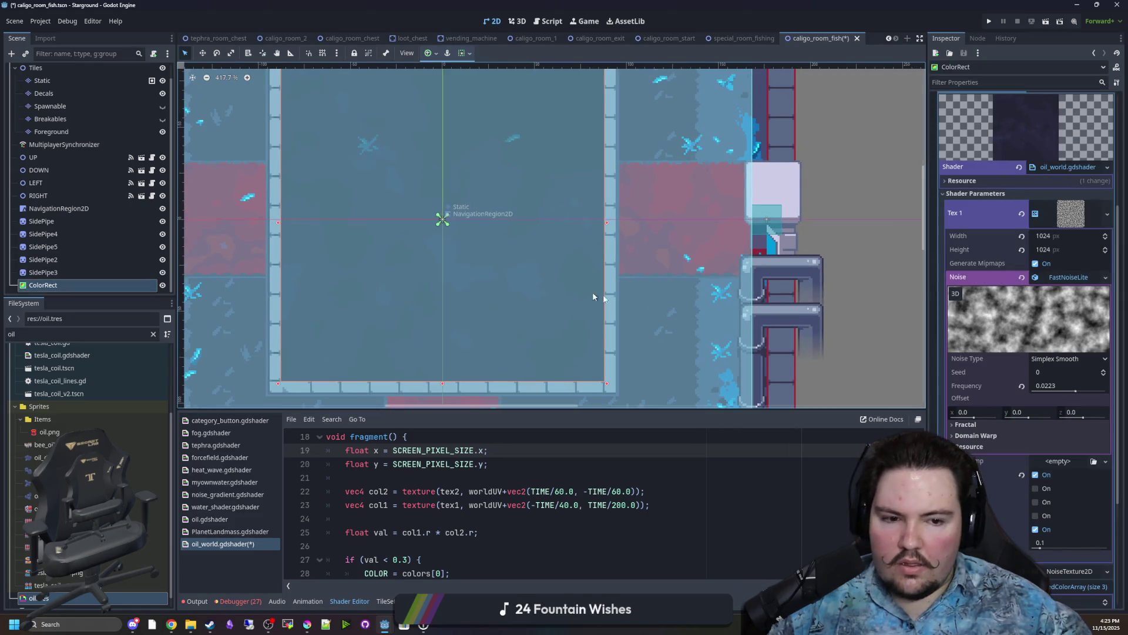
pyautogui.scroll(-3, 1003, 433)
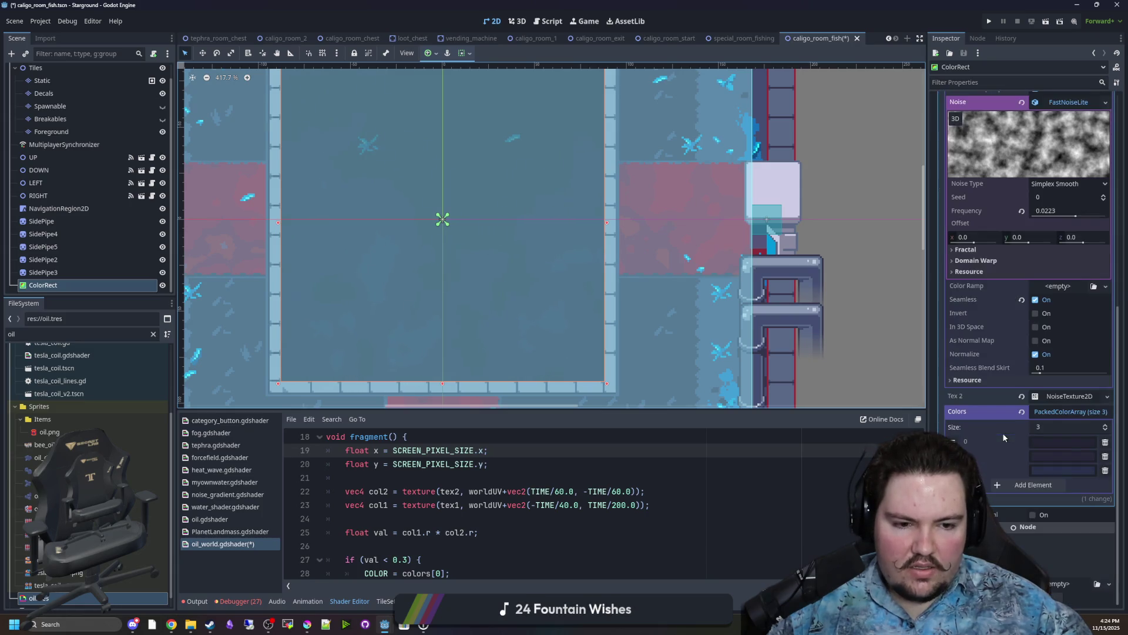
pyautogui.scroll(6, 1001, 362)
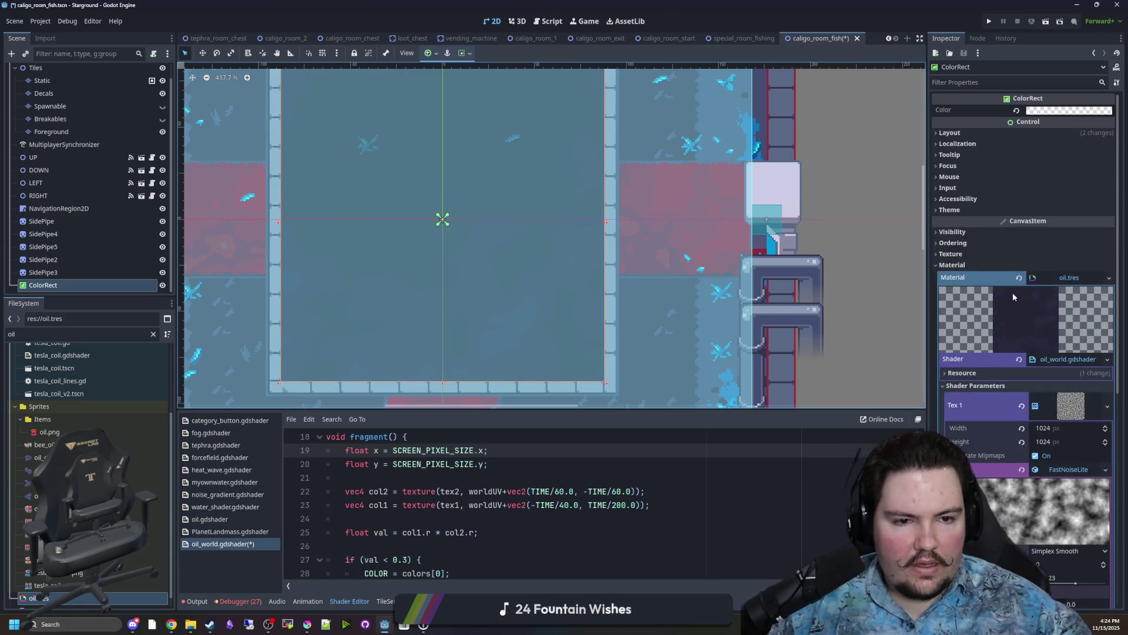
pyautogui.click(1085, 416)
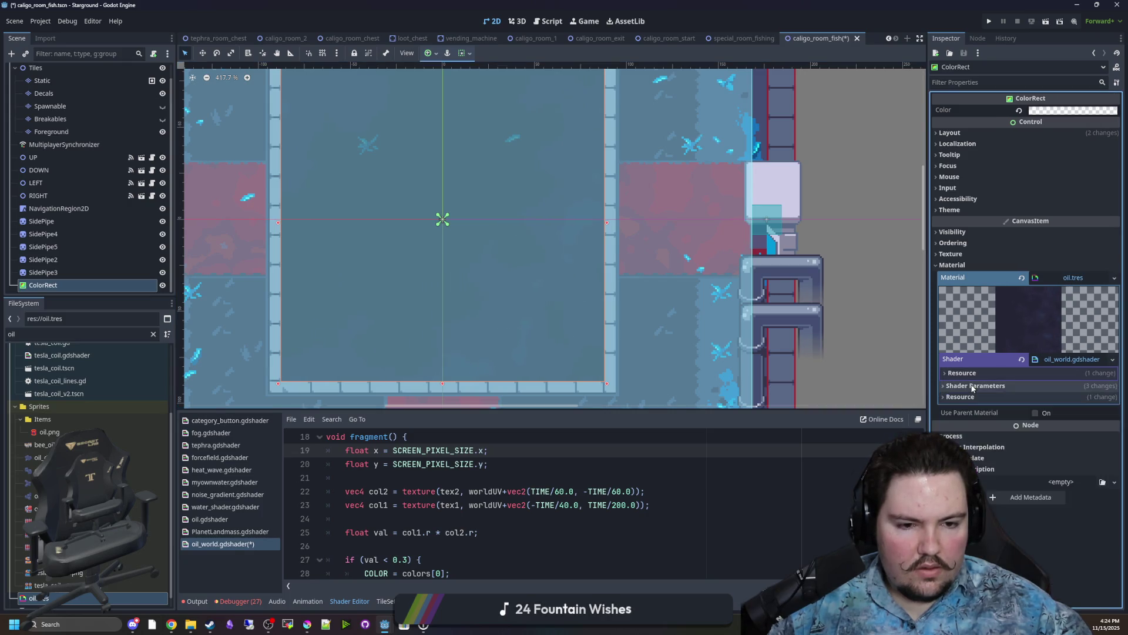
pyautogui.click(1085, 415)
pyautogui.scroll(-1, 1041, 429)
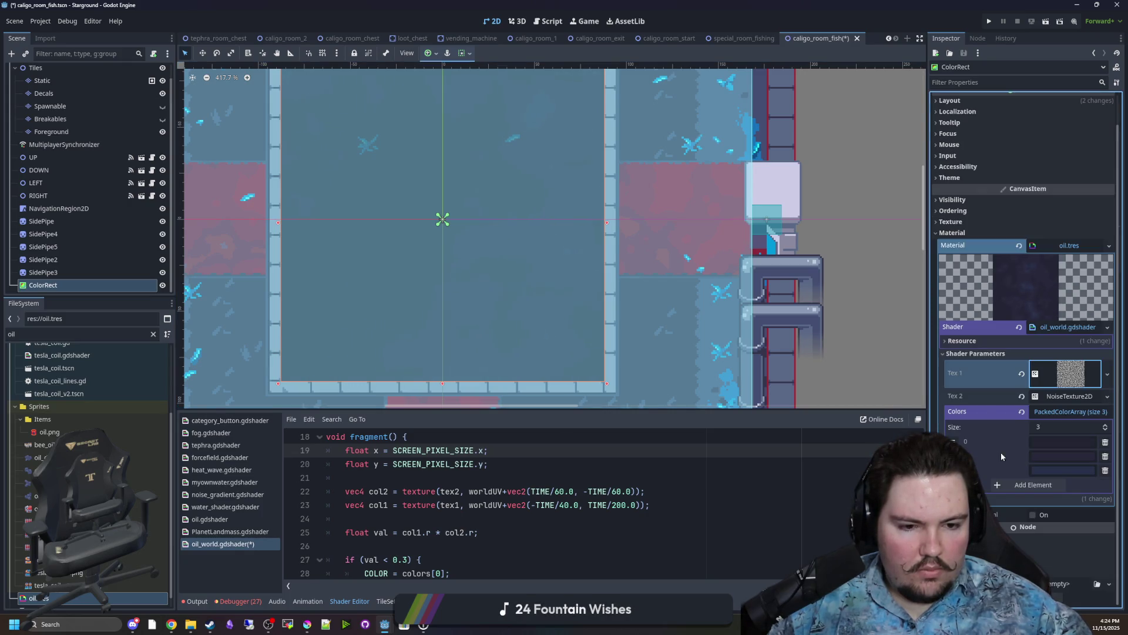
pyautogui.click(567, 478)
pyautogui.click(559, 491)
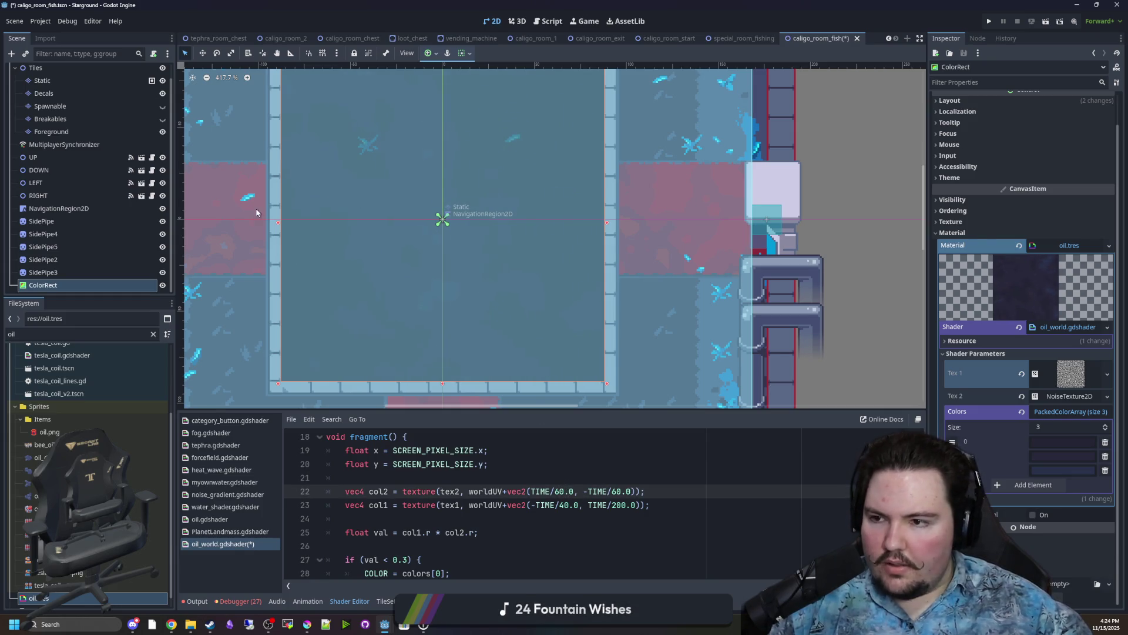
# Hide the NavigationRegion2D overlay so the dark oil pool shows.
pyautogui.click(163, 209)
pyautogui.scroll(-1, 484, 326)
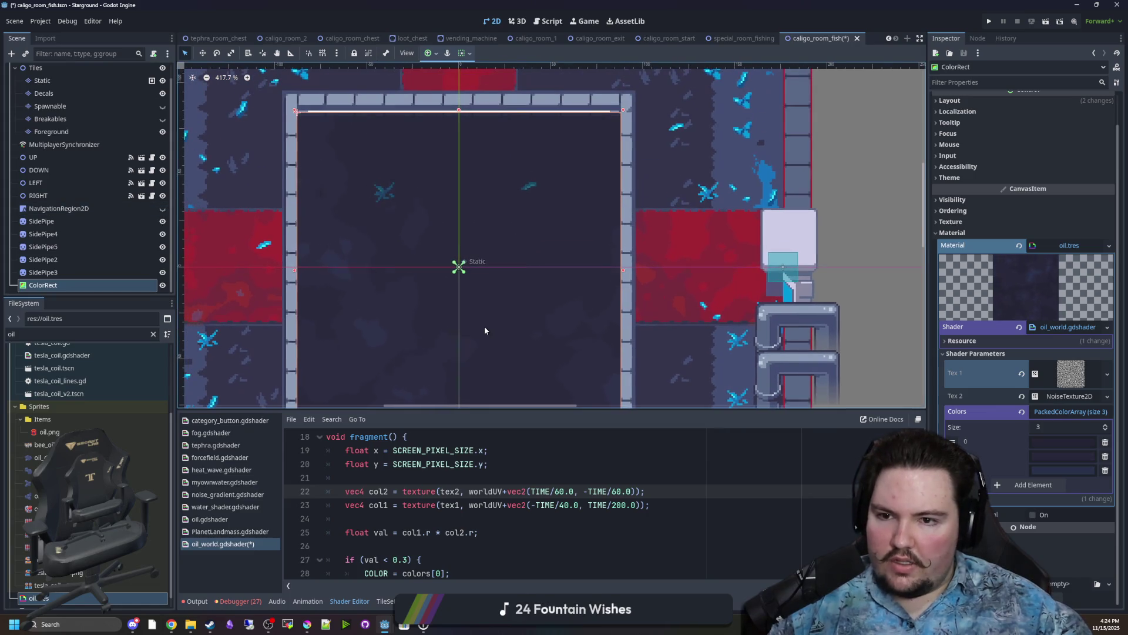
pyautogui.scroll(1, 479, 293)
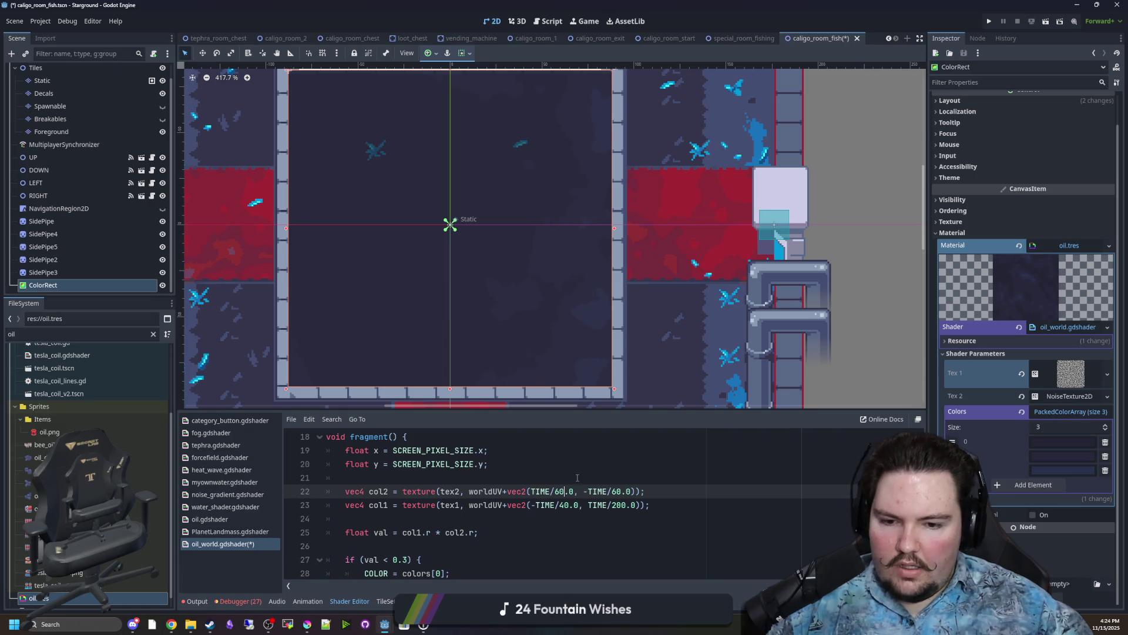
# Set both TIME scroll divisors on lines 22–23 to 120.0.
pyautogui.write('0')
pyautogui.click(645, 438)
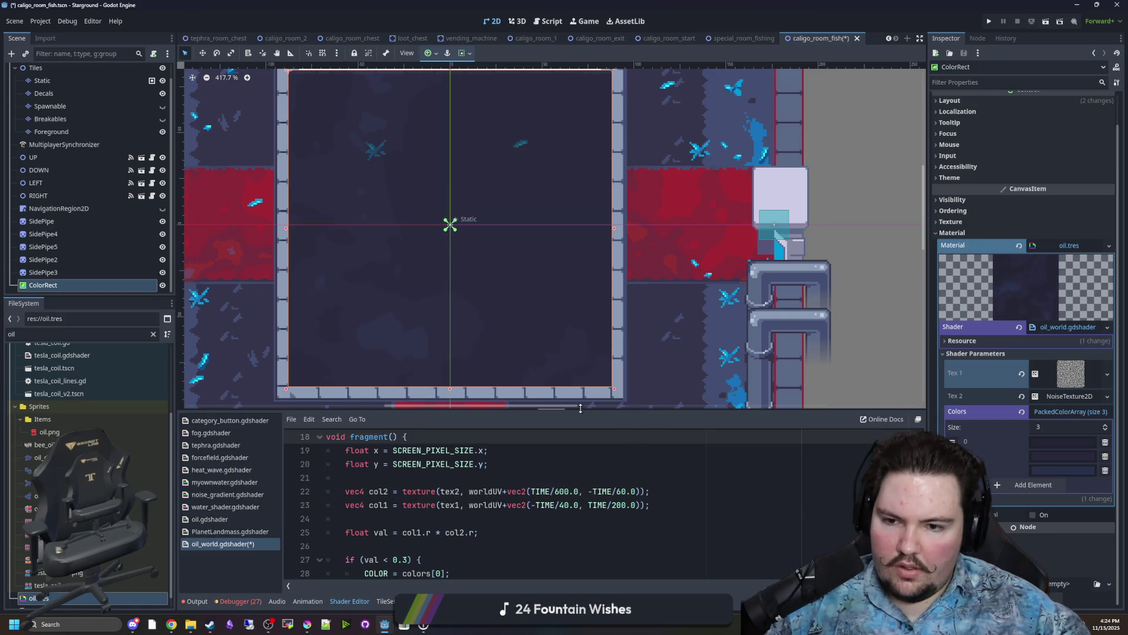
pyautogui.click(570, 491)
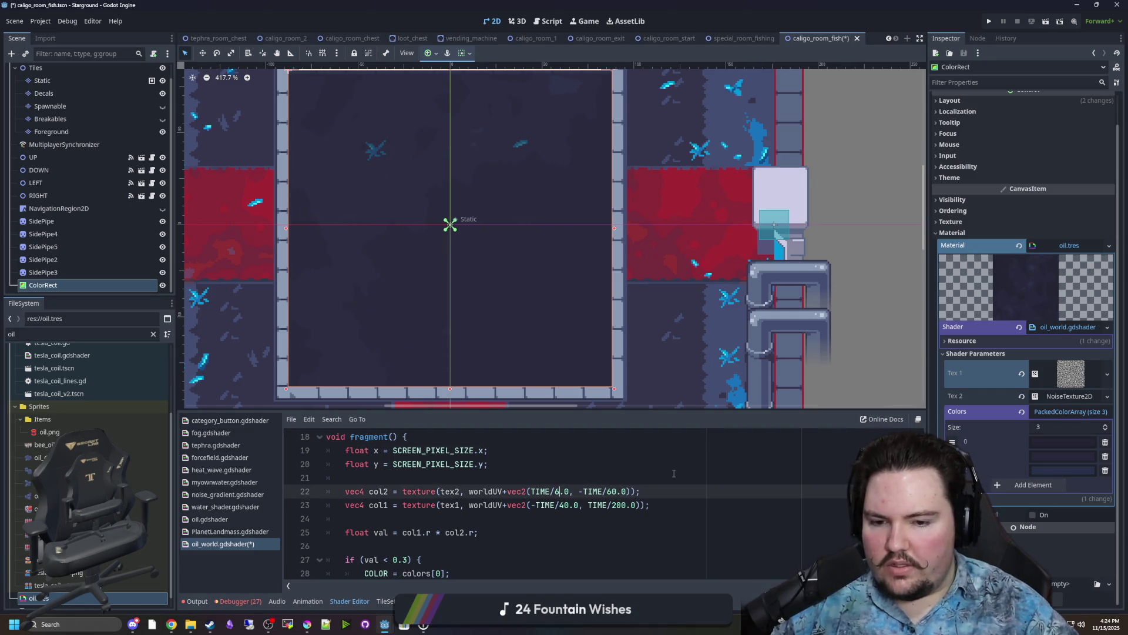
pyautogui.write('120')
pyautogui.press('Down')
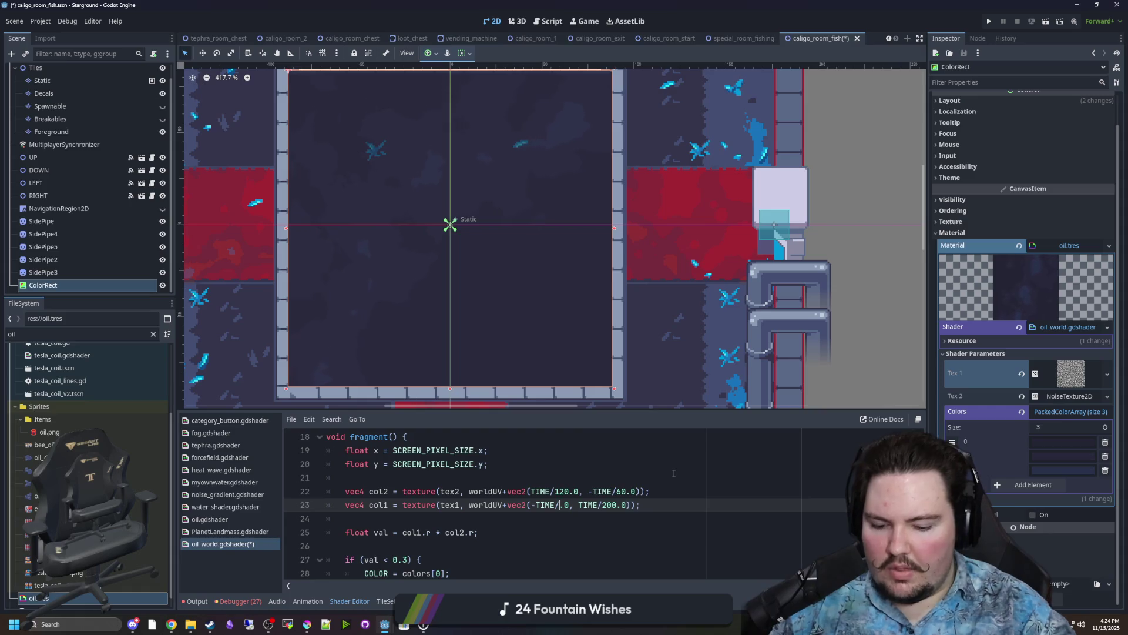
pyautogui.write('120')
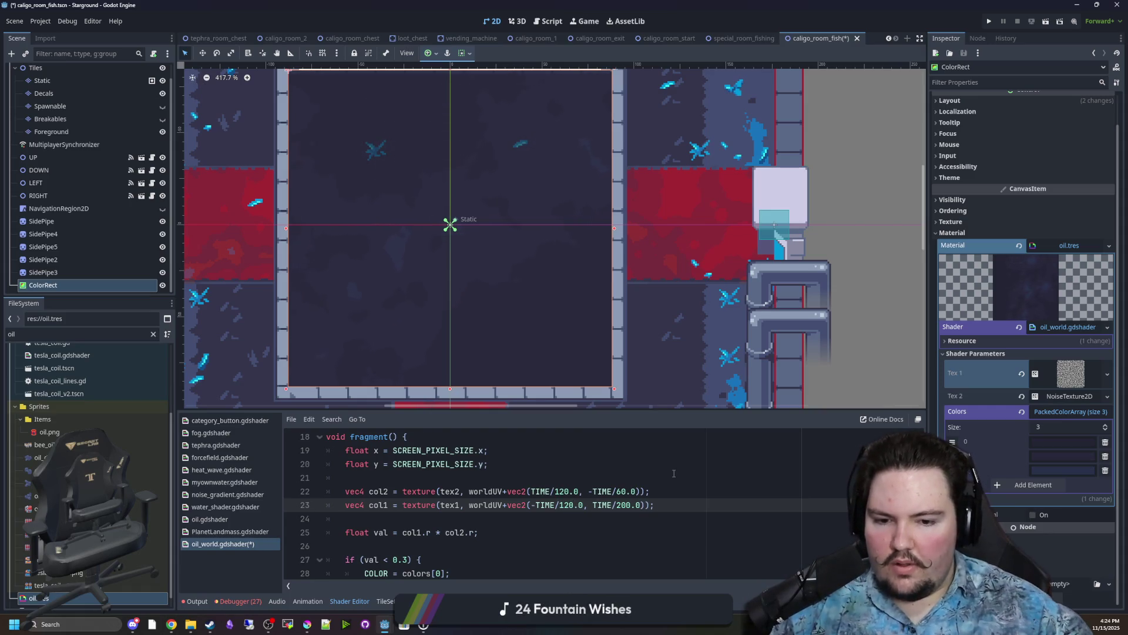
pyautogui.click(674, 473)
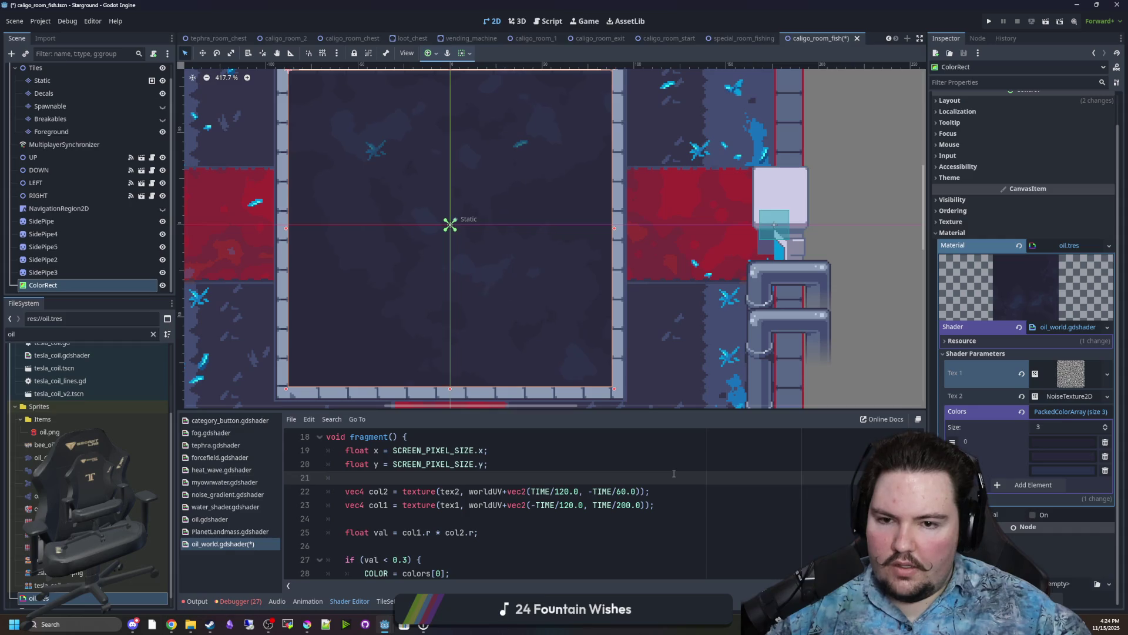
pyautogui.scroll(-2, 500, 341)
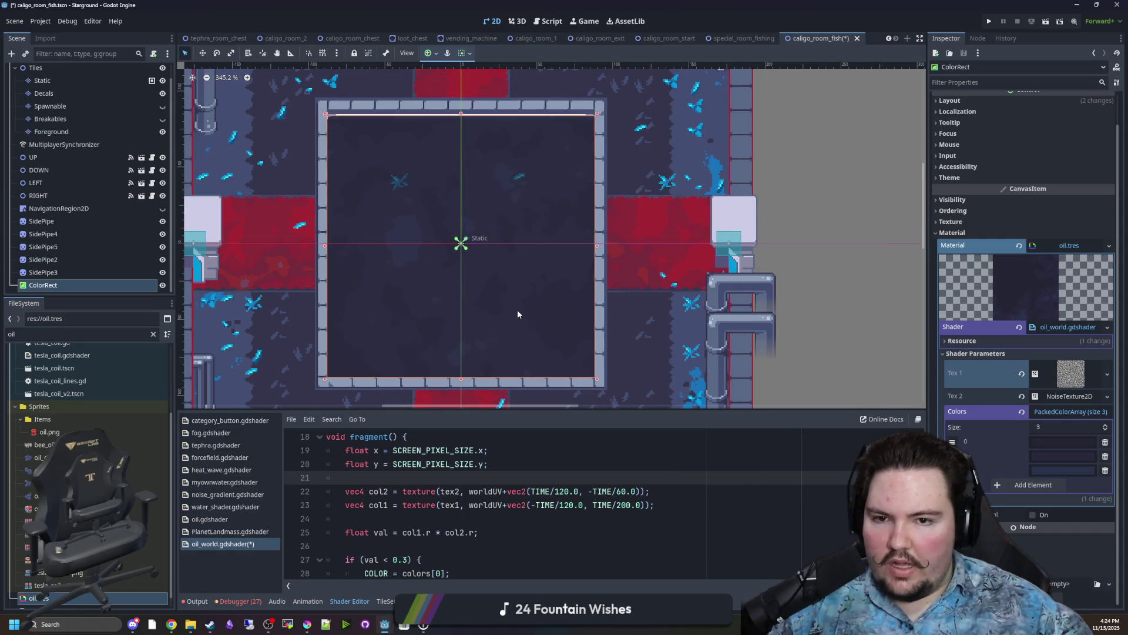
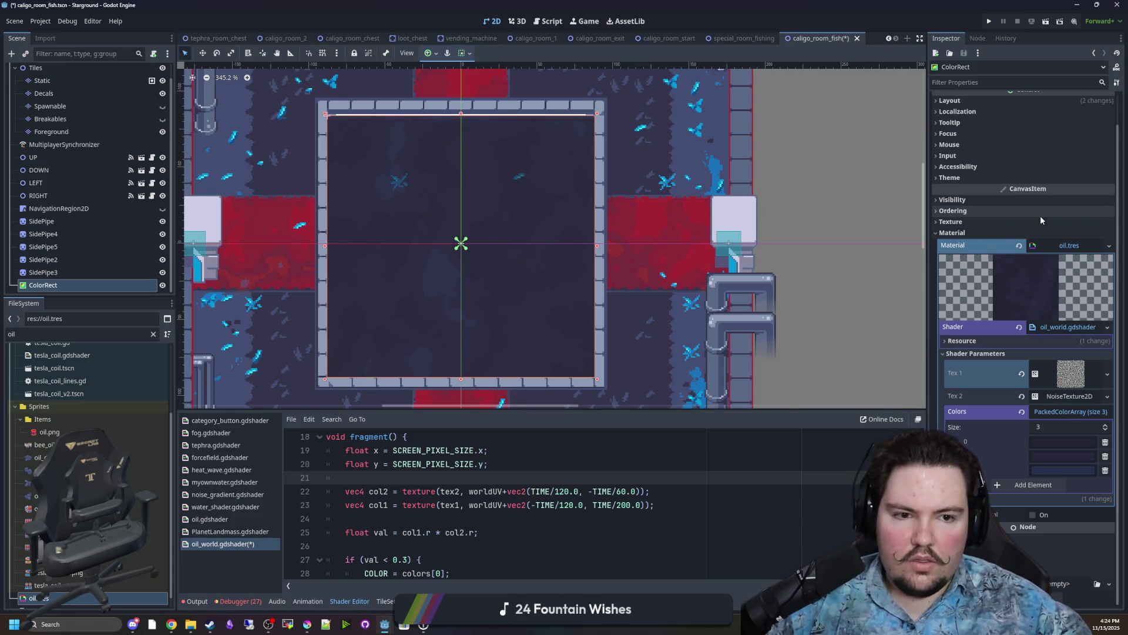
# Reopen the material's shader parameters and set the third oil colour to a light blue-grey.
pyautogui.click(1035, 232)
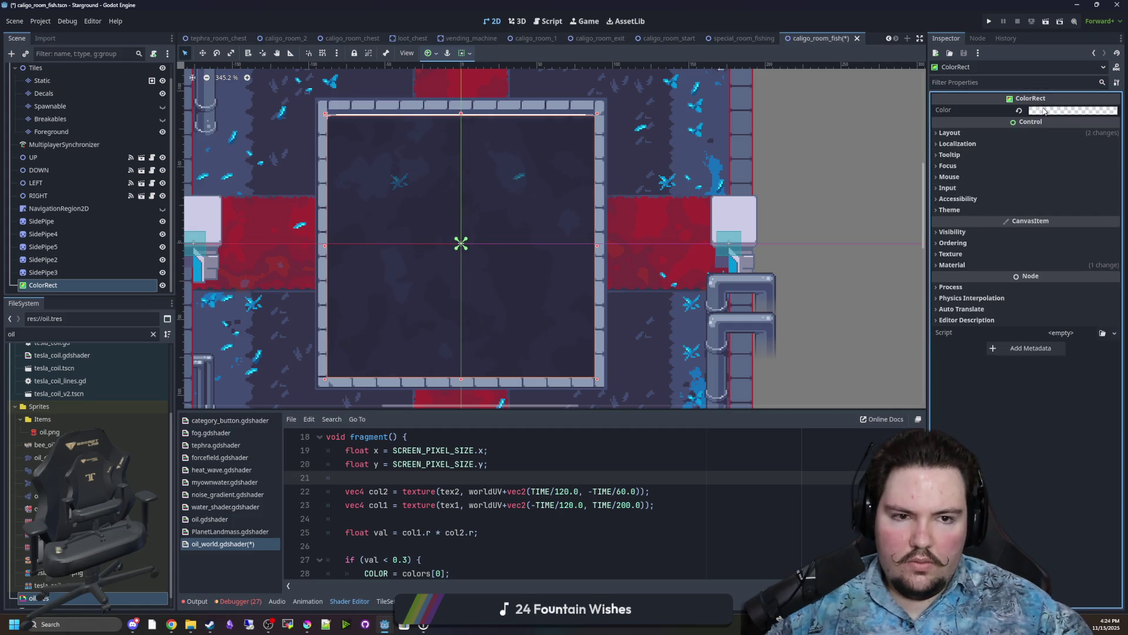
pyautogui.click(961, 270)
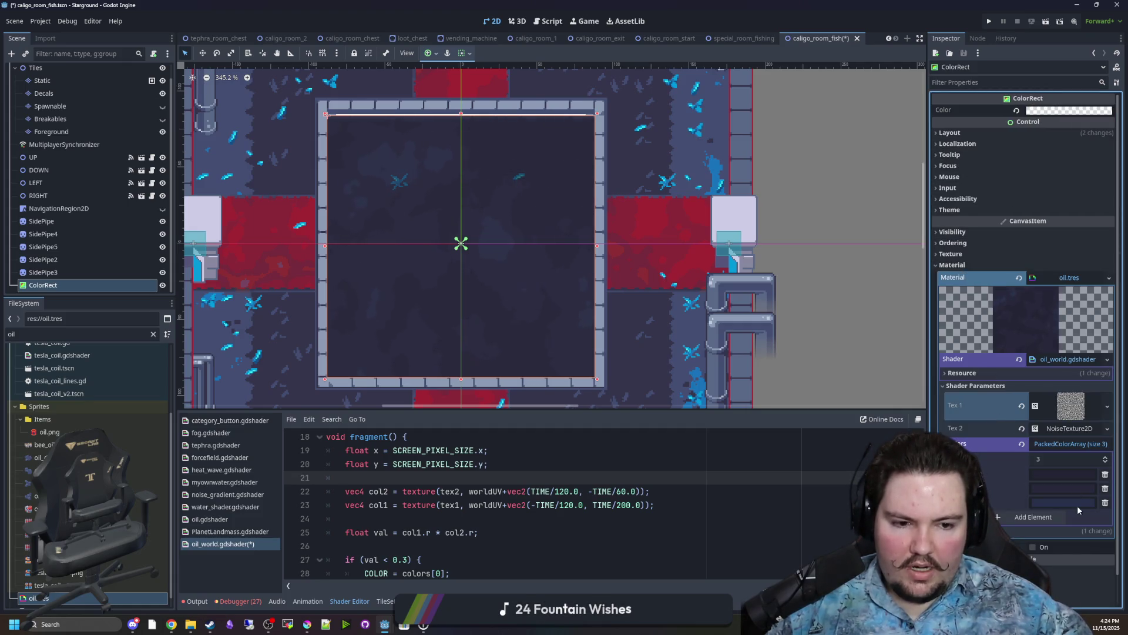
pyautogui.click(309, 622)
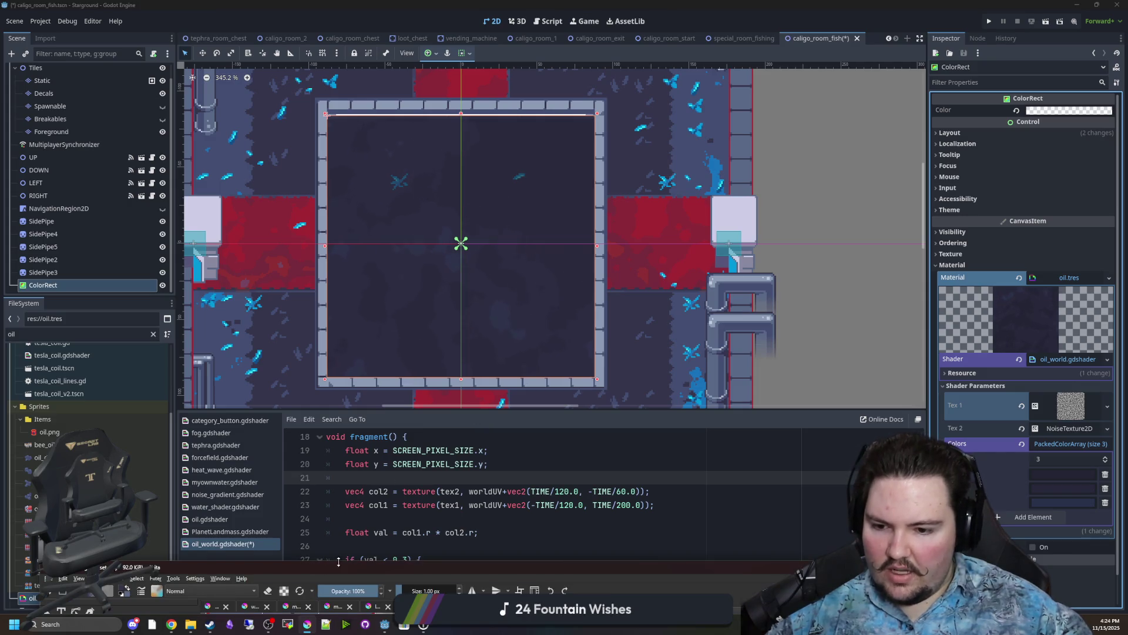
pyautogui.click(306, 623)
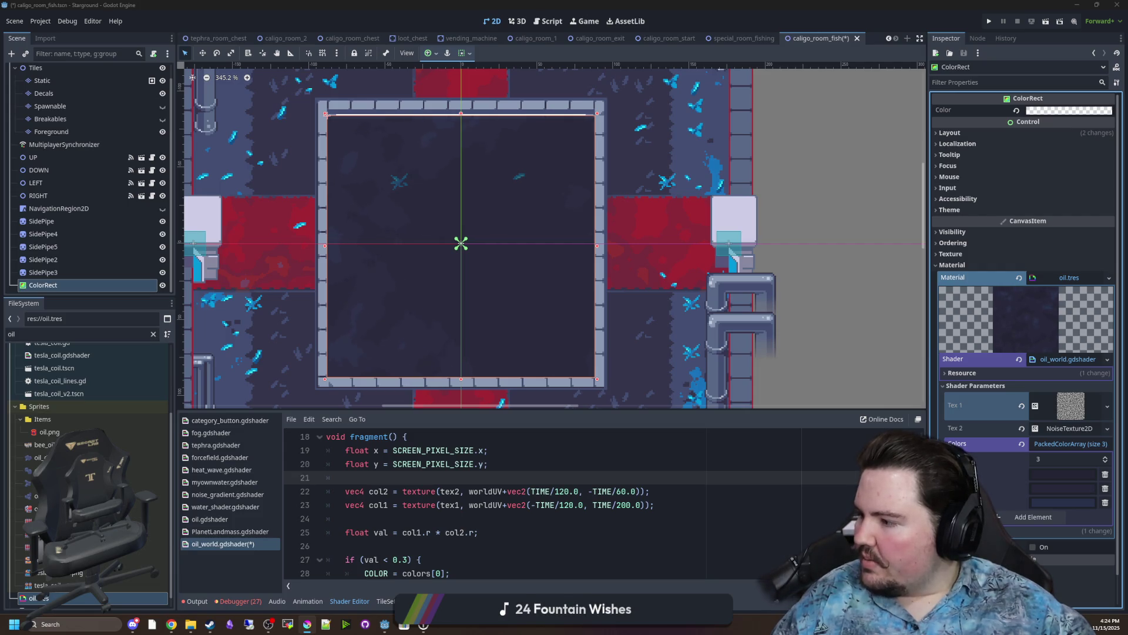
pyautogui.click(1067, 473)
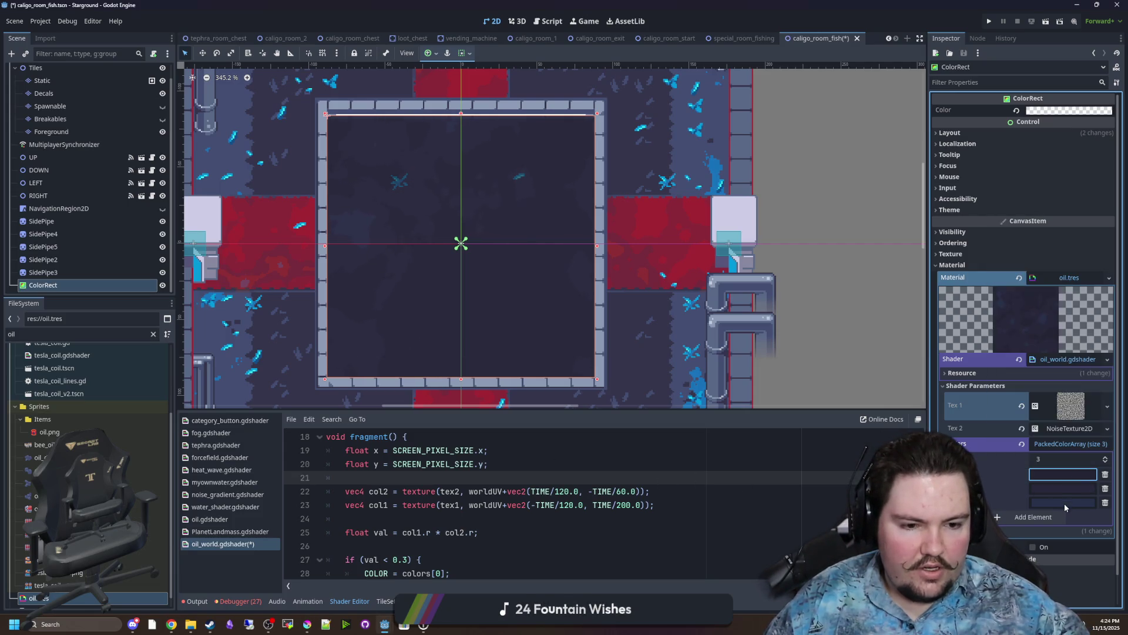
pyautogui.click(1065, 503)
pyautogui.click(1065, 460)
pyautogui.hotkey('ctrl', 'v')
pyautogui.press('Return')
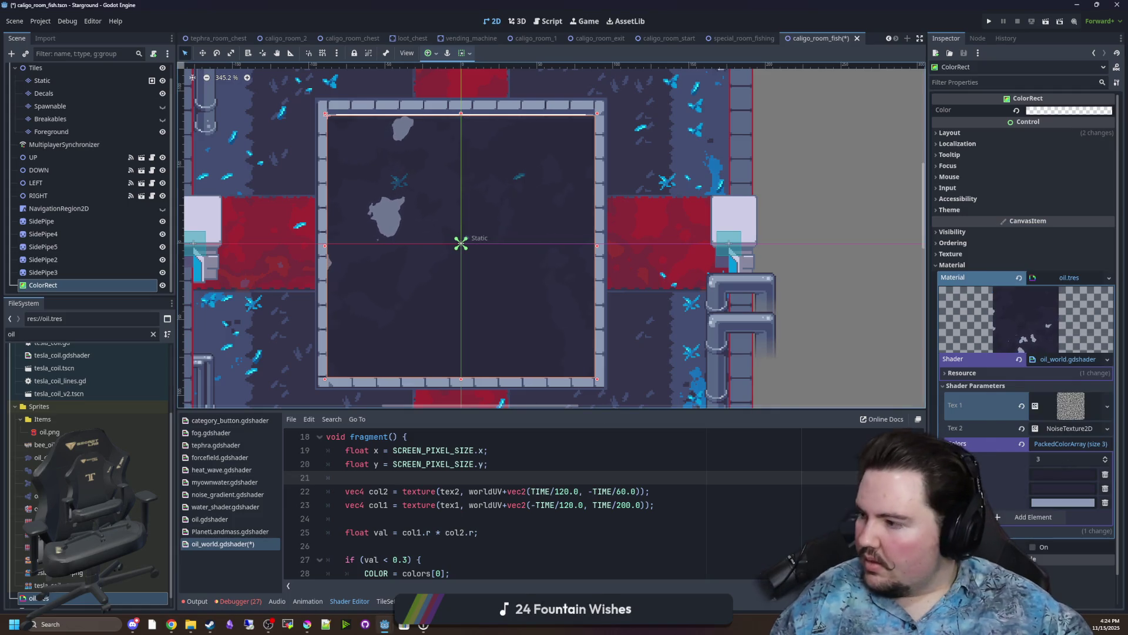
# Set the second oil colour to #5a6988 and the first to a dark blue-grey.
pyautogui.hotkey('alt', 'Tab')
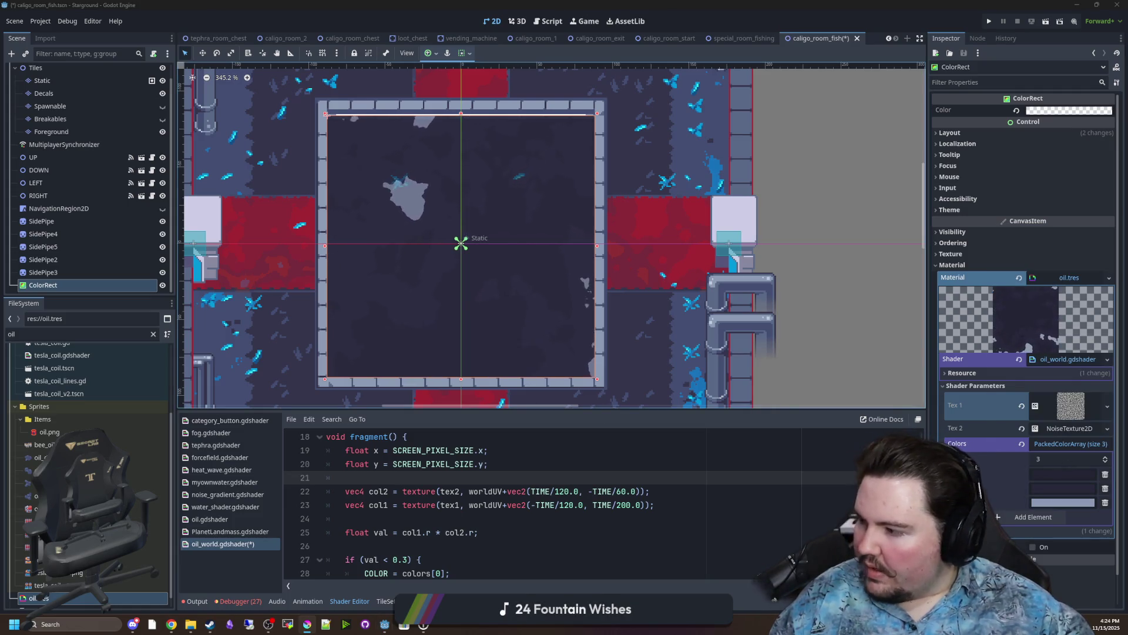
pyautogui.click(1073, 490)
pyautogui.write('#5a6988')
pyautogui.press('Return')
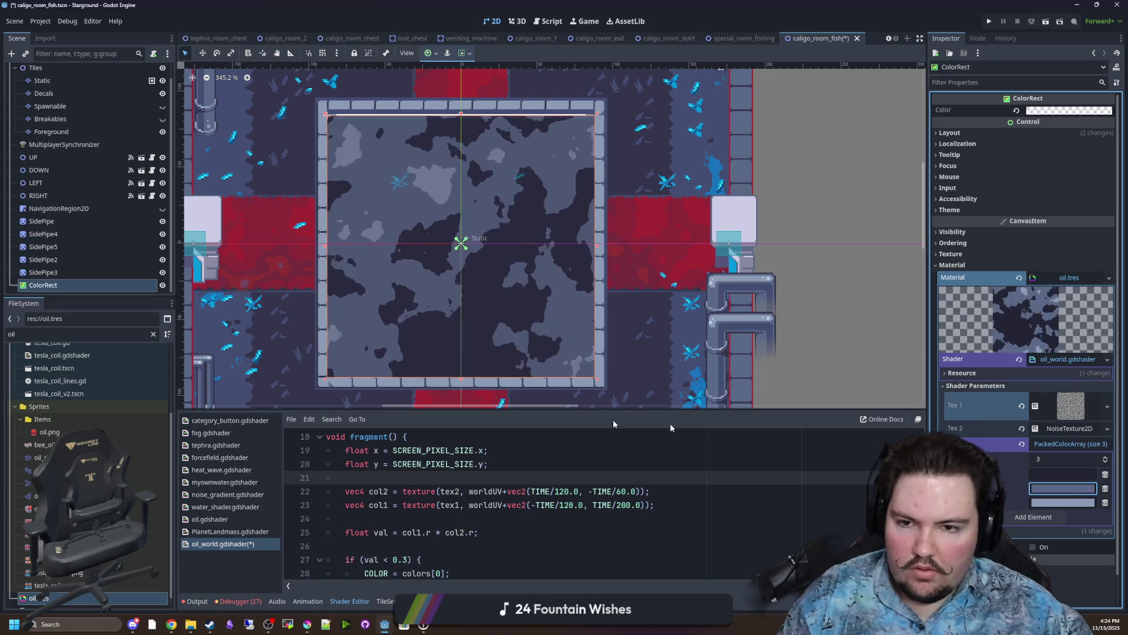
pyautogui.hotkey('alt', 'Tab')
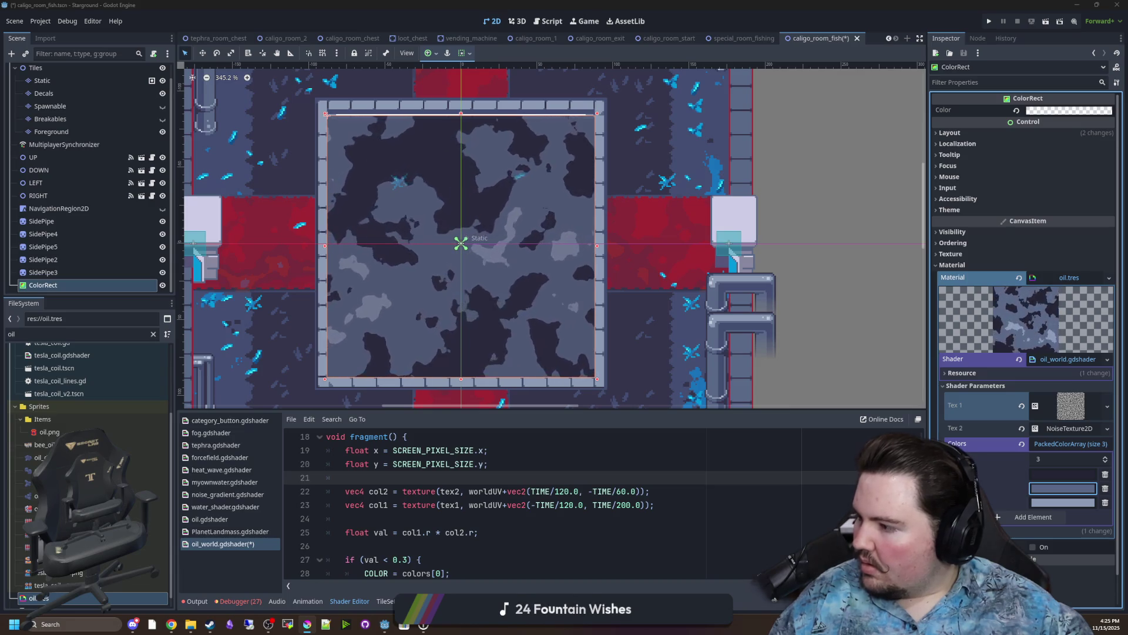
pyautogui.click(1070, 474)
pyautogui.write('#434e72')
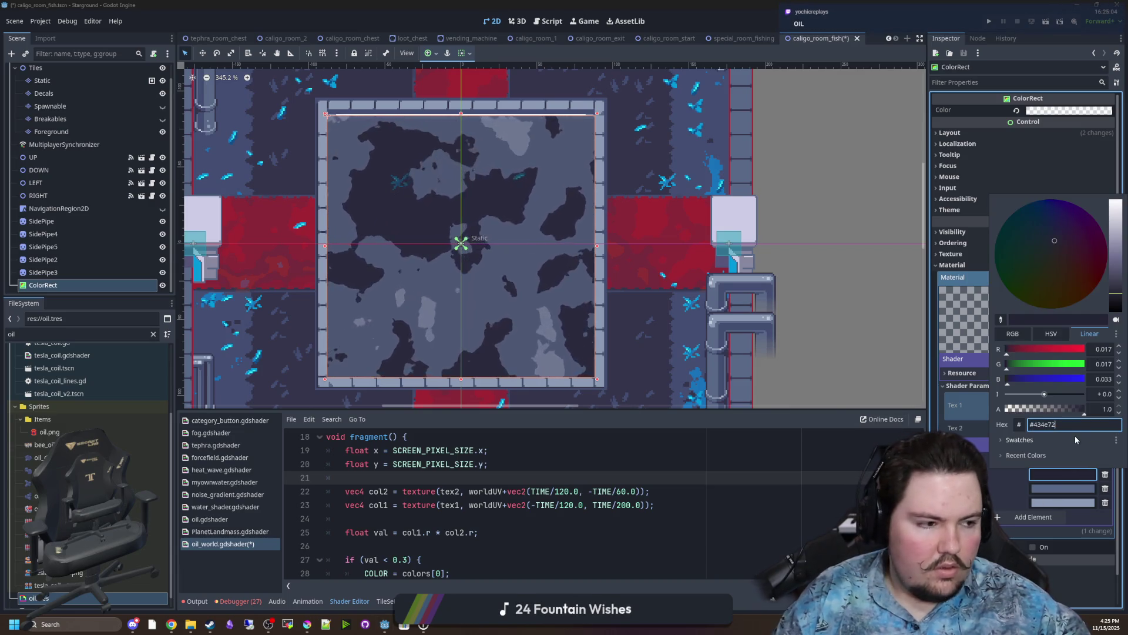
pyautogui.press('Return')
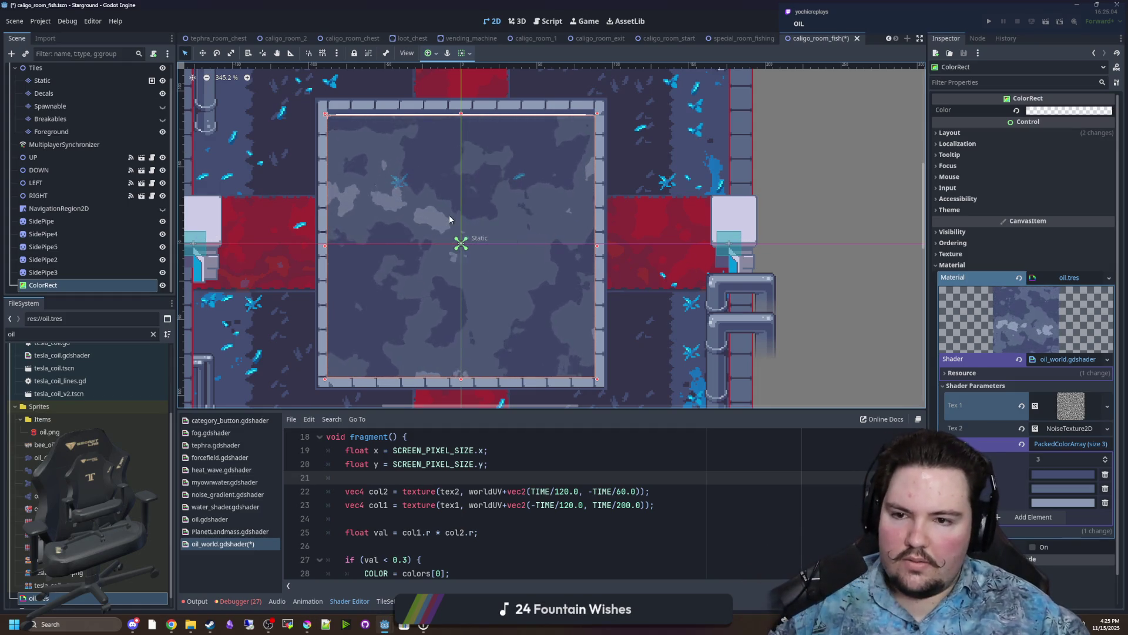
pyautogui.scroll(3, 444, 214)
# Lower the ColorRect tint's alpha to about 0.35 and save the fish room scene.
pyautogui.scroll(-7, 553, 181)
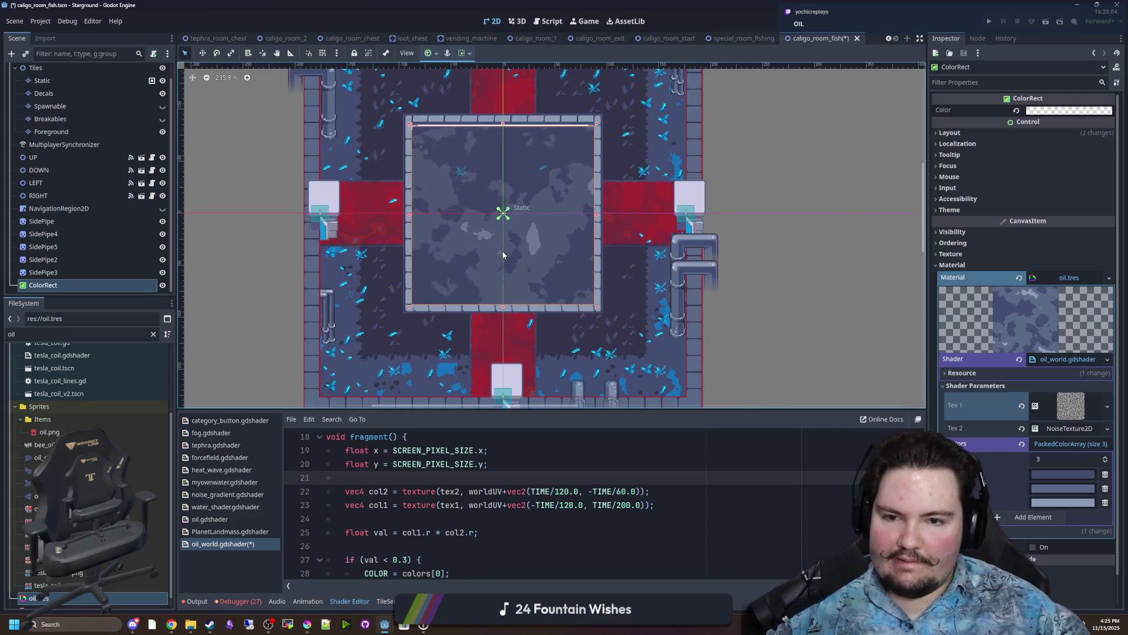
pyautogui.scroll(4, 556, 182)
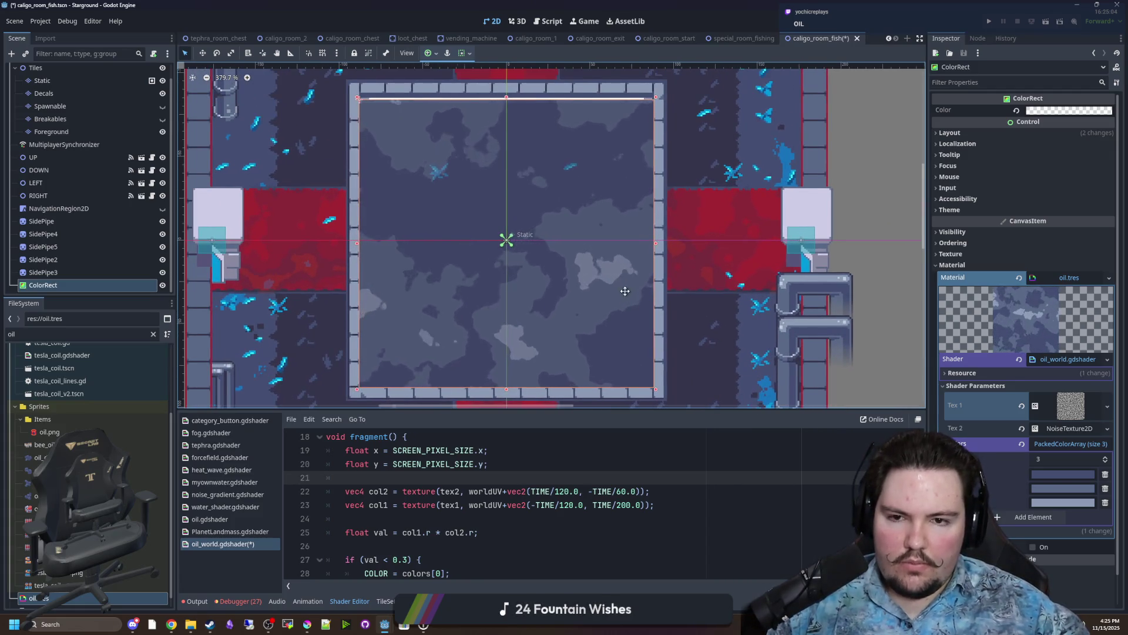
pyautogui.hscroll(1, 611, 277)
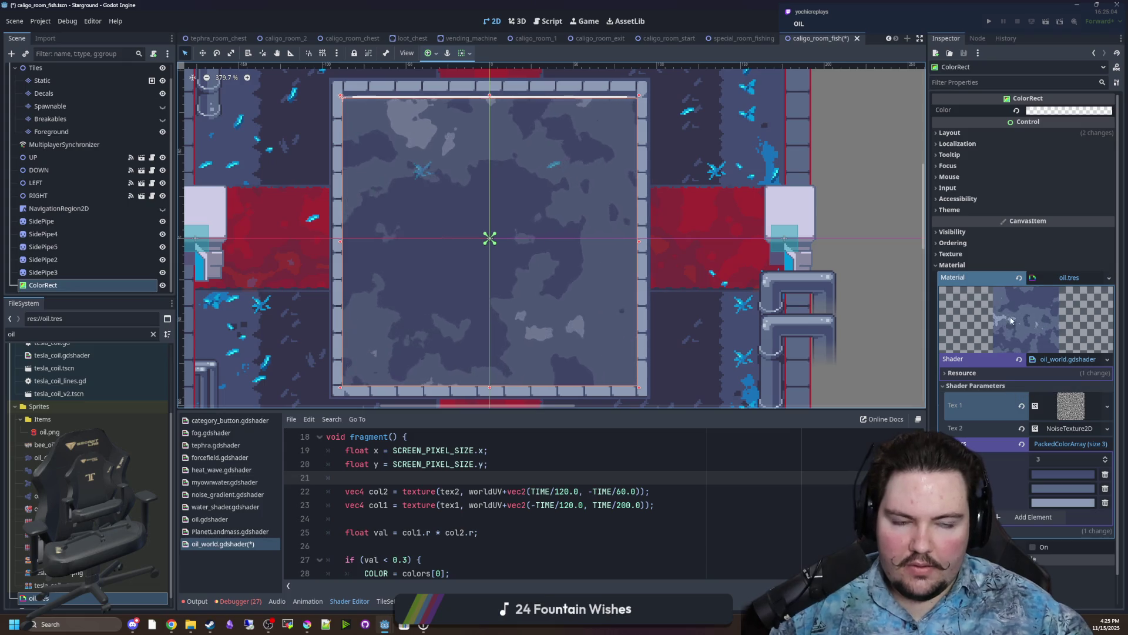
pyautogui.click(1066, 111)
pyautogui.moveTo(1058, 335); pyautogui.dragTo(1036, 333)
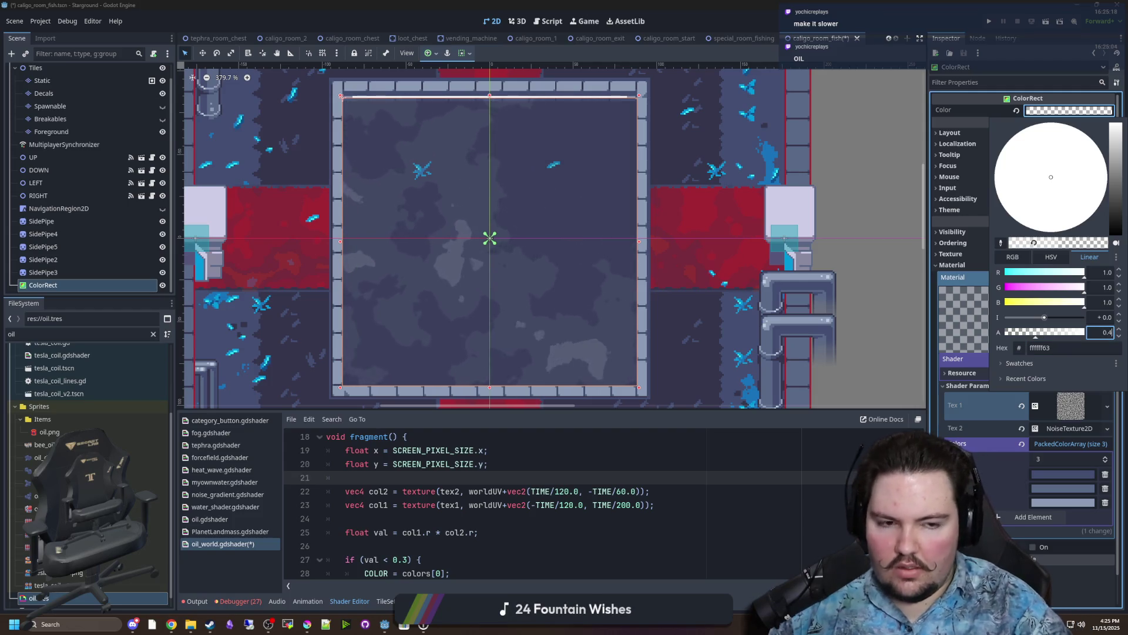
pyautogui.press('Escape')
pyautogui.click(640, 465)
pyautogui.hotkey('ctrl', 's')
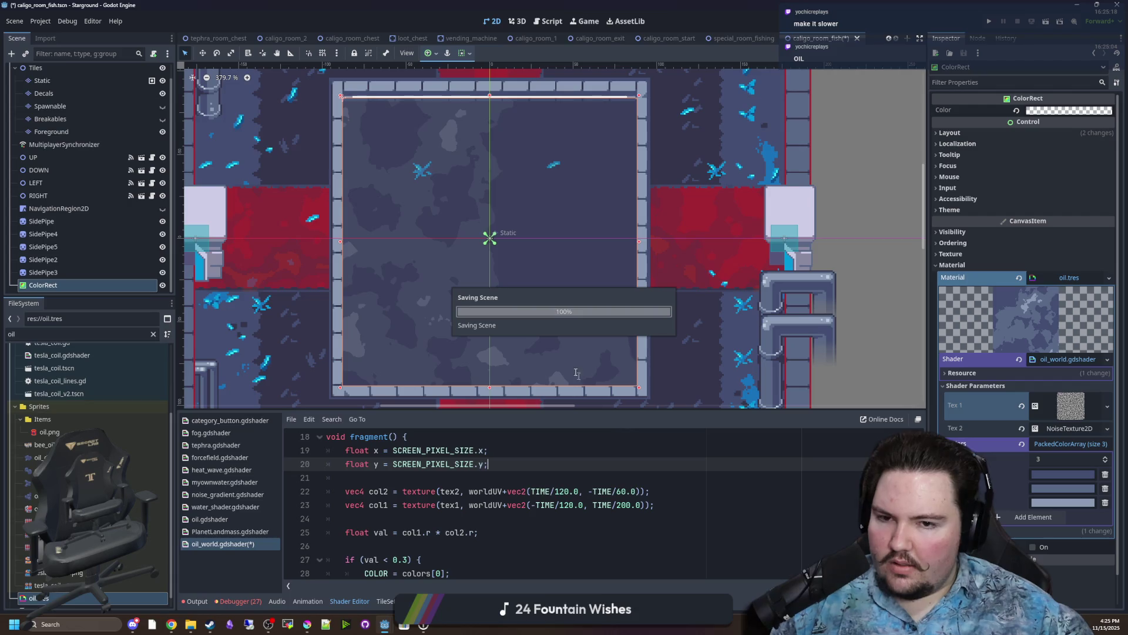
pyautogui.scroll(2, 573, 347)
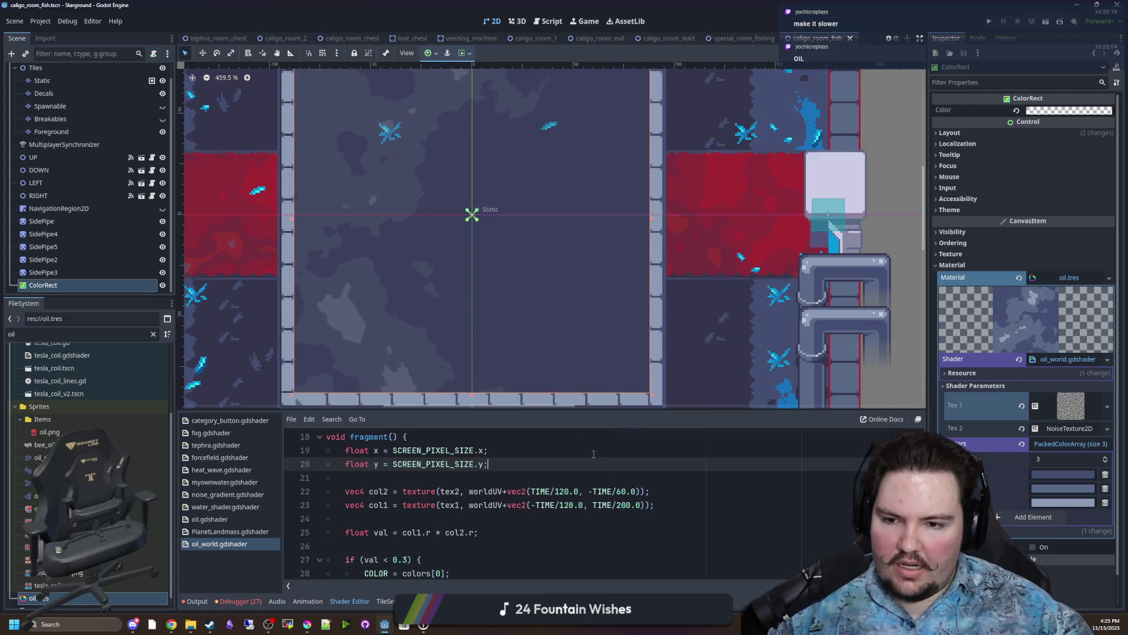
# In the shader code, change line 22's divisor from 60 to 120 and line 23's to 24.
pyautogui.click(627, 491)
pyautogui.press('BackSpace')
pyautogui.press('BackSpace')
pyautogui.write('120')
pyautogui.click(723, 470)
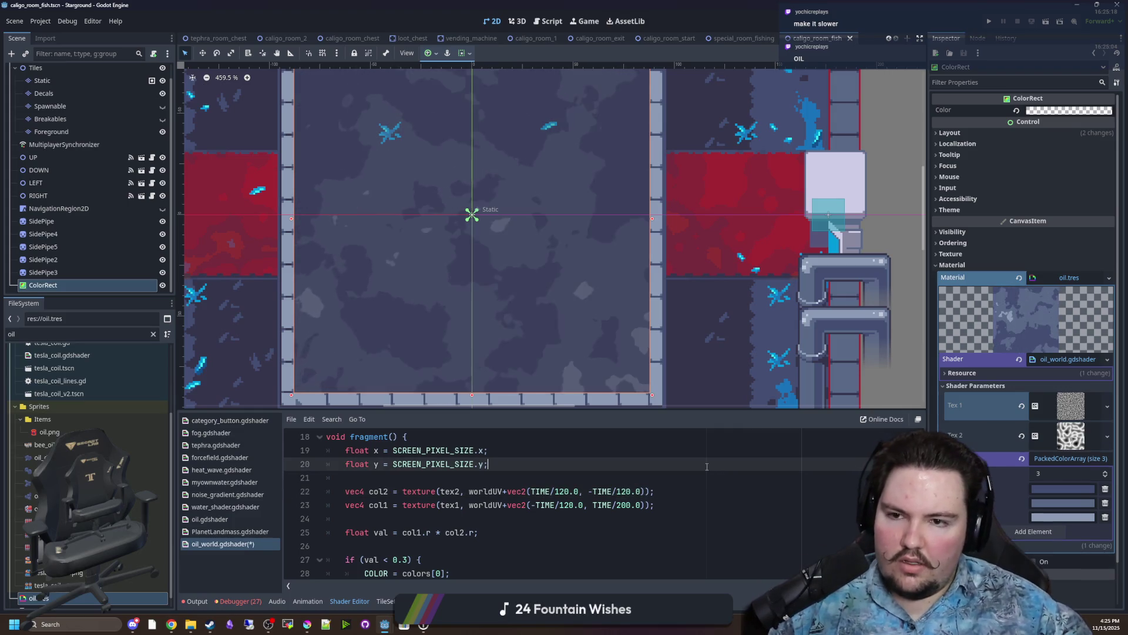
pyautogui.click(567, 504)
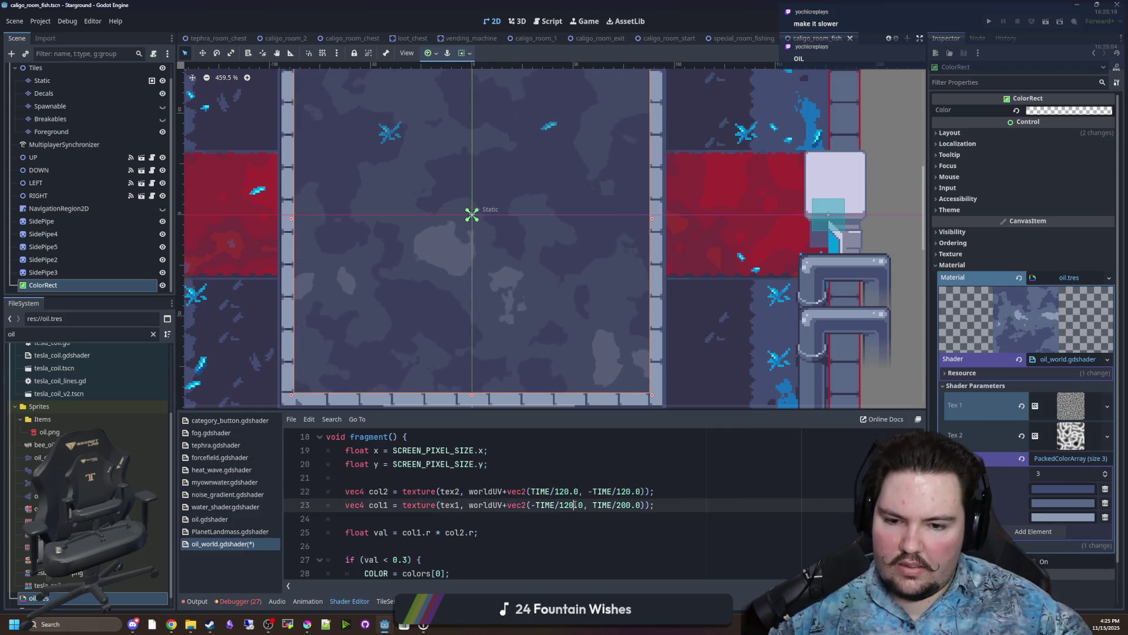
pyautogui.press('BackSpace')
pyautogui.press('BackSpace')
pyautogui.press('BackSpace')
pyautogui.write('24')
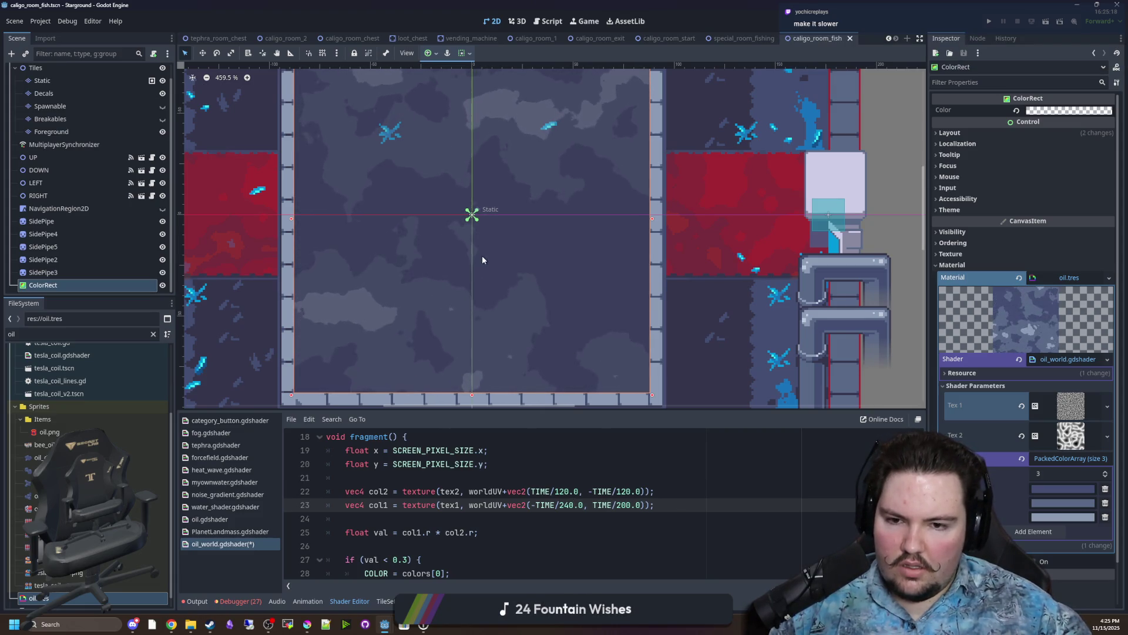
# Save the scene and review the updated oil pattern in the room view.
pyautogui.scroll(-3, 482, 242)
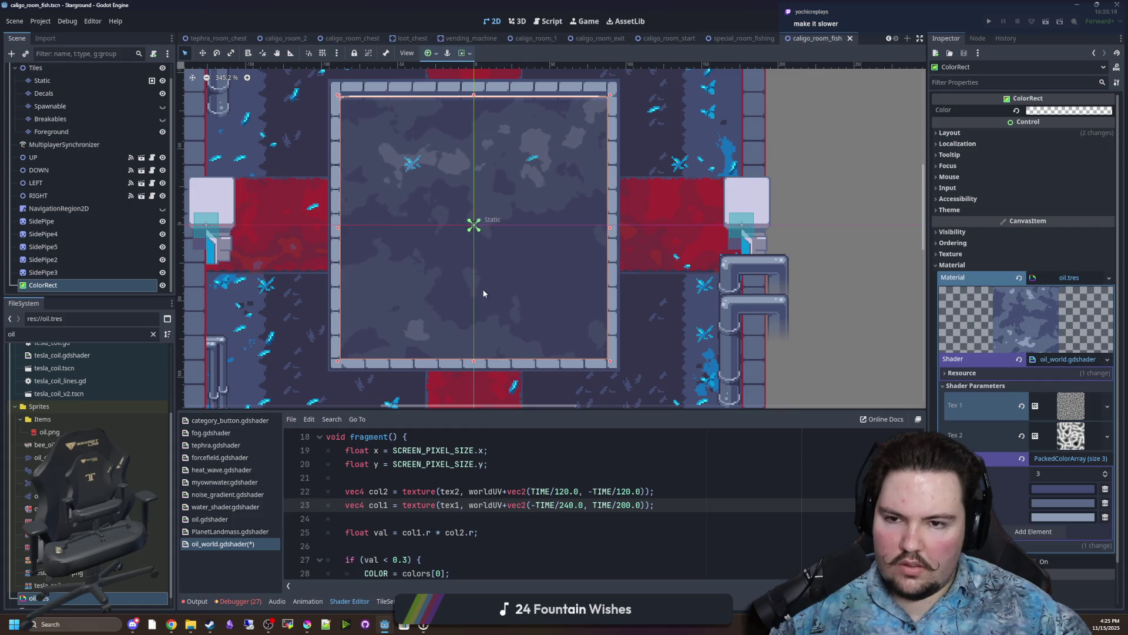
pyautogui.scroll(-5, 485, 292)
pyautogui.scroll(3, 493, 282)
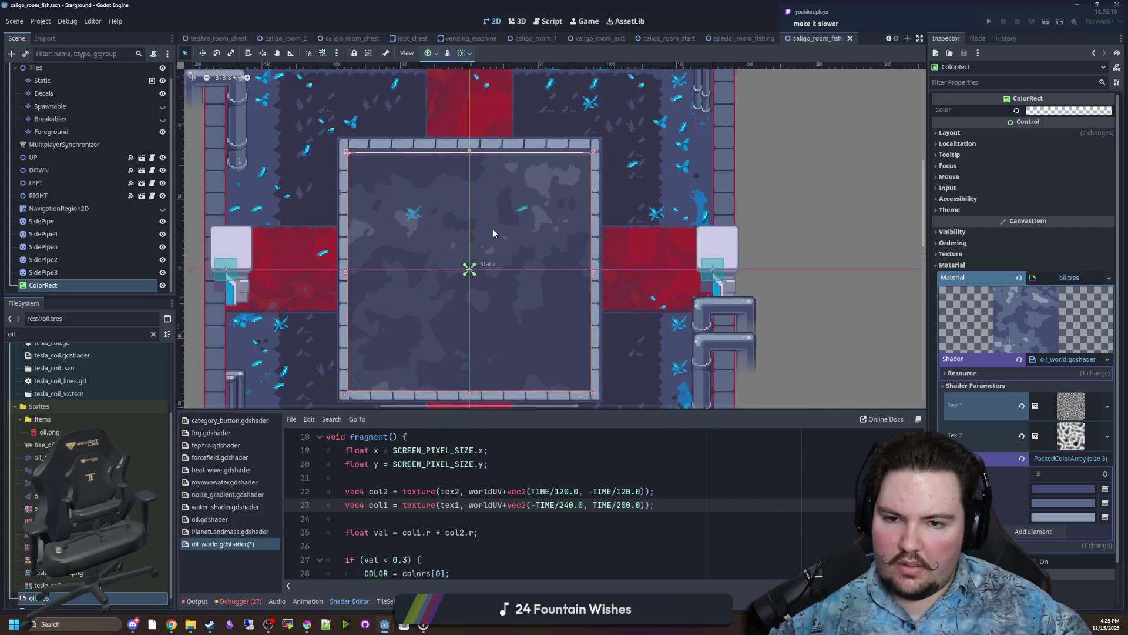
pyautogui.scroll(2, 465, 285)
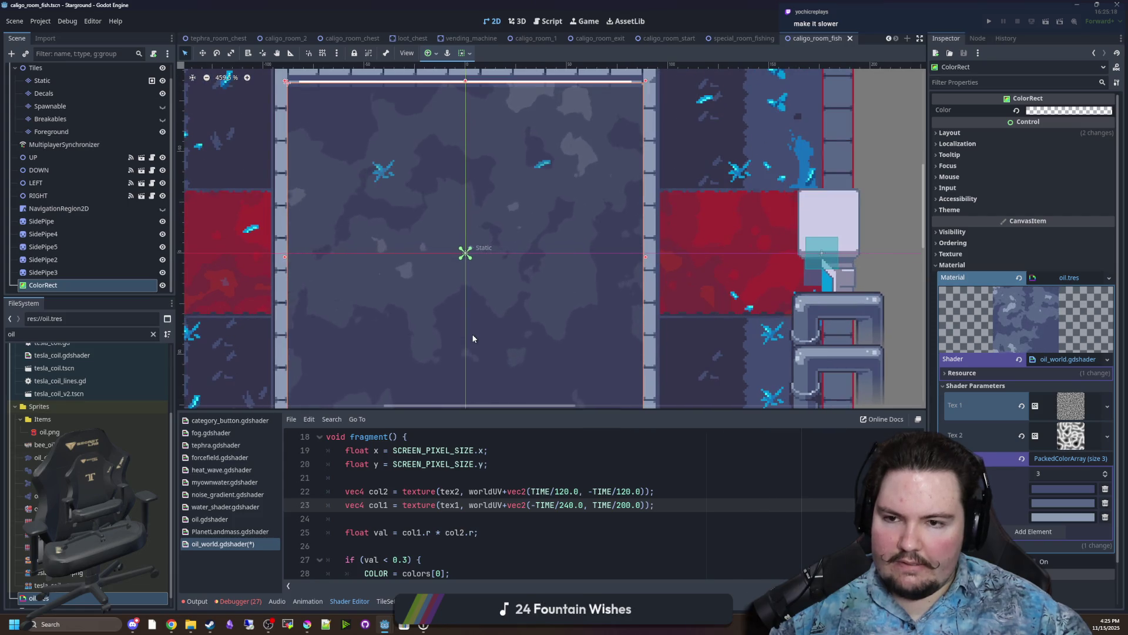
pyautogui.scroll(1, 491, 302)
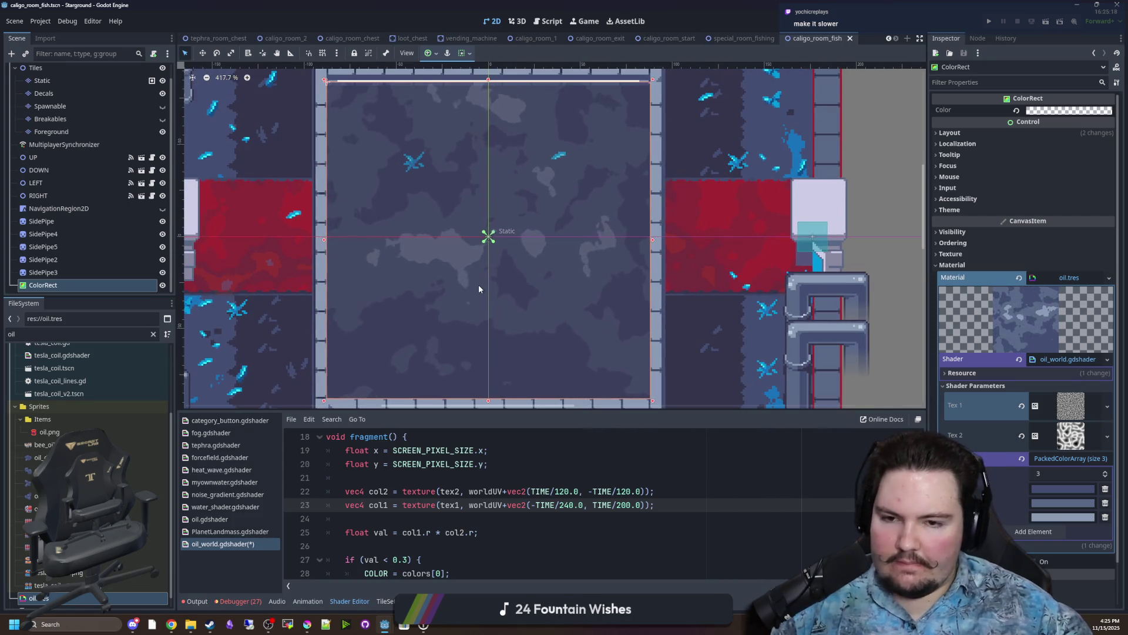
pyautogui.scroll(-2, 475, 277)
pyautogui.hotkey('ctrl', 's')
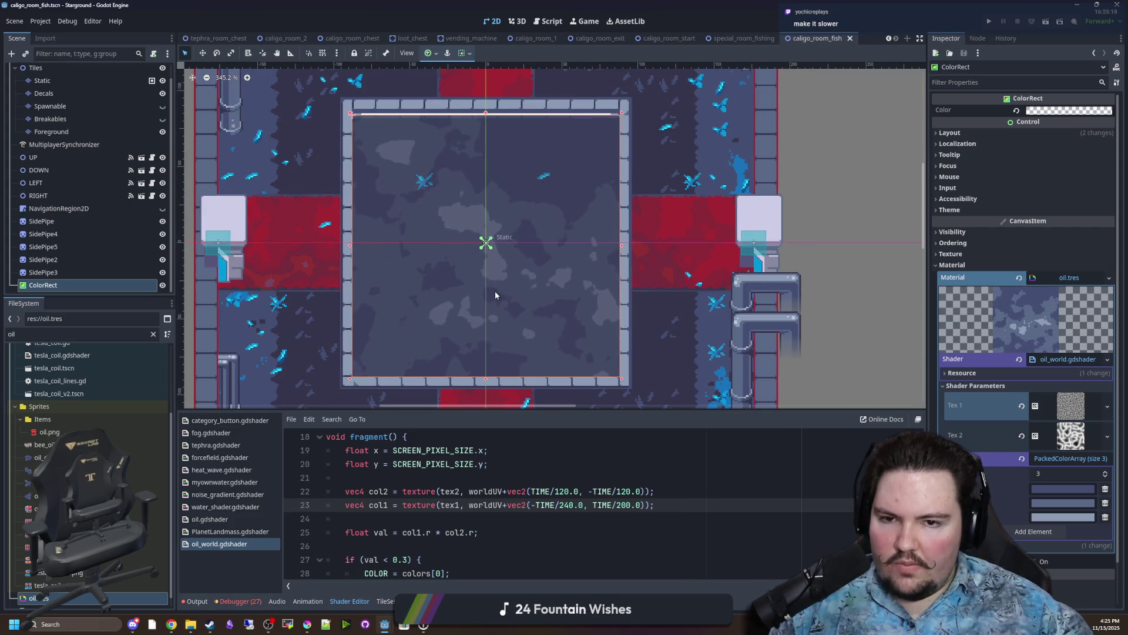
pyautogui.scroll(-3, 495, 291)
pyautogui.hotkey('ctrl', 's')
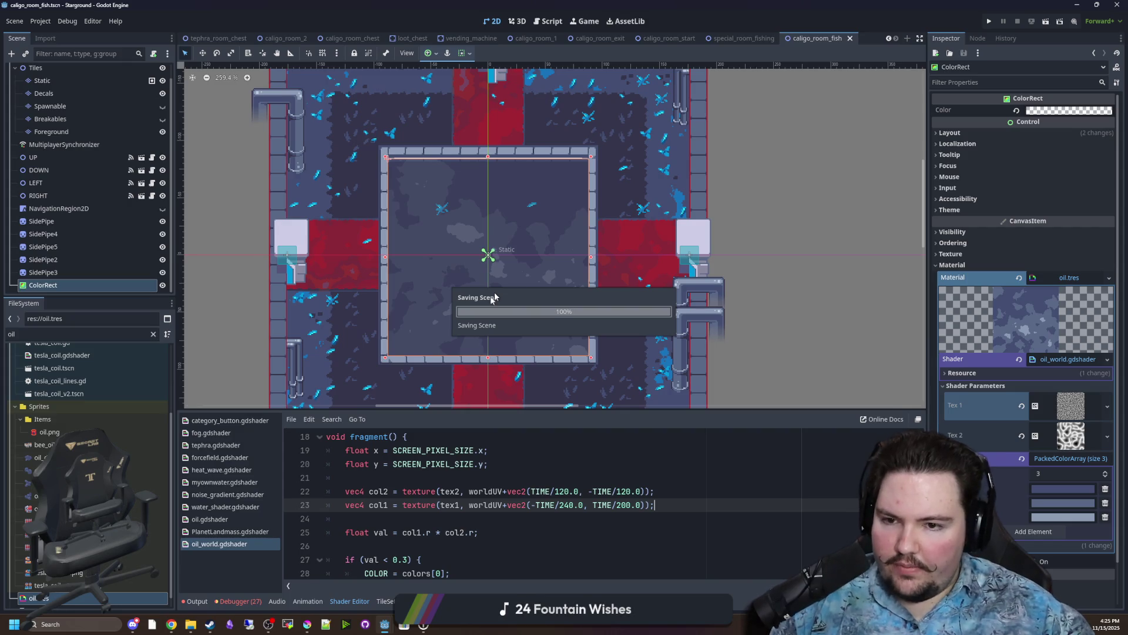
pyautogui.scroll(-4, 377, 273)
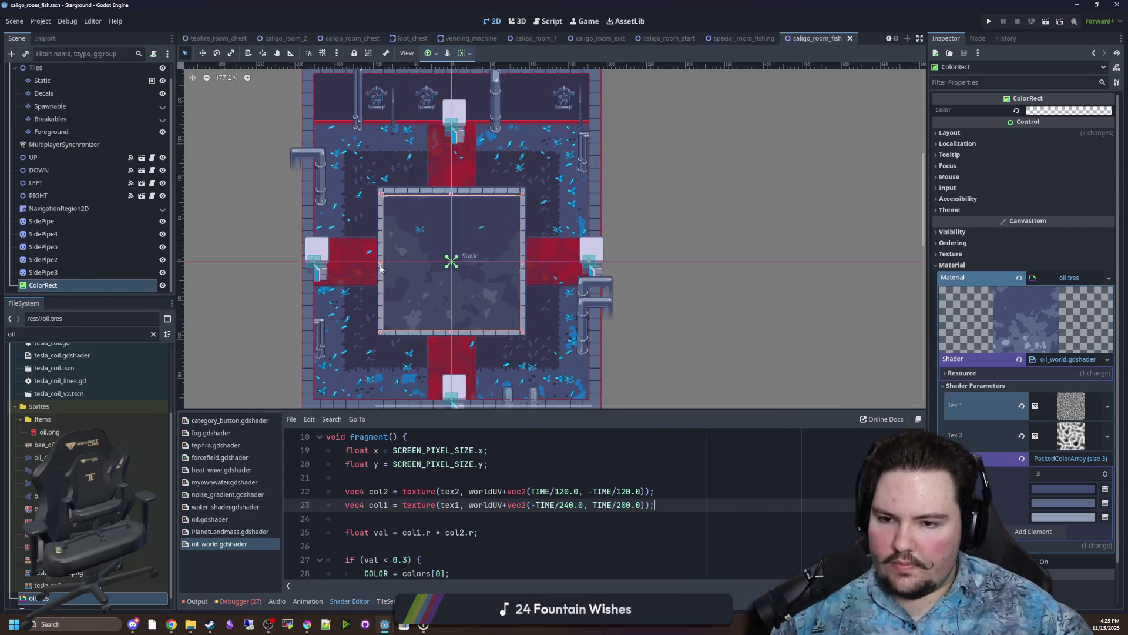
pyautogui.scroll(3, 337, 270)
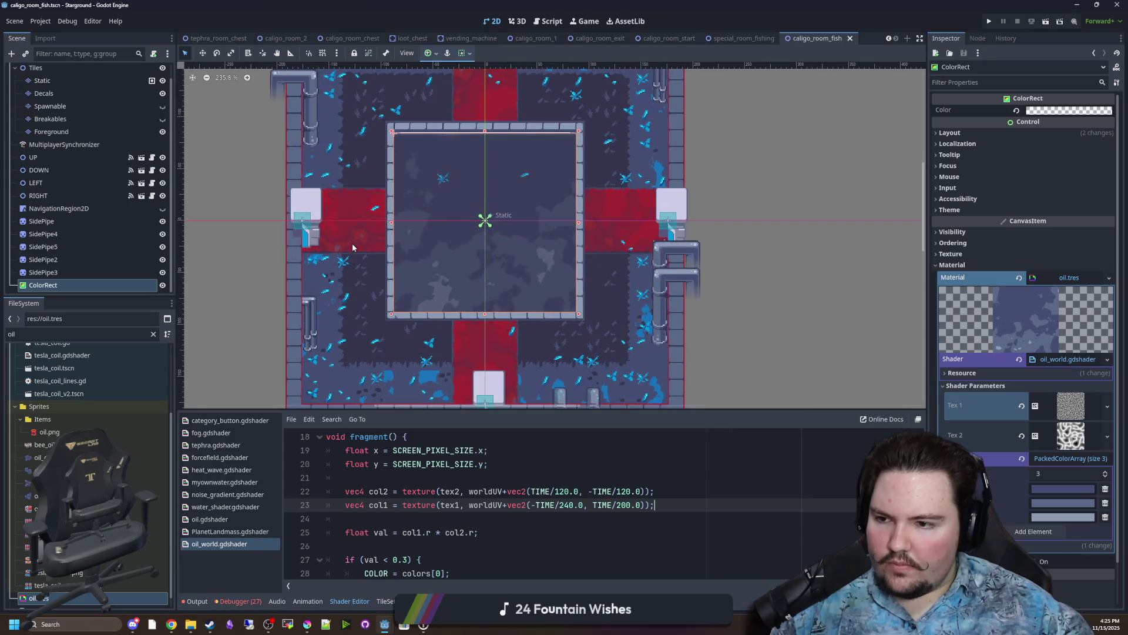
pyautogui.moveTo(426, 211); pyautogui.dragTo(425, 249)
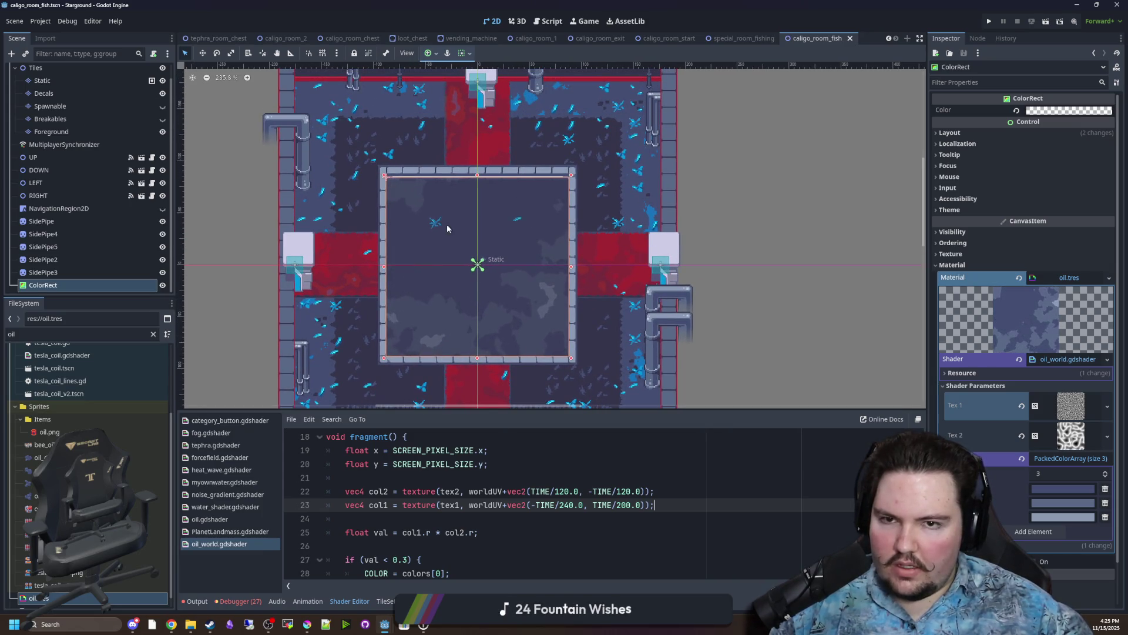
pyautogui.scroll(-2, 559, 179)
# Compare special_room_fishing against caligo_room_fish, then select the Static tile layer.
pyautogui.click(744, 38)
pyautogui.scroll(-10, 493, 223)
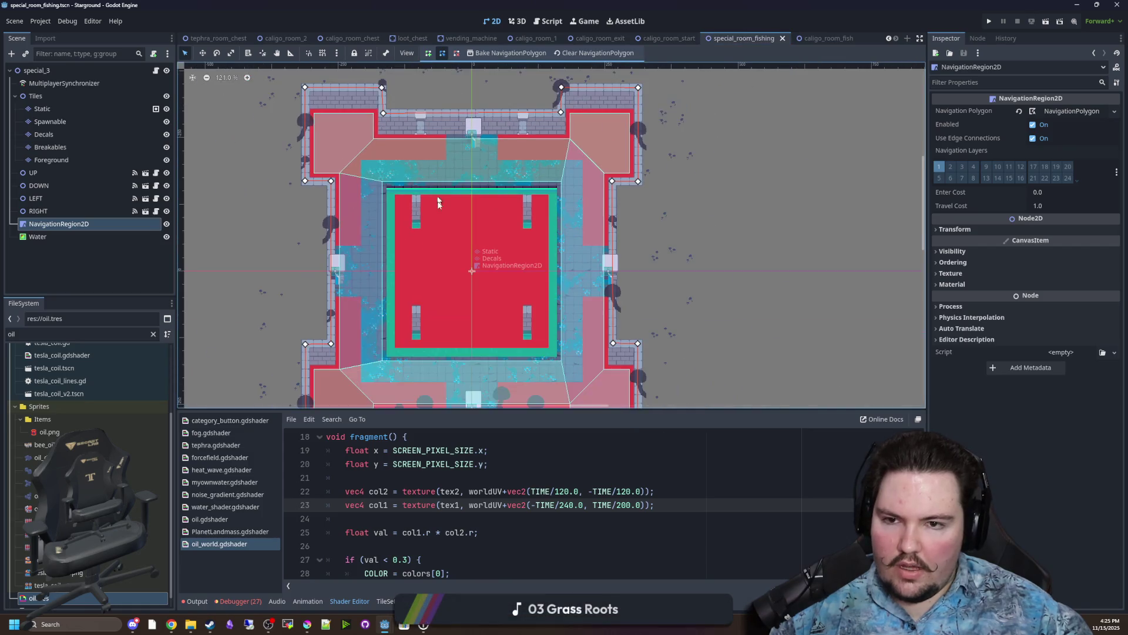
pyautogui.scroll(3, 415, 262)
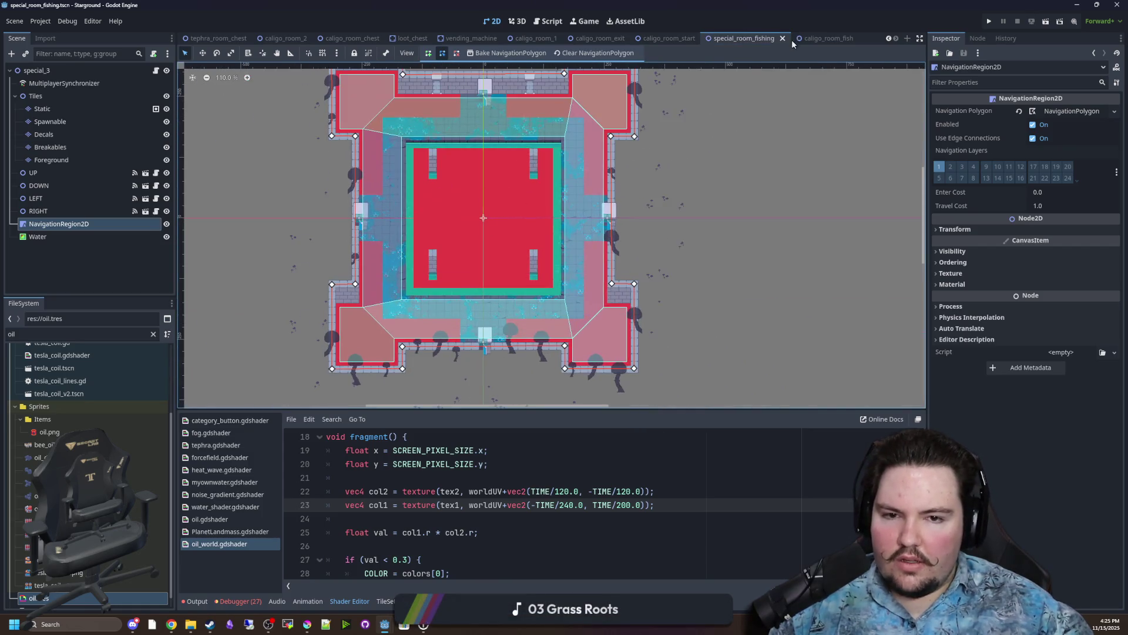
pyautogui.click(828, 38)
pyautogui.click(748, 39)
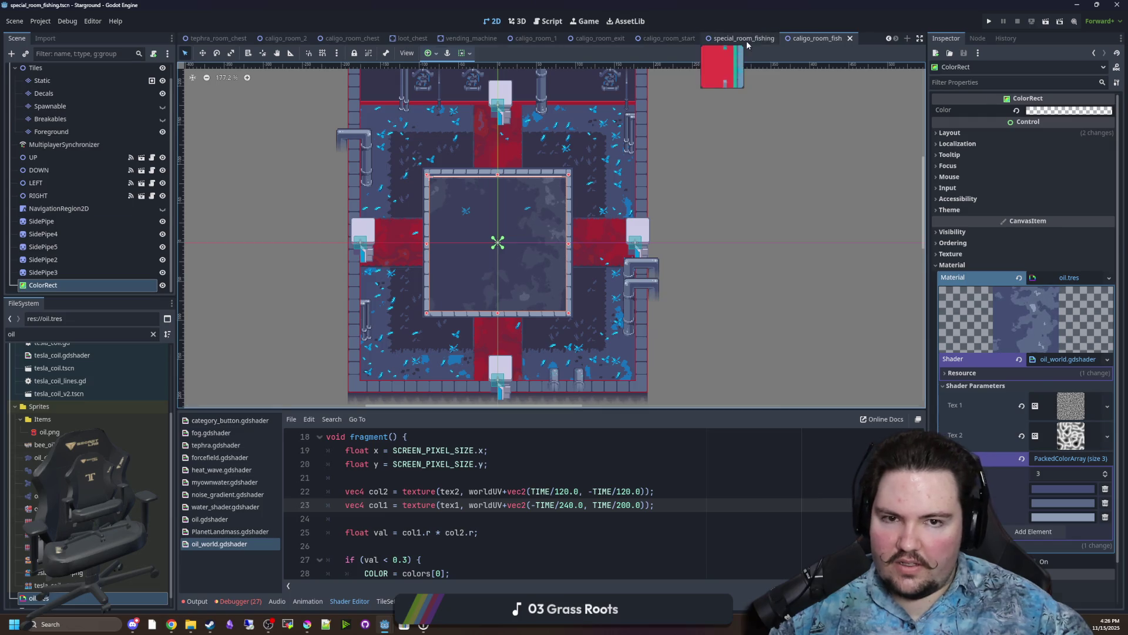
pyautogui.click(822, 39)
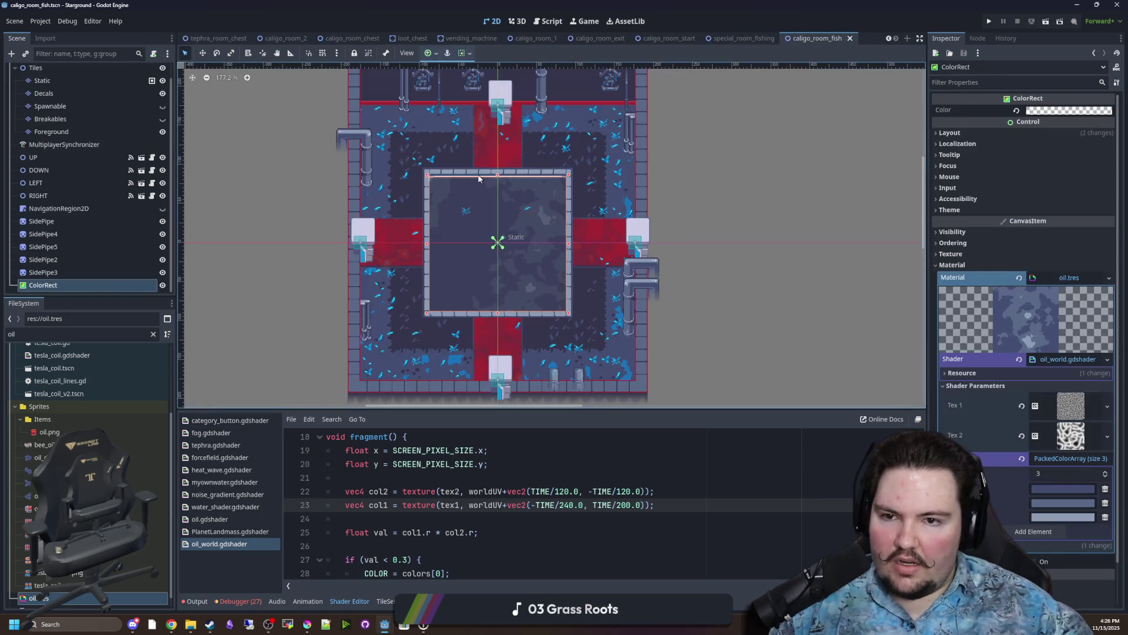
pyautogui.scroll(2, 423, 168)
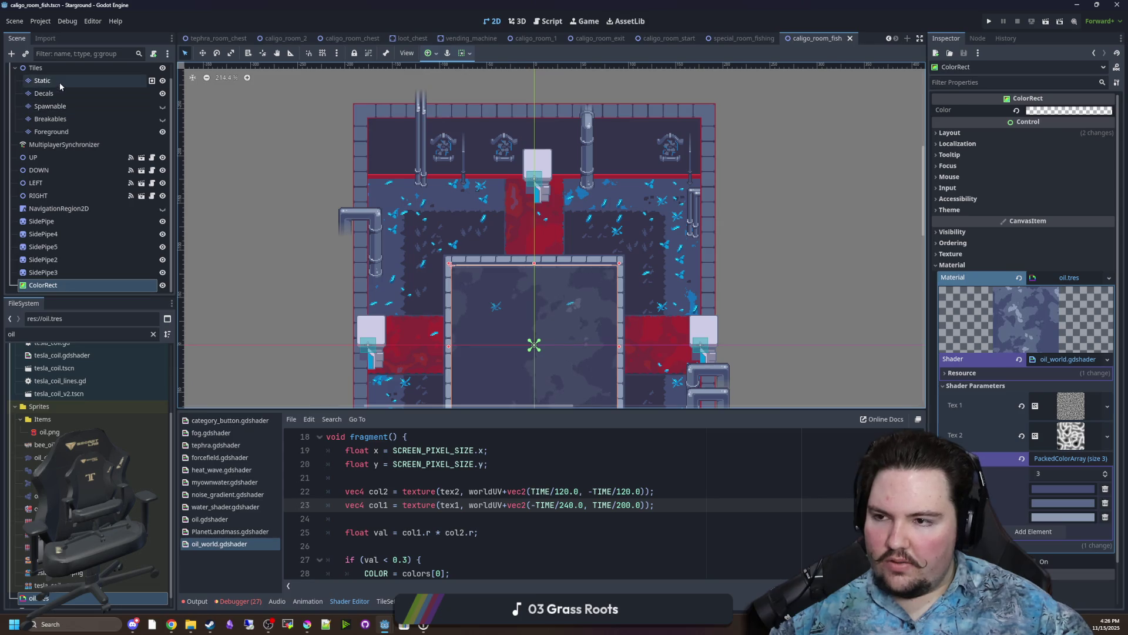
pyautogui.click(59, 80)
# Select a block of room tiles and shift it two tiles down-left.
pyautogui.moveTo(304, 214); pyautogui.dragTo(286, 247)
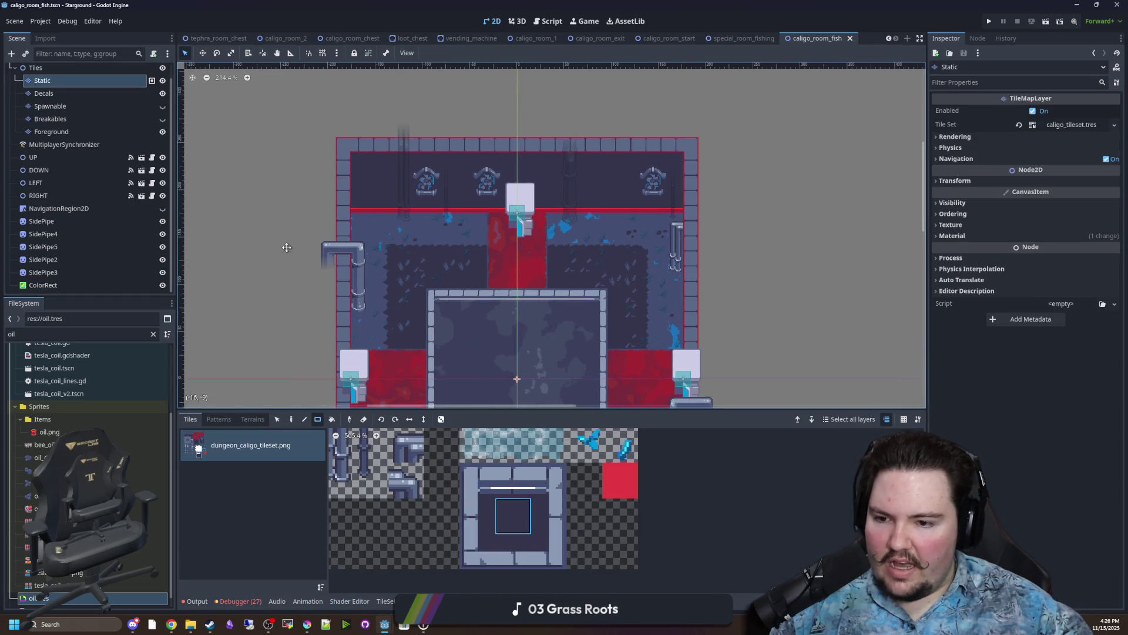
pyautogui.click(278, 419)
pyautogui.moveTo(434, 388)
pyautogui.mouseDown()
pyautogui.moveTo(471, 270)
pyautogui.moveTo(464, 211)
pyautogui.mouseUp()
pyautogui.moveTo(408, 294); pyautogui.dragTo(453, 247)
pyautogui.scroll(-3, 453, 247)
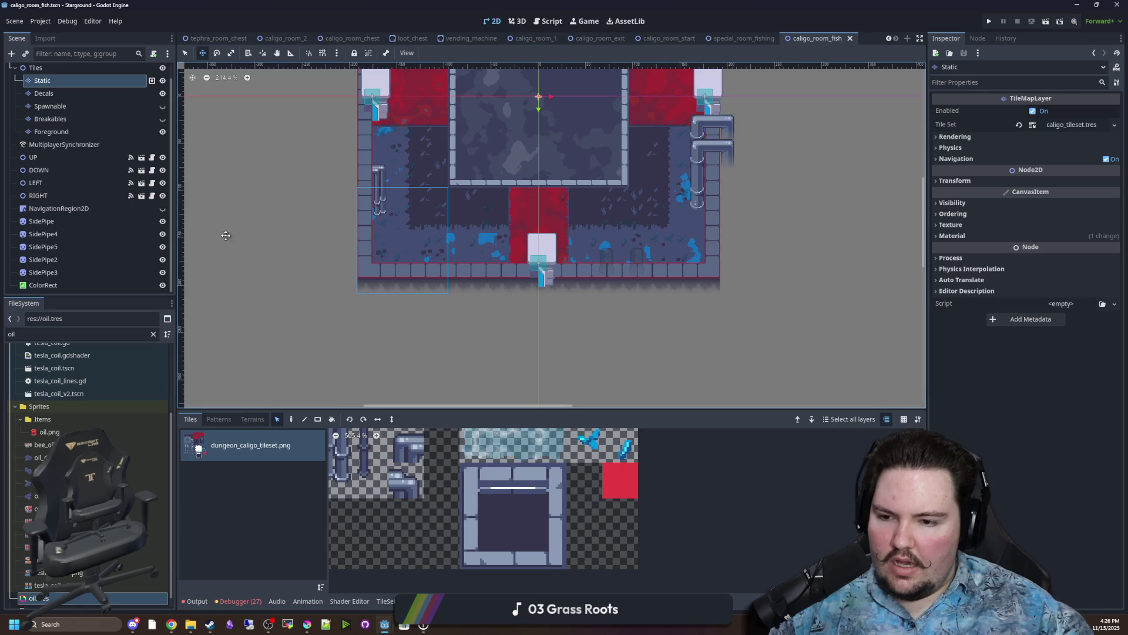
pyautogui.moveTo(422, 264)
pyautogui.mouseDown()
pyautogui.moveTo(405, 272)
pyautogui.moveTo(405, 290)
pyautogui.moveTo(393, 289)
pyautogui.moveTo(393, 304)
pyautogui.moveTo(378, 304)
pyautogui.mouseUp()
pyautogui.scroll(-1, 410, 261)
pyautogui.moveTo(300, 327); pyautogui.dragTo(302, 319)
# Move a second tile block and select the tiles on the room's left side.
pyautogui.moveTo(614, 332)
pyautogui.mouseDown()
pyautogui.moveTo(528, 246)
pyautogui.moveTo(540, 245)
pyautogui.mouseUp()
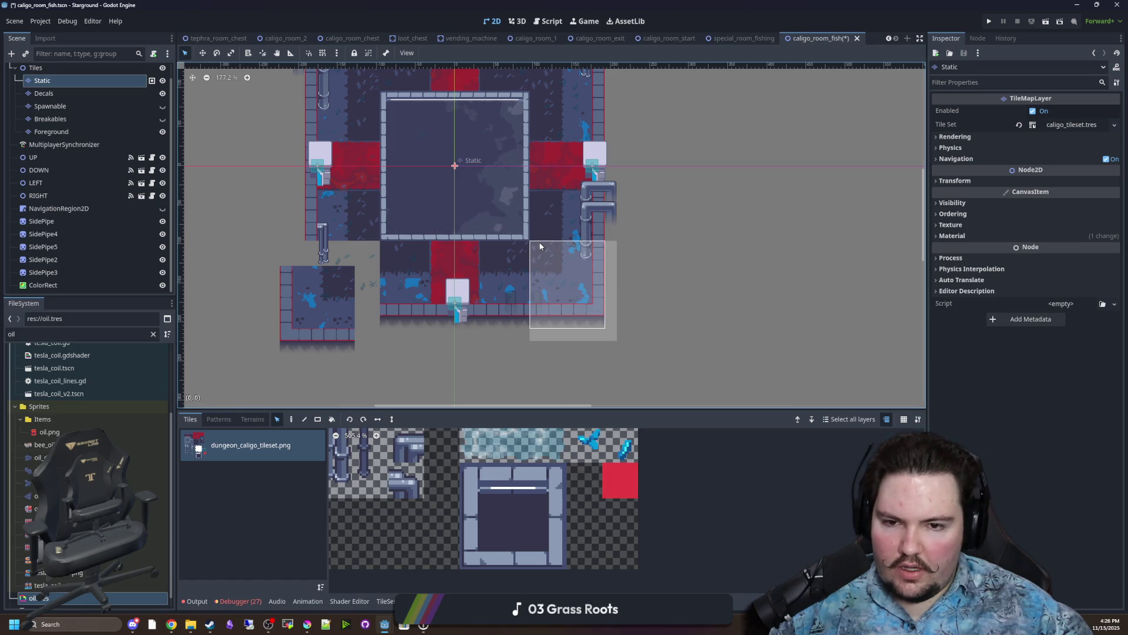
pyautogui.moveTo(574, 302)
pyautogui.mouseDown()
pyautogui.moveTo(590, 324)
pyautogui.moveTo(665, 248)
pyautogui.moveTo(558, 259)
pyautogui.moveTo(568, 239)
pyautogui.mouseUp()
pyautogui.scroll(3, 664, 248)
pyautogui.moveTo(251, 107)
pyautogui.mouseDown()
pyautogui.moveTo(365, 241)
pyautogui.moveTo(326, 219)
pyautogui.mouseUp()
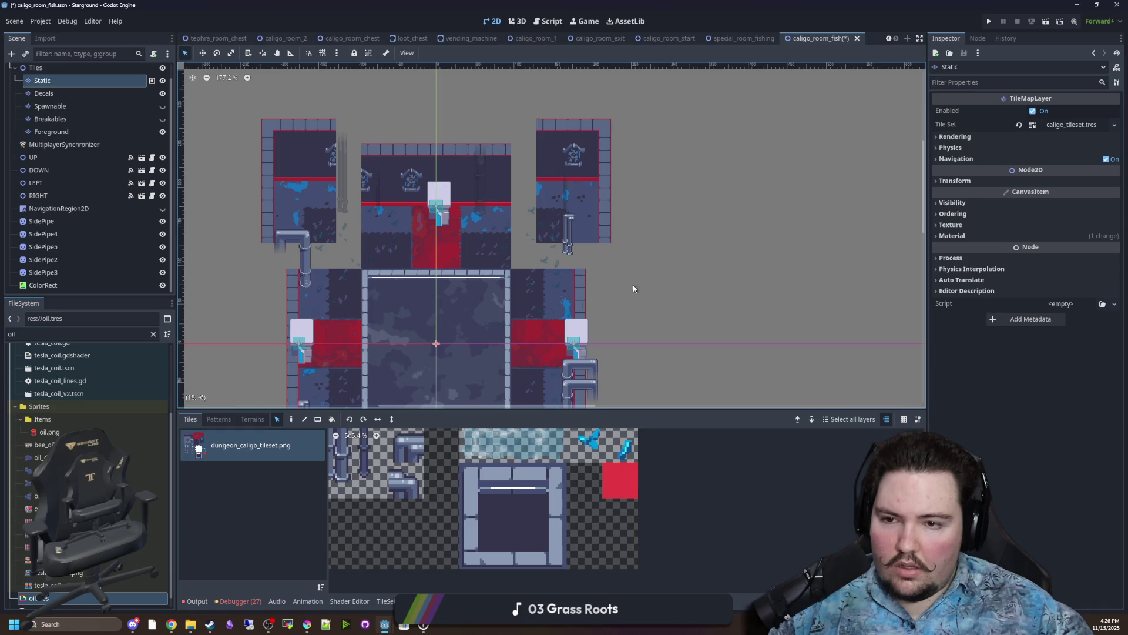
pyautogui.scroll(-3, 543, 131)
pyautogui.scroll(5, 396, 335)
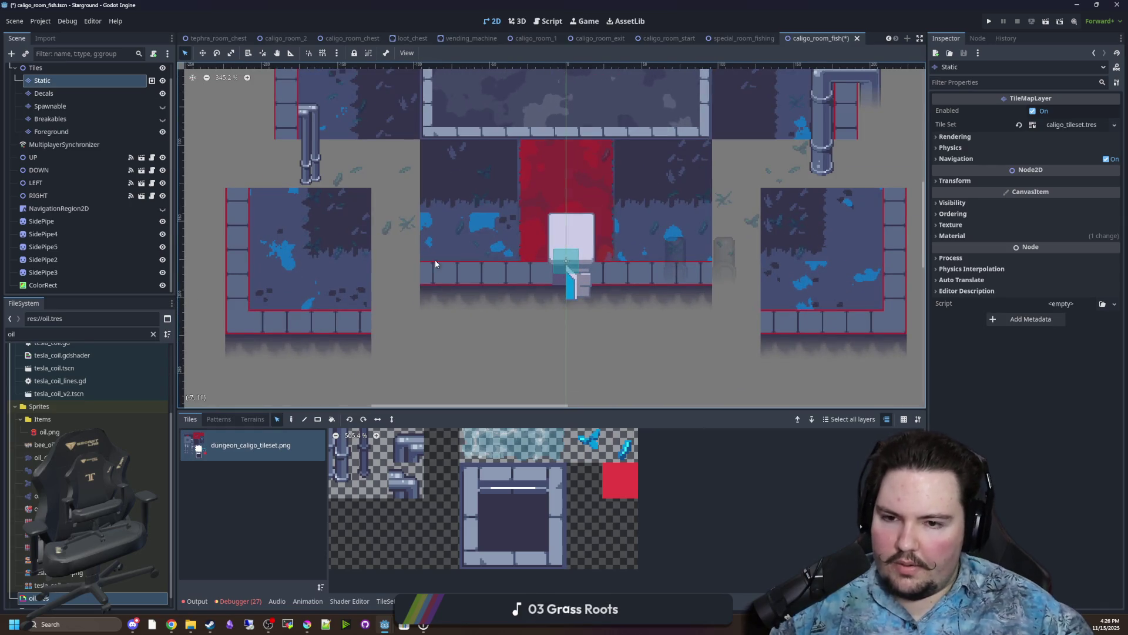
pyautogui.moveTo(437, 245)
pyautogui.mouseDown()
pyautogui.moveTo(442, 260)
pyautogui.moveTo(434, 235)
pyautogui.mouseUp()
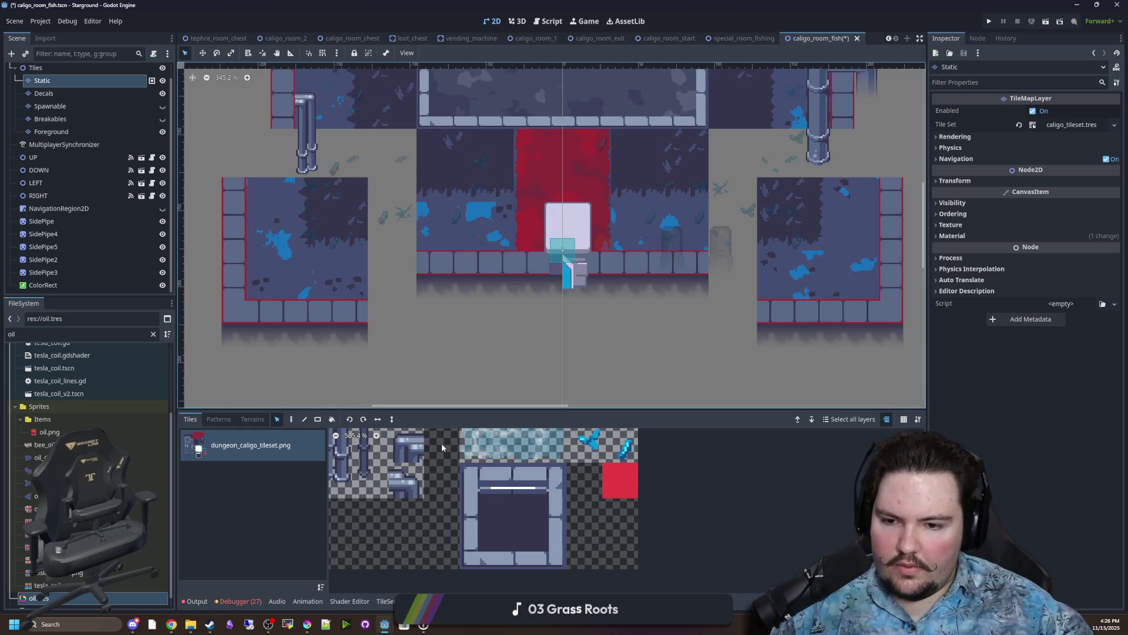
pyautogui.scroll(5, 442, 449)
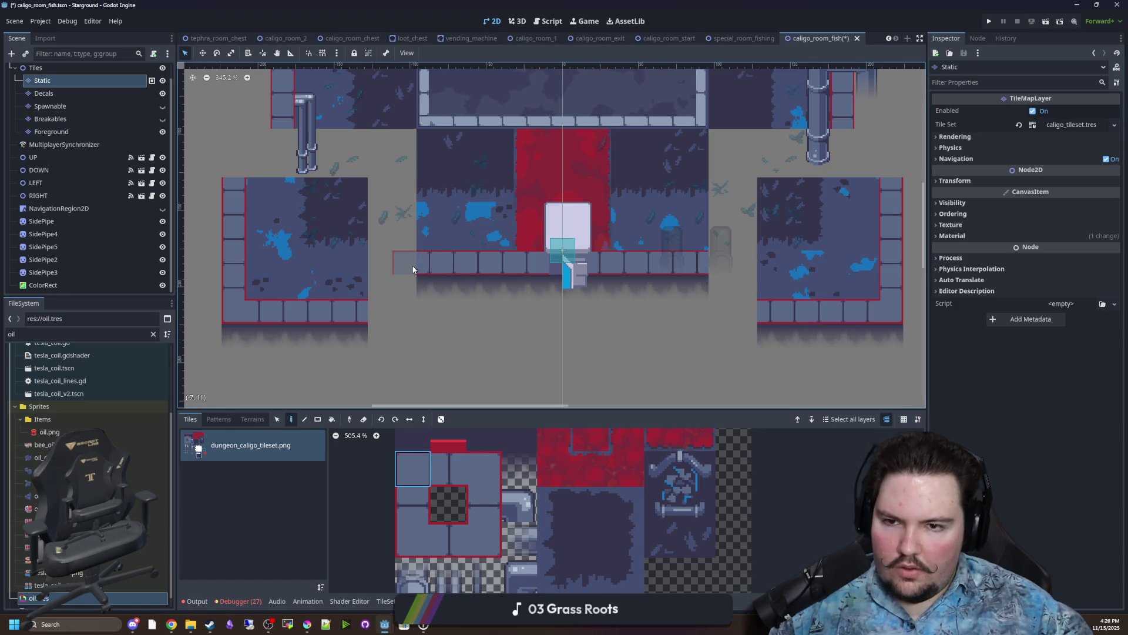
pyautogui.hscroll(3, 423, 306)
pyautogui.scroll(1, 423, 305)
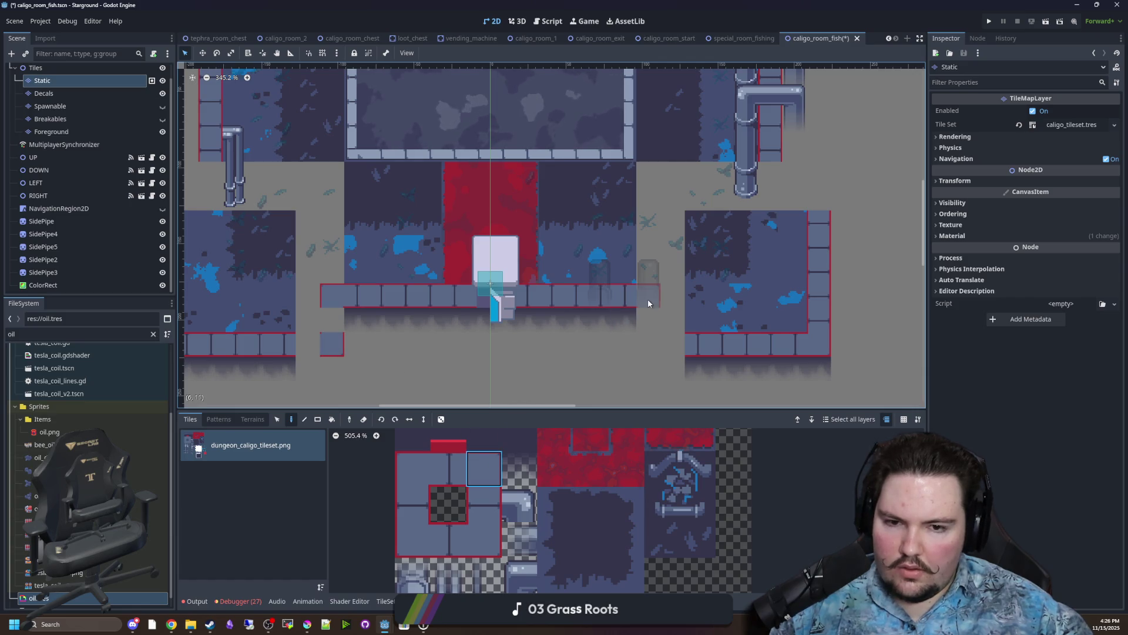
# Paint wall tiles from the tileset onto the room's edges.
pyautogui.click(422, 540)
pyautogui.click(648, 345)
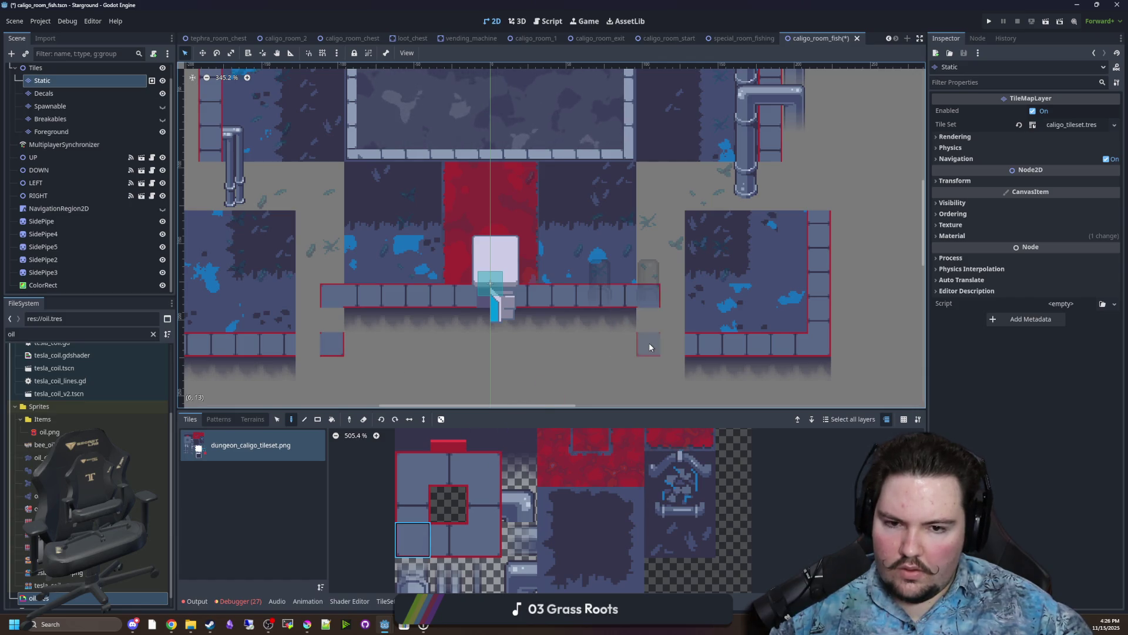
pyautogui.click(464, 540)
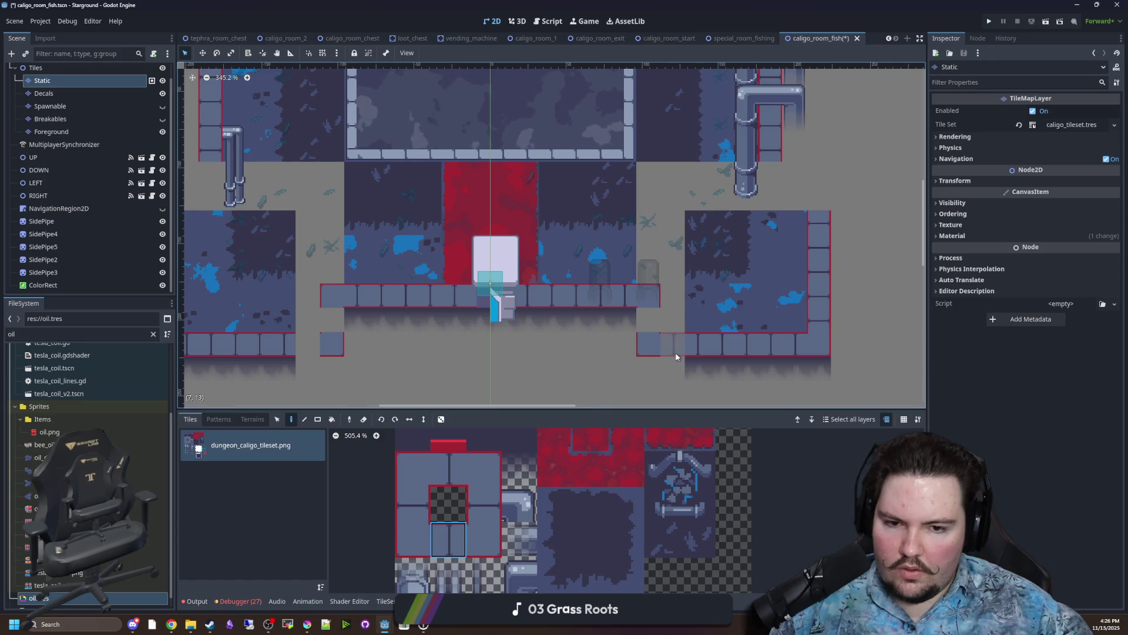
pyautogui.click(480, 500)
pyautogui.click(340, 323)
pyautogui.scroll(-5, 466, 346)
pyautogui.scroll(4, 594, 322)
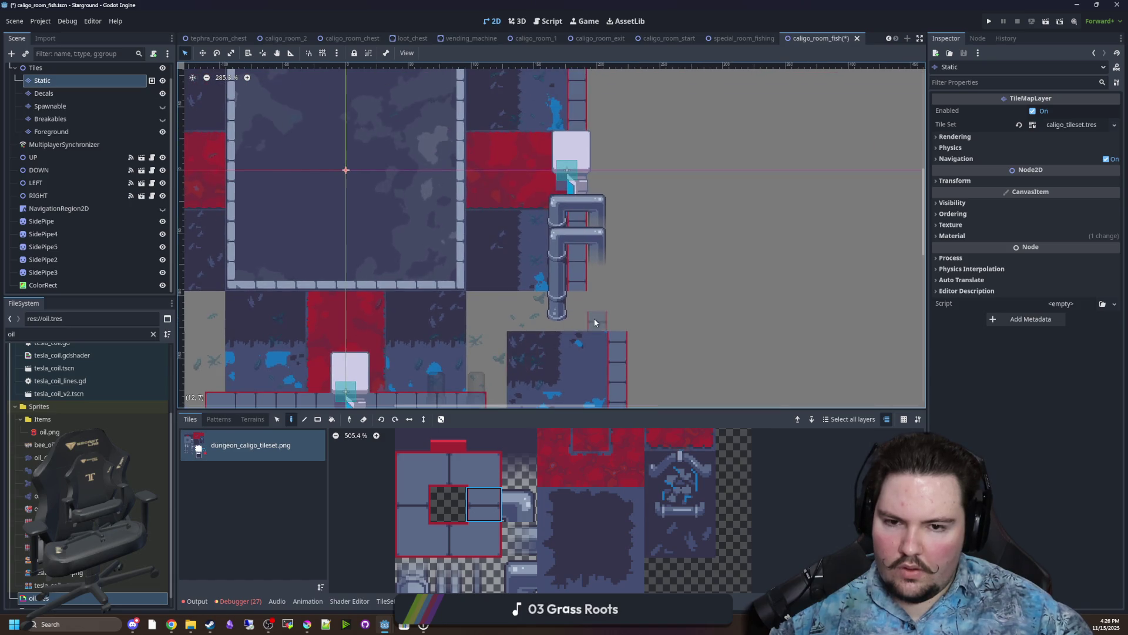
pyautogui.scroll(-4, 618, 322)
pyautogui.scroll(4, 287, 259)
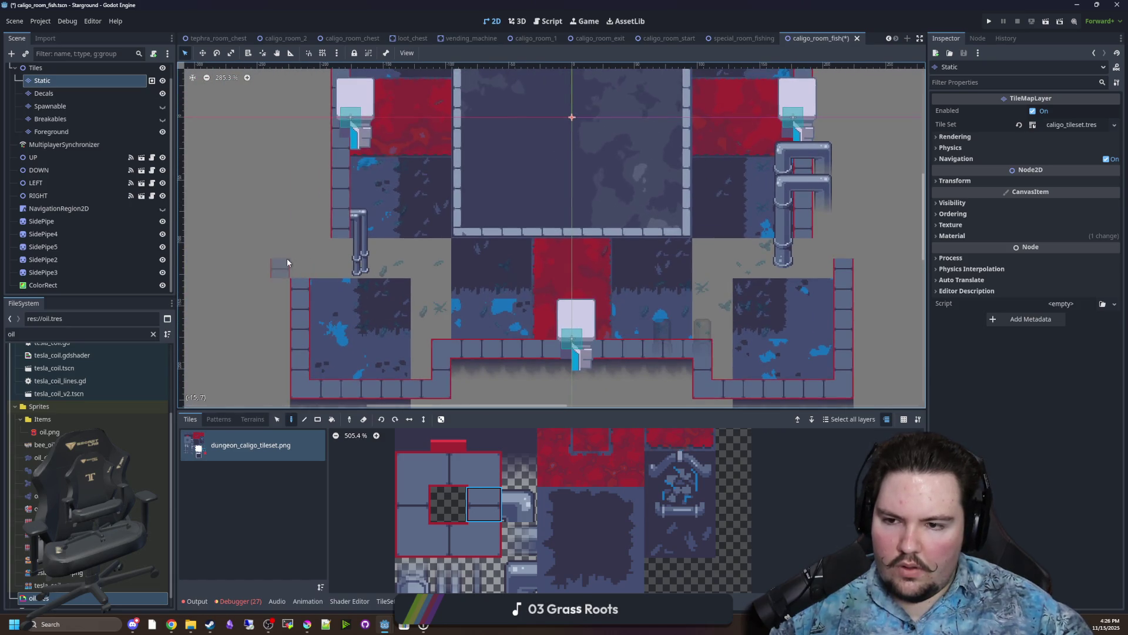
pyautogui.moveTo(320, 185); pyautogui.dragTo(269, 201)
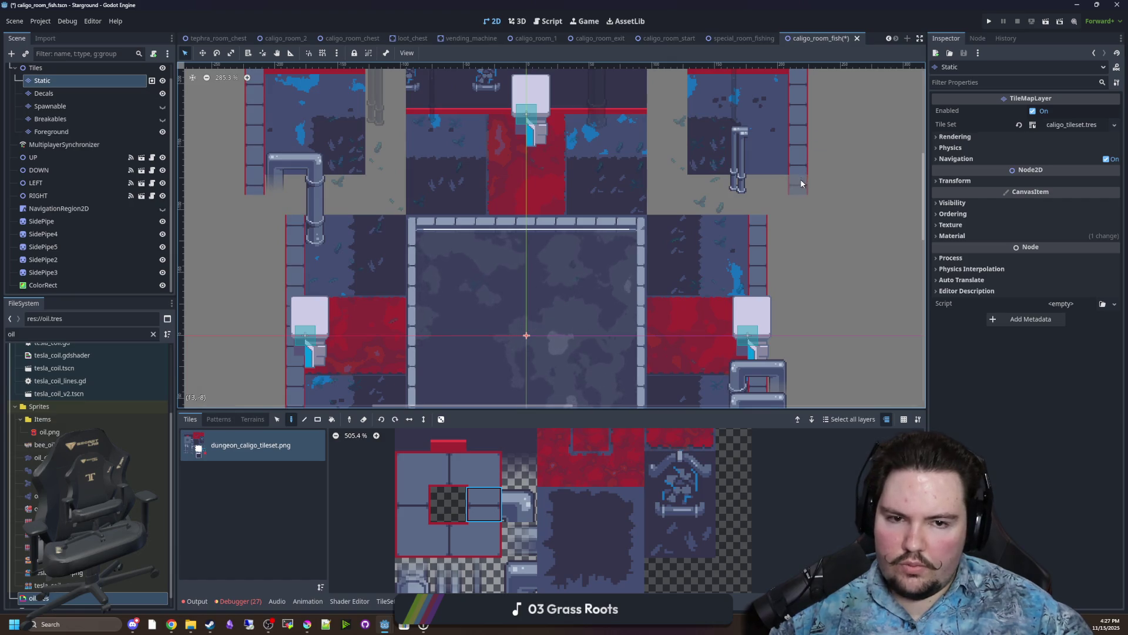
pyautogui.scroll(-4, 801, 181)
pyautogui.scroll(4, 806, 77)
# Extend the top walls of the top-right, middle and top-left rooms by one tile each.
pyautogui.click(449, 469)
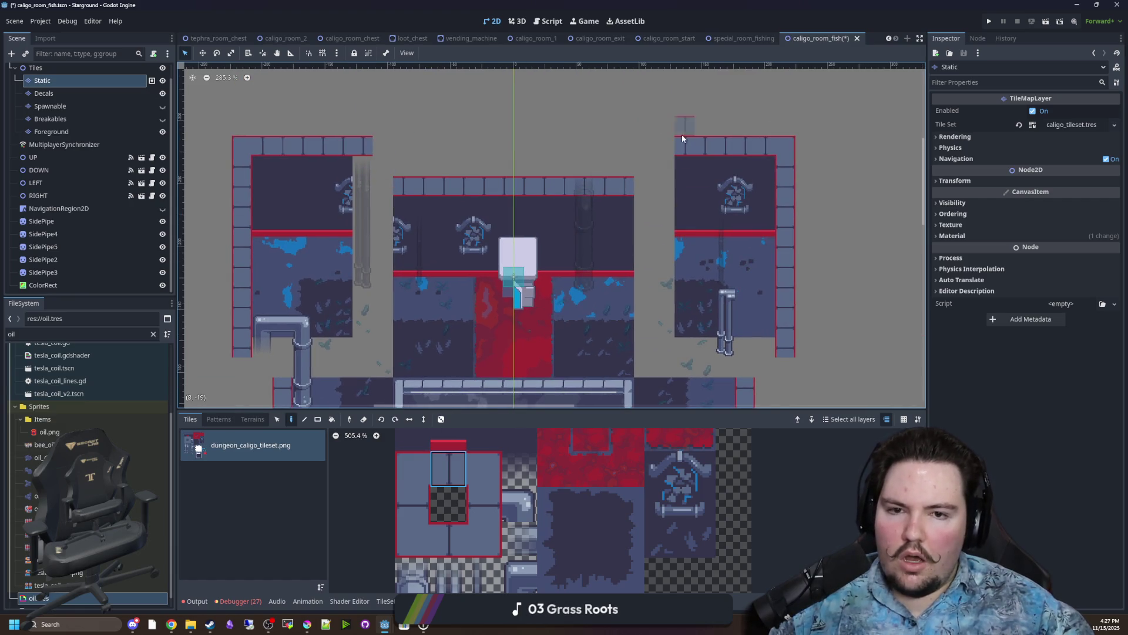
pyautogui.scroll(1, 677, 179)
pyautogui.click(637, 138)
pyautogui.click(398, 470)
pyautogui.click(316, 188)
pyautogui.click(477, 469)
pyautogui.click(319, 141)
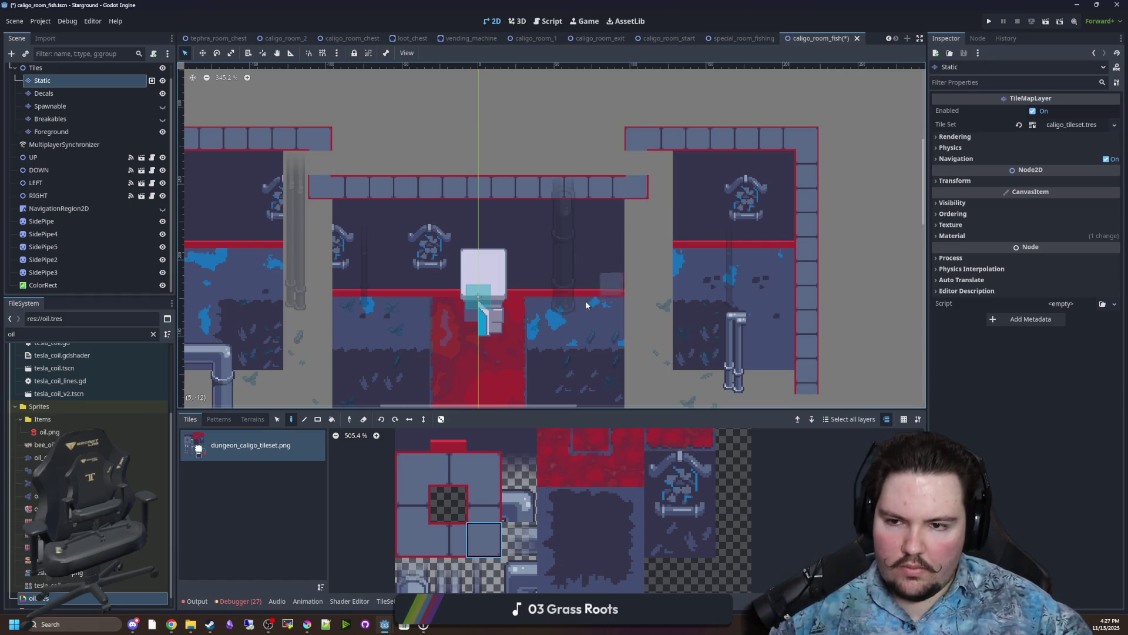
# Cap the left wall column with wall tiles above and below.
pyautogui.scroll(-5, 611, 258)
pyautogui.hscroll(5, 544, 255)
pyautogui.keyDown('ctrl'); pyautogui.click(538, 250); pyautogui.keyUp('ctrl')
pyautogui.click(535, 222)
pyautogui.hscroll(-8, 535, 224)
pyautogui.click(263, 227)
pyautogui.click(483, 468)
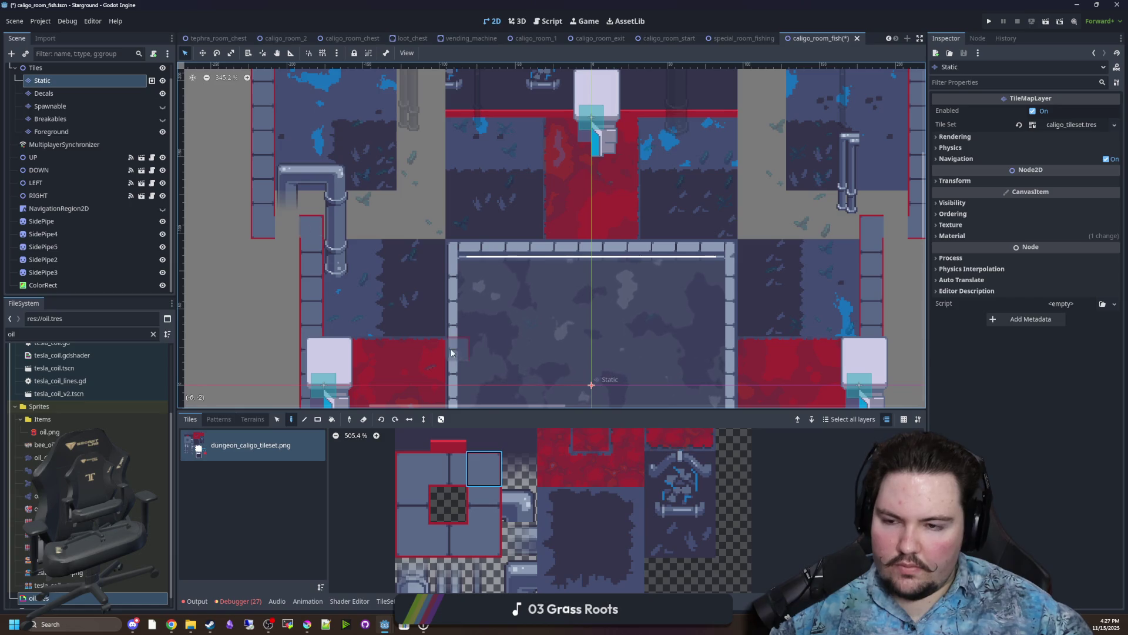
pyautogui.scroll(-8, 382, 329)
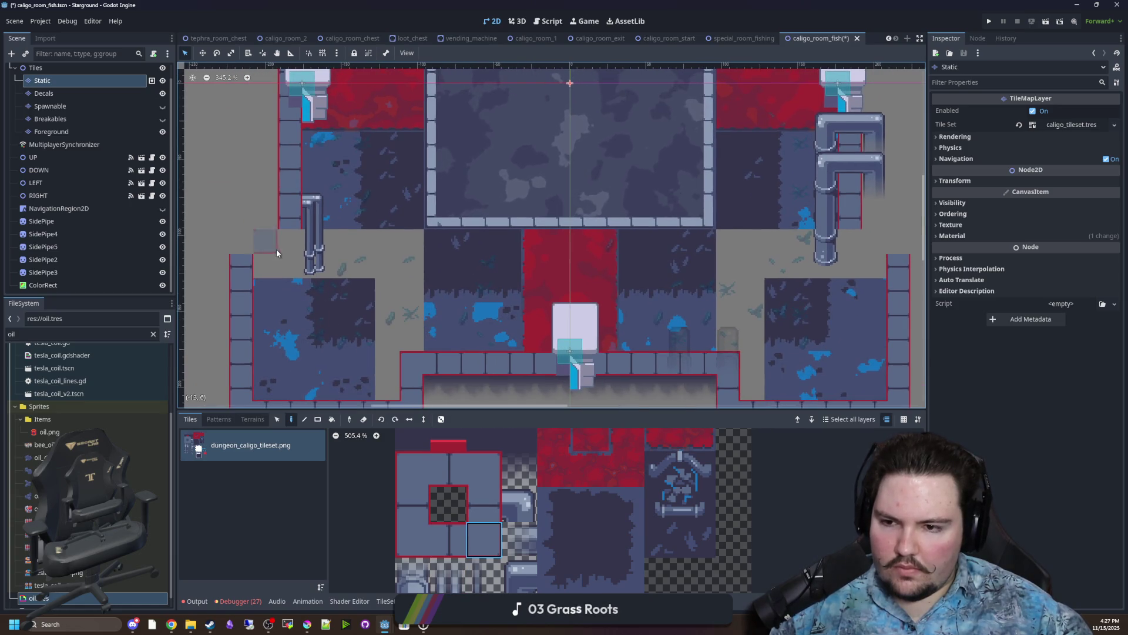
# Paint a grey tile atop the right column and add a two-tile wall column.
pyautogui.keyDown('ctrl'); pyautogui.click(593, 202); pyautogui.keyUp('ctrl')
pyautogui.hscroll(4, 566, 263)
pyautogui.moveTo(565, 263); pyautogui.dragTo(506, 273)
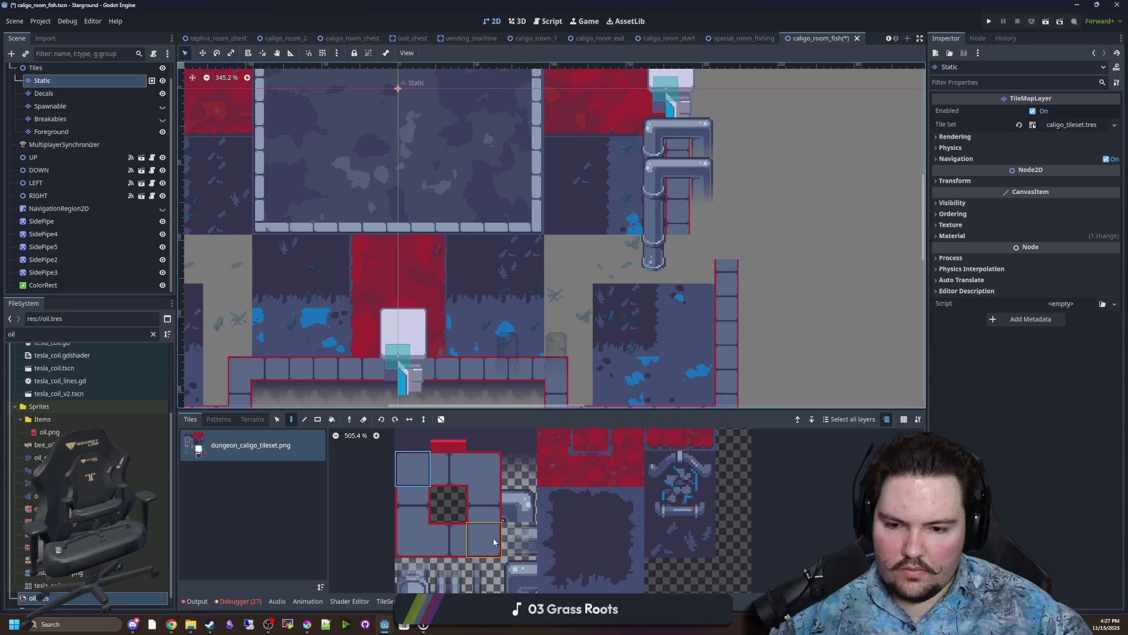
pyautogui.click(786, 236)
pyautogui.click(484, 468)
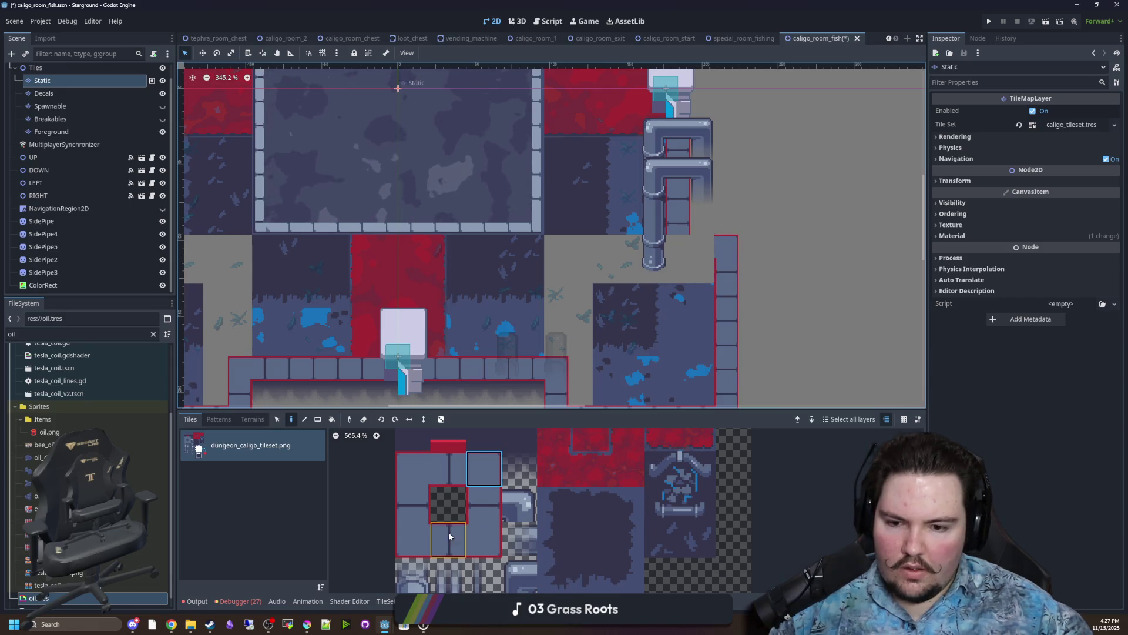
pyautogui.scroll(-4, 561, 232)
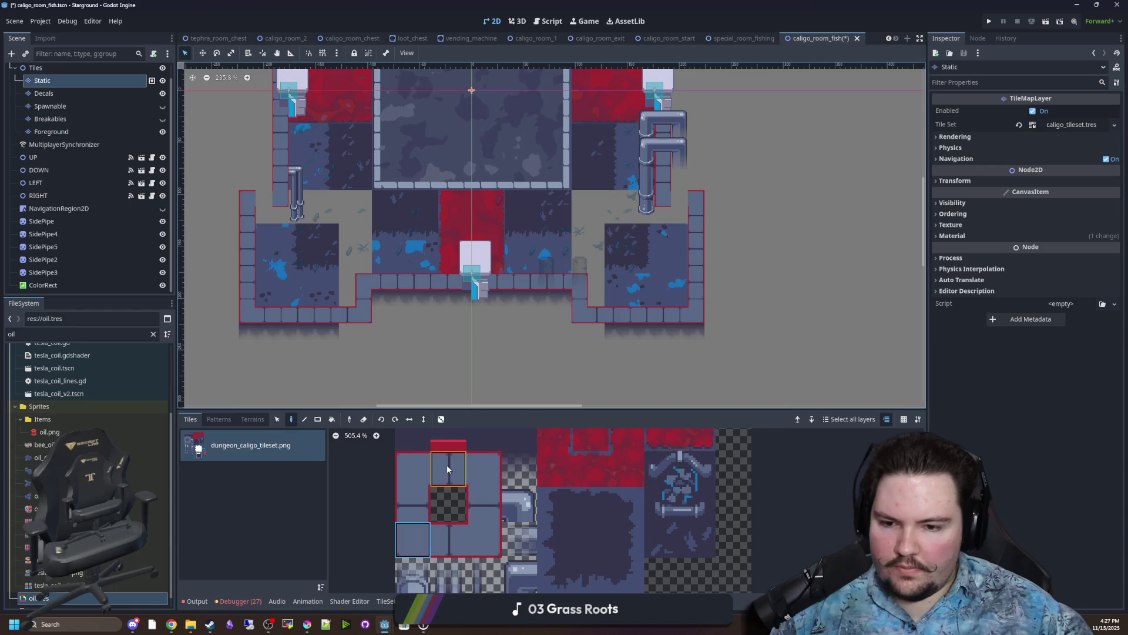
pyautogui.scroll(10, 590, 199)
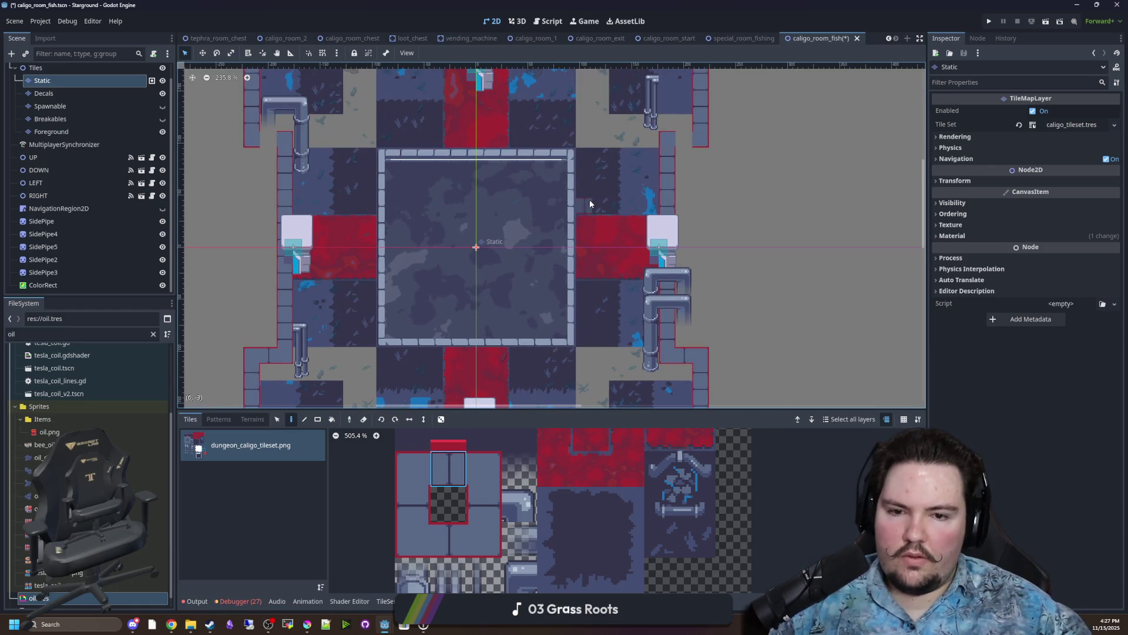
pyautogui.moveTo(485, 504); pyautogui.dragTo(485, 469)
pyautogui.click(588, 139)
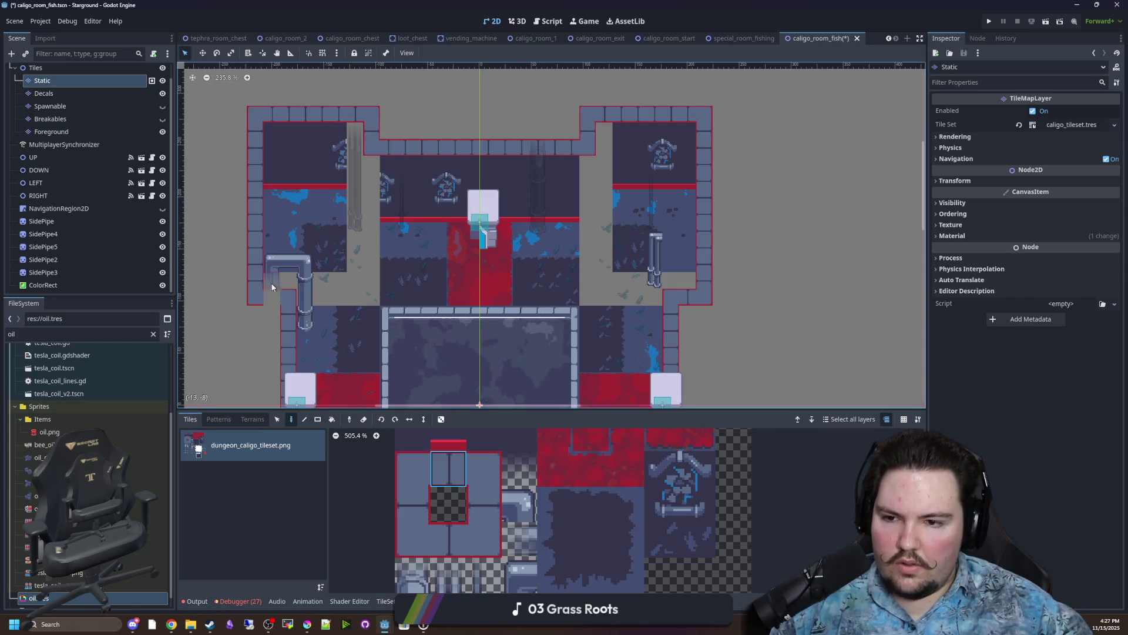
pyautogui.scroll(-4, 422, 322)
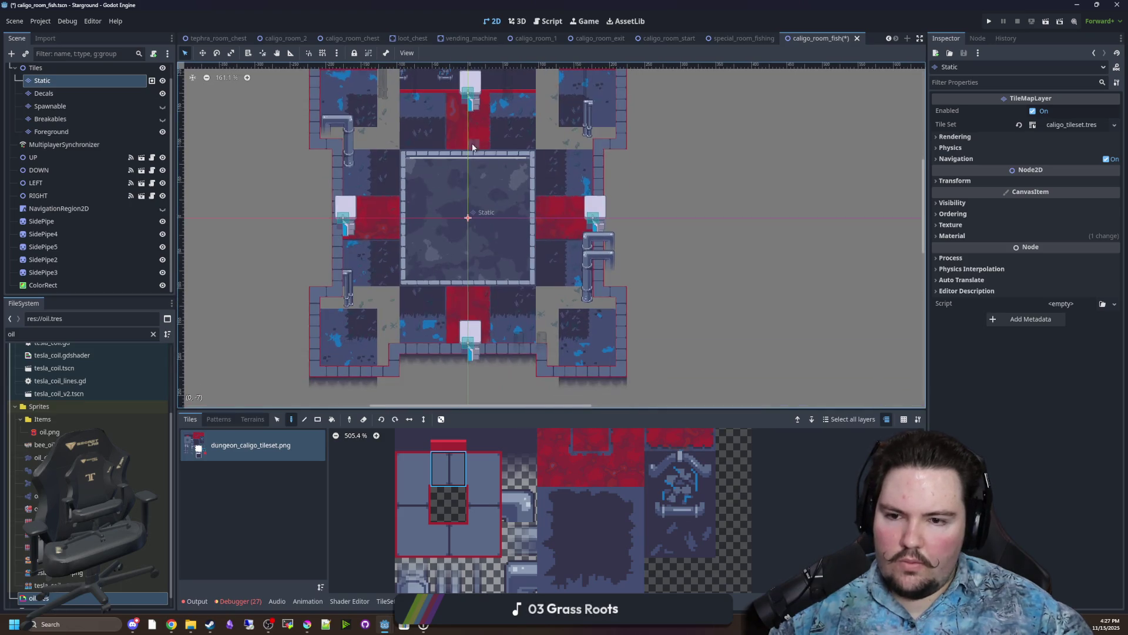
pyautogui.scroll(3, 394, 333)
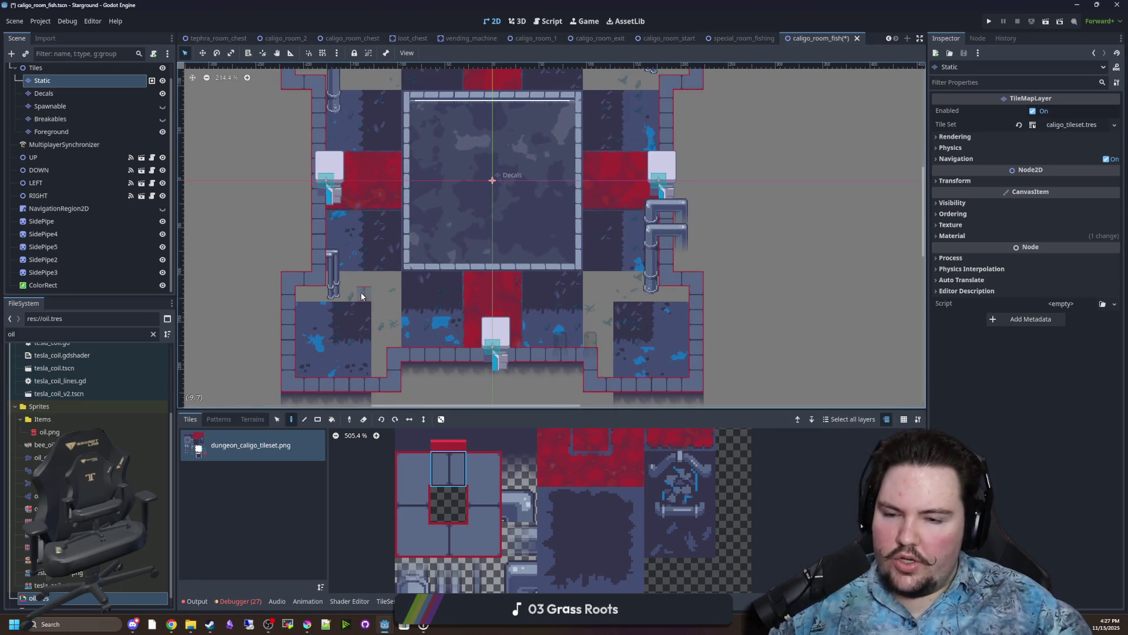
pyautogui.scroll(-4, 361, 295)
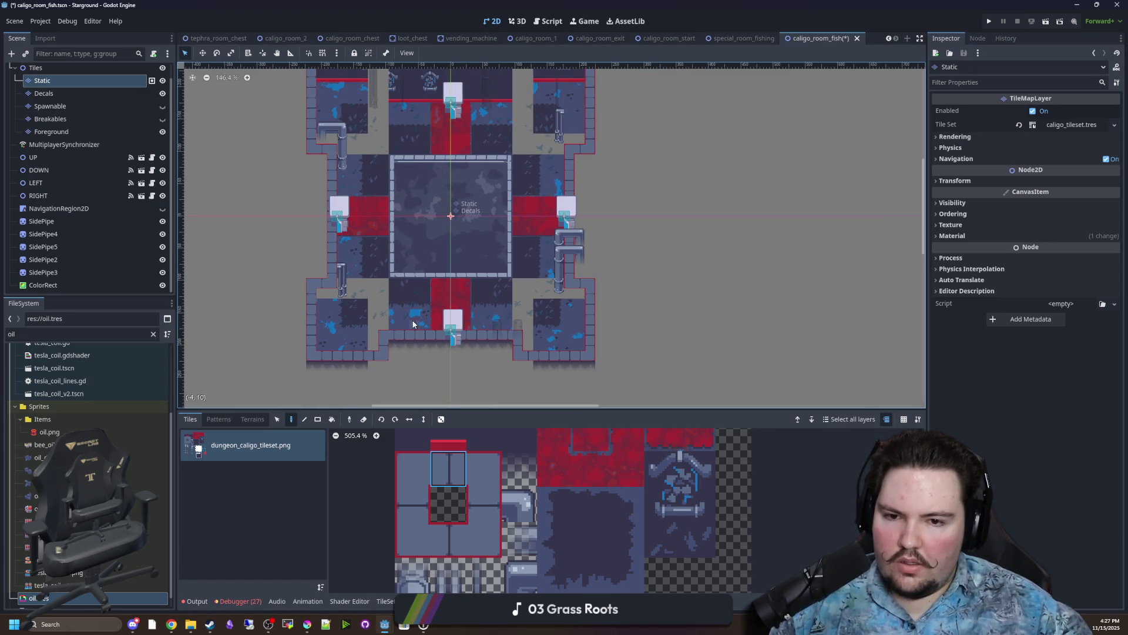
# Pick a plain dark floor tile from the atlas for rectangle filling.
pyautogui.click(278, 419)
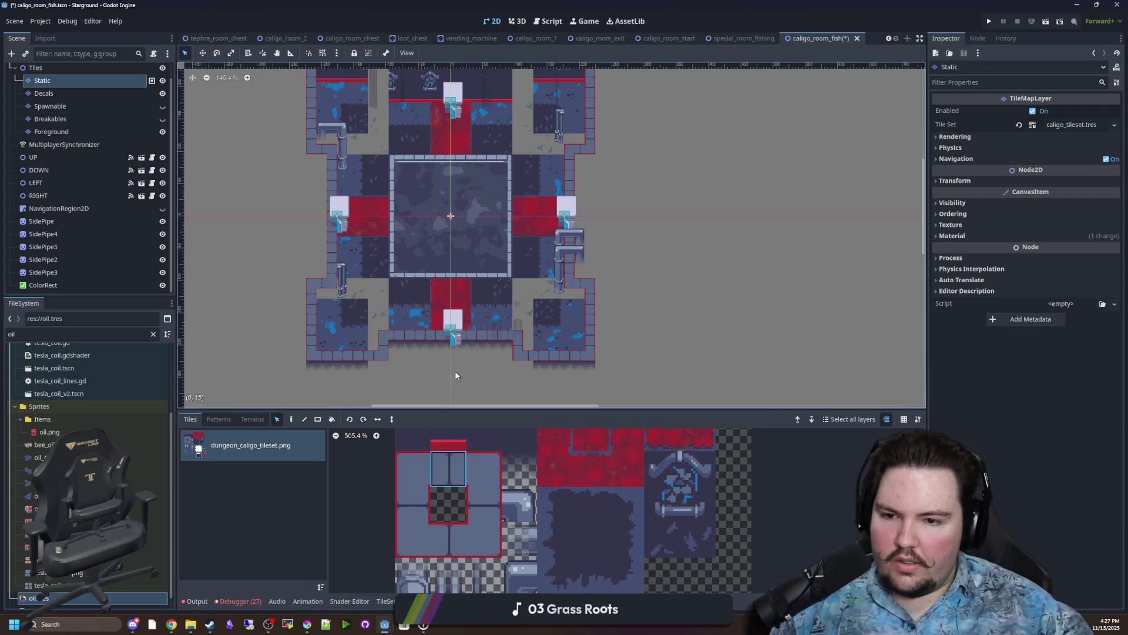
pyautogui.click(583, 530)
pyautogui.scroll(5, 363, 332)
pyautogui.scroll(1, 336, 352)
pyautogui.click(318, 419)
# Fill the grey floor gaps and the columns beside the right pipes with dark floor tiles.
pyautogui.moveTo(378, 370)
pyautogui.mouseDown()
pyautogui.moveTo(376, 263)
pyautogui.moveTo(284, 277)
pyautogui.mouseUp()
pyautogui.moveTo(399, 254); pyautogui.dragTo(398, 333)
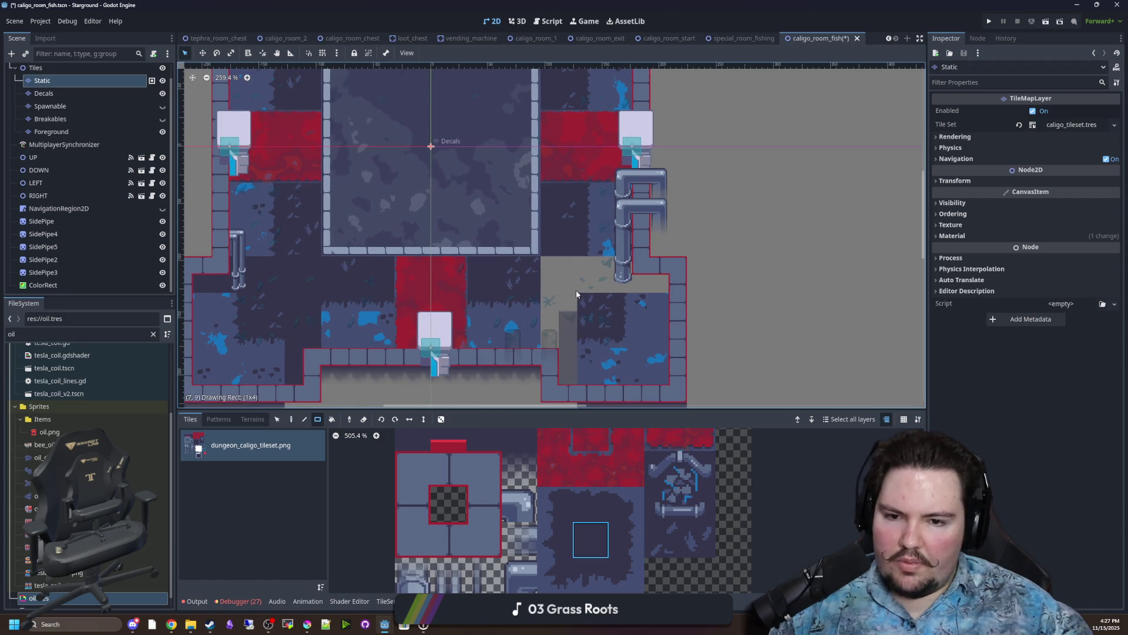
pyautogui.moveTo(564, 302); pyautogui.dragTo(564, 379)
pyautogui.moveTo(550, 261); pyautogui.dragTo(550, 291)
pyautogui.moveTo(662, 283)
pyautogui.mouseDown()
pyautogui.moveTo(608, 289)
pyautogui.moveTo(611, 270)
pyautogui.mouseUp()
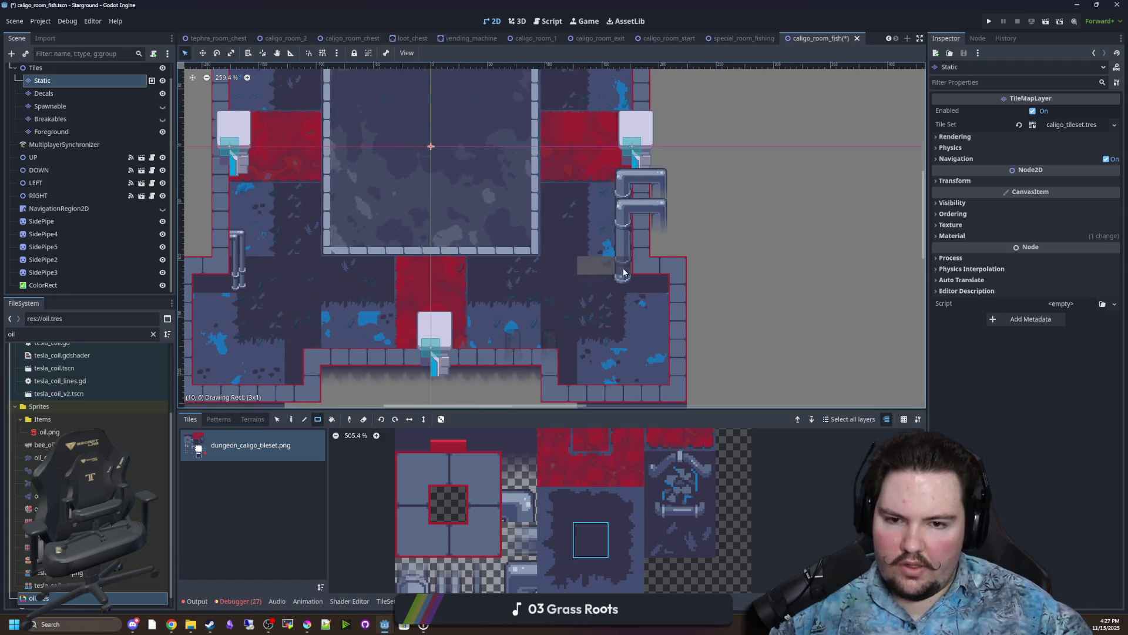
pyautogui.scroll(5, 676, 291)
pyautogui.moveTo(711, 320)
pyautogui.mouseDown()
pyautogui.moveTo(640, 318)
pyautogui.moveTo(667, 152)
pyautogui.mouseUp()
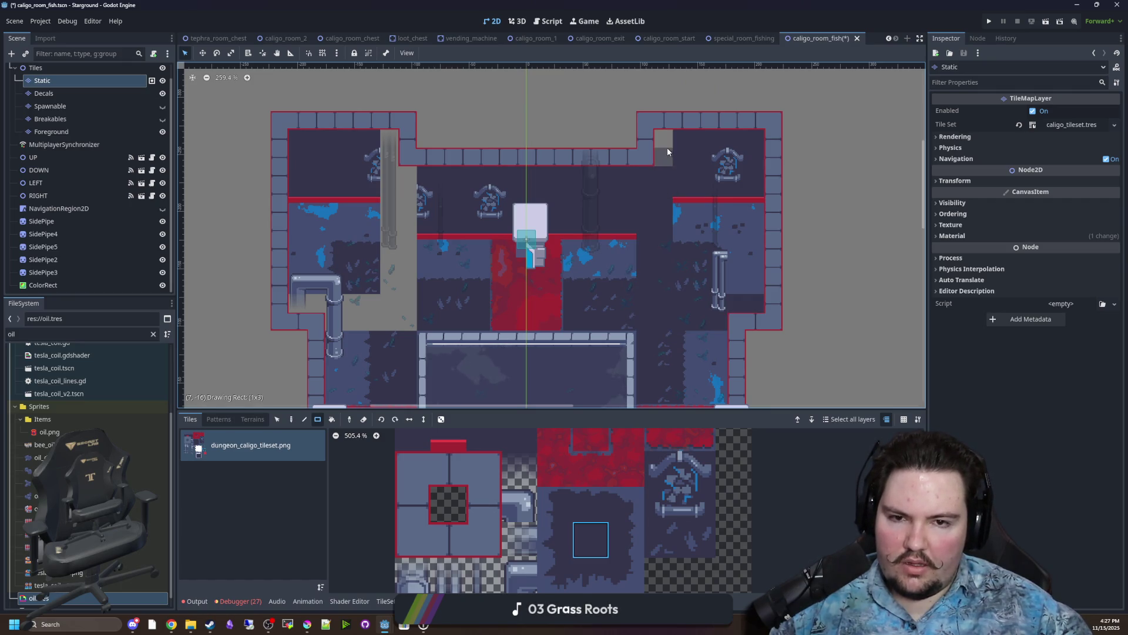
pyautogui.moveTo(393, 304); pyautogui.dragTo(348, 307)
pyautogui.click(327, 305)
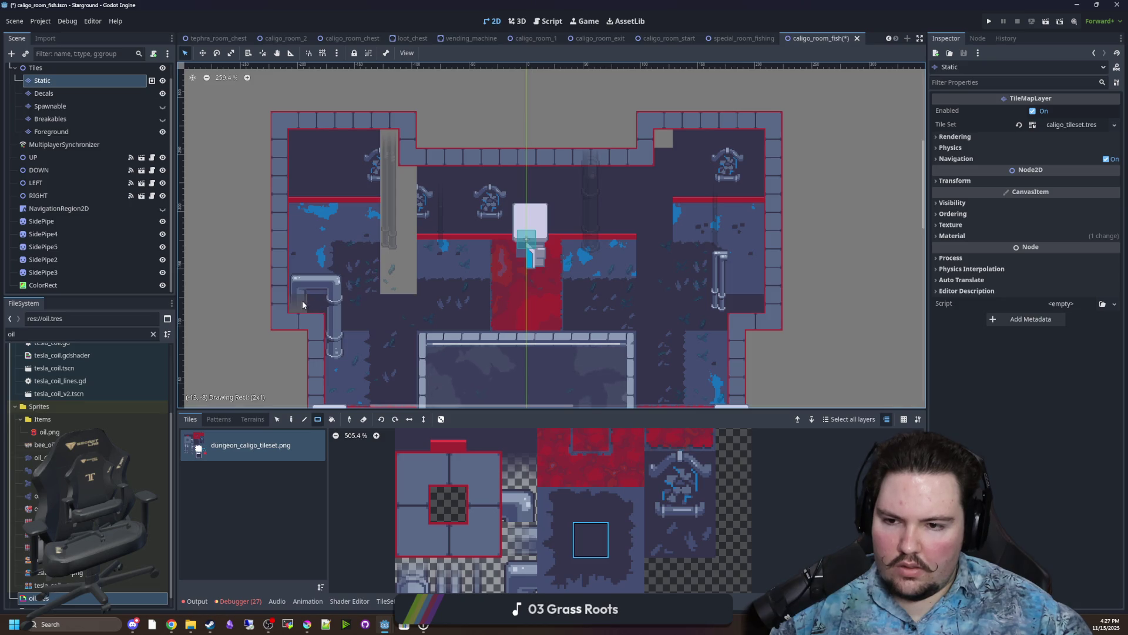
pyautogui.moveTo(406, 284); pyautogui.dragTo(389, 150)
# Extend the red-edged wall tile further to the left.
pyautogui.scroll(-3, 480, 265)
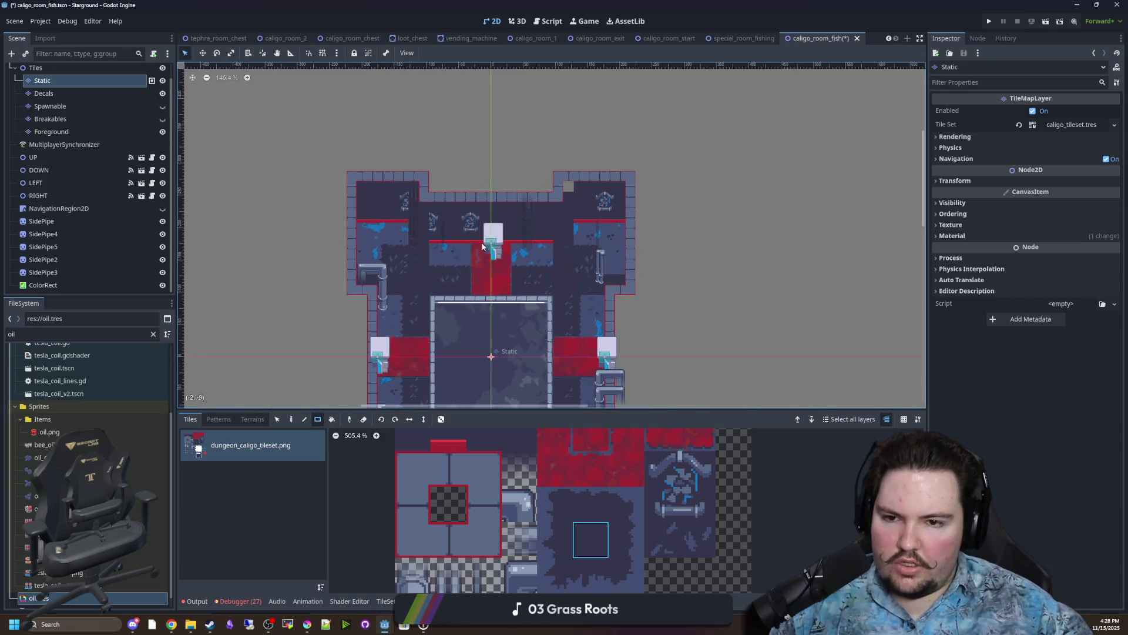
pyautogui.scroll(1, 497, 168)
pyautogui.scroll(3, 582, 189)
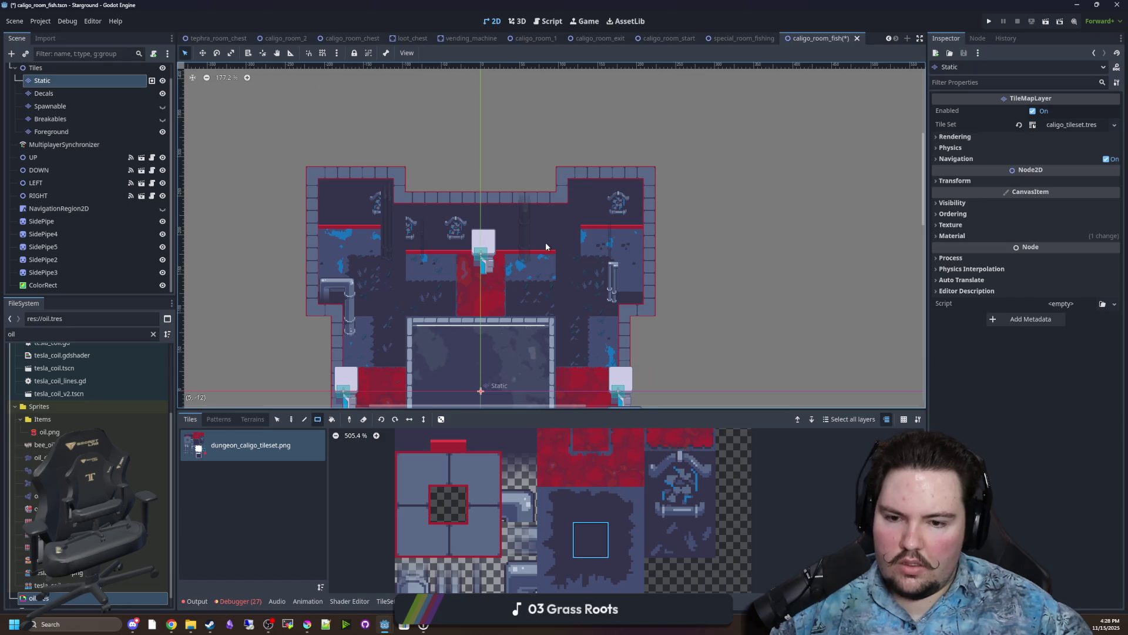
pyautogui.scroll(3, 545, 247)
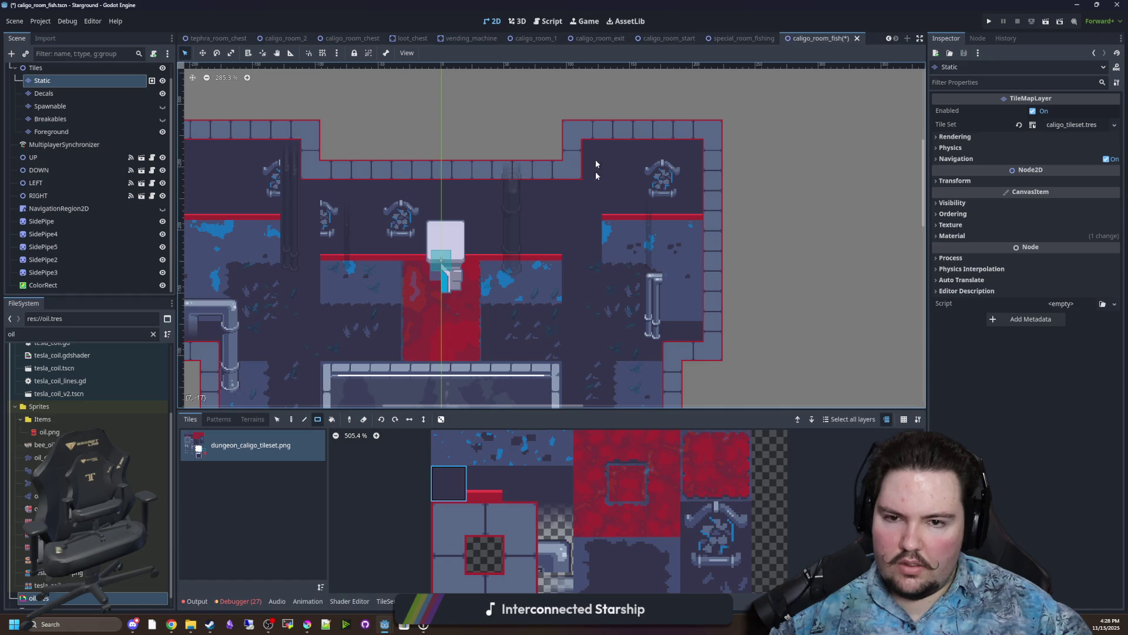
pyautogui.scroll(-6, 596, 153)
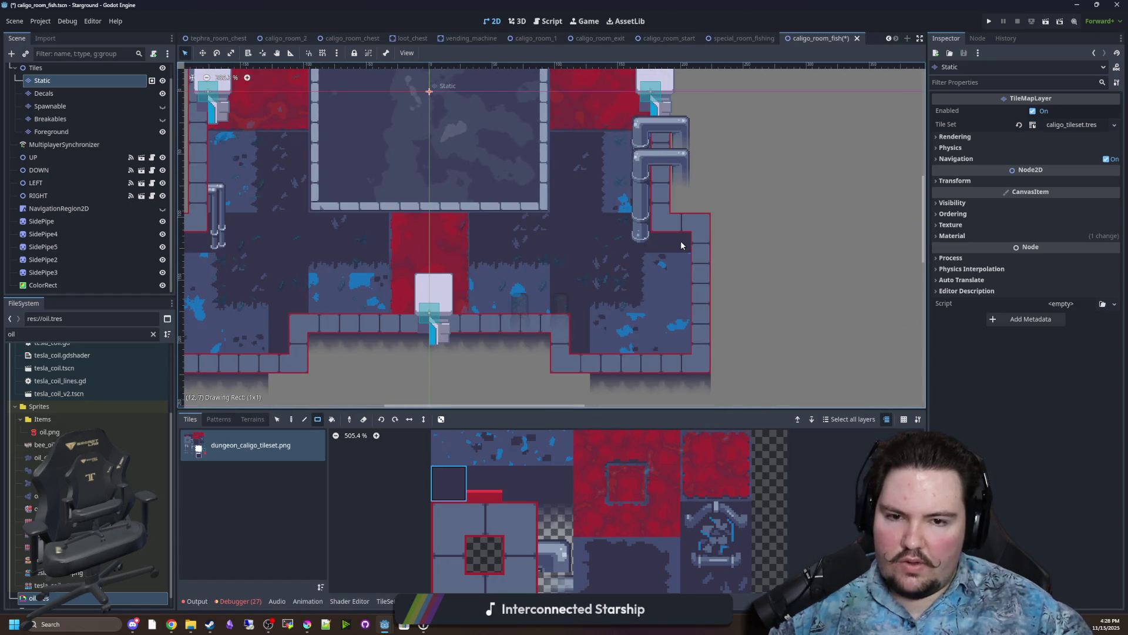
pyautogui.hscroll(-4, 588, 244)
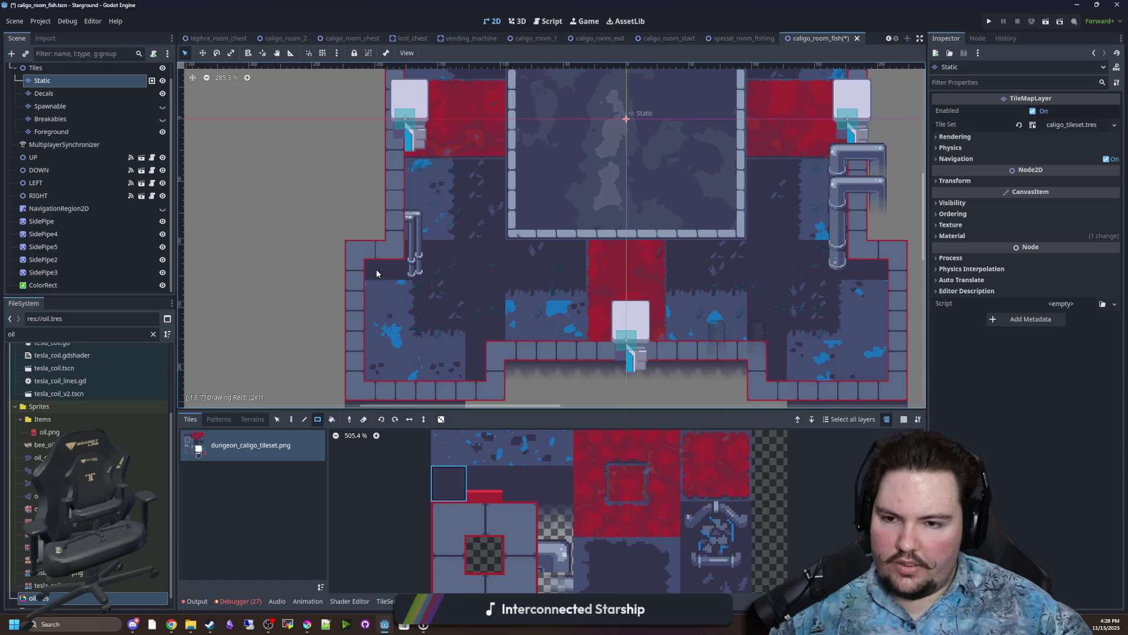
pyautogui.hscroll(2, 619, 196)
pyautogui.scroll(6, 619, 196)
pyautogui.click(483, 487)
pyautogui.moveTo(397, 224); pyautogui.dragTo(376, 224)
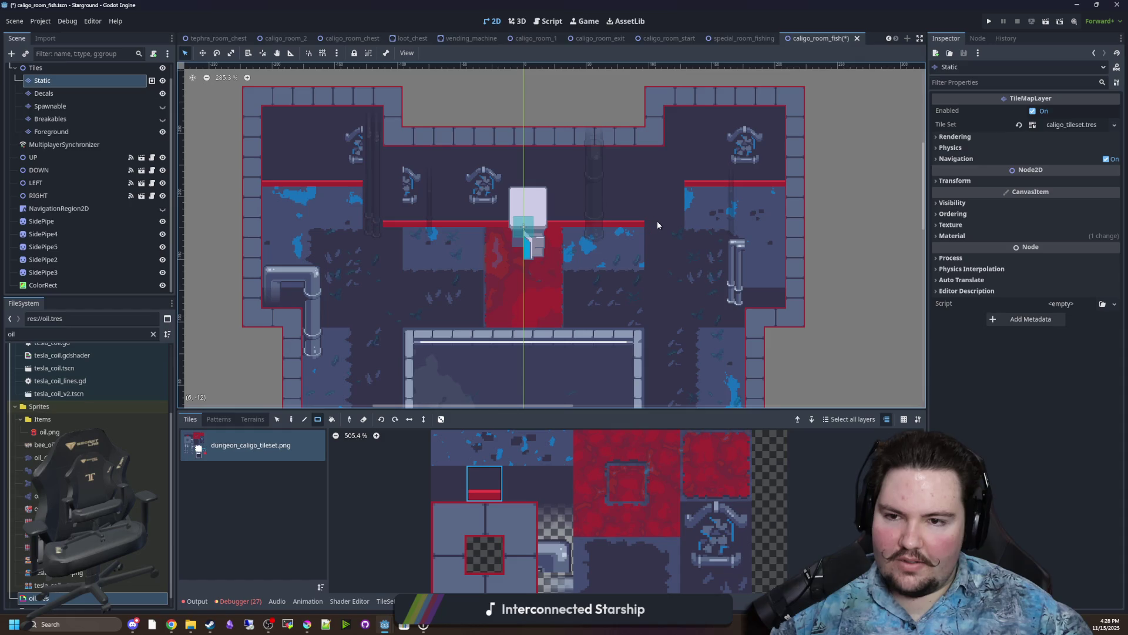
# Fill the remaining two-tile gaps on the right and left with plain dark floor.
pyautogui.scroll(1, 638, 232)
pyautogui.hscroll(1, 638, 232)
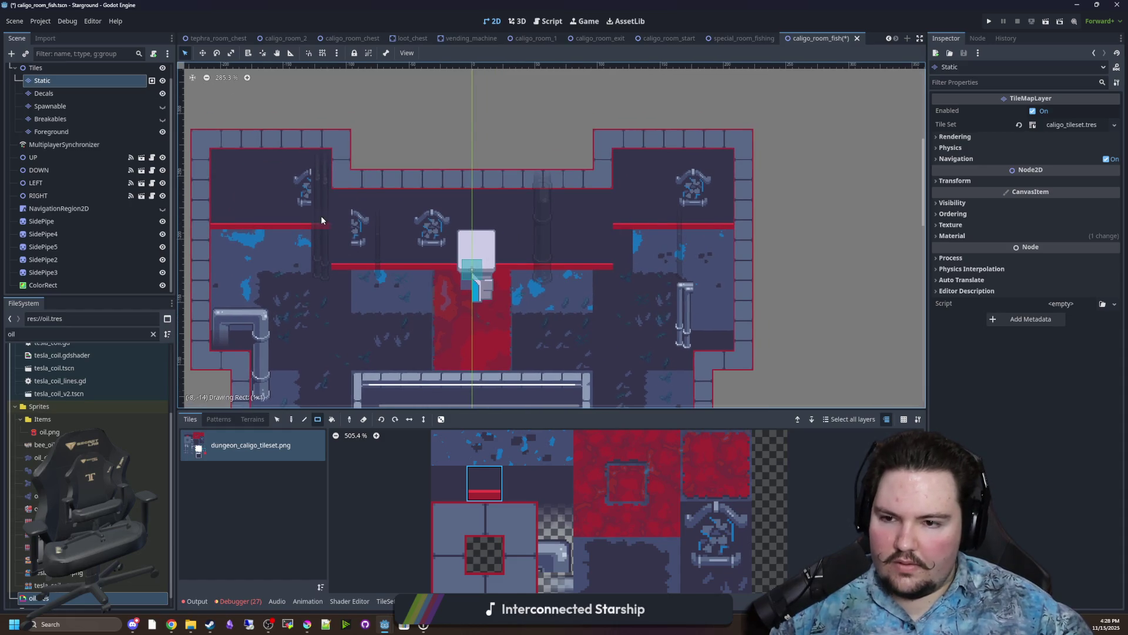
pyautogui.click(448, 448)
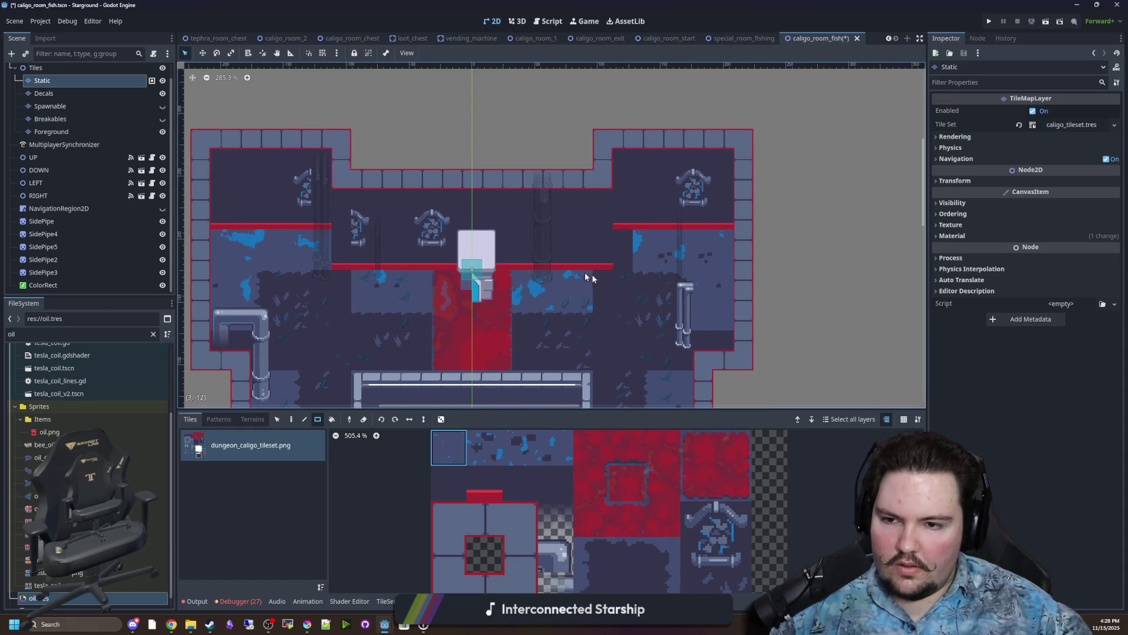
pyautogui.scroll(-6, 525, 245)
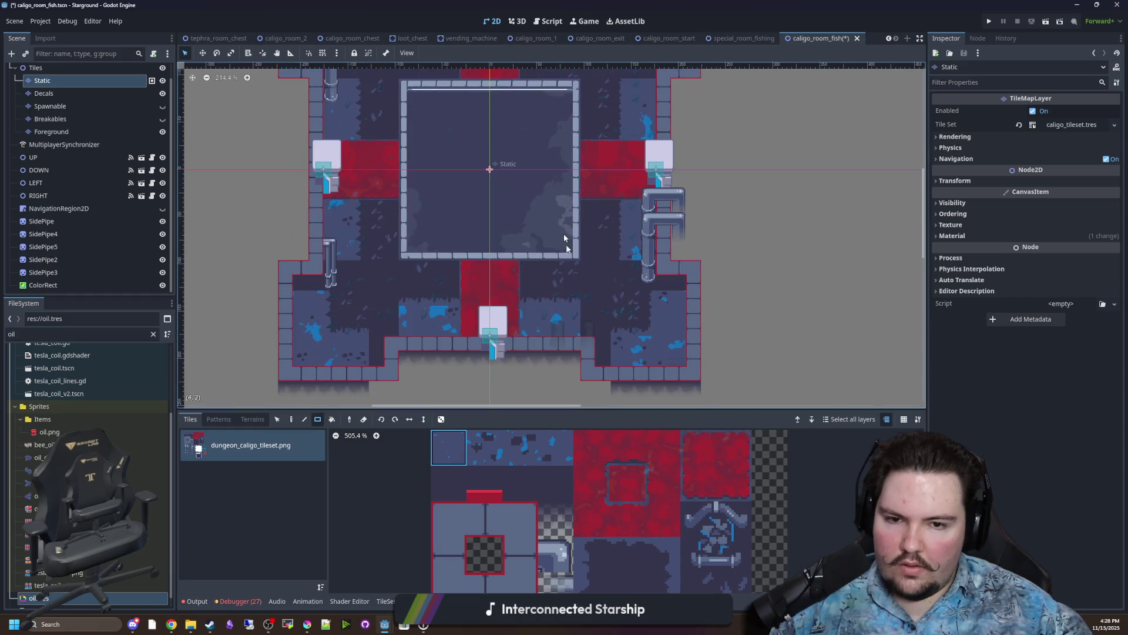
pyautogui.moveTo(593, 370); pyautogui.dragTo(586, 348)
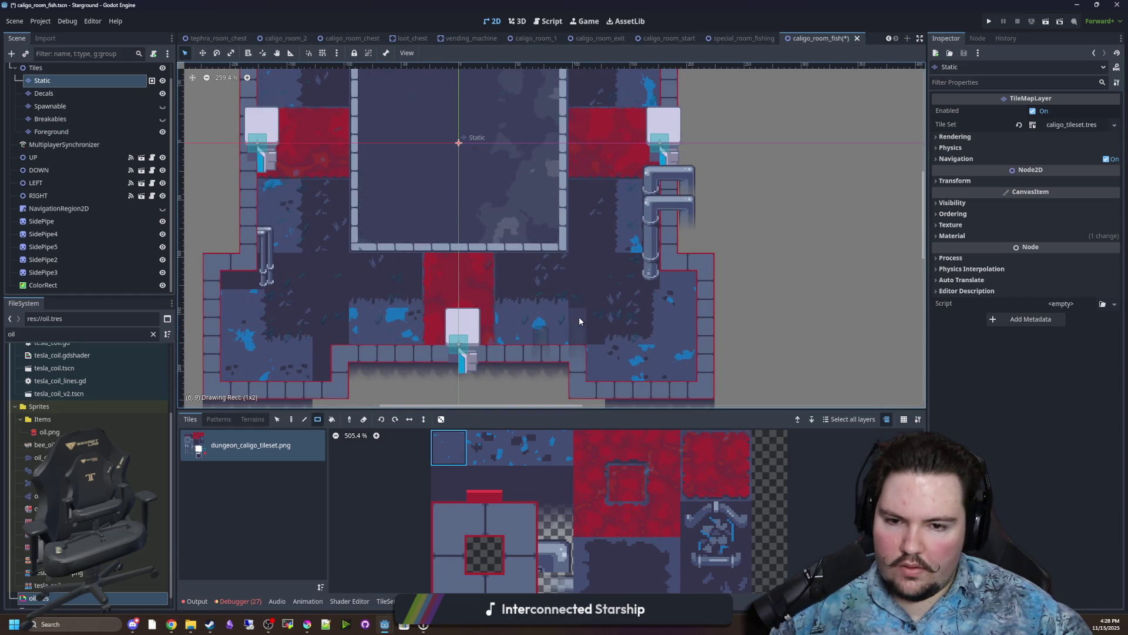
pyautogui.hscroll(-3, 430, 360)
pyautogui.moveTo(379, 343); pyautogui.dragTo(380, 340)
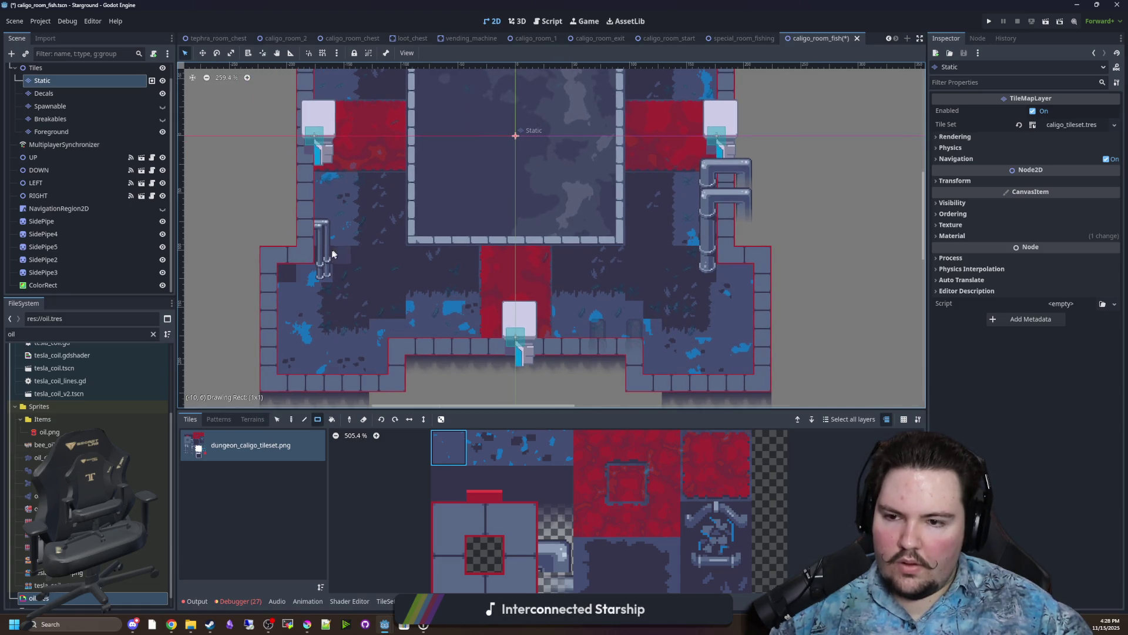
pyautogui.scroll(-5, 538, 242)
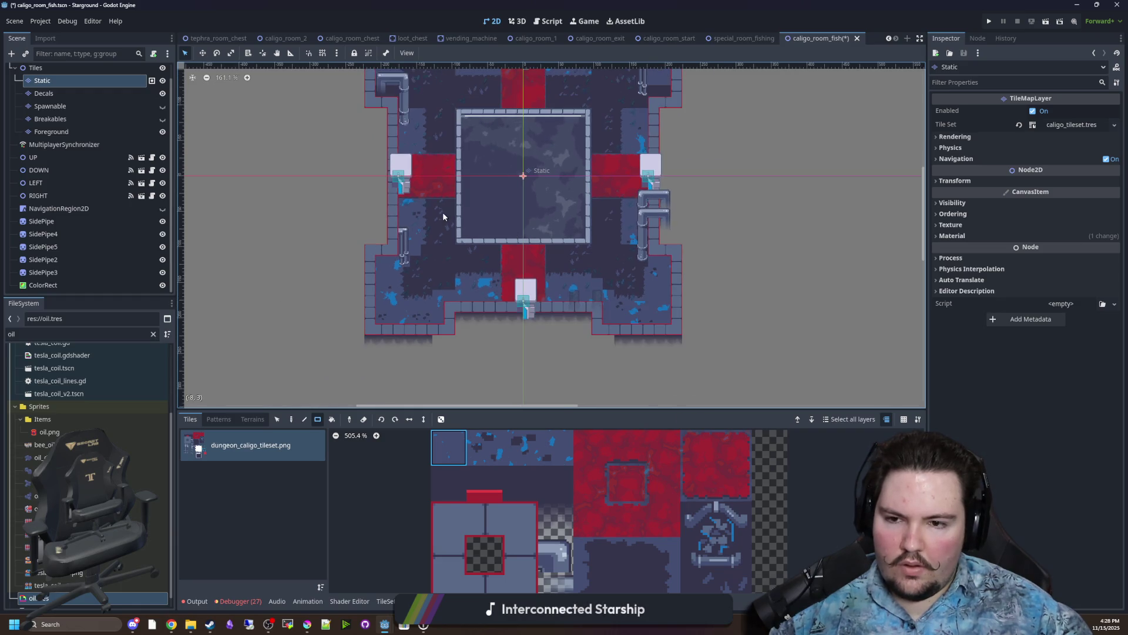
pyautogui.scroll(3, 446, 223)
pyautogui.scroll(4, 361, 210)
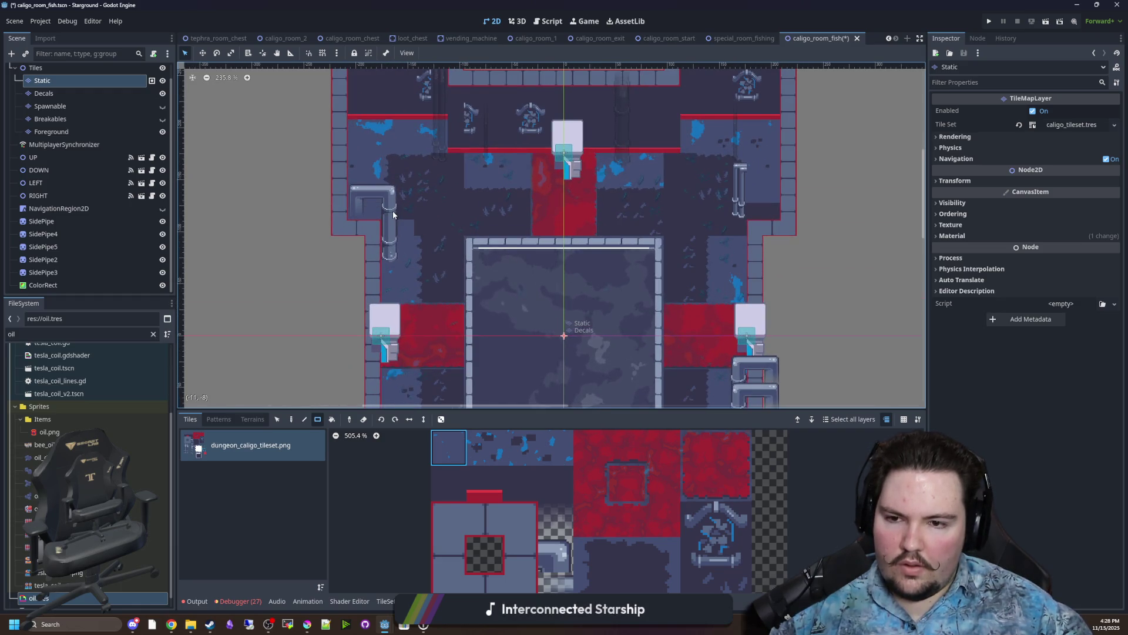
pyautogui.hscroll(2, 626, 243)
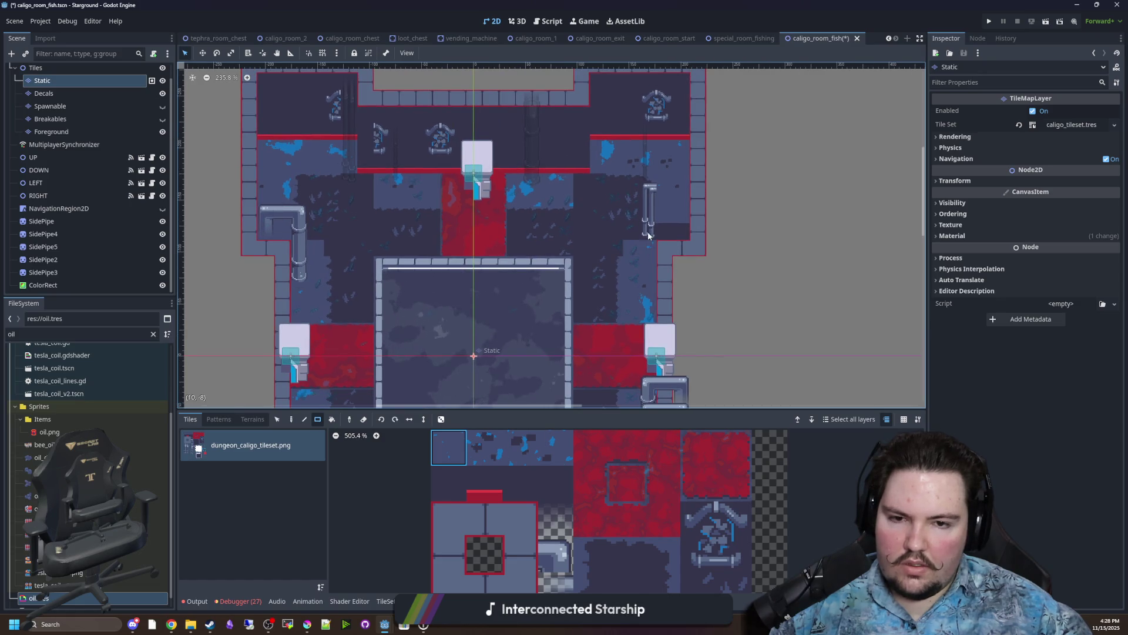
pyautogui.scroll(-4, 456, 229)
pyautogui.scroll(5, 412, 205)
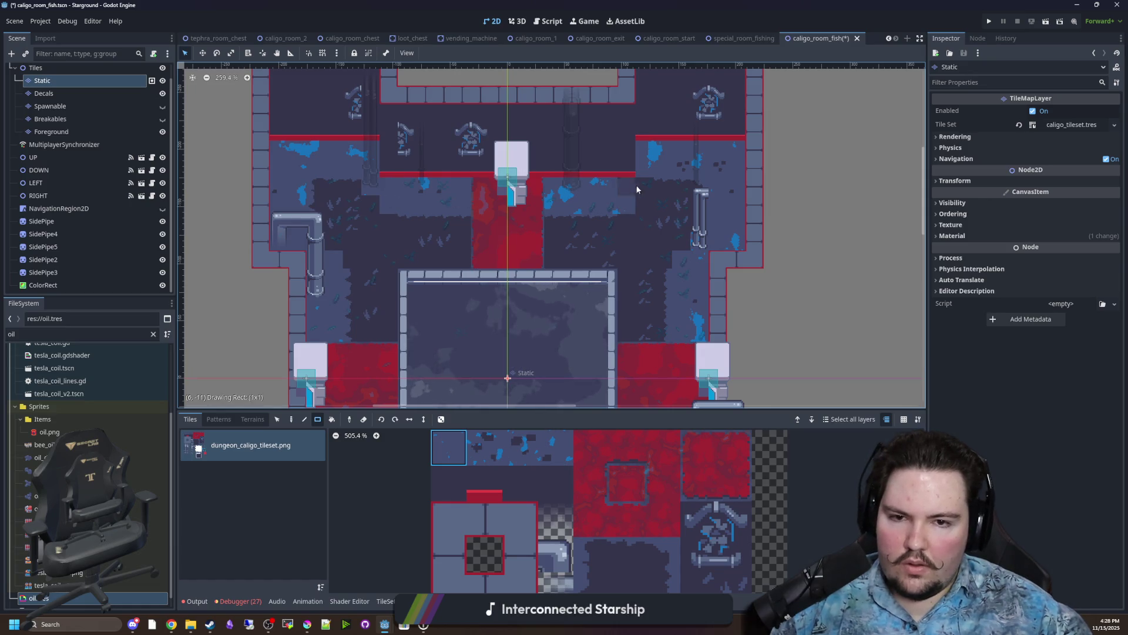
pyautogui.scroll(-4, 517, 229)
pyautogui.scroll(-2, 482, 247)
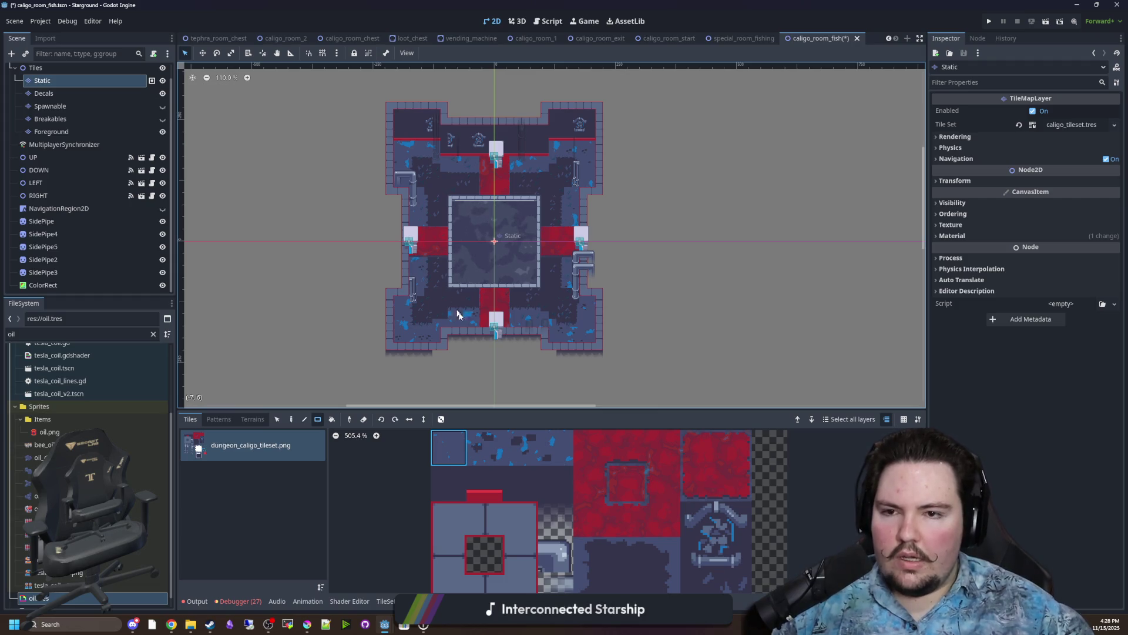
pyautogui.scroll(8, 436, 302)
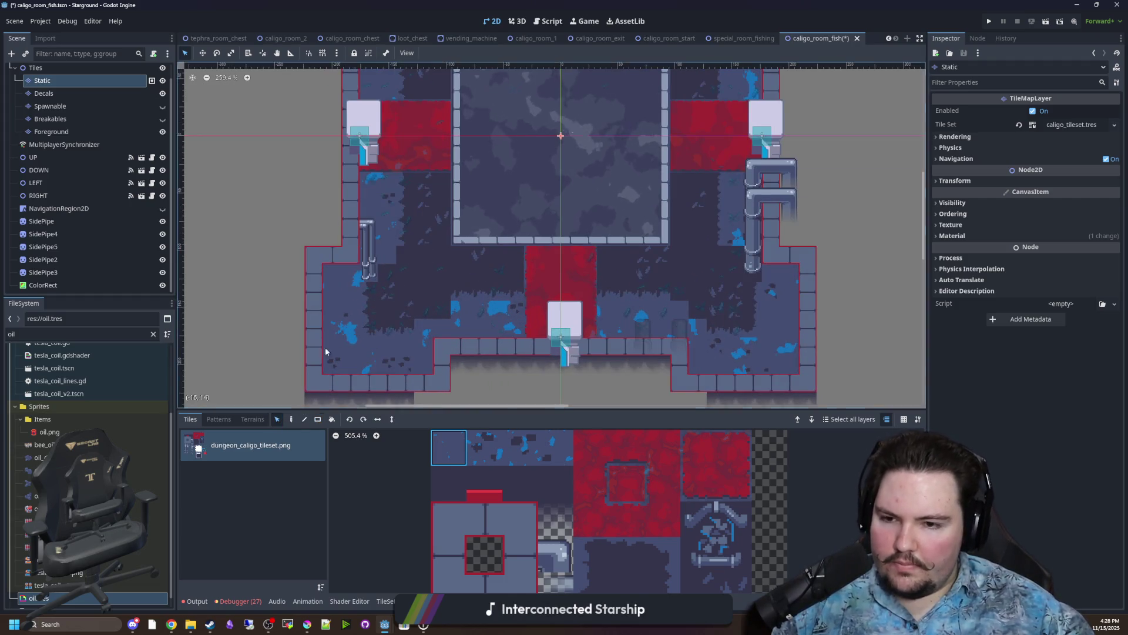
pyautogui.scroll(-1, 675, 300)
# Delete the tiles left of the room's wall, then undo the deletion.
pyautogui.moveTo(755, 305)
pyautogui.mouseDown()
pyautogui.moveTo(746, 235)
pyautogui.moveTo(693, 221)
pyautogui.mouseUp()
pyautogui.moveTo(318, 304); pyautogui.dragTo(265, 208)
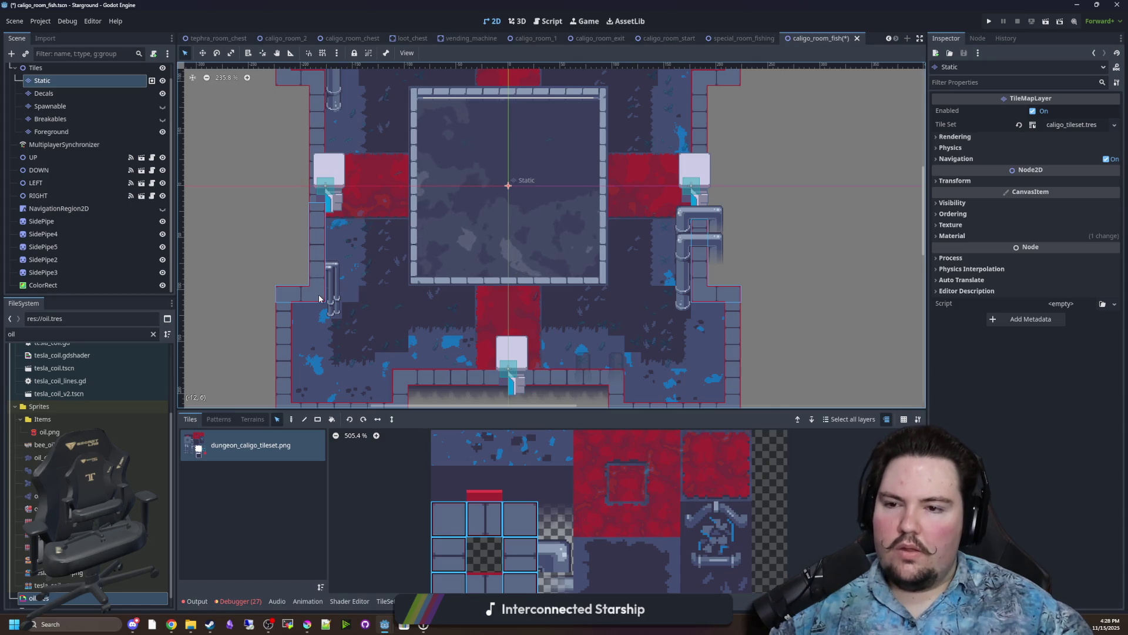
pyautogui.press('Delete')
pyautogui.moveTo(280, 276); pyautogui.dragTo(312, 285)
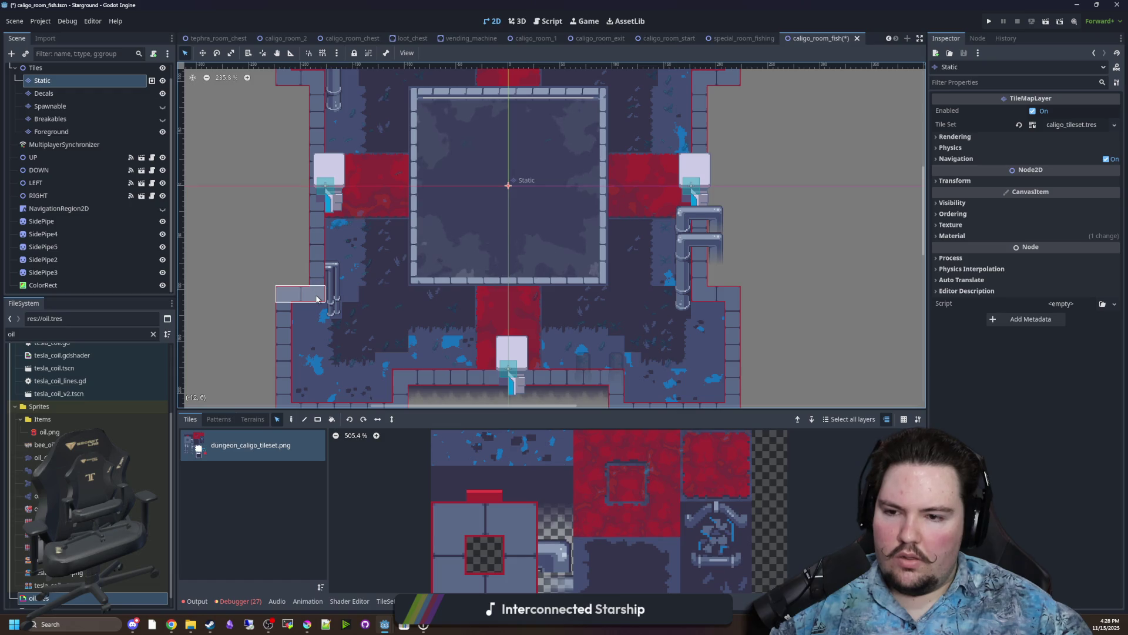
pyautogui.hotkey('ctrl', 'z')
pyautogui.hotkey('ctrl', 'z')
pyautogui.hotkey('ctrl', 'z')
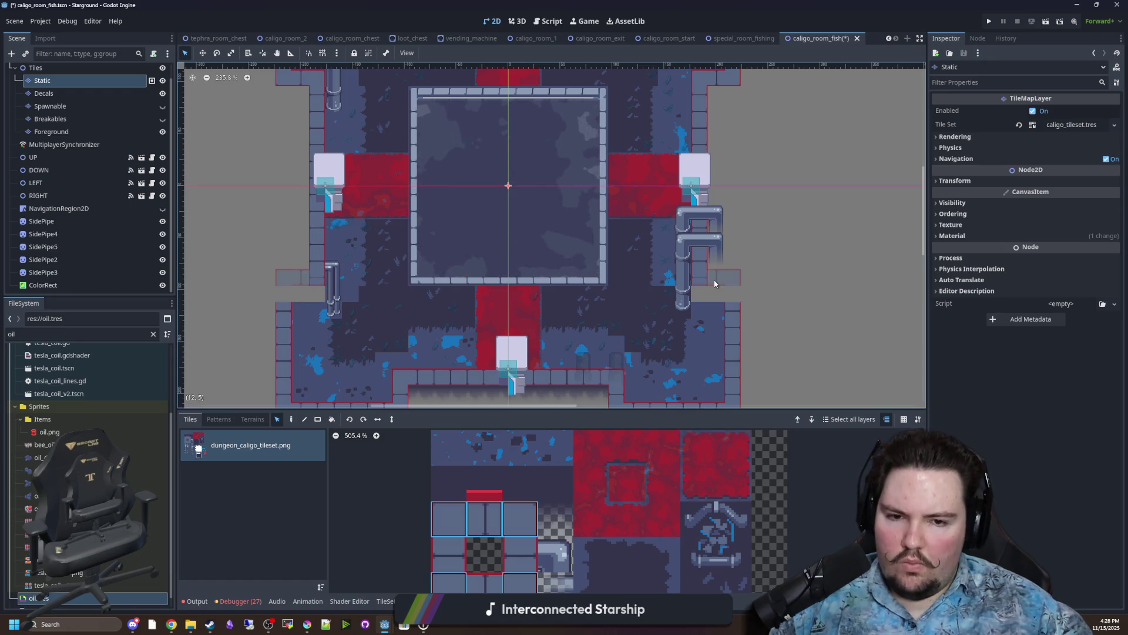
pyautogui.hotkey('ctrl', 'z')
pyautogui.hotkey('ctrl', 'z')
pyautogui.hotkey('ctrl', 'z')
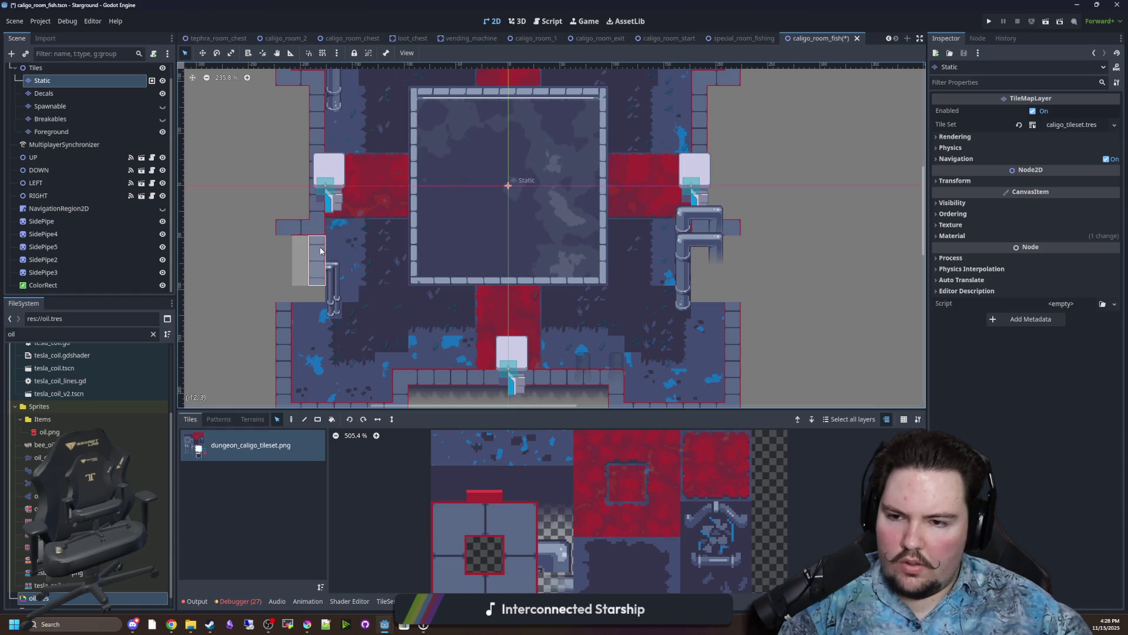
# Paint red-striped wall edges on both sides and fill the grey floor with dark tiles.
pyautogui.scroll(2, 471, 317)
pyautogui.click(448, 554)
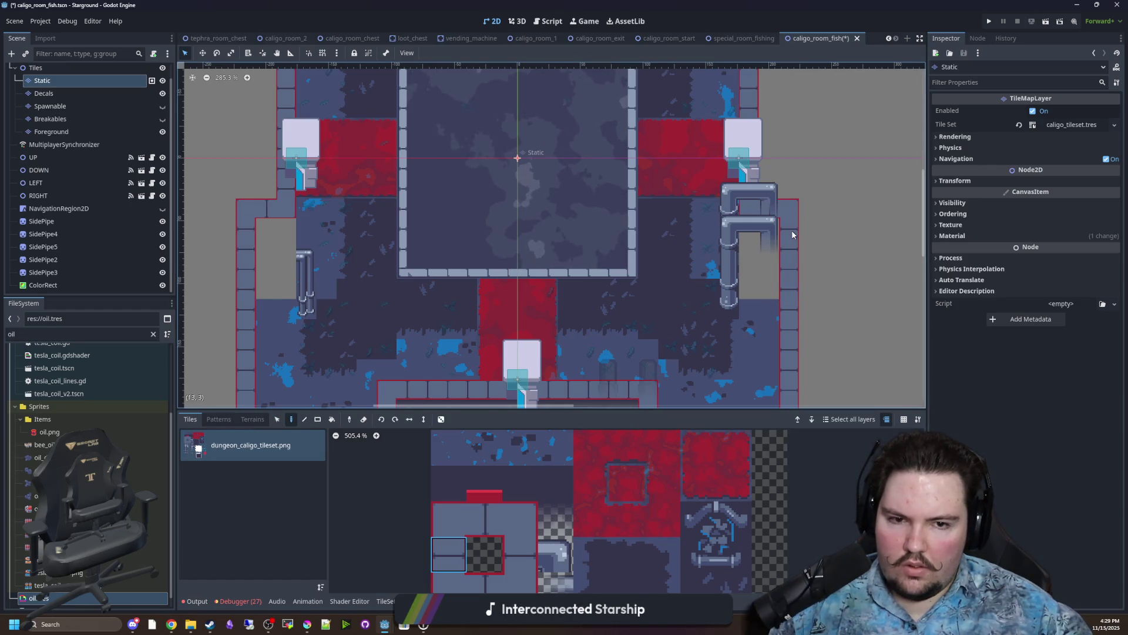
pyautogui.click(494, 498)
pyautogui.moveTo(311, 289); pyautogui.dragTo(261, 289)
pyautogui.moveTo(748, 289)
pyautogui.mouseDown()
pyautogui.moveTo(773, 289)
pyautogui.moveTo(749, 248)
pyautogui.moveTo(769, 238)
pyautogui.mouseUp()
pyautogui.click(448, 483)
pyautogui.moveTo(273, 263)
pyautogui.mouseDown()
pyautogui.moveTo(276, 241)
pyautogui.moveTo(288, 246)
pyautogui.mouseUp()
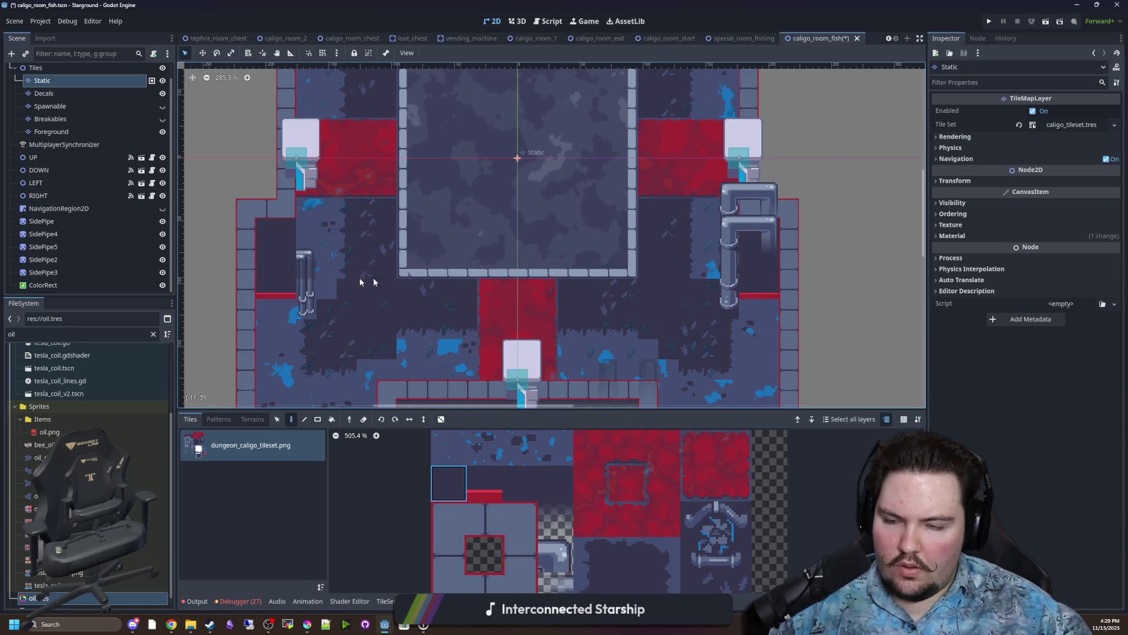
# Pick a 2x2 pipe block from the tileset, then a single tile instead.
pyautogui.scroll(-5, 529, 281)
pyautogui.hscroll(1, 422, 285)
pyautogui.scroll(1, 422, 285)
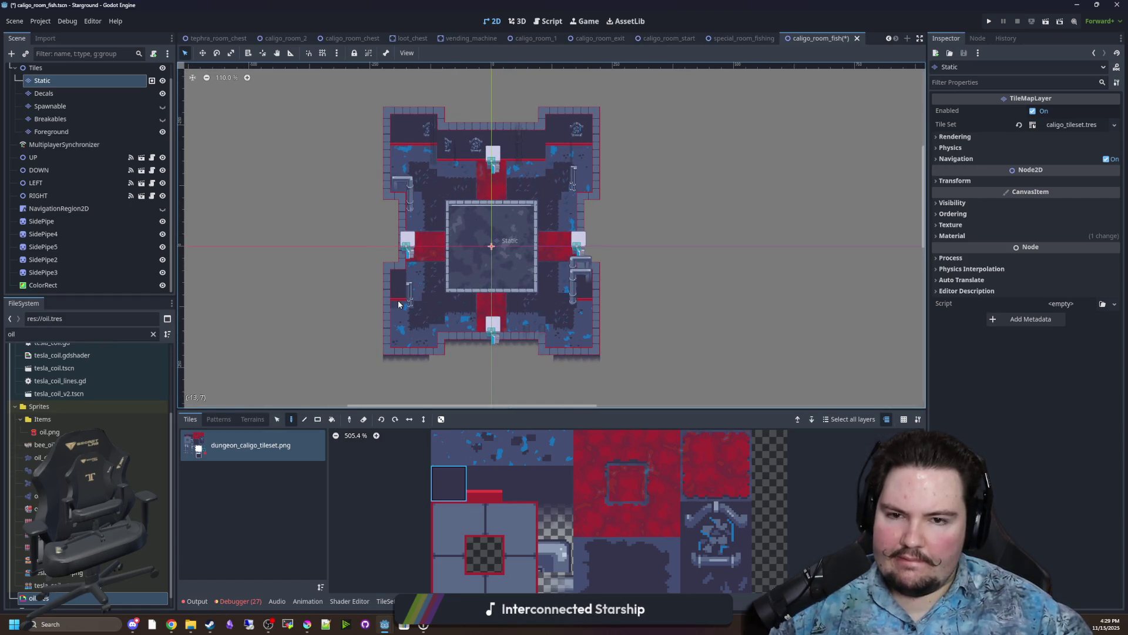
pyautogui.scroll(2, 423, 338)
pyautogui.moveTo(699, 519); pyautogui.dragTo(733, 564)
pyautogui.scroll(-2, 556, 492)
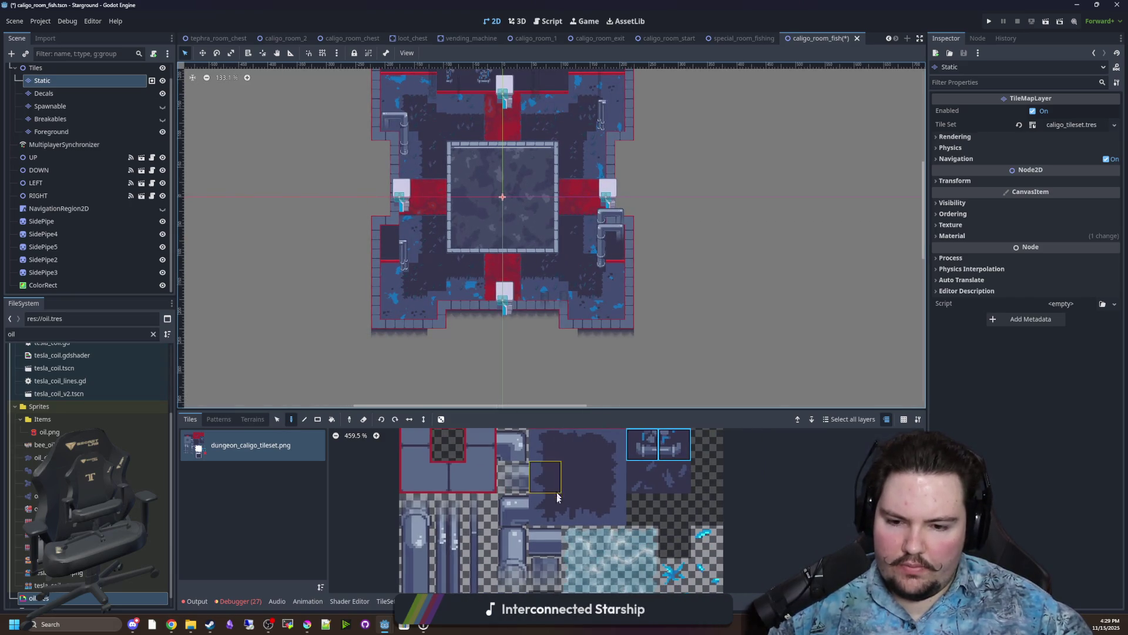
pyautogui.moveTo(533, 472); pyautogui.dragTo(554, 528)
pyautogui.click(540, 479)
pyautogui.scroll(5, 489, 333)
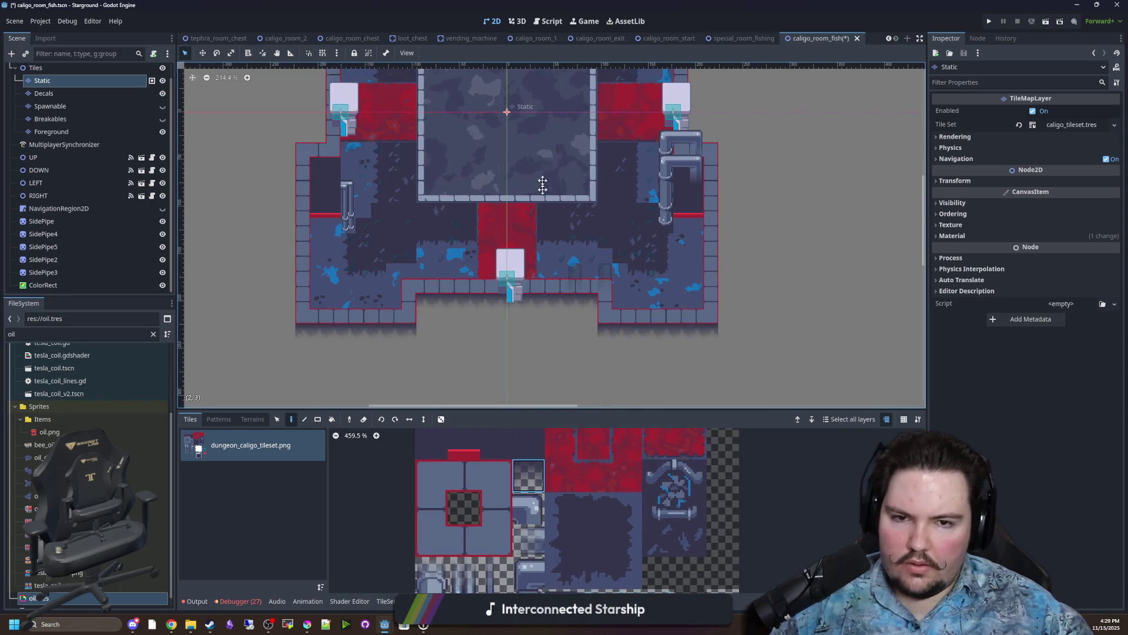
pyautogui.scroll(5, 542, 168)
pyautogui.scroll(8, 329, 235)
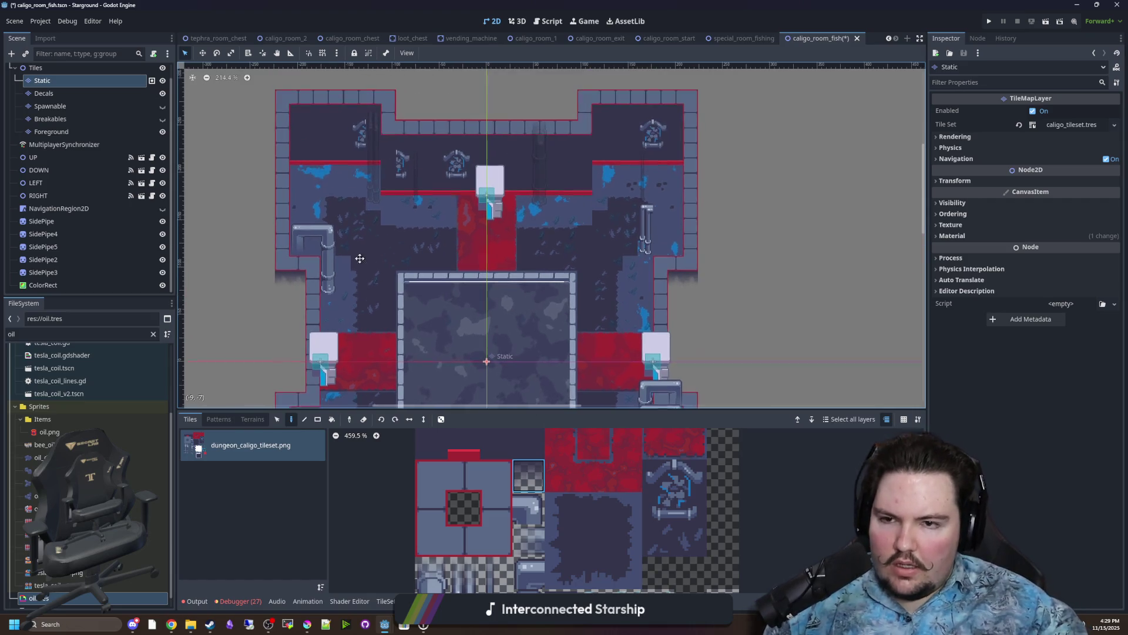
pyautogui.scroll(4, 388, 212)
pyautogui.scroll(1, 389, 211)
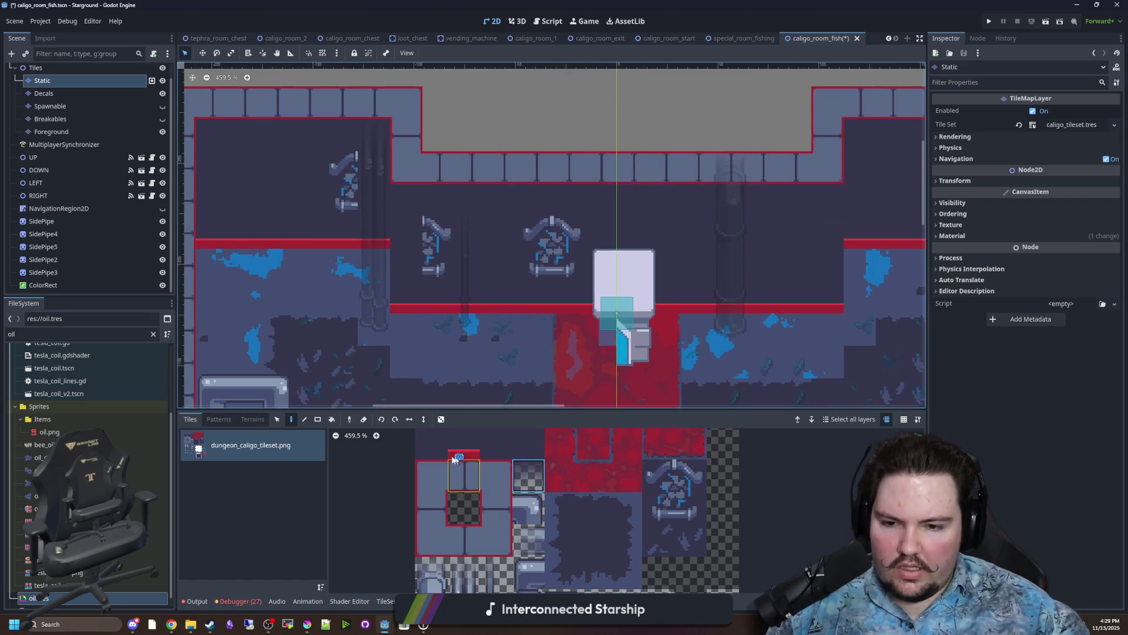
# Erase the decorative pipe tiles from the upper wall, keeping one by the top door.
pyautogui.moveTo(446, 444); pyautogui.dragTo(445, 476)
pyautogui.click(439, 233)
pyautogui.rightClick(342, 243)
pyautogui.rightClick(342, 176)
pyautogui.rightClick(439, 233)
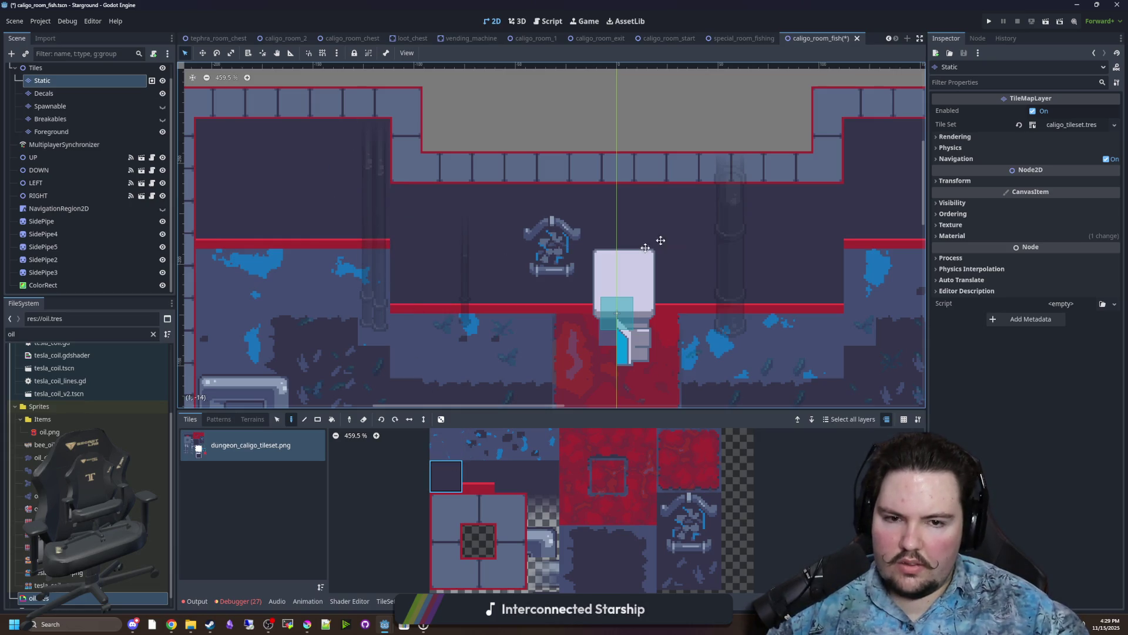
pyautogui.hscroll(5, 662, 239)
pyautogui.scroll(-4, 500, 270)
pyautogui.scroll(-2, 450, 252)
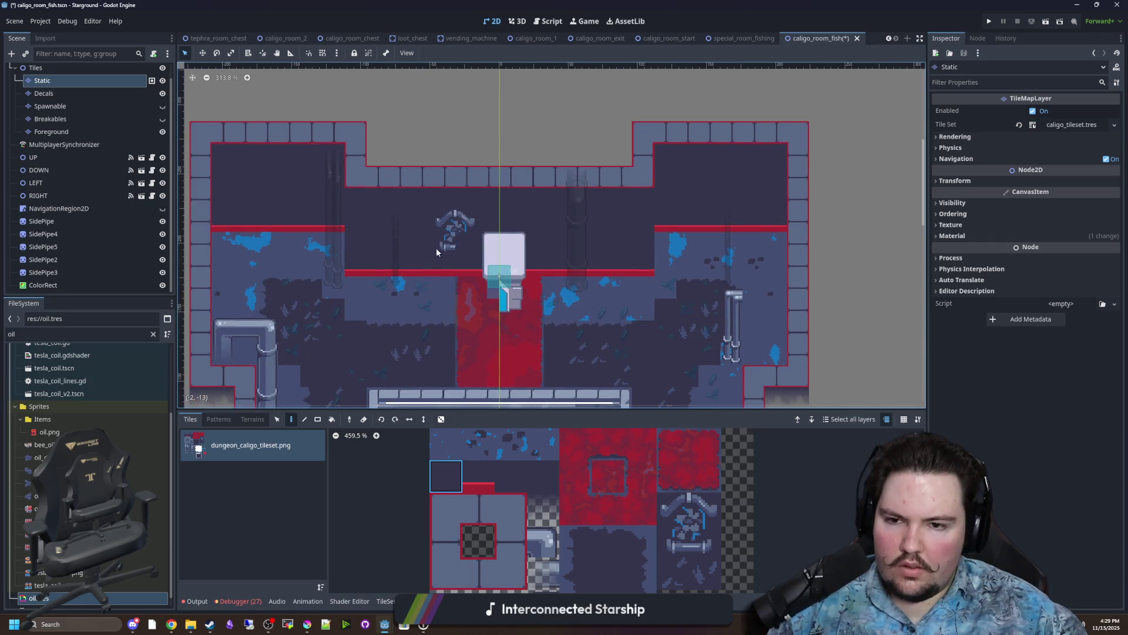
pyautogui.scroll(-6, 509, 251)
pyautogui.scroll(2, 563, 215)
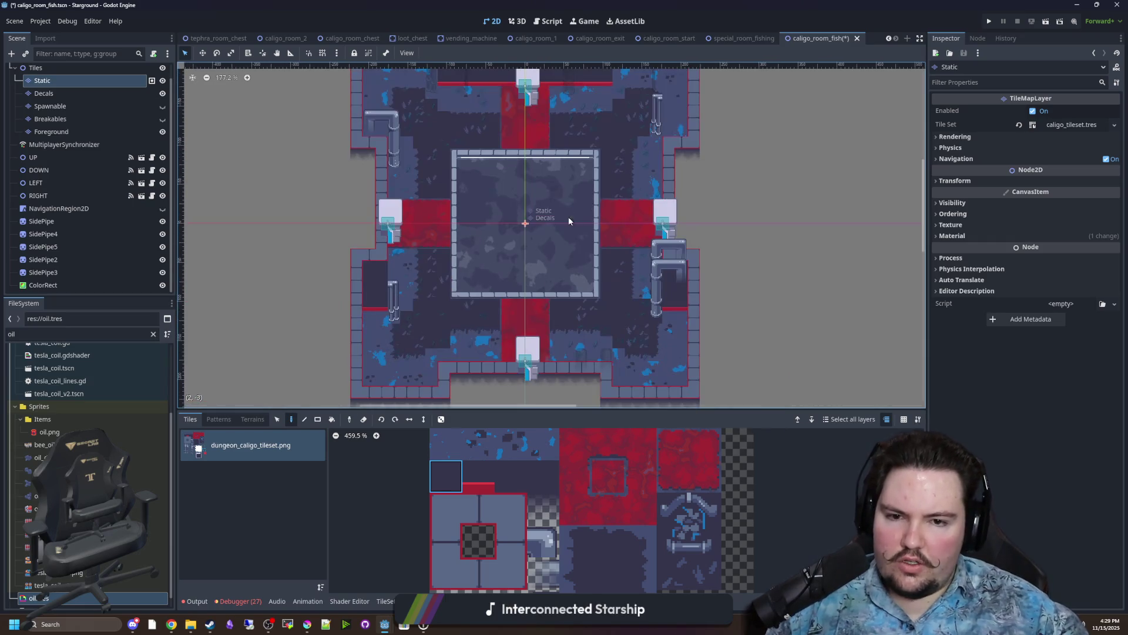
pyautogui.scroll(2, 513, 316)
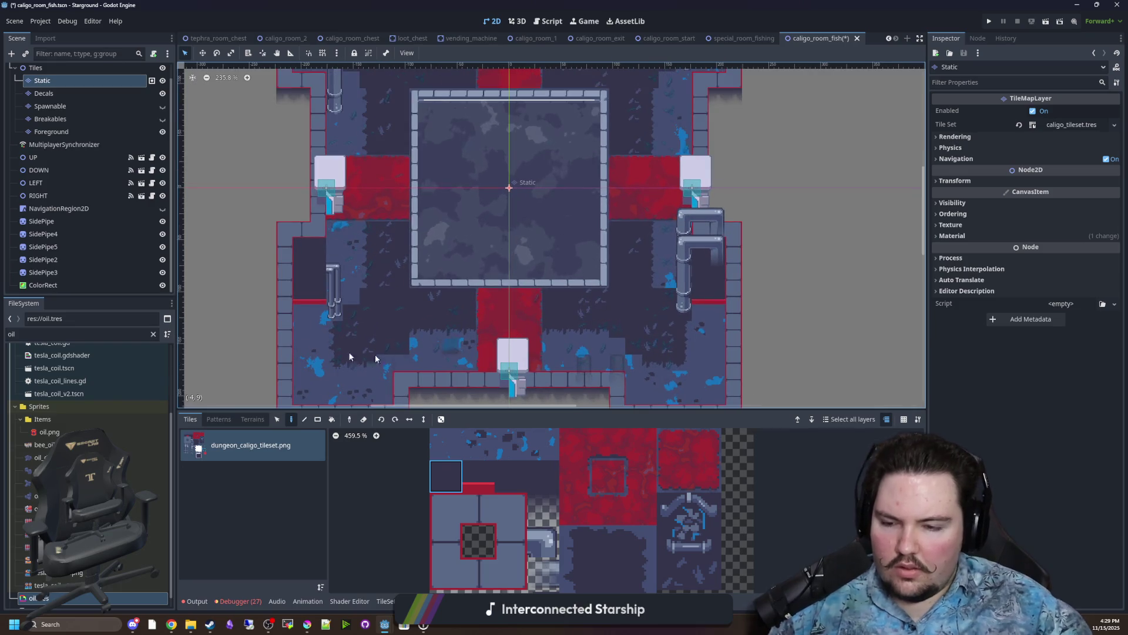
pyautogui.click(78, 69)
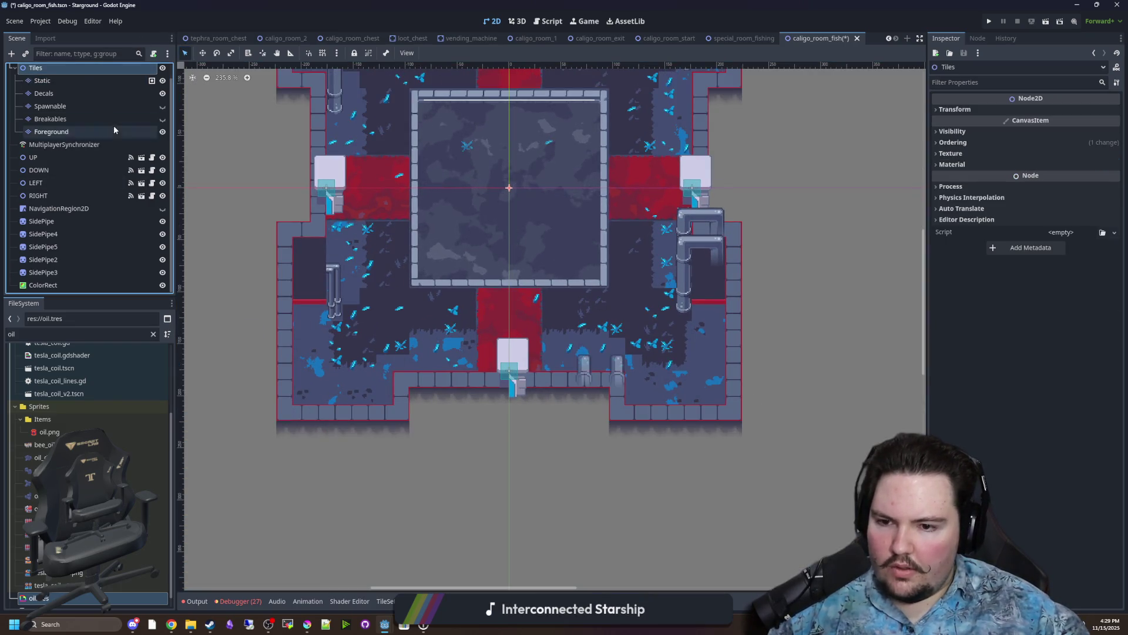
# Move SidePipe5 and SidePipe4 together higher up the right wall.
pyautogui.click(706, 276)
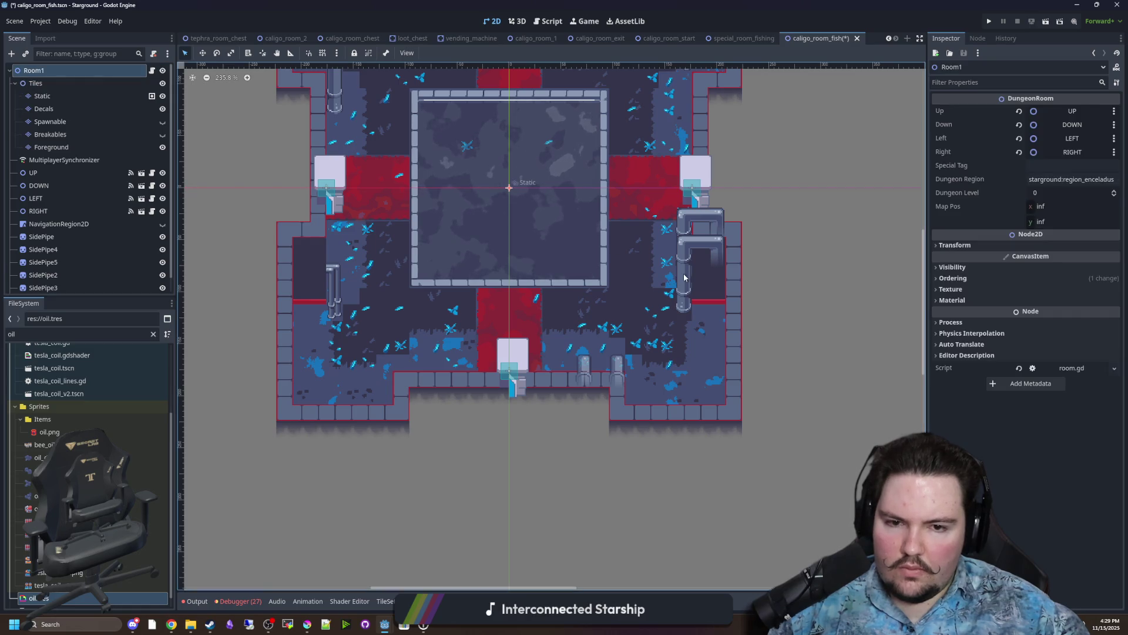
pyautogui.keyDown('shift'); pyautogui.click(620, 280); pyautogui.keyUp('shift')
pyautogui.click(202, 53)
pyautogui.scroll(2, 611, 411)
pyautogui.moveTo(608, 482)
pyautogui.mouseDown()
pyautogui.moveTo(635, 235)
pyautogui.moveTo(644, 219)
pyautogui.moveTo(660, 222)
pyautogui.mouseUp()
pyautogui.scroll(2, 645, 219)
pyautogui.scroll(1, 644, 219)
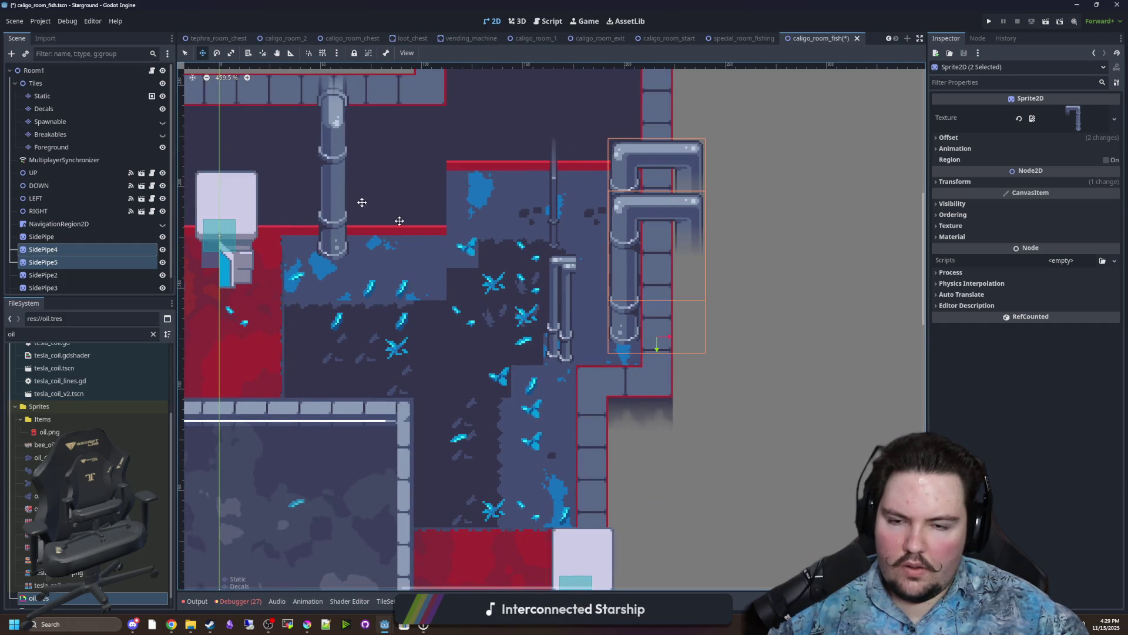
# Drag SidePipe3 down into the lower right corridor.
pyautogui.press('q')
pyautogui.click(562, 306)
pyautogui.scroll(-4, 573, 386)
pyautogui.moveTo(567, 141); pyautogui.dragTo(600, 492)
pyautogui.scroll(4, 611, 459)
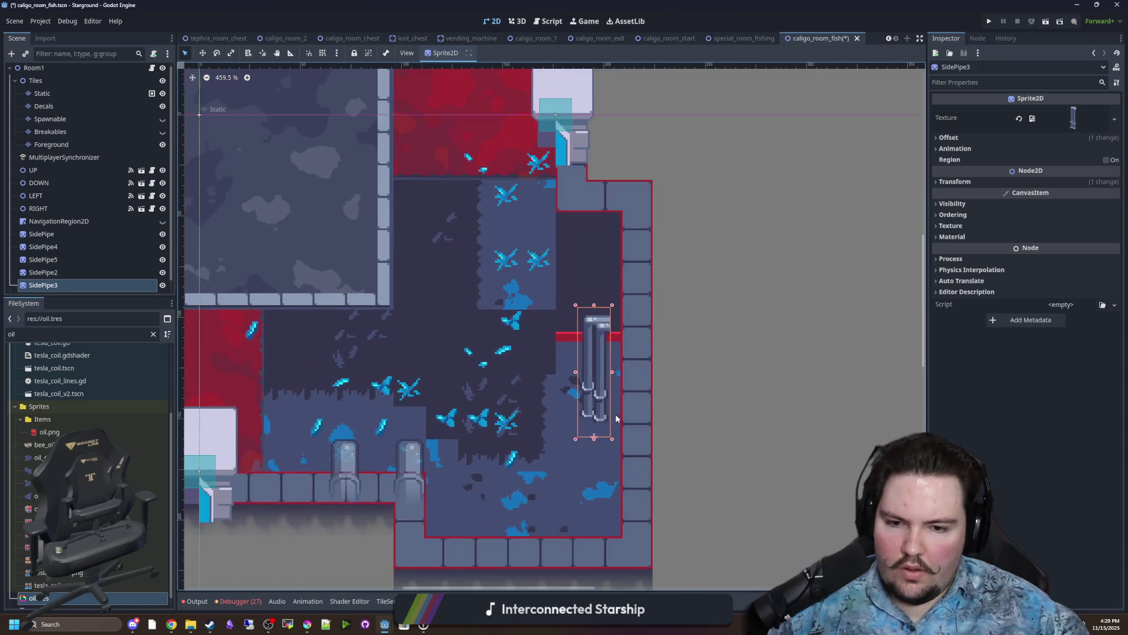
pyautogui.click(618, 419)
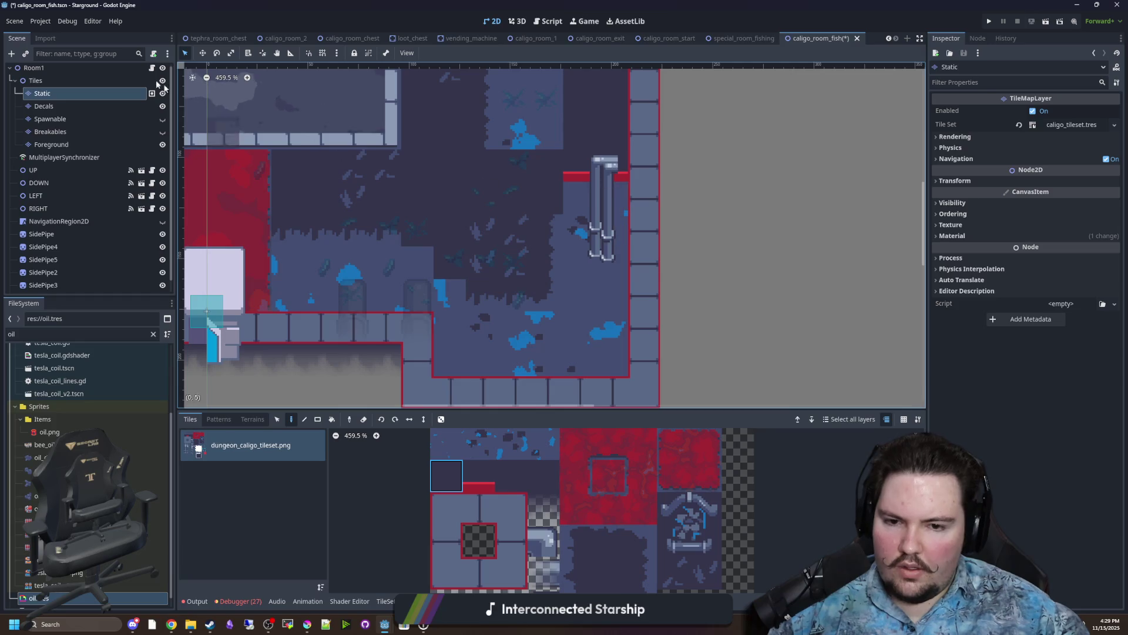
pyautogui.click(600, 234)
# Lower SidePipe3 slightly into place and select the Static tile layer.
pyautogui.moveTo(600, 211)
pyautogui.mouseDown()
pyautogui.moveTo(605, 303)
pyautogui.moveTo(609, 294)
pyautogui.mouseUp()
pyautogui.scroll(5, 609, 294)
pyautogui.click(462, 436)
pyautogui.click(462, 436)
pyautogui.scroll(-6, 481, 382)
# Browse the Caligo tileset, trying several dark floor tiles.
pyautogui.click(459, 448)
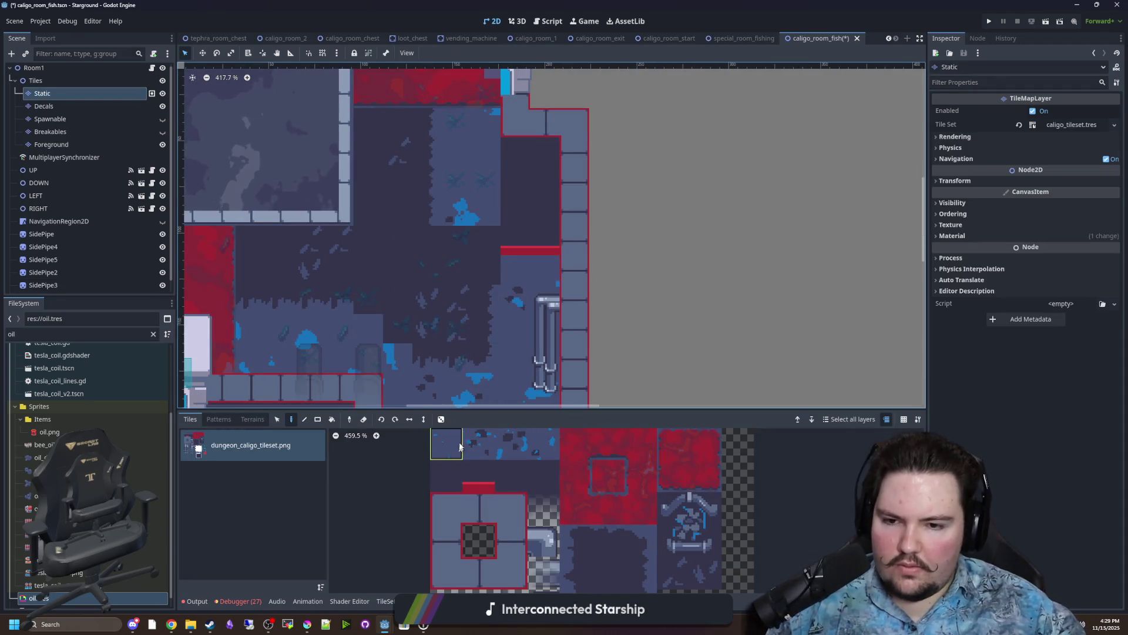
pyautogui.hscroll(-5, 457, 241)
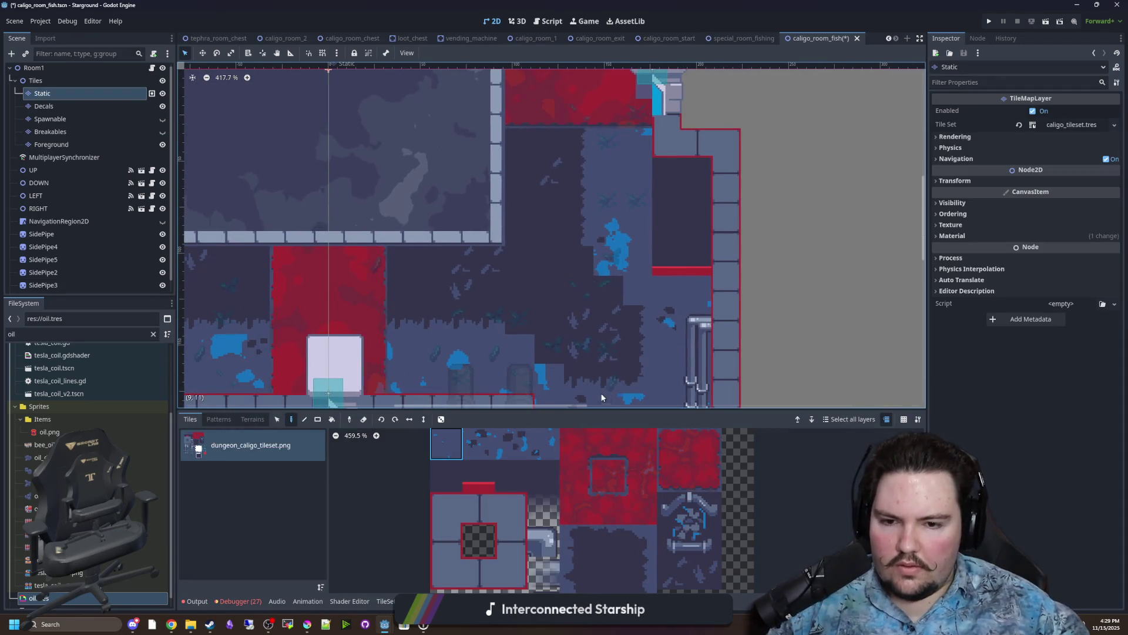
pyautogui.click(489, 572)
pyautogui.hscroll(1, 517, 585)
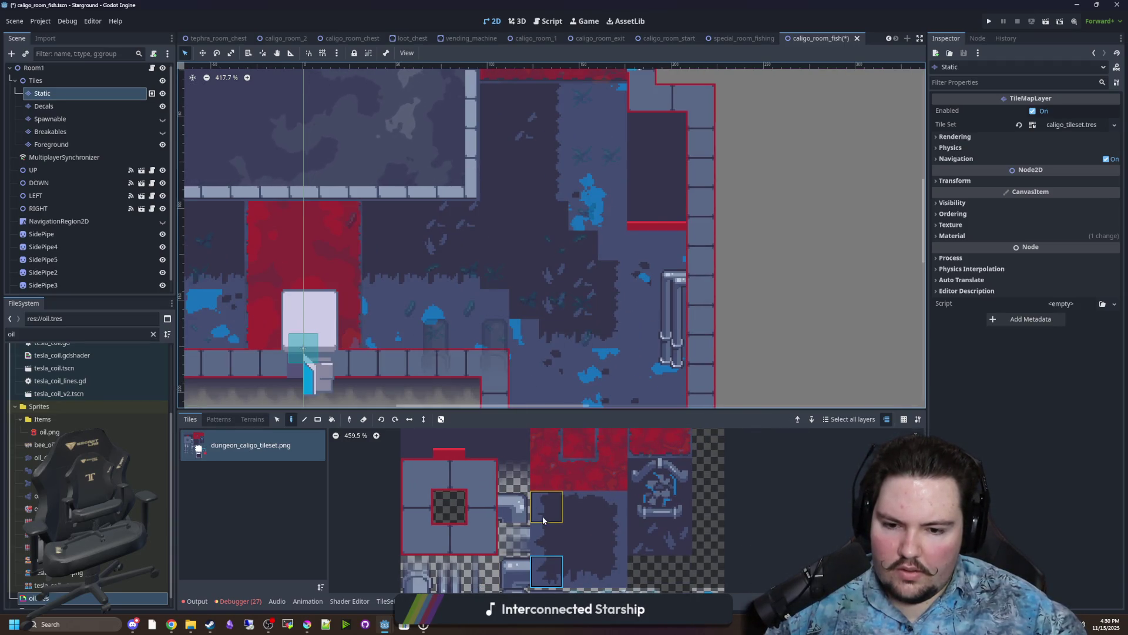
pyautogui.scroll(-4, 568, 548)
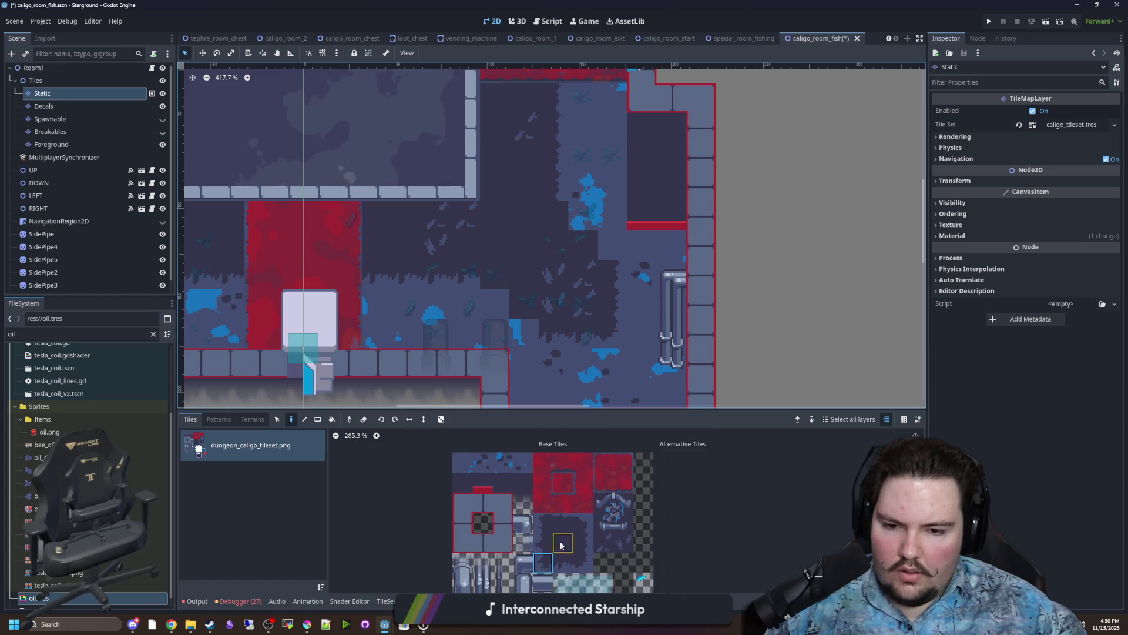
pyautogui.scroll(-3, 467, 225)
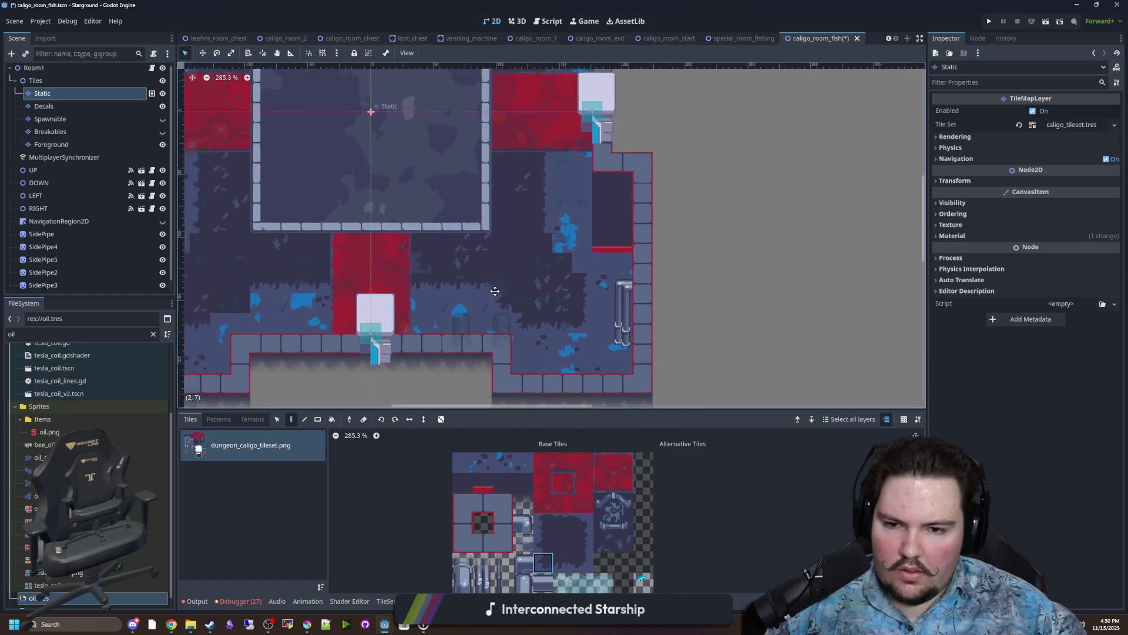
pyautogui.hscroll(-5, 470, 317)
pyautogui.click(583, 562)
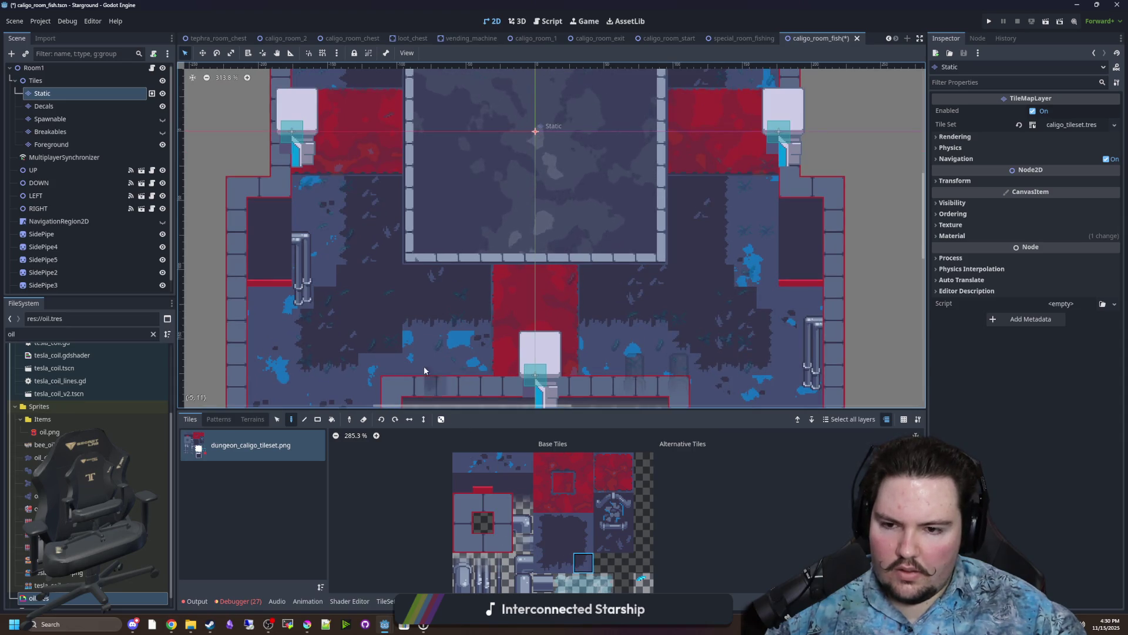
pyautogui.scroll(2, 547, 235)
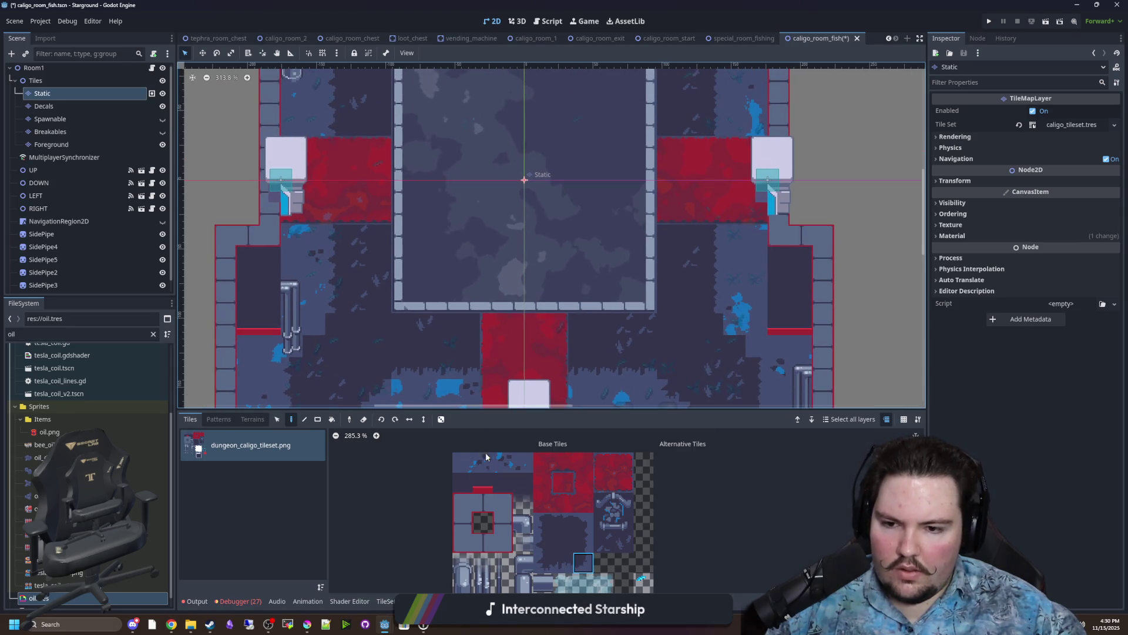
pyautogui.click(543, 523)
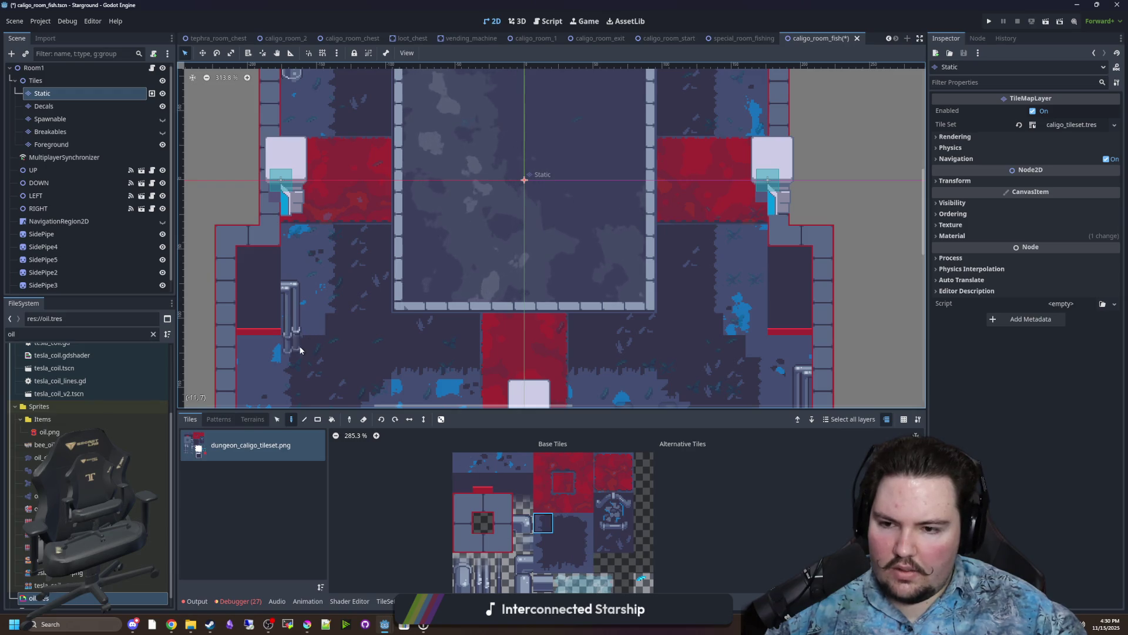
pyautogui.hscroll(4, 626, 331)
pyautogui.keyDown('ctrl'); pyautogui.click(633, 330); pyautogui.keyUp('ctrl')
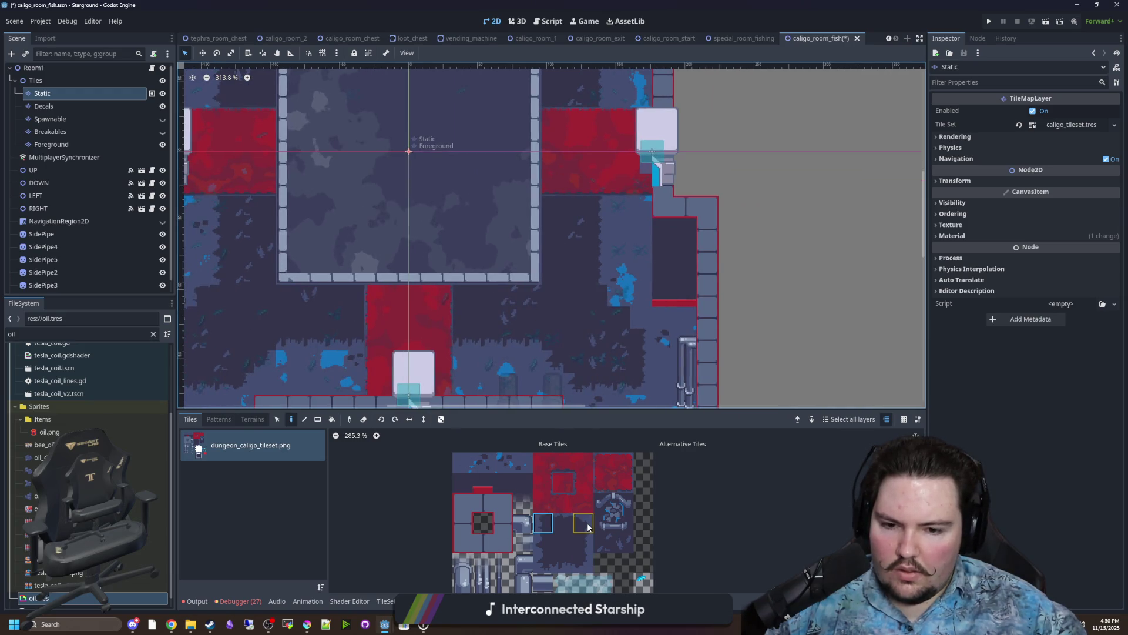
pyautogui.scroll(10, 618, 302)
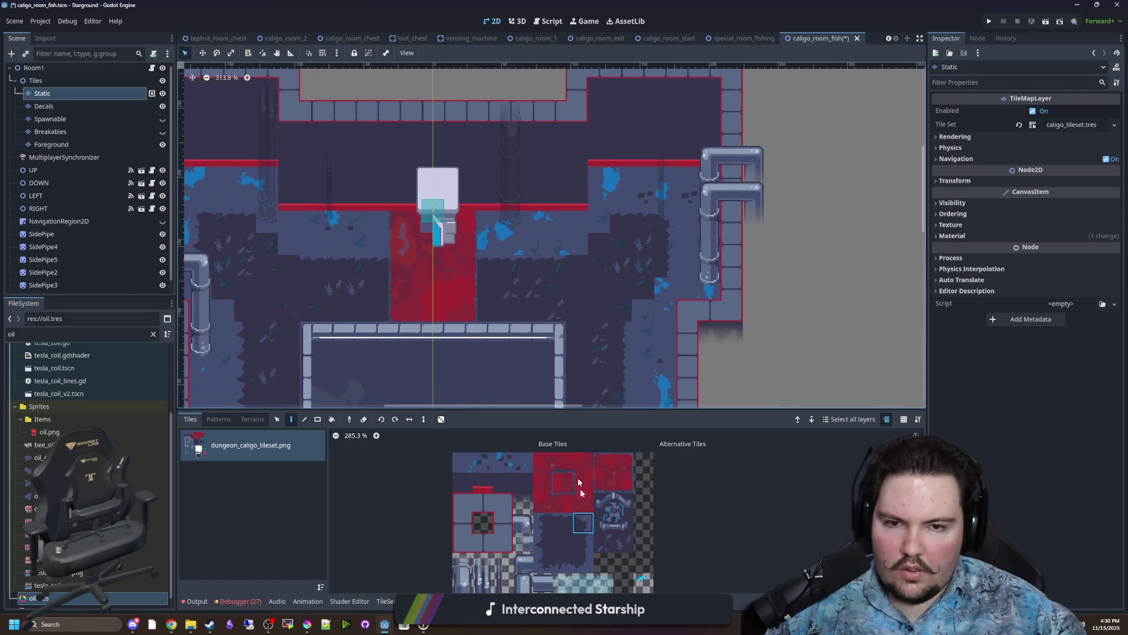
pyautogui.moveTo(546, 519); pyautogui.dragTo(543, 463)
pyautogui.click(542, 529)
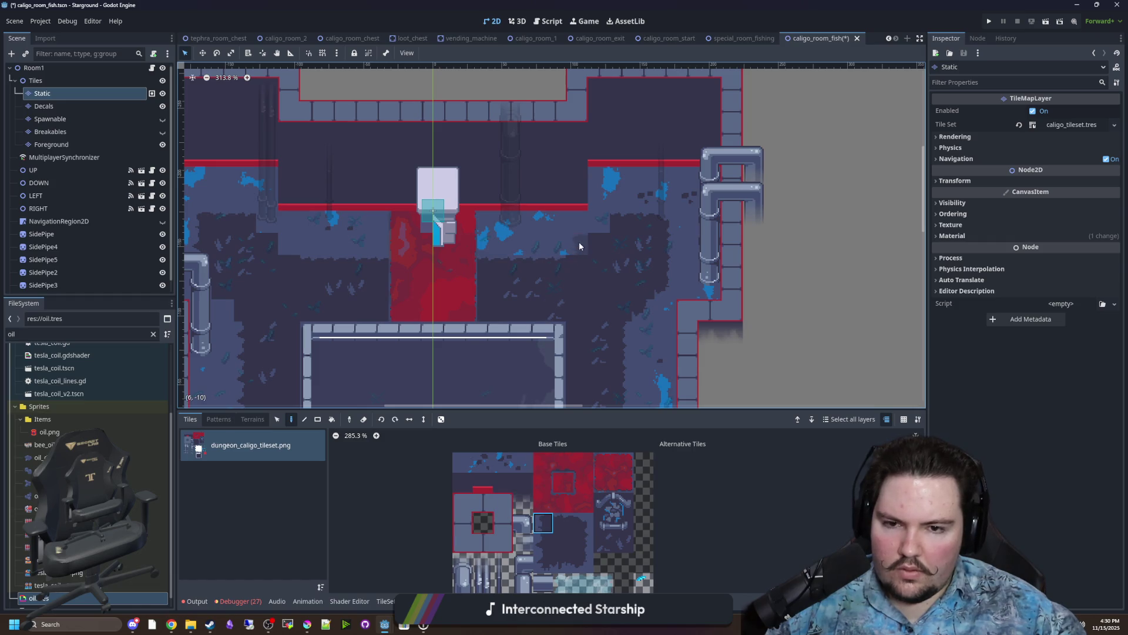
# Bring the central square room into view and pick the red floor tile.
pyautogui.moveTo(398, 271); pyautogui.dragTo(569, 292)
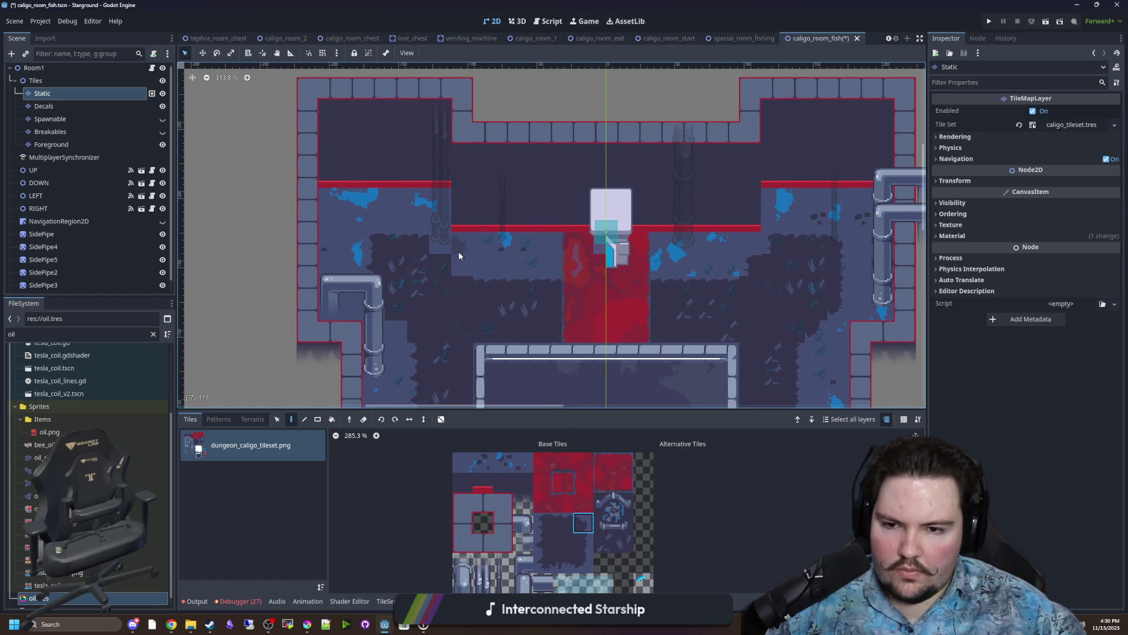
pyautogui.click(543, 561)
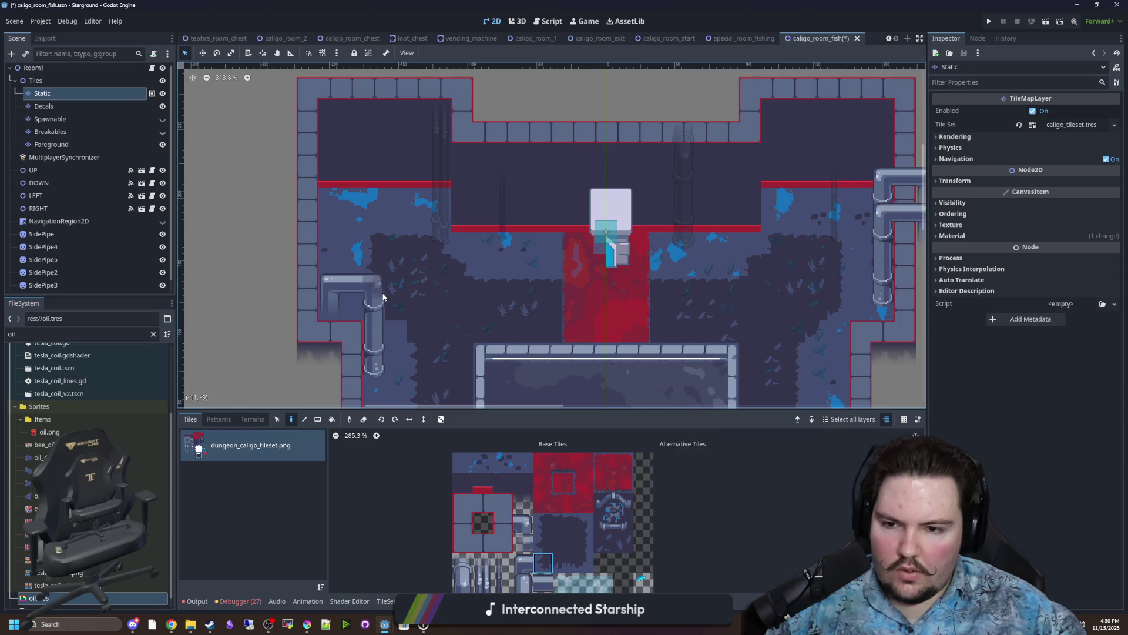
pyautogui.moveTo(379, 309); pyautogui.dragTo(325, 176)
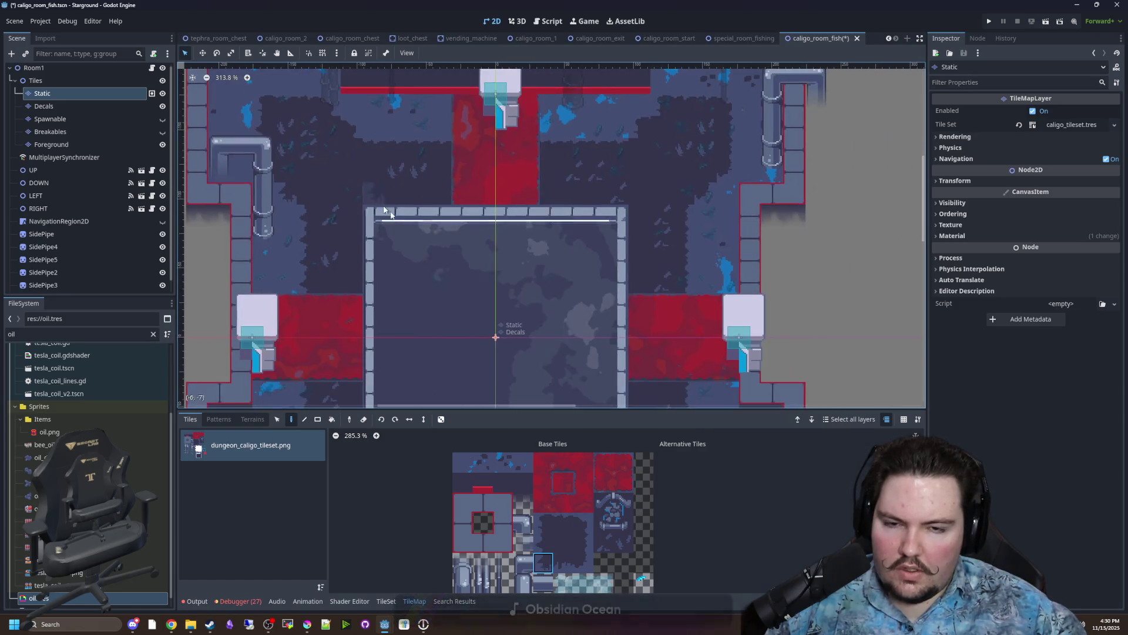
pyautogui.scroll(-3, 576, 237)
pyautogui.scroll(-3, 578, 242)
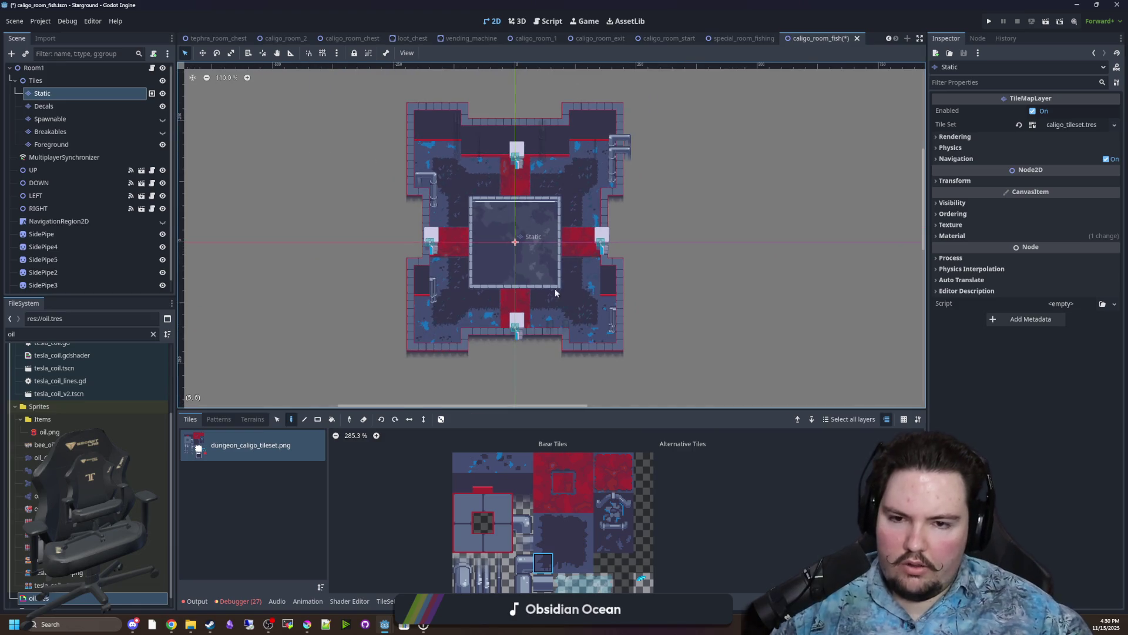
pyautogui.scroll(3, 556, 288)
pyautogui.scroll(4, 528, 271)
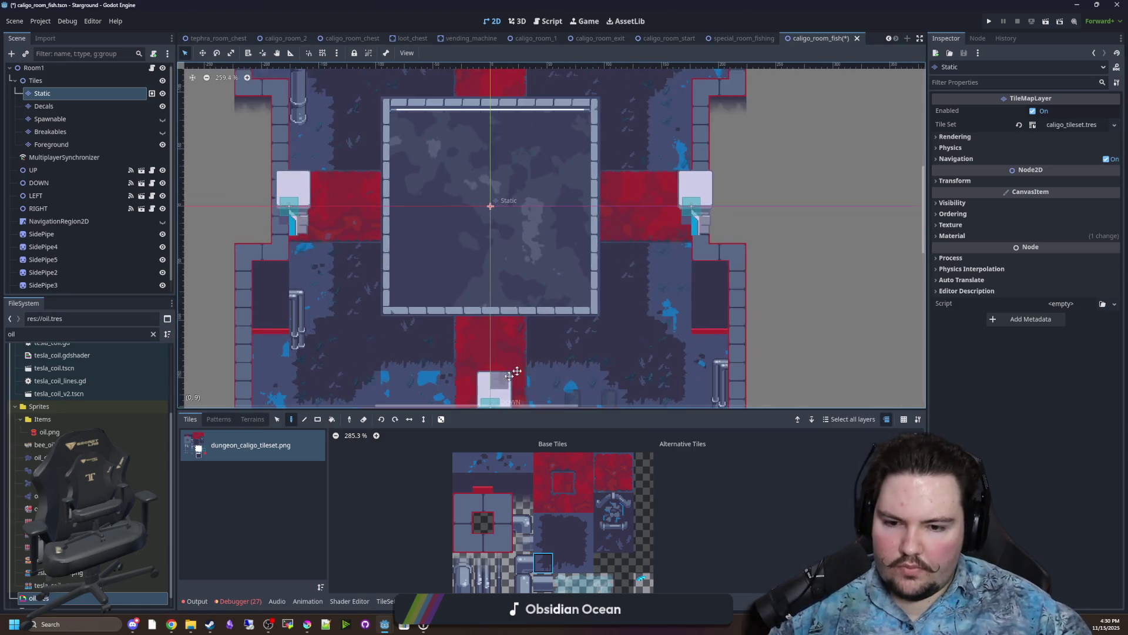
pyautogui.click(563, 481)
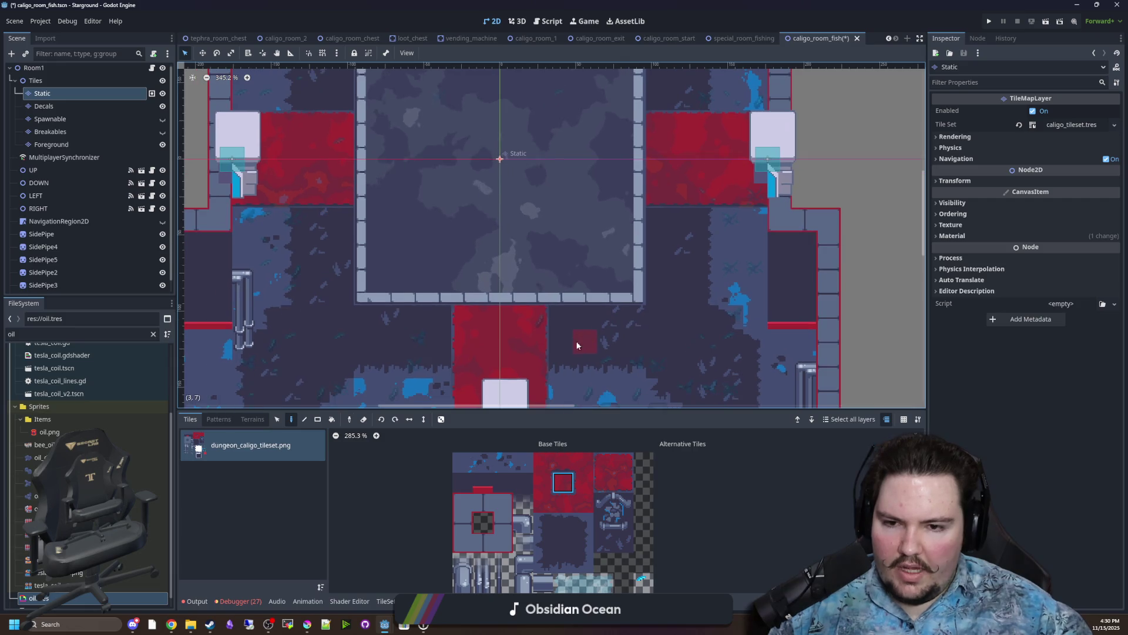
# Paint mirrored red L-shaped carpet paths on the left and right, linking the corridors.
pyautogui.scroll(-3, 528, 317)
pyautogui.moveTo(453, 303)
pyautogui.mouseDown()
pyautogui.moveTo(327, 298)
pyautogui.moveTo(325, 177)
pyautogui.mouseUp()
pyautogui.moveTo(559, 306)
pyautogui.mouseDown()
pyautogui.moveTo(699, 296)
pyautogui.moveTo(695, 154)
pyautogui.mouseUp()
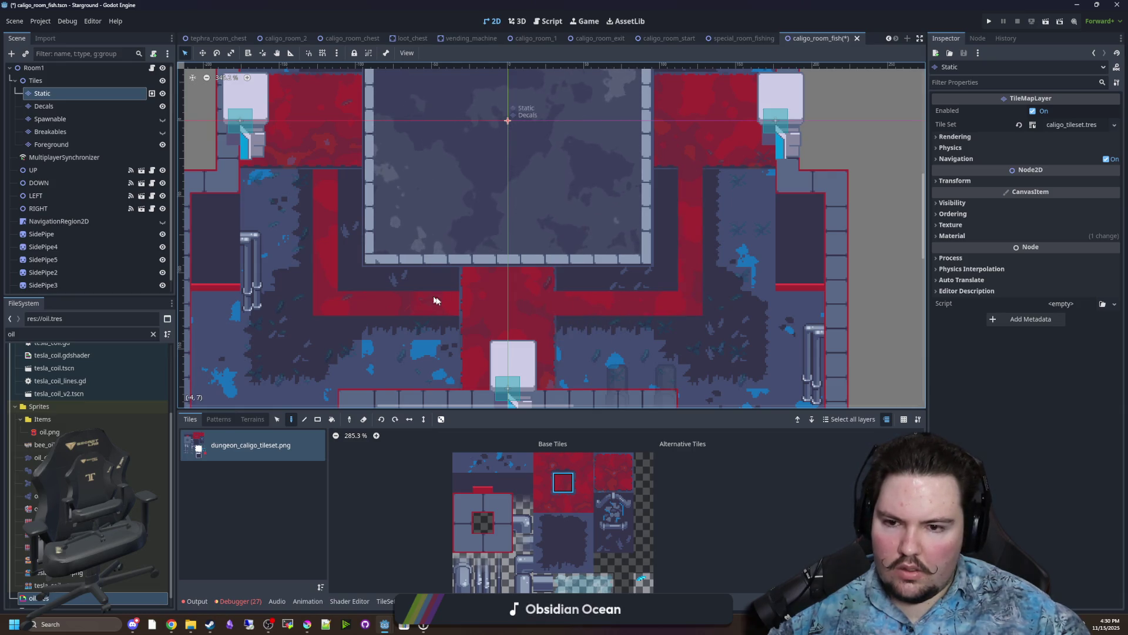
pyautogui.scroll(5, 385, 181)
pyautogui.moveTo(688, 282)
pyautogui.mouseDown()
pyautogui.moveTo(687, 181)
pyautogui.moveTo(570, 151)
pyautogui.moveTo(344, 155)
pyautogui.moveTo(323, 185)
pyautogui.moveTo(322, 277)
pyautogui.mouseUp()
pyautogui.scroll(-4, 445, 355)
pyautogui.scroll(4, 445, 355)
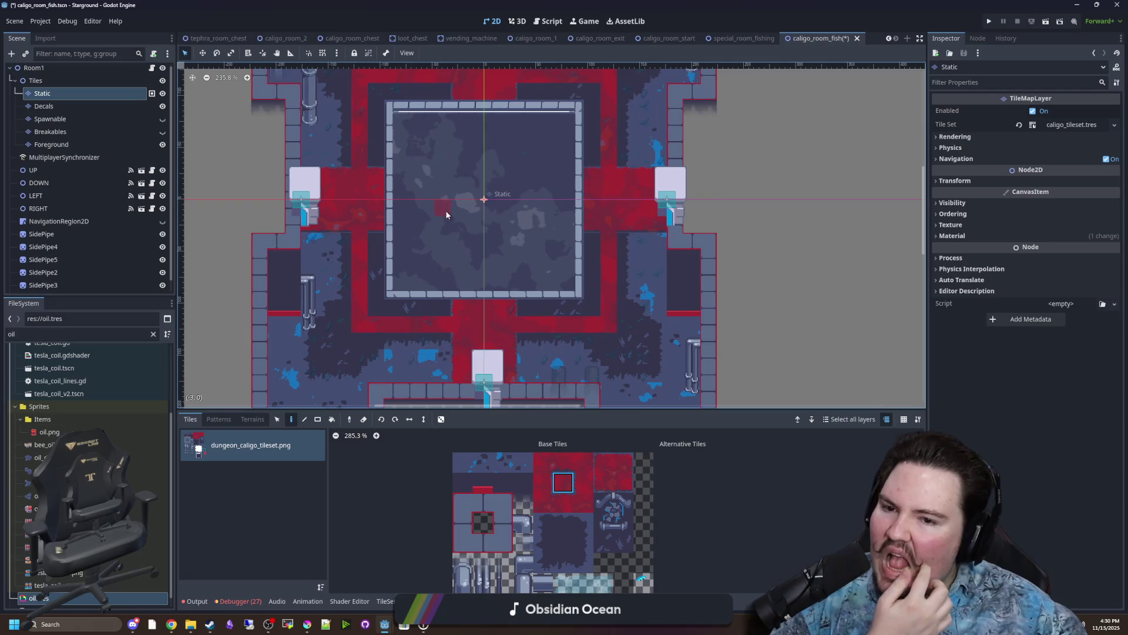
pyautogui.scroll(-3, 508, 320)
pyautogui.scroll(2, 509, 320)
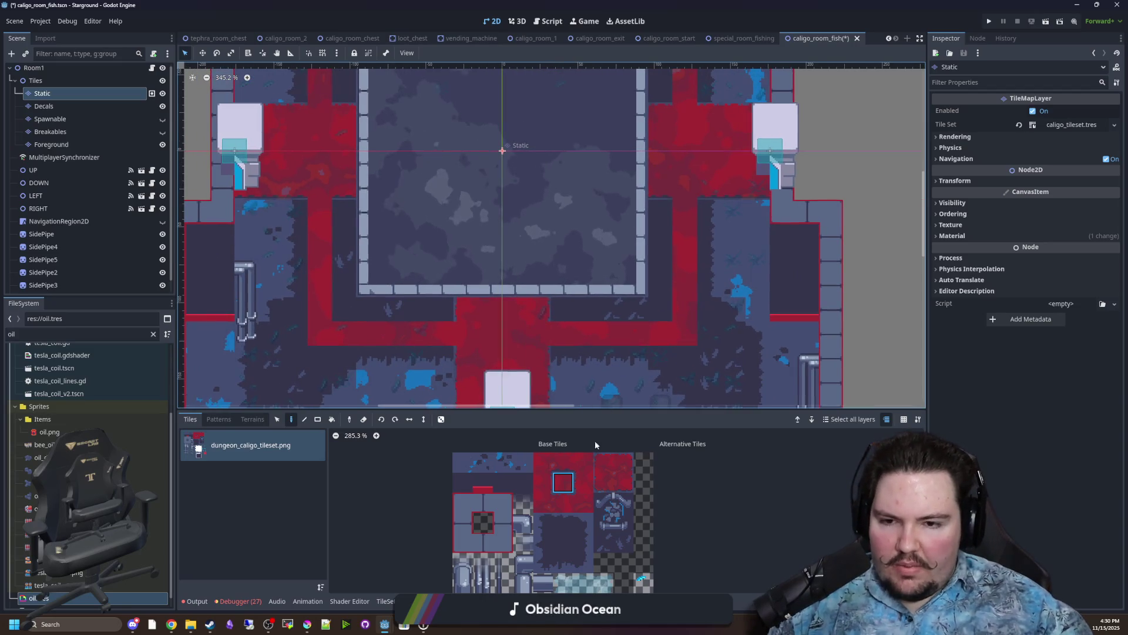
# Pick the next red floor tile and choose the Carpet terrain.
pyautogui.click(585, 483)
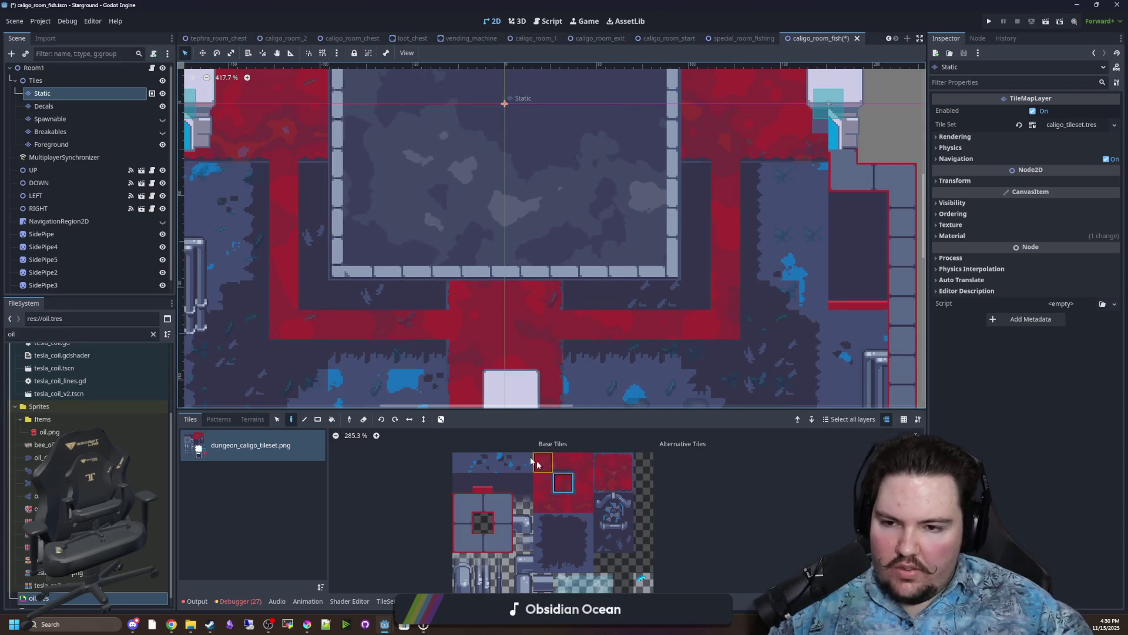
pyautogui.scroll(2, 446, 176)
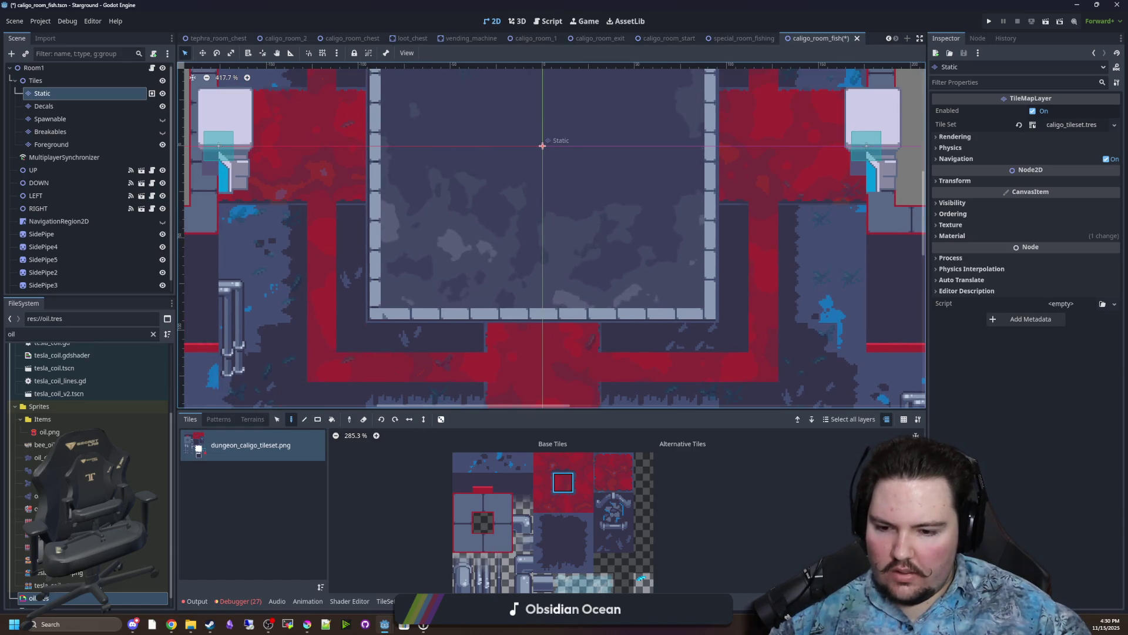
pyautogui.click(253, 419)
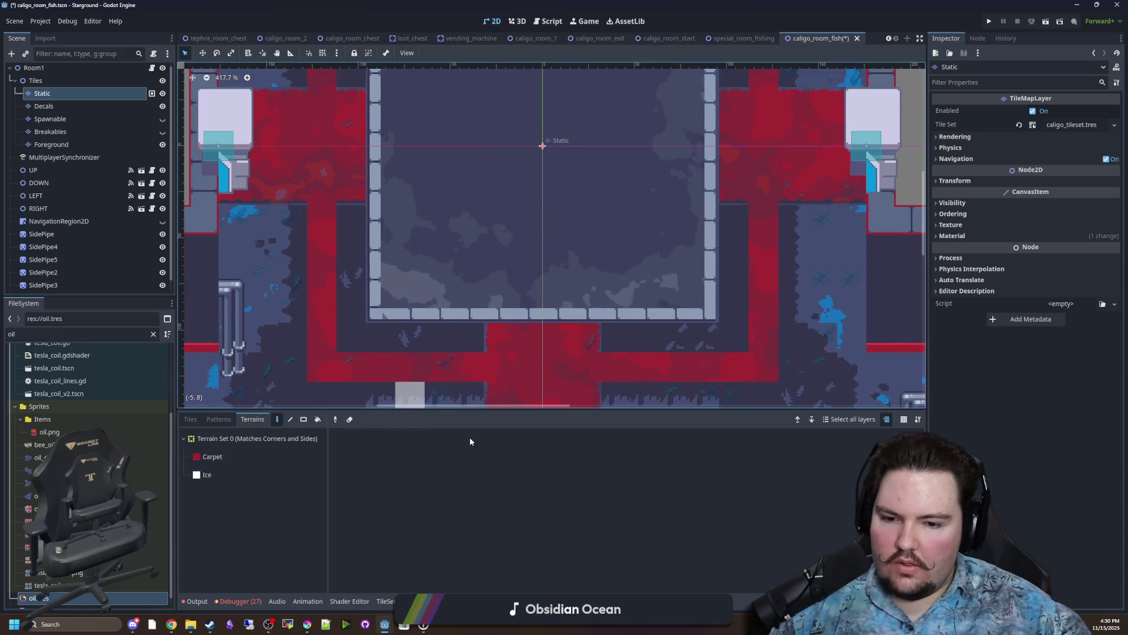
# Choose Carpet terrain and try carpet strokes left of the corridor, undoing the bad ones.
pyautogui.click(212, 457)
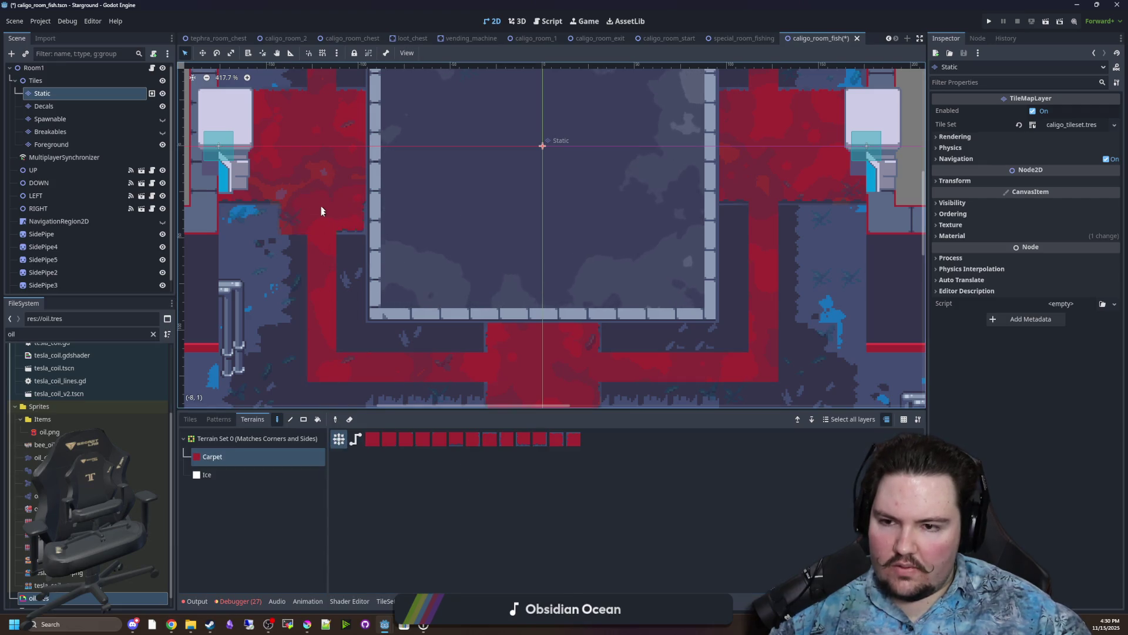
pyautogui.moveTo(322, 221)
pyautogui.mouseDown()
pyautogui.moveTo(305, 252)
pyautogui.moveTo(339, 335)
pyautogui.mouseUp()
pyautogui.hotkey('ctrl', 'z')
pyautogui.click(355, 438)
pyautogui.hotkey('ctrl', 'z')
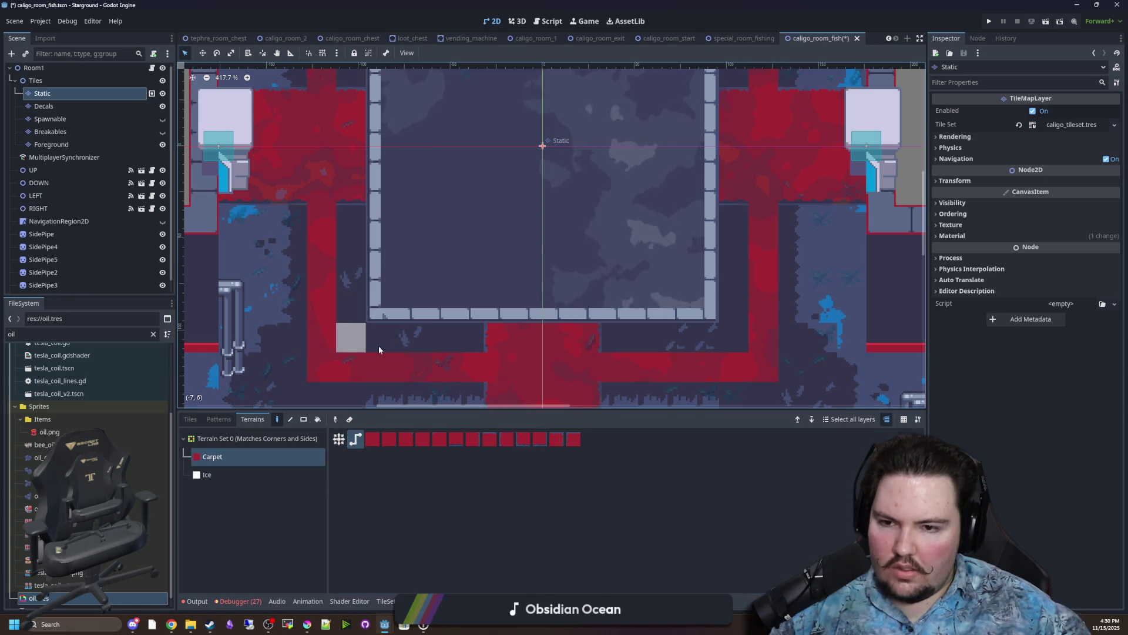
pyautogui.moveTo(309, 156); pyautogui.dragTo(305, 220)
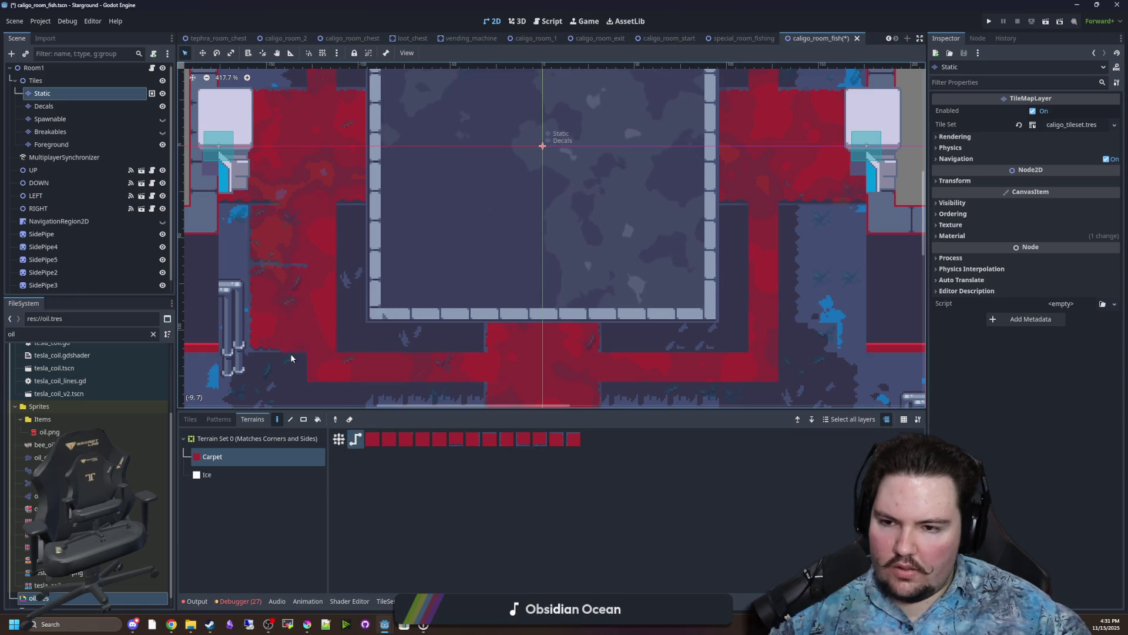
pyautogui.hotkey('ctrl', 'z')
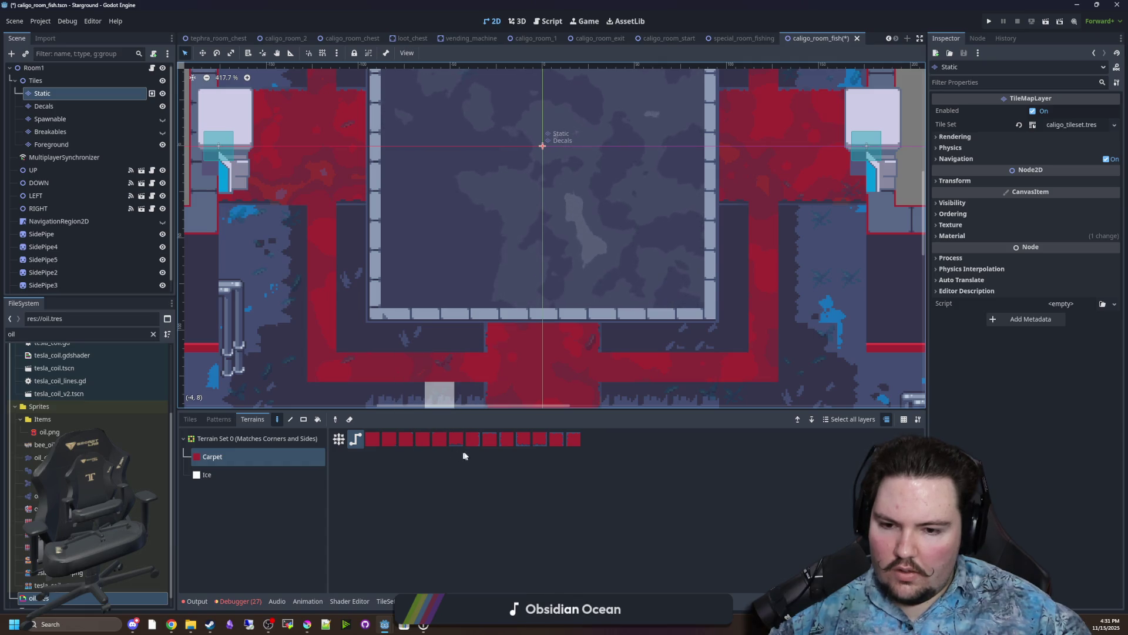
# Paint a carpet variant down the left column so its edges blend.
pyautogui.click(473, 438)
pyautogui.click(327, 223)
pyautogui.moveTo(327, 248); pyautogui.dragTo(325, 331)
pyautogui.moveTo(354, 253)
pyautogui.mouseDown()
pyautogui.moveTo(344, 222)
pyautogui.moveTo(328, 250)
pyautogui.mouseUp()
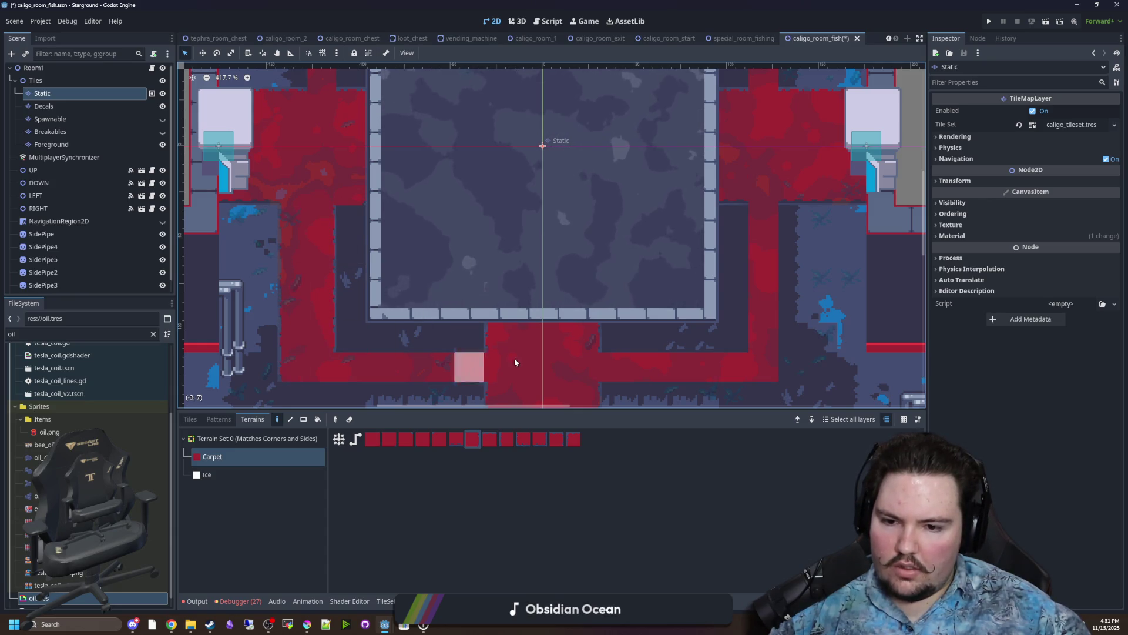
pyautogui.hscroll(3, 485, 357)
pyautogui.scroll(-1, 485, 357)
# Paint carpet along the lower corridor and erase the misplaced carpet patch.
pyautogui.click(493, 440)
pyautogui.moveTo(660, 338)
pyautogui.mouseDown()
pyautogui.moveTo(576, 337)
pyautogui.moveTo(608, 348)
pyautogui.moveTo(541, 338)
pyautogui.moveTo(629, 338)
pyautogui.moveTo(626, 363)
pyautogui.mouseUp()
pyautogui.rightClick(626, 363)
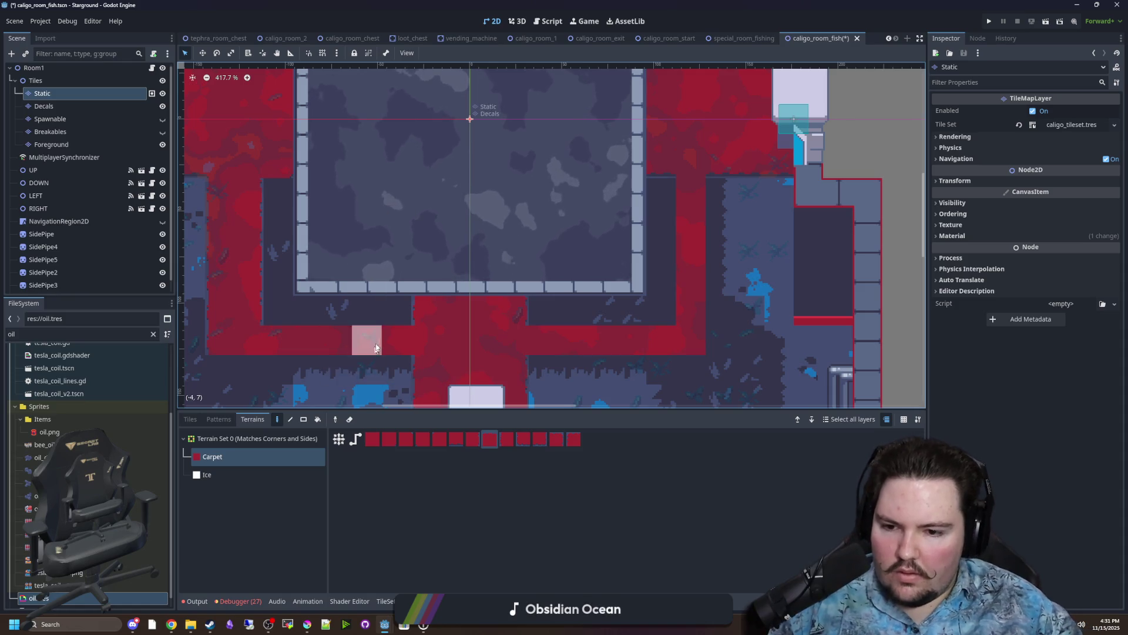
pyautogui.scroll(-1, 381, 305)
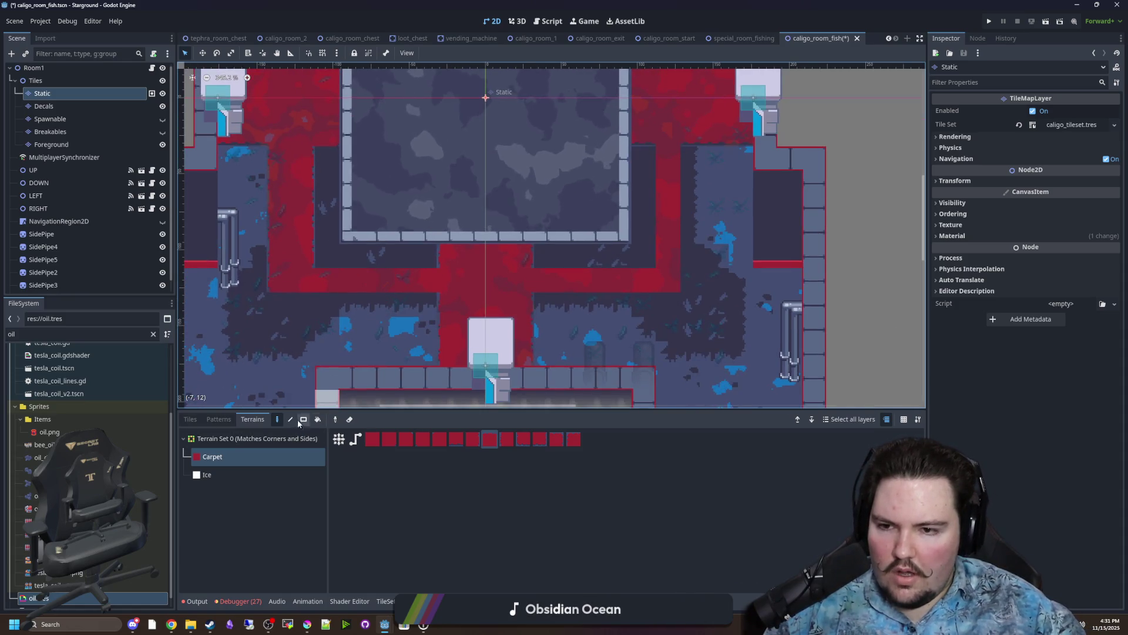
# Return to individual tile painting and paint a vertical column of red edge tiles.
pyautogui.keyDown('ctrl'); pyautogui.click(289, 409); pyautogui.keyUp('ctrl')
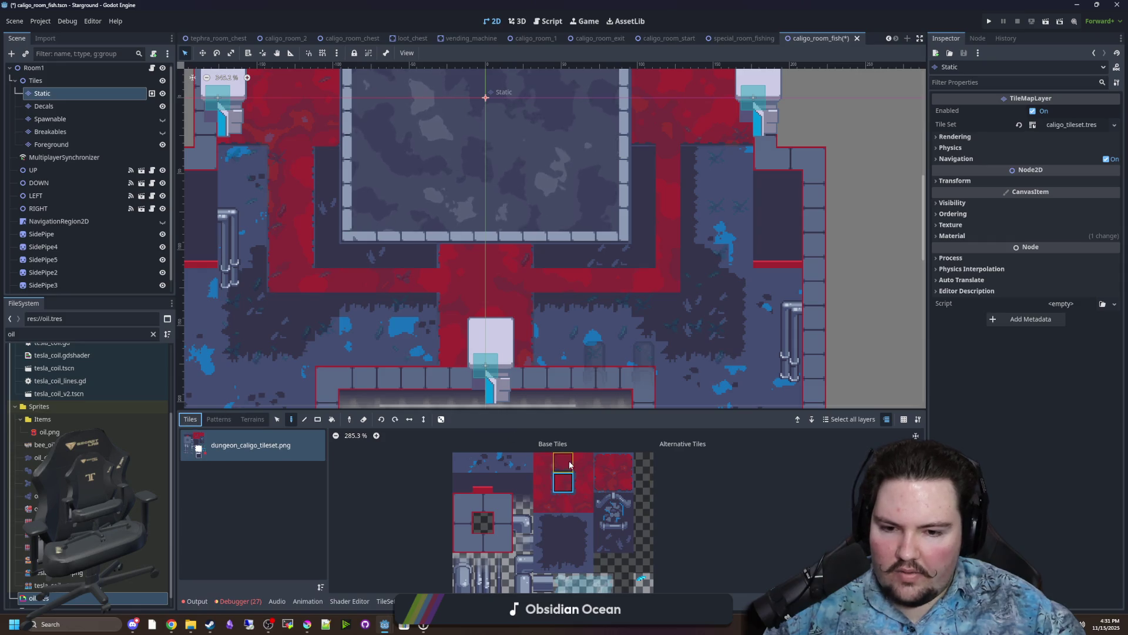
pyautogui.scroll(1, 316, 283)
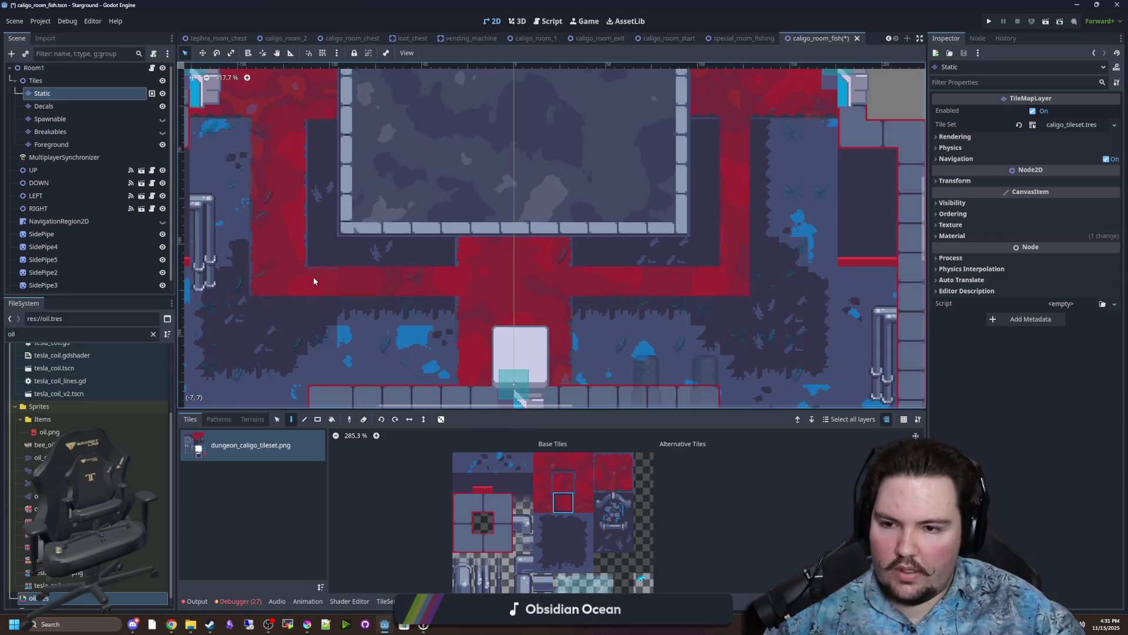
pyautogui.scroll(-3, 512, 297)
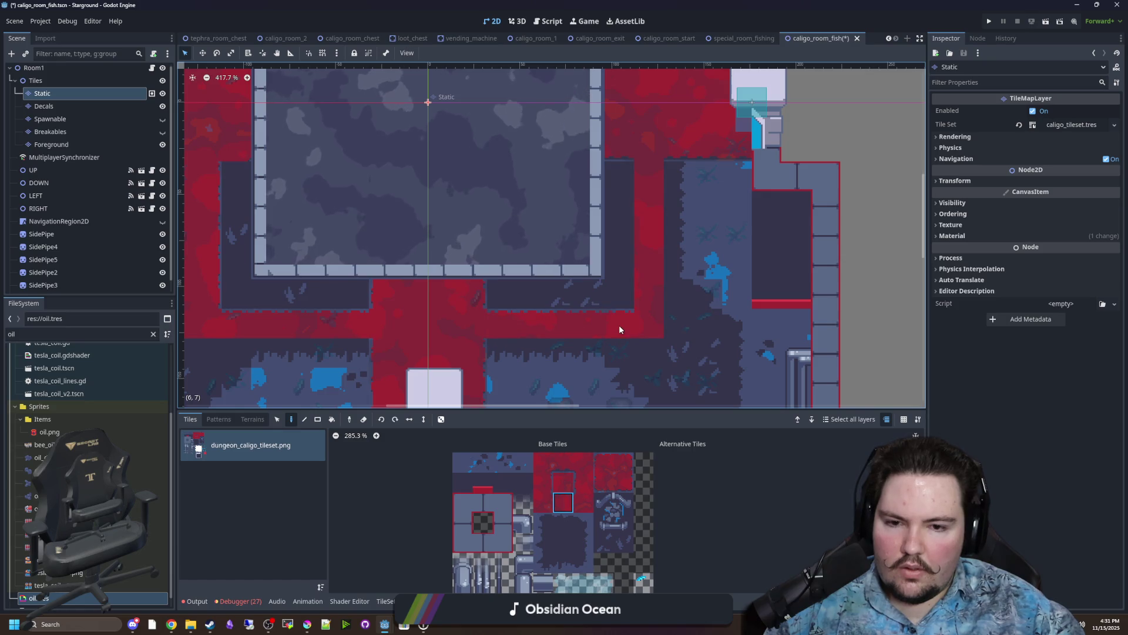
pyautogui.scroll(3, 600, 244)
pyautogui.scroll(3, 599, 244)
pyautogui.click(584, 482)
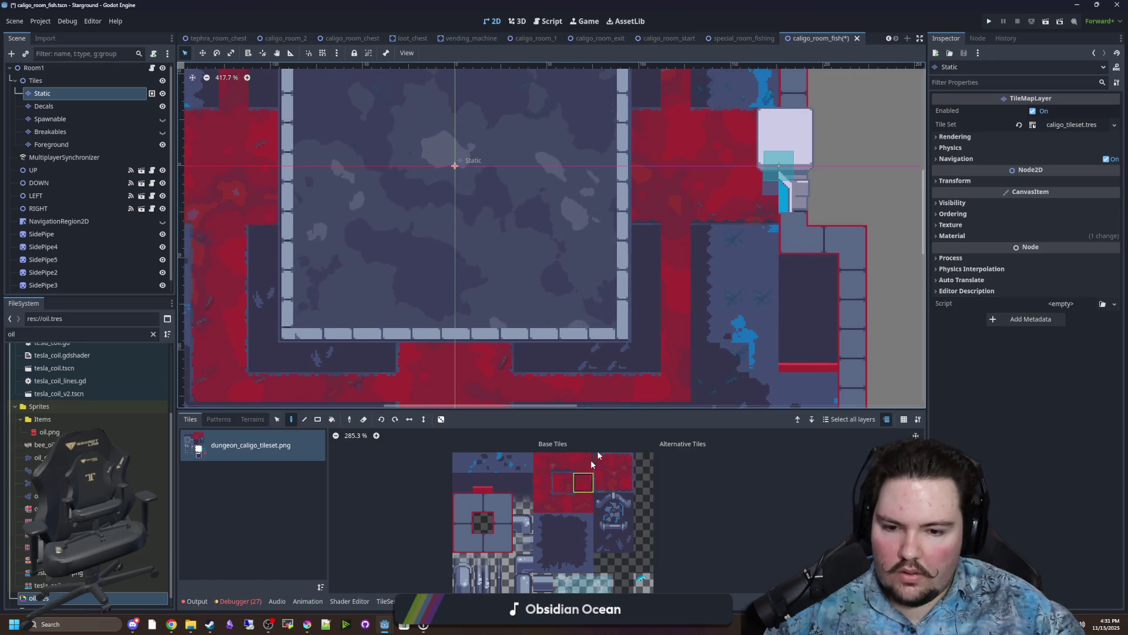
pyautogui.scroll(13, 687, 271)
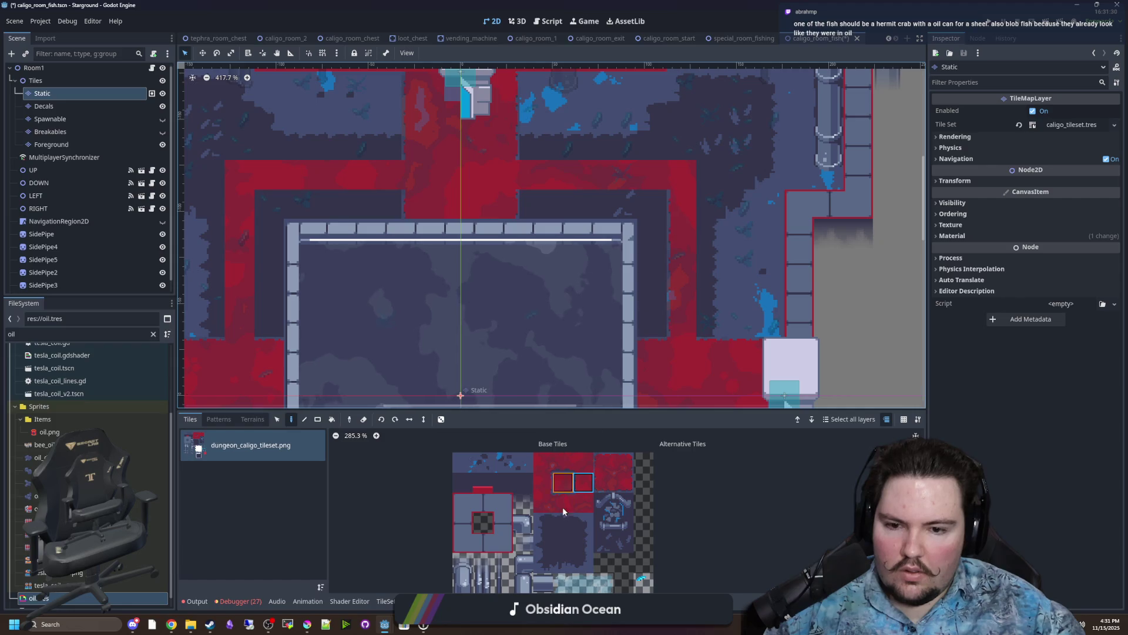
pyautogui.click(566, 461)
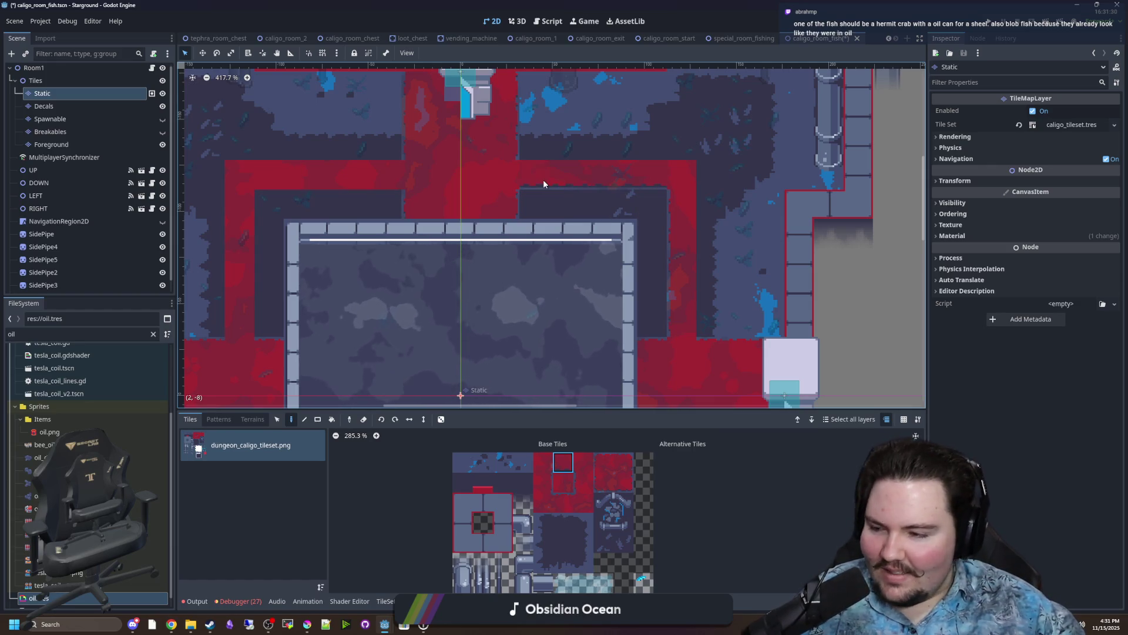
pyautogui.hscroll(-8, 543, 179)
pyautogui.scroll(1, 501, 262)
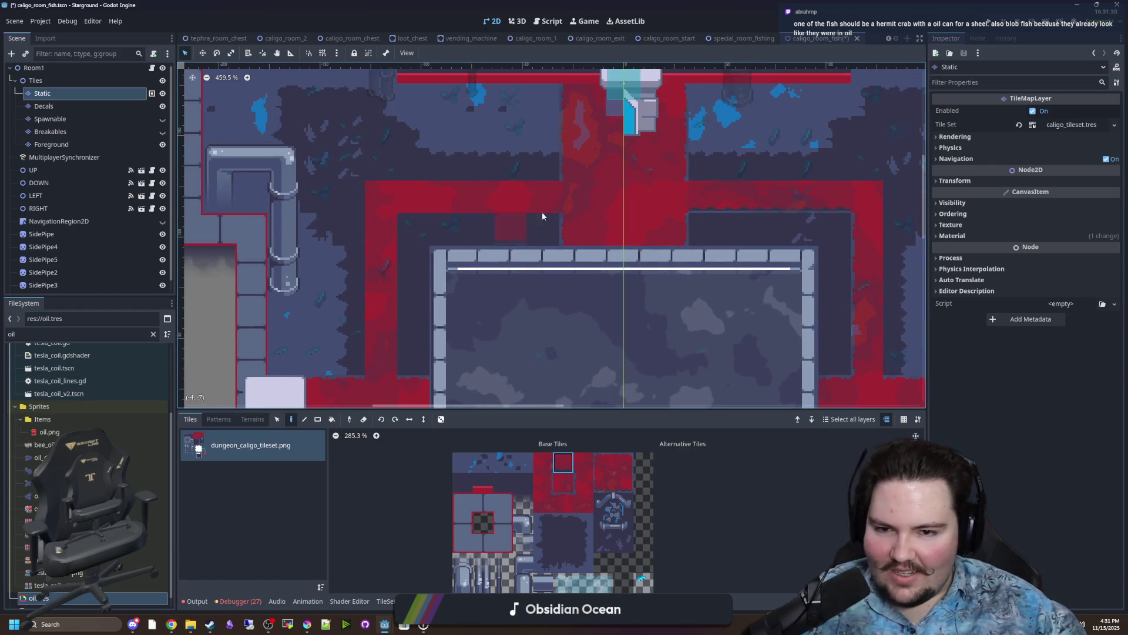
pyautogui.click(543, 482)
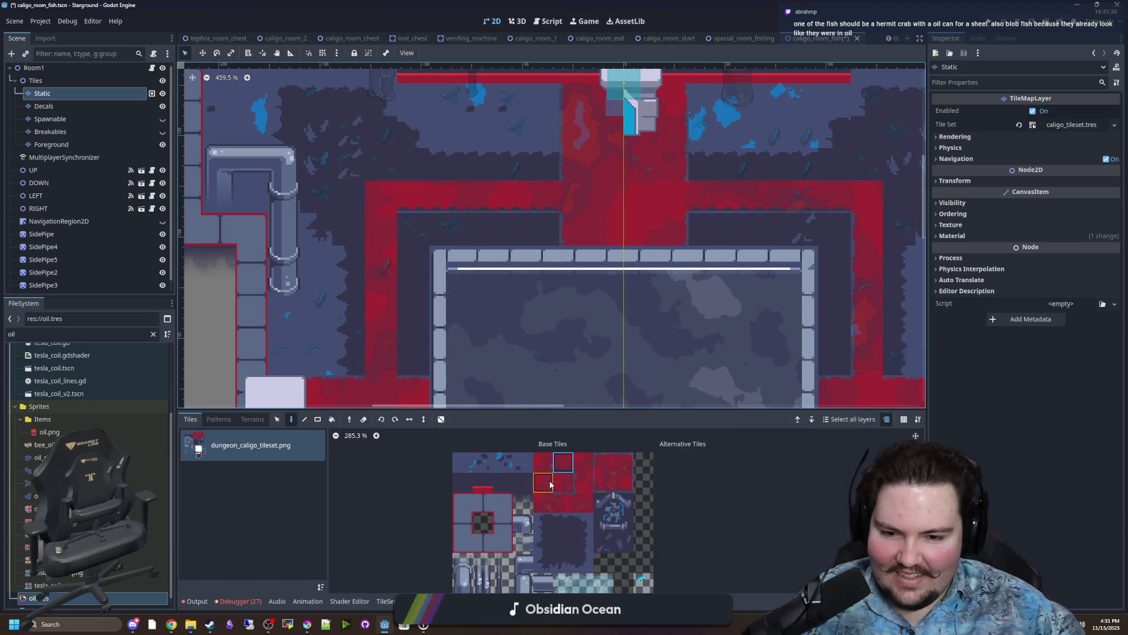
pyautogui.click(584, 482)
pyautogui.moveTo(346, 368); pyautogui.dragTo(353, 237)
# Paint red floor over the dark top wall strip and in a row along the corridor.
pyautogui.hscroll(2, 500, 378)
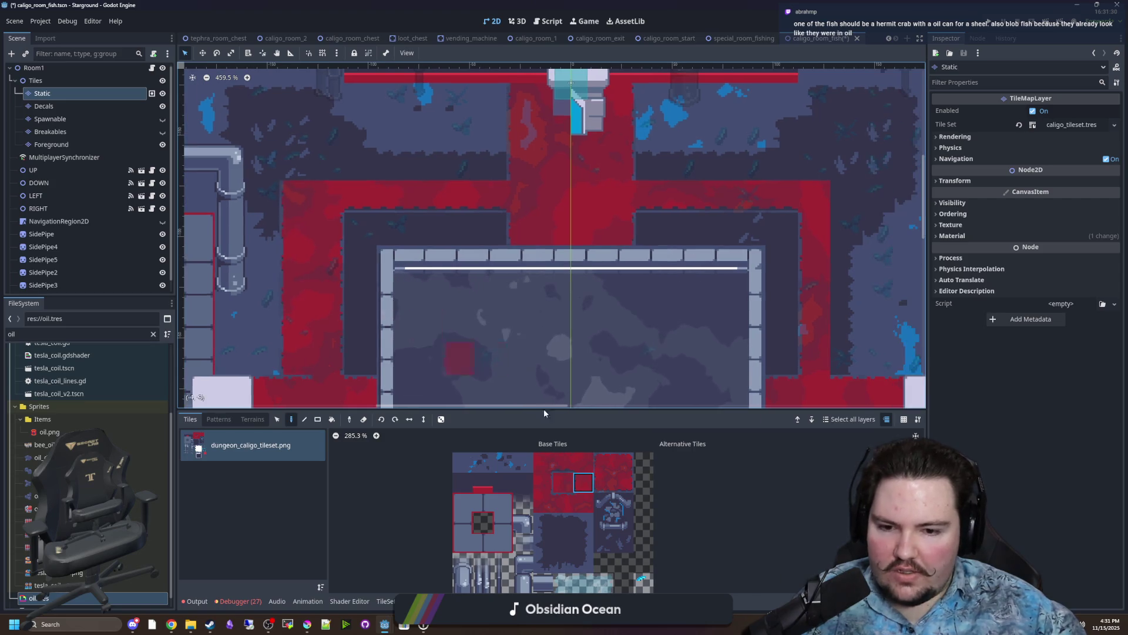
pyautogui.click(563, 503)
pyautogui.moveTo(505, 167); pyautogui.dragTo(314, 174)
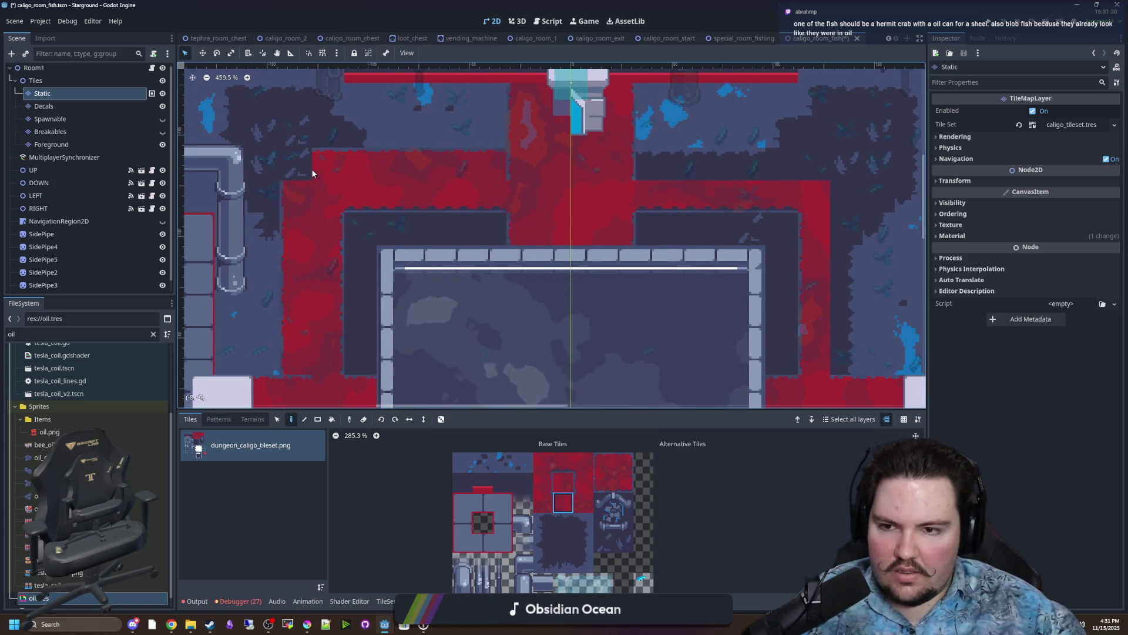
pyautogui.hscroll(3, 634, 377)
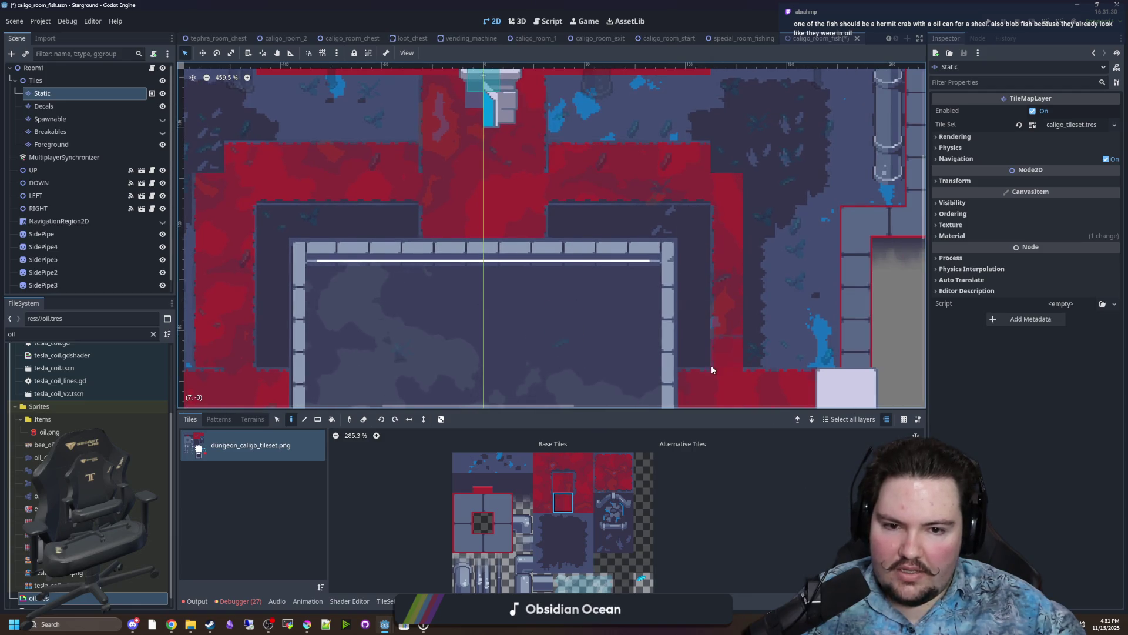
pyautogui.scroll(-3, 647, 238)
pyautogui.scroll(-3, 600, 150)
pyautogui.click(549, 492)
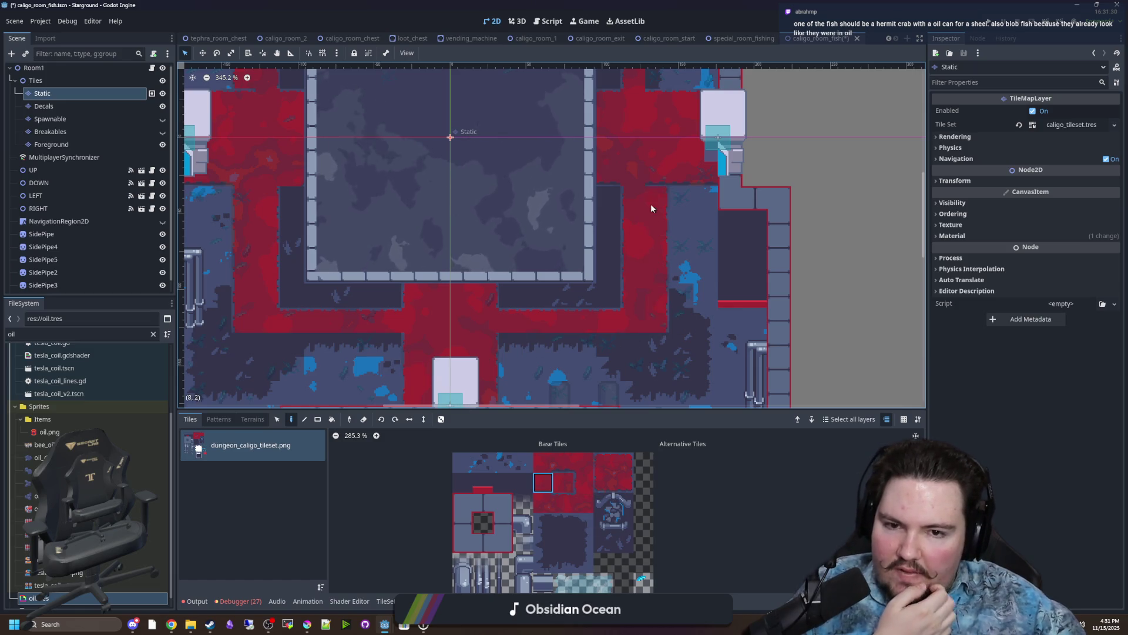
pyautogui.scroll(5, 647, 334)
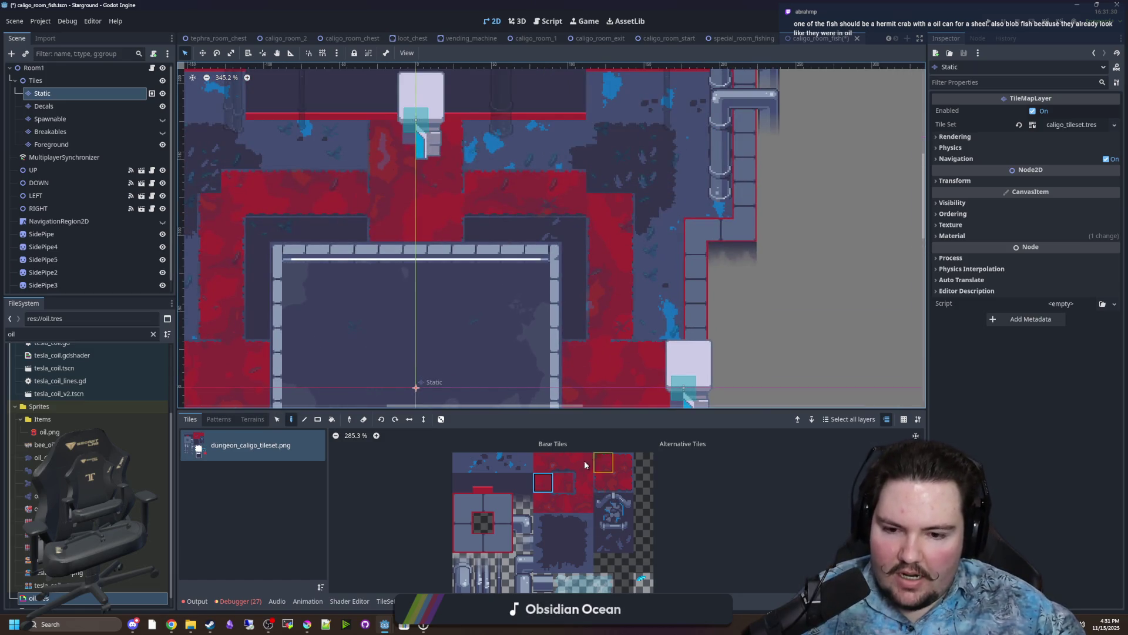
pyautogui.scroll(-5, 600, 191)
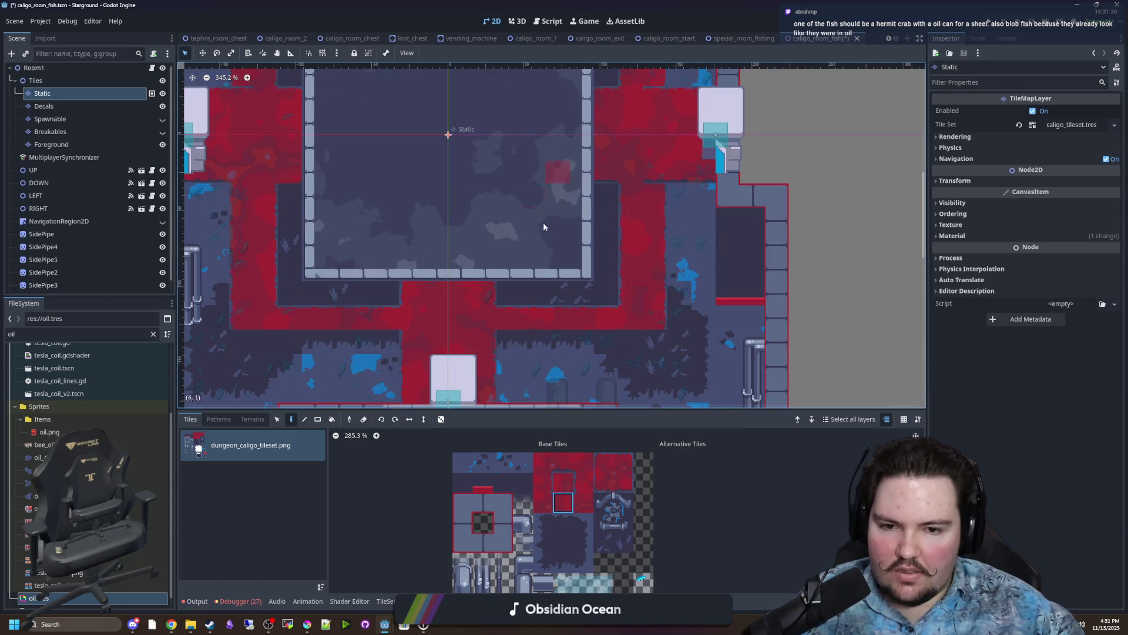
pyautogui.moveTo(635, 341); pyautogui.dragTo(280, 351)
# Browse the tileset and select a different red edge tile.
pyautogui.scroll(3, 365, 302)
pyautogui.click(564, 482)
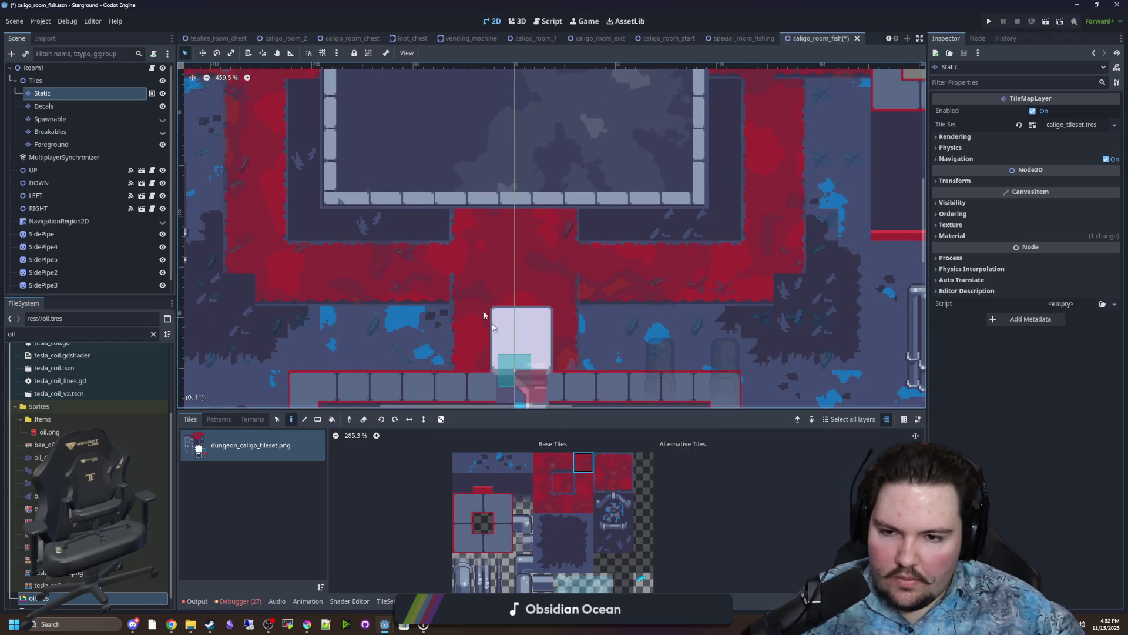
pyautogui.scroll(2, 622, 276)
pyautogui.hscroll(2, 646, 253)
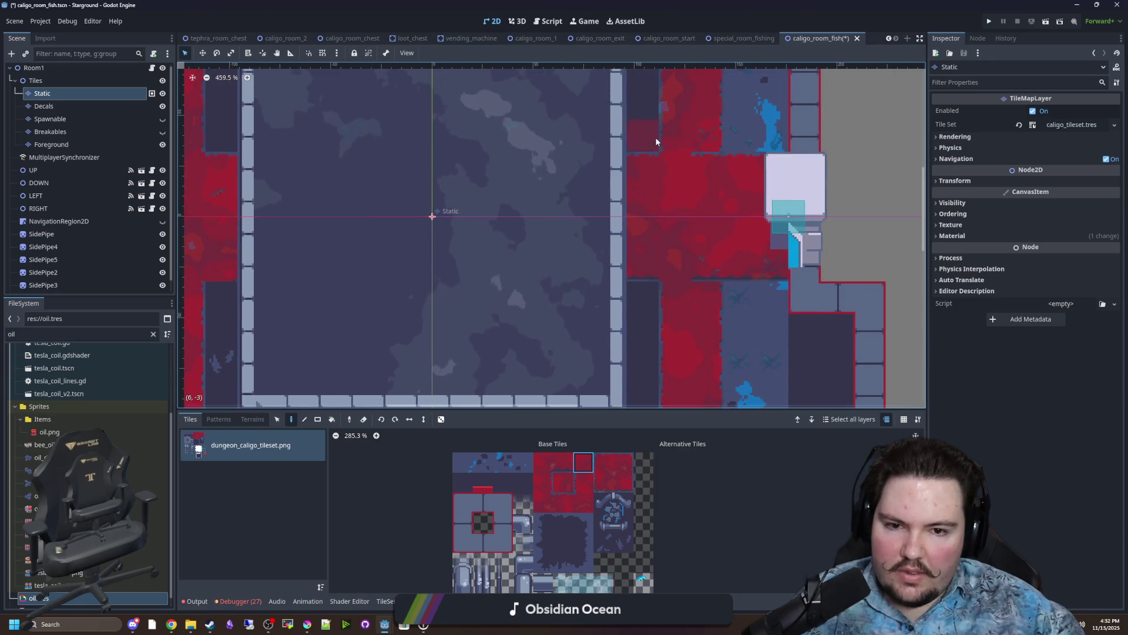
pyautogui.scroll(3, 679, 229)
pyautogui.hscroll(-5, 491, 232)
pyautogui.scroll(1, 491, 233)
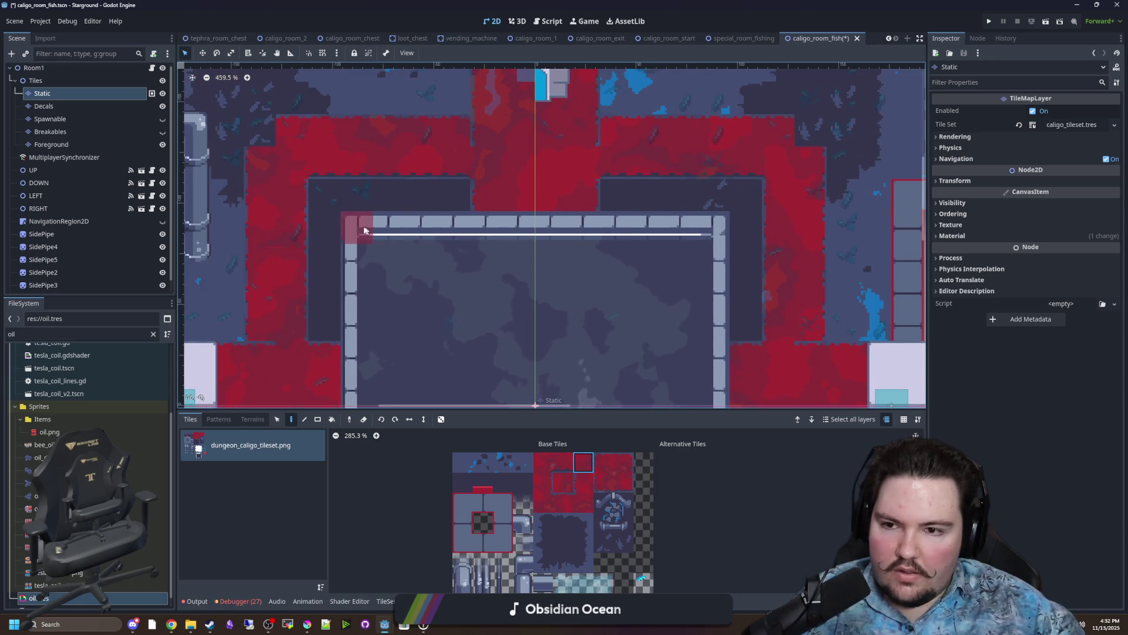
pyautogui.click(584, 503)
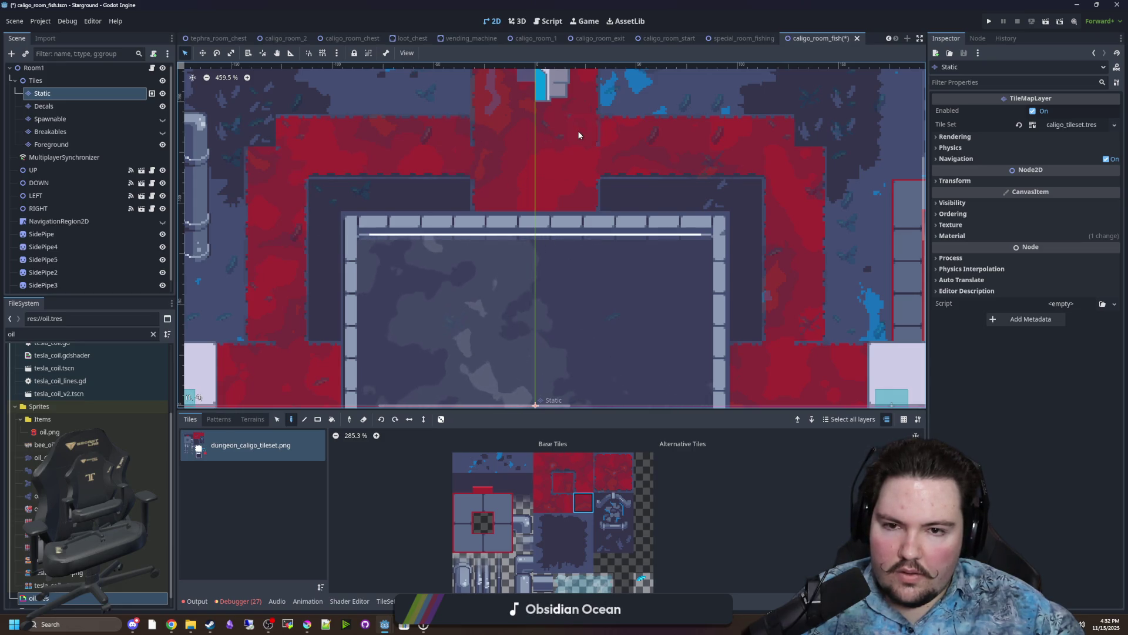
pyautogui.scroll(4, 577, 257)
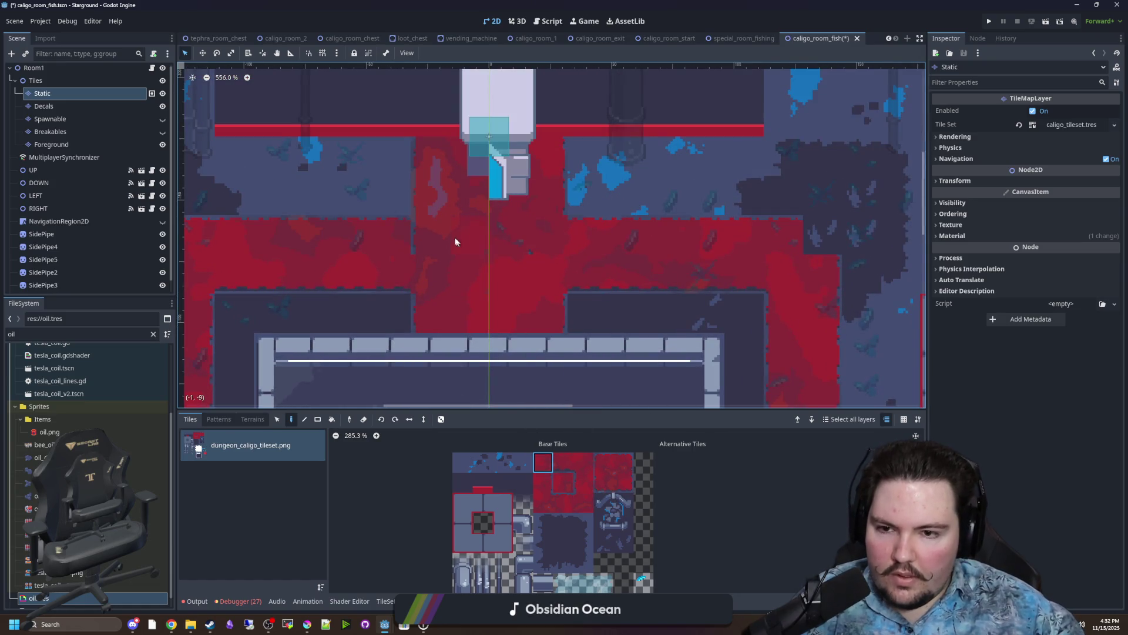
# Center the view on the corridor beneath the top door.
pyautogui.moveTo(678, 285); pyautogui.dragTo(460, 301)
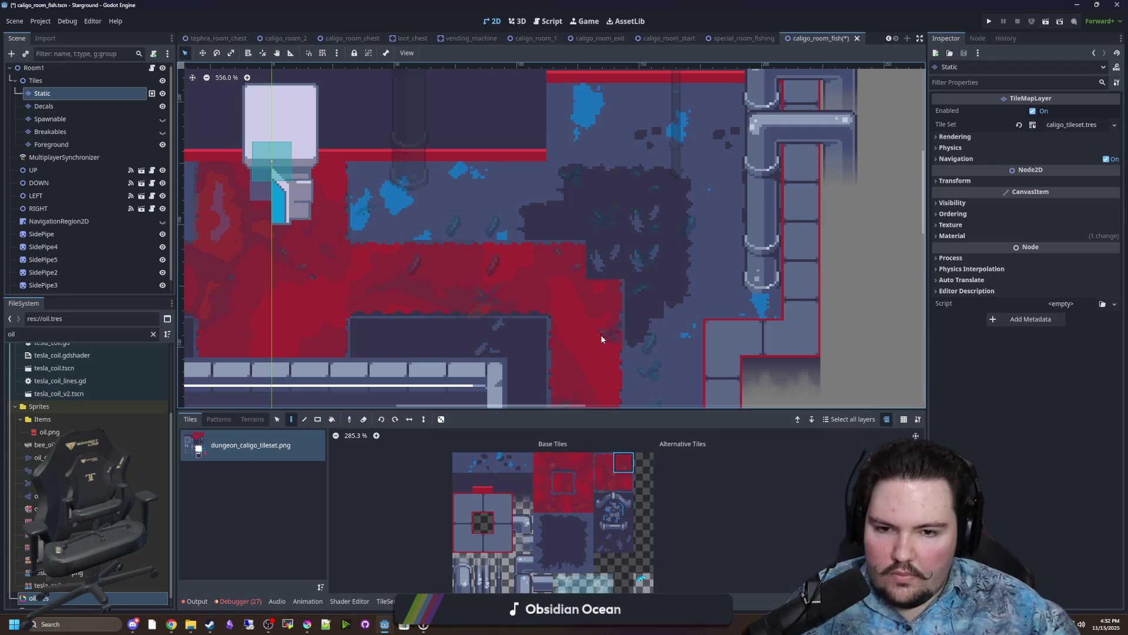
pyautogui.moveTo(351, 246); pyautogui.dragTo(704, 257)
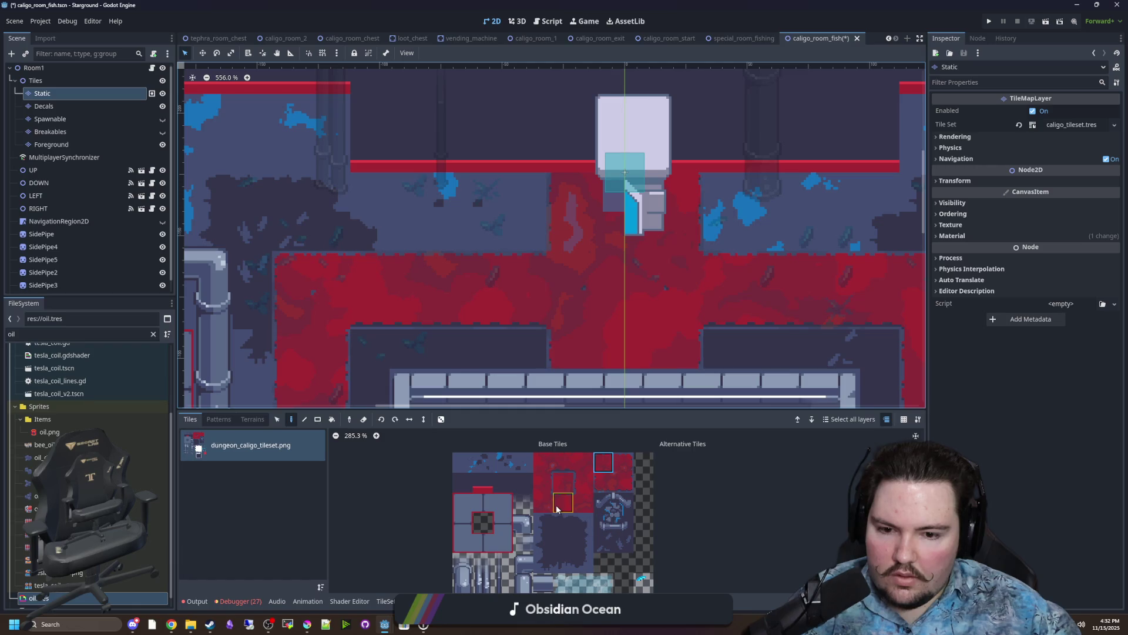
pyautogui.scroll(1, 527, 477)
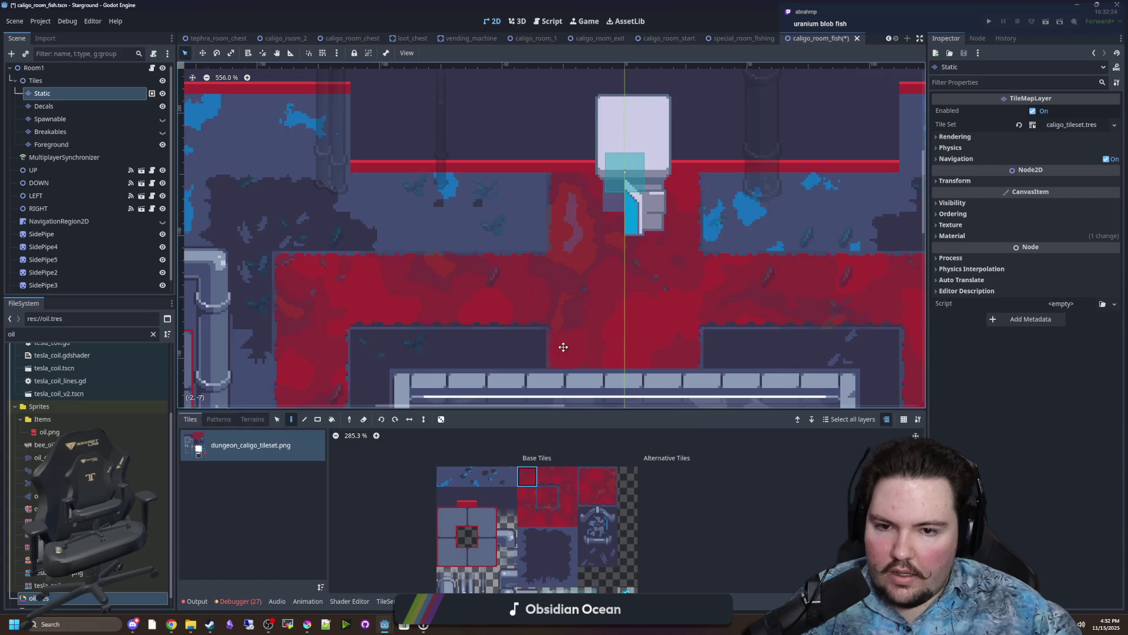
pyautogui.moveTo(565, 347); pyautogui.dragTo(405, 329)
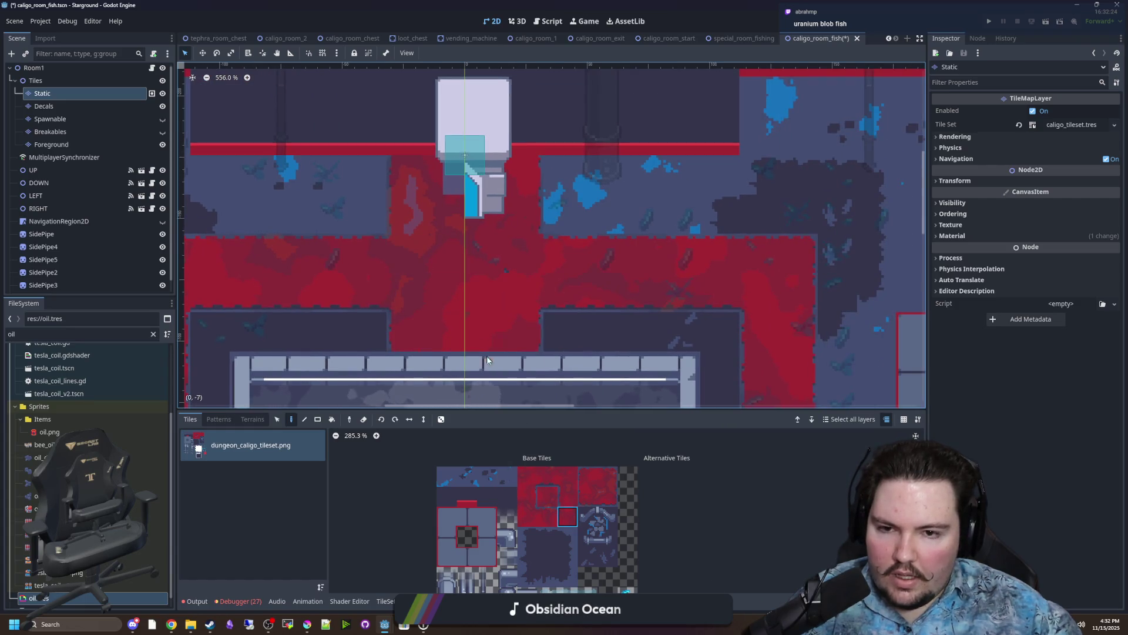
pyautogui.click(534, 523)
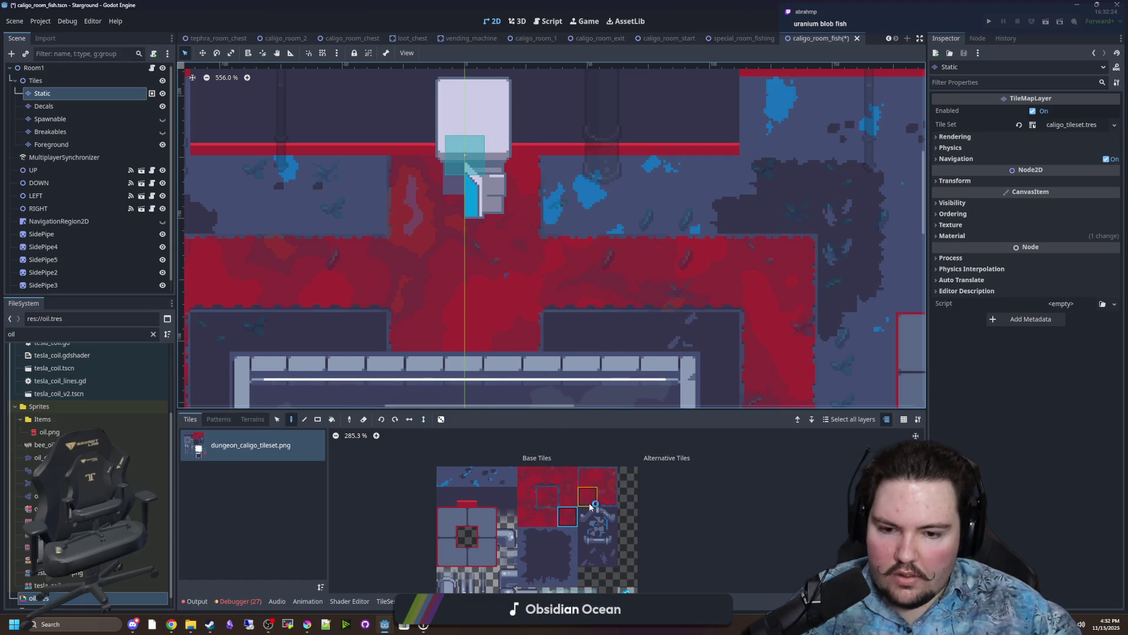
pyautogui.moveTo(687, 337)
pyautogui.mouseDown()
pyautogui.moveTo(610, 244)
pyautogui.moveTo(516, 235)
pyautogui.moveTo(489, 197)
pyautogui.mouseUp()
pyautogui.scroll(-1, 612, 252)
pyautogui.scroll(2, 585, 358)
# Try several top-row and lower red tiles from the atlas near the wall corner.
pyautogui.click(527, 476)
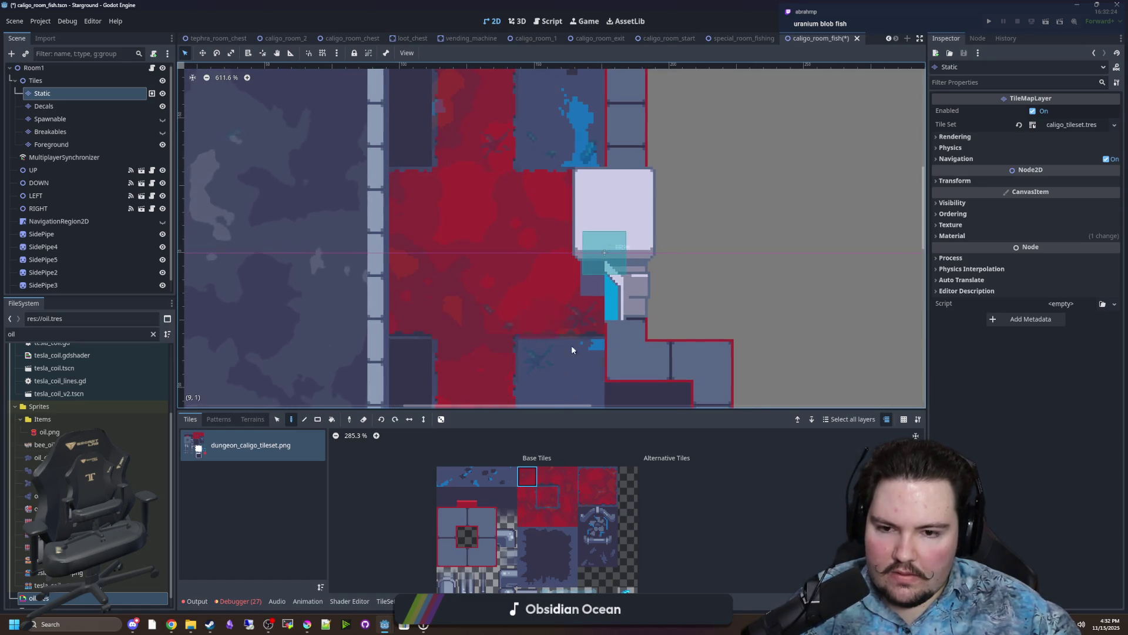
pyautogui.click(566, 519)
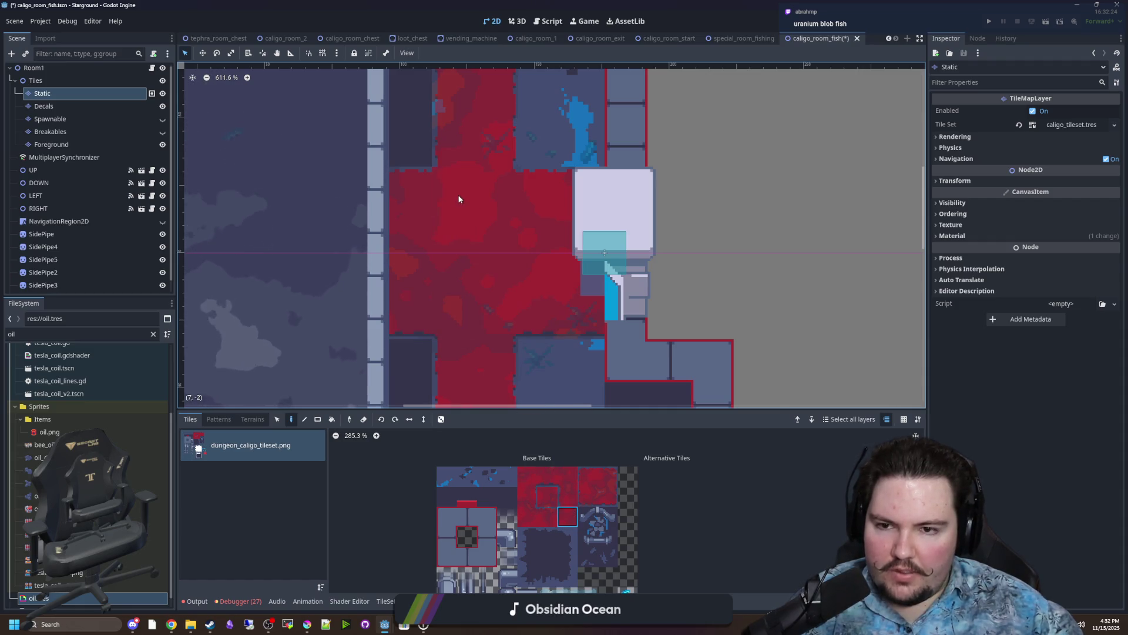
pyautogui.moveTo(549, 340); pyautogui.dragTo(584, 144)
pyautogui.moveTo(592, 362)
pyautogui.mouseDown()
pyautogui.moveTo(601, 263)
pyautogui.moveTo(768, 212)
pyautogui.mouseUp()
pyautogui.click(608, 496)
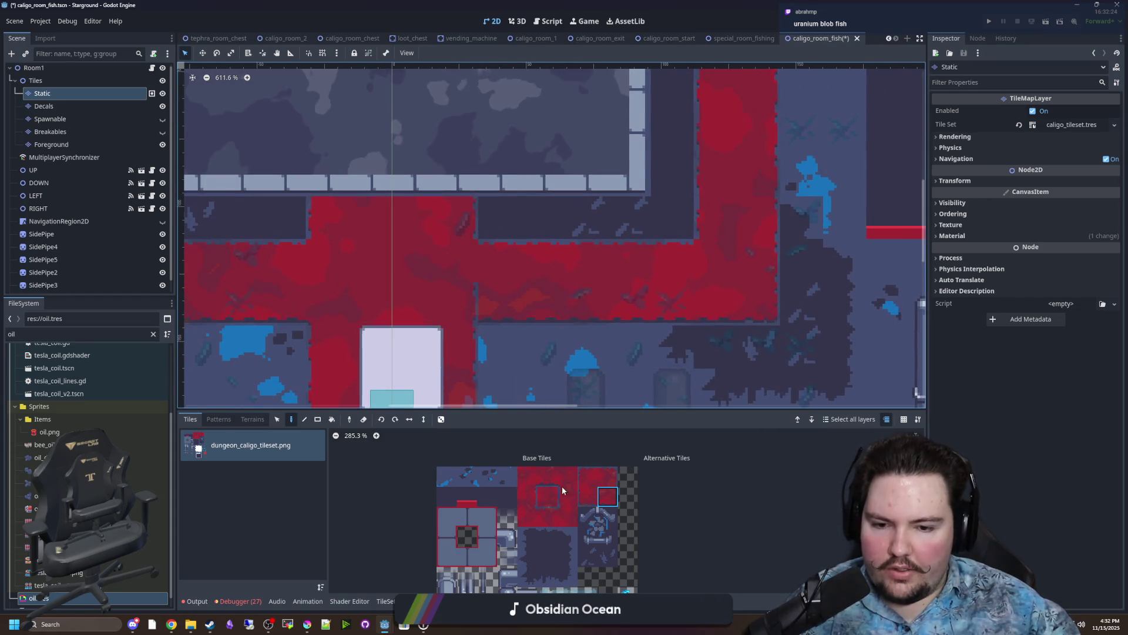
pyautogui.moveTo(554, 263); pyautogui.dragTo(623, 275)
pyautogui.click(527, 476)
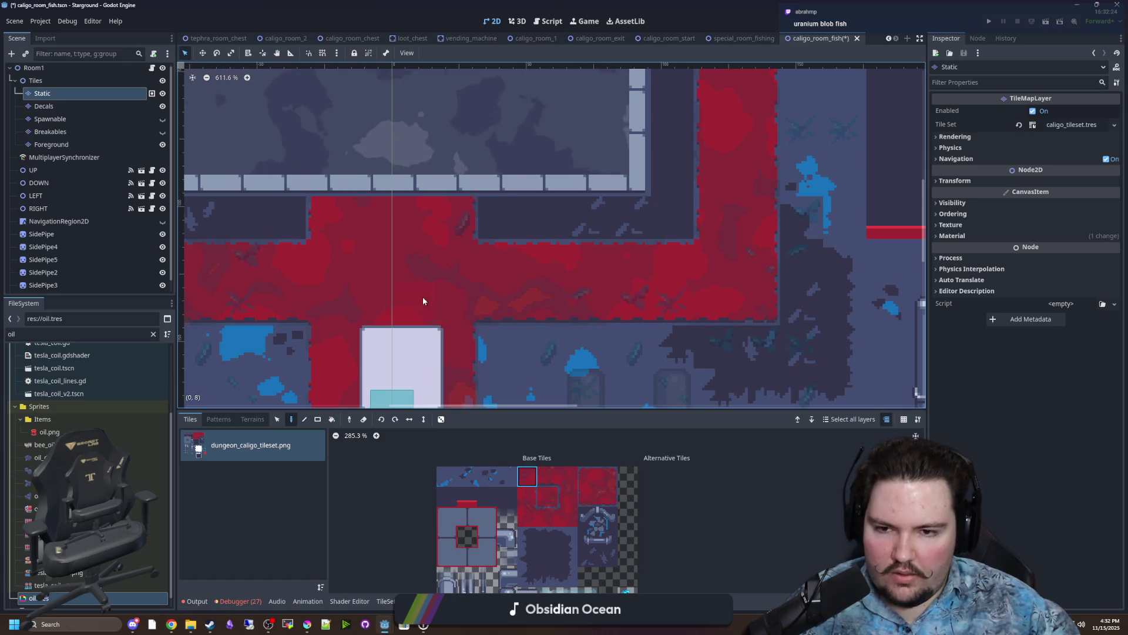
pyautogui.moveTo(422, 296); pyautogui.dragTo(563, 290)
pyautogui.click(531, 521)
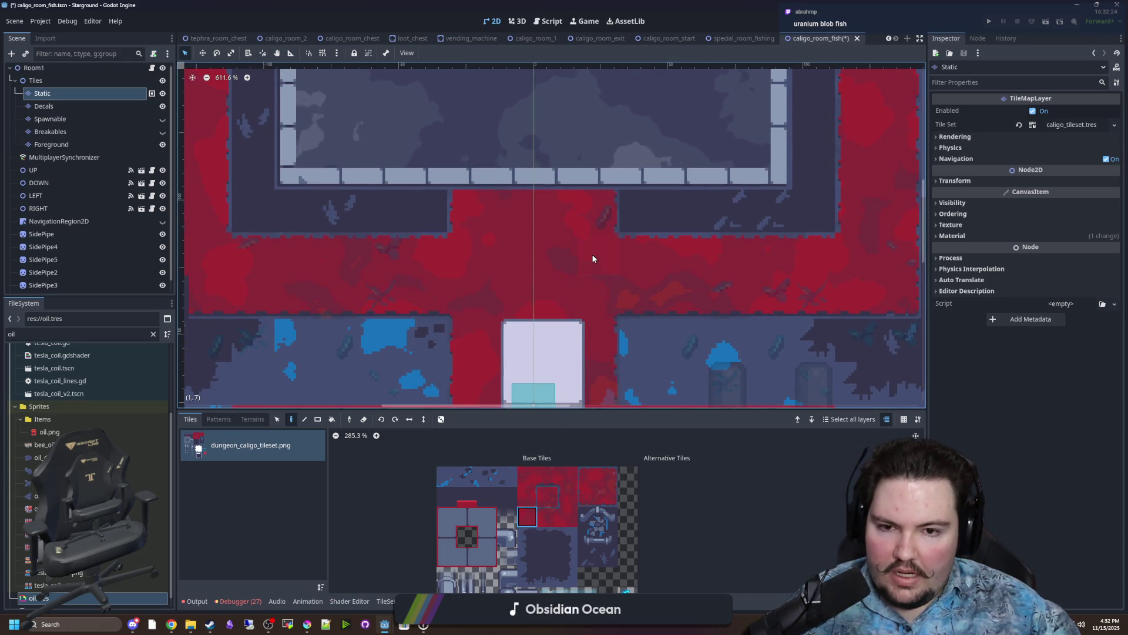
pyautogui.click(567, 517)
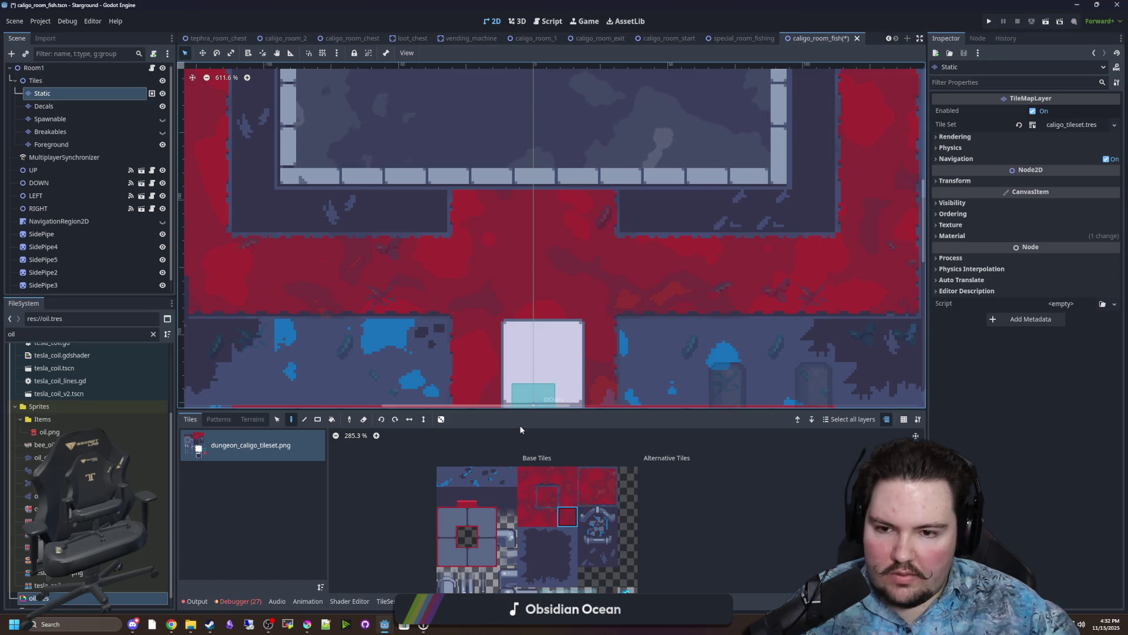
# Compare more top-row and floor tiles in the atlas.
pyautogui.hscroll(-5, 529, 272)
pyautogui.click(589, 497)
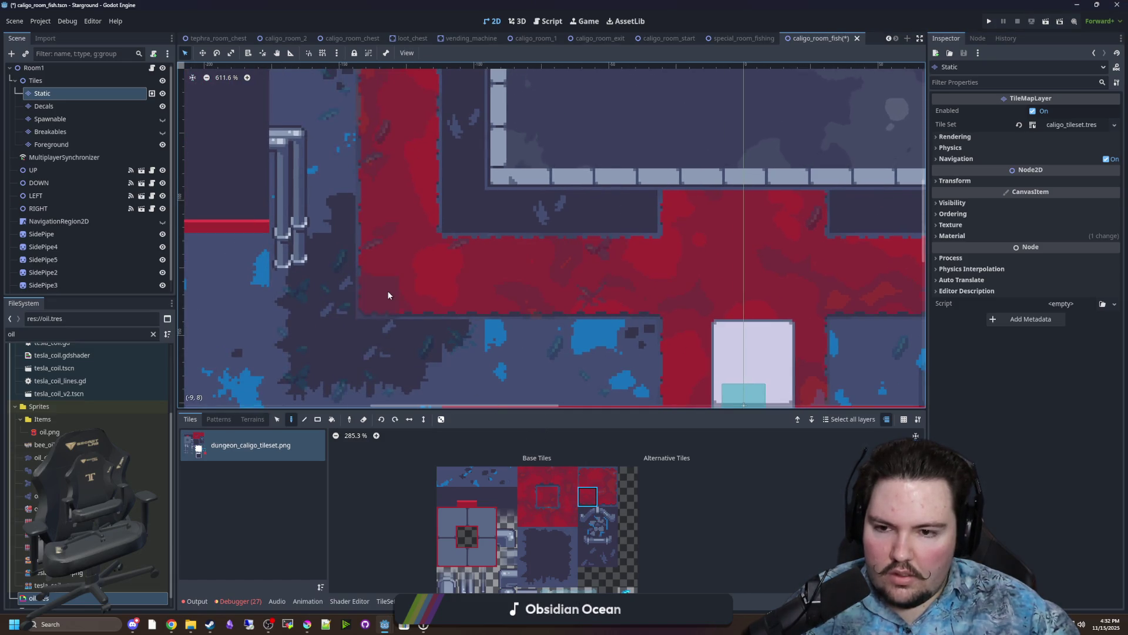
pyautogui.click(528, 516)
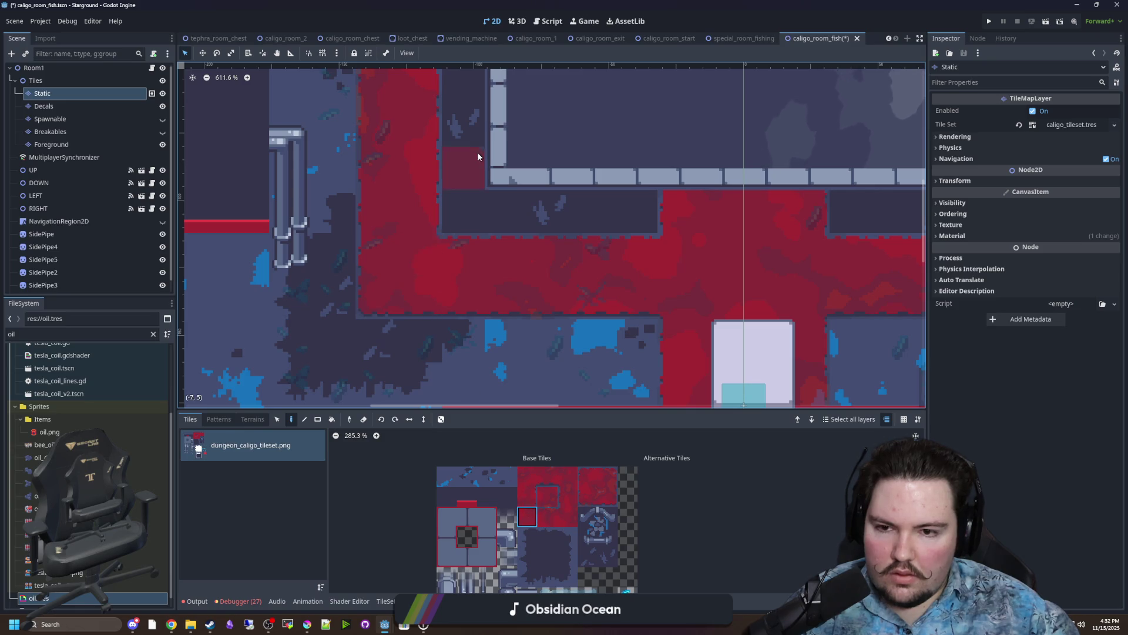
pyautogui.scroll(-5, 478, 157)
pyautogui.hscroll(10, 477, 157)
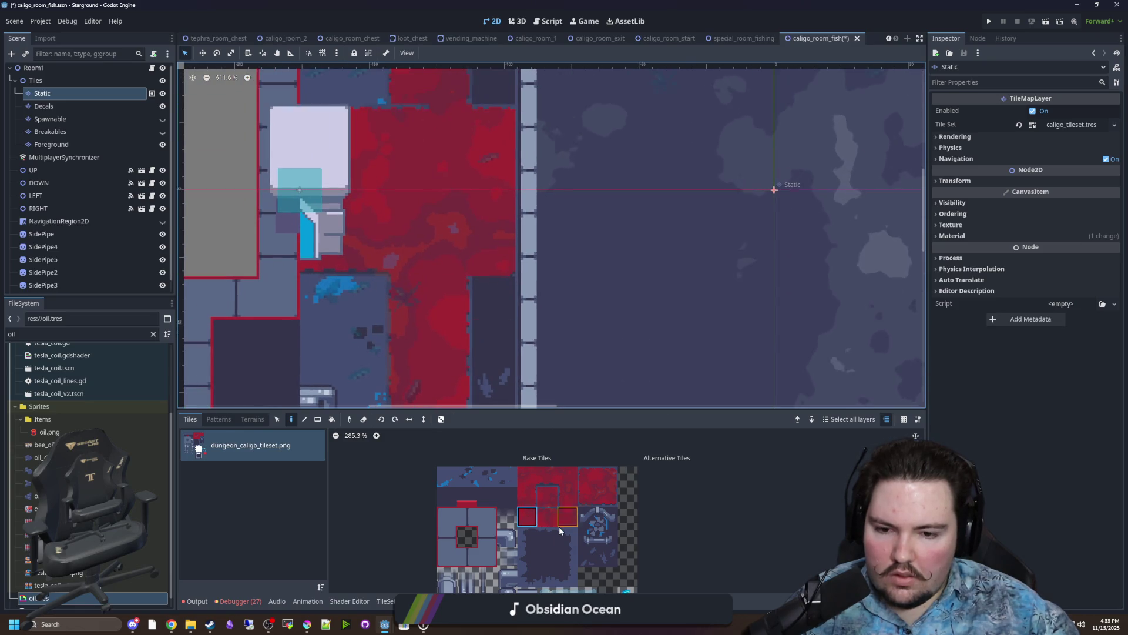
pyautogui.click(552, 478)
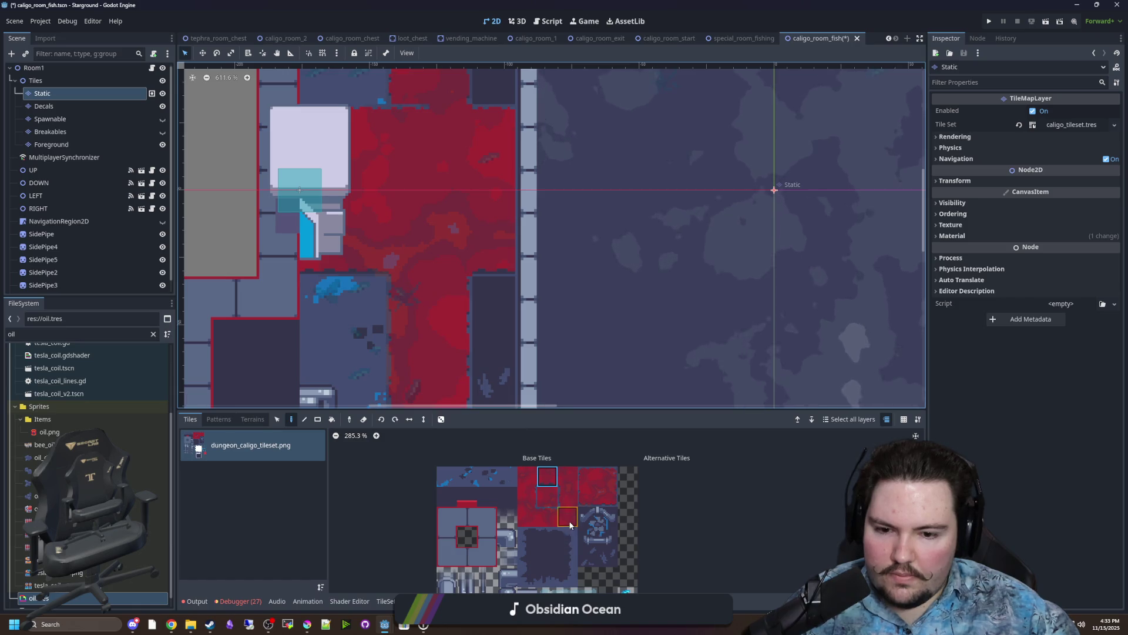
pyautogui.click(528, 477)
pyautogui.click(568, 477)
pyautogui.scroll(5, 426, 178)
pyautogui.click(527, 516)
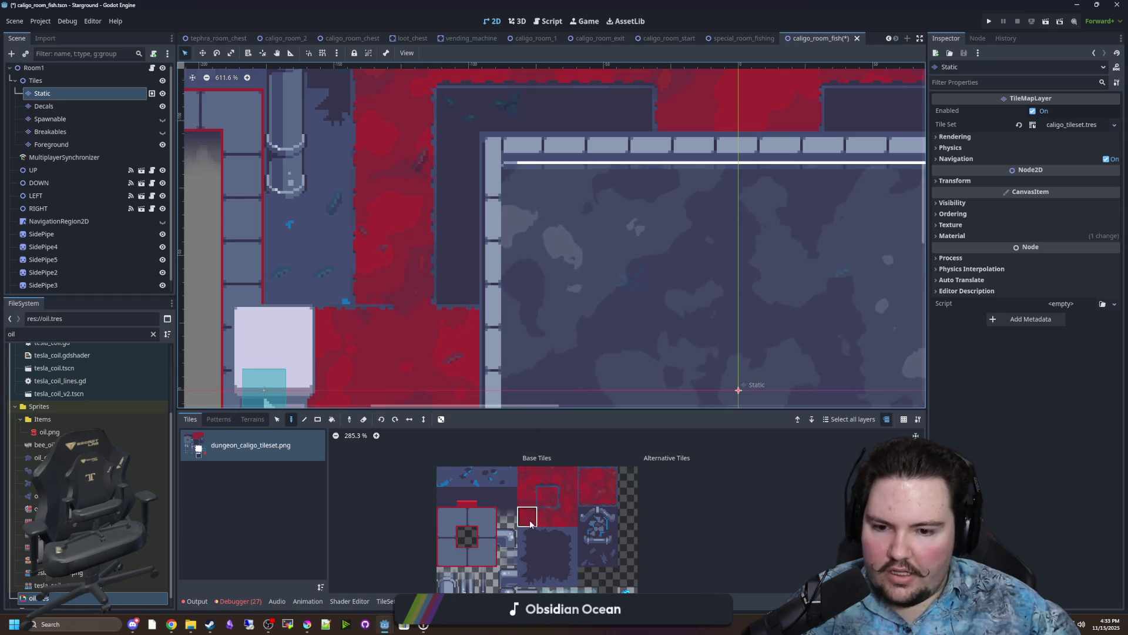
pyautogui.click(568, 516)
# Settle on the lower tile of a two-tile vertical block as the dark wall-edge tile.
pyautogui.scroll(-4, 460, 339)
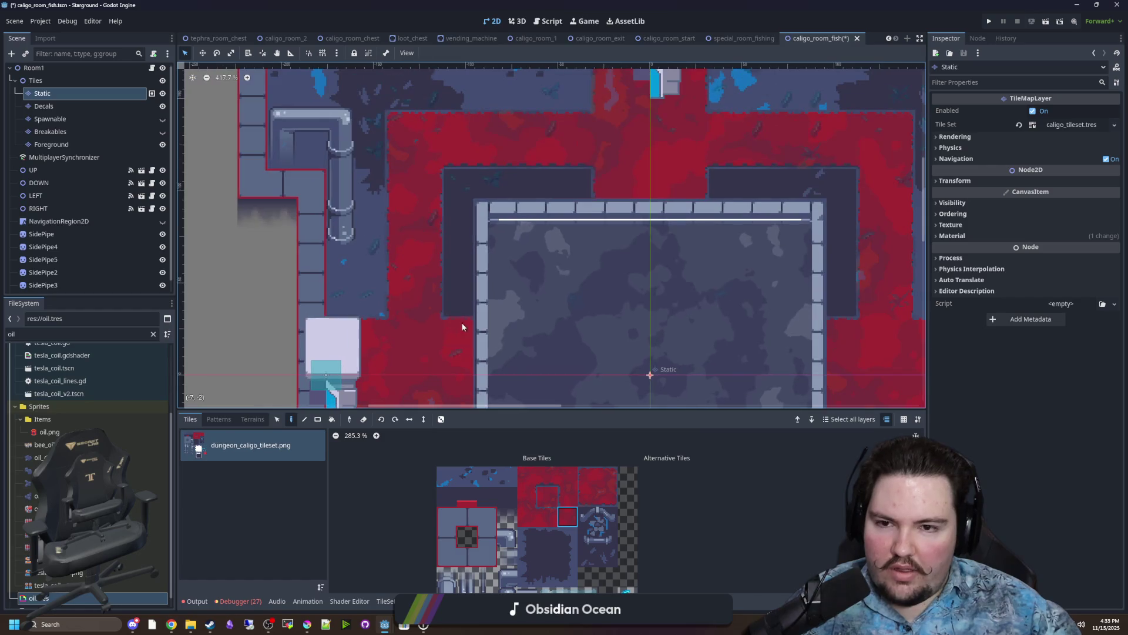
pyautogui.scroll(3, 523, 238)
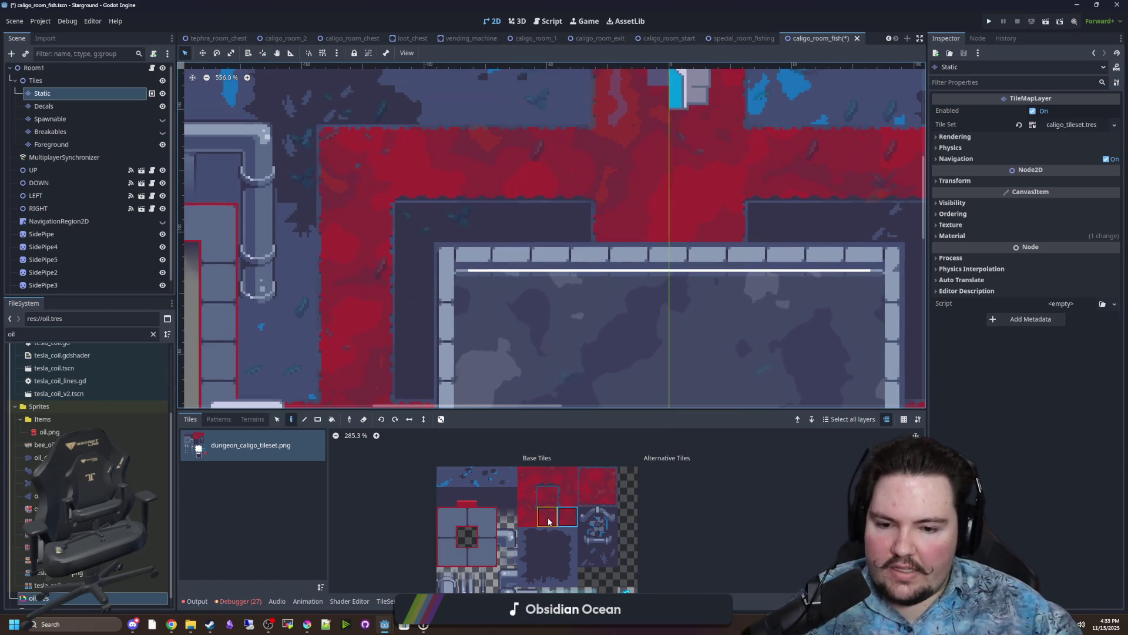
pyautogui.click(527, 476)
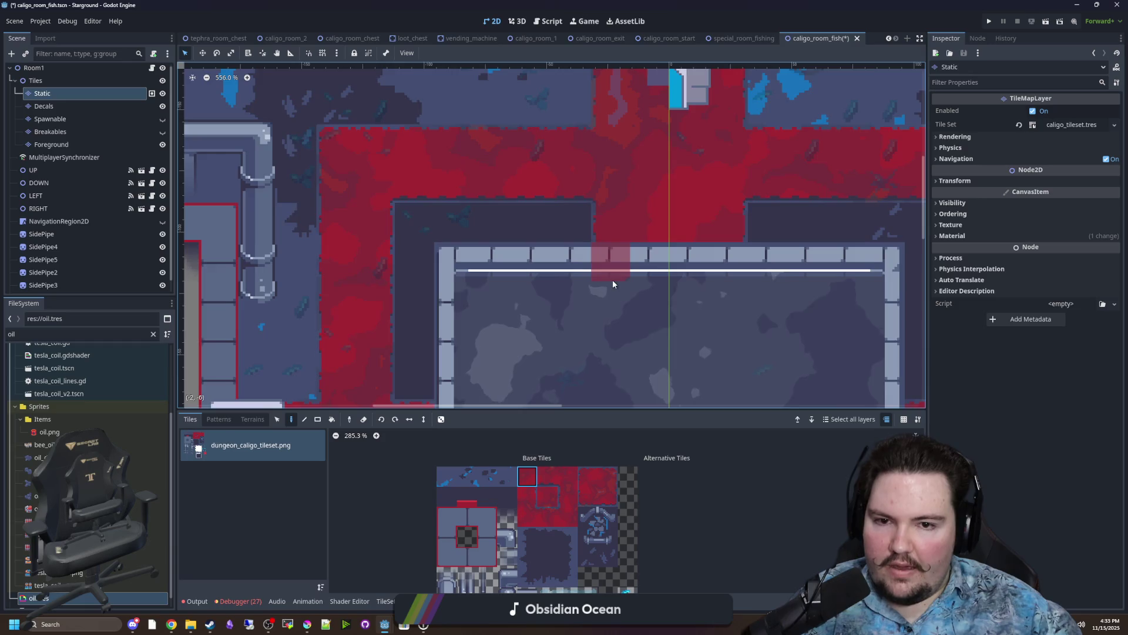
pyautogui.moveTo(613, 280); pyautogui.dragTo(414, 318)
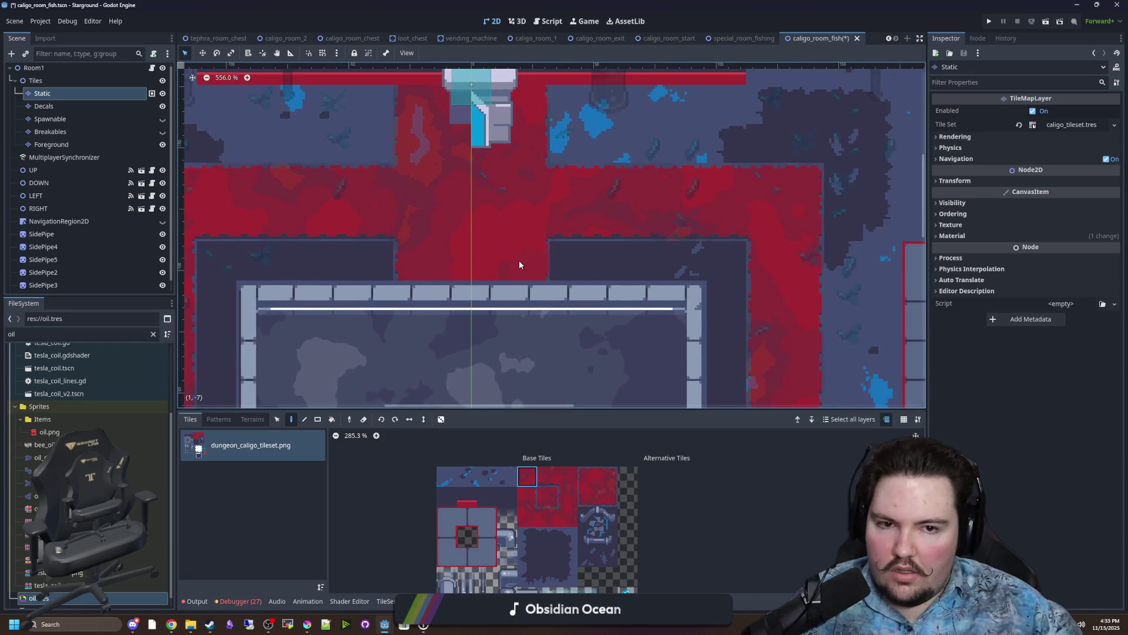
pyautogui.scroll(-2, 520, 264)
pyautogui.scroll(-1, 548, 343)
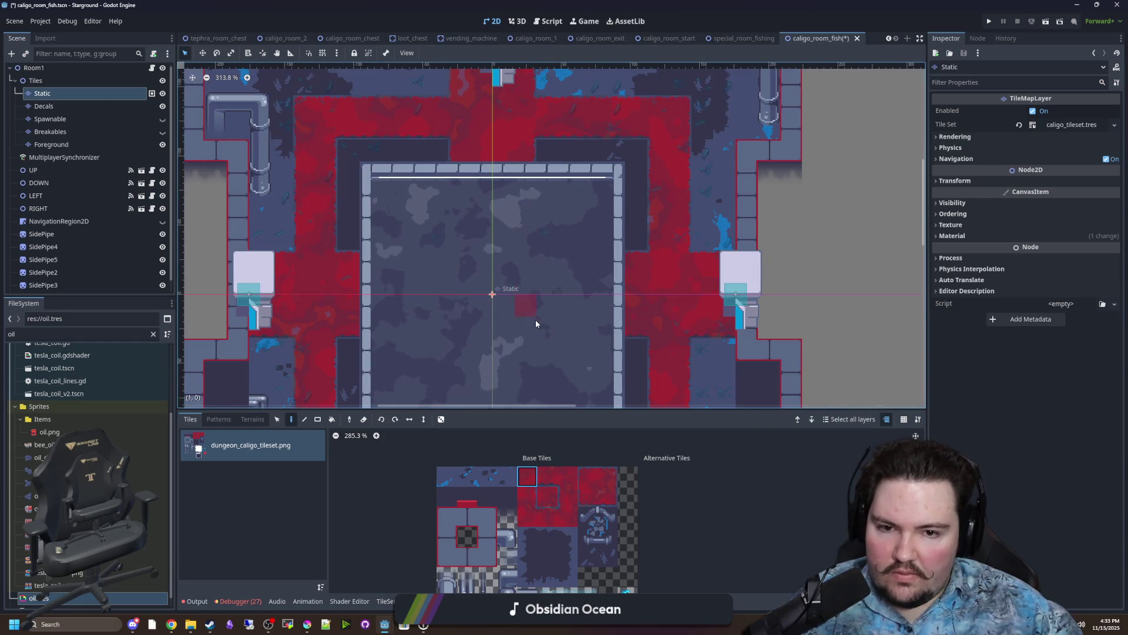
pyautogui.scroll(-3, 527, 242)
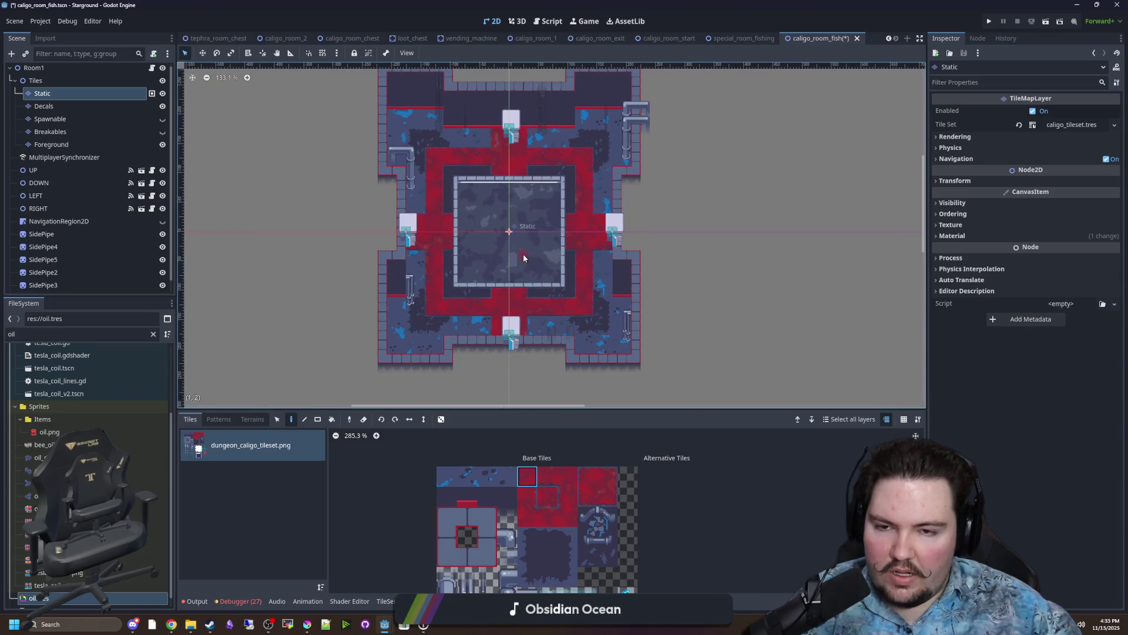
pyautogui.scroll(2, 524, 257)
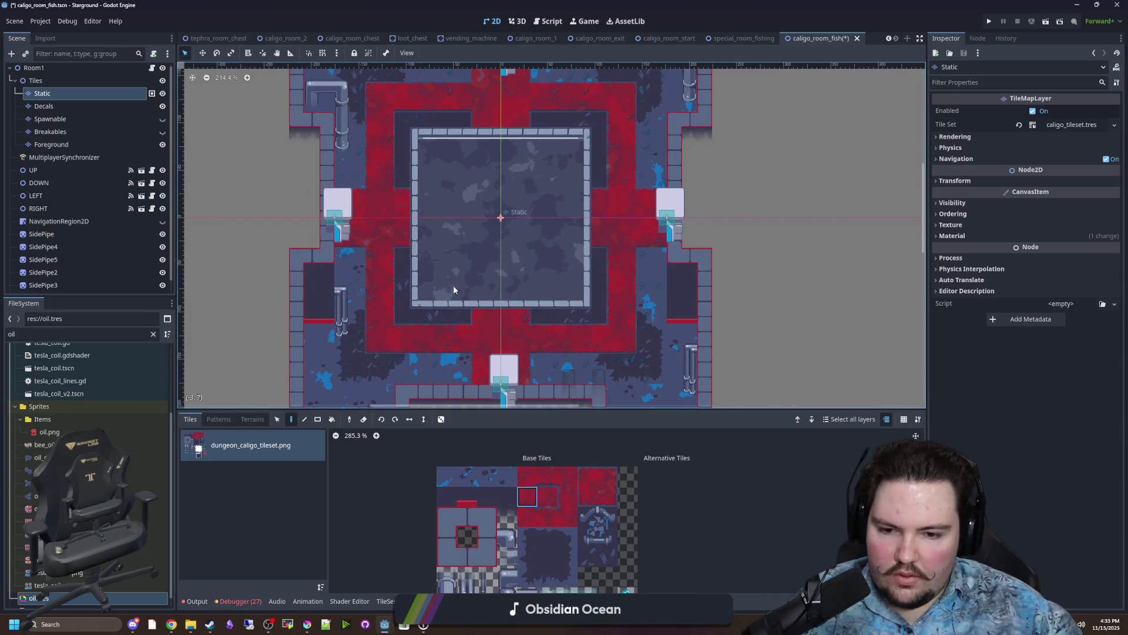
pyautogui.scroll(2, 461, 306)
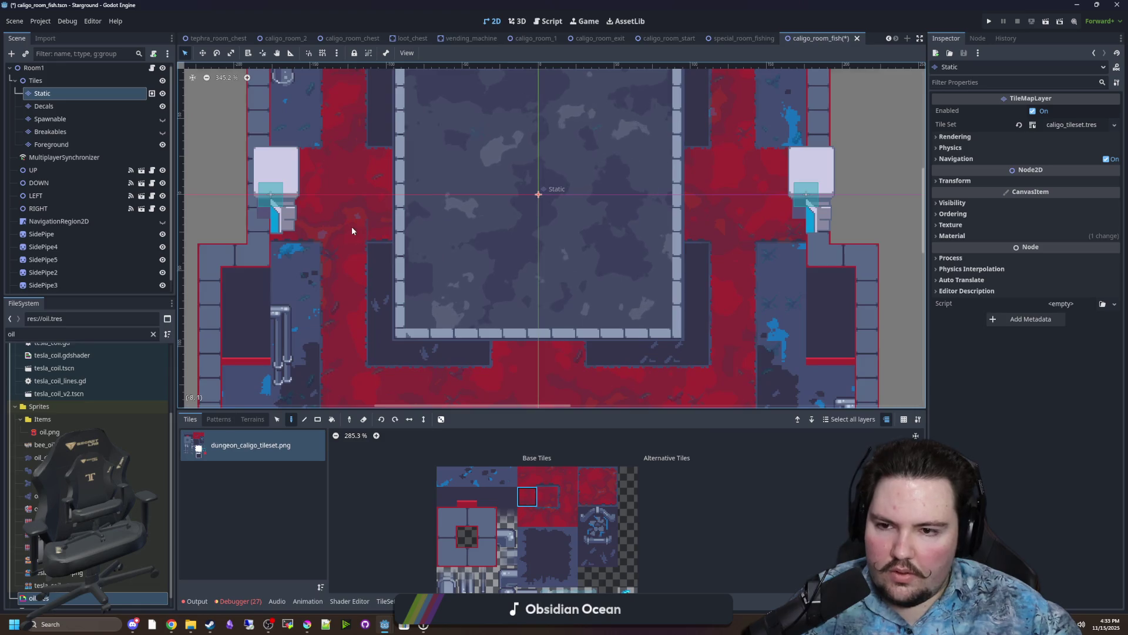
pyautogui.moveTo(568, 501); pyautogui.dragTo(568, 478)
pyautogui.click(568, 496)
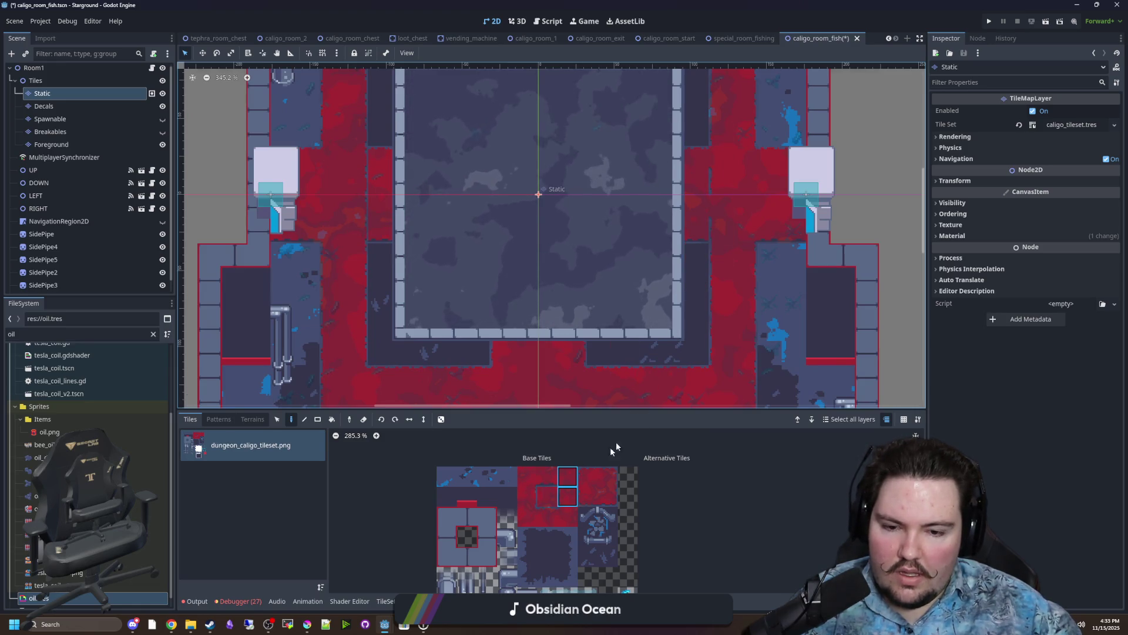
# Paint dark tiles over the red corridor floor and along the room's right wall.
pyautogui.moveTo(659, 161); pyautogui.dragTo(573, 386)
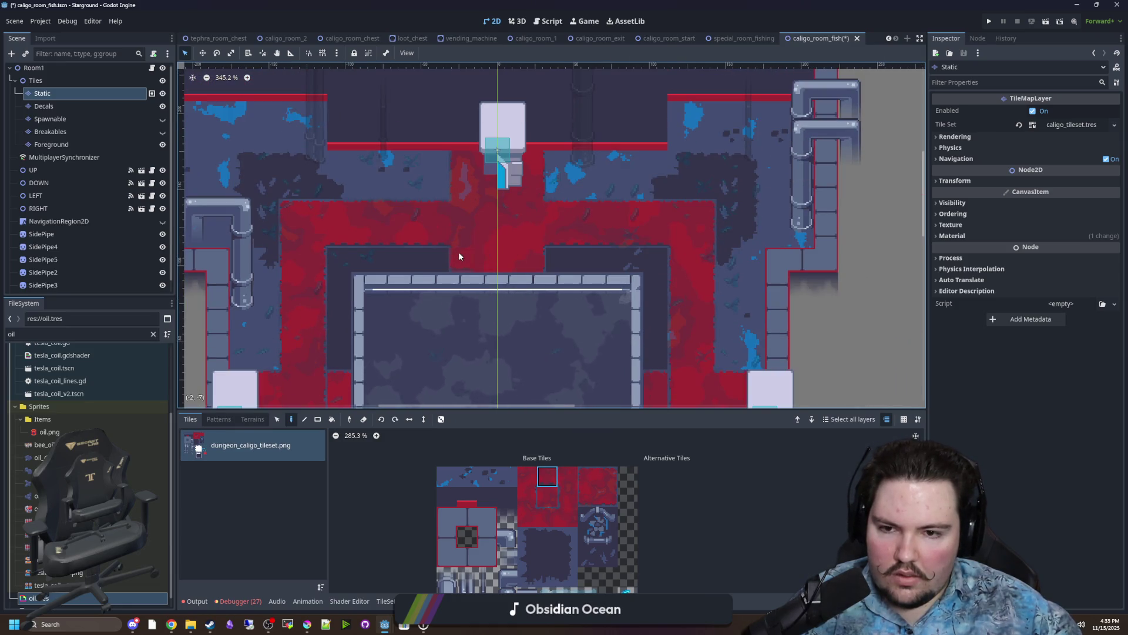
pyautogui.moveTo(551, 315)
pyautogui.mouseDown()
pyautogui.moveTo(569, 194)
pyautogui.moveTo(563, 103)
pyautogui.mouseUp()
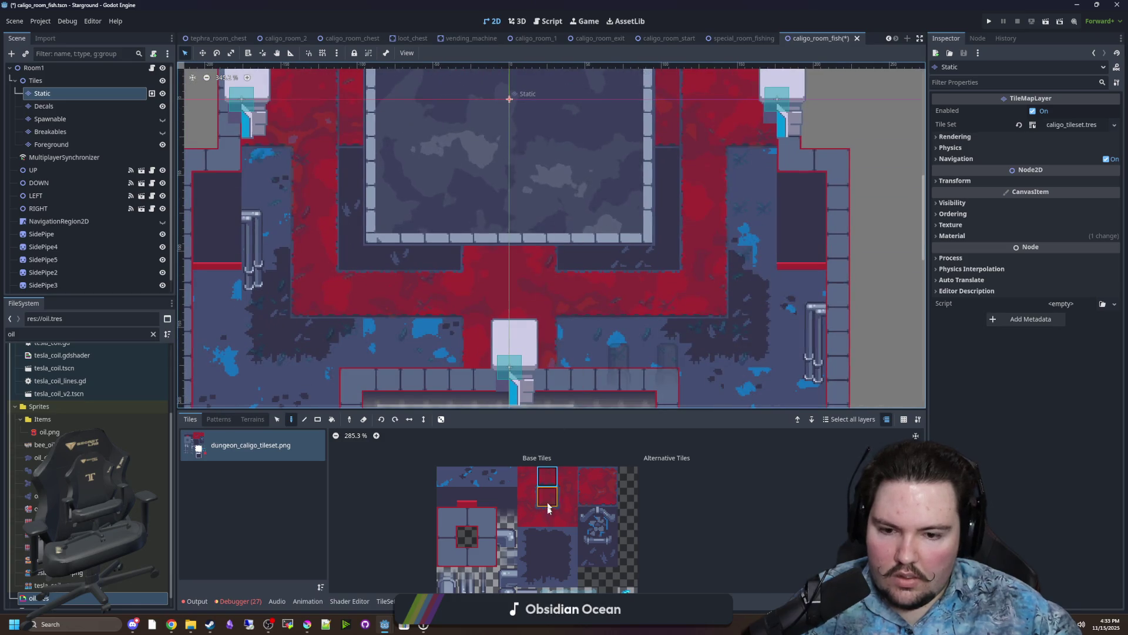
pyautogui.moveTo(474, 286); pyautogui.dragTo(461, 350)
pyautogui.moveTo(413, 320)
pyautogui.mouseDown()
pyautogui.moveTo(593, 323)
pyautogui.moveTo(581, 345)
pyautogui.moveTo(629, 186)
pyautogui.moveTo(629, 141)
pyautogui.mouseUp()
pyautogui.click(527, 555)
pyautogui.moveTo(628, 167); pyautogui.dragTo(627, 210)
# Paint the dark edge along the room's top and inside the left wall, then zoom out.
pyautogui.click(547, 576)
pyautogui.moveTo(597, 97); pyautogui.dragTo(332, 104)
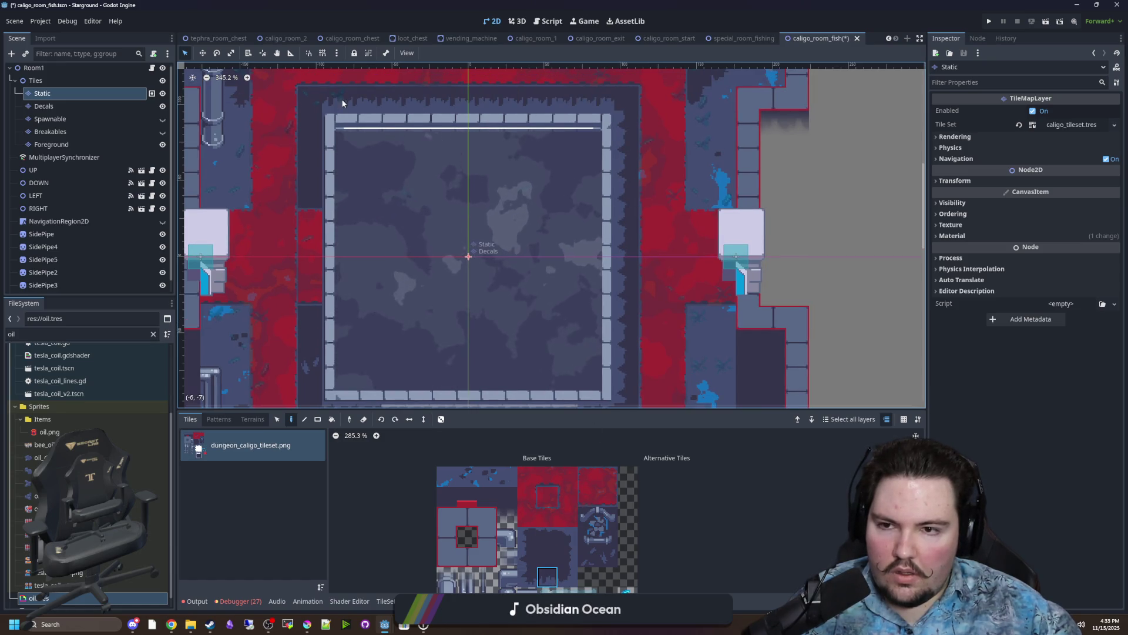
pyautogui.moveTo(421, 296); pyautogui.dragTo(439, 260)
pyautogui.click(568, 556)
pyautogui.moveTo(330, 89); pyautogui.dragTo(327, 323)
pyautogui.scroll(-4, 435, 333)
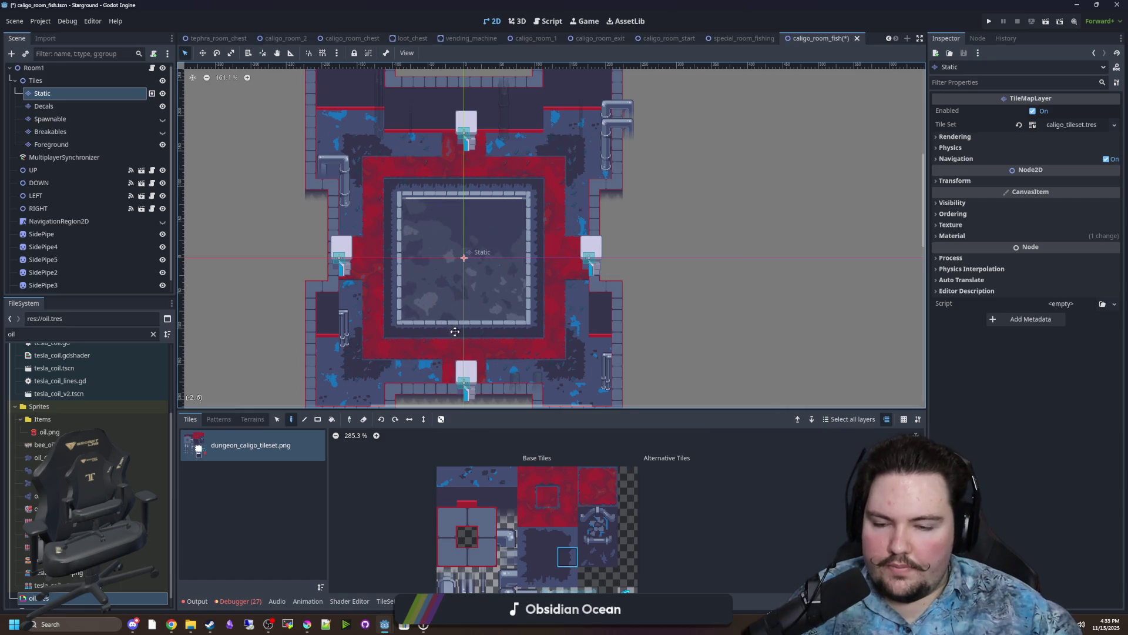
pyautogui.scroll(-1, 465, 353)
pyautogui.scroll(1, 490, 282)
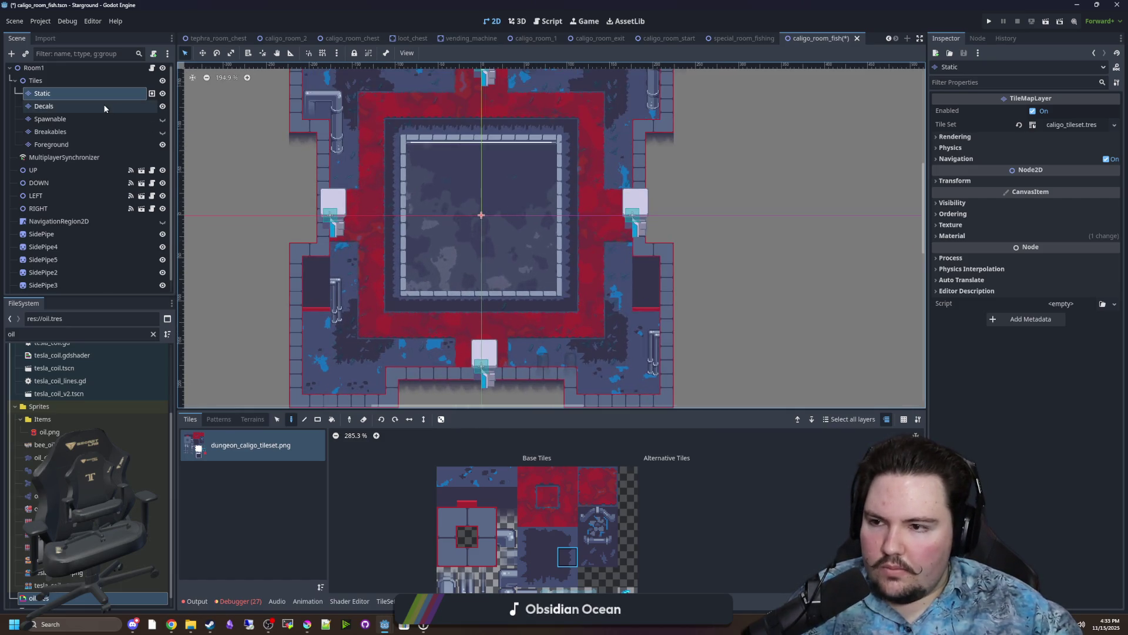
# On the Decals layer, paint an 8x11 rectangle and a second rectangle of decal tiles.
pyautogui.click(103, 106)
pyautogui.scroll(1, 414, 224)
pyautogui.press('r')
pyautogui.moveTo(562, 319); pyautogui.dragTo(440, 154)
pyautogui.scroll(1, 412, 226)
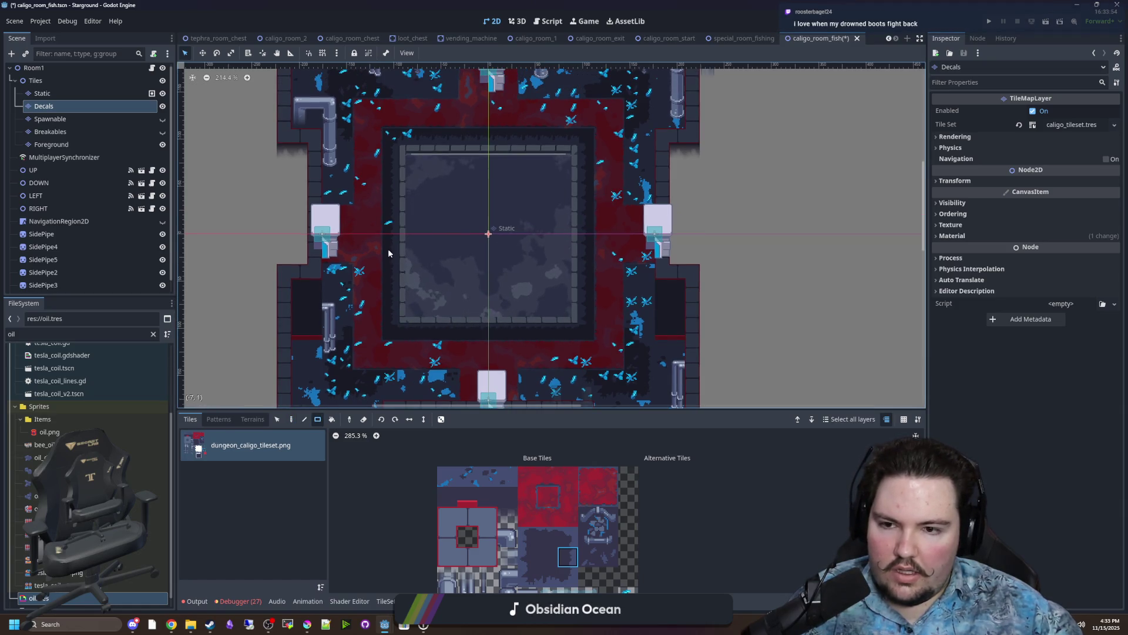
pyautogui.scroll(3, 399, 198)
pyautogui.moveTo(368, 171)
pyautogui.mouseDown()
pyautogui.moveTo(601, 170)
pyautogui.moveTo(634, 201)
pyautogui.mouseUp()
# Clear the decals from a small 2x2 area of the floor.
pyautogui.scroll(-2, 601, 171)
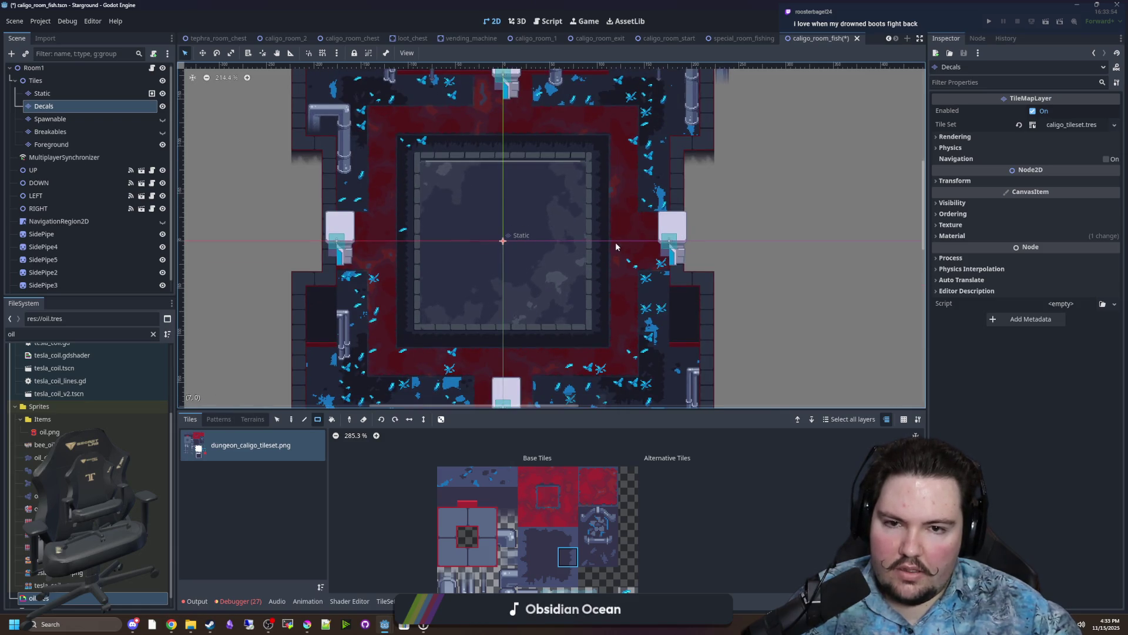
pyautogui.scroll(-5, 623, 205)
pyautogui.moveTo(588, 264); pyautogui.dragTo(588, 264)
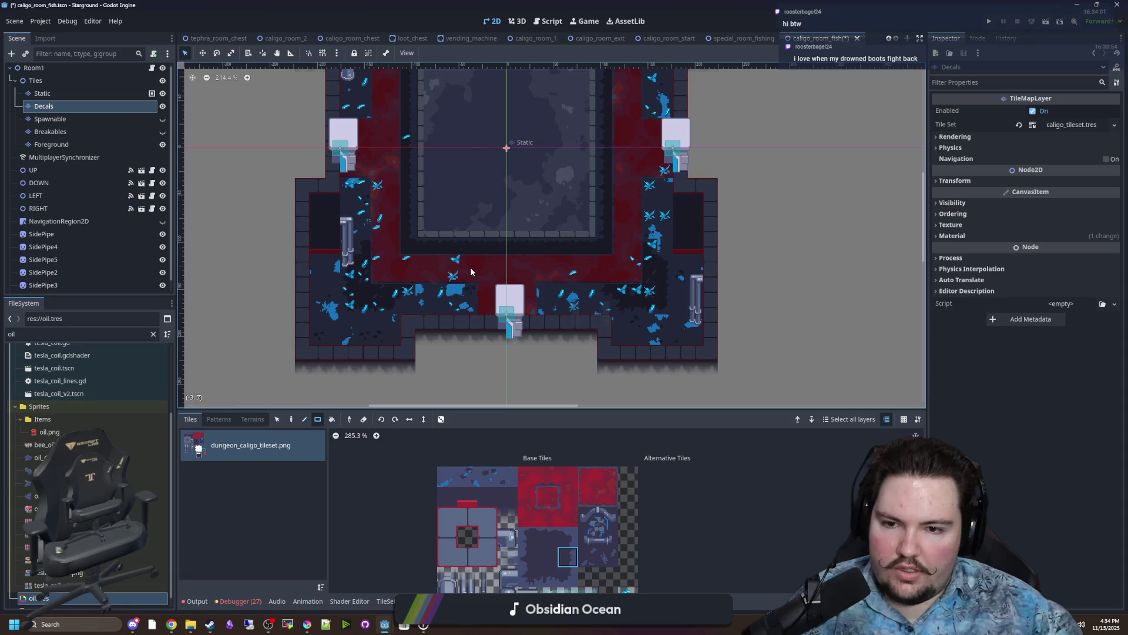
pyautogui.scroll(6, 355, 274)
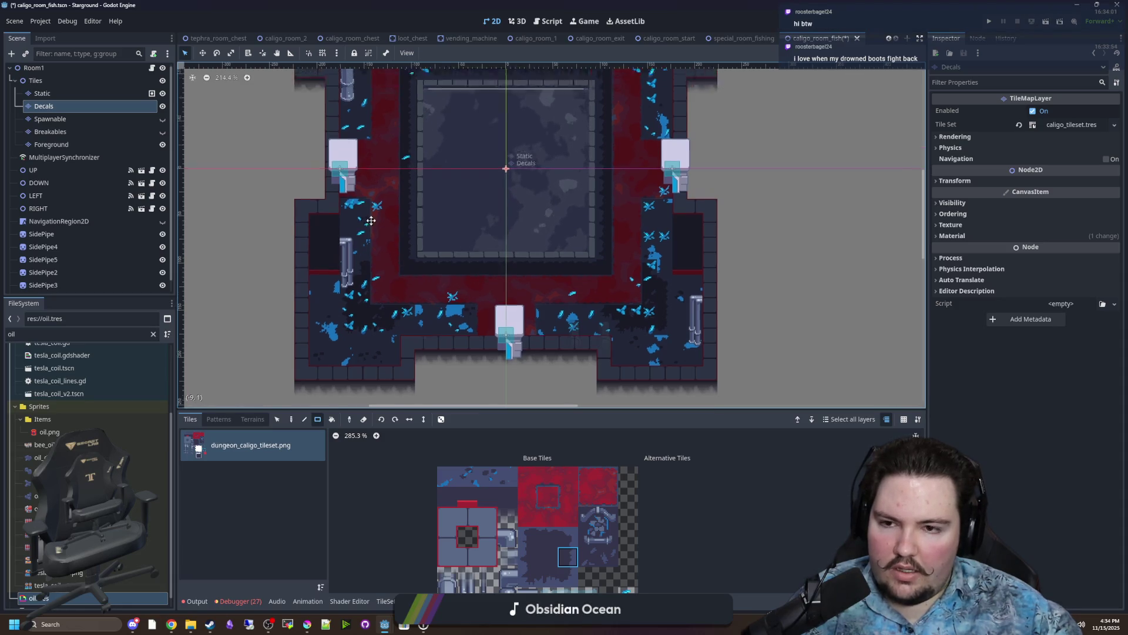
pyautogui.keyDown('ctrl'); pyautogui.scroll(-2, 355, 274); pyautogui.keyUp('ctrl')
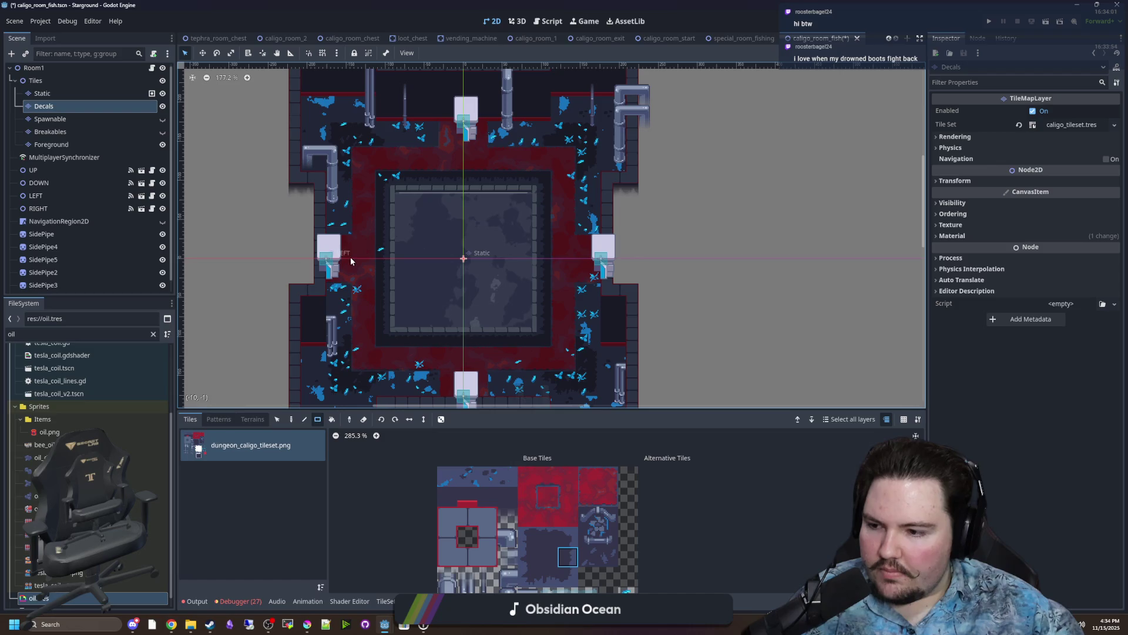
pyautogui.scroll(-2, 386, 290)
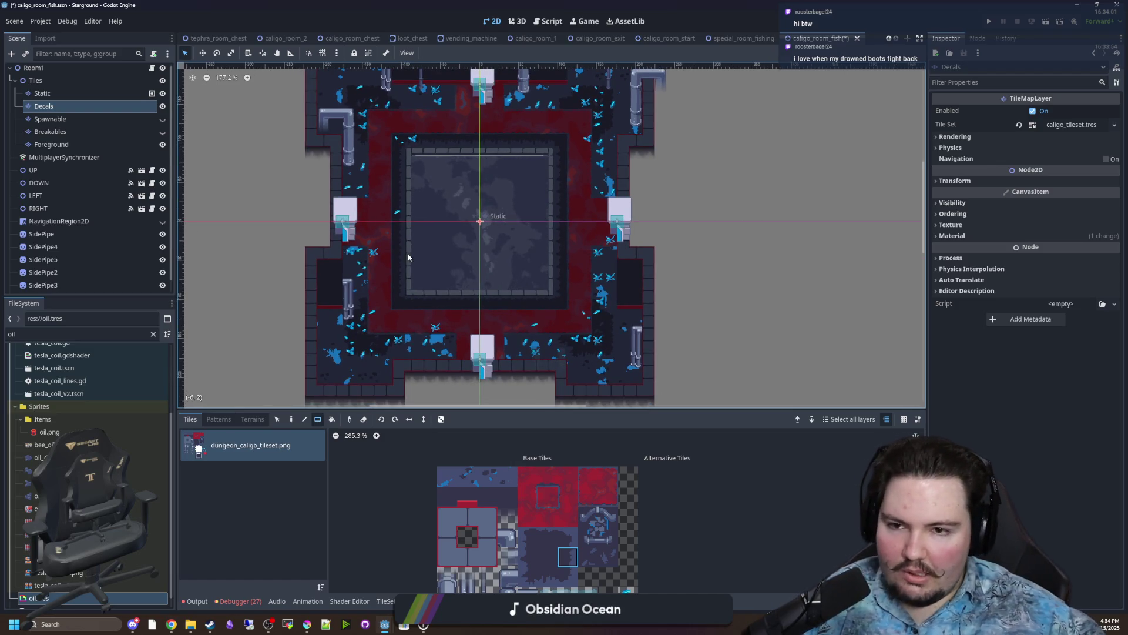
pyautogui.keyDown('ctrl'); pyautogui.scroll(3, 493, 223); pyautogui.keyUp('ctrl')
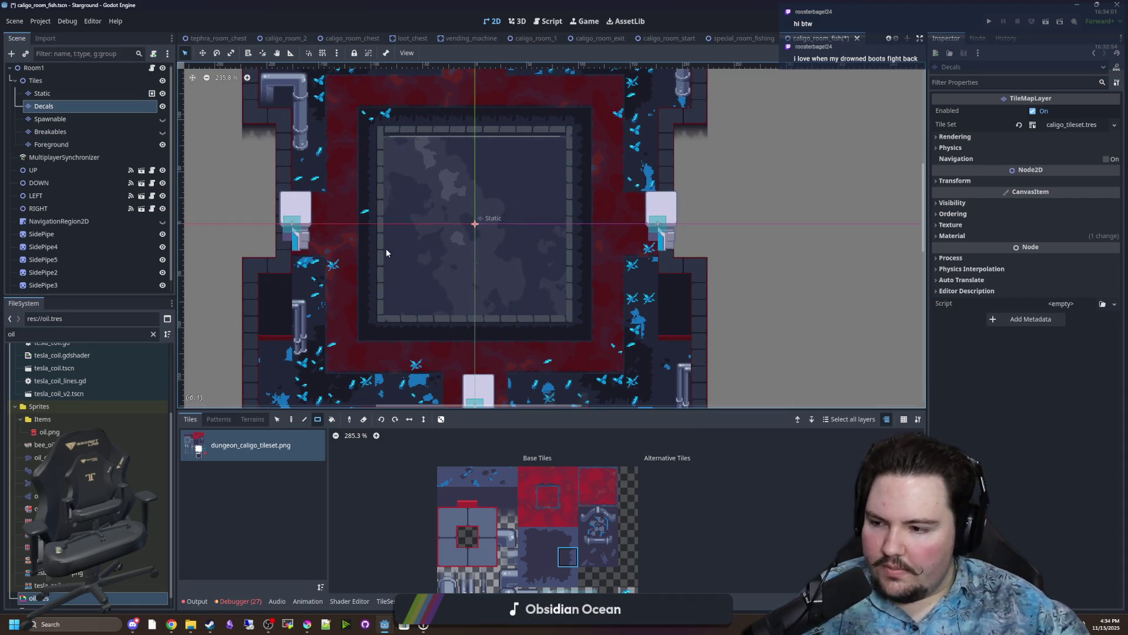
pyautogui.scroll(-2, 429, 251)
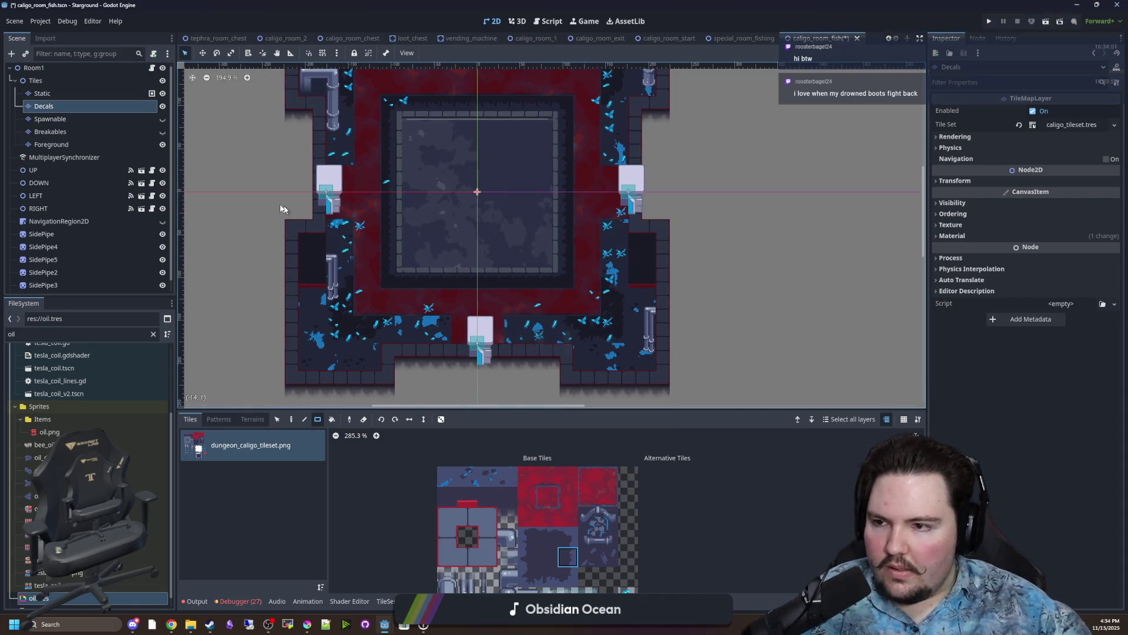
pyautogui.click(71, 132)
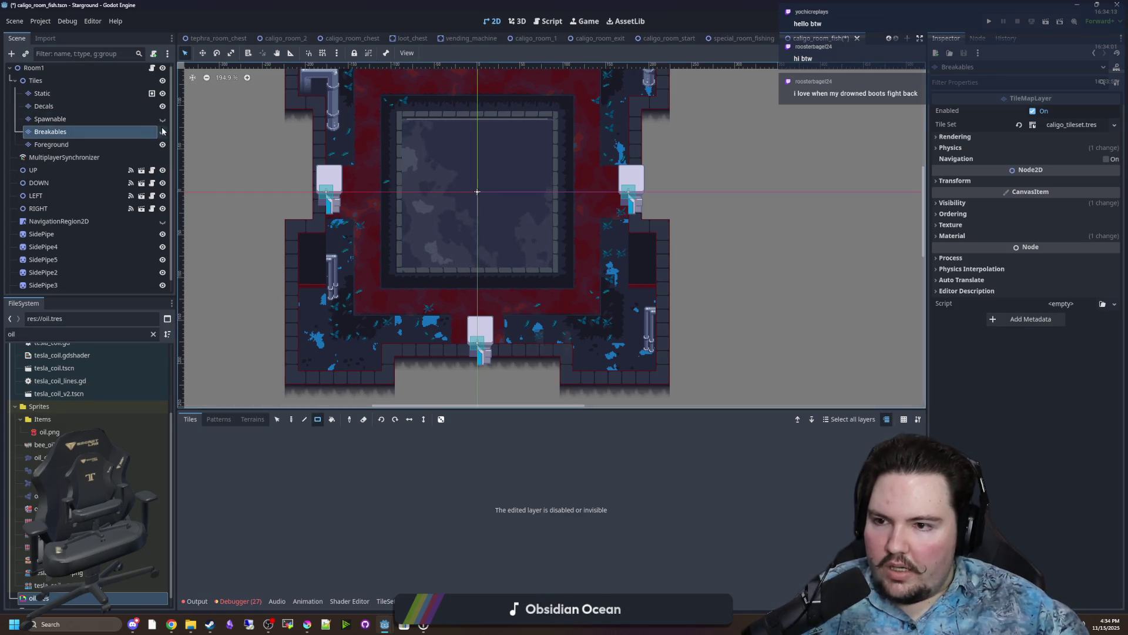
# Show the Breakables layer and clear the old breakable tiles from the room.
pyautogui.click(162, 132)
pyautogui.scroll(2, 448, 264)
pyautogui.moveTo(437, 370); pyautogui.dragTo(290, 214)
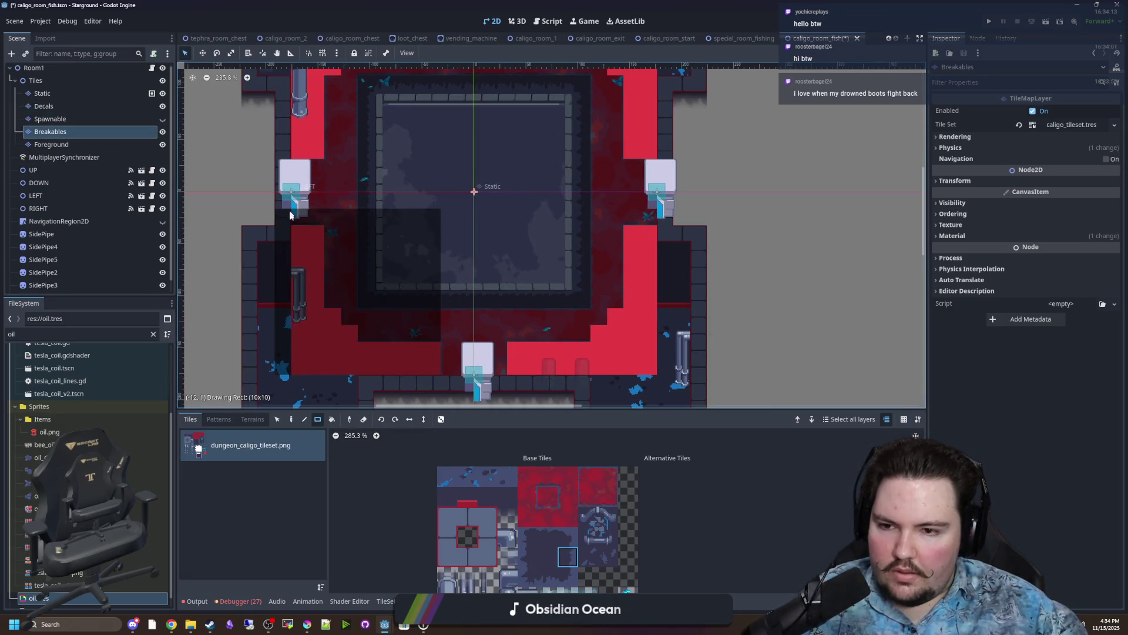
pyautogui.scroll(-2, 290, 214)
pyautogui.scroll(-1, 454, 491)
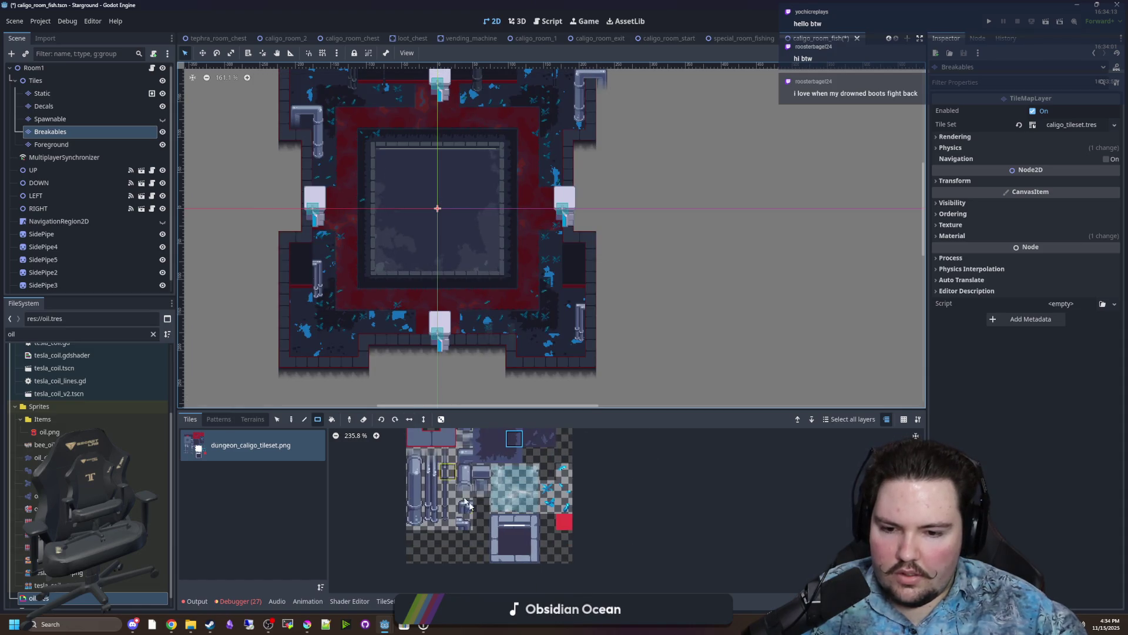
pyautogui.scroll(2, 342, 348)
# Paint red breakable strips in the lower corners and along the left and right walls.
pyautogui.moveTo(276, 351); pyautogui.dragTo(358, 298)
pyautogui.moveTo(605, 299)
pyautogui.mouseDown()
pyautogui.moveTo(689, 340)
pyautogui.moveTo(640, 260)
pyautogui.moveTo(527, 314)
pyautogui.mouseUp()
pyautogui.moveTo(447, 323)
pyautogui.mouseDown()
pyautogui.moveTo(369, 296)
pyautogui.moveTo(281, 226)
pyautogui.moveTo(287, 294)
pyautogui.mouseUp()
pyautogui.scroll(1, 321, 282)
pyautogui.scroll(3, 568, 334)
pyautogui.hscroll(1, 567, 334)
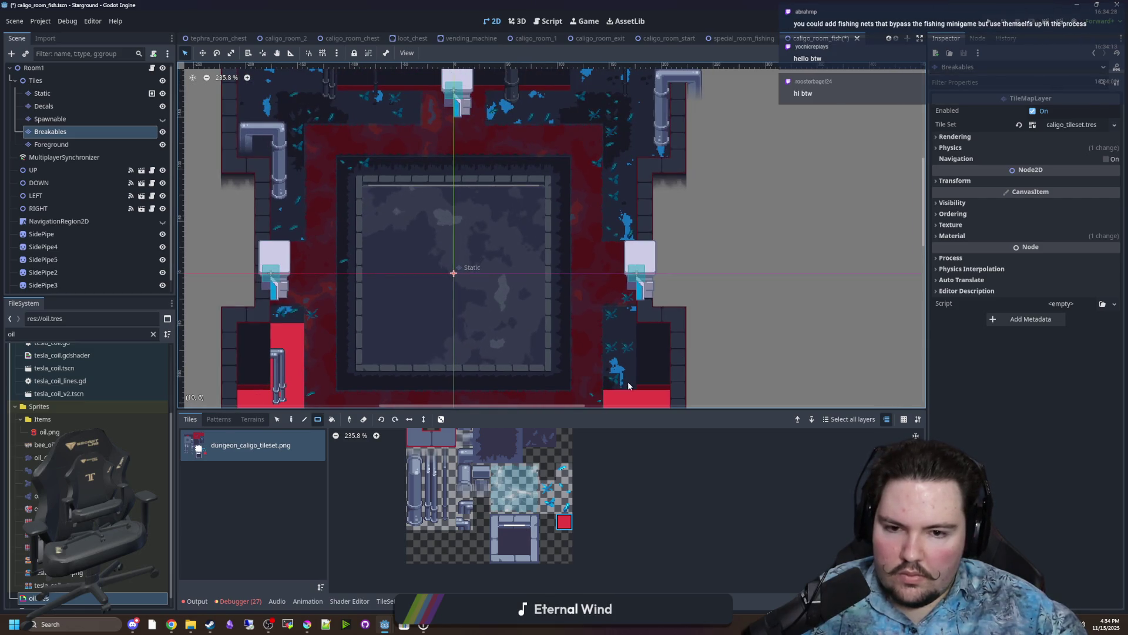
pyautogui.moveTo(628, 383); pyautogui.dragTo(617, 311)
pyautogui.moveTo(617, 235); pyautogui.dragTo(609, 150)
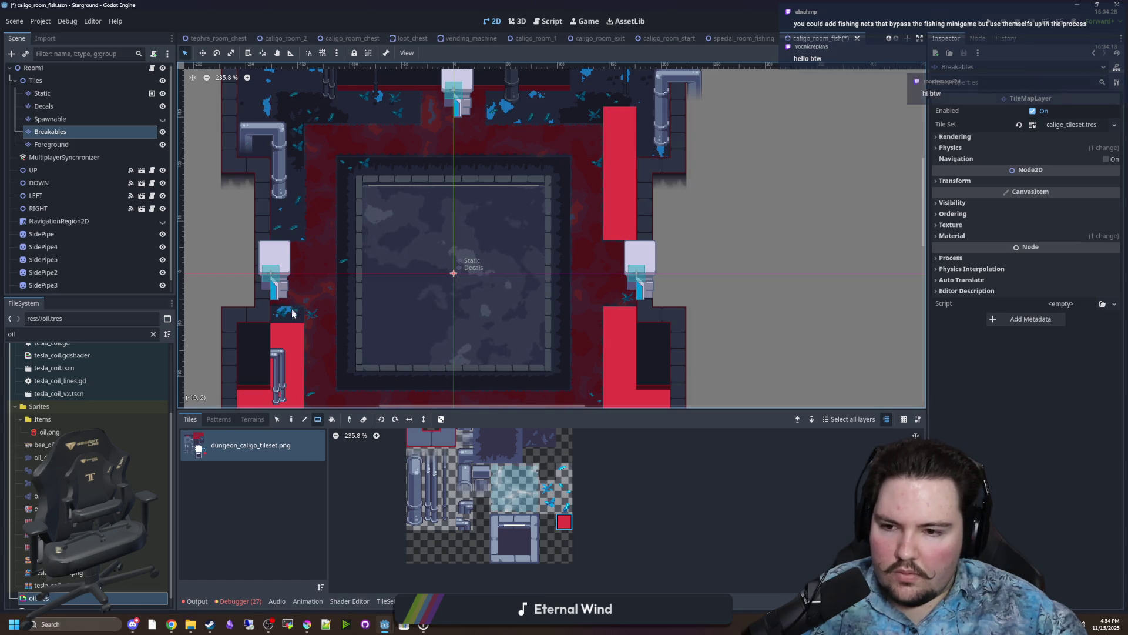
pyautogui.moveTo(301, 236); pyautogui.dragTo(293, 112)
# Paint breakable tiles across the upper area and around the central pit's edges.
pyautogui.scroll(3, 272, 252)
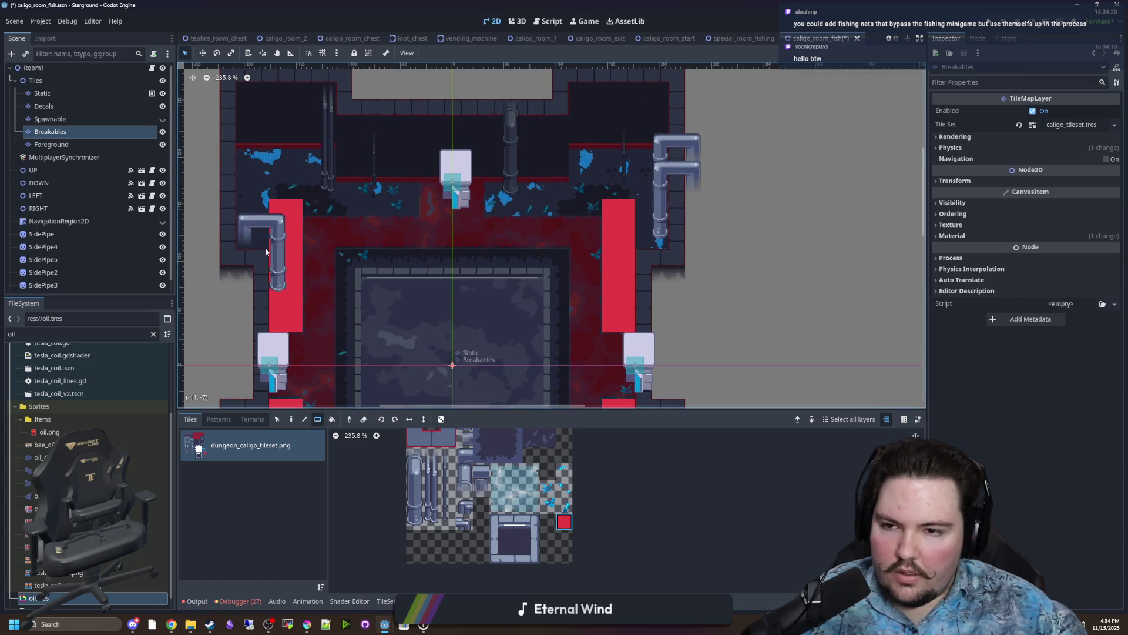
pyautogui.moveTo(250, 229)
pyautogui.mouseDown()
pyautogui.moveTo(278, 157)
pyautogui.moveTo(329, 157)
pyautogui.mouseUp()
pyautogui.moveTo(325, 202); pyautogui.dragTo(424, 185)
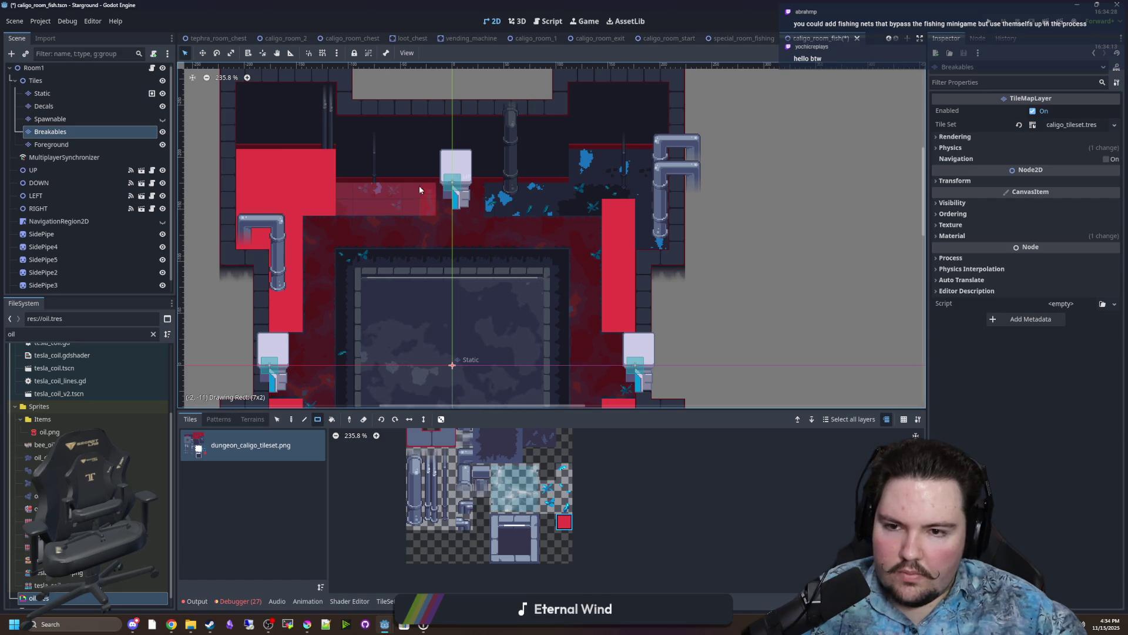
pyautogui.moveTo(495, 192); pyautogui.dragTo(587, 203)
pyautogui.moveTo(652, 159)
pyautogui.mouseDown()
pyautogui.moveTo(588, 226)
pyautogui.moveTo(597, 242)
pyautogui.mouseUp()
pyautogui.scroll(-3, 539, 279)
pyautogui.moveTo(537, 154)
pyautogui.mouseDown()
pyautogui.moveTo(532, 361)
pyautogui.moveTo(320, 373)
pyautogui.moveTo(310, 152)
pyautogui.moveTo(529, 155)
pyautogui.mouseUp()
pyautogui.moveTo(330, 172); pyautogui.dragTo(338, 353)
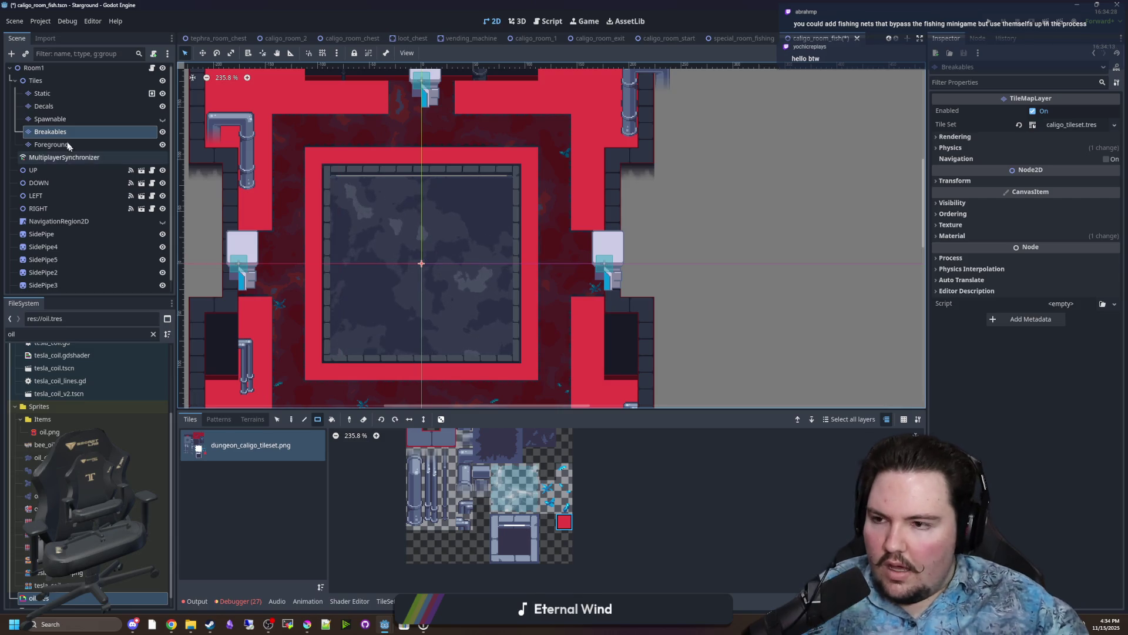
pyautogui.click(50, 119)
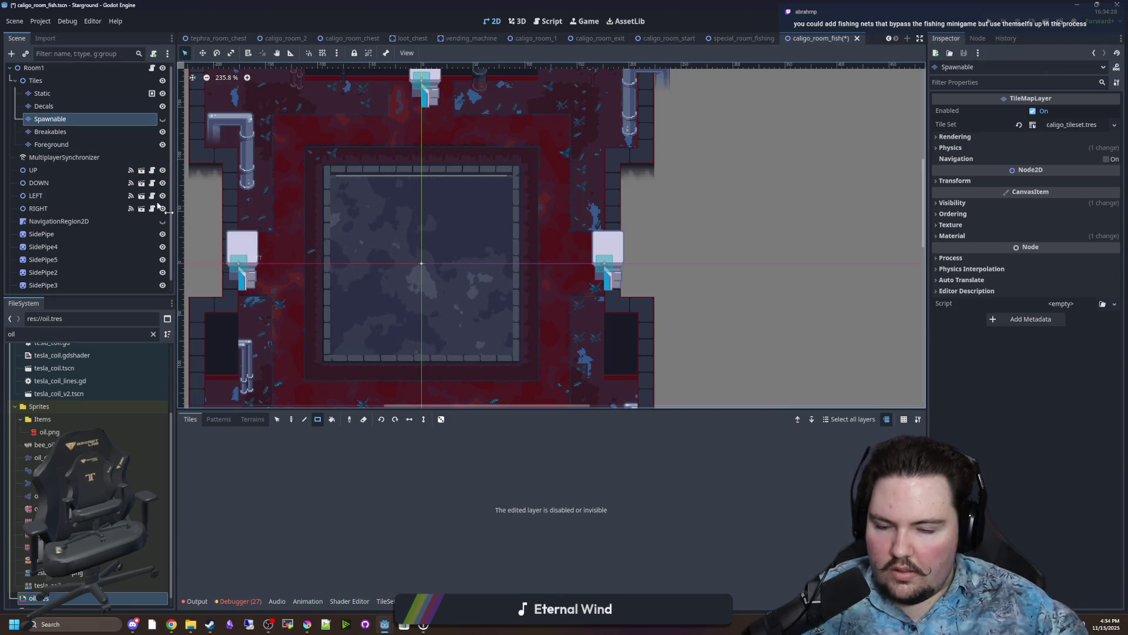
# Show the Spawnable layer and paint a 9x9 Spawnable block over the central pit.
pyautogui.click(162, 119)
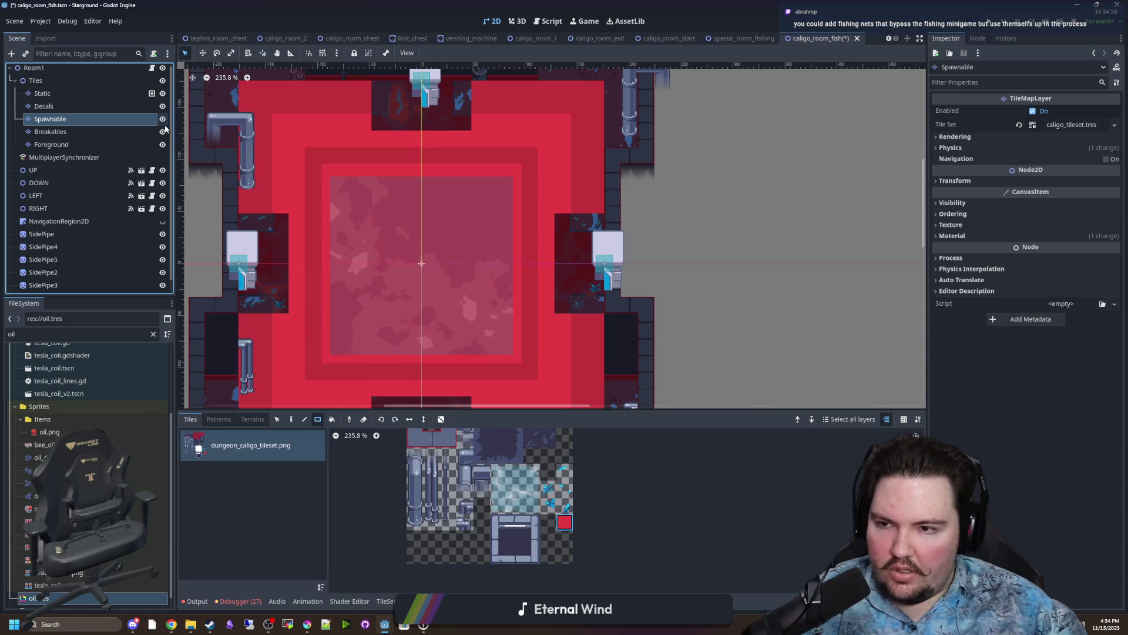
pyautogui.scroll(-2, 417, 229)
pyautogui.scroll(3, 348, 347)
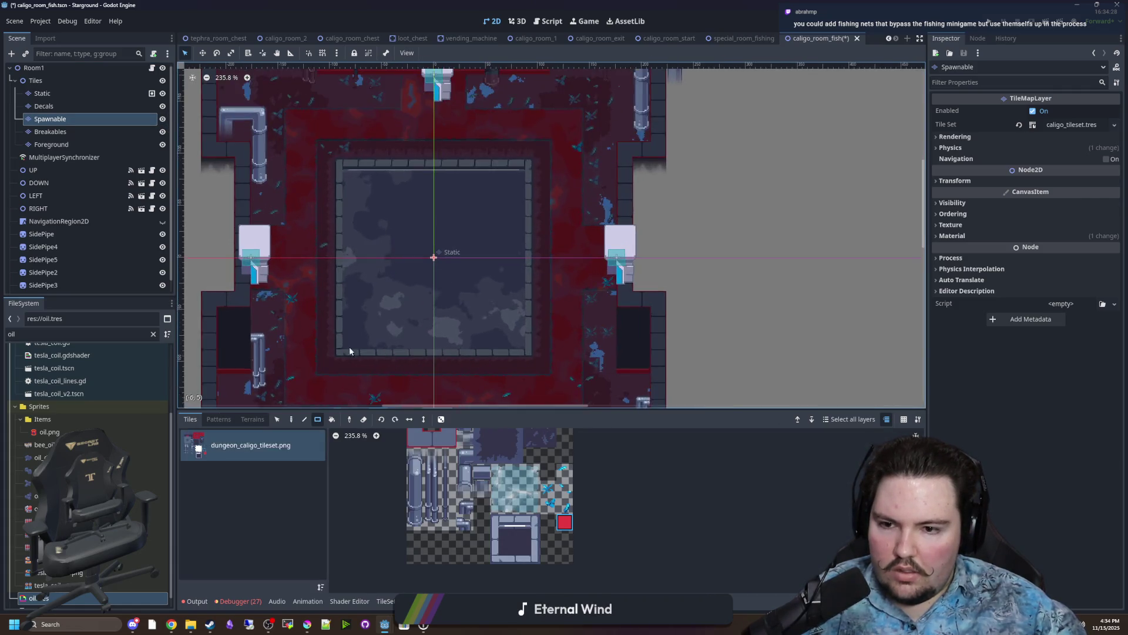
pyautogui.moveTo(366, 329); pyautogui.dragTo(544, 154)
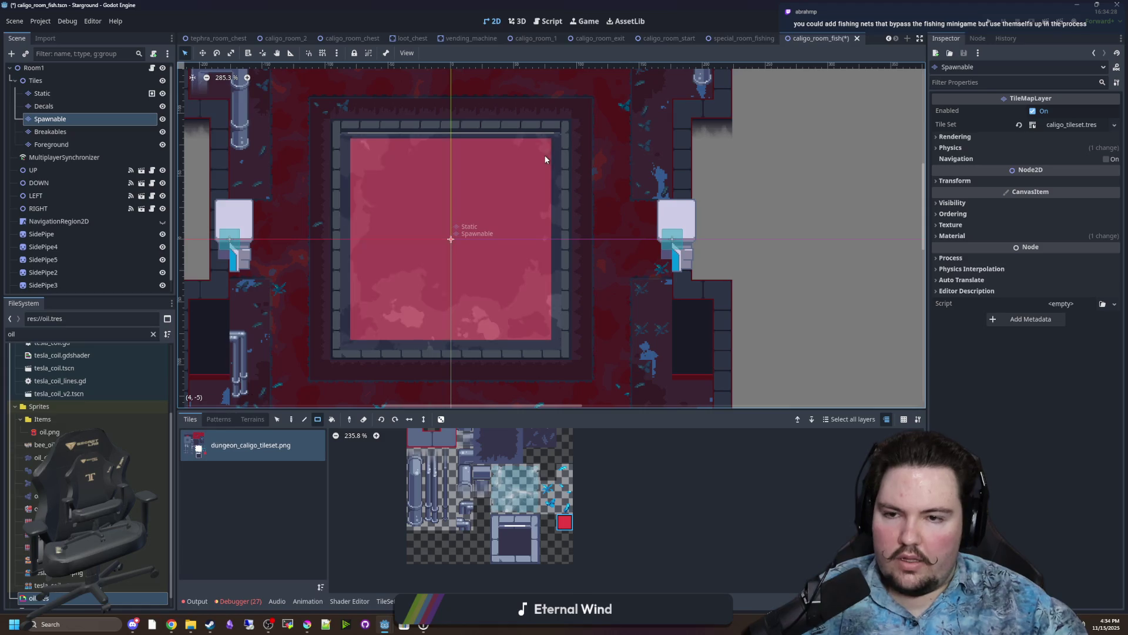
pyautogui.scroll(-3, 463, 240)
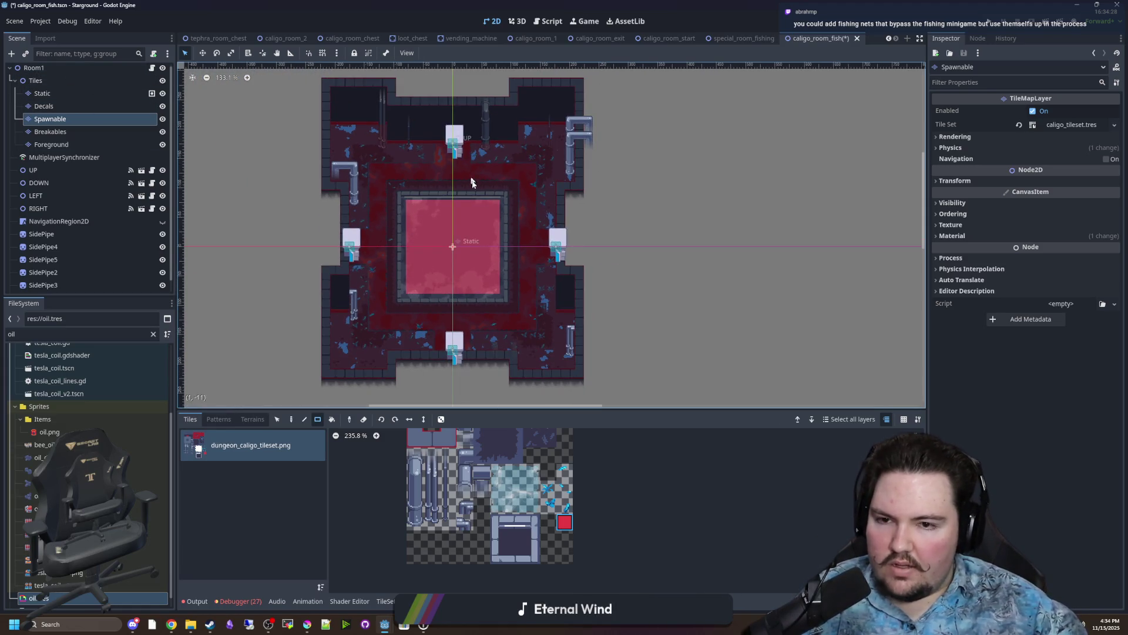
pyautogui.scroll(5, 461, 239)
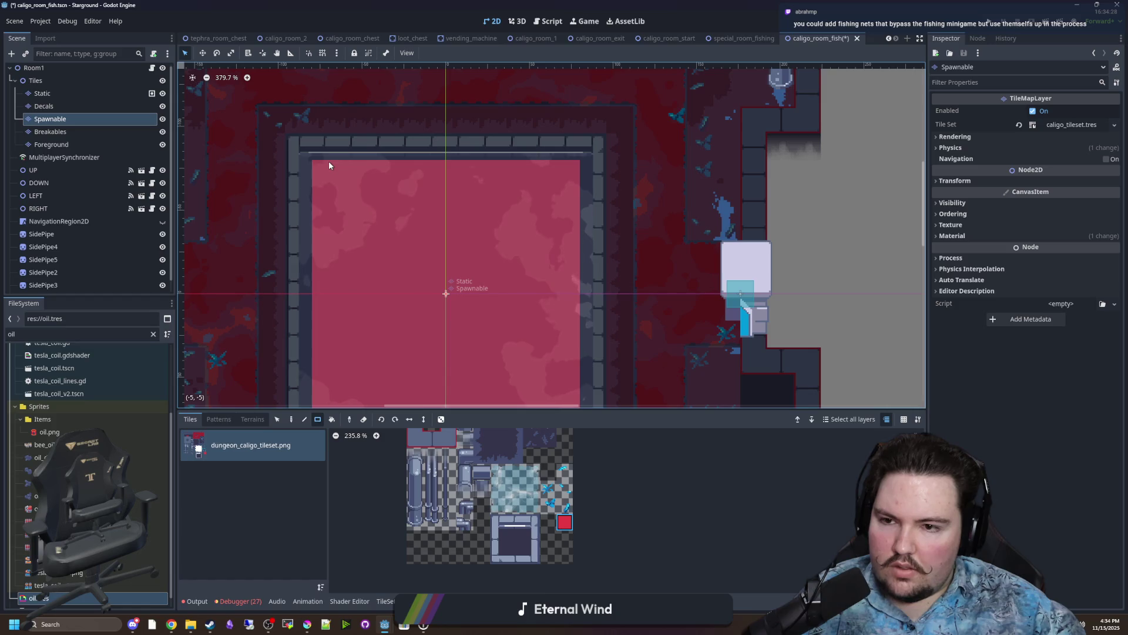
pyautogui.scroll(-4, 429, 188)
pyautogui.scroll(1, 73, 89)
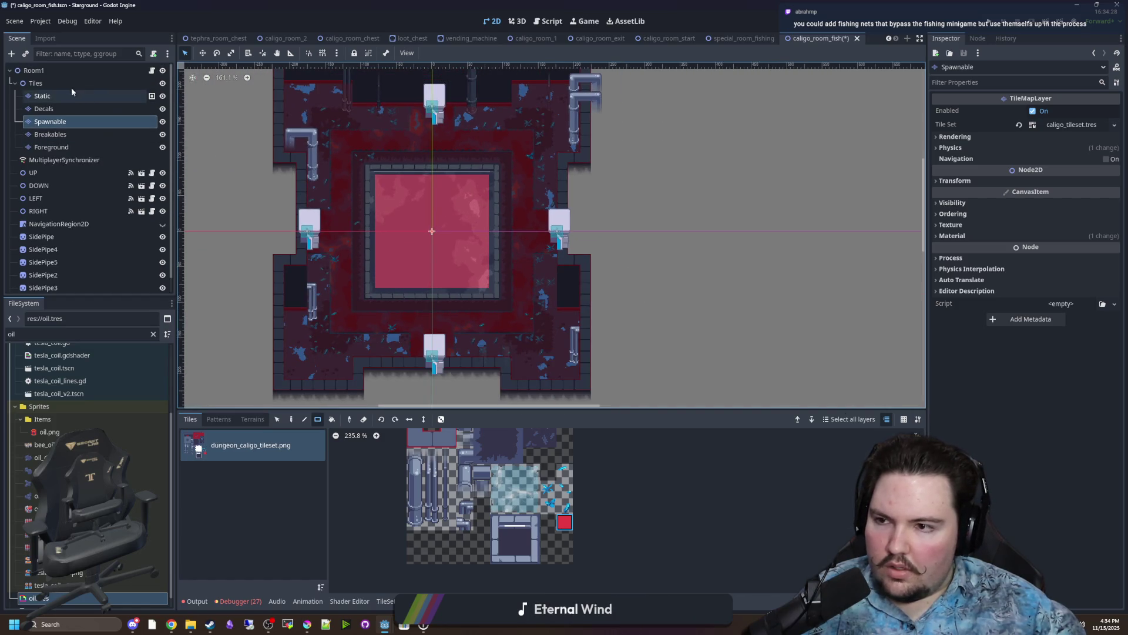
# Select the Room1 root node and save the fishing room scene.
pyautogui.click(70, 70)
pyautogui.scroll(1, 366, 203)
pyautogui.hotkey('ctrl', 's')
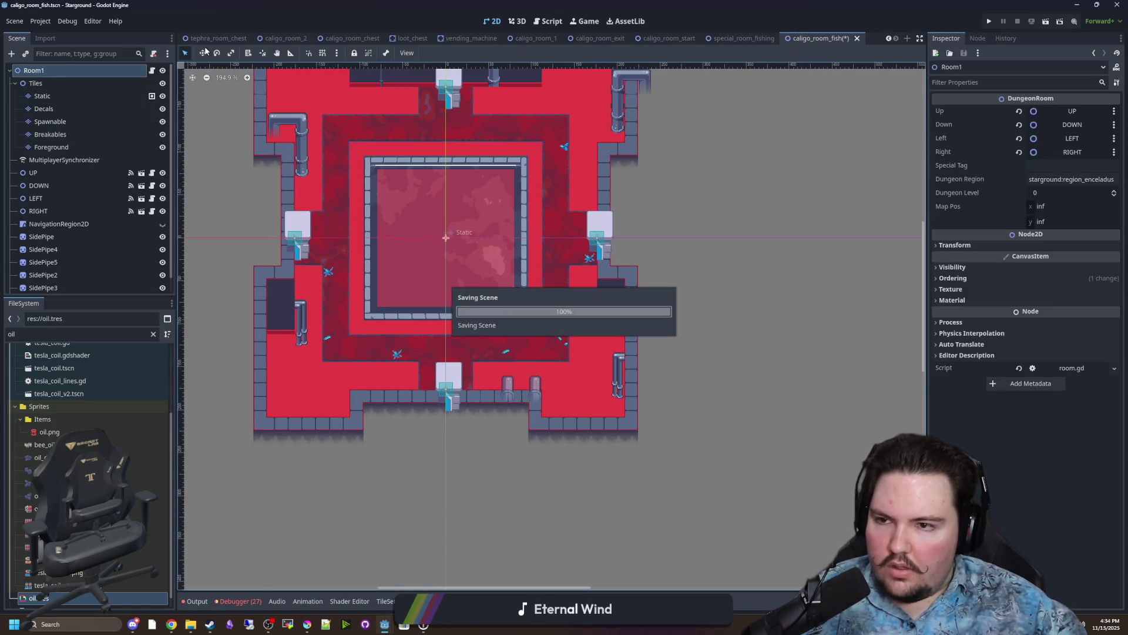
# Move the upper-left side pipe onto the wall and nudge the second side pipe 6 px left.
pyautogui.scroll(3, 411, 282)
pyautogui.click(385, 294)
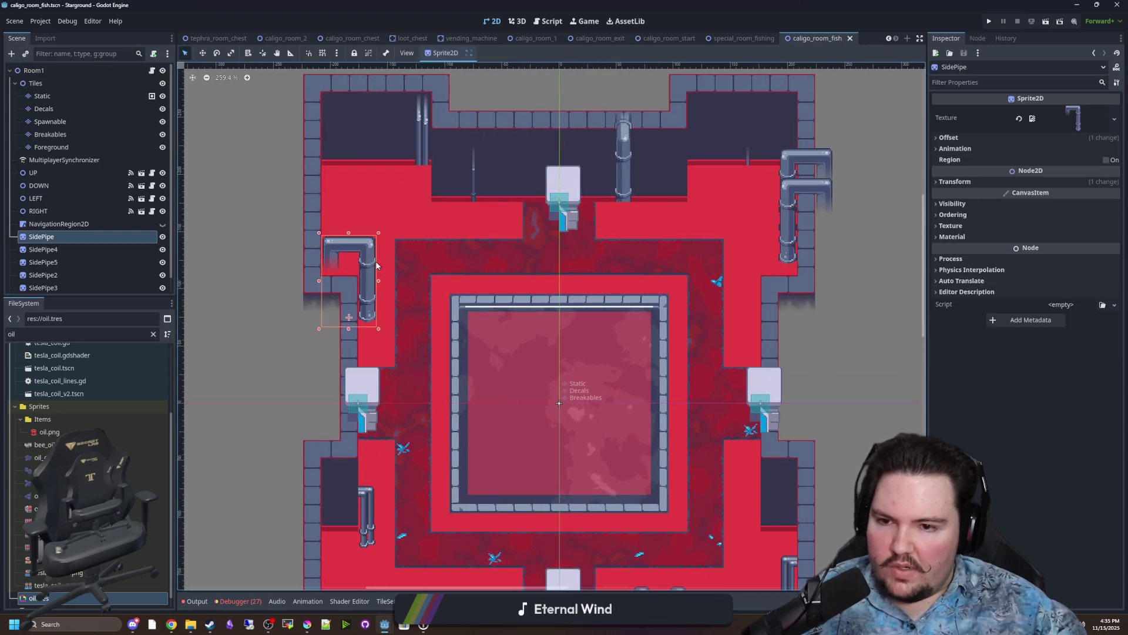
pyautogui.moveTo(384, 299)
pyautogui.mouseDown()
pyautogui.moveTo(371, 216)
pyautogui.moveTo(333, 196)
pyautogui.moveTo(337, 215)
pyautogui.mouseUp()
pyautogui.scroll(2, 334, 196)
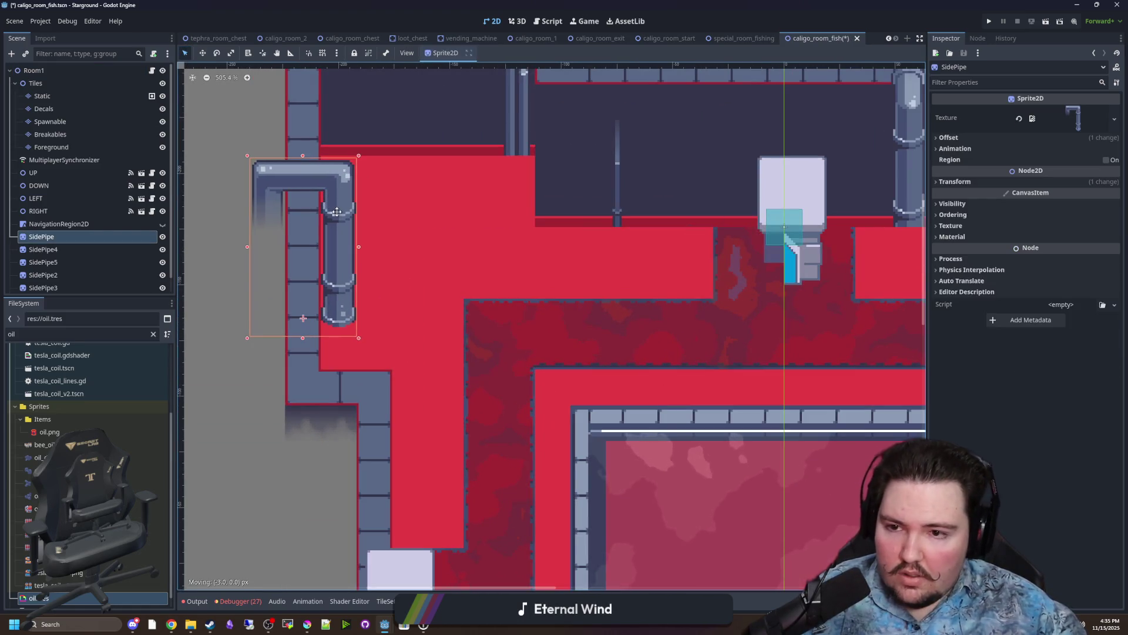
pyautogui.scroll(-5, 337, 215)
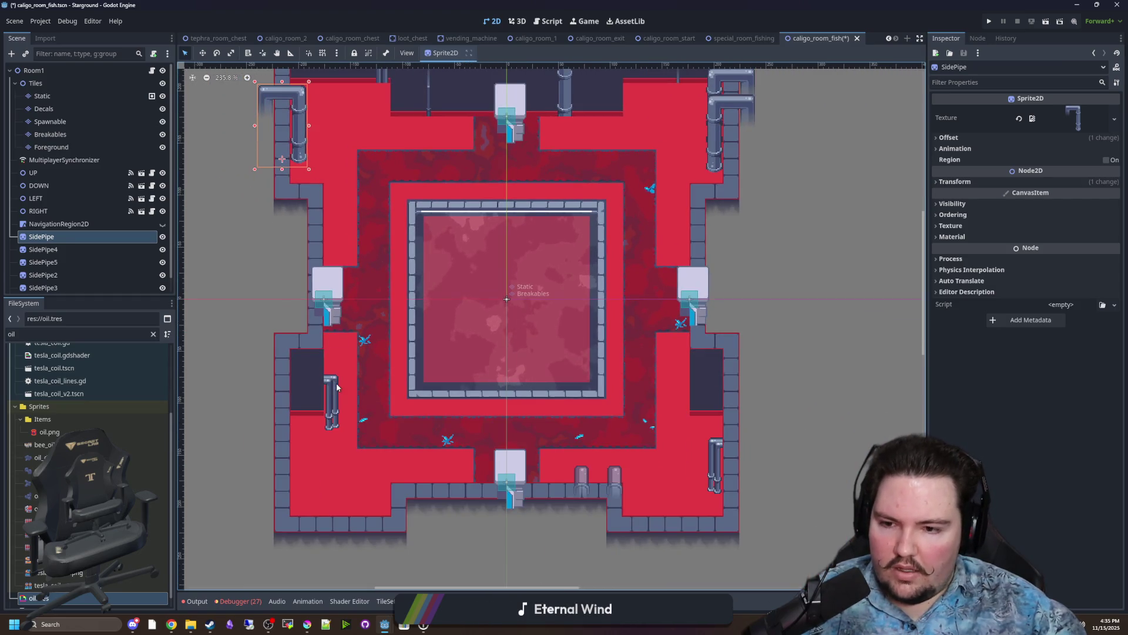
pyautogui.click(372, 341)
pyautogui.scroll(2, 374, 345)
pyautogui.scroll(5, 373, 345)
pyautogui.moveTo(318, 360); pyautogui.dragTo(299, 360)
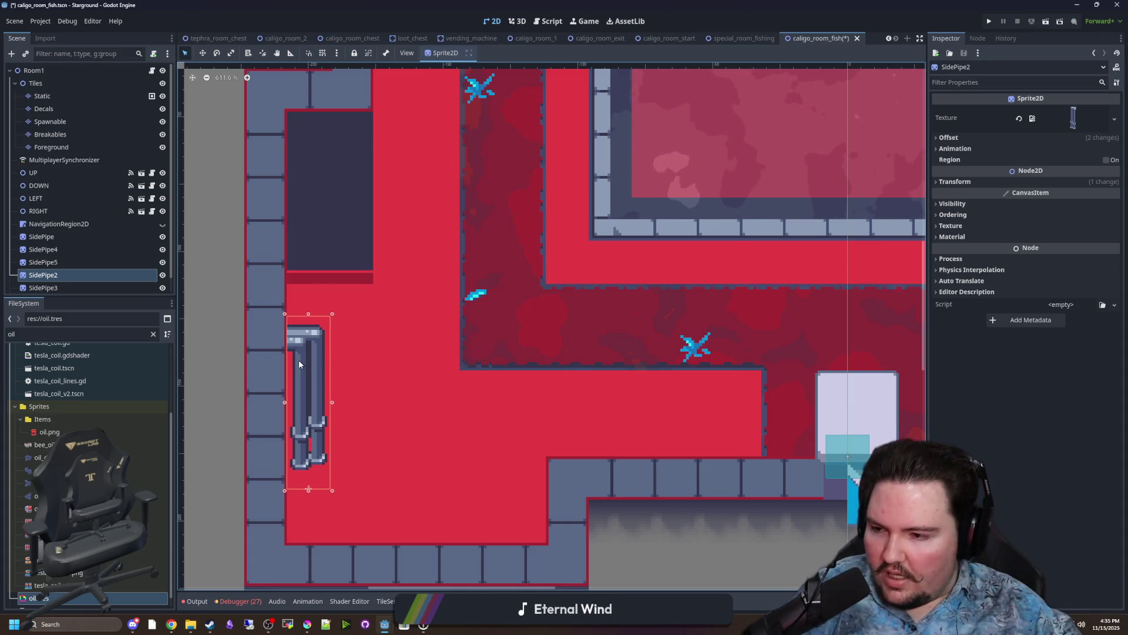
pyautogui.scroll(-5, 299, 360)
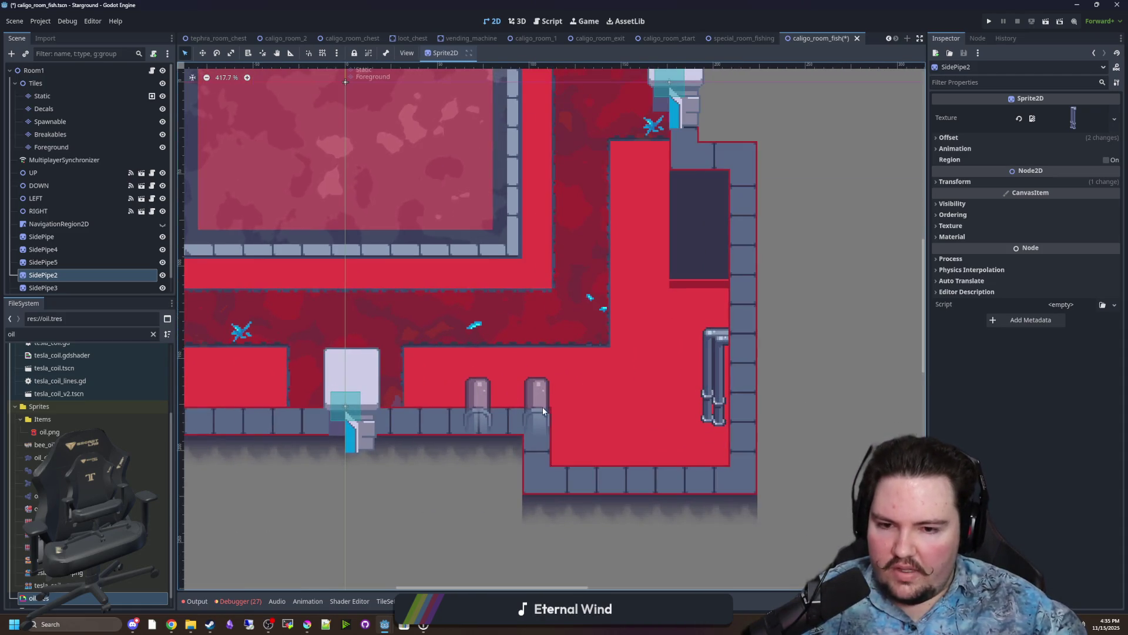
pyautogui.scroll(-1, 535, 306)
# Open the Foreground and then the Spawnable tile layers for editing.
pyautogui.moveTo(535, 306); pyautogui.dragTo(526, 428)
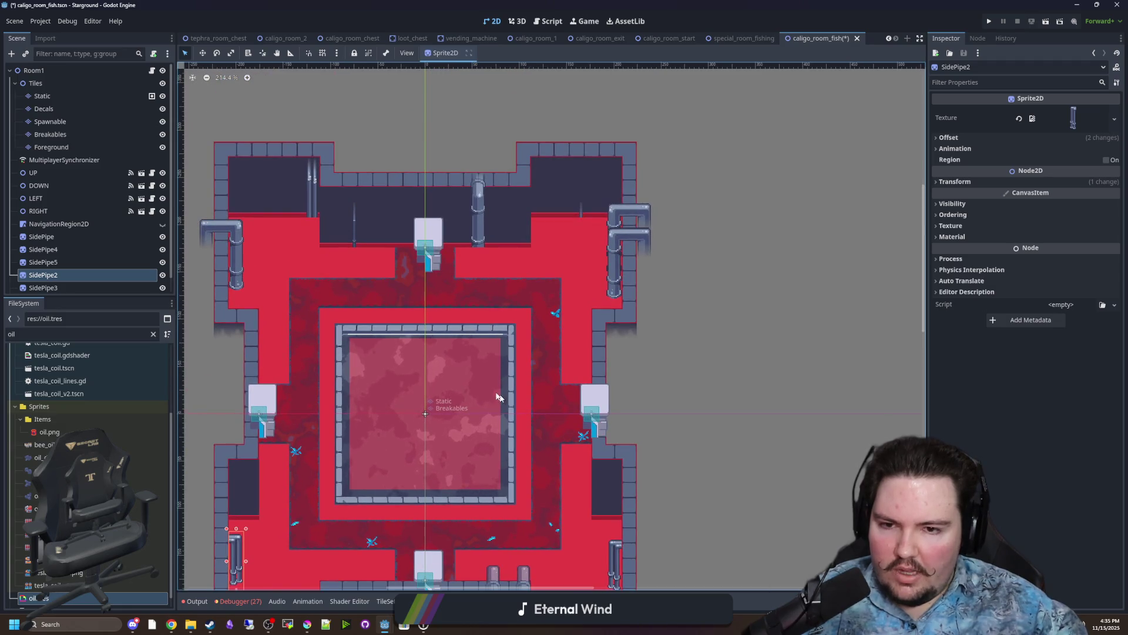
pyautogui.scroll(5, 473, 199)
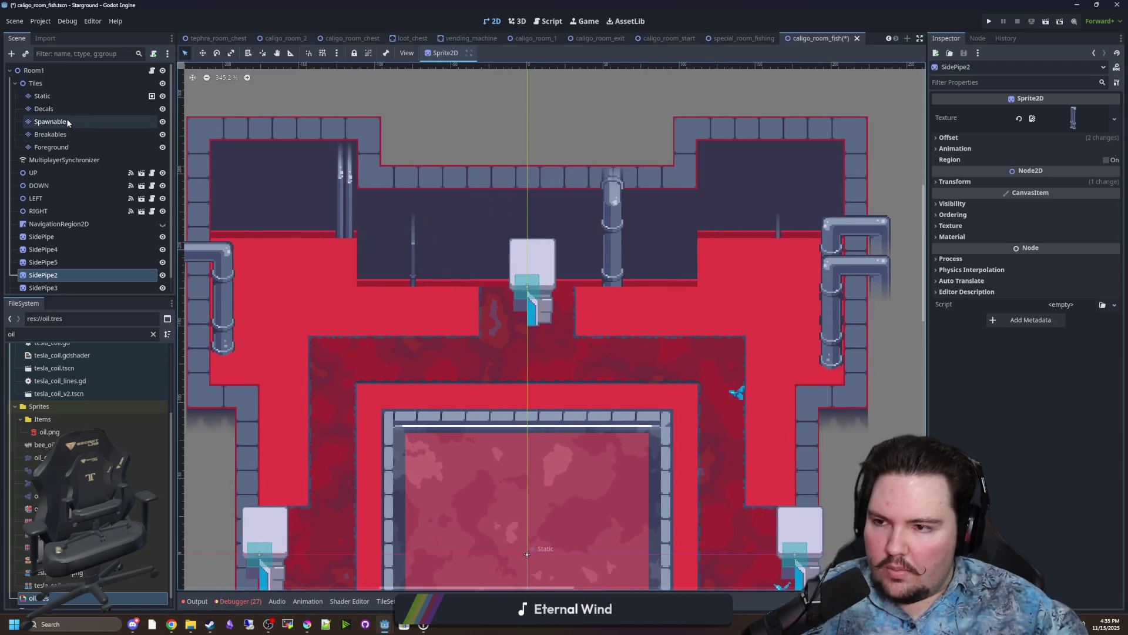
pyautogui.click(101, 150)
pyautogui.click(89, 124)
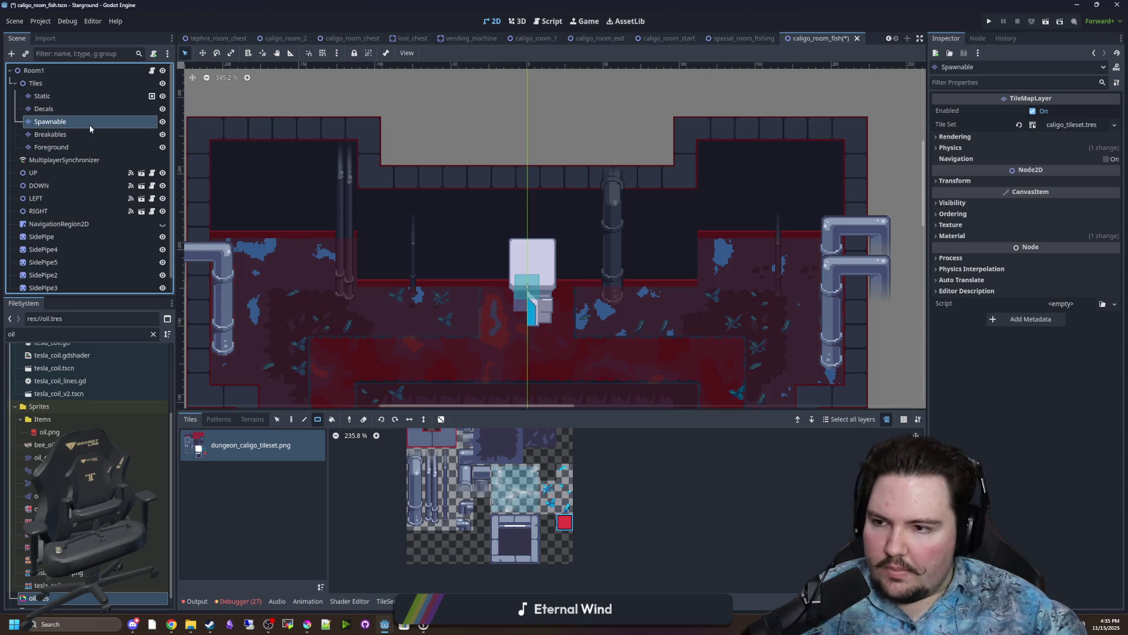
# On the Decals layer, move the thin pipes two tiles left and the right pipe and decal up one tile.
pyautogui.click(82, 99)
pyautogui.click(71, 110)
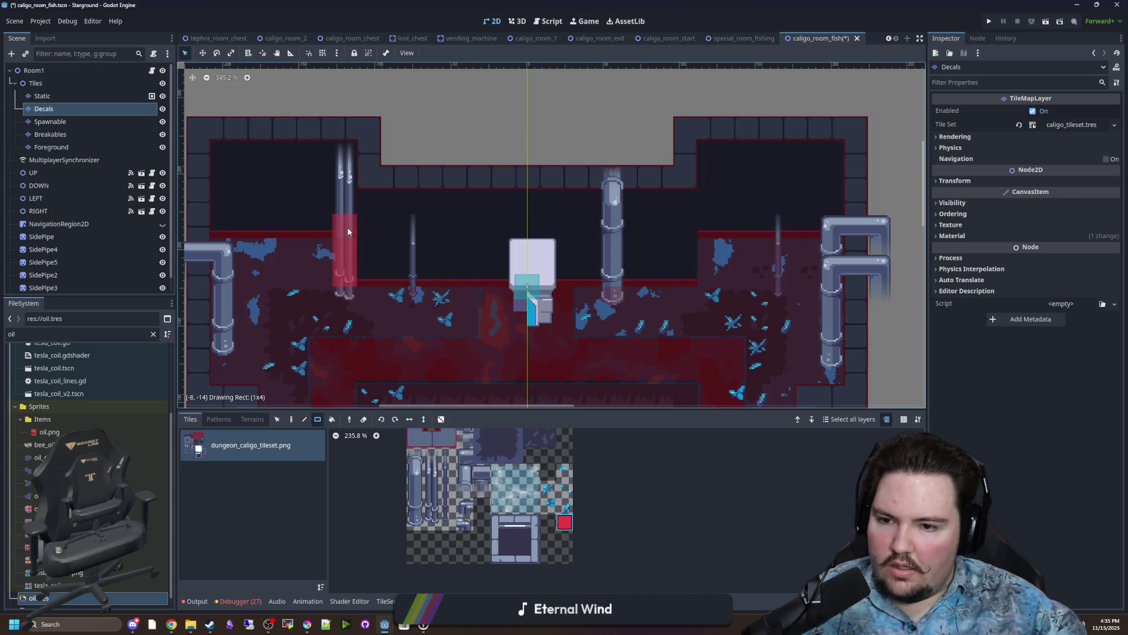
pyautogui.press('s')
pyautogui.moveTo(348, 293)
pyautogui.mouseDown()
pyautogui.moveTo(348, 150)
pyautogui.moveTo(320, 185)
pyautogui.moveTo(297, 173)
pyautogui.moveTo(297, 126)
pyautogui.moveTo(274, 127)
pyautogui.mouseUp()
pyautogui.moveTo(714, 301)
pyautogui.mouseDown()
pyautogui.moveTo(693, 210)
pyautogui.moveTo(703, 274)
pyautogui.moveTo(703, 261)
pyautogui.mouseUp()
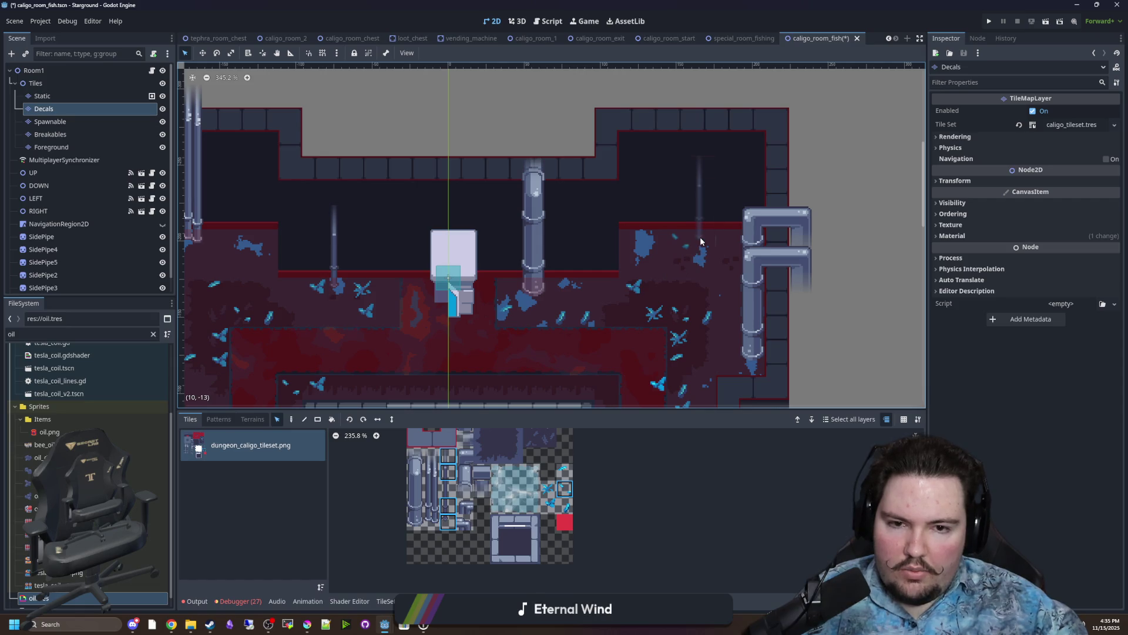
pyautogui.scroll(-4, 701, 241)
pyautogui.scroll(-5, 469, 262)
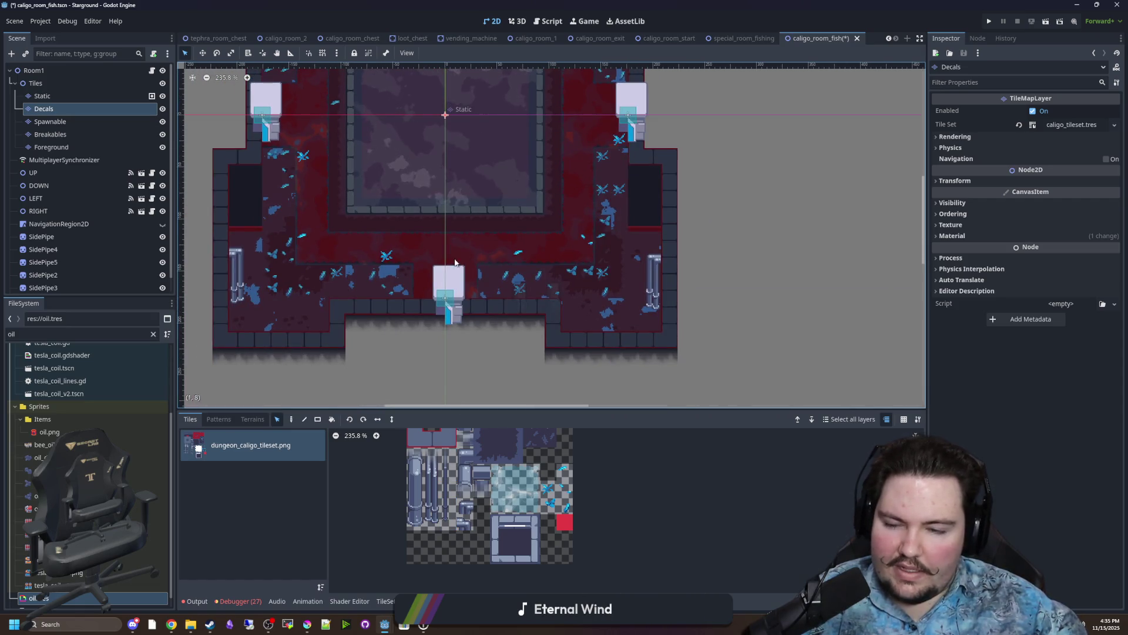
# Reposition a pipe tile on the Foreground layer.
pyautogui.press('pagedown')
pyautogui.press('pagedown')
pyautogui.press('pagedown')
pyautogui.scroll(3, 569, 355)
pyautogui.moveTo(546, 257)
pyautogui.mouseDown()
pyautogui.moveTo(614, 340)
pyautogui.moveTo(615, 324)
pyautogui.mouseUp()
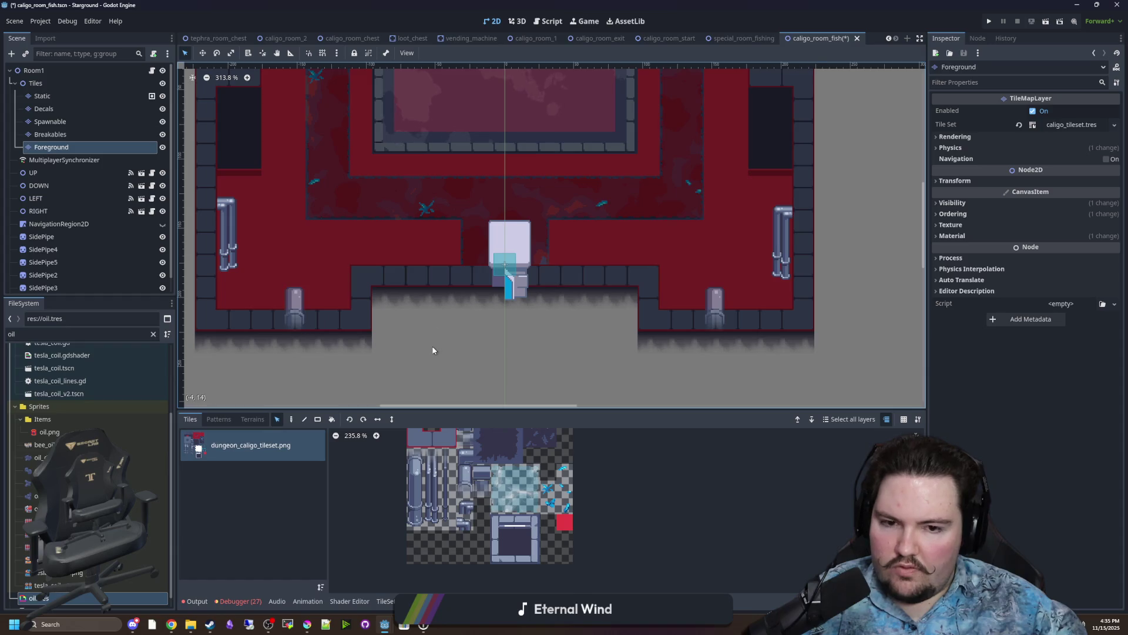
pyautogui.scroll(-3, 432, 351)
# Select Room1 and hide the Spawnable and Breakables layers.
pyautogui.click(34, 70)
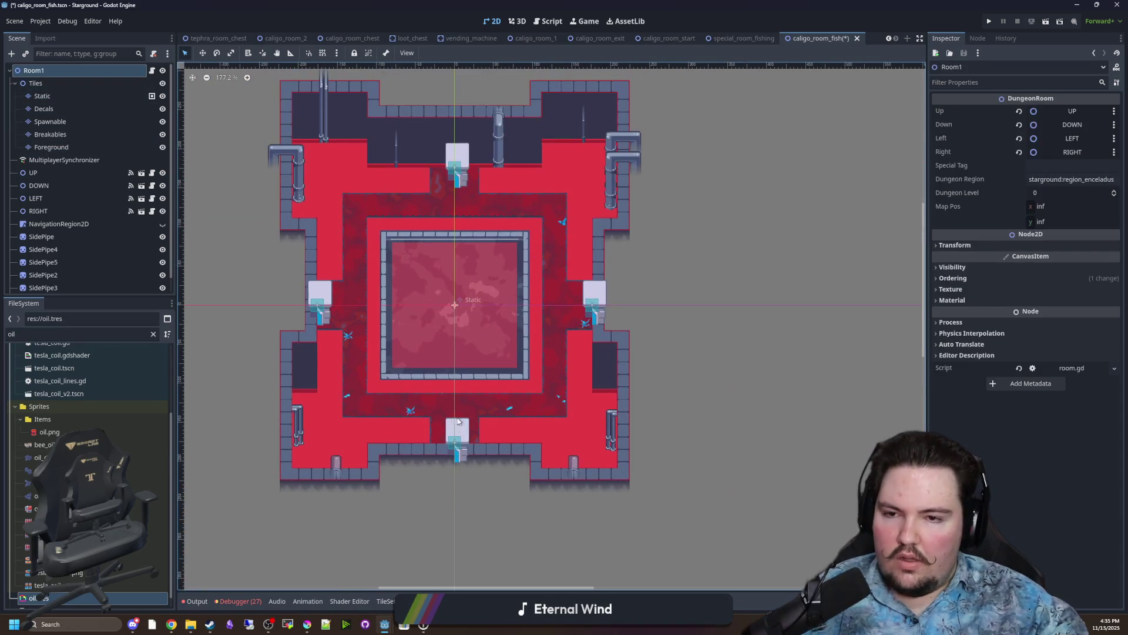
pyautogui.click(162, 122)
pyautogui.click(163, 134)
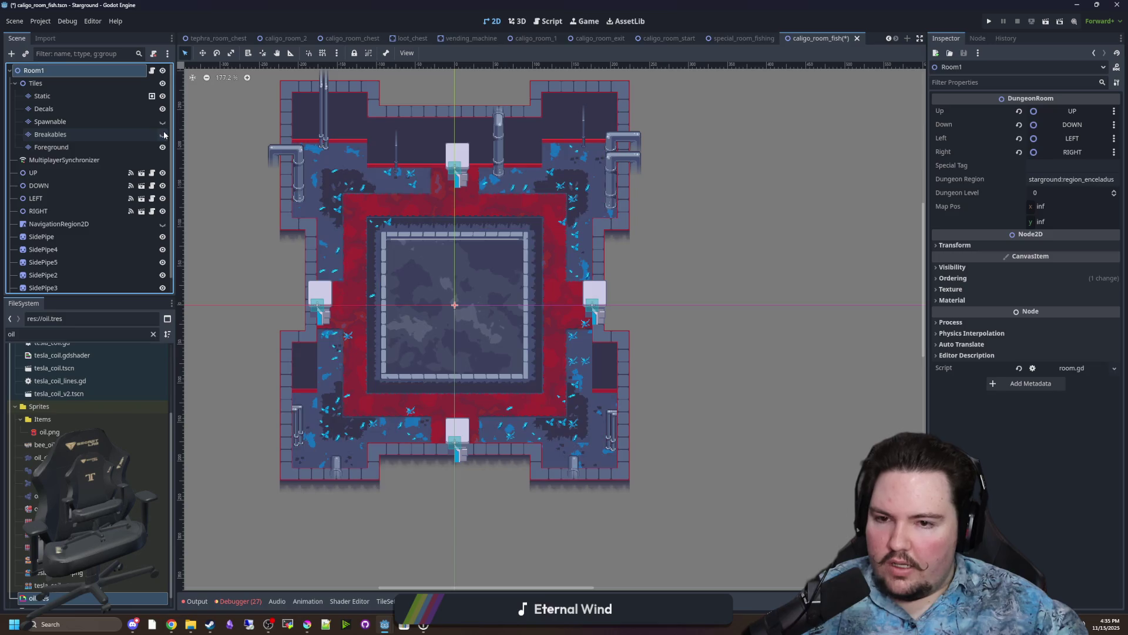
pyautogui.moveTo(332, 221); pyautogui.dragTo(343, 253)
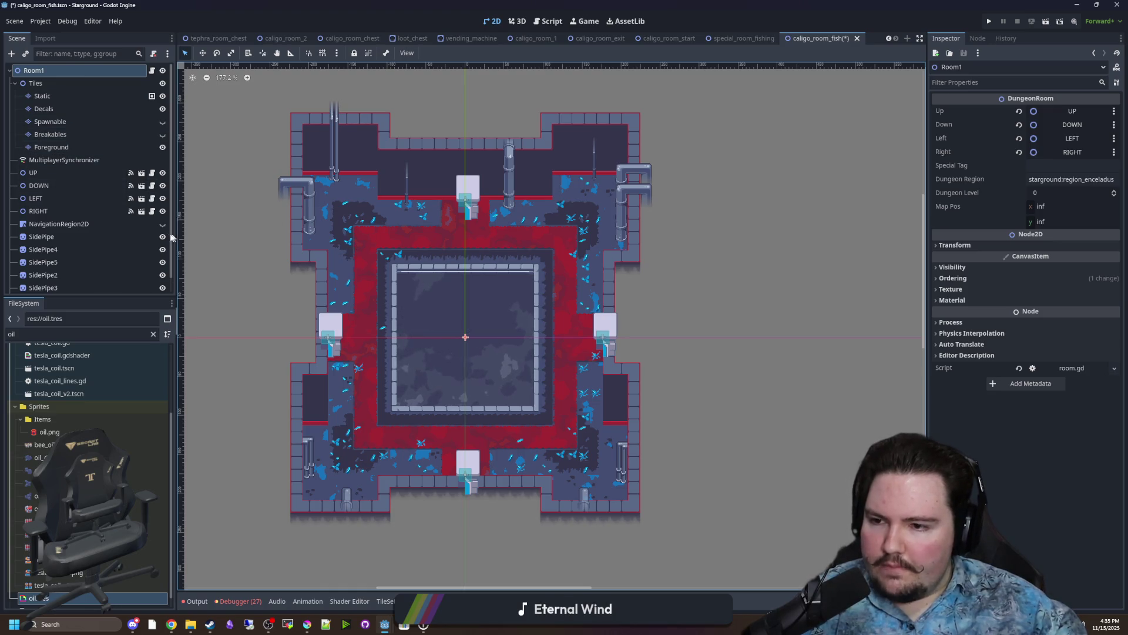
pyautogui.click(59, 224)
# Drag navigation polygon points out to the top-left and top-right corners and down the right wall.
pyautogui.scroll(2, 329, 196)
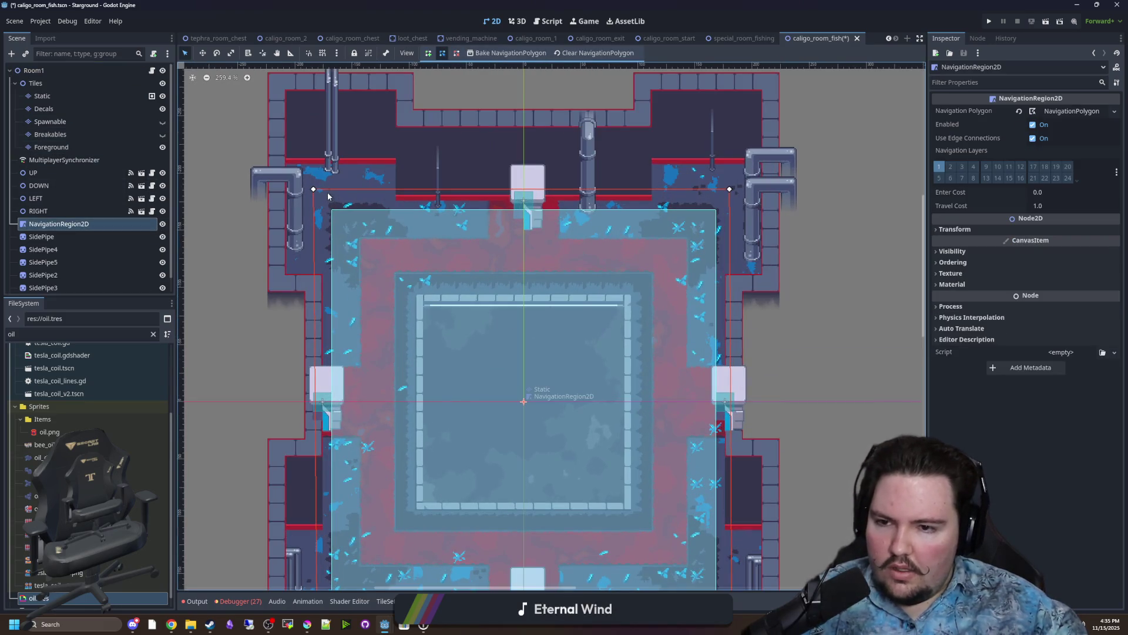
pyautogui.moveTo(314, 190); pyautogui.dragTo(275, 83)
pyautogui.moveTo(395, 111)
pyautogui.mouseDown()
pyautogui.moveTo(404, 81)
pyautogui.moveTo(402, 116)
pyautogui.mouseUp()
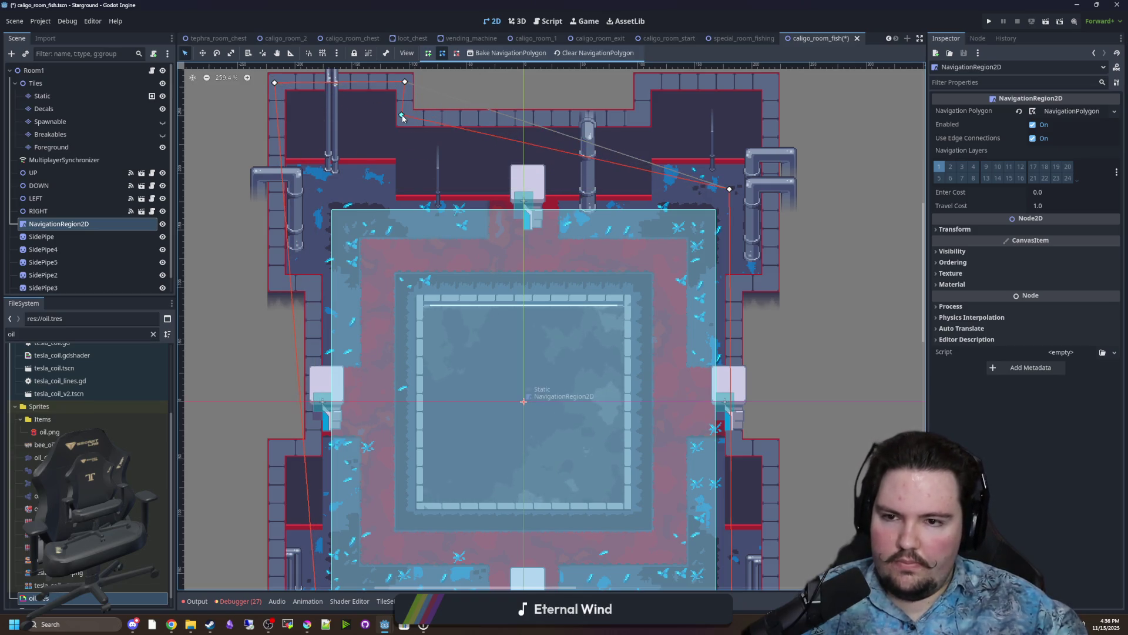
pyautogui.moveTo(568, 154)
pyautogui.mouseDown()
pyautogui.moveTo(657, 91)
pyautogui.moveTo(644, 81)
pyautogui.mouseUp()
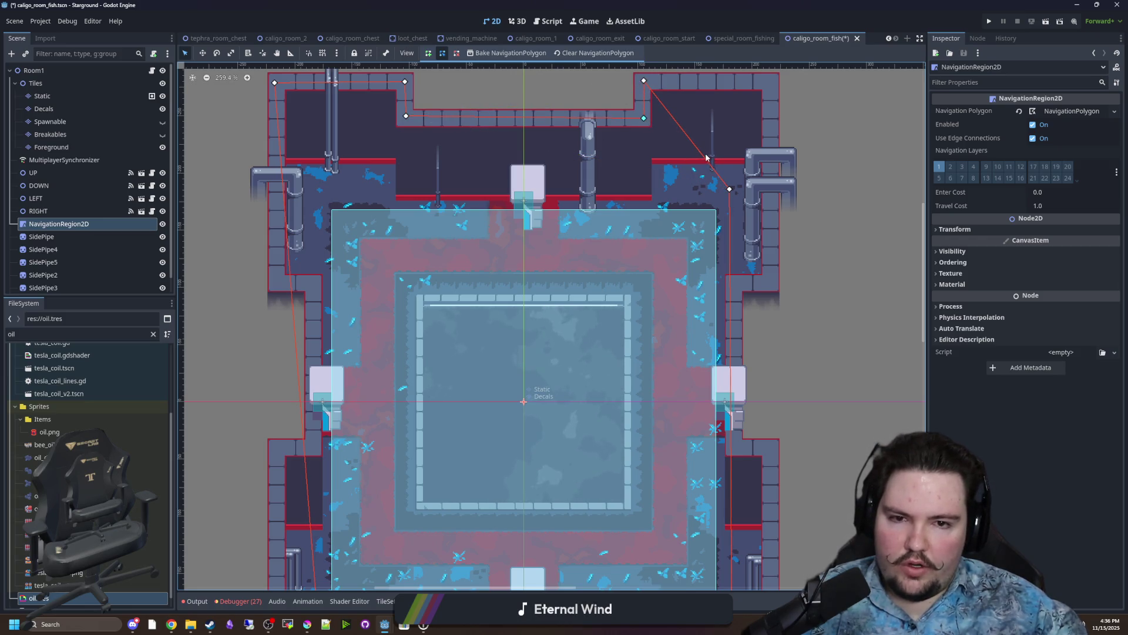
pyautogui.moveTo(730, 191); pyautogui.dragTo(770, 280)
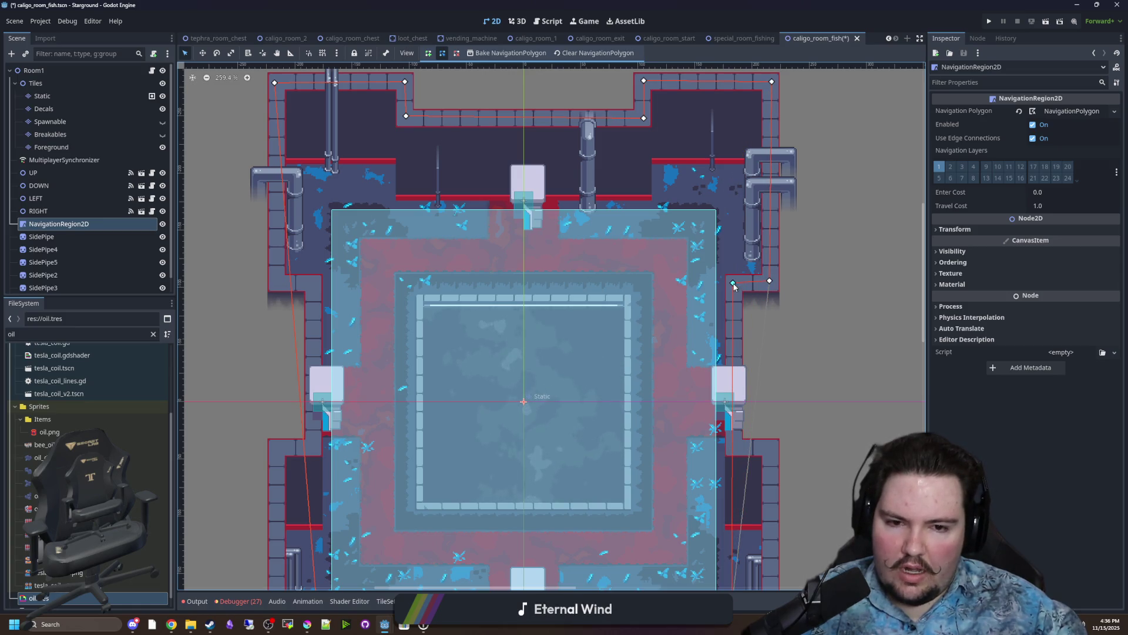
pyautogui.scroll(-5, 680, 185)
# Bend the polygon's right edge into the alcove and nudge a lower point slightly left.
pyautogui.moveTo(651, 325); pyautogui.dragTo(665, 304)
pyautogui.moveTo(690, 240); pyautogui.dragTo(689, 238)
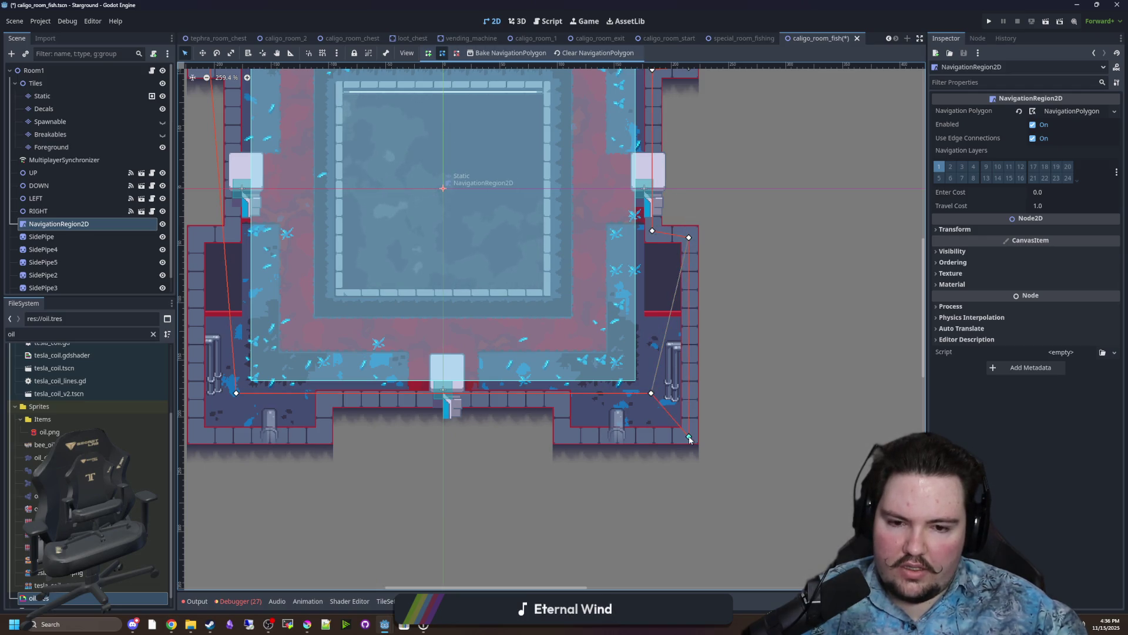
pyautogui.moveTo(564, 436); pyautogui.dragTo(546, 436)
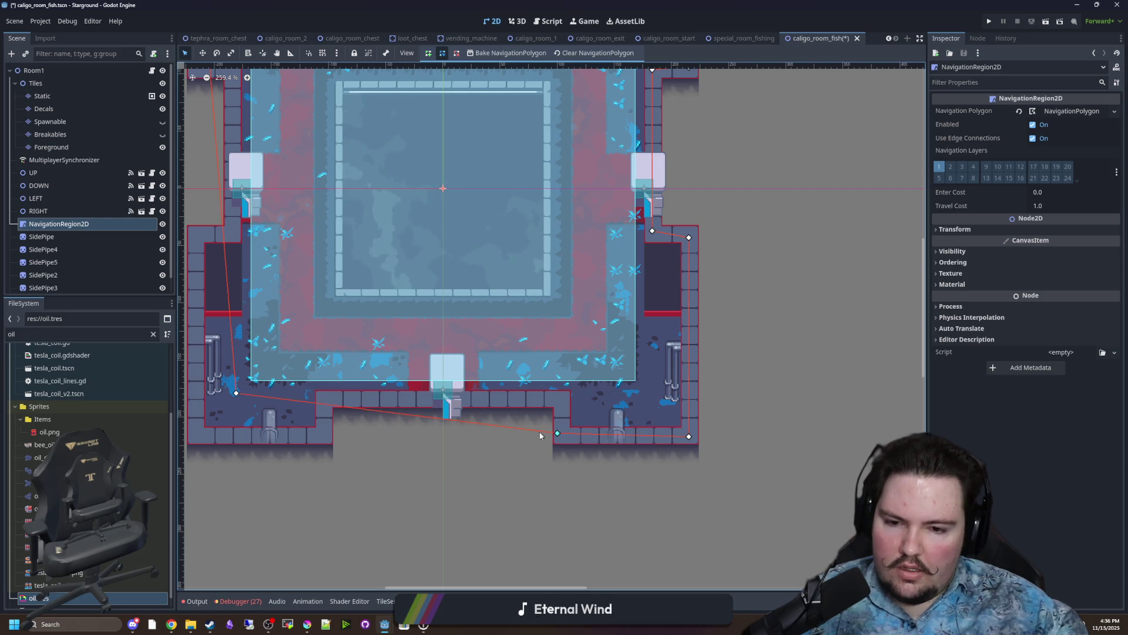
pyautogui.moveTo(271, 396)
pyautogui.mouseDown()
pyautogui.moveTo(426, 429)
pyautogui.moveTo(346, 469)
pyautogui.mouseUp()
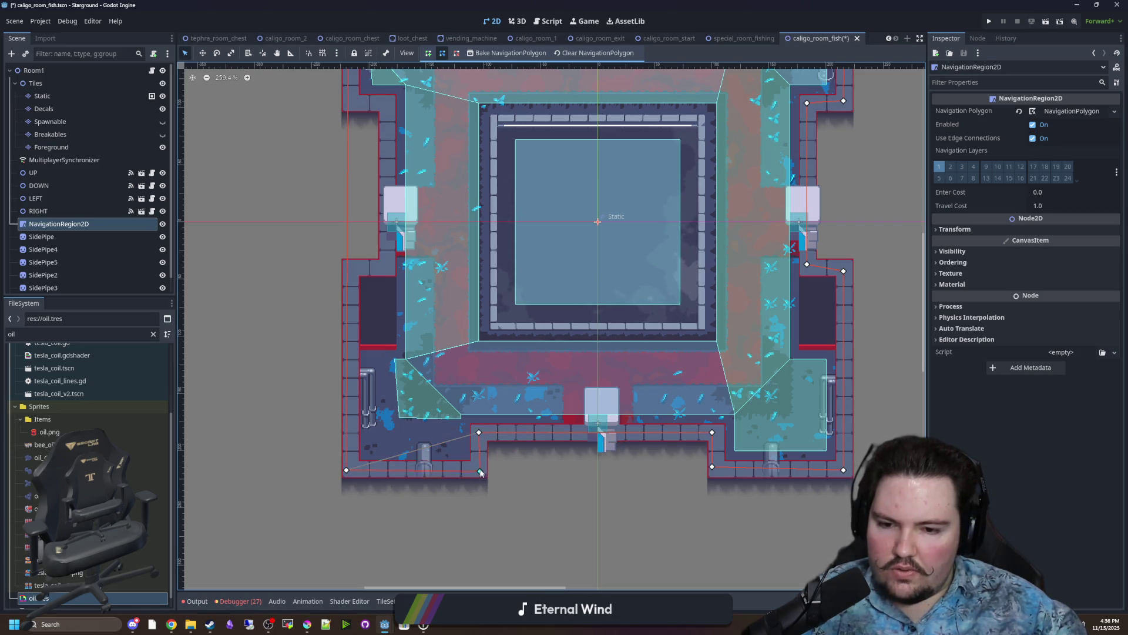
pyautogui.scroll(3, 364, 320)
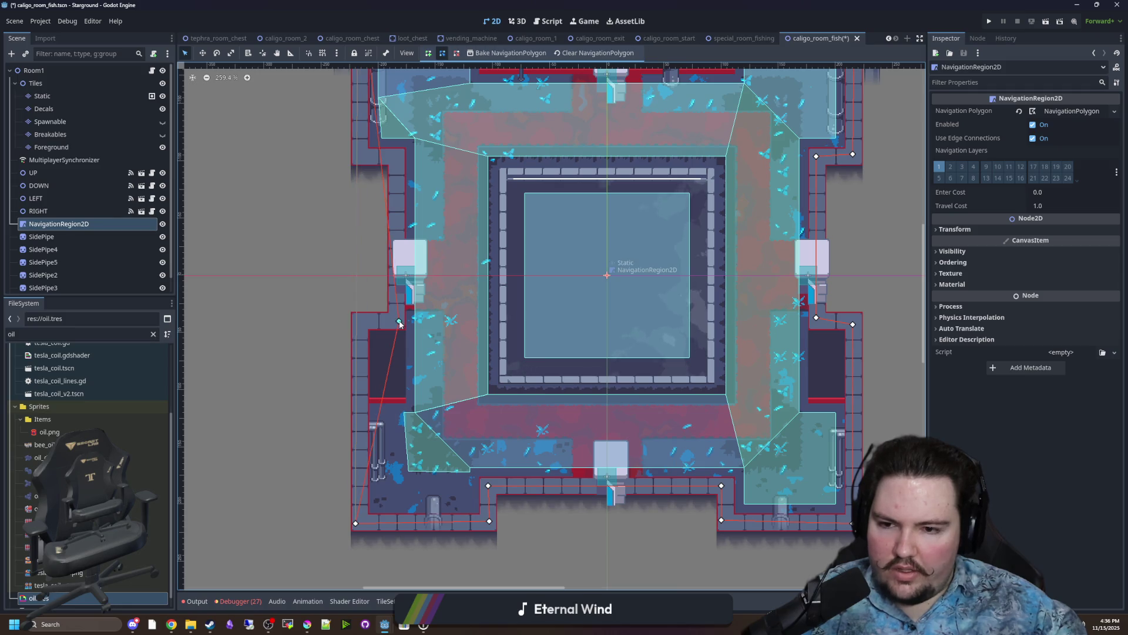
pyautogui.scroll(9, 360, 325)
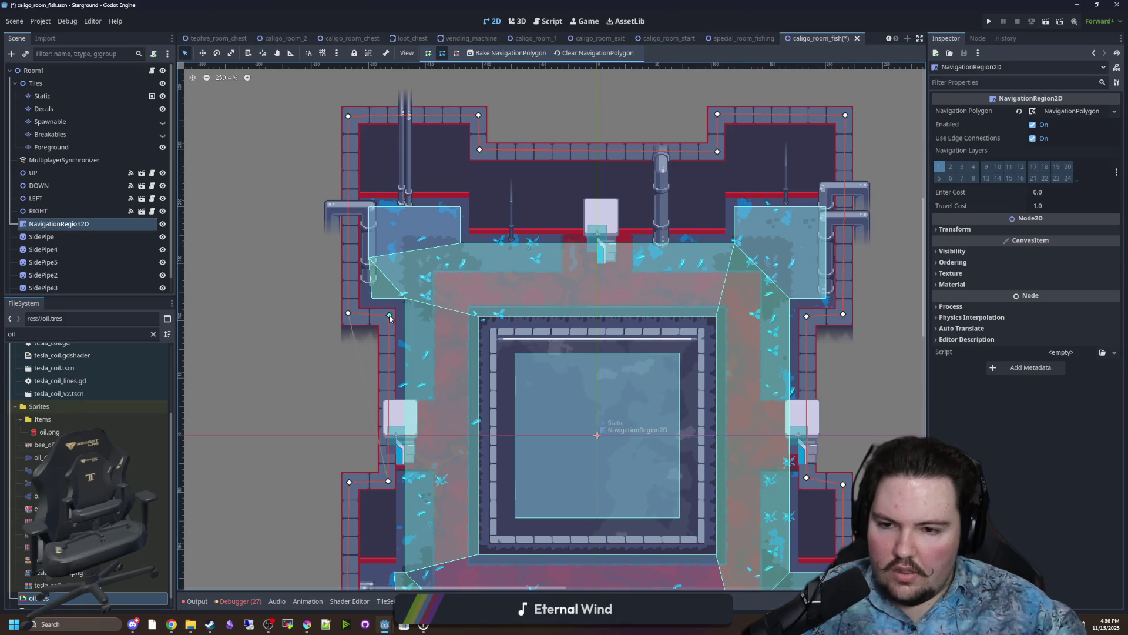
pyautogui.scroll(-2, 370, 311)
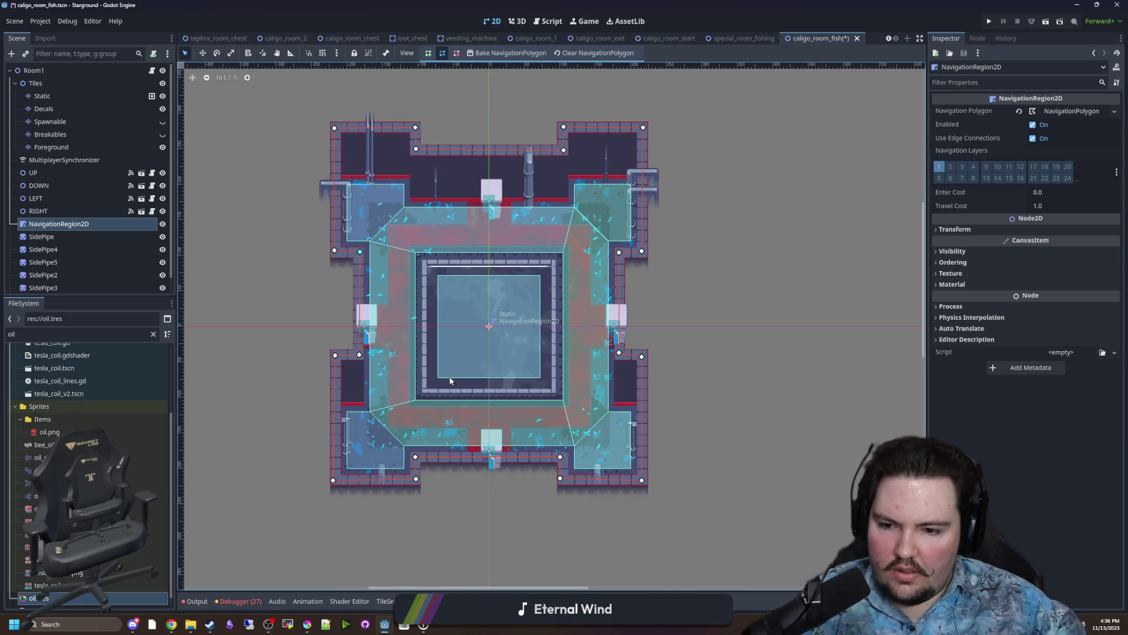
pyautogui.scroll(2, 506, 326)
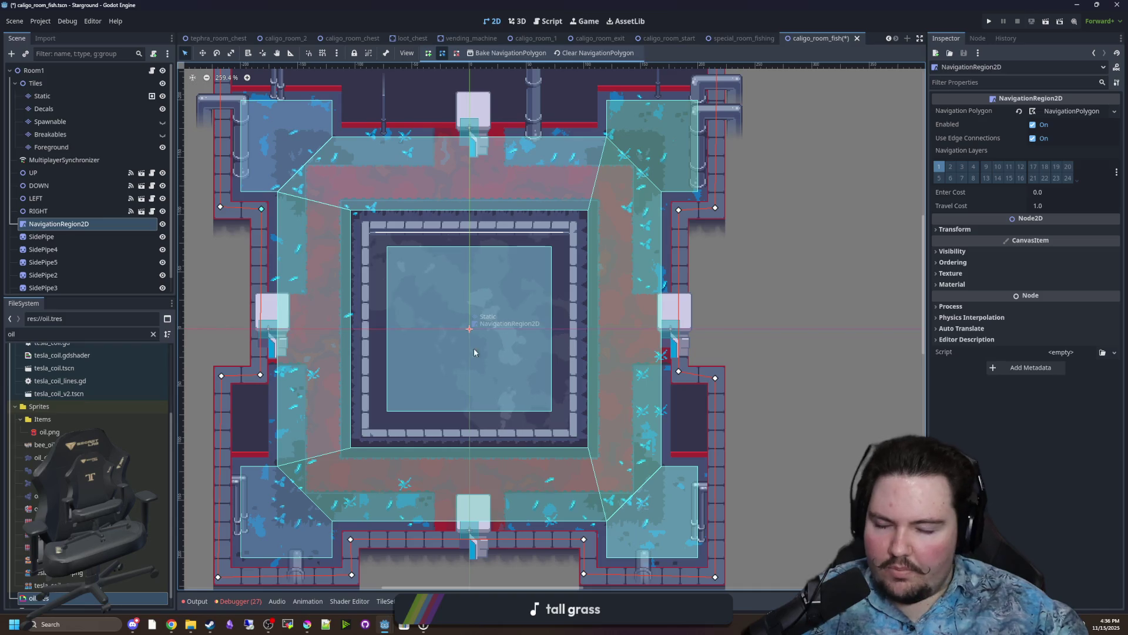
pyautogui.scroll(2, 495, 340)
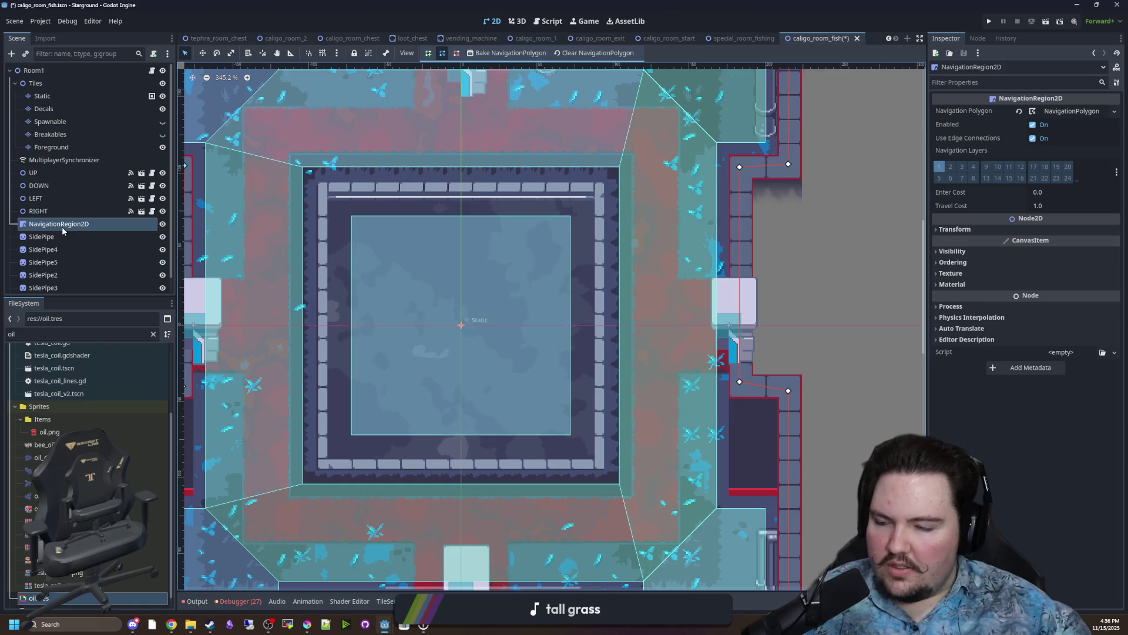
# Add a NavigationObstacle2D child node to Room1.
pyautogui.rightClick(72, 72)
pyautogui.click(107, 97)
pyautogui.write('navig')
pyautogui.press('Down')
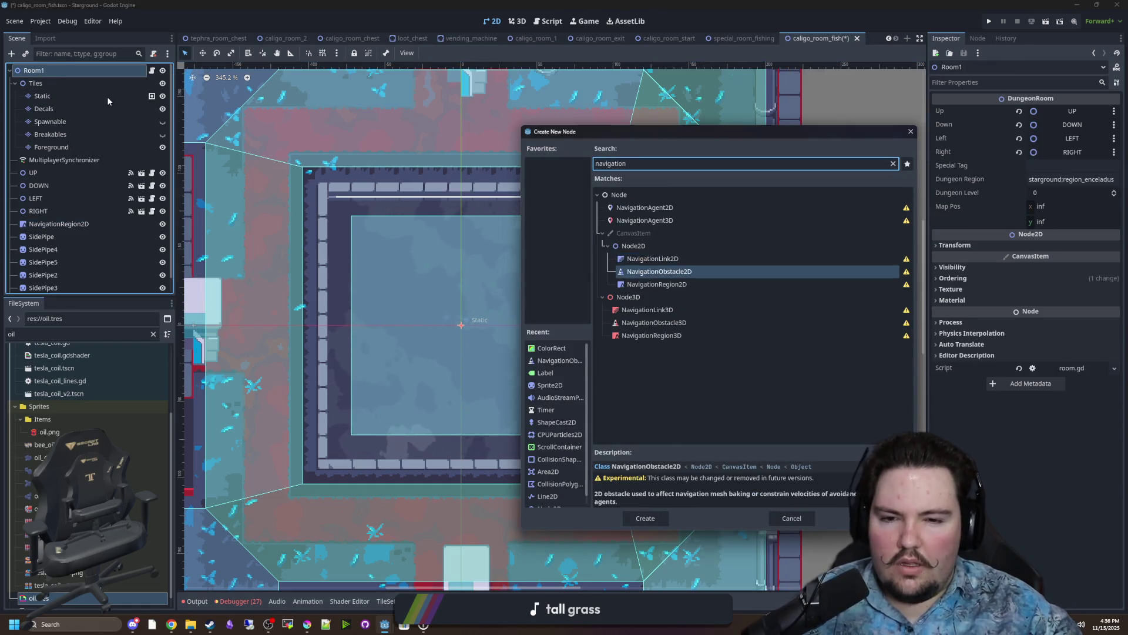
pyautogui.press('Return')
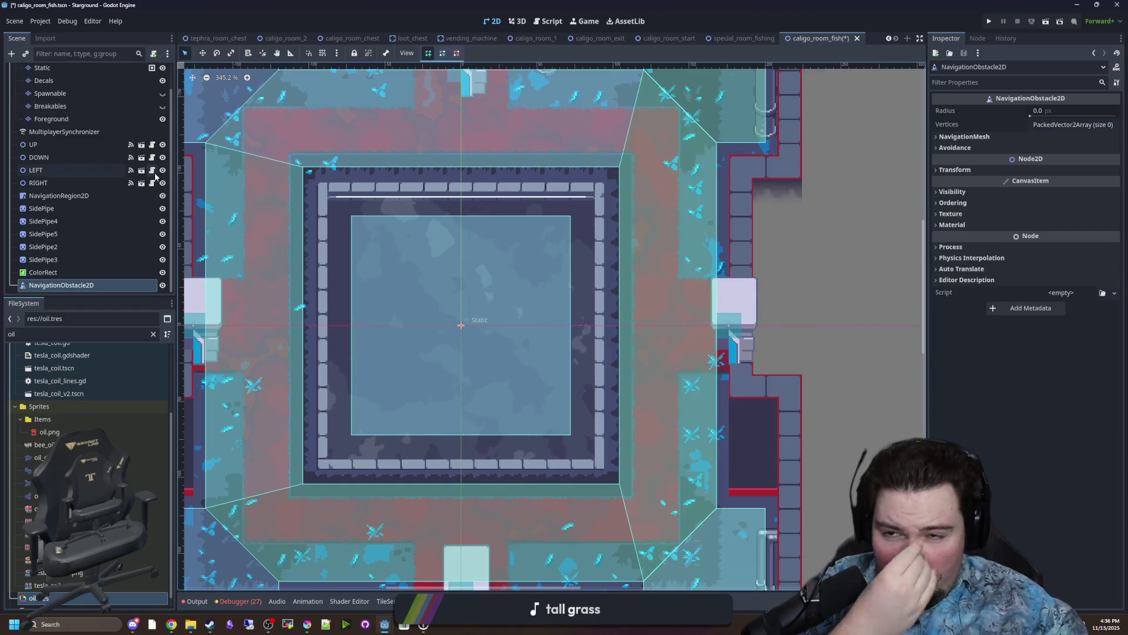
# Draw a closed four-point obstacle outline around the central pool.
pyautogui.scroll(2, 322, 197)
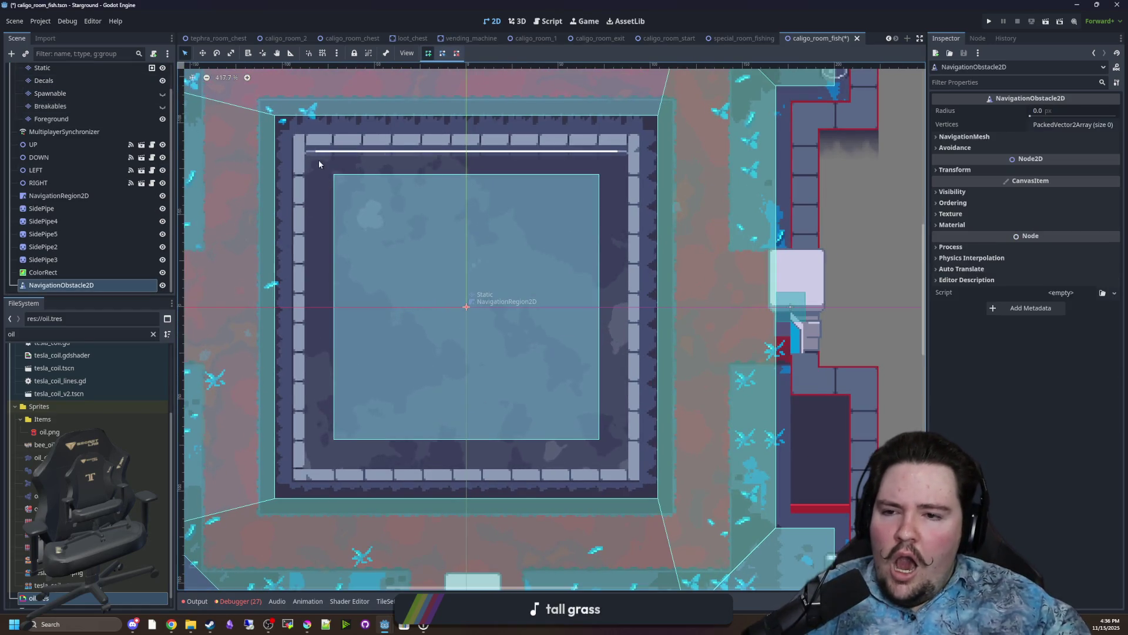
pyautogui.click(316, 450)
pyautogui.click(617, 458)
pyautogui.click(616, 153)
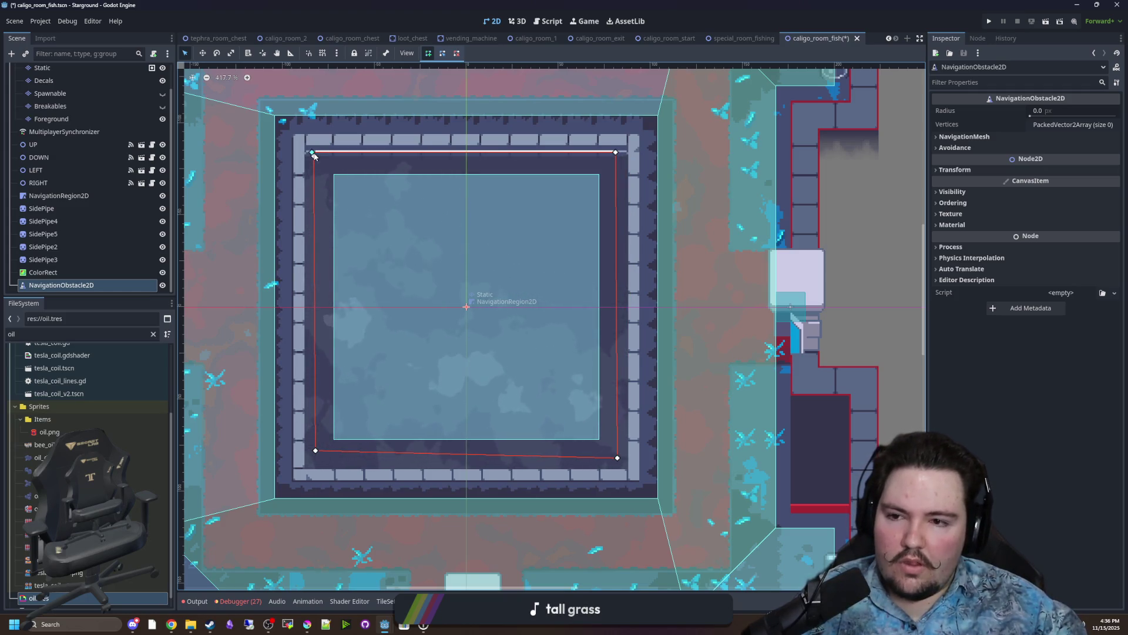
pyautogui.rightClick(313, 152)
pyautogui.click(310, 152)
pyautogui.click(311, 452)
pyautogui.click(615, 450)
pyautogui.click(617, 146)
pyautogui.click(311, 152)
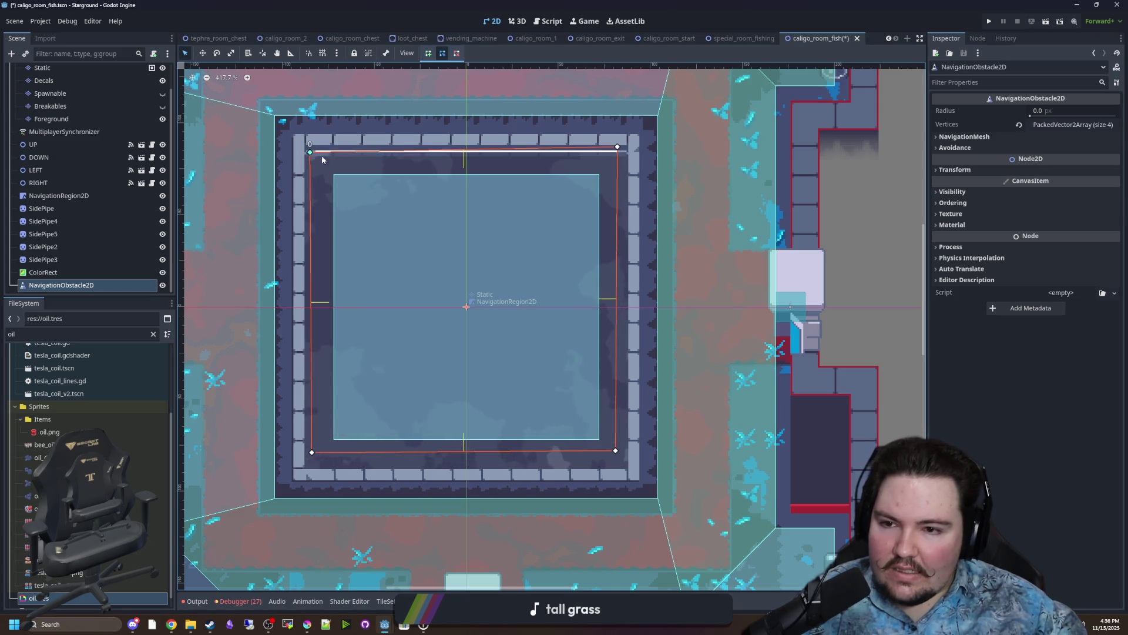
# Add the obstacle to the Navigation group and enable Affect Navigation Mesh.
pyautogui.click(978, 39)
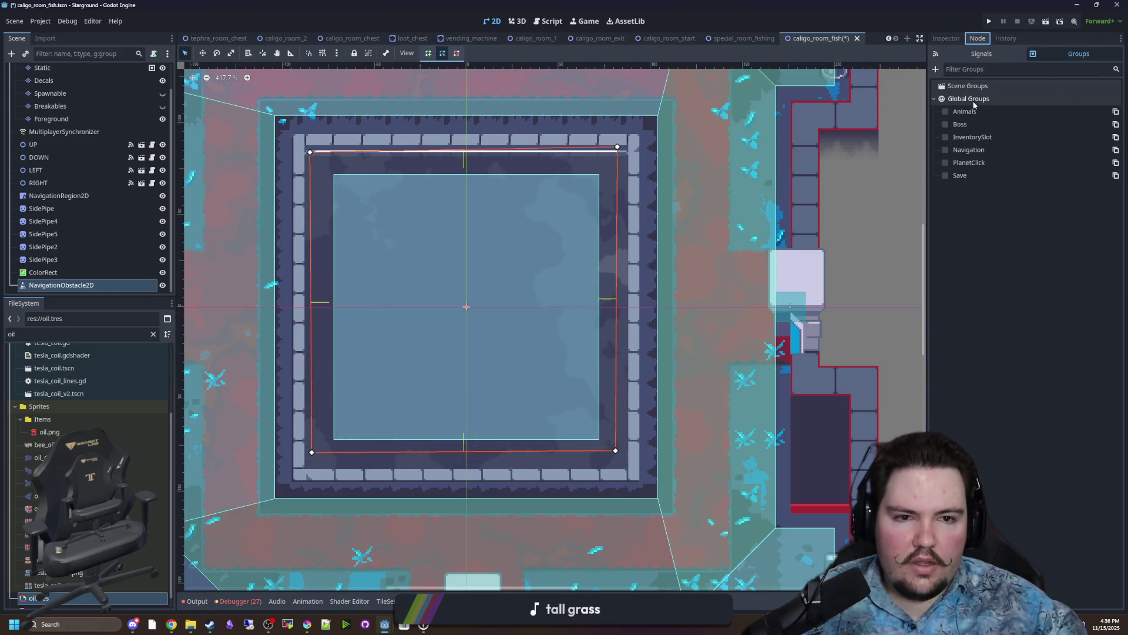
pyautogui.click(945, 150)
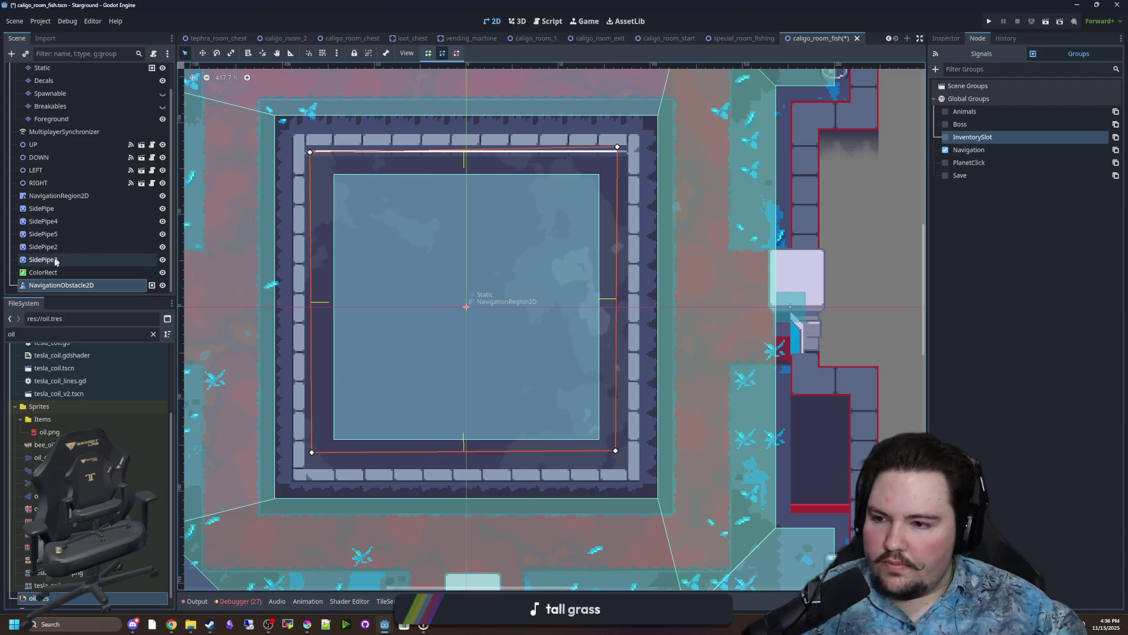
pyautogui.click(62, 196)
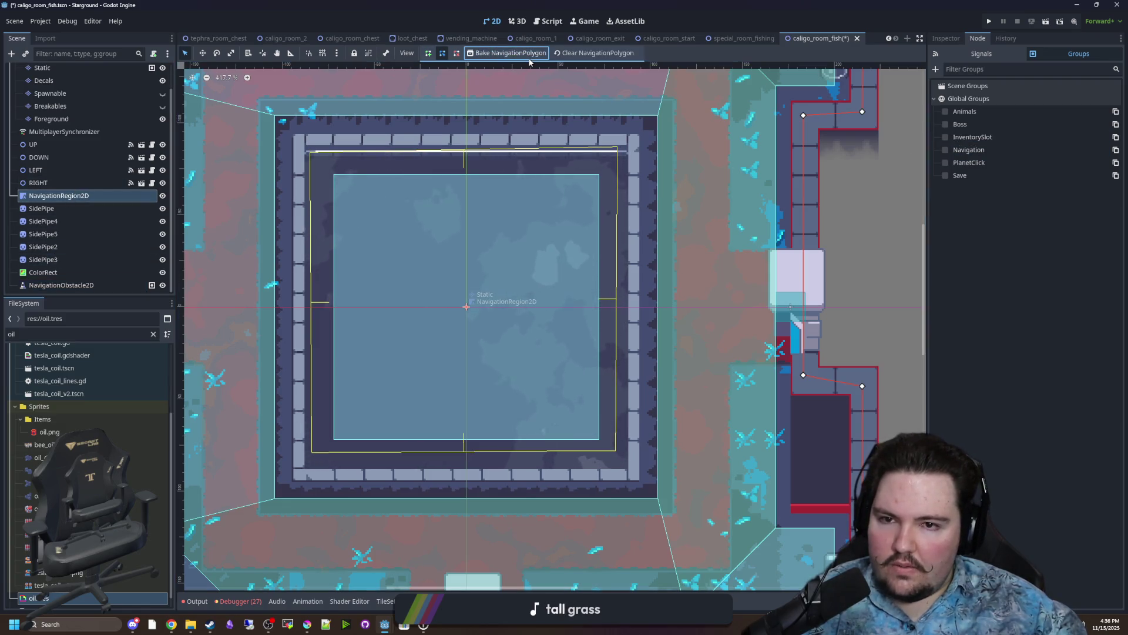
pyautogui.click(61, 285)
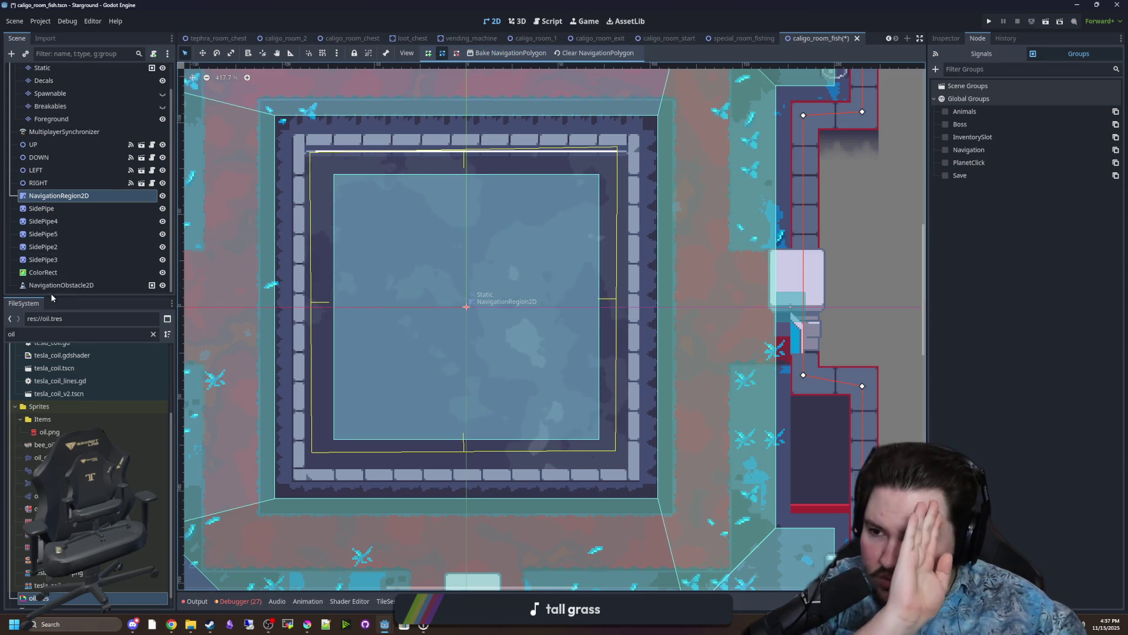
pyautogui.click(946, 38)
pyautogui.click(964, 136)
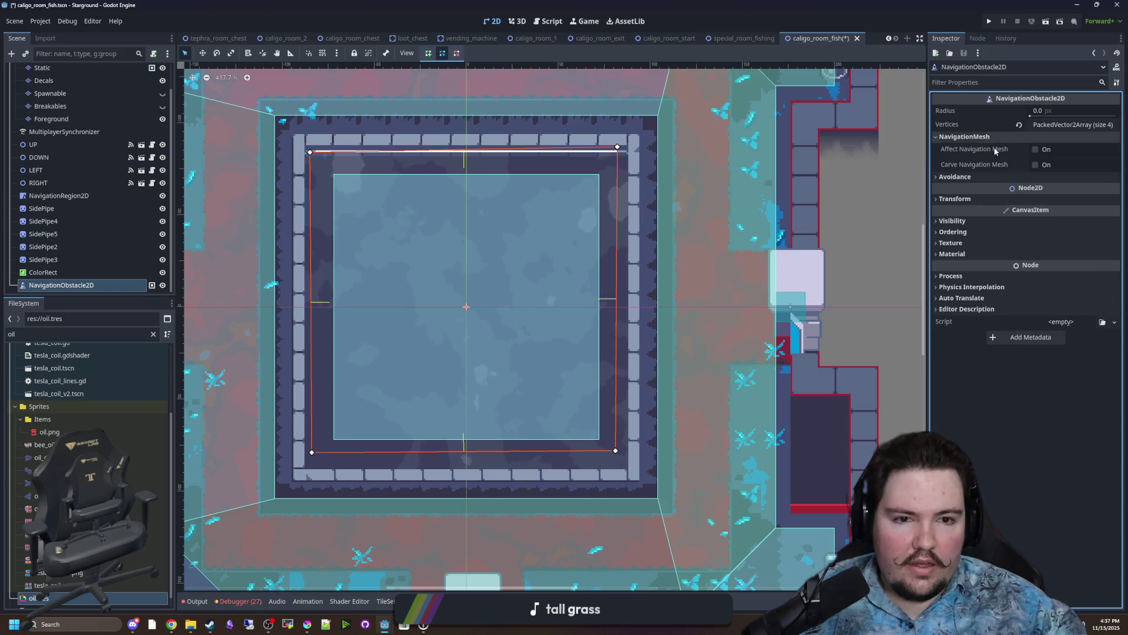
pyautogui.click(1036, 150)
# Rebake the NavigationRegion2D's navigation polygon so it excludes the pool.
pyautogui.click(59, 195)
pyautogui.click(509, 53)
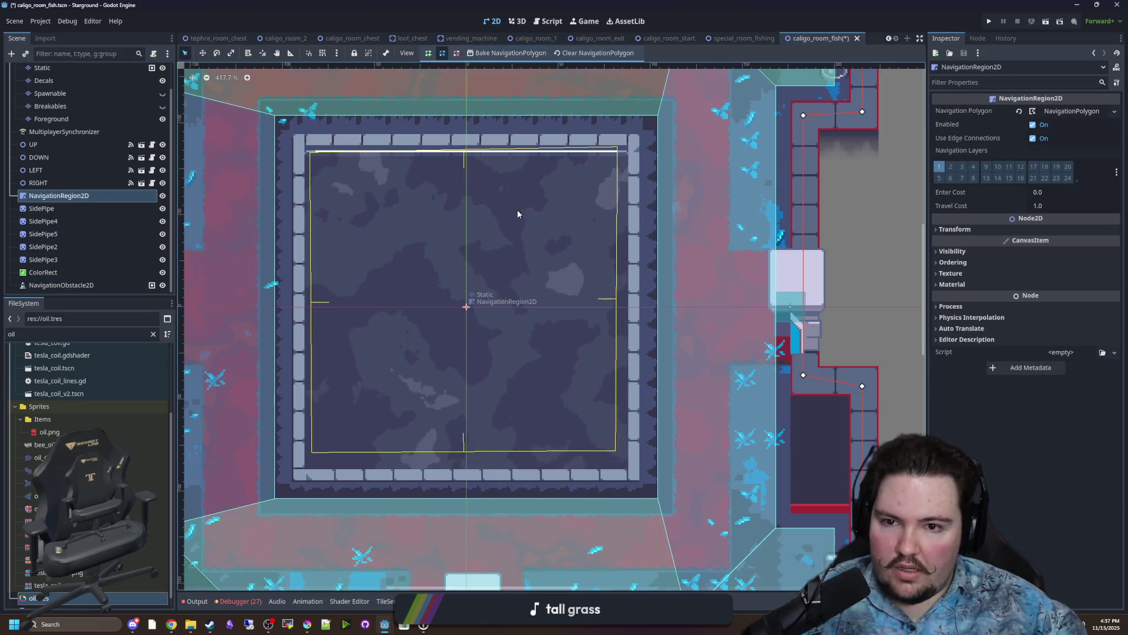
pyautogui.scroll(-5, 515, 160)
pyautogui.scroll(3, 471, 320)
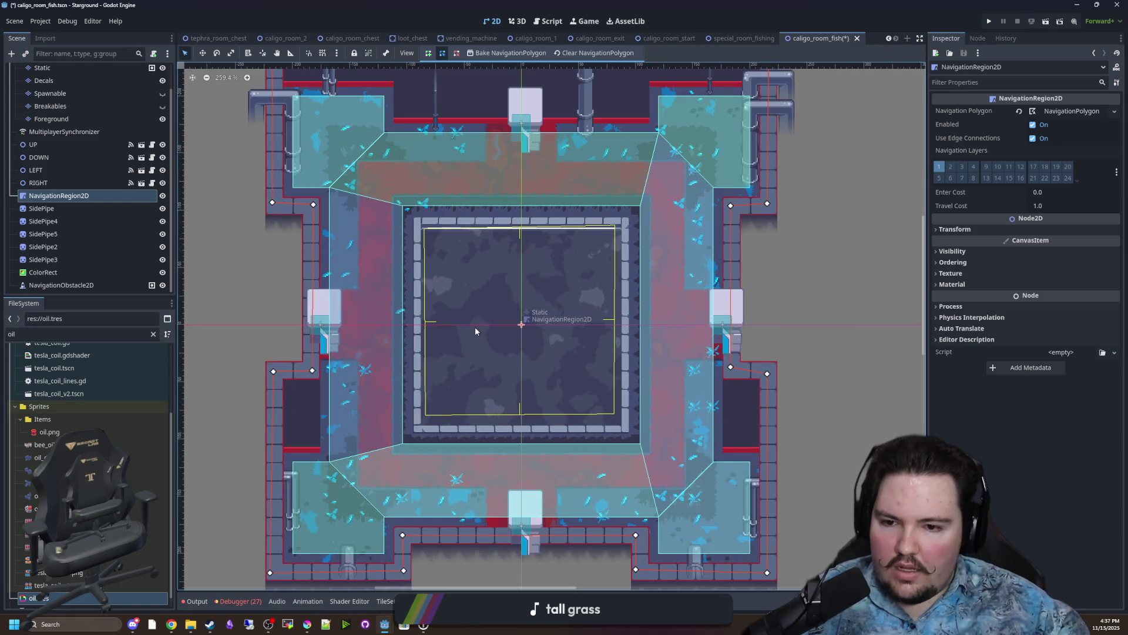
pyautogui.scroll(-1, 269, 304)
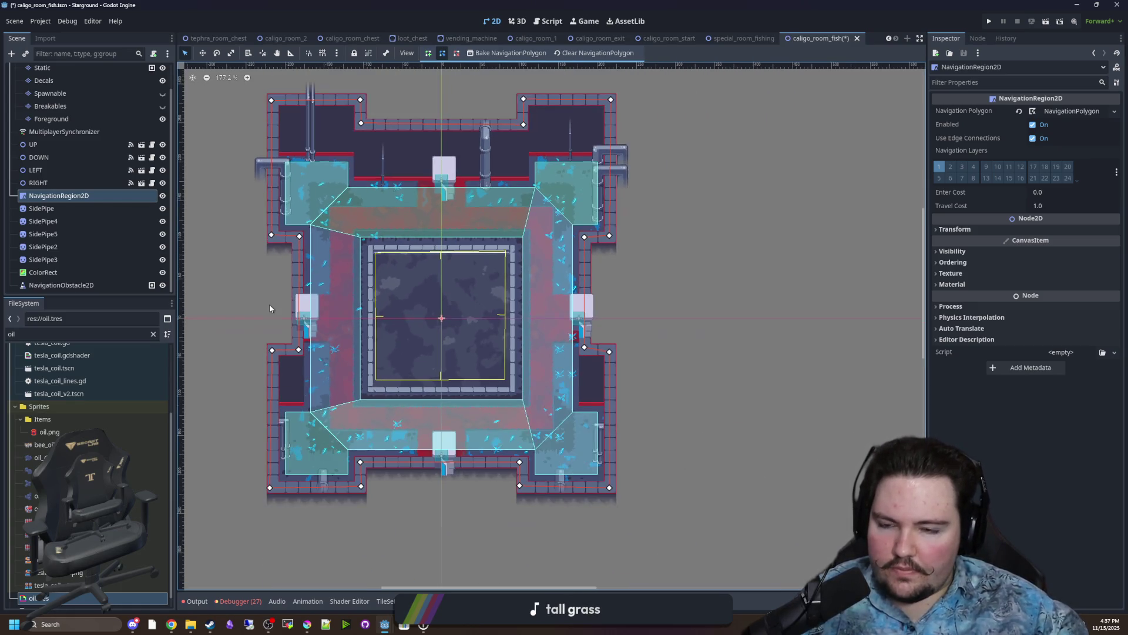
pyautogui.scroll(-1, 199, 280)
pyautogui.click(38, 157)
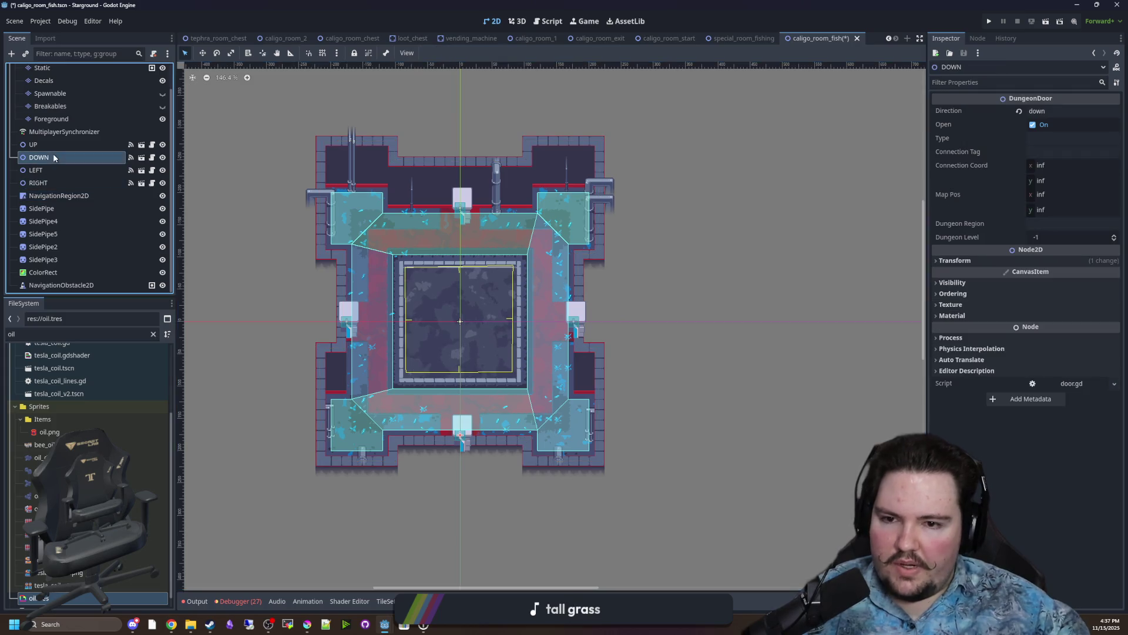
# Save, then stamp a 2x2 decoration block on the Static layer onto the room's top wall.
pyautogui.hotkey('ctrl', 's')
pyautogui.scroll(2, 100, 102)
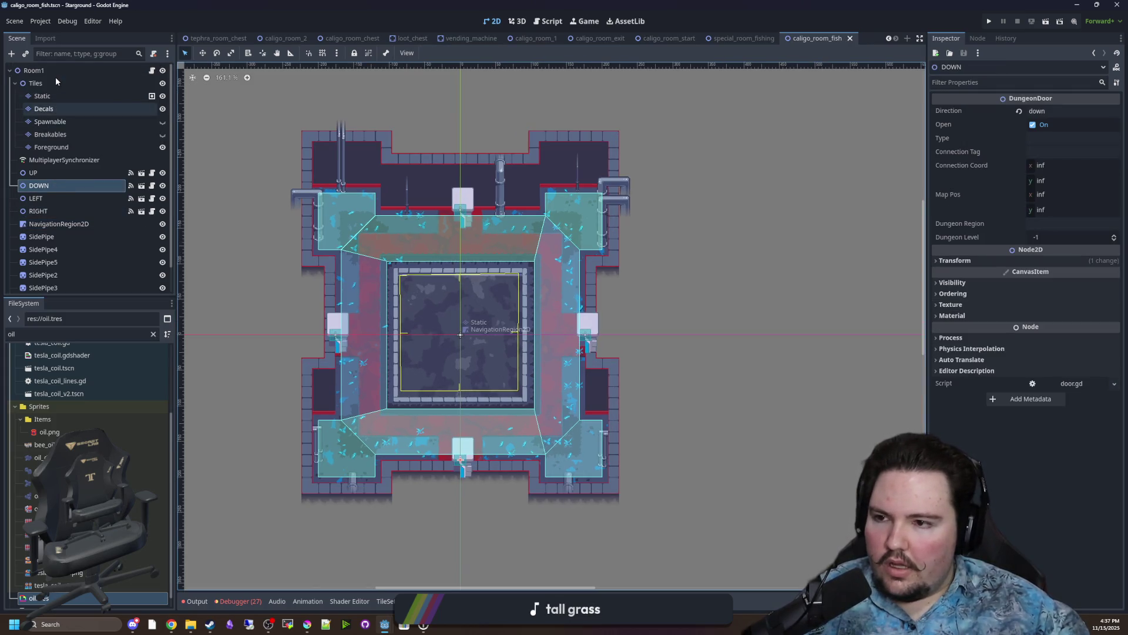
pyautogui.click(42, 96)
pyautogui.scroll(2, 540, 483)
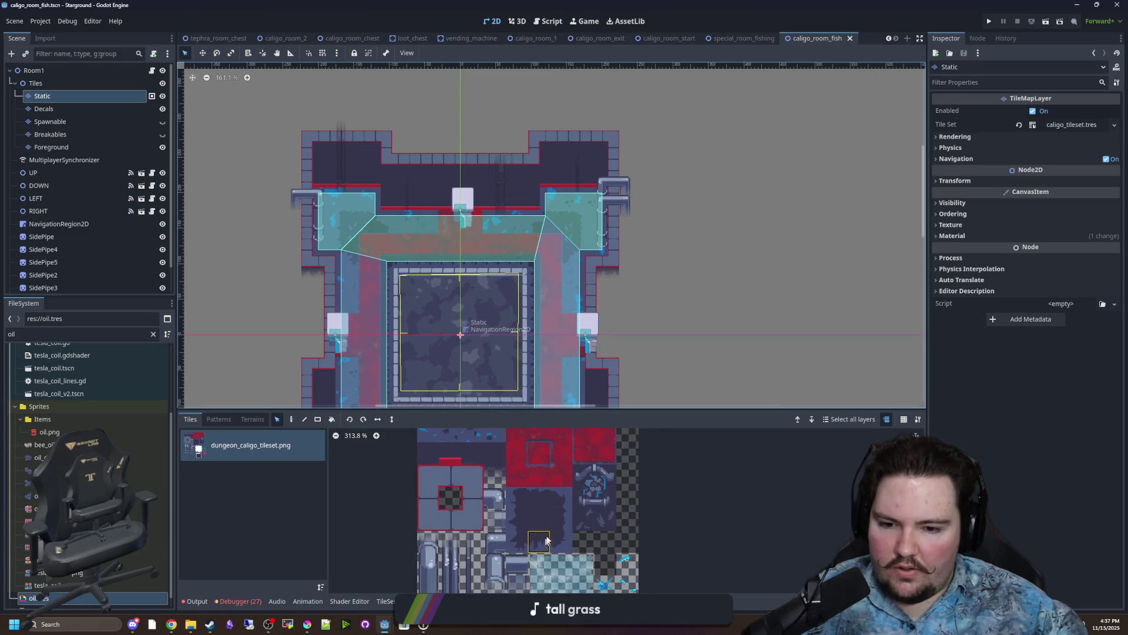
pyautogui.moveTo(604, 498); pyautogui.dragTo(582, 473)
pyautogui.scroll(4, 525, 242)
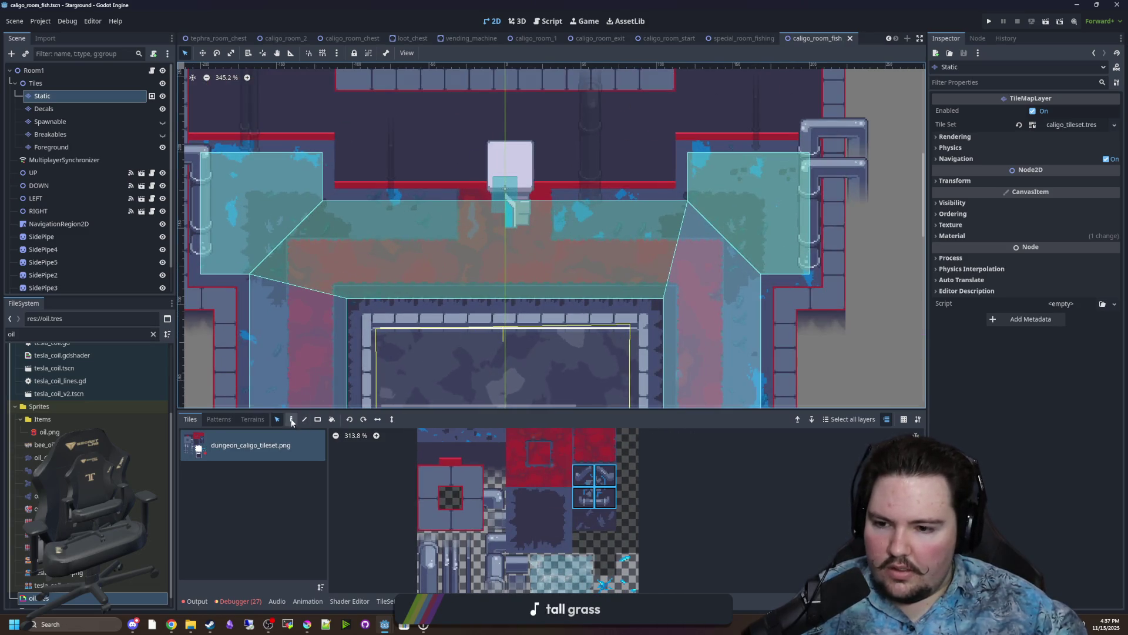
pyautogui.moveTo(393, 142); pyautogui.dragTo(404, 250)
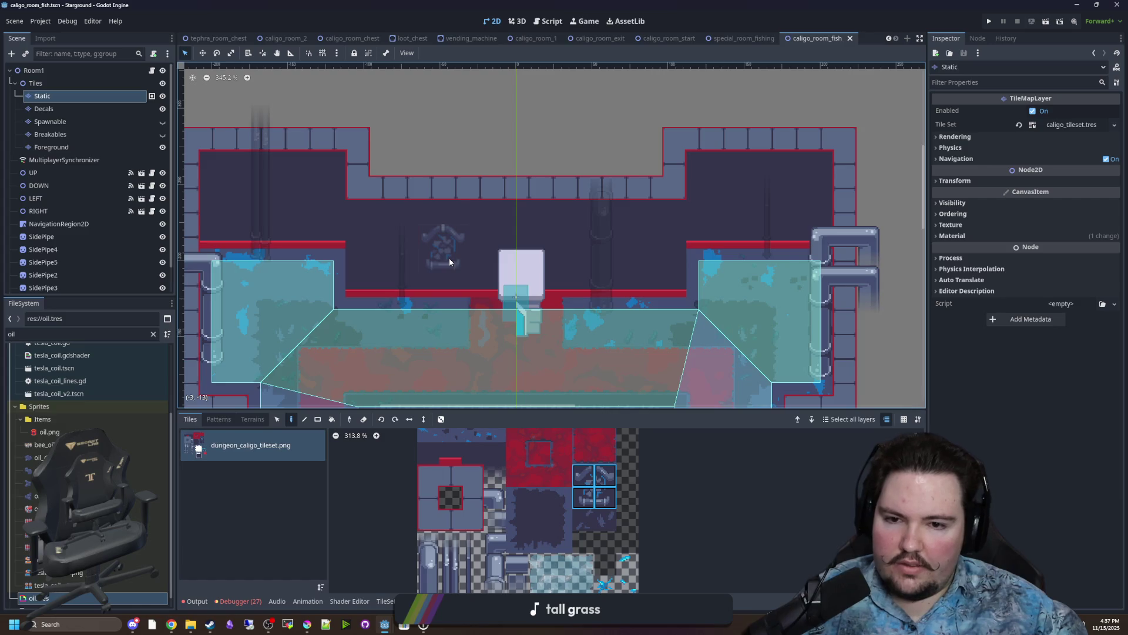
pyautogui.scroll(-2, 295, 200)
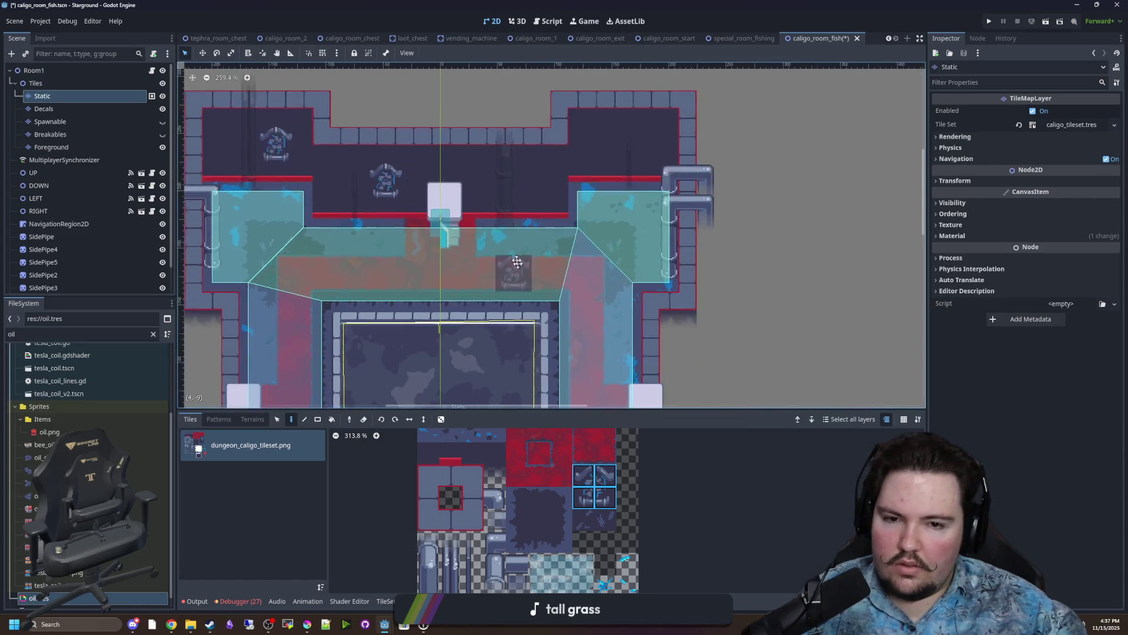
pyautogui.click(592, 126)
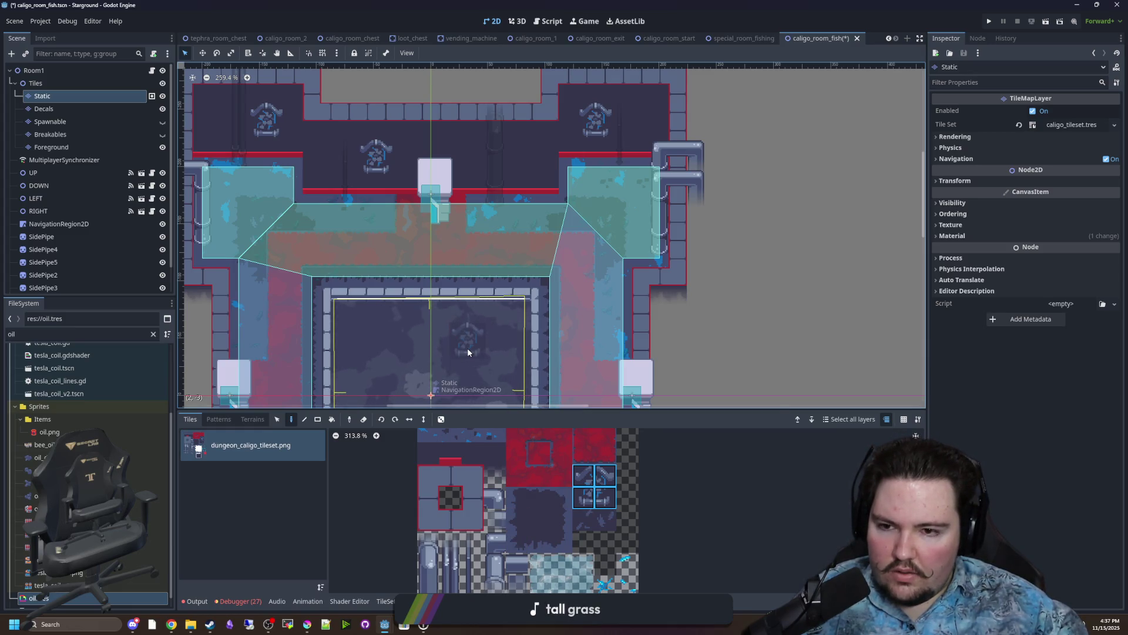
pyautogui.scroll(-3, 461, 294)
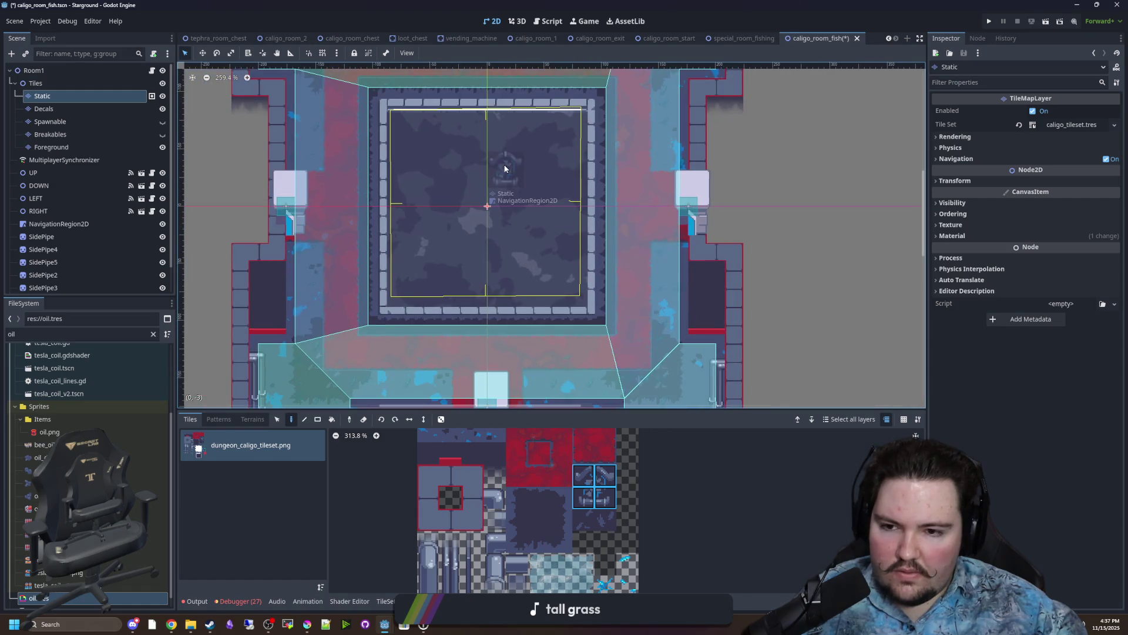
pyautogui.scroll(-5, 471, 218)
# Rename the Room1 root node to CaligoFishing and save the scene.
pyautogui.click(490, 179)
pyautogui.hotkey('ctrl', 's')
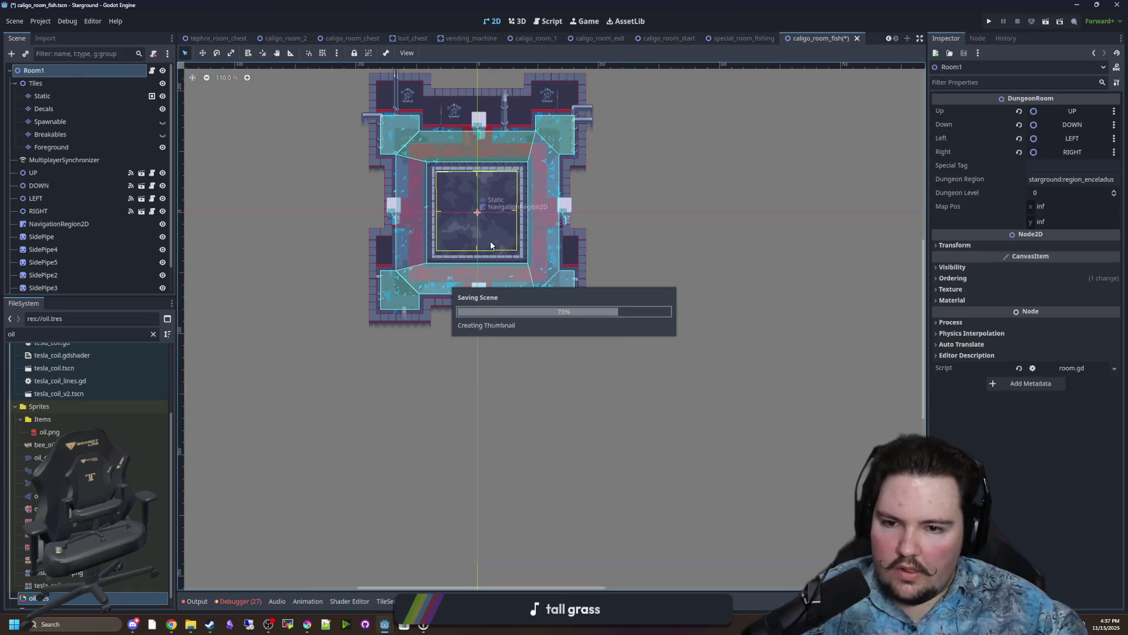
pyautogui.doubleClick(61, 71)
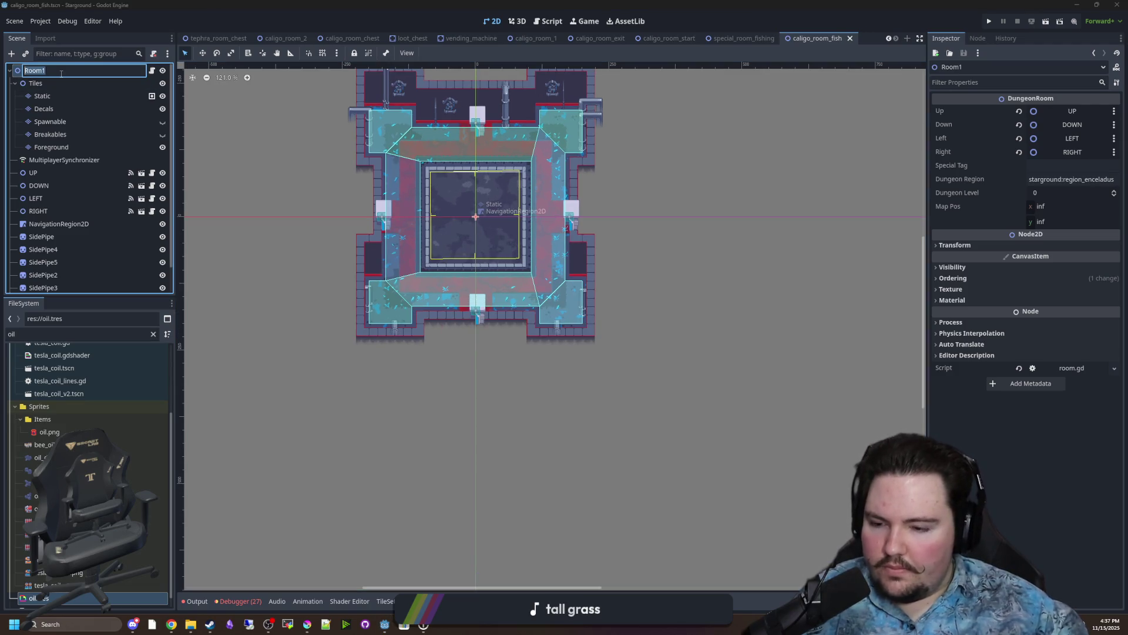
pyautogui.write('CaligoFishing')
pyautogui.press('Return')
pyautogui.hotkey('ctrl', 's')
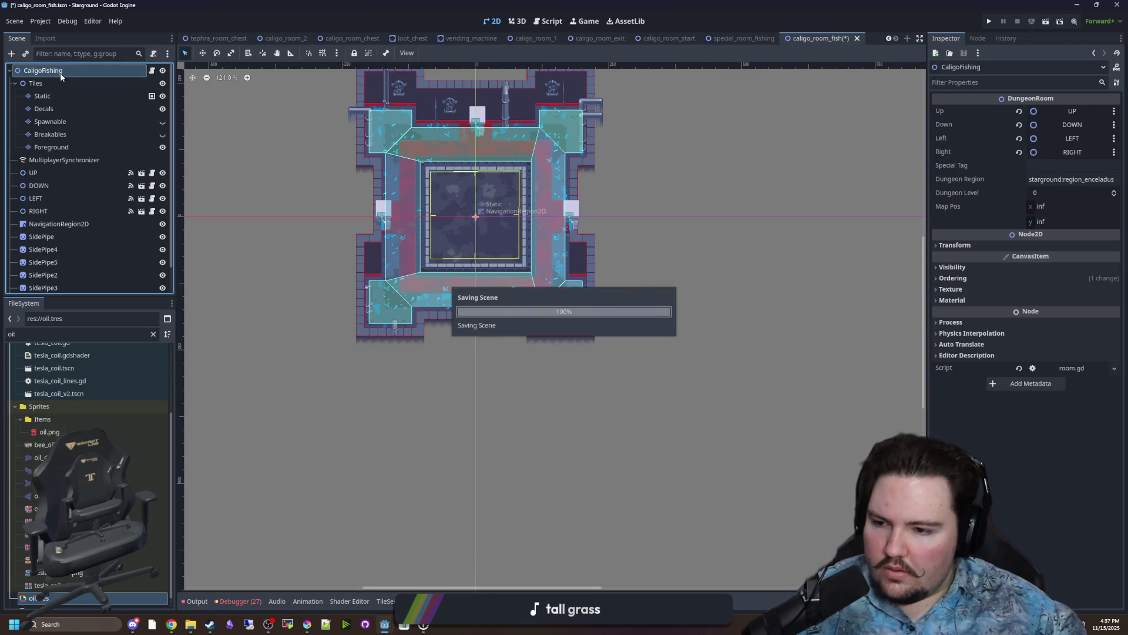
# Filter the FileSystem for 'loot' and open loot_table.gd.
pyautogui.click(141, 335)
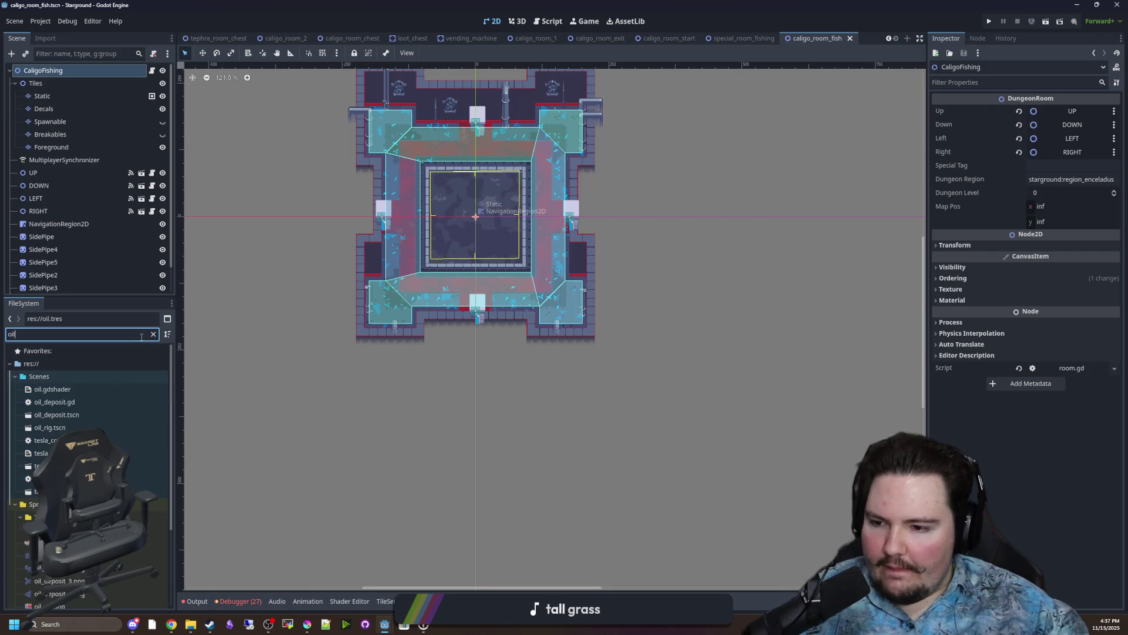
pyautogui.write('lo')
pyautogui.click(153, 334)
pyautogui.write('loot')
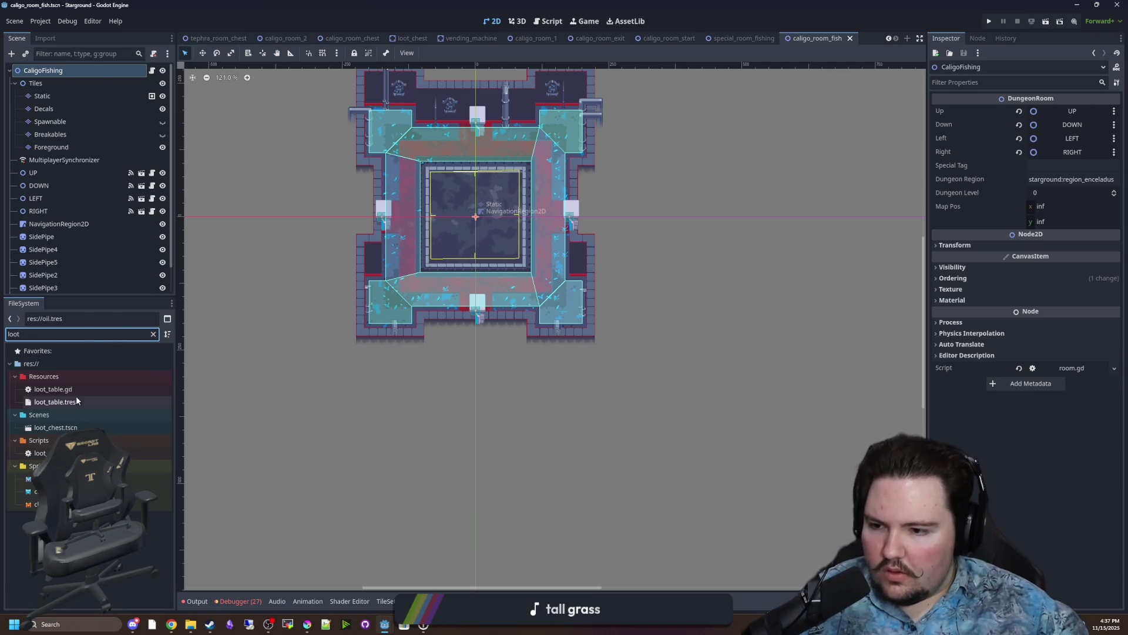
pyautogui.doubleClick(53, 390)
pyautogui.click(493, 318)
pyautogui.hotkey('ctrl', 'f')
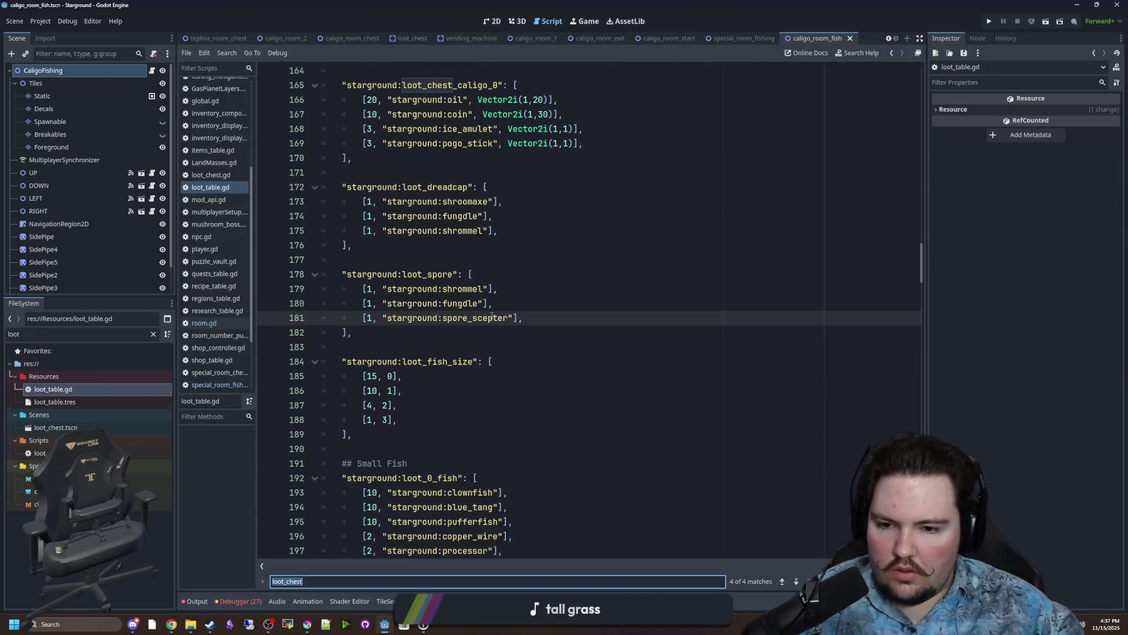
# Copy the special_room_fishing entry into the loot_caligo_0 pool below the chest entry.
pyautogui.write('caligo')
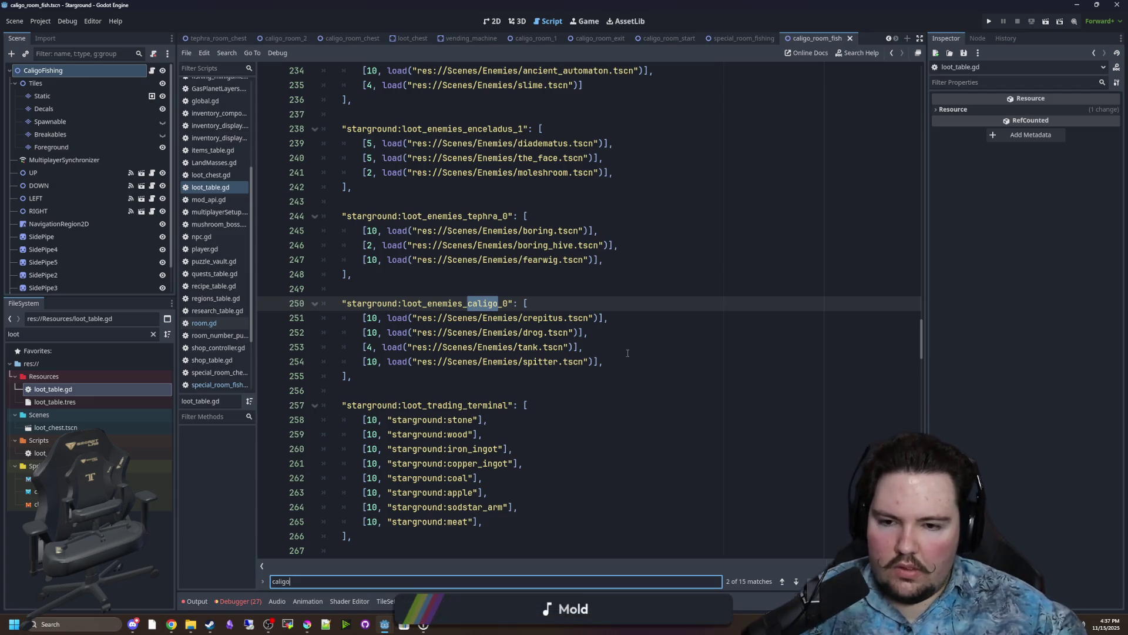
pyautogui.press('Return')
pyautogui.press('Return')
pyautogui.press('Return')
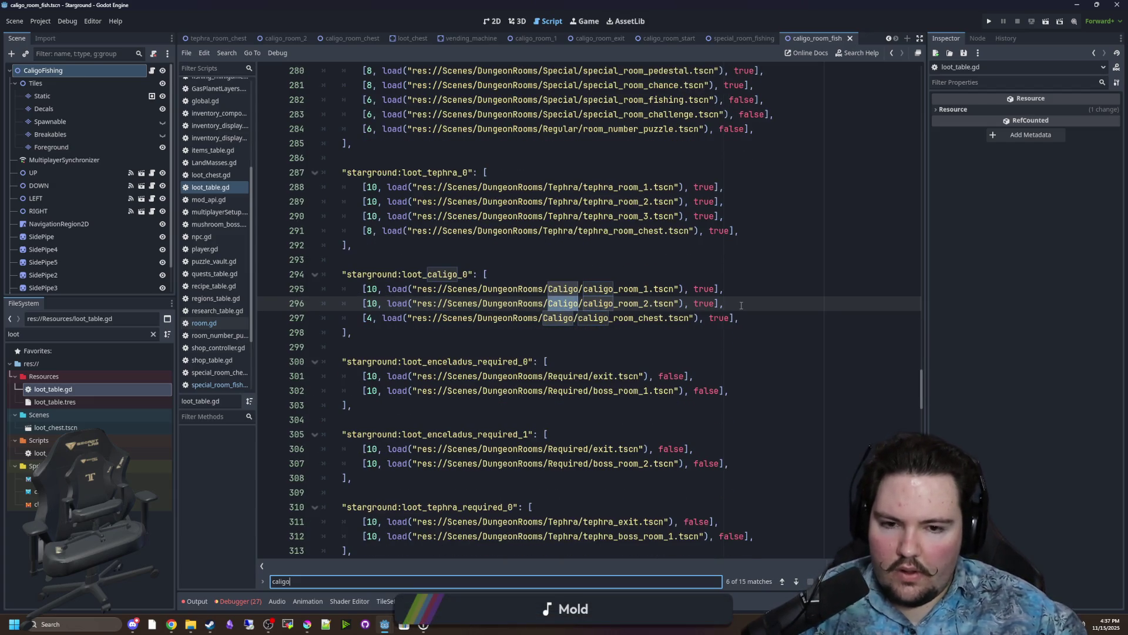
pyautogui.moveTo(742, 305); pyautogui.dragTo(362, 303)
pyautogui.click(760, 306)
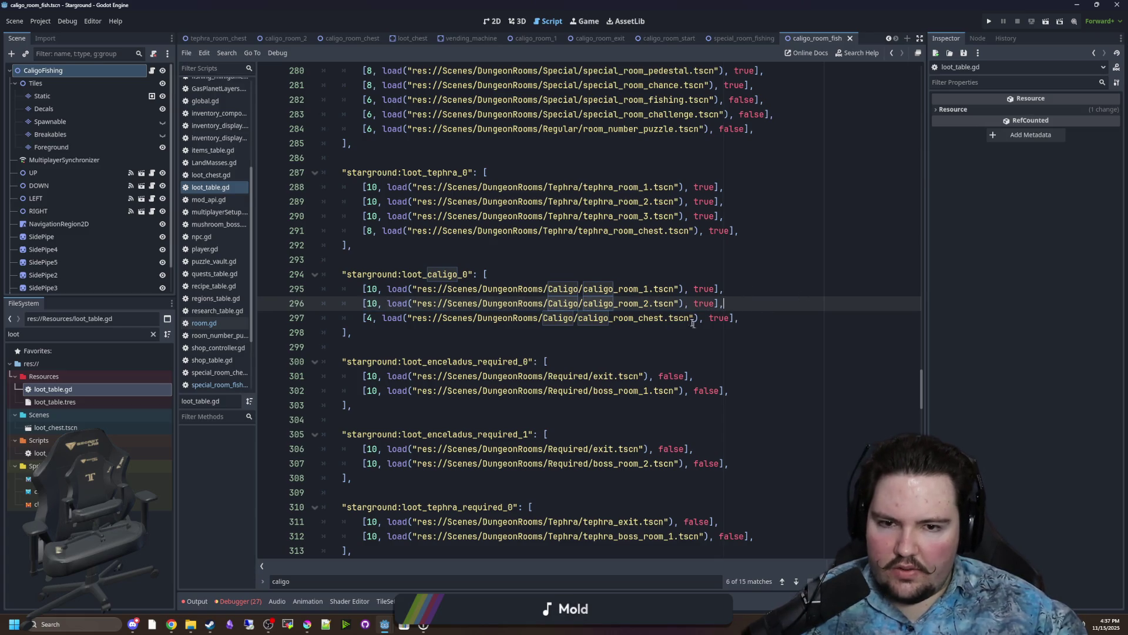
pyautogui.scroll(2, 694, 323)
pyautogui.moveTo(767, 187)
pyautogui.mouseDown()
pyautogui.moveTo(341, 187)
pyautogui.moveTo(373, 187)
pyautogui.mouseUp()
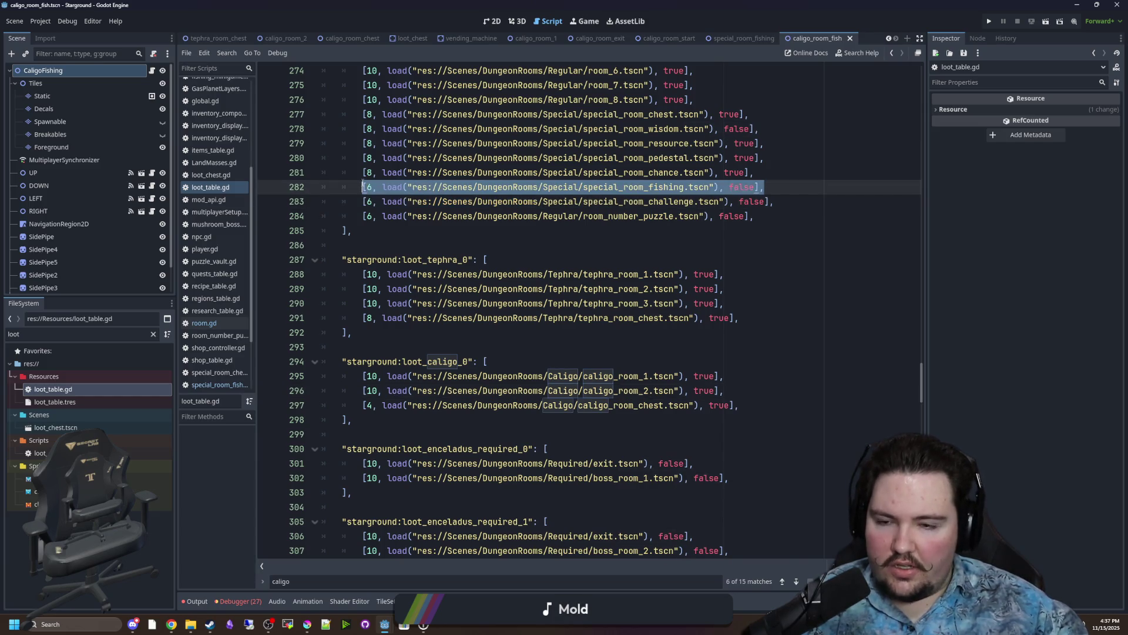
pyautogui.click(722, 405)
pyautogui.scroll(-1, 724, 364)
pyautogui.press('Return')
pyautogui.write('[6, load("res://Scenes/DungeonRooms/Special/special_room_fishing.tscn"), false],')
# Change the pasted entry's path to caligo_room_fish.tscn and its weight to 4.
pyautogui.moveTo(684, 376); pyautogui.dragTo(547, 376)
pyautogui.write('Caligo')
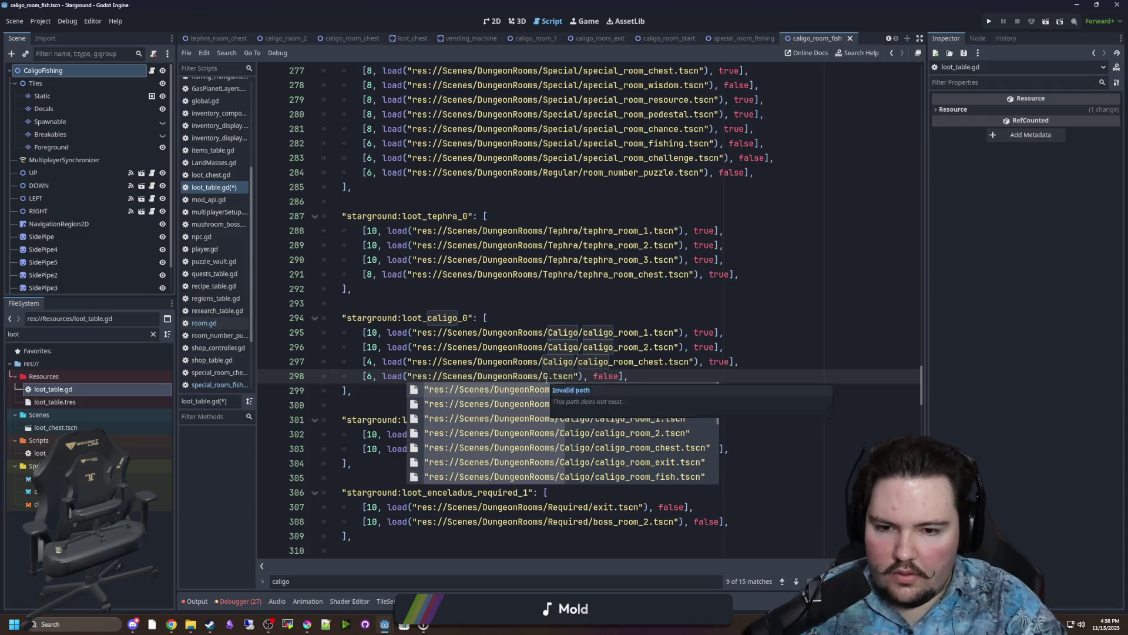
pyautogui.press('Down')
pyautogui.press('Down')
pyautogui.press('Down')
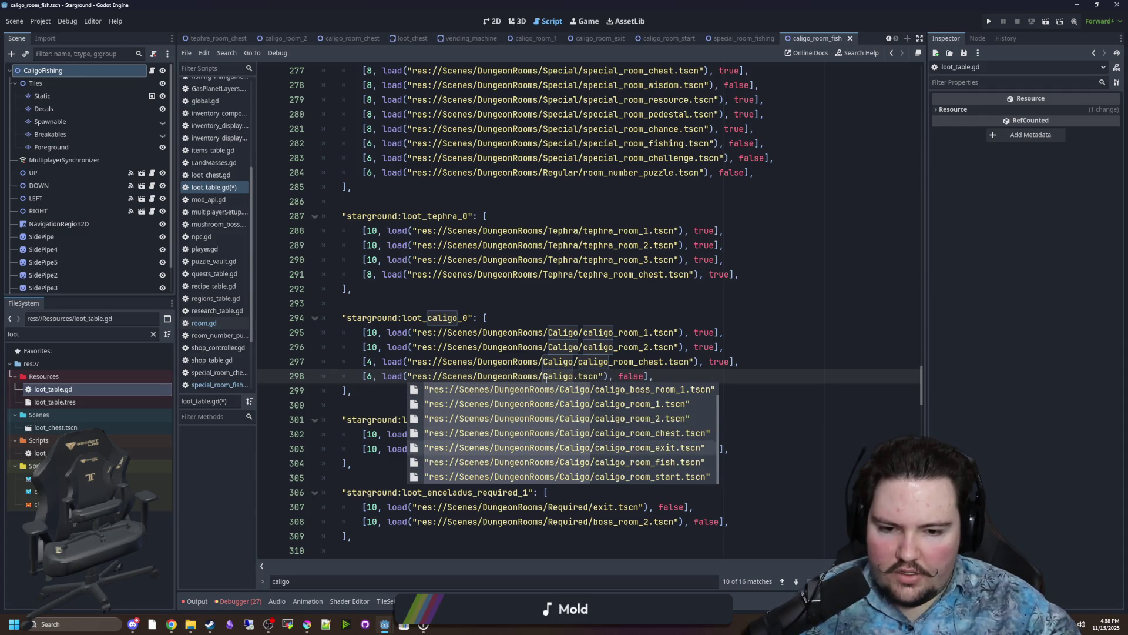
pyautogui.press('Return')
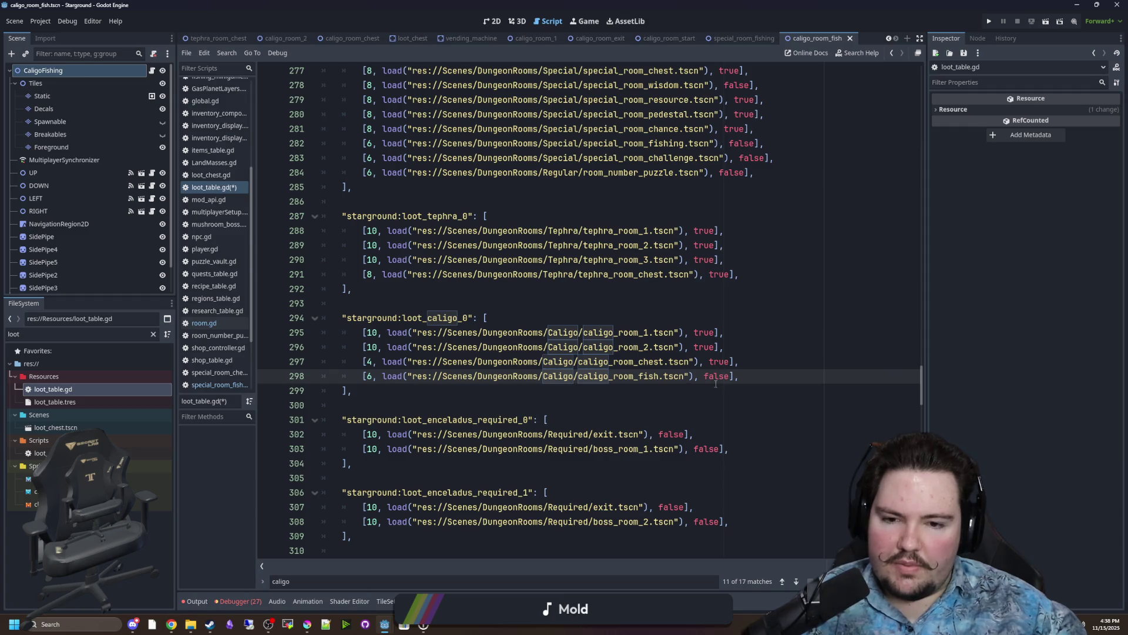
pyautogui.press('BackSpace')
pyautogui.write('4')
pyautogui.click(777, 325)
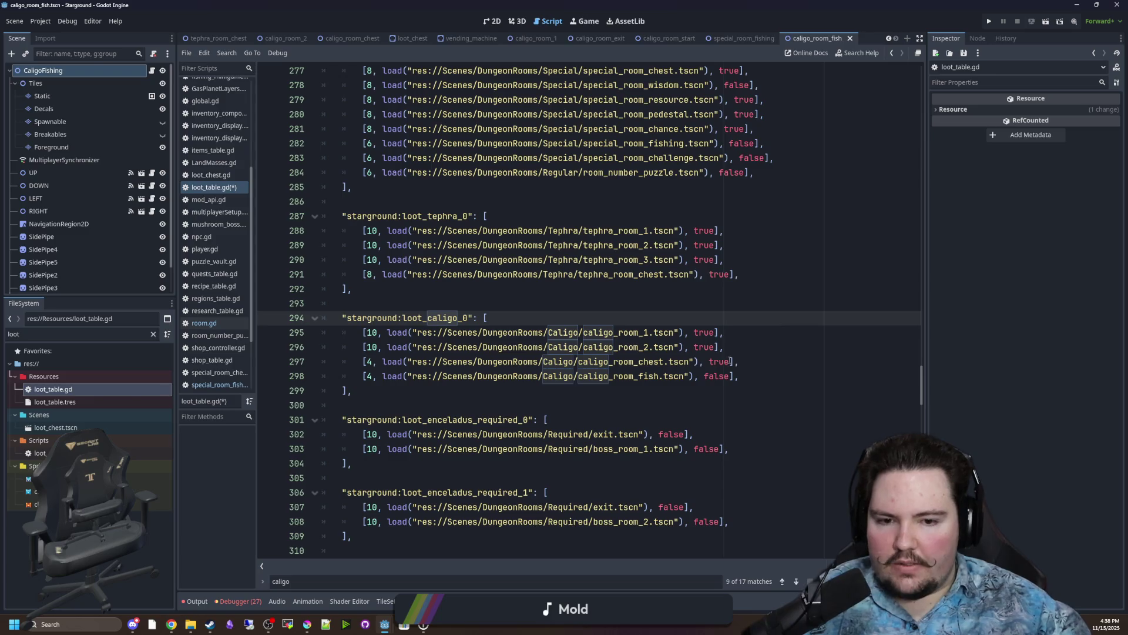
# Review the fish entry's false flag and save loot_table.gd.
pyautogui.doubleClick(718, 375)
pyautogui.click(525, 305)
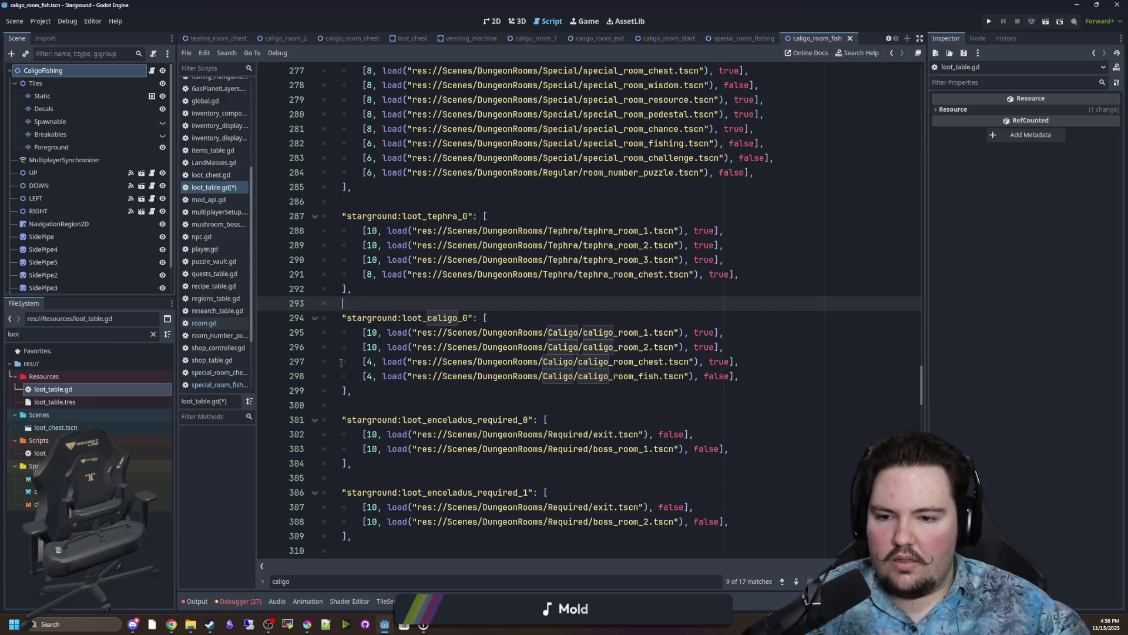
pyautogui.click(371, 375)
pyautogui.click(491, 303)
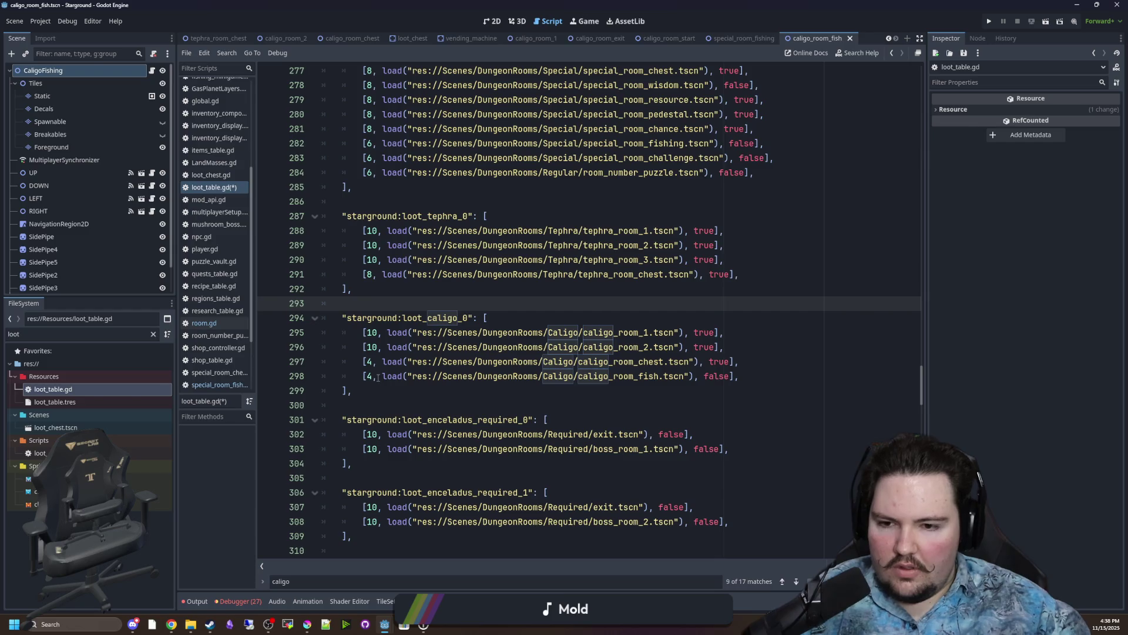
pyautogui.click(585, 289)
pyautogui.hotkey('ctrl', 's')
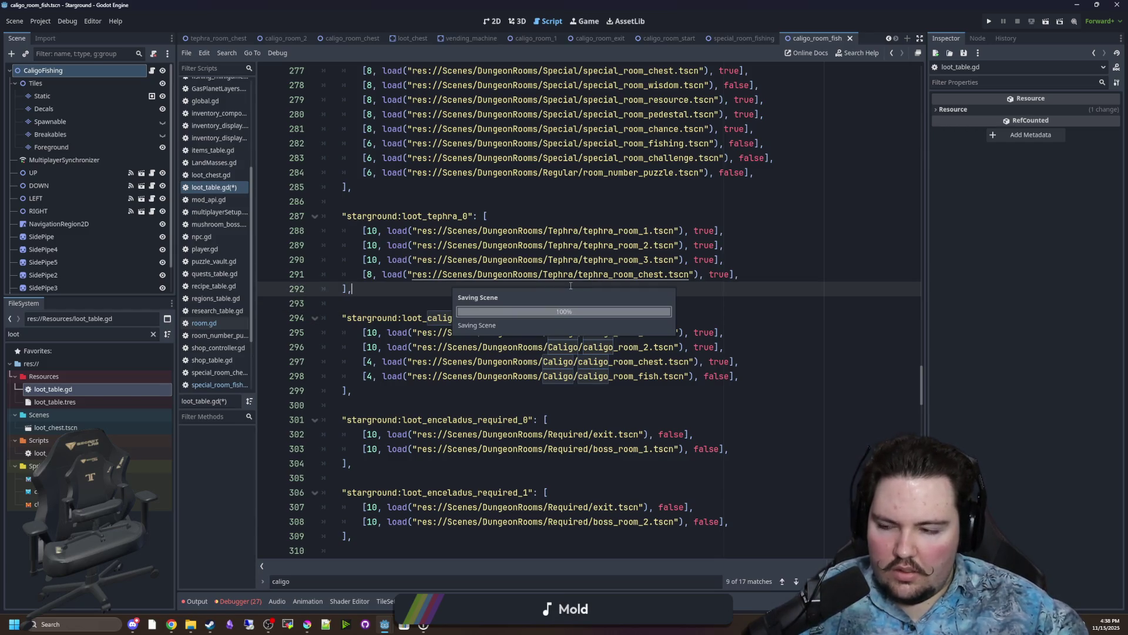
# Raise the caligo_room_fish weight to 40 and save.
pyautogui.click(366, 376)
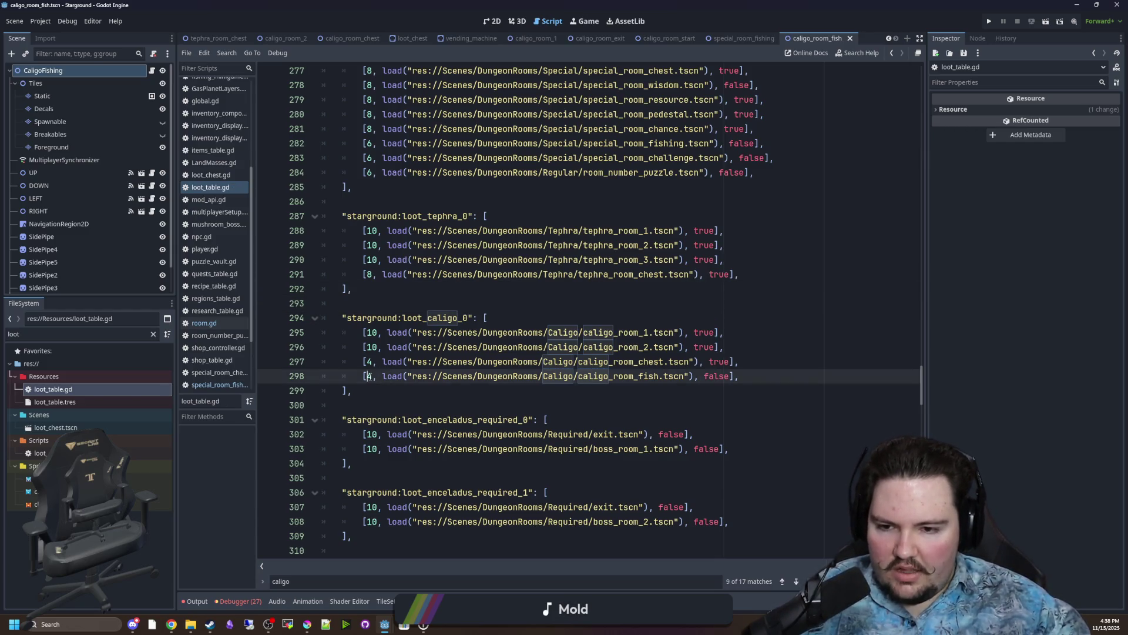
pyautogui.write('0')
pyautogui.press('Down')
pyautogui.hotkey('ctrl', 's')
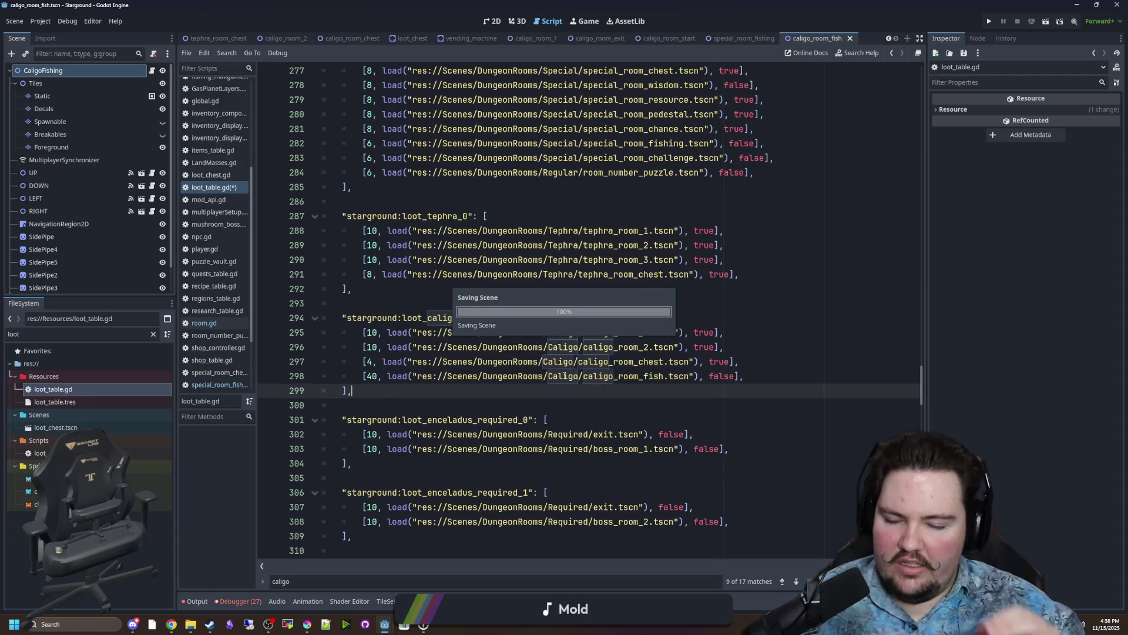
# Replace the caligo_room_fish weight with 10 and save the script.
pyautogui.moveTo(588, 378)
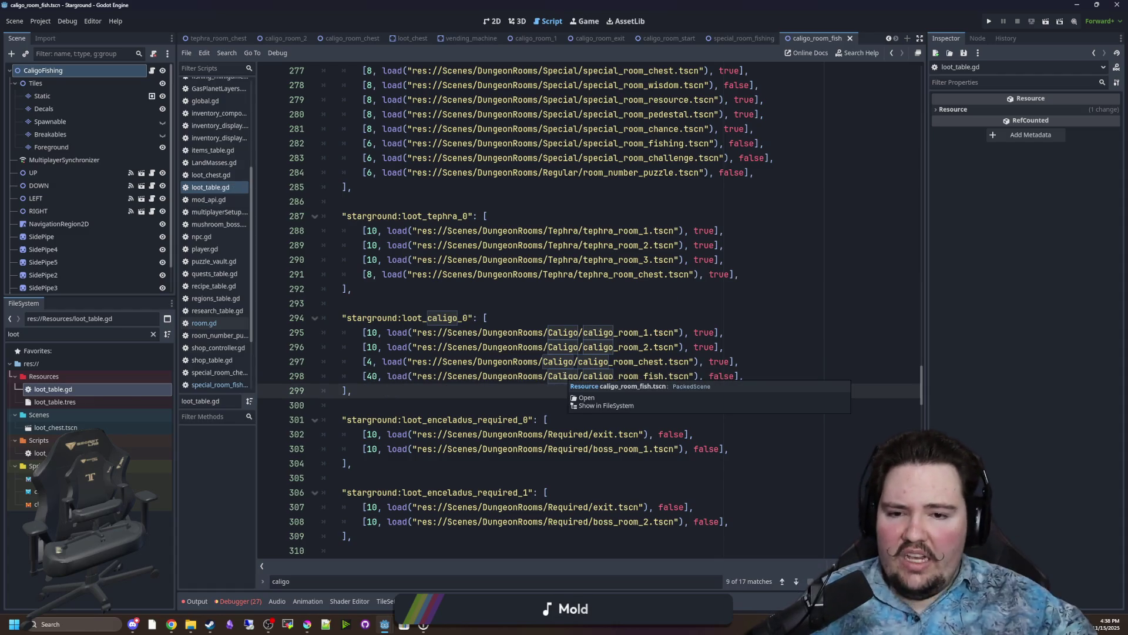
pyautogui.scroll(7, 563, 376)
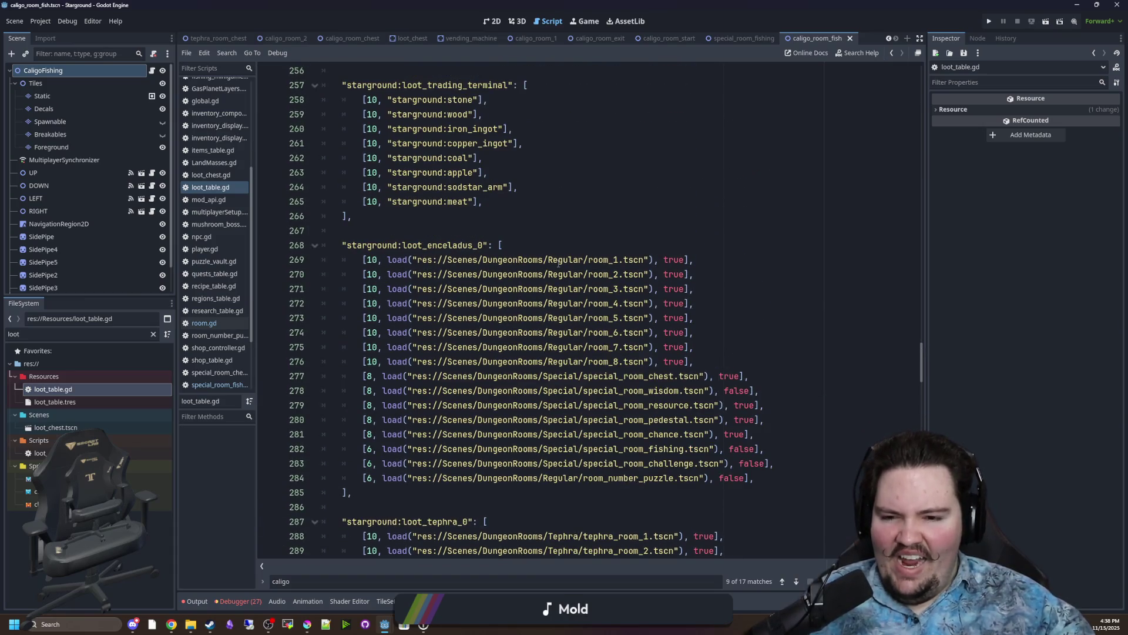
pyautogui.scroll(-8, 558, 265)
pyautogui.doubleClick(380, 332)
pyautogui.write('10')
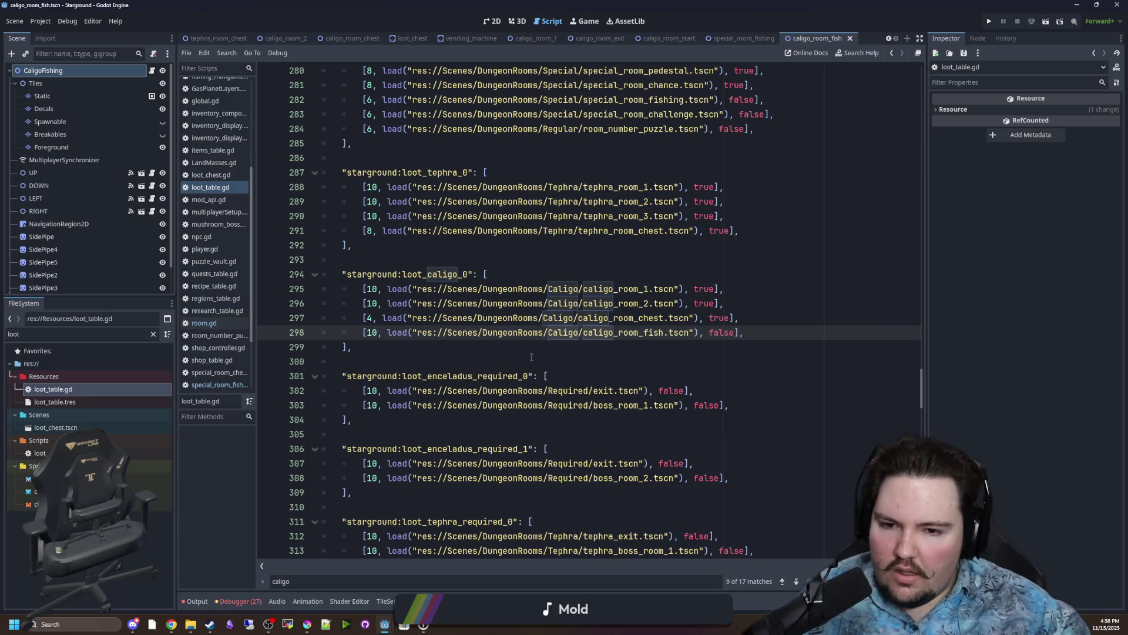
pyautogui.click(532, 358)
pyautogui.scroll(2, 482, 346)
pyautogui.click(435, 335)
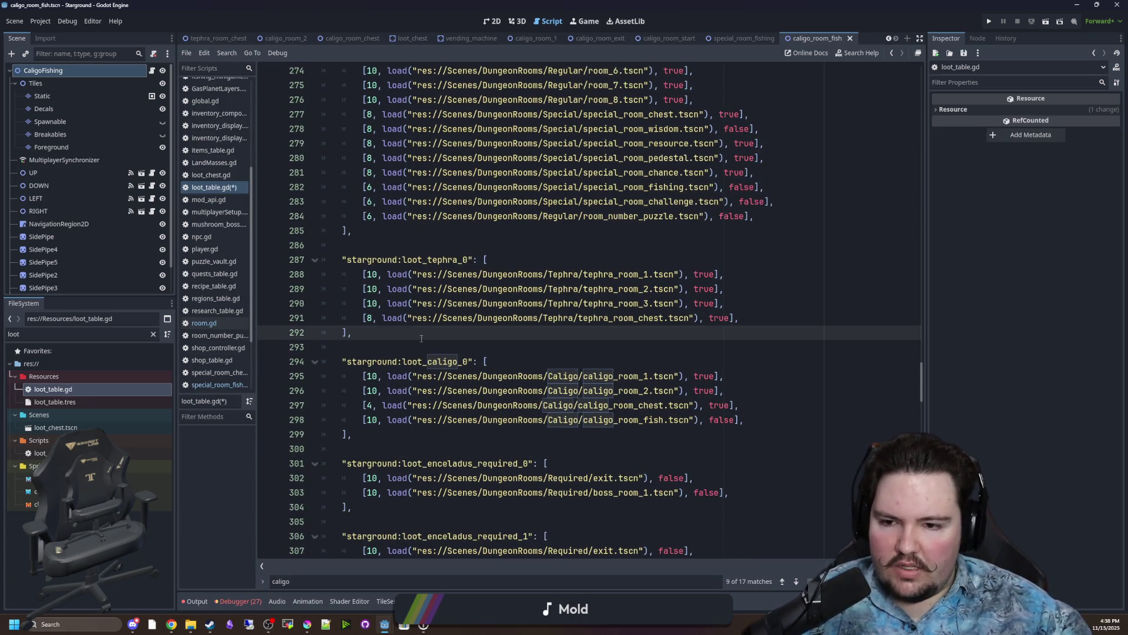
pyautogui.hotkey('ctrl', 's')
# Move between the tephra and Caligo tables, re-saving loot_table.gd several times.
pyautogui.click(531, 240)
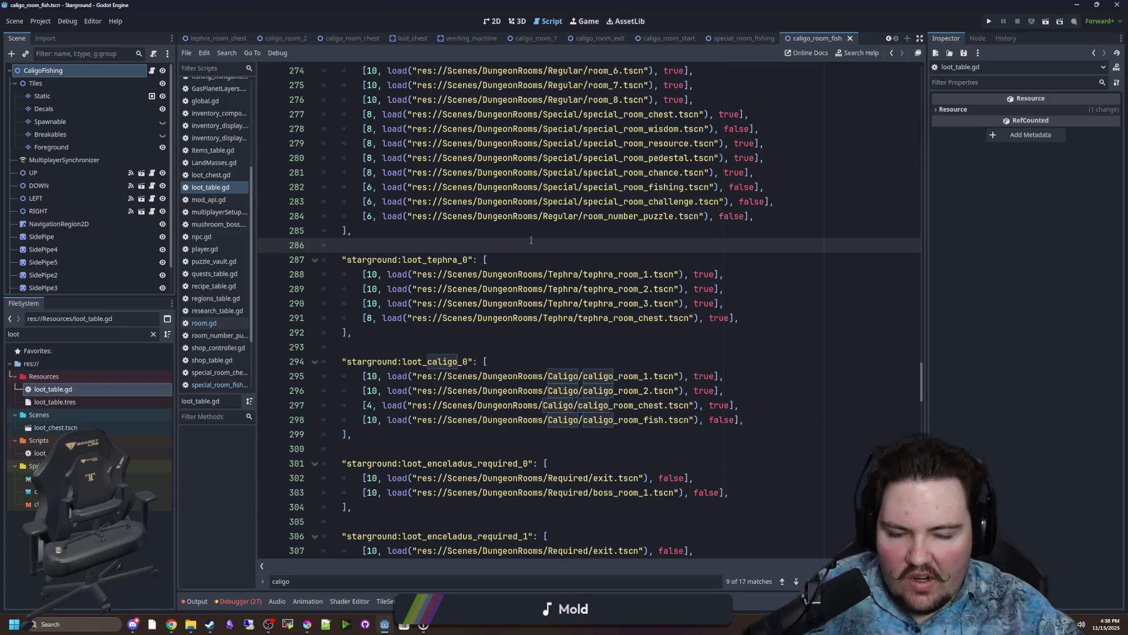
pyautogui.scroll(2, 539, 295)
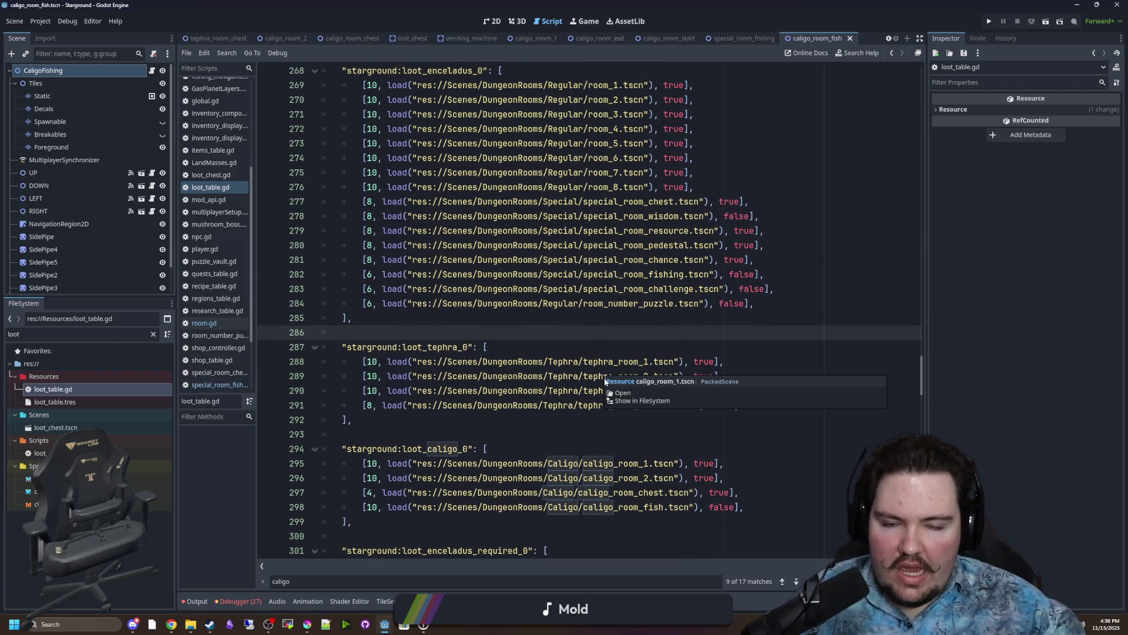
pyautogui.scroll(-1, 624, 368)
pyautogui.moveTo(723, 332); pyautogui.dragTo(640, 350)
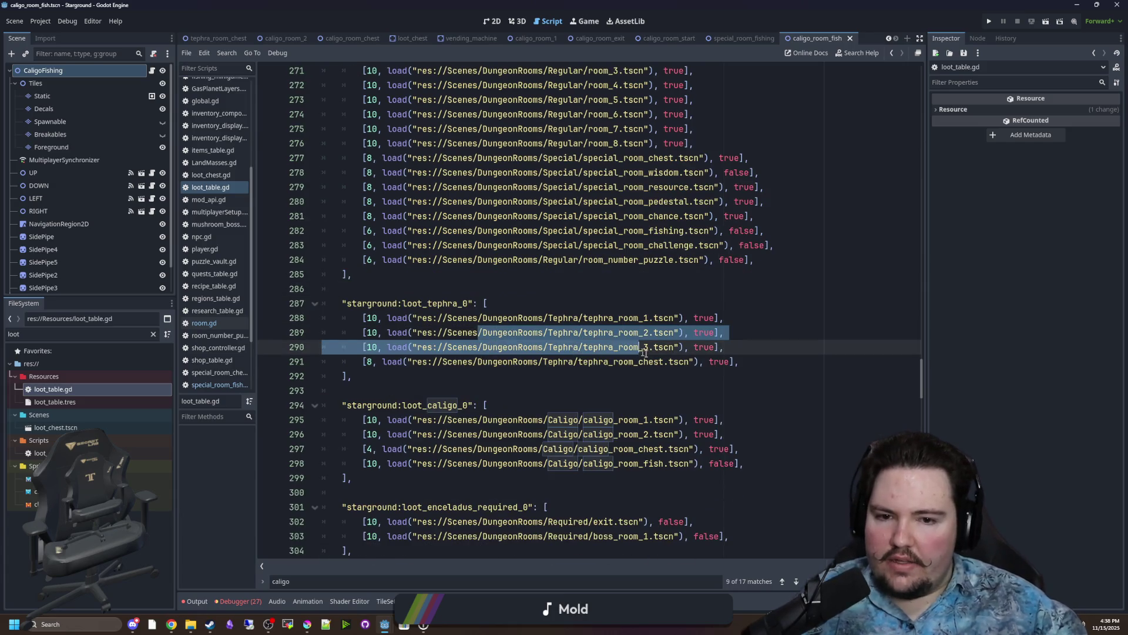
pyautogui.click(659, 361)
pyautogui.click(635, 288)
pyautogui.hotkey('ctrl', 's')
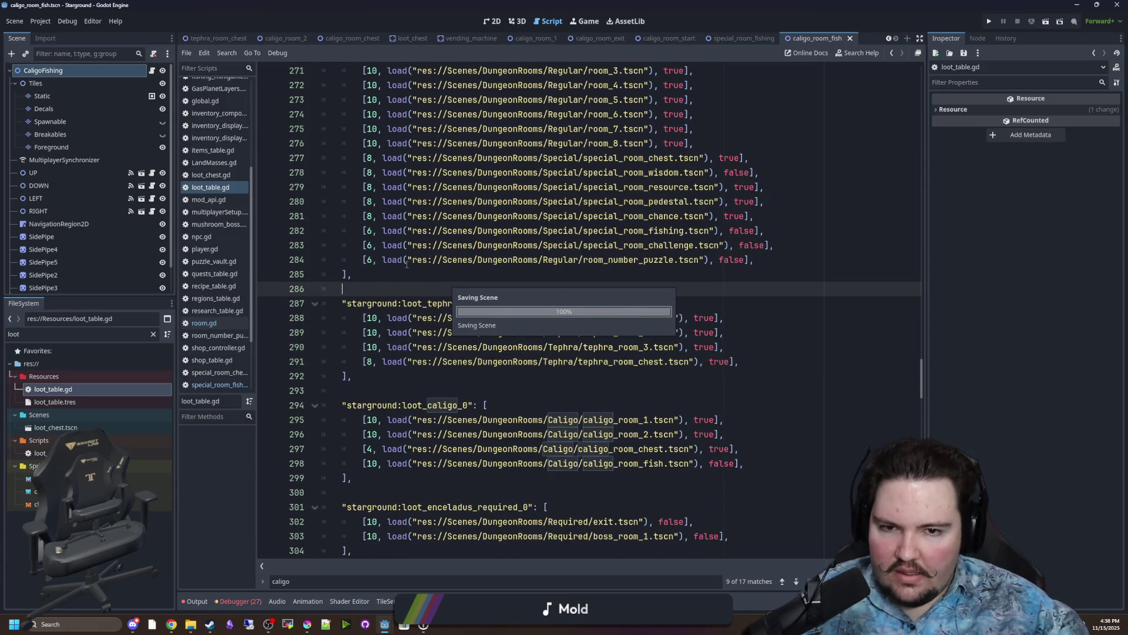
pyautogui.scroll(-3, 403, 255)
pyautogui.click(395, 239)
pyautogui.hotkey('ctrl', 's')
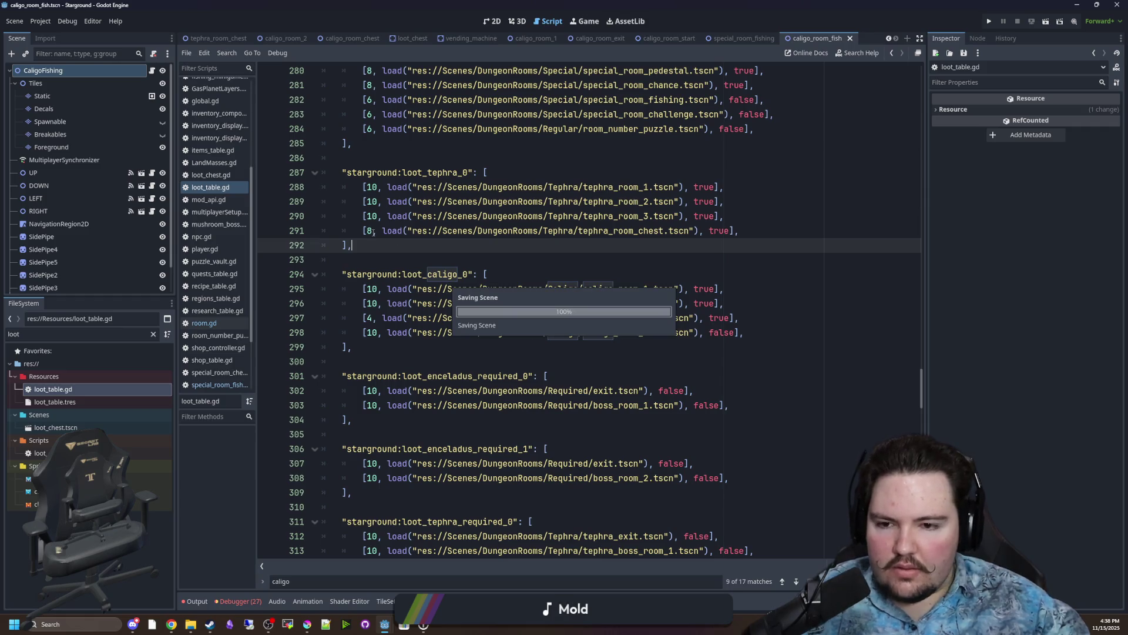
pyautogui.click(405, 345)
pyautogui.scroll(2, 408, 335)
pyautogui.click(388, 335)
pyautogui.hotkey('ctrl', 's')
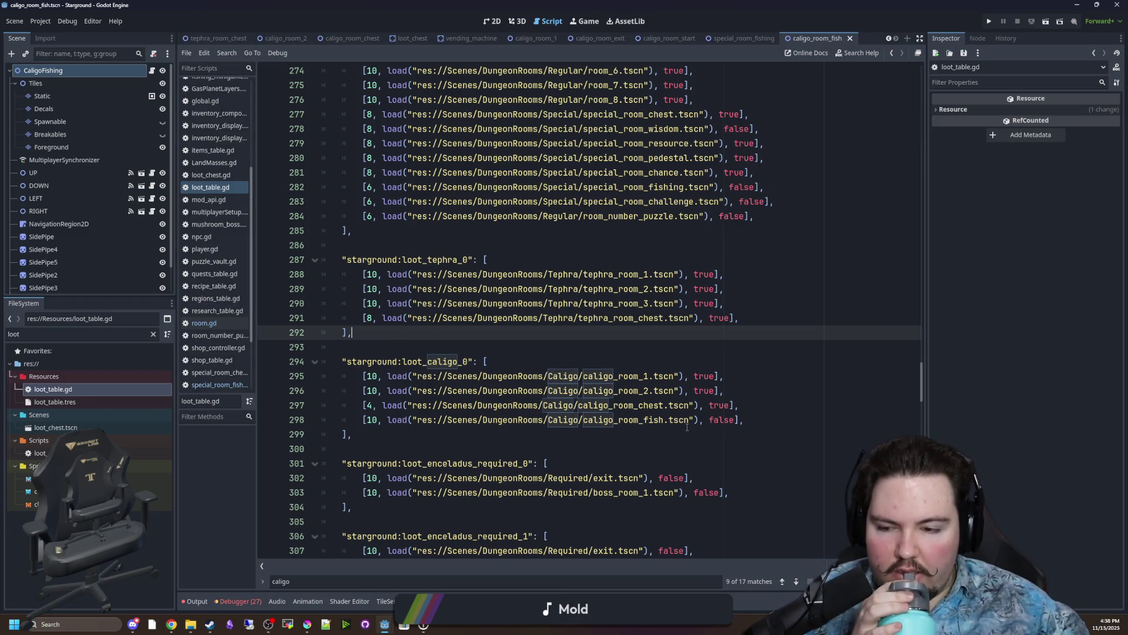
# Attach special_room_fishing.gd to the CaligoFishing node from a 'special' file search.
pyautogui.click(151, 72)
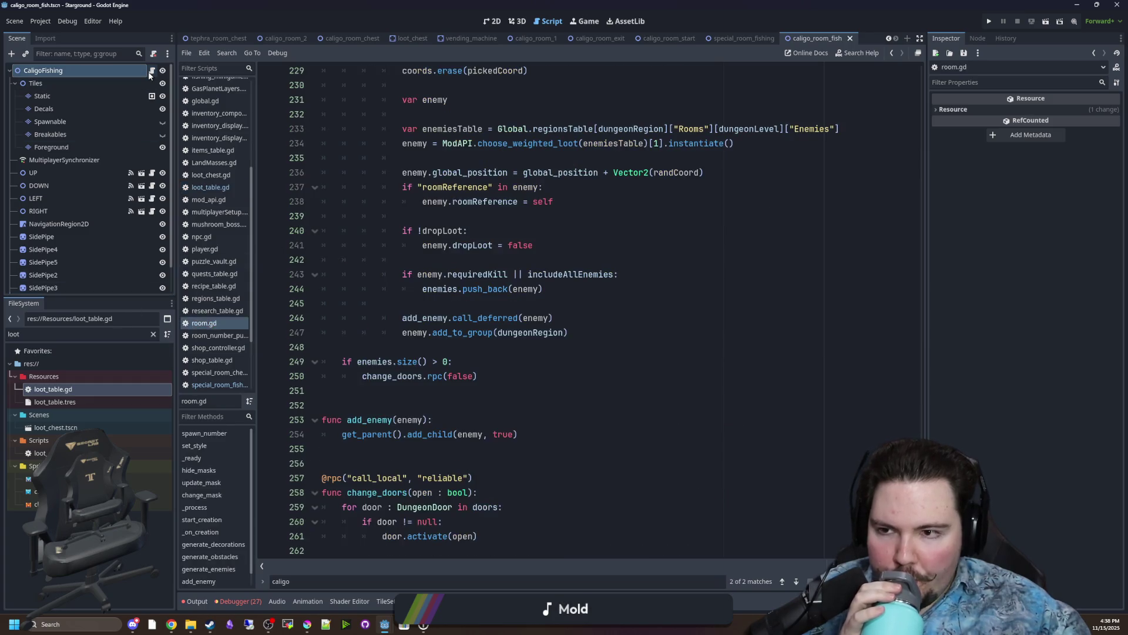
pyautogui.click(153, 333)
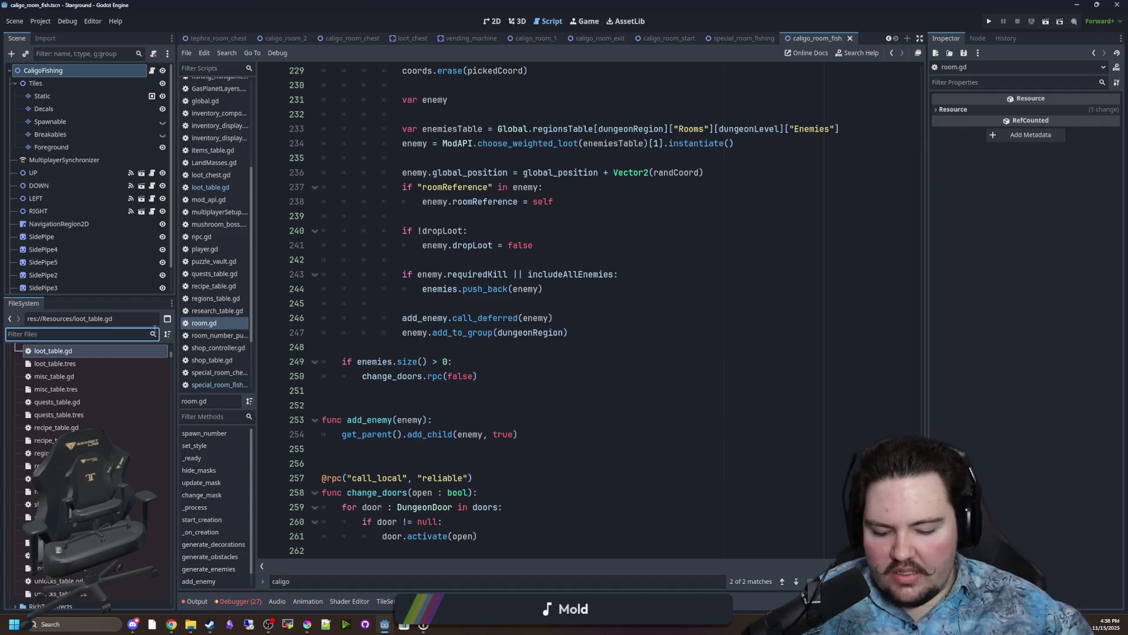
pyautogui.write('special')
pyautogui.scroll(3, 141, 421)
pyautogui.moveTo(147, 485)
pyautogui.mouseDown()
pyautogui.moveTo(117, 447)
pyautogui.moveTo(59, 71)
pyautogui.mouseUp()
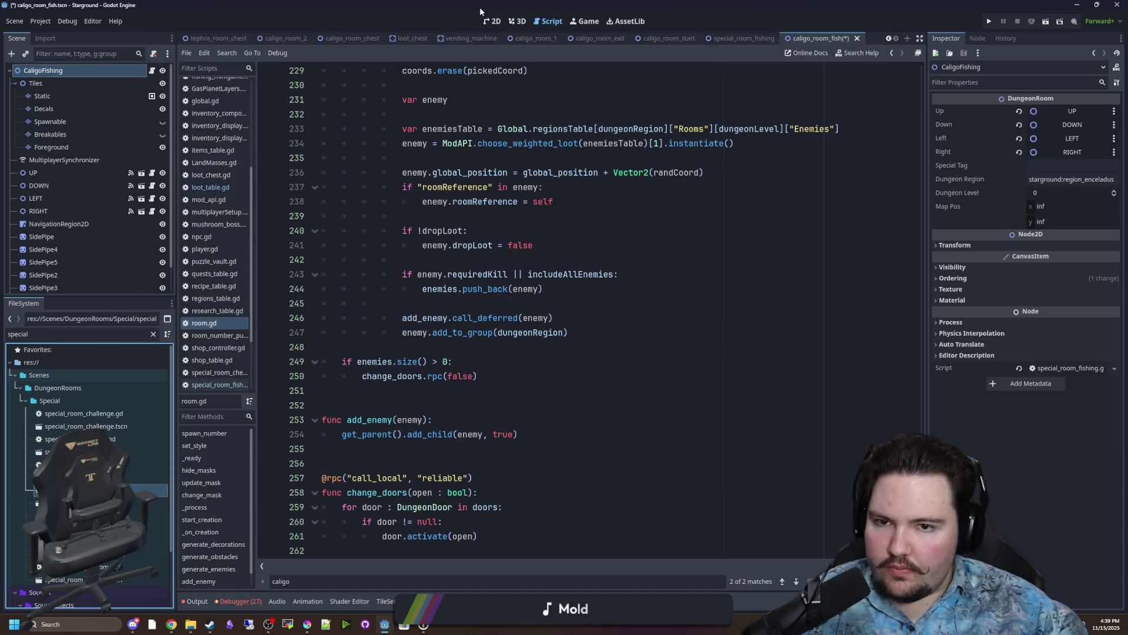
# Change the room's Special Tag from fish to special.
pyautogui.click(492, 22)
pyautogui.click(1085, 166)
pyautogui.write('fish')
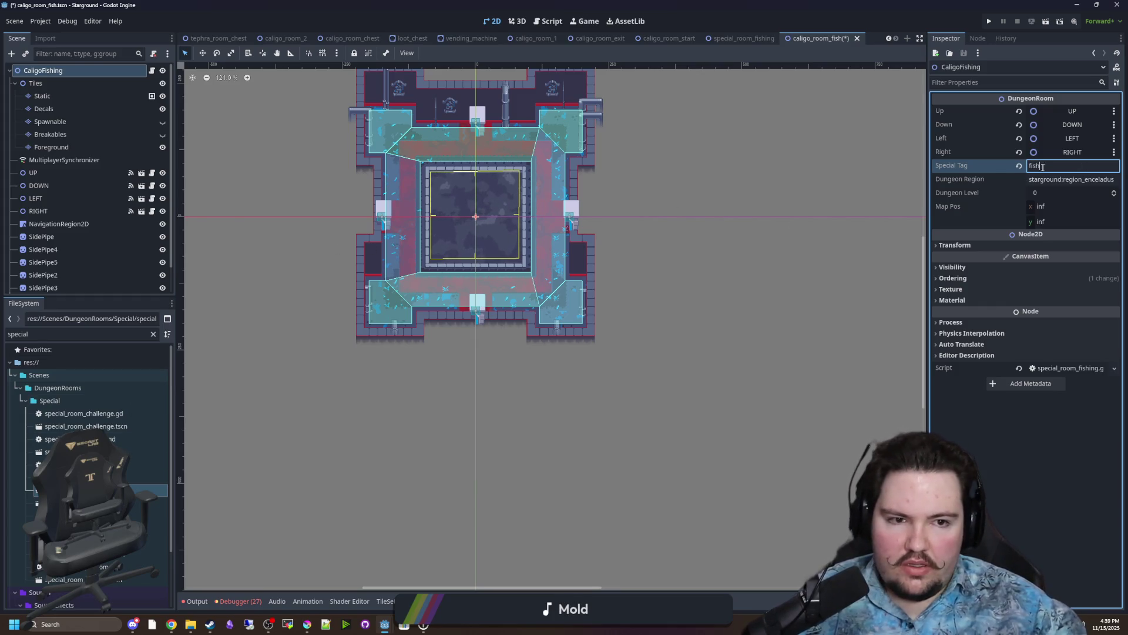
pyautogui.press('BackSpace')
pyautogui.press('BackSpace')
pyautogui.press('BackSpace')
pyautogui.write('ss')
pyautogui.press('BackSpace')
pyautogui.press('BackSpace')
pyautogui.write('special')
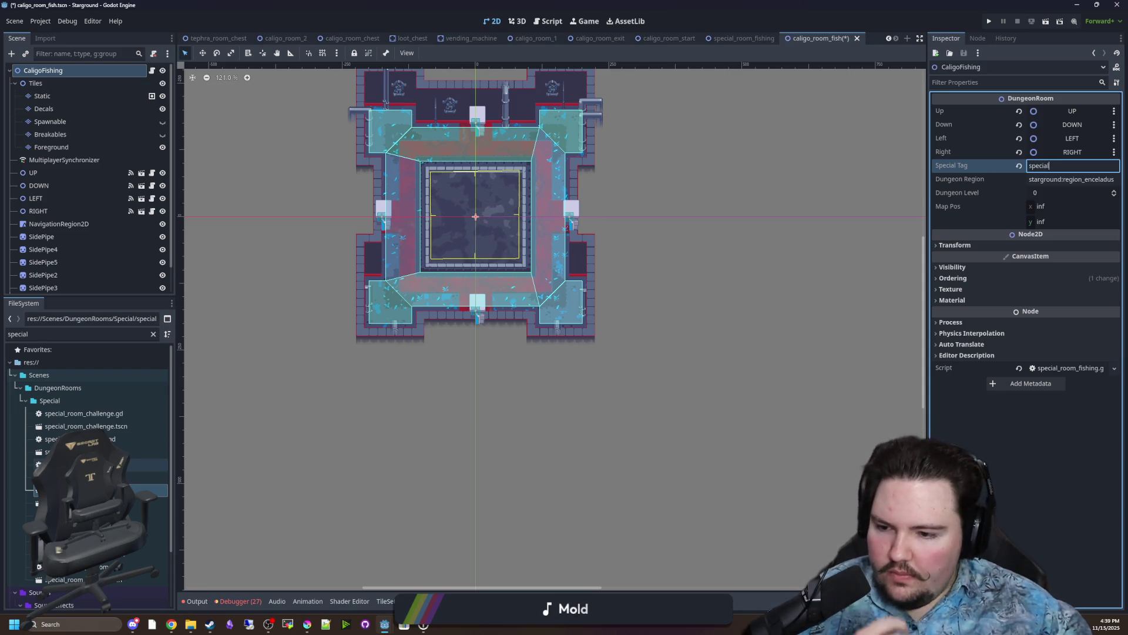
# Search the FileSystem for fish files.
pyautogui.scroll(-3, 118, 464)
pyautogui.click(155, 331)
pyautogui.click(154, 333)
pyautogui.write('fiosh')
pyautogui.press('BackSpace')
pyautogui.write('sh')
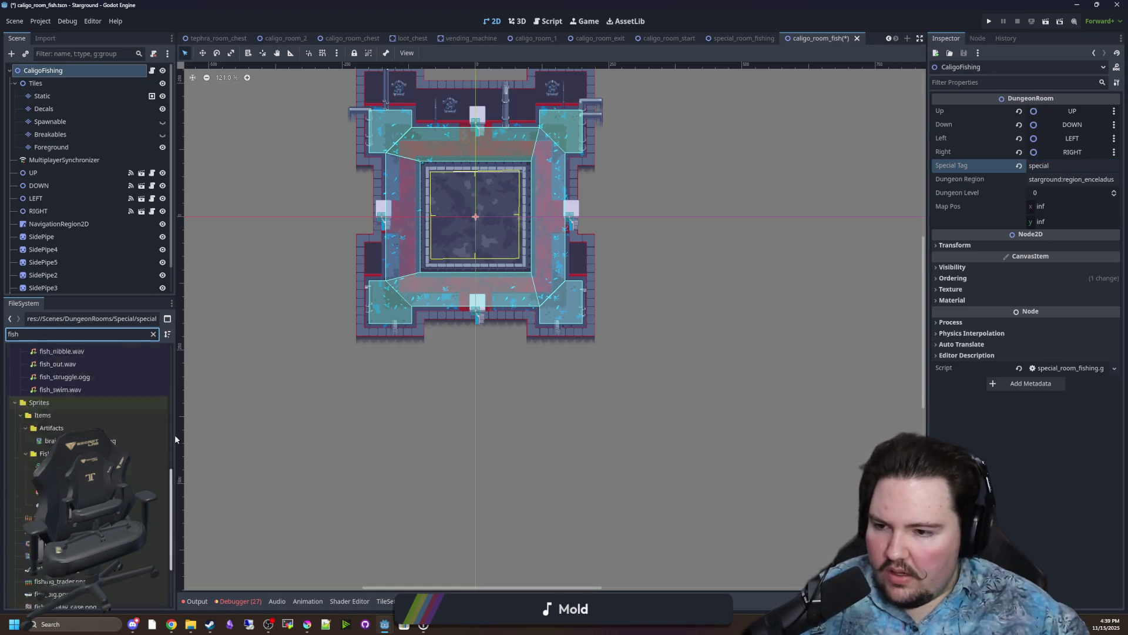
pyautogui.scroll(10, 176, 438)
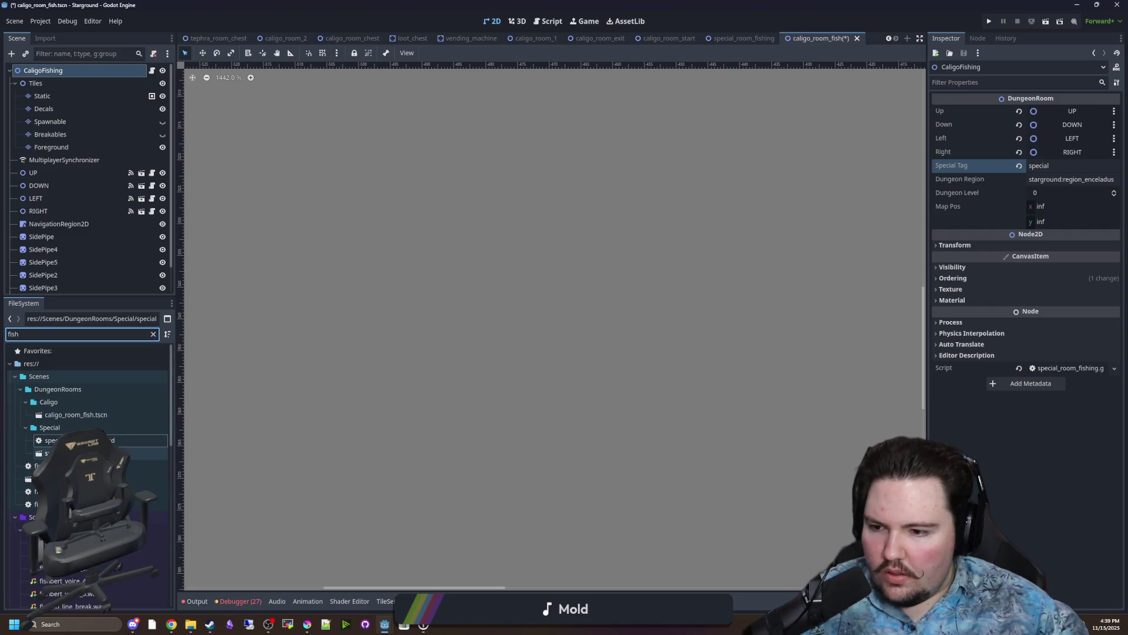
# Compare with special_room_fishing, then reopen caligo_room_fish and its fishing script.
pyautogui.doubleClick(117, 454)
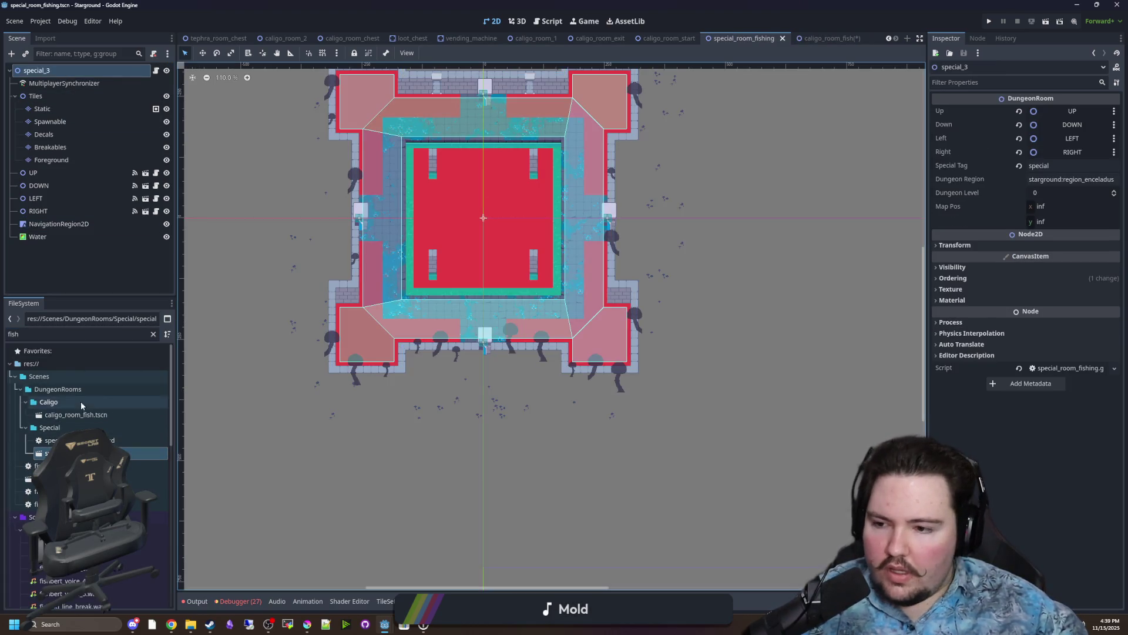
pyautogui.doubleClick(79, 415)
pyautogui.click(83, 83)
pyautogui.click(83, 72)
pyautogui.scroll(-12, 443, 274)
pyautogui.scroll(5, 540, 263)
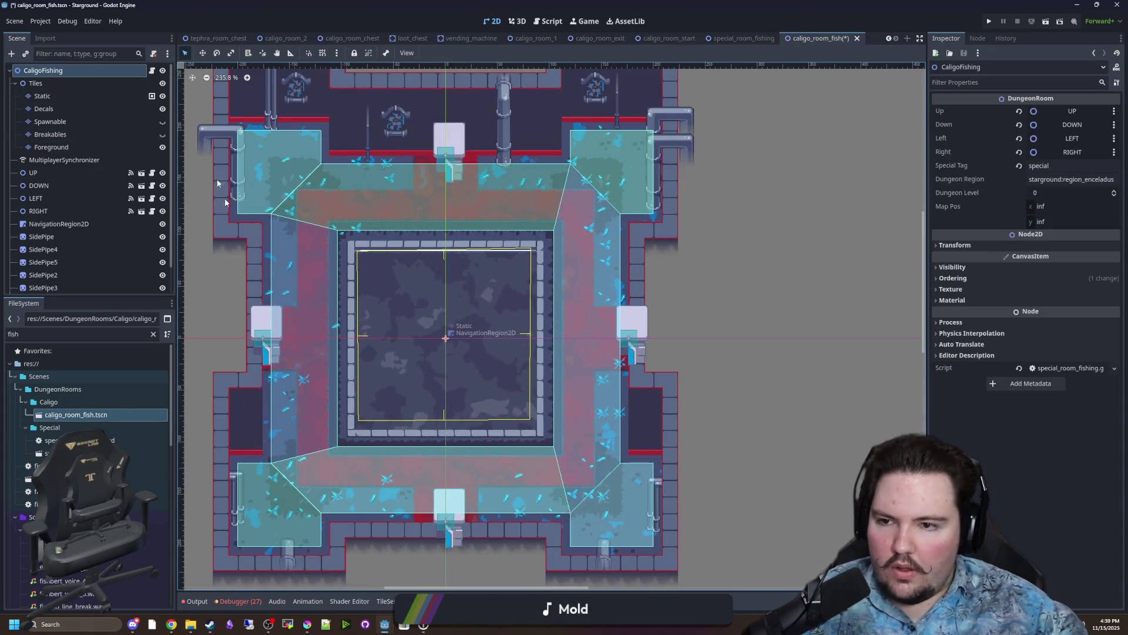
pyautogui.click(152, 71)
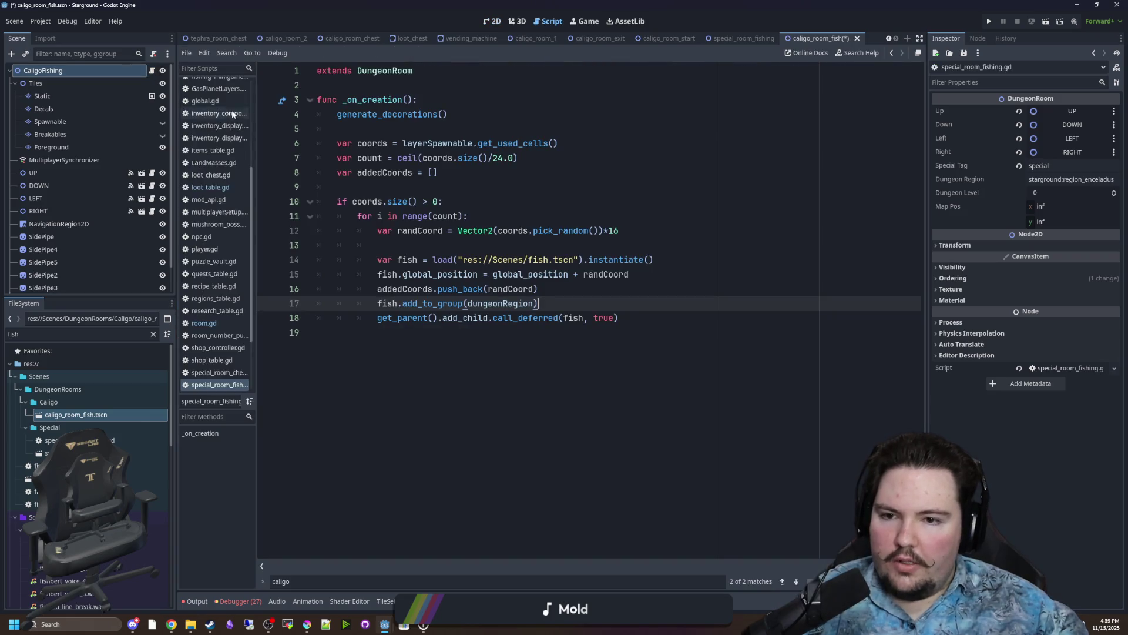
# Save the caligo_room_fish scene and run the project to test the fishing room.
pyautogui.click(426, 181)
pyautogui.hotkey('ctrl', 's')
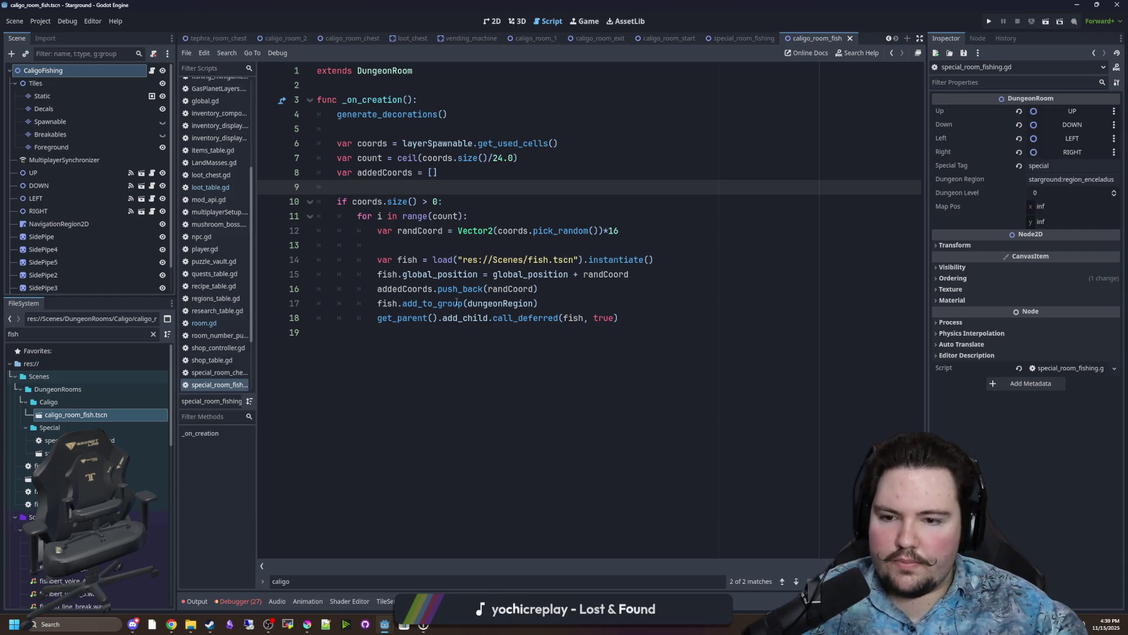
pyautogui.click(563, 252)
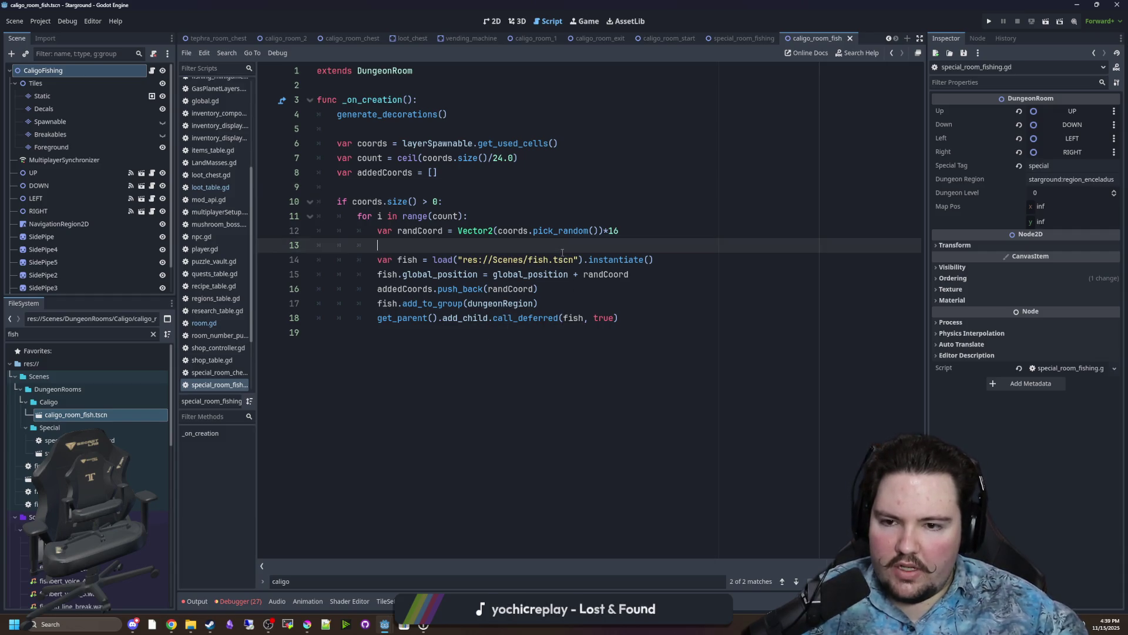
pyautogui.hotkey('ctrl', 's')
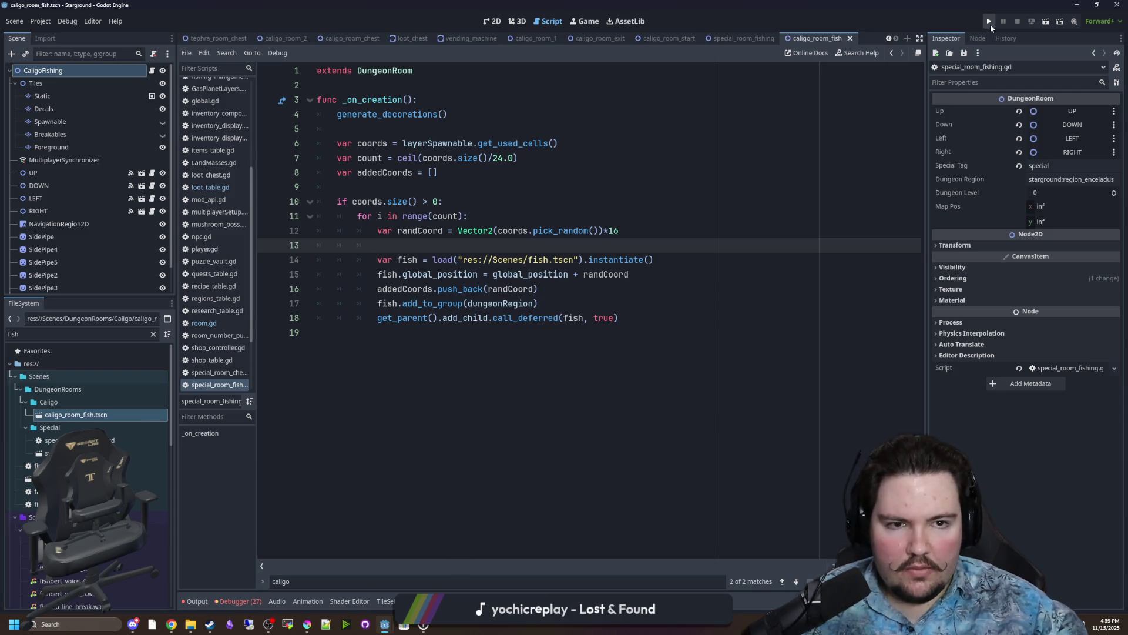
pyautogui.click(990, 24)
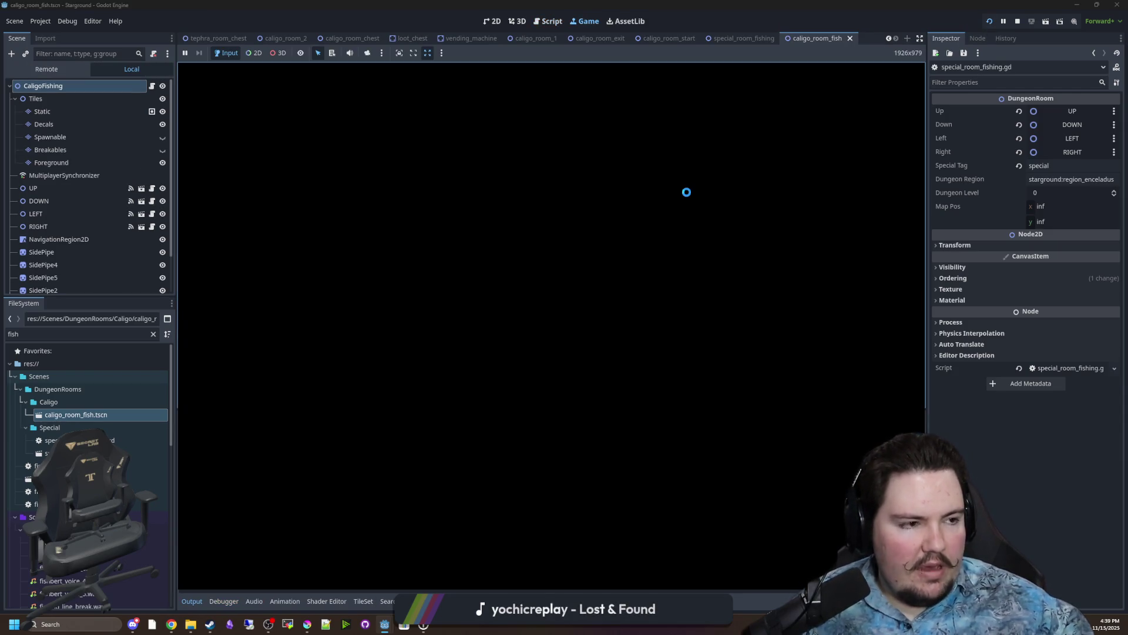
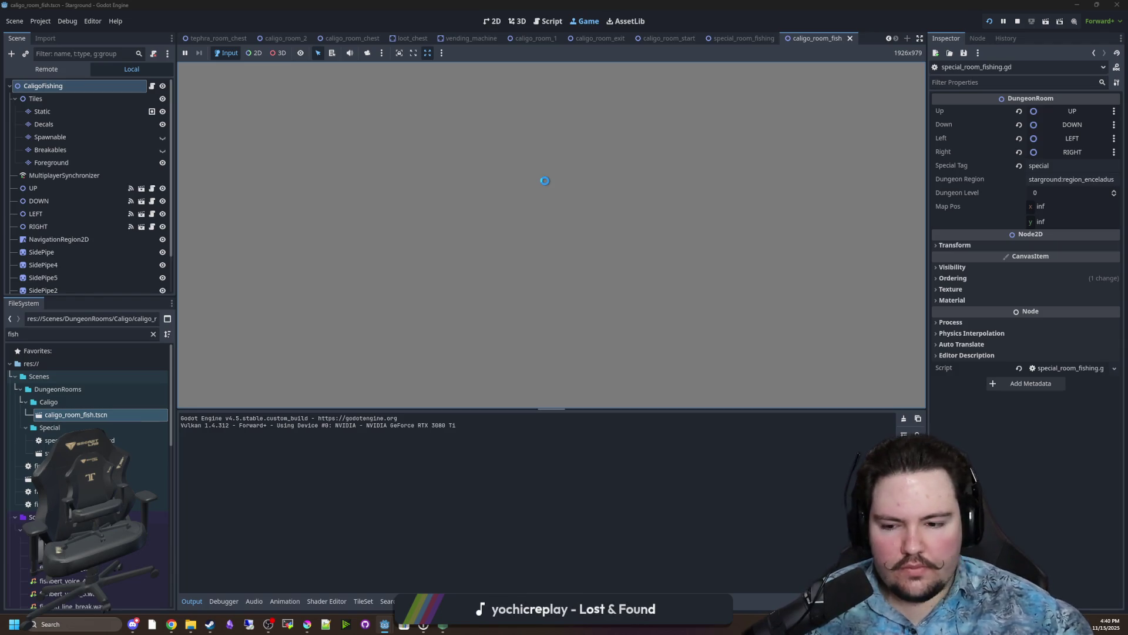
# Run the Eyedrop Timer project and move its window aside, back in the Starground editor.
pyautogui.moveTo(384, 624)
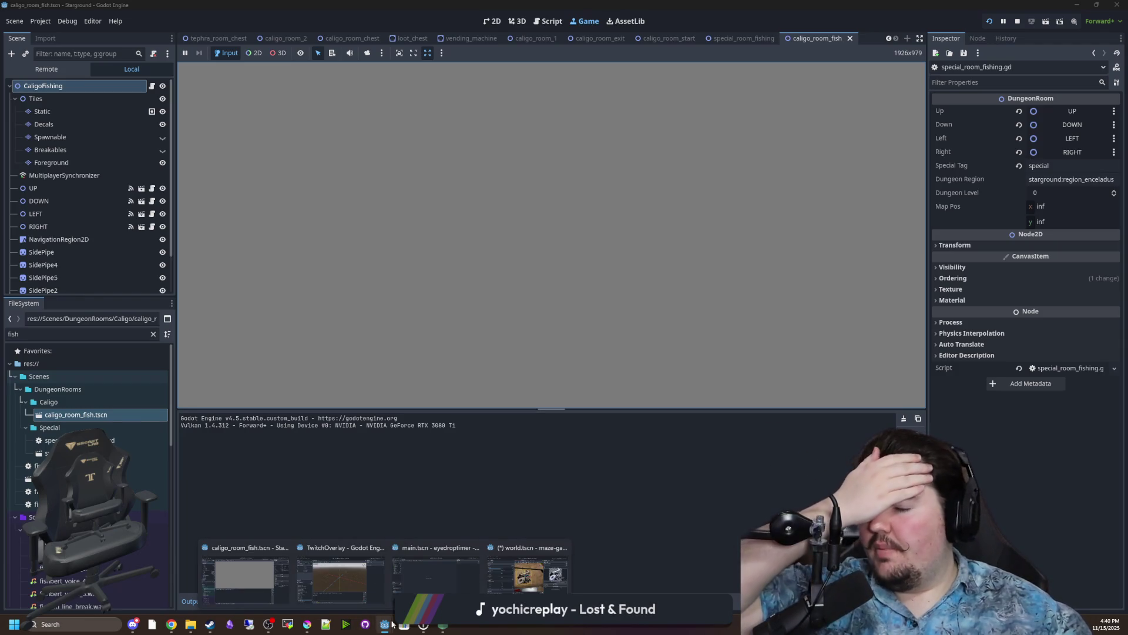
pyautogui.click(436, 579)
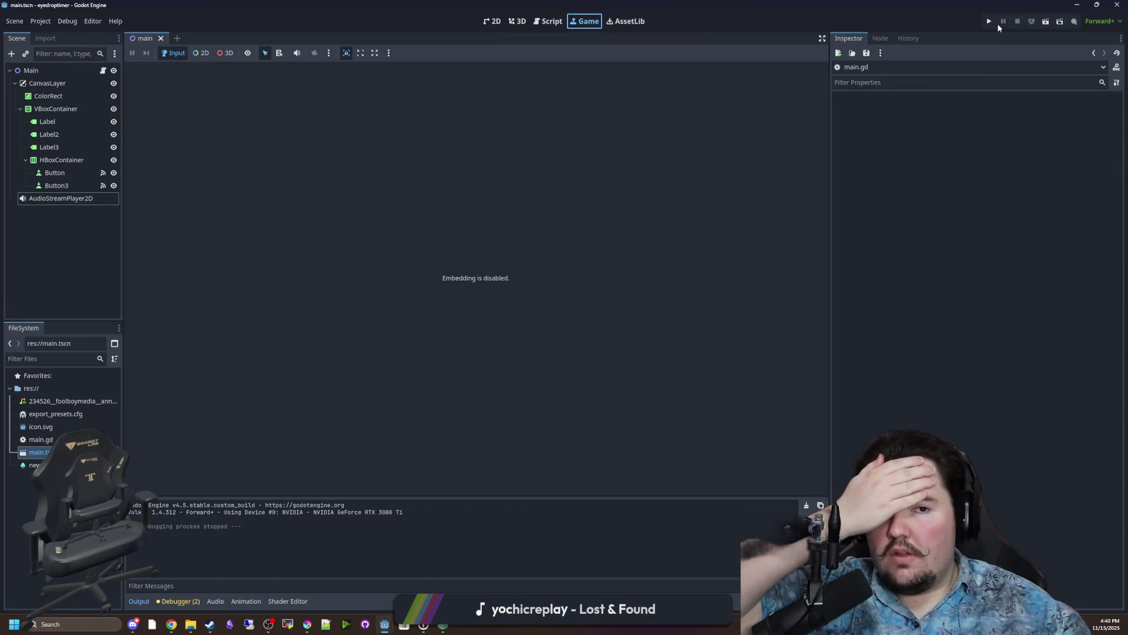
pyautogui.click(988, 23)
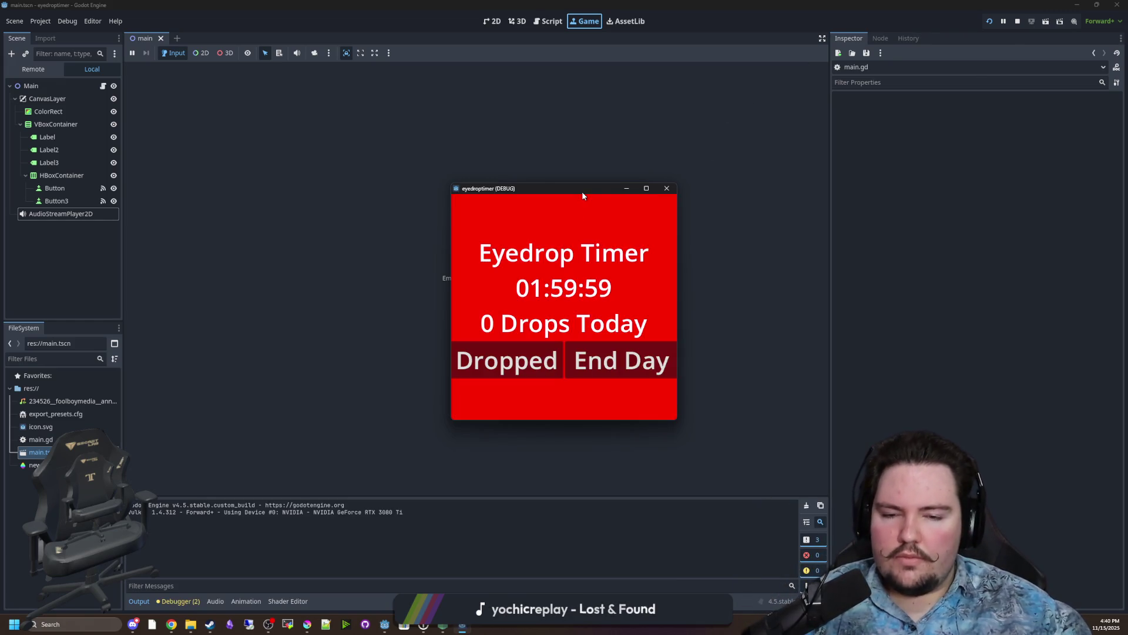
pyautogui.hotkey('alt', 'Tab')
pyautogui.moveTo(604, 187)
pyautogui.mouseDown()
pyautogui.moveTo(426, 173)
pyautogui.moveTo(331, 271)
pyautogui.mouseUp()
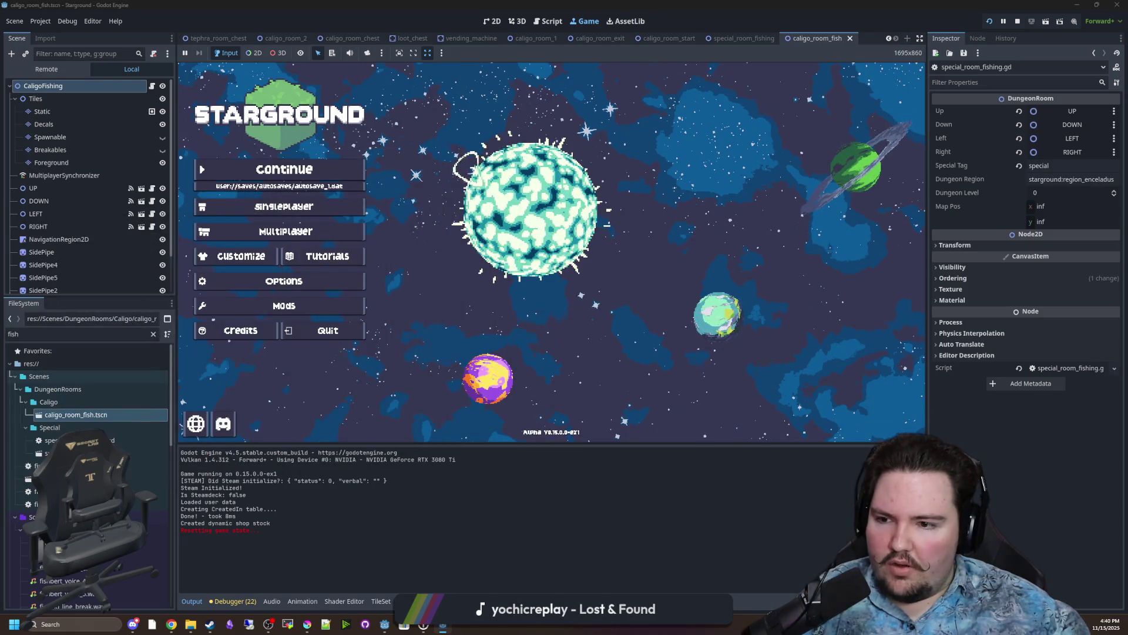
# Continue the Day 1178 save and walk to the starlauncher to open planet selection.
pyautogui.click(332, 181)
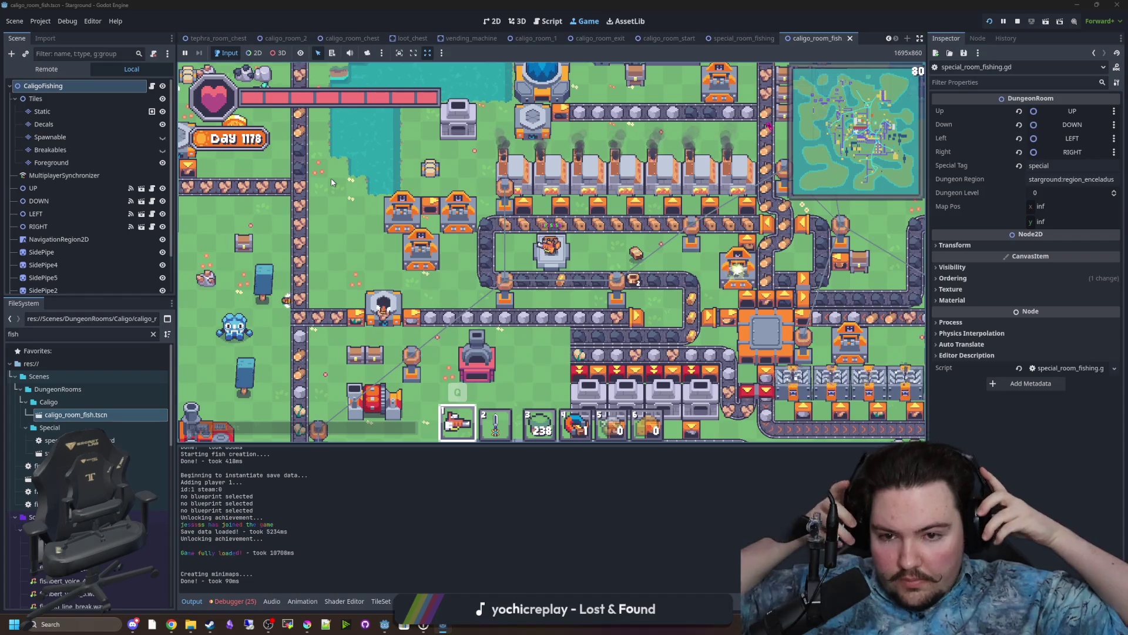
pyautogui.press('w')
pyautogui.press('a')
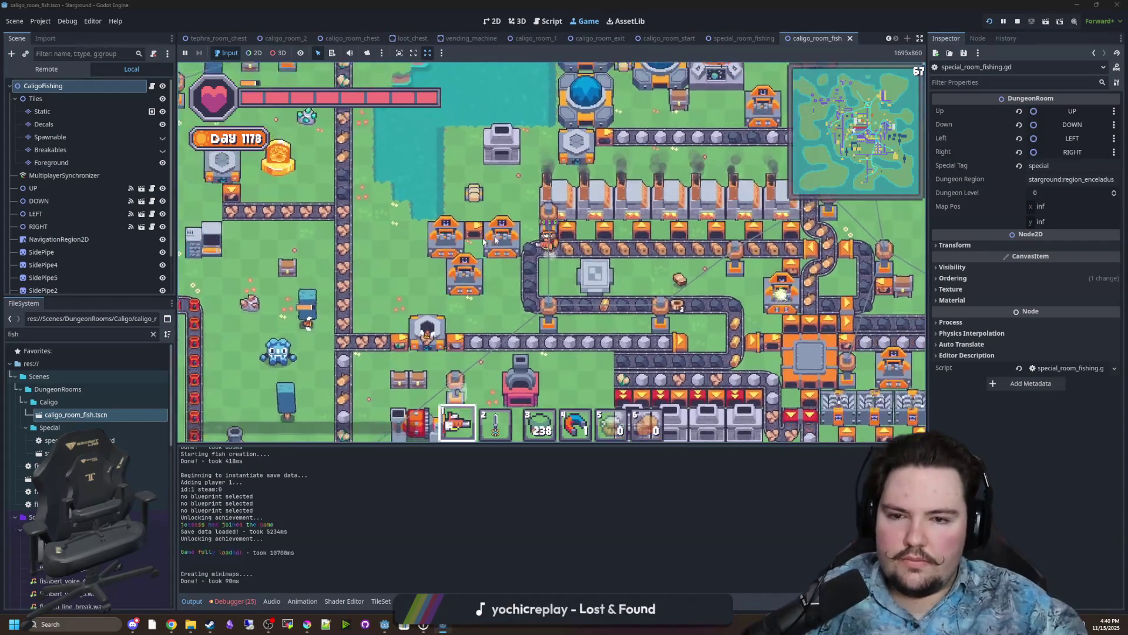
pyautogui.press('e')
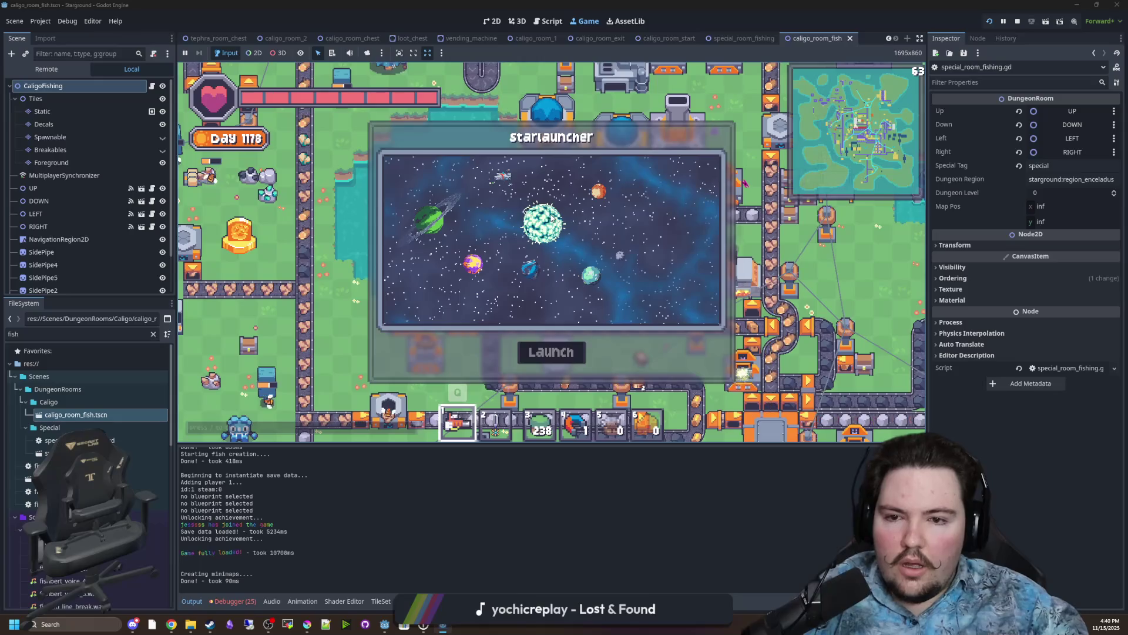
# Launch into a Caligo dungeon and enable /god and /gamemode creative via chat.
pyautogui.click(563, 356)
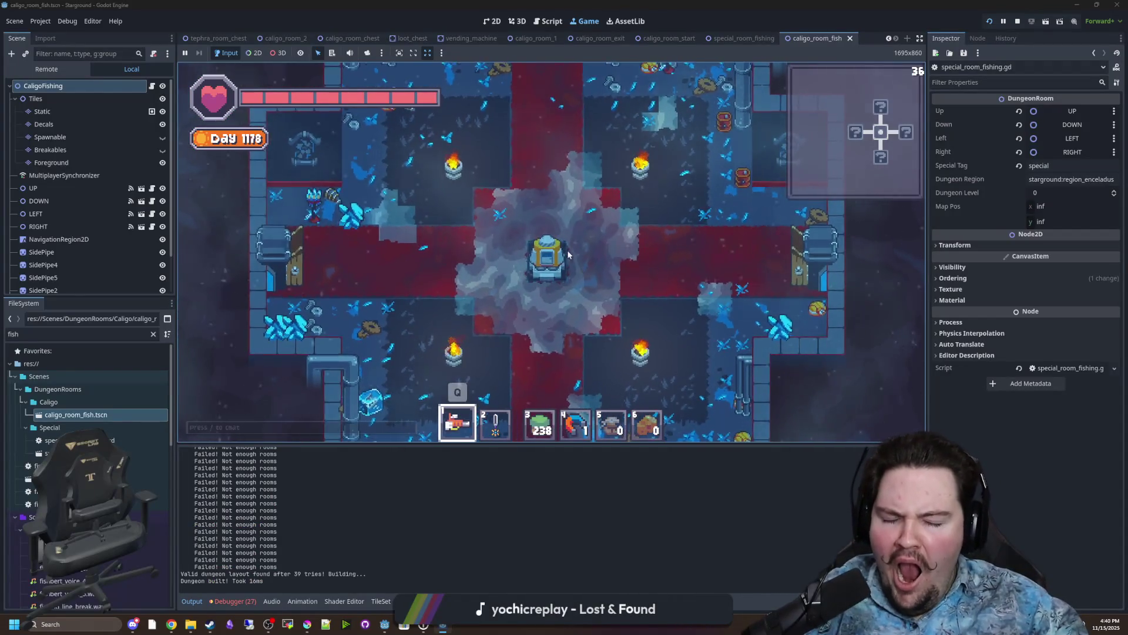
pyautogui.write('5/god true')
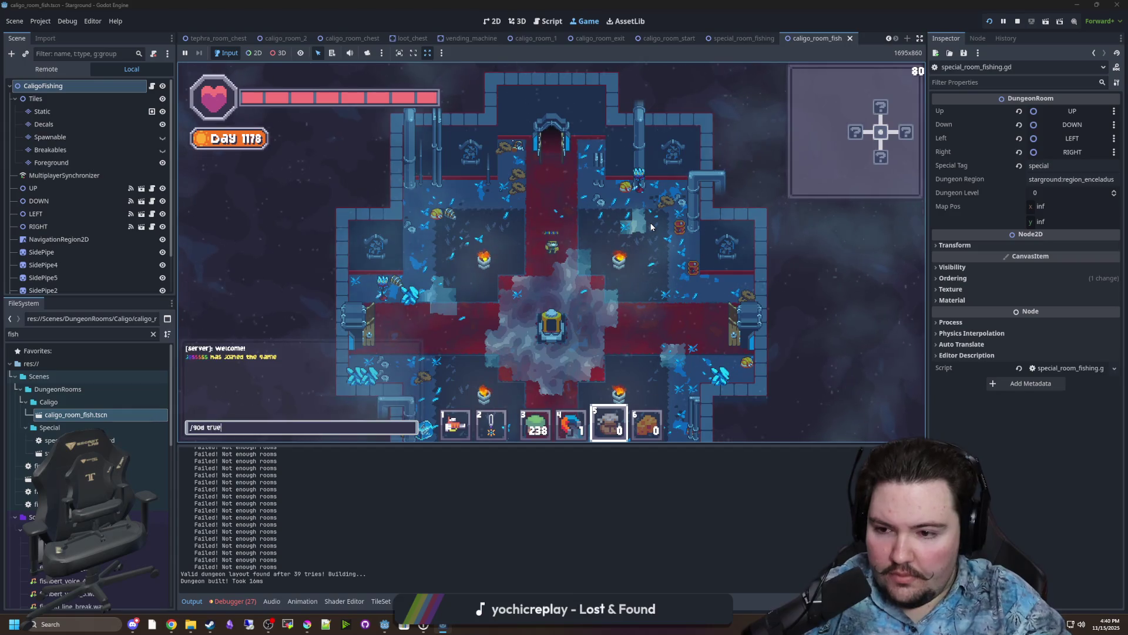
pyautogui.press('Return')
pyautogui.scroll(-5, 697, 228)
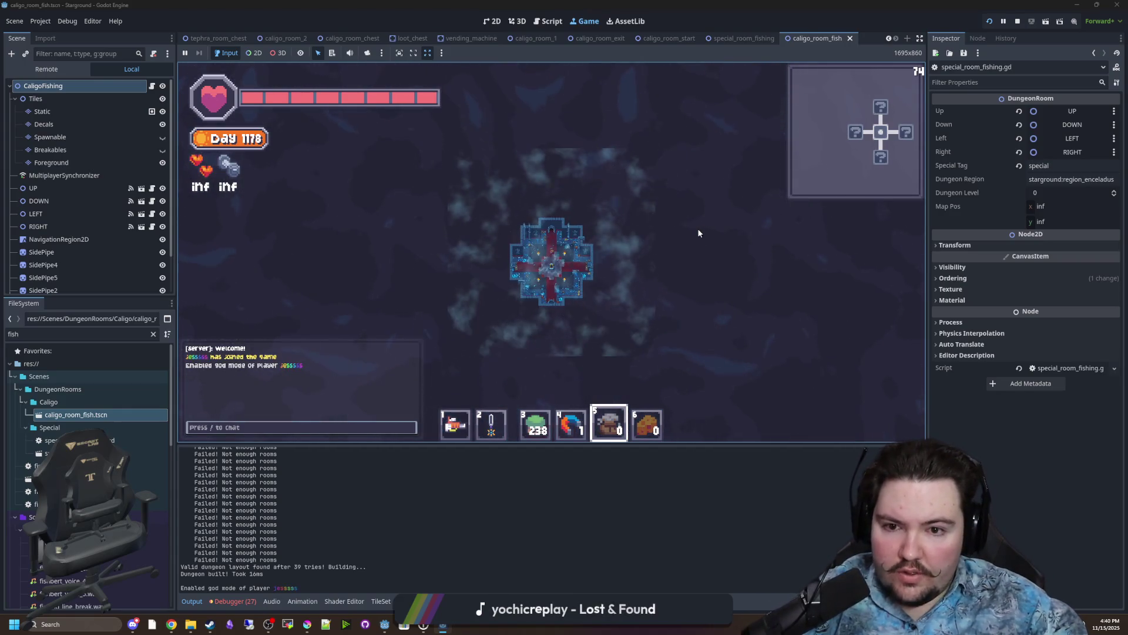
pyautogui.write('/gamemode creative')
pyautogui.press('Return')
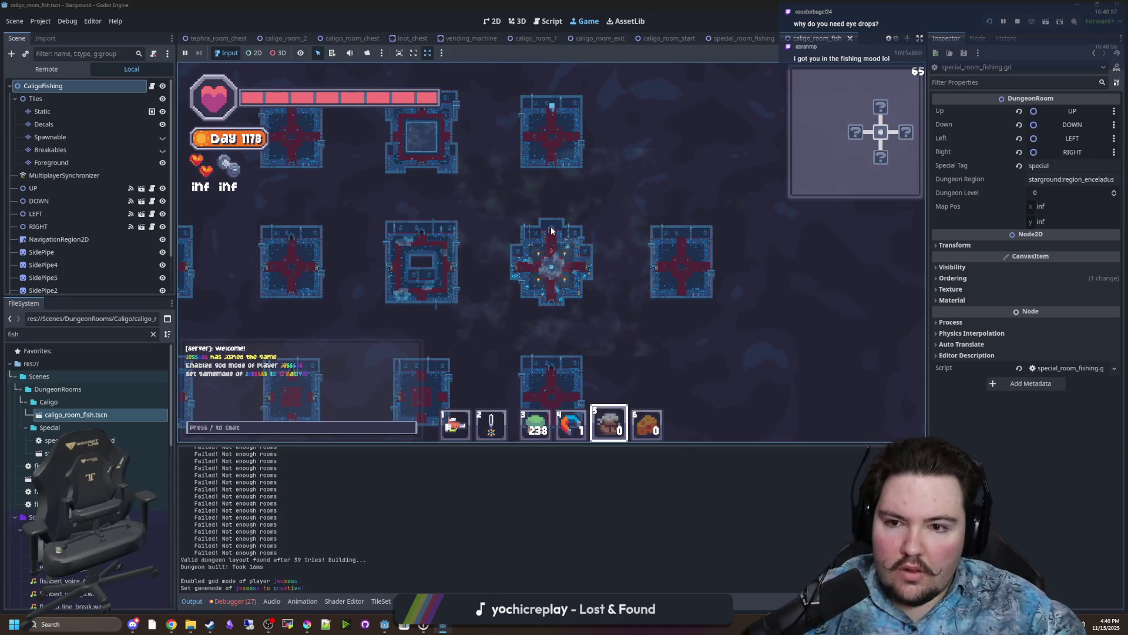
pyautogui.scroll(5, 551, 227)
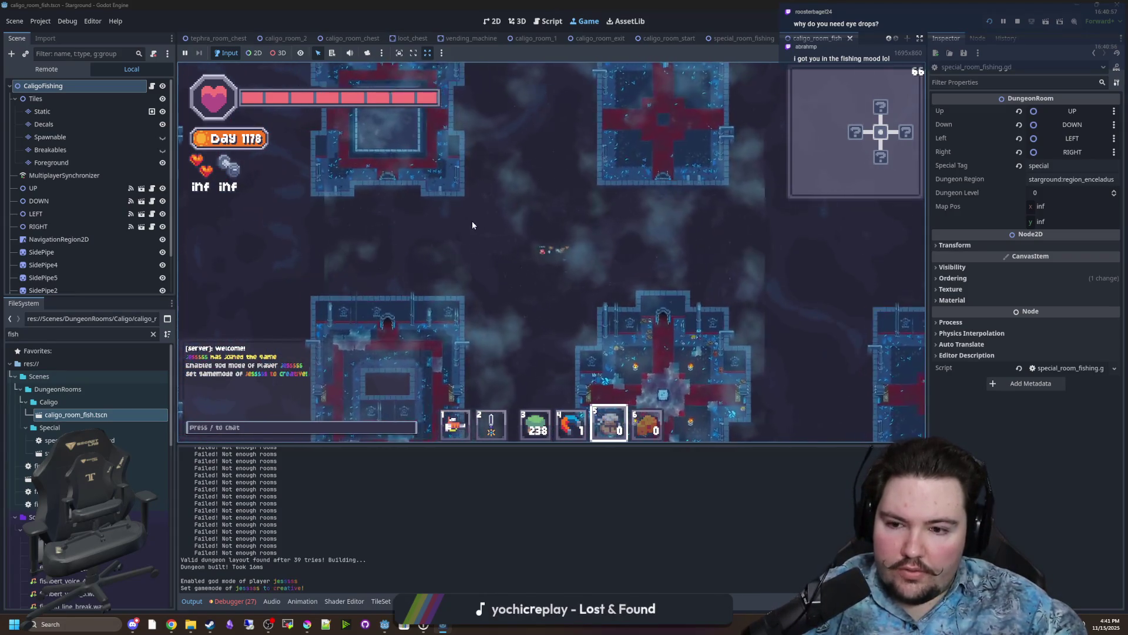
# Walk through the fishing room, equip the fishing rod, and continue to the large room.
pyautogui.press('a')
pyautogui.press('s')
pyautogui.scroll(4, 559, 223)
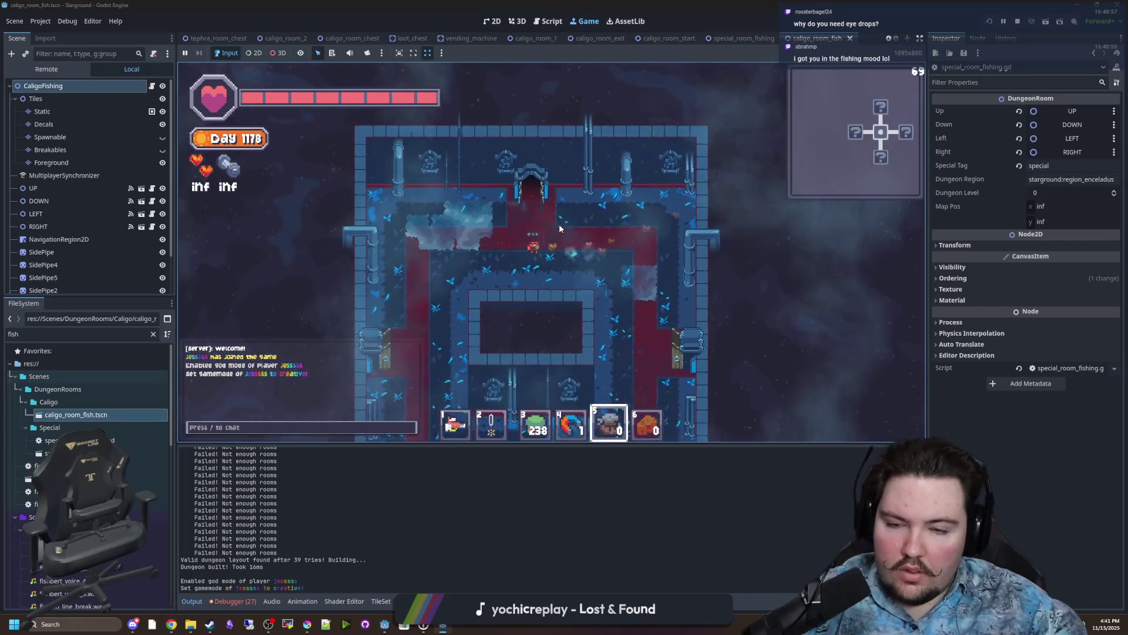
pyautogui.press('w')
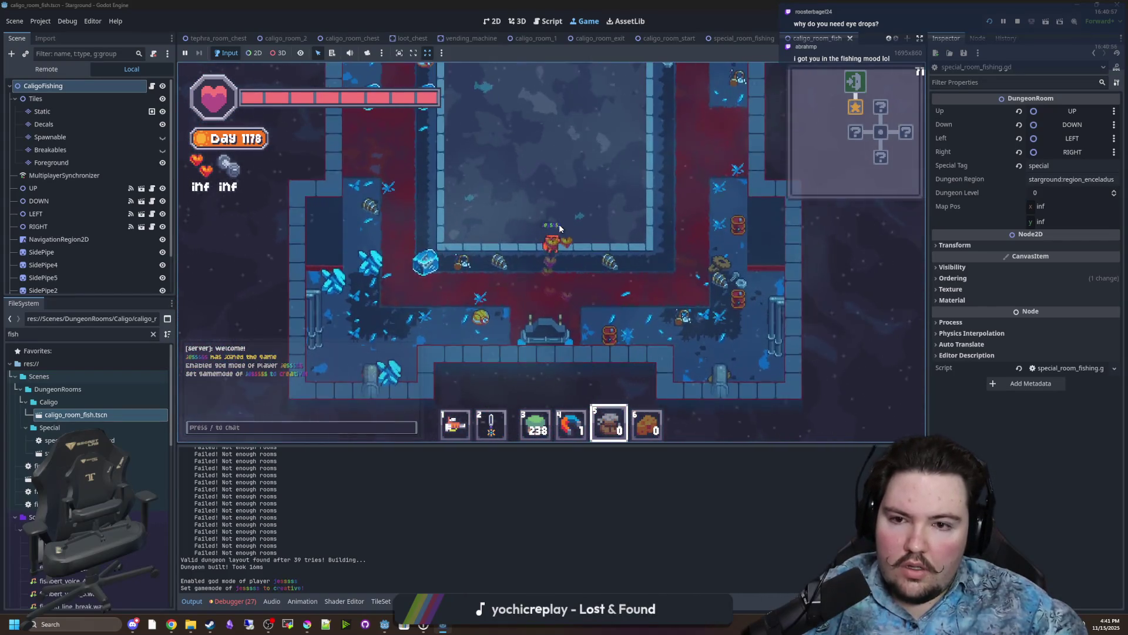
pyautogui.scroll(3, 558, 246)
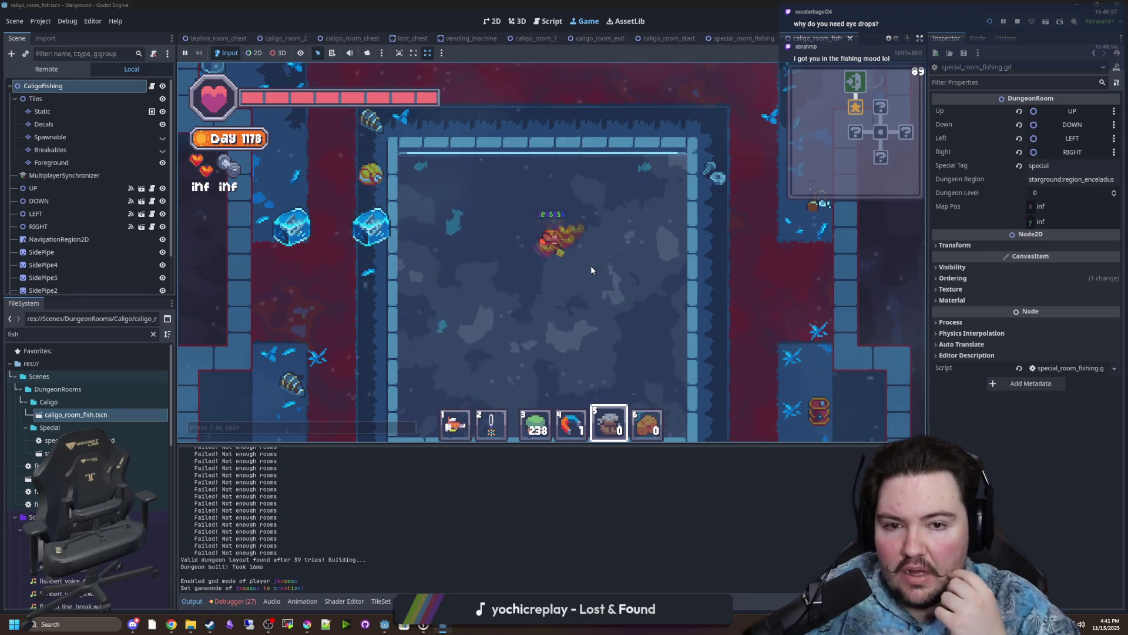
pyautogui.press('d')
pyautogui.press('s')
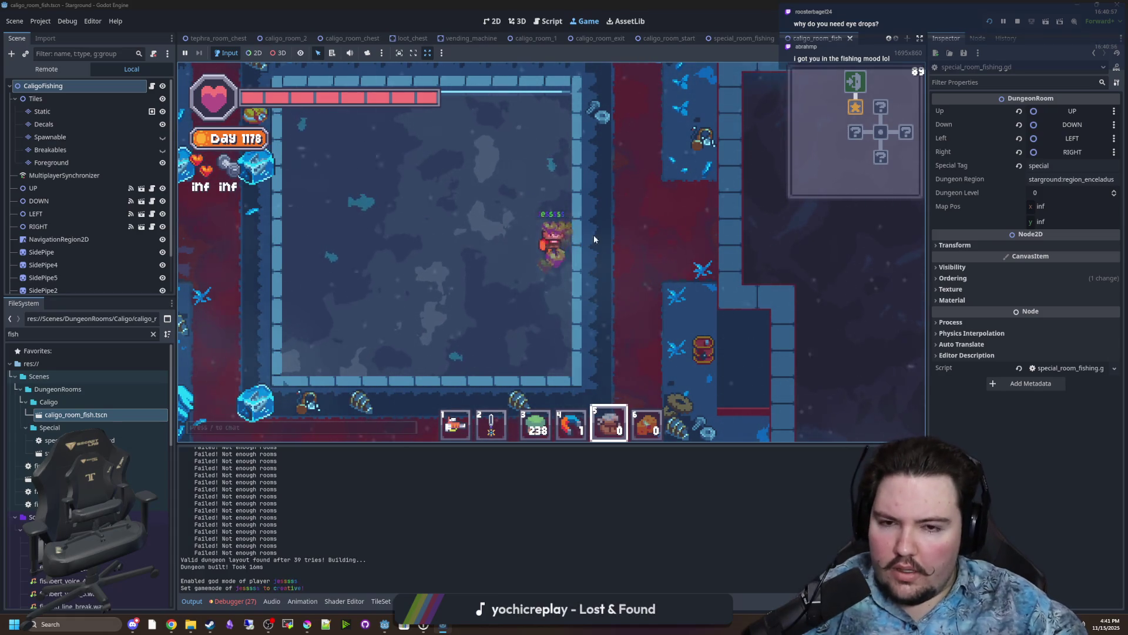
pyautogui.press('a')
pyautogui.press('2')
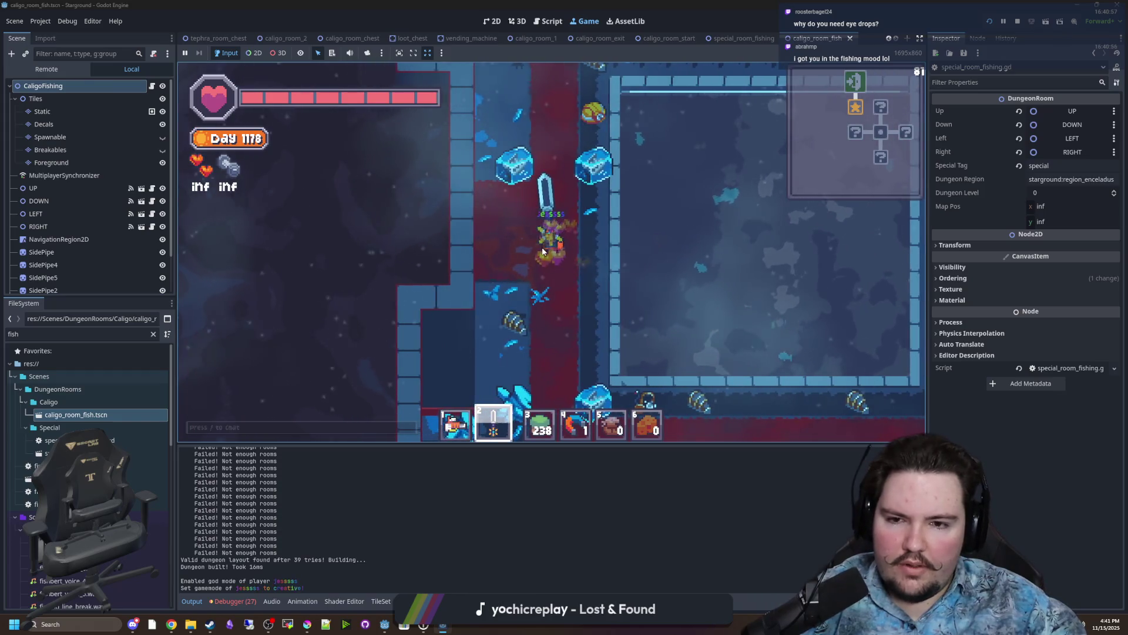
pyautogui.press('1')
pyautogui.press('s')
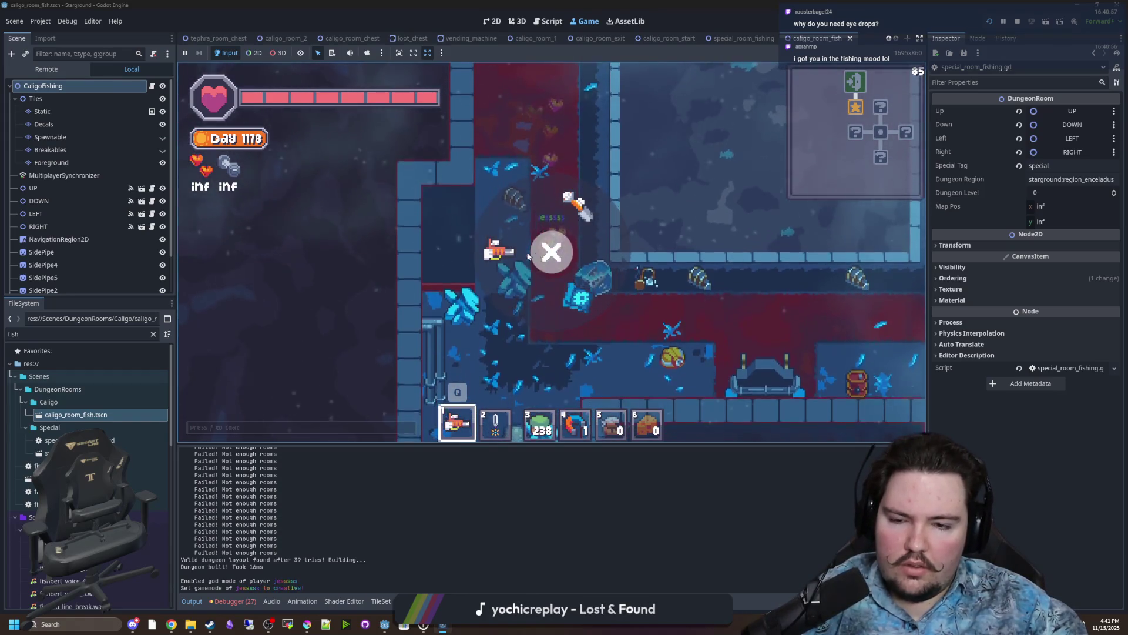
pyautogui.press('d')
pyautogui.press('w')
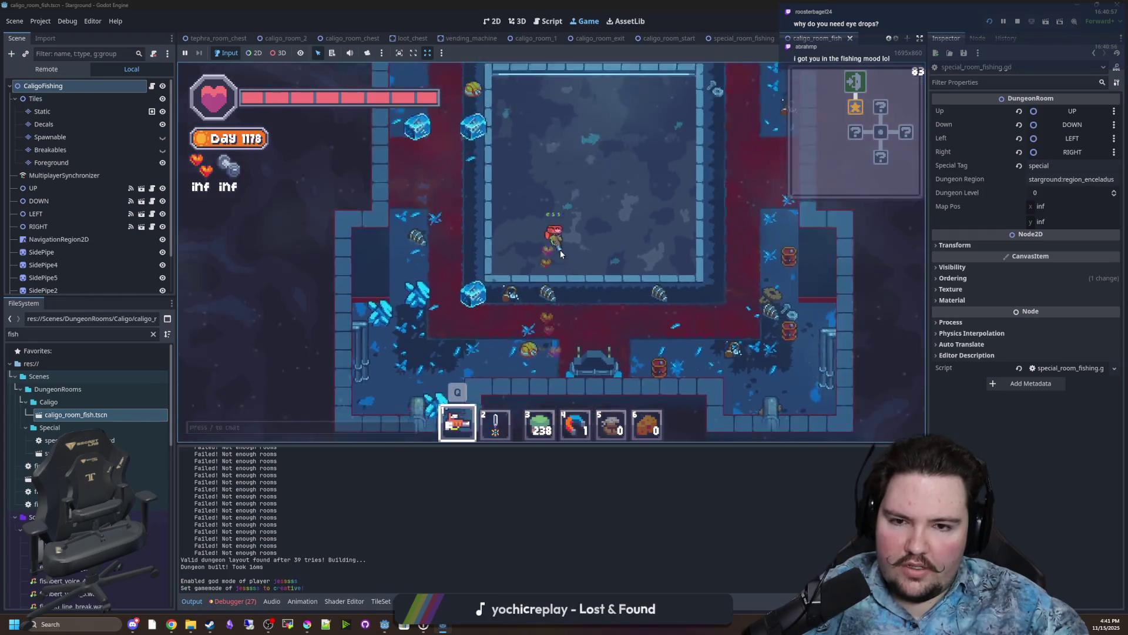
pyautogui.press('d')
# Teleport back to the overworld origin with /tp 0 0.
pyautogui.press('/')
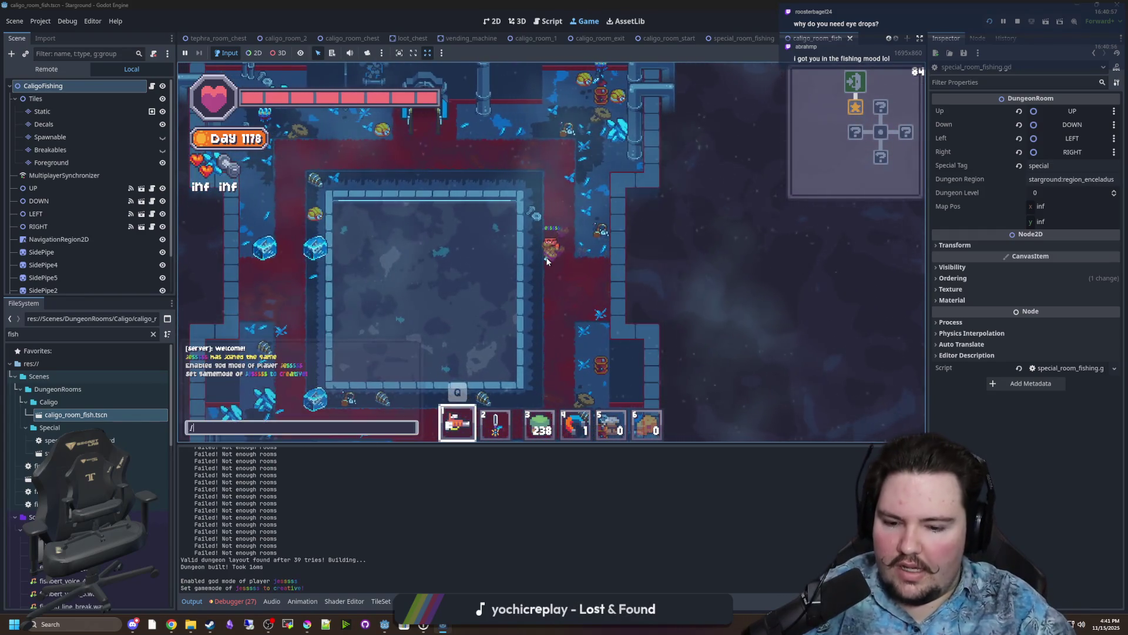
pyautogui.write('0')
pyautogui.press('Return')
pyautogui.press('e')
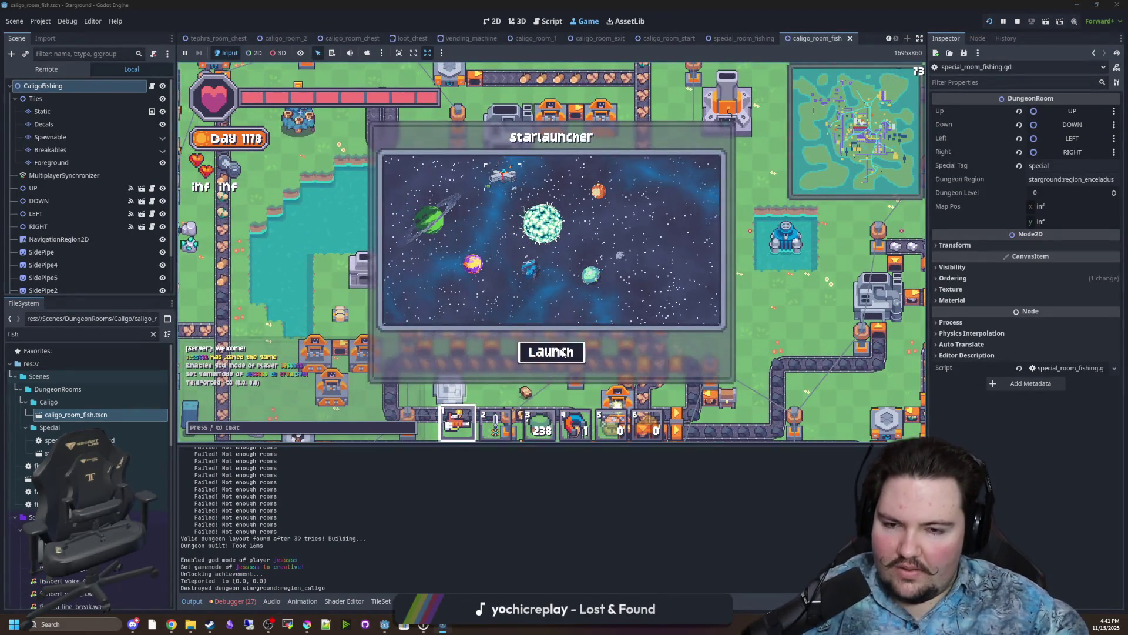
# Load the -abay Day 1176 save from the pause menu and open its Starlauncher.
pyautogui.press('w')
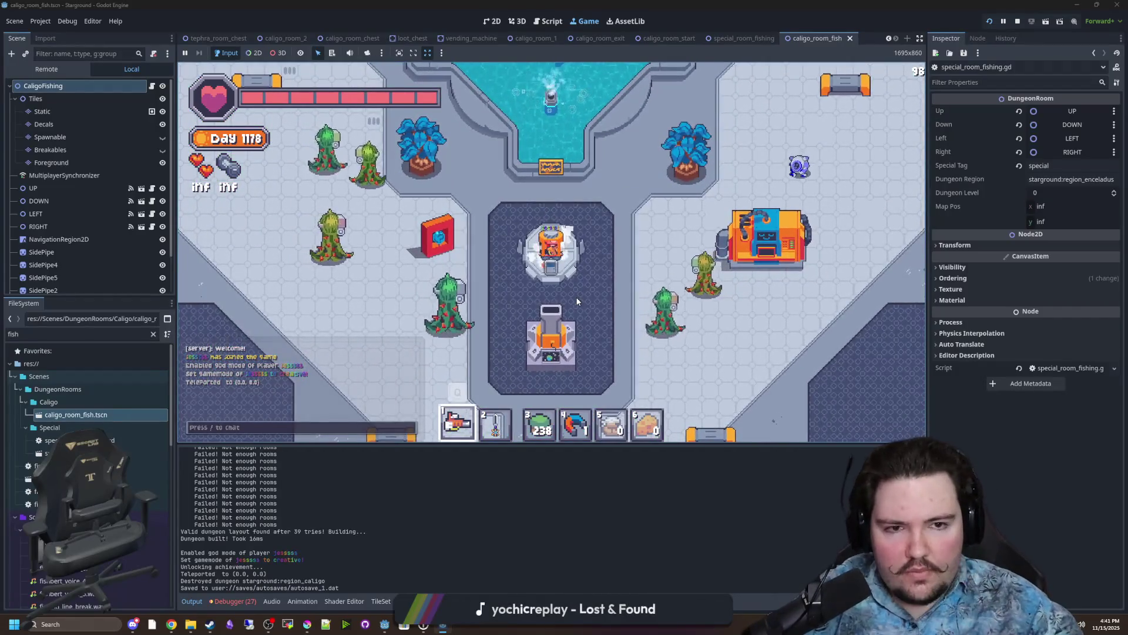
pyautogui.press('Escape')
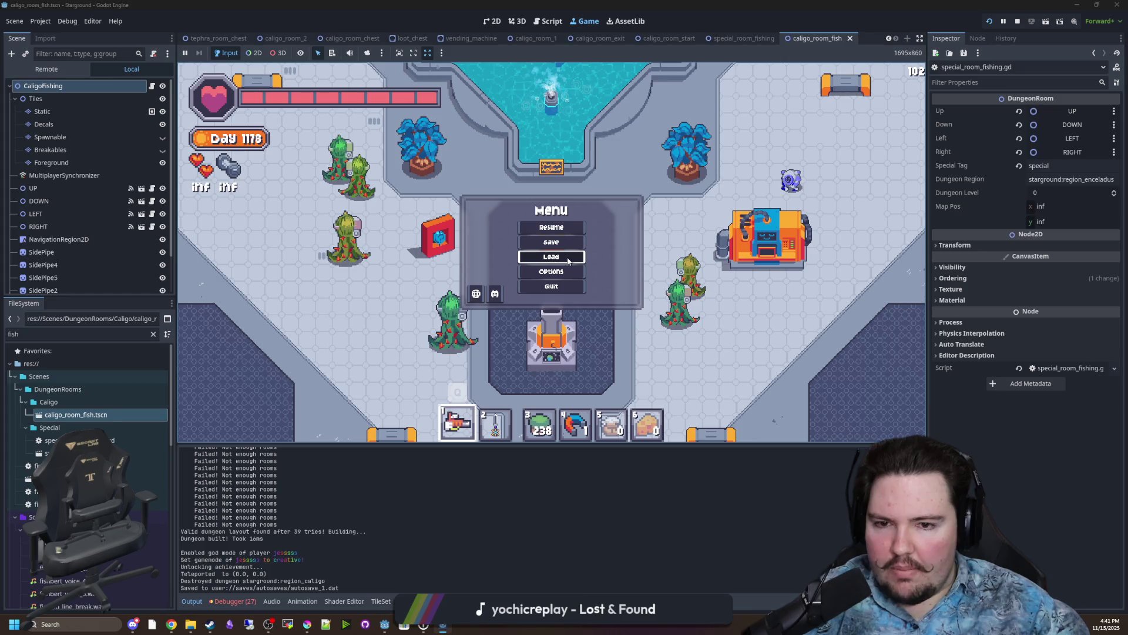
pyautogui.click(535, 259)
pyautogui.scroll(-3, 477, 272)
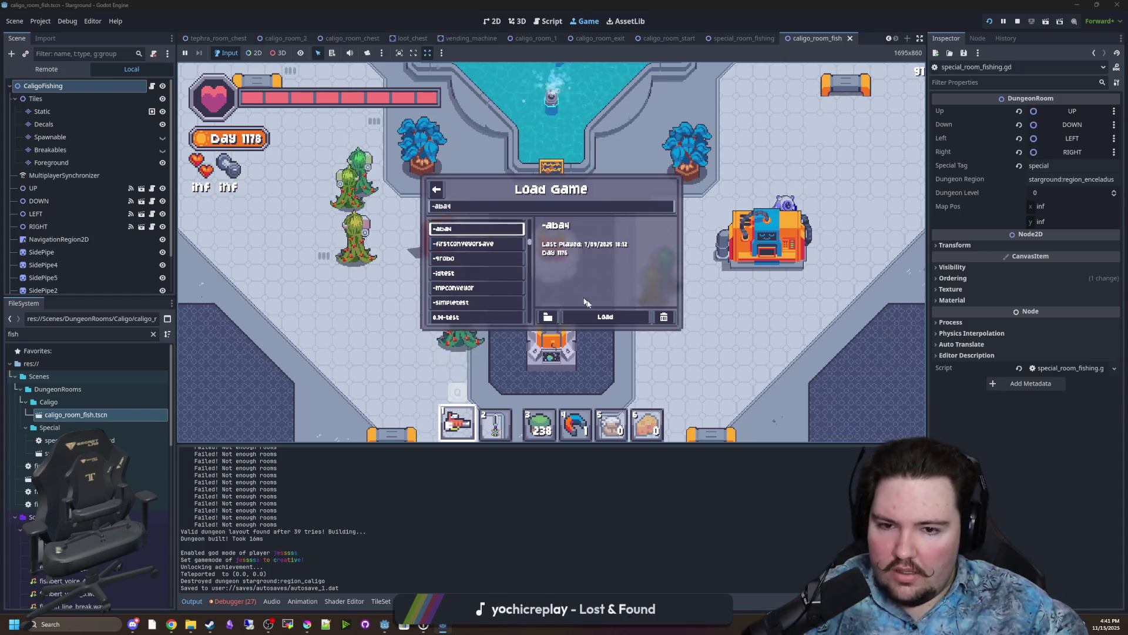
pyautogui.click(597, 321)
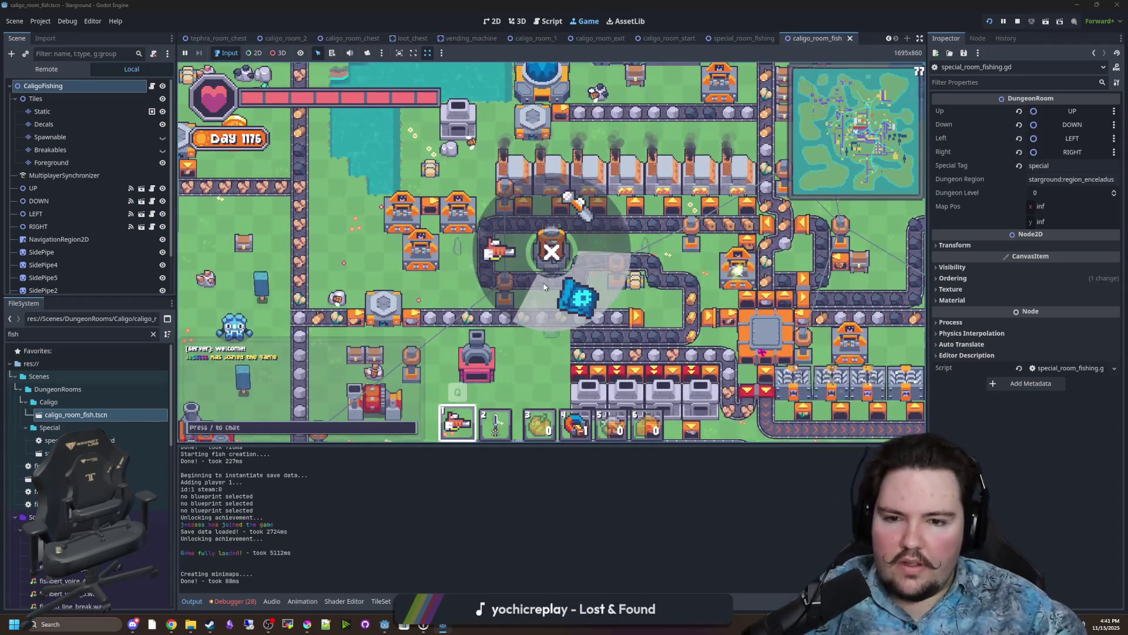
pyautogui.scroll(-1, 588, 194)
pyautogui.click(604, 126)
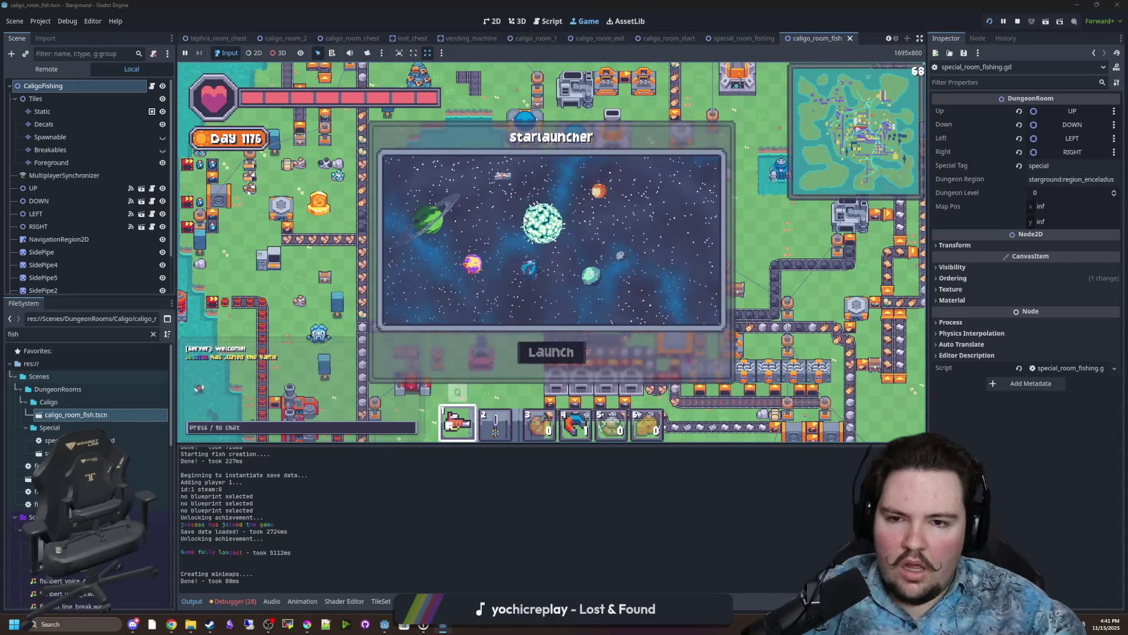
# Launch to the planet, visit the fish shop, and grant 99 coins with /savecoin 99.
pyautogui.click(570, 352)
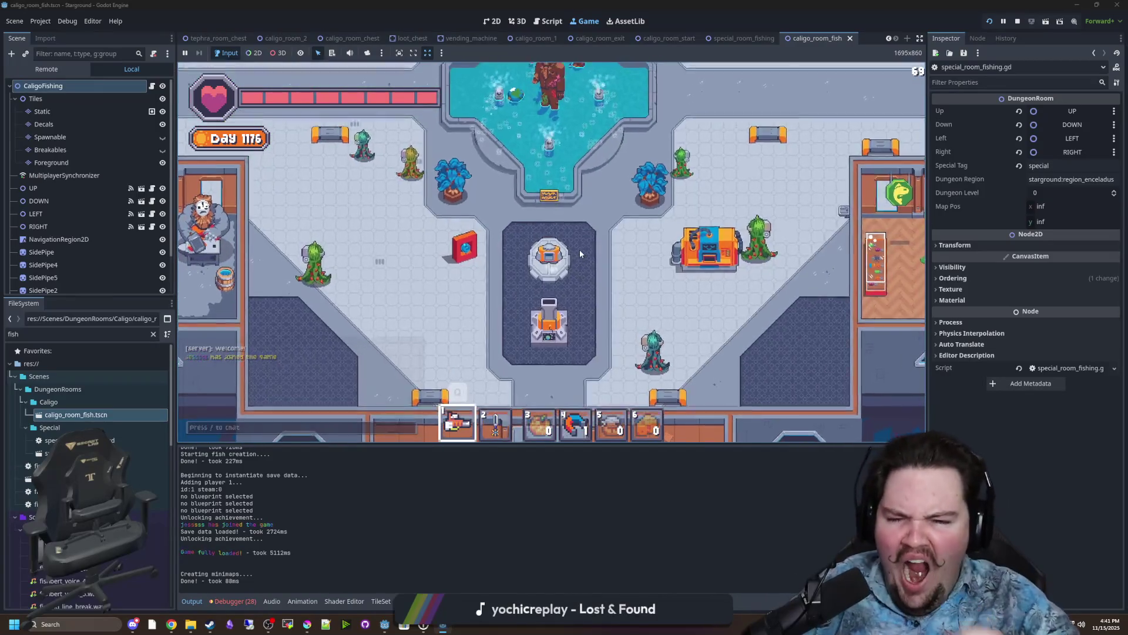
pyautogui.press('d')
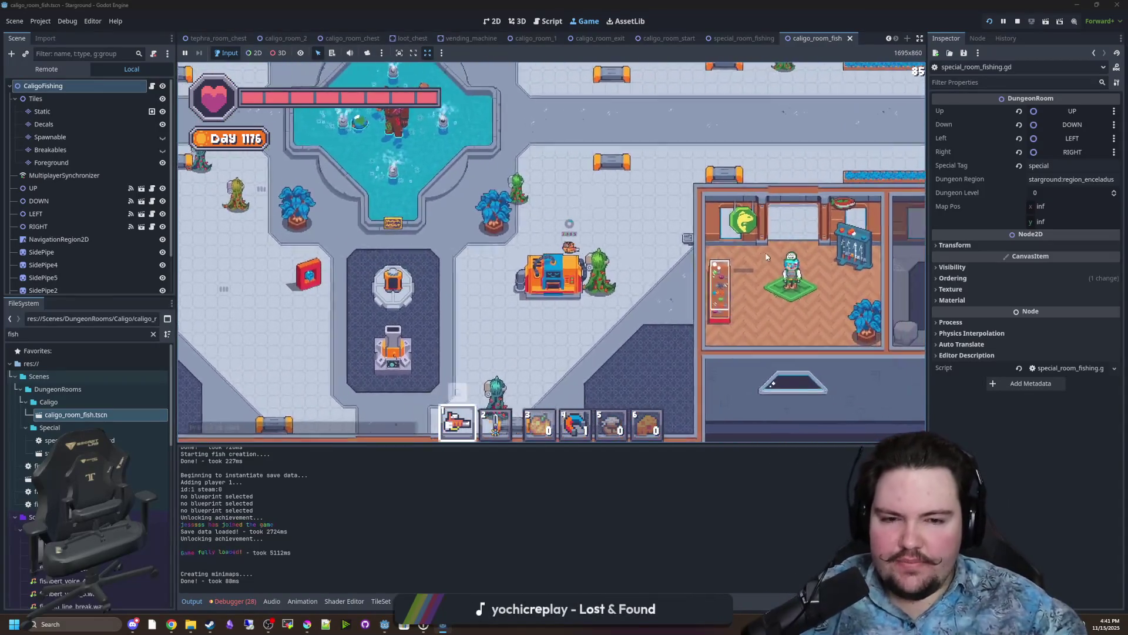
pyautogui.press('e')
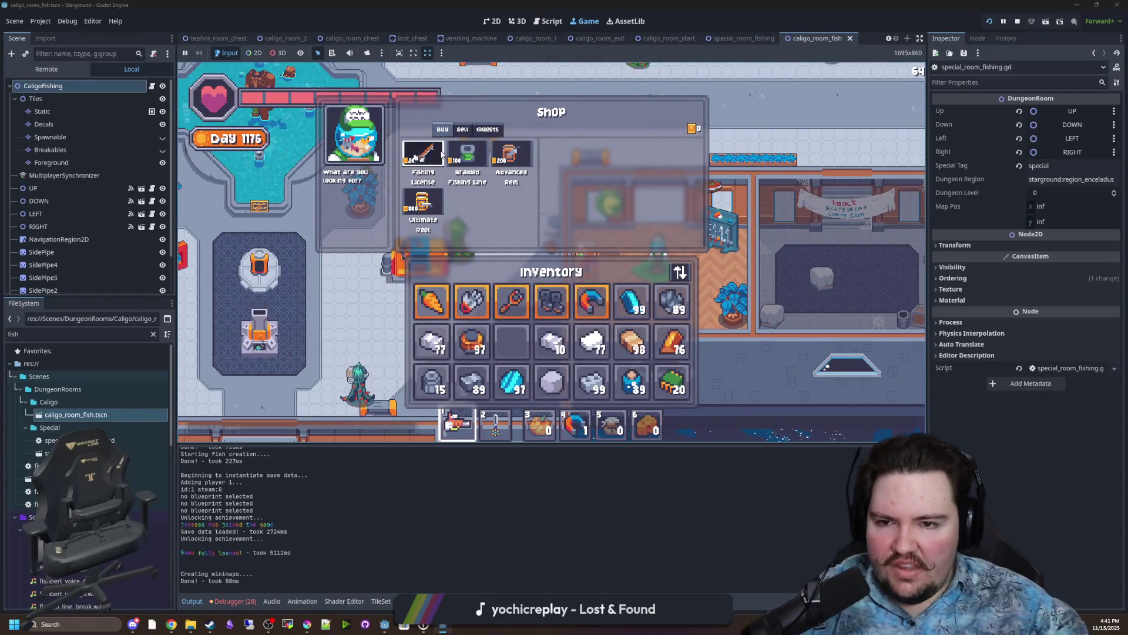
pyautogui.press('Escape')
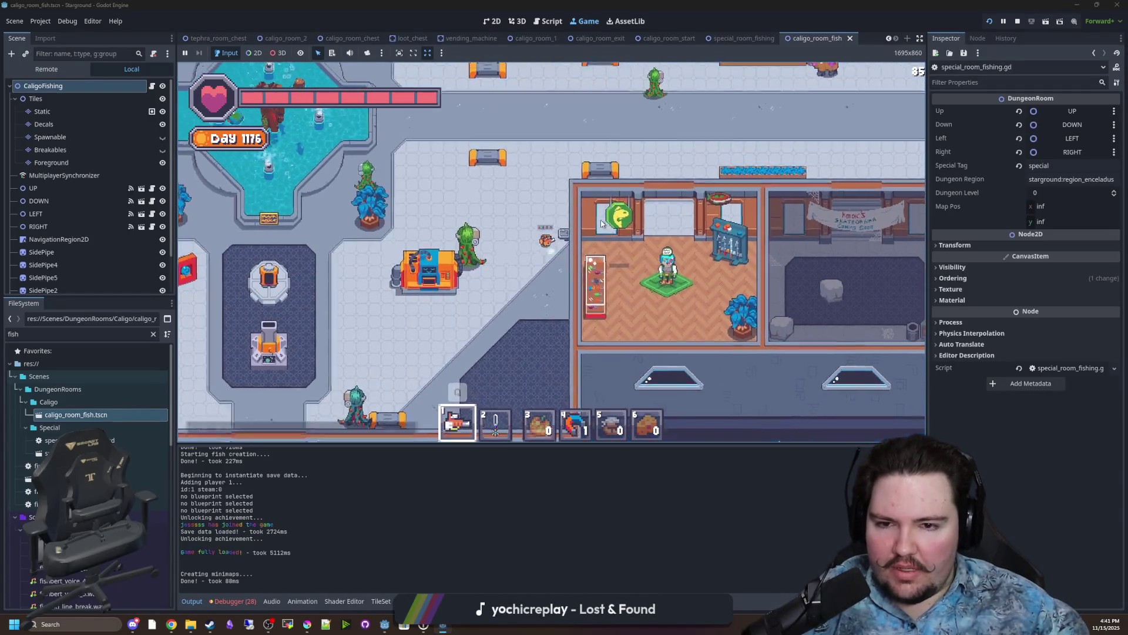
pyautogui.write('a/savecoin 99')
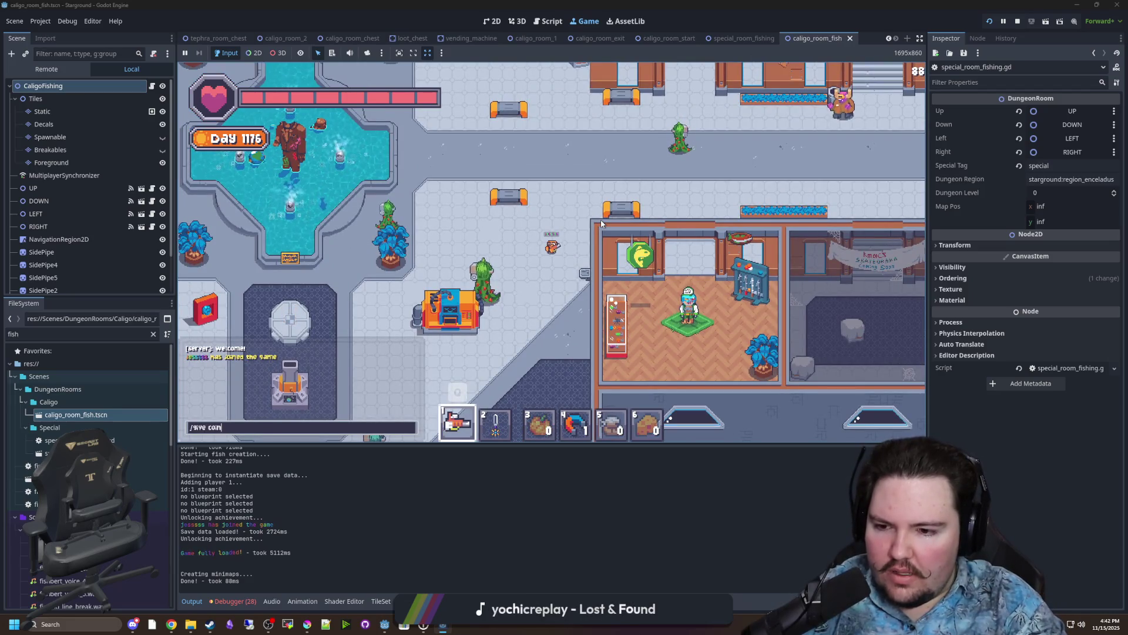
pyautogui.press('Return')
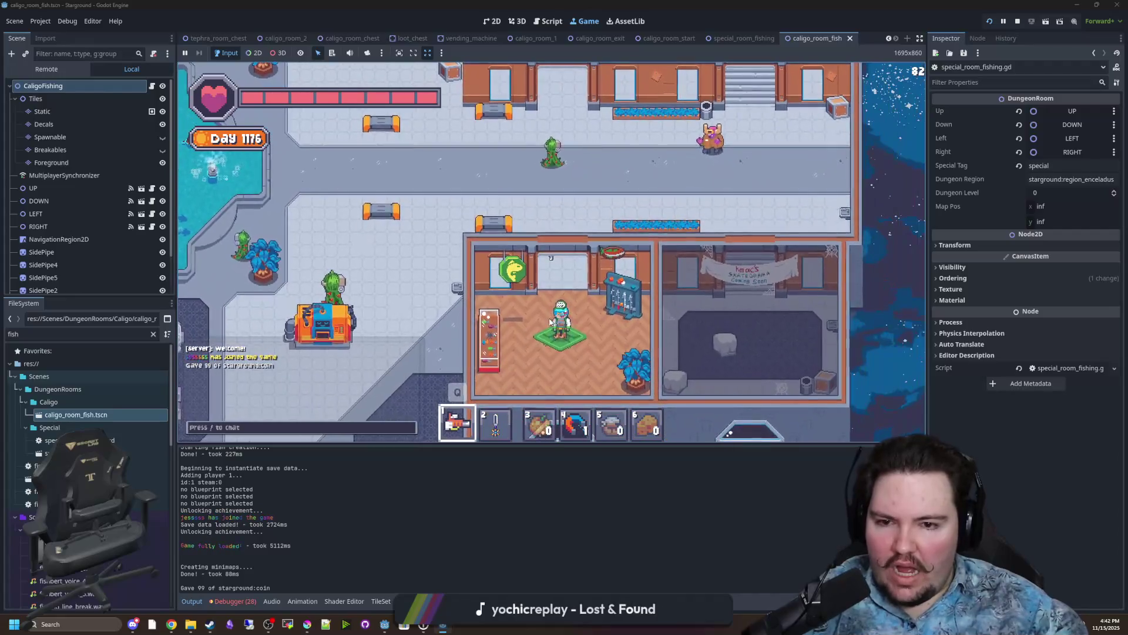
pyautogui.press('e')
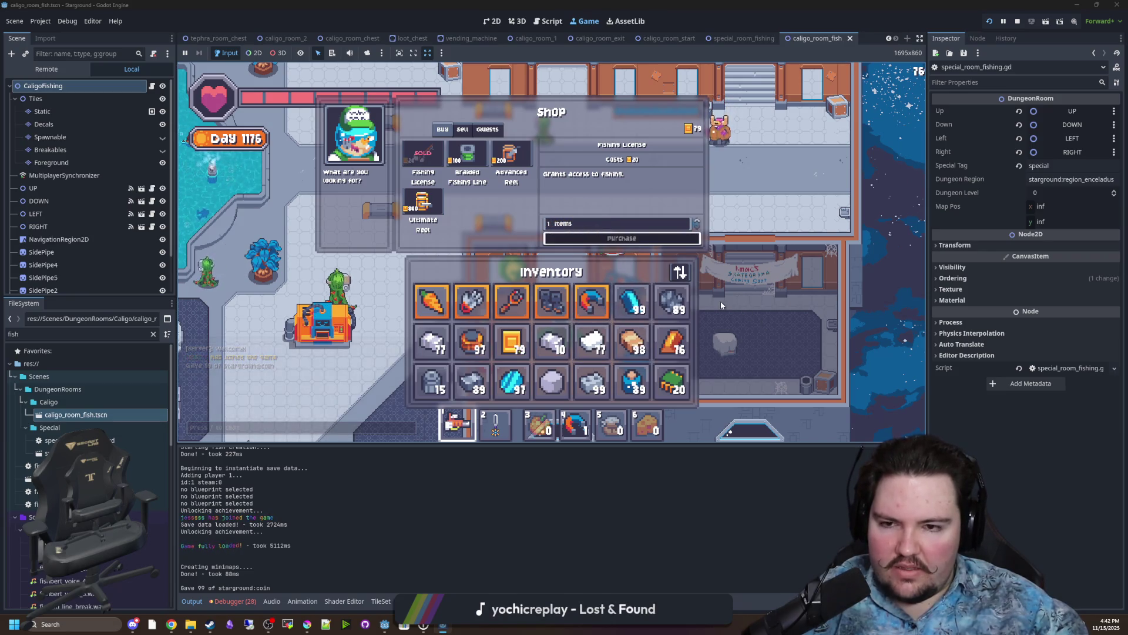
pyautogui.press('Escape')
# Walk toward the fountain and put the sword into hotbar slot 1 from the item wheel.
pyautogui.press('a')
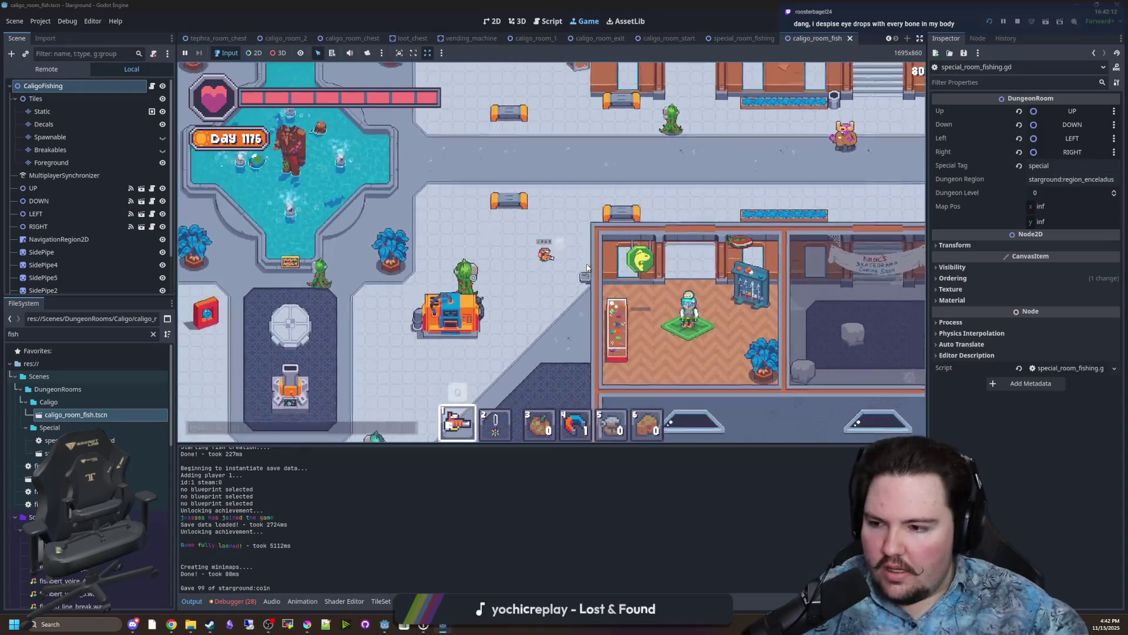
pyautogui.press('s')
pyautogui.press('w')
pyautogui.press('a')
pyautogui.press('q')
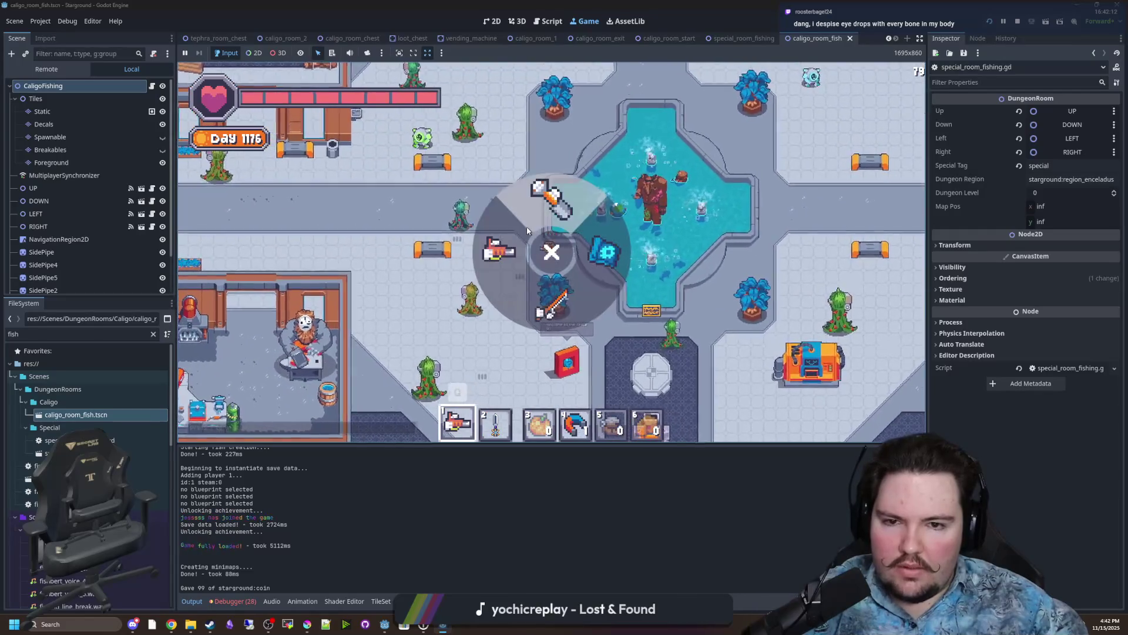
pyautogui.click(573, 294)
pyautogui.press('w')
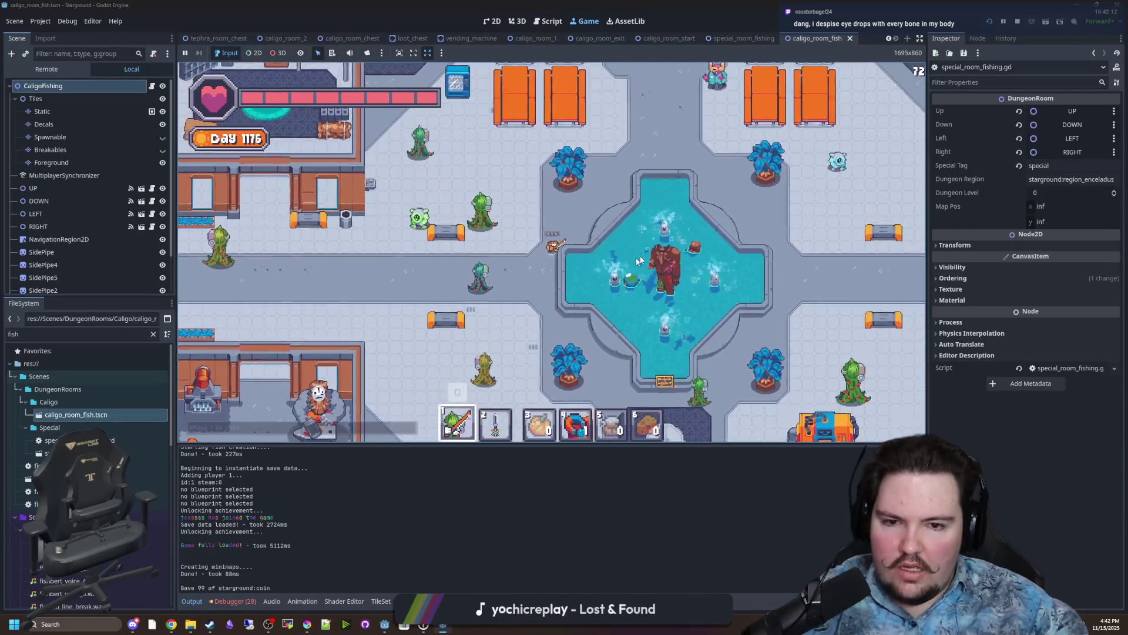
pyautogui.scroll(5, 636, 261)
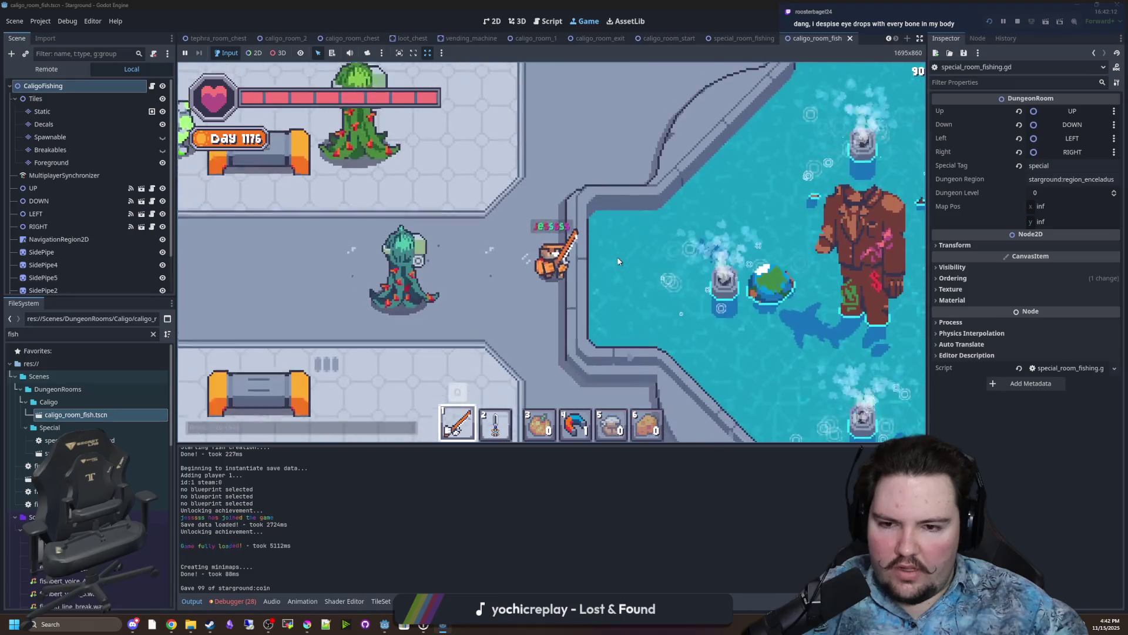
# Visit the shop at the cyan pad in the teleporter room, then walk back out.
pyautogui.press('a')
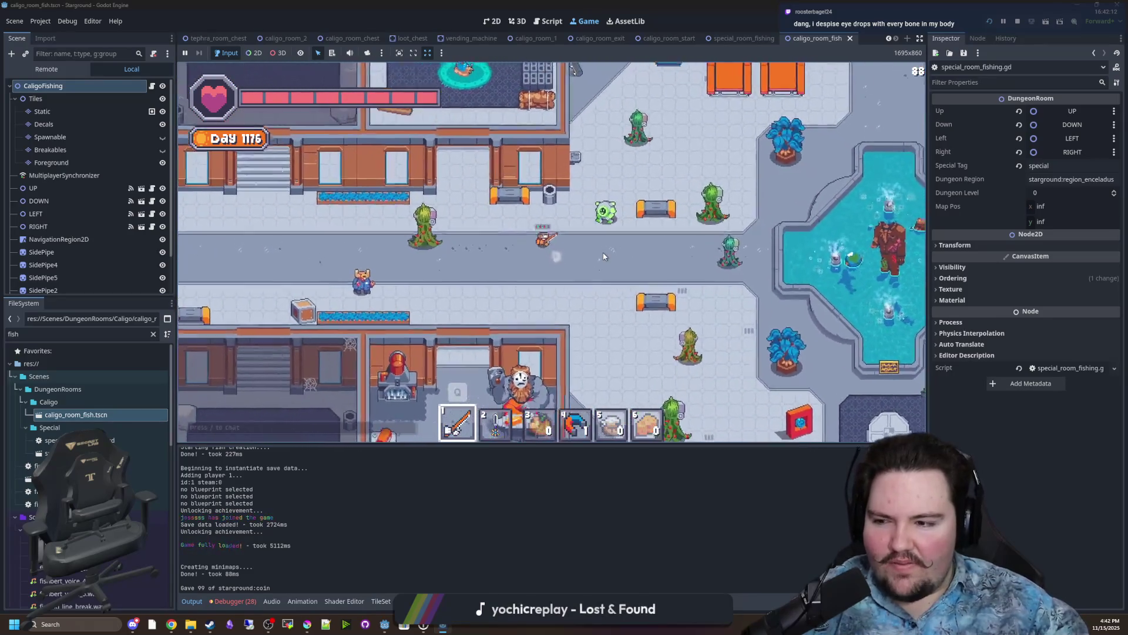
pyautogui.press('w')
pyautogui.press('a')
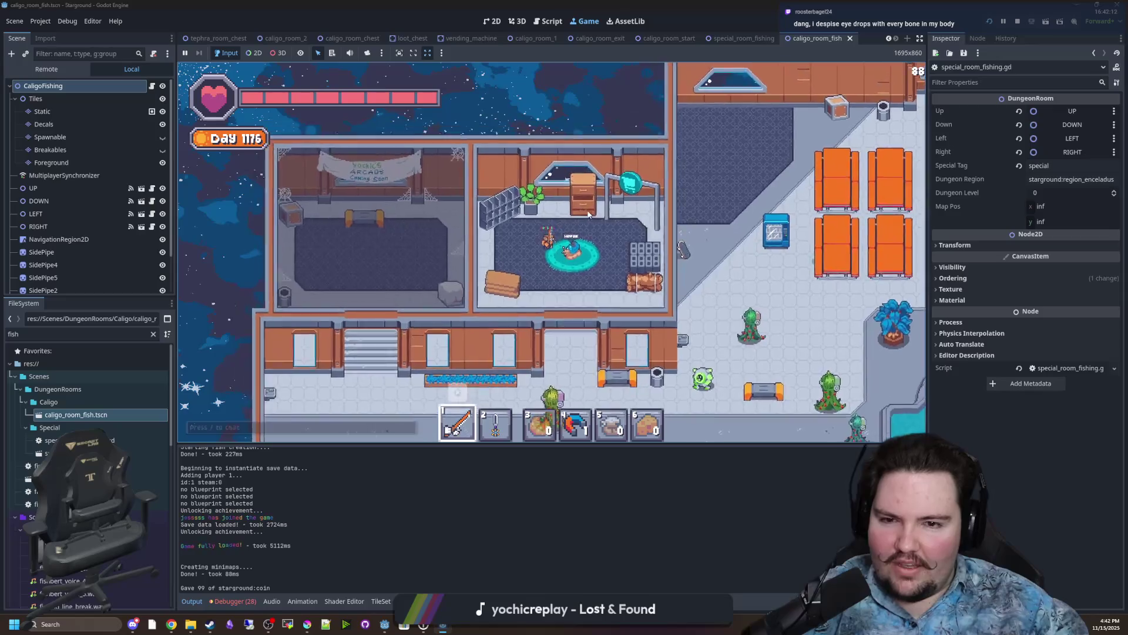
pyautogui.press('e')
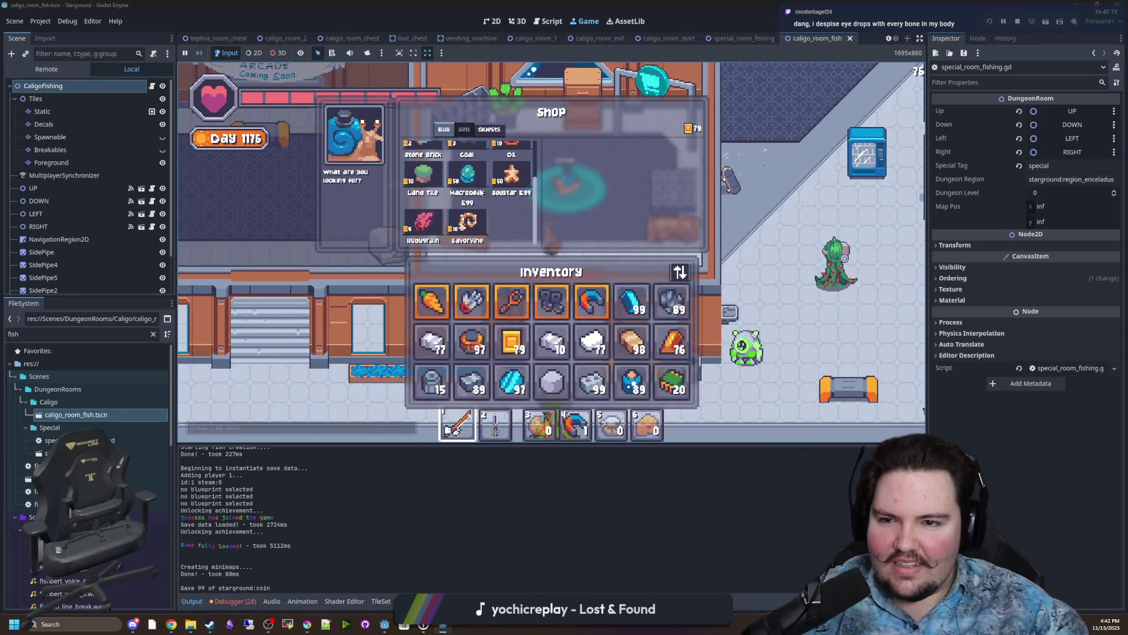
pyautogui.press('Escape')
pyautogui.press('s')
pyautogui.press('a')
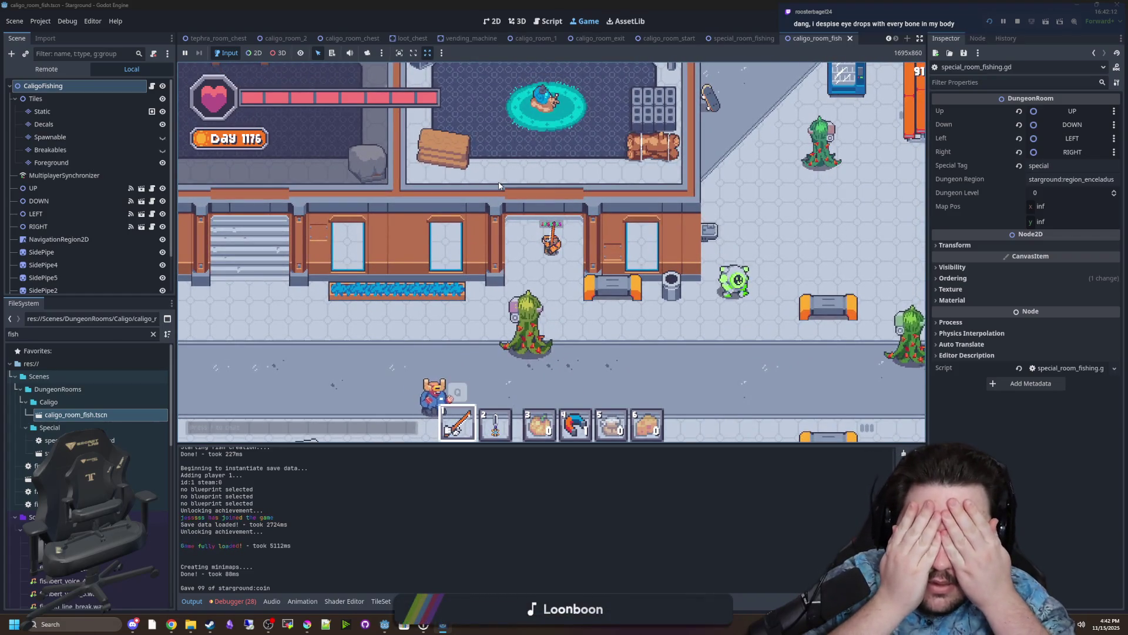
# Walk back to the fountain-room launcher and launch into a new dungeon from the star map.
pyautogui.press('s')
pyautogui.press('d')
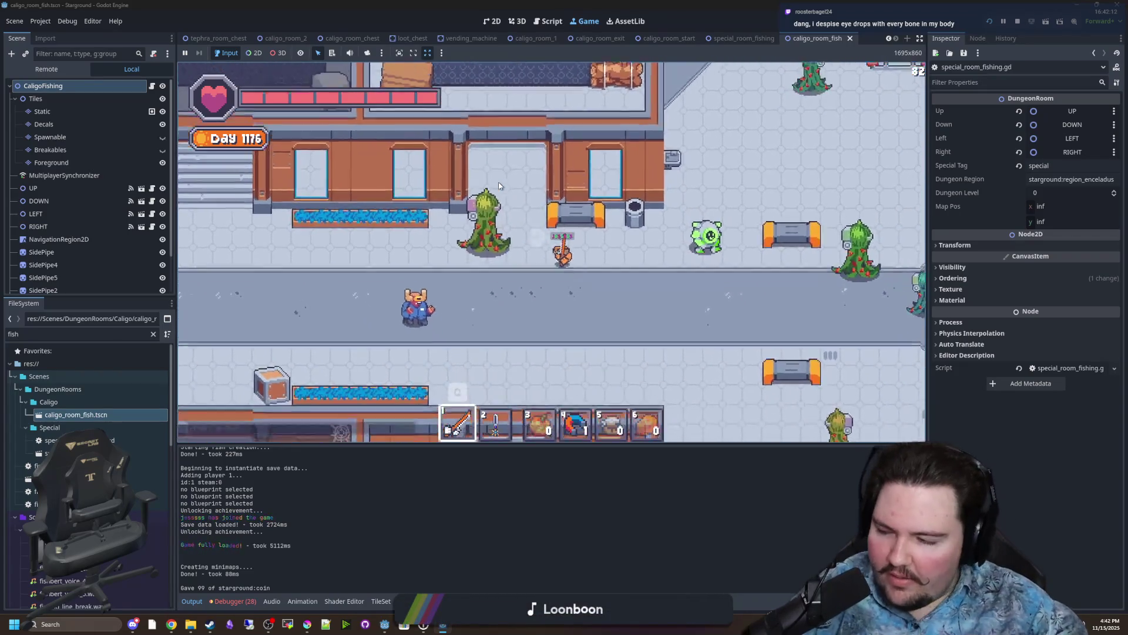
pyautogui.press('d')
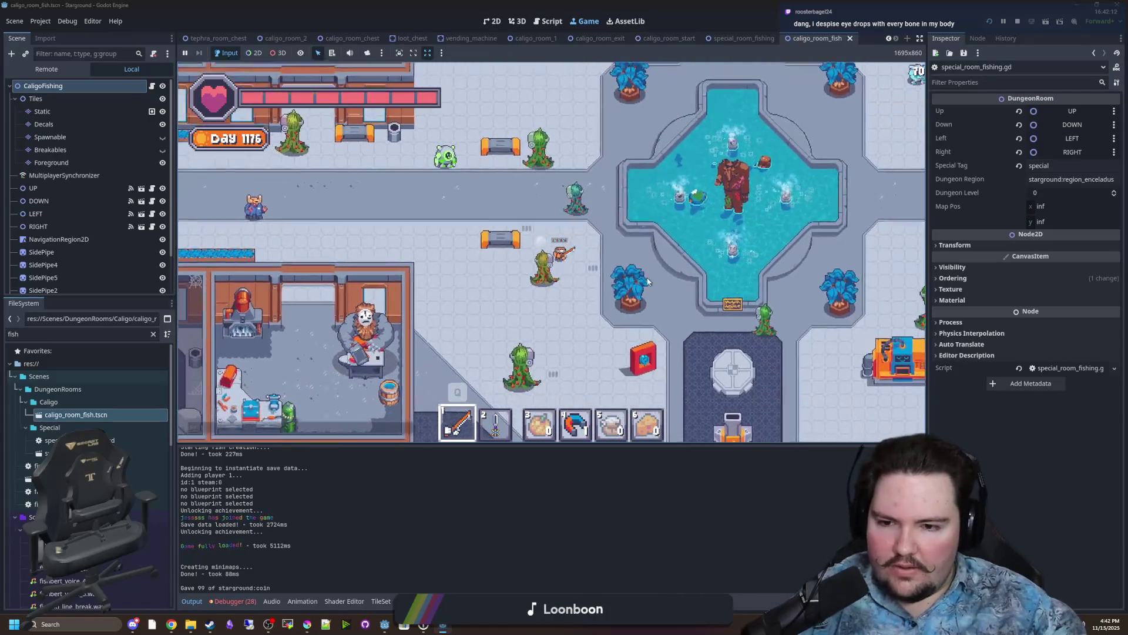
pyautogui.press('s')
pyautogui.press('s')
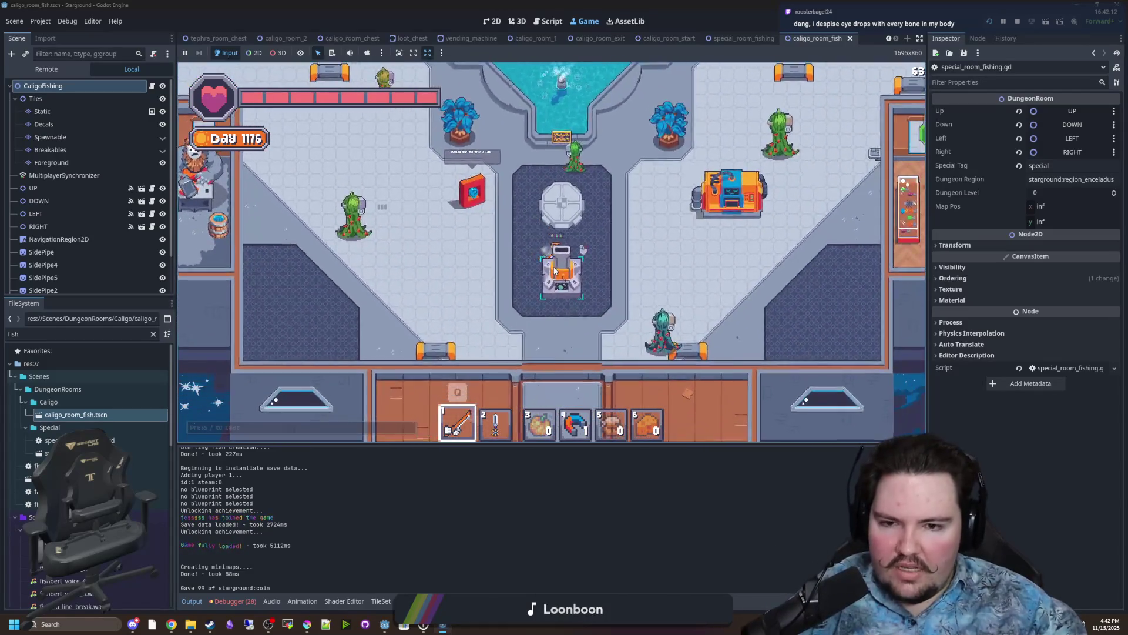
pyautogui.press('e')
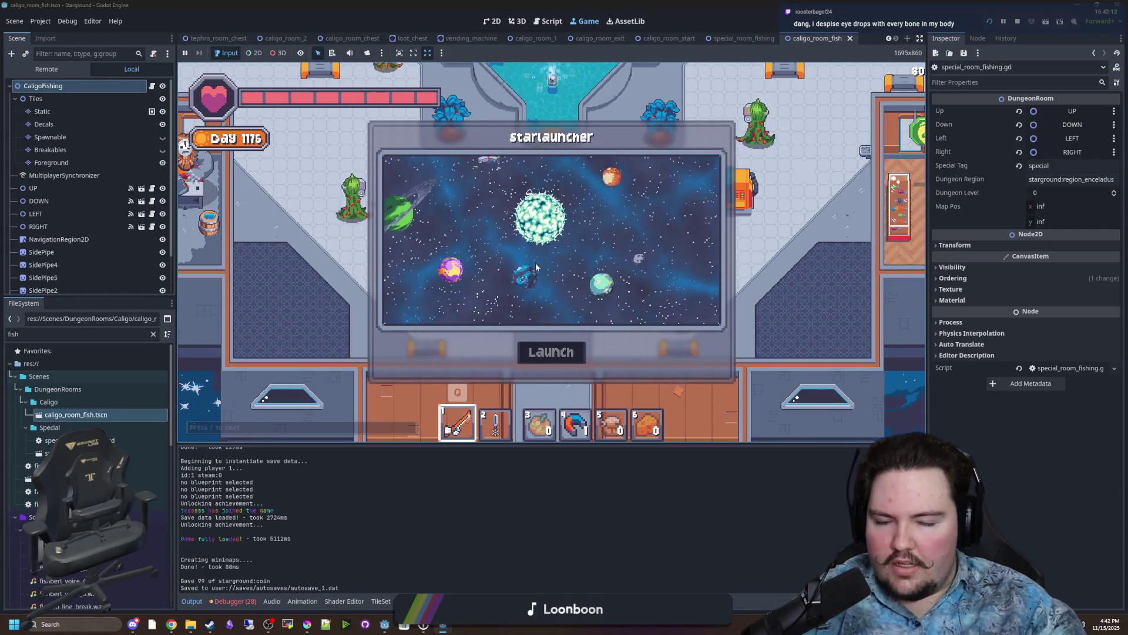
pyautogui.scroll(-2, 536, 257)
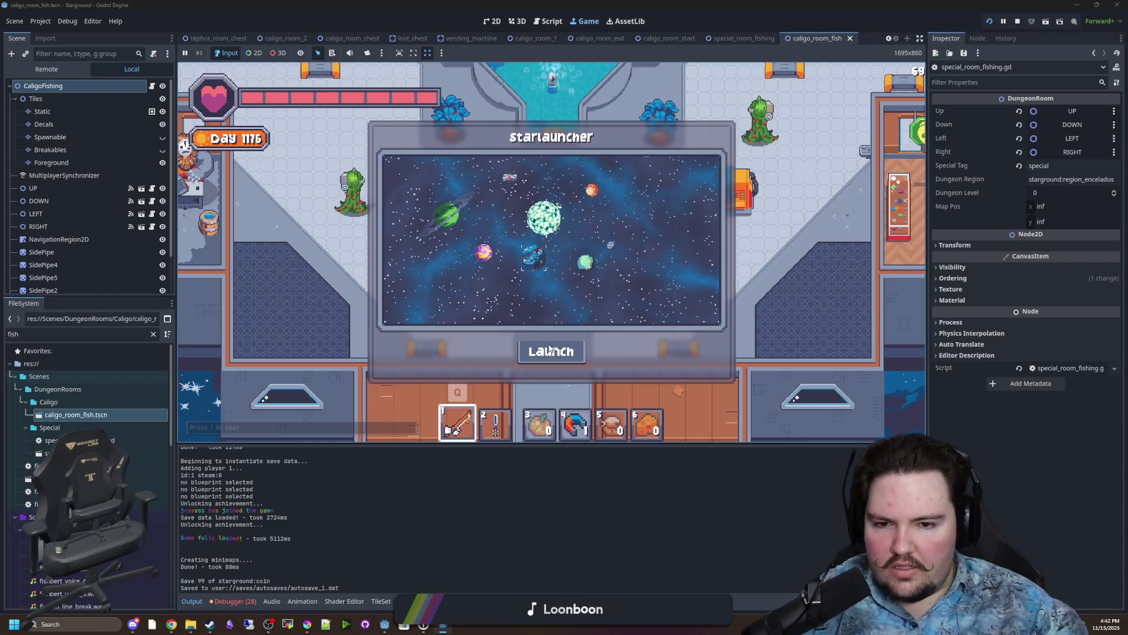
pyautogui.click(551, 351)
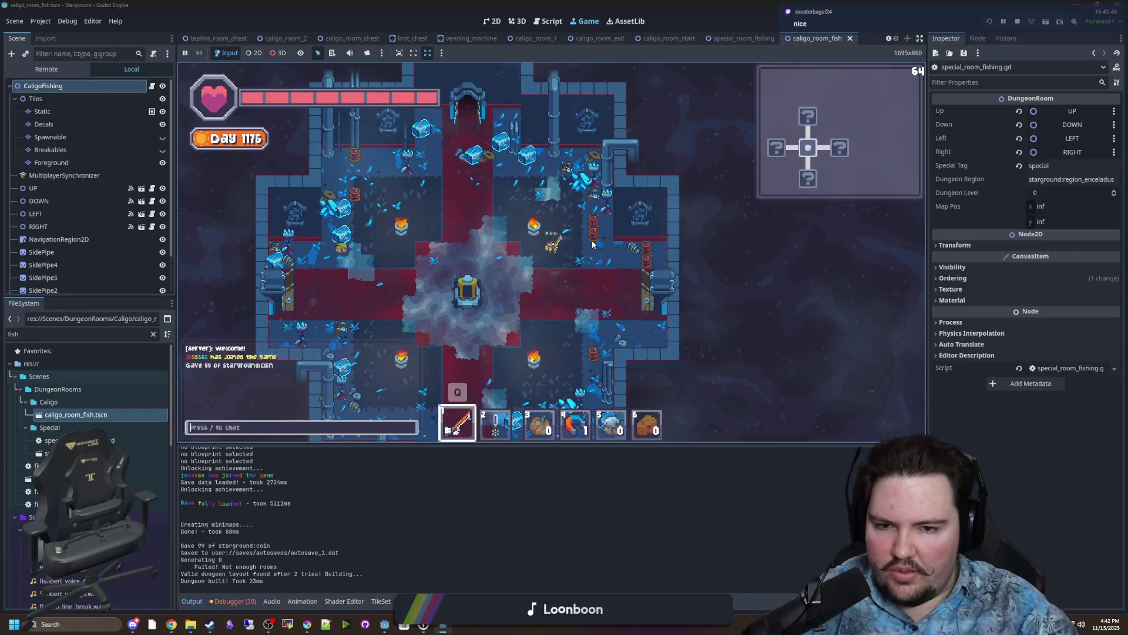
pyautogui.write('/gamemode crea')
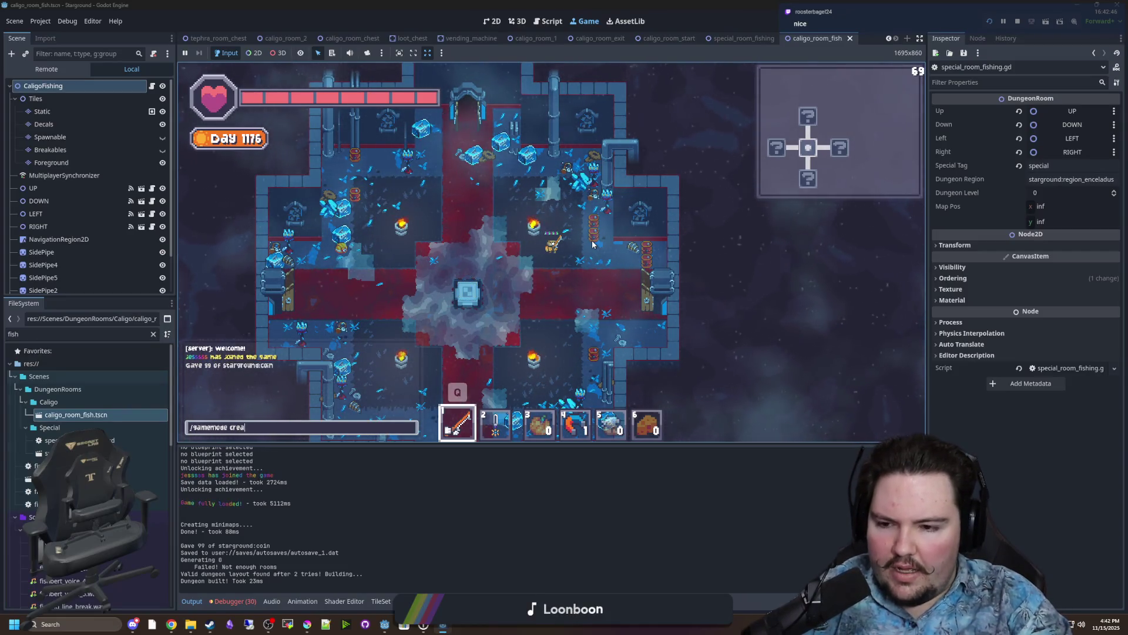
# Switch to creative mode and check the World cheat settings in Options.
pyautogui.write('tive')
pyautogui.press('Return')
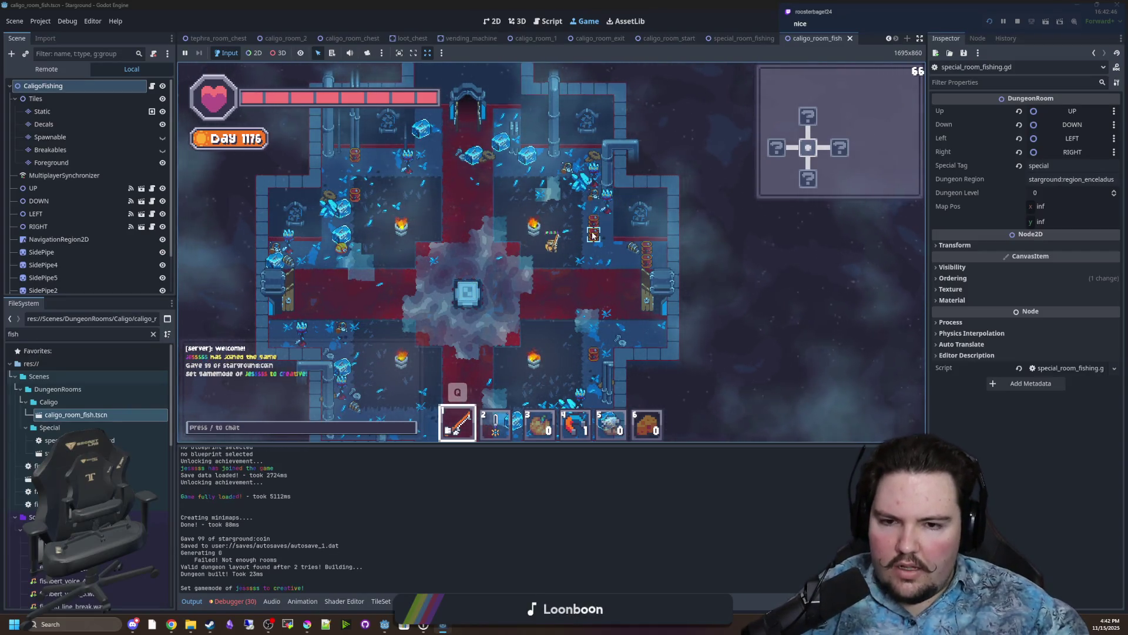
pyautogui.press('Escape')
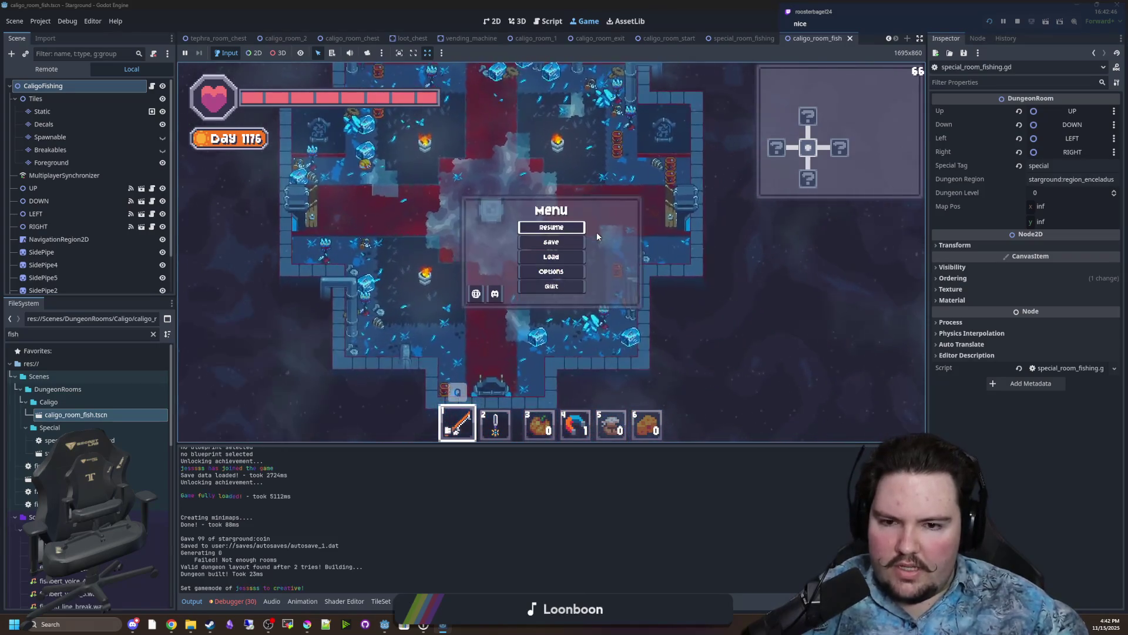
pyautogui.click(550, 270)
pyautogui.click(514, 185)
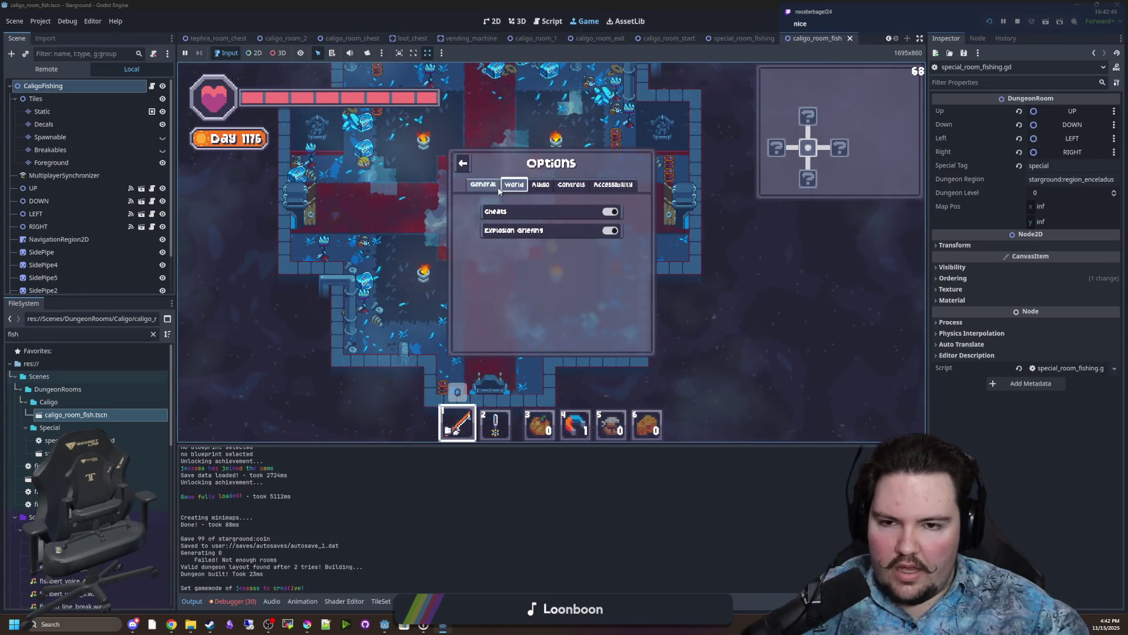
pyautogui.press('Escape')
# Enable god mode with /god, then equip the slot-1 sword and test a swing.
pyautogui.write('2/go')
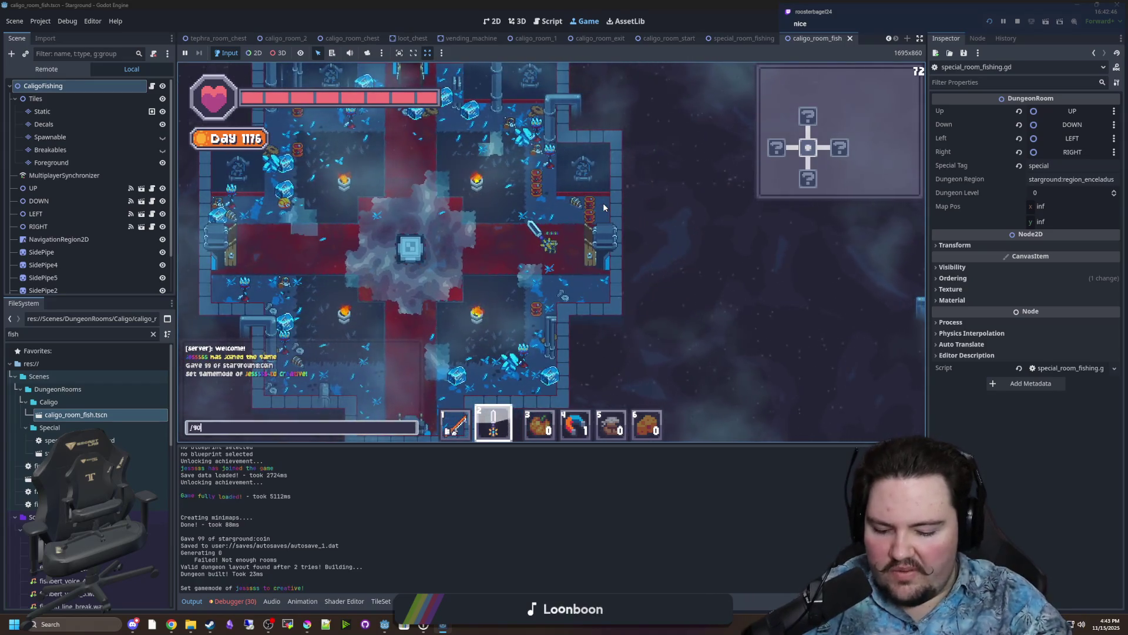
pyautogui.write('d tru')
pyautogui.press('Return')
pyautogui.scroll(-3, 577, 204)
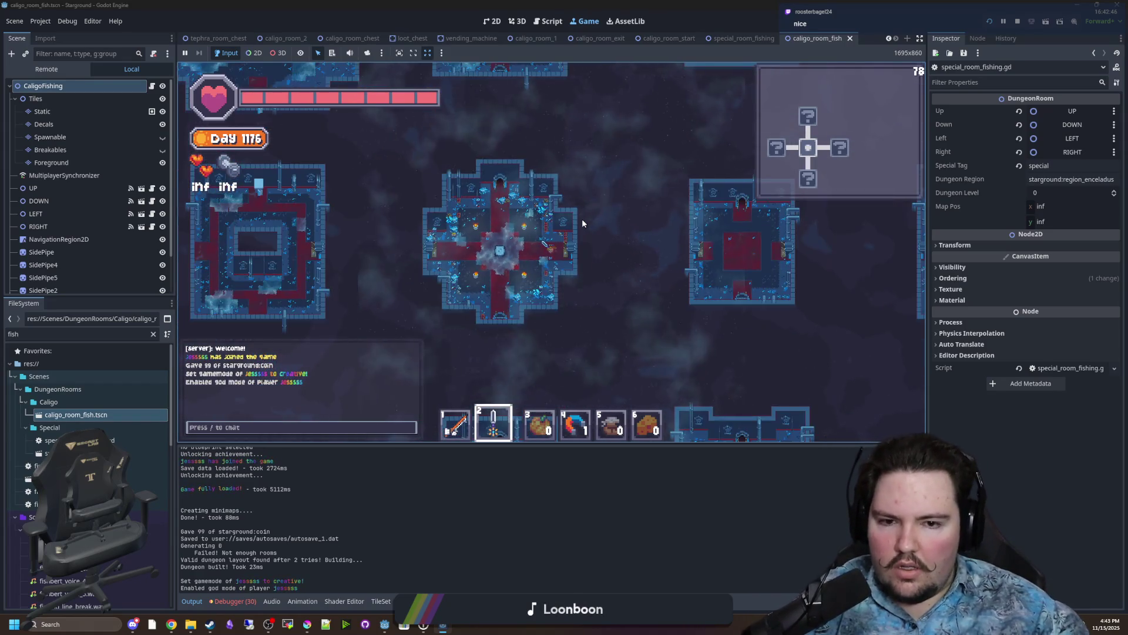
pyautogui.scroll(-3, 583, 222)
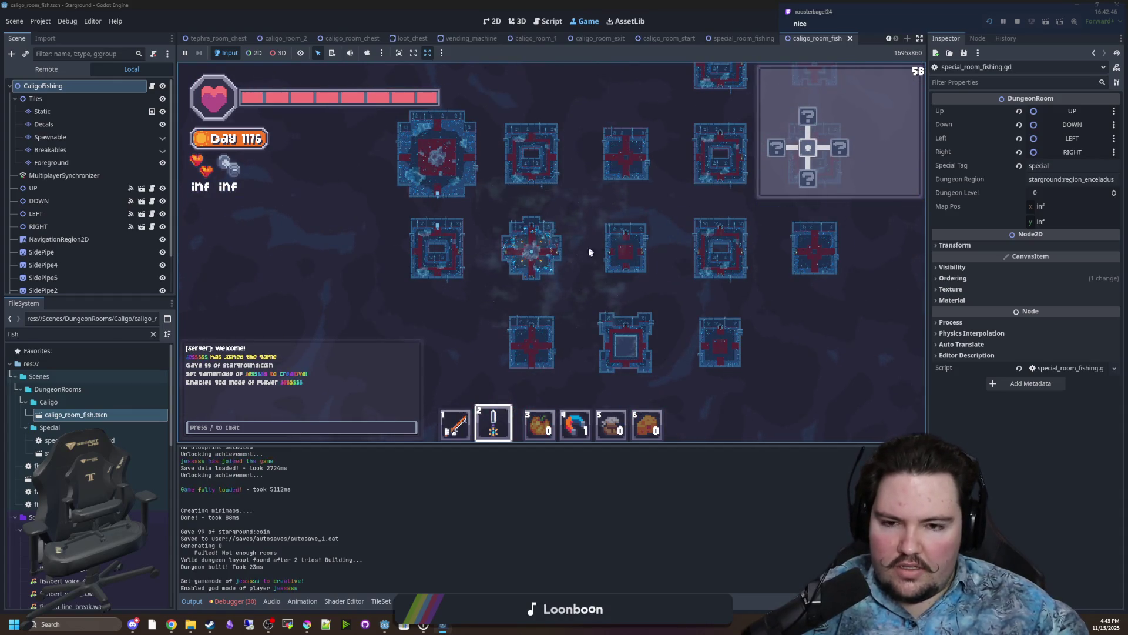
pyautogui.press('1')
pyautogui.click(537, 280)
pyautogui.scroll(3, 648, 268)
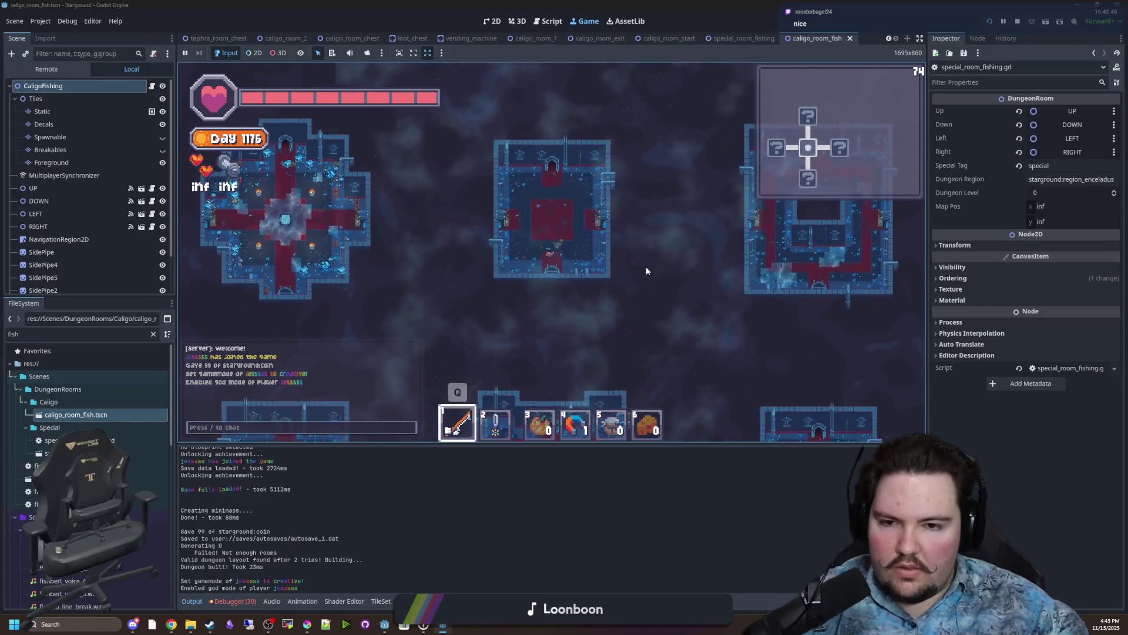
pyautogui.scroll(3, 618, 281)
# Walk down into the fish room to the right side of the pool.
pyautogui.press('s')
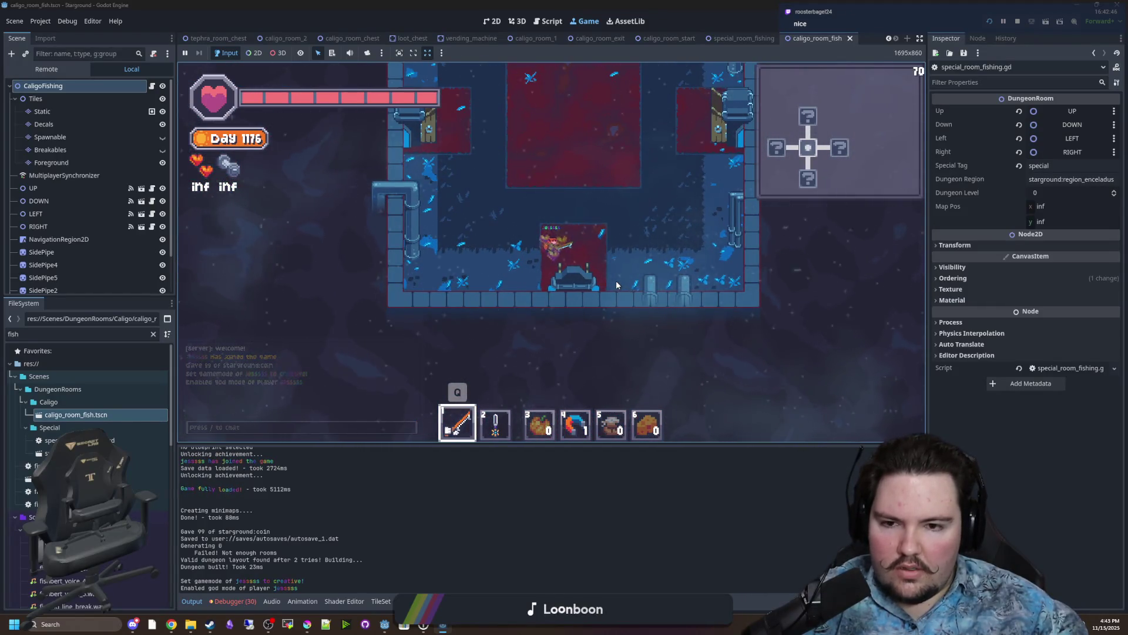
pyautogui.press('d')
pyautogui.press('s')
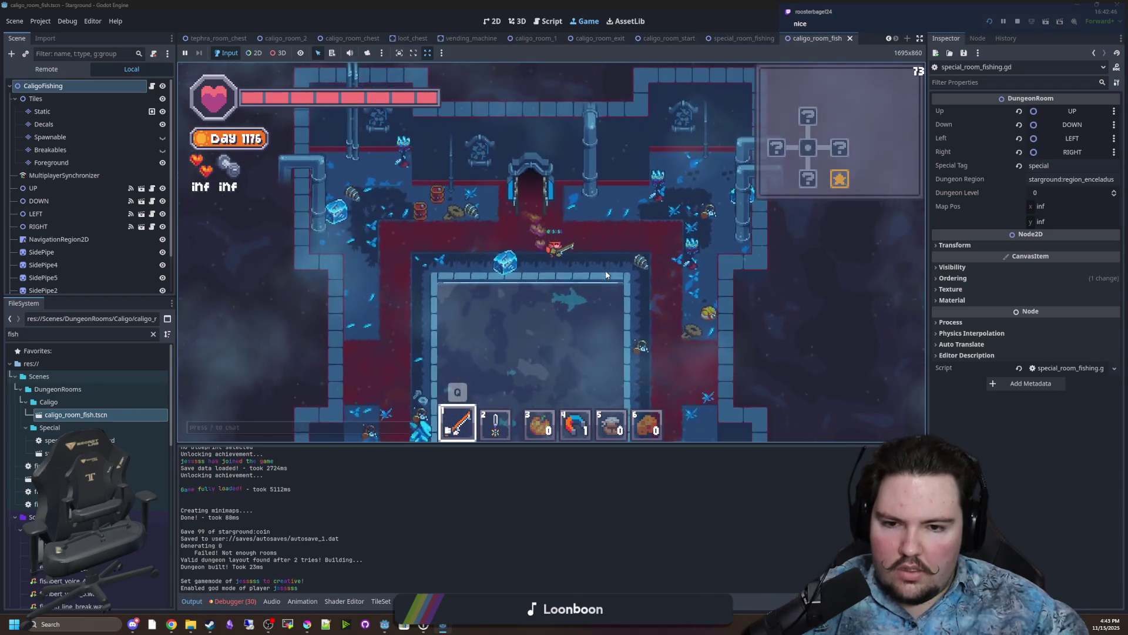
pyautogui.press('w')
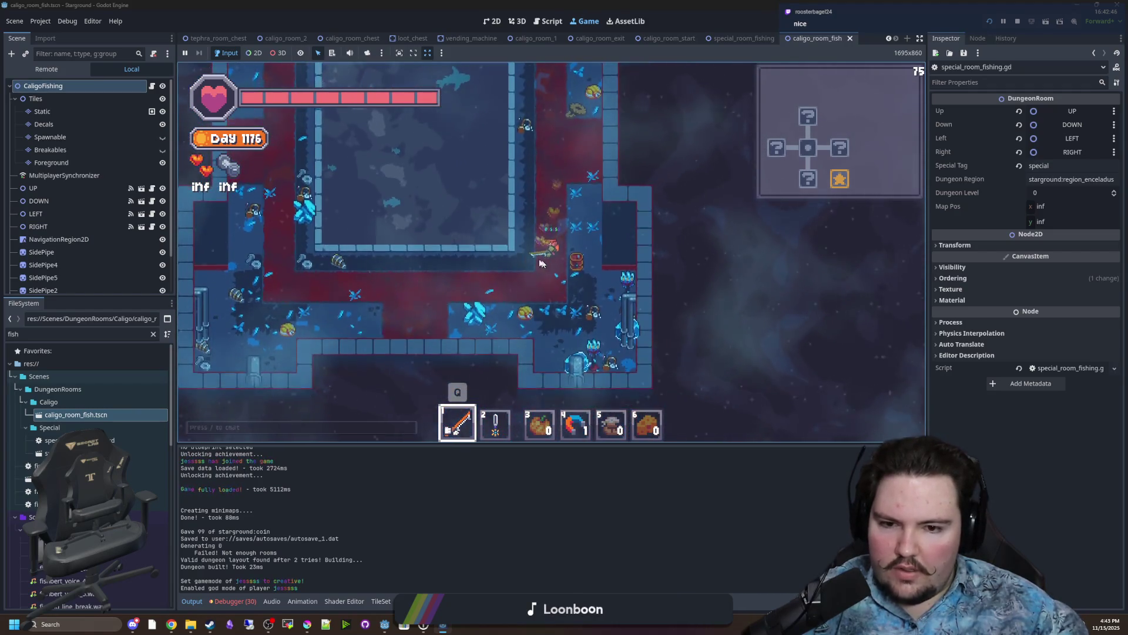
pyautogui.press('w')
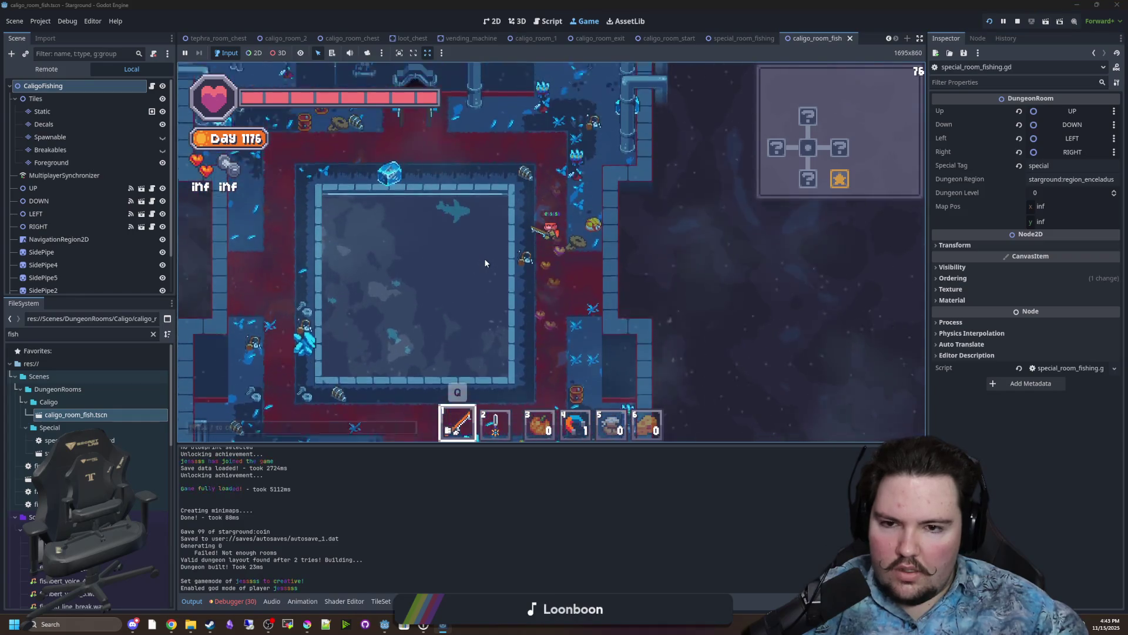
# Cast and reel in a 102.3cm Octopus, then confirm it in the inventory.
pyautogui.click(448, 240)
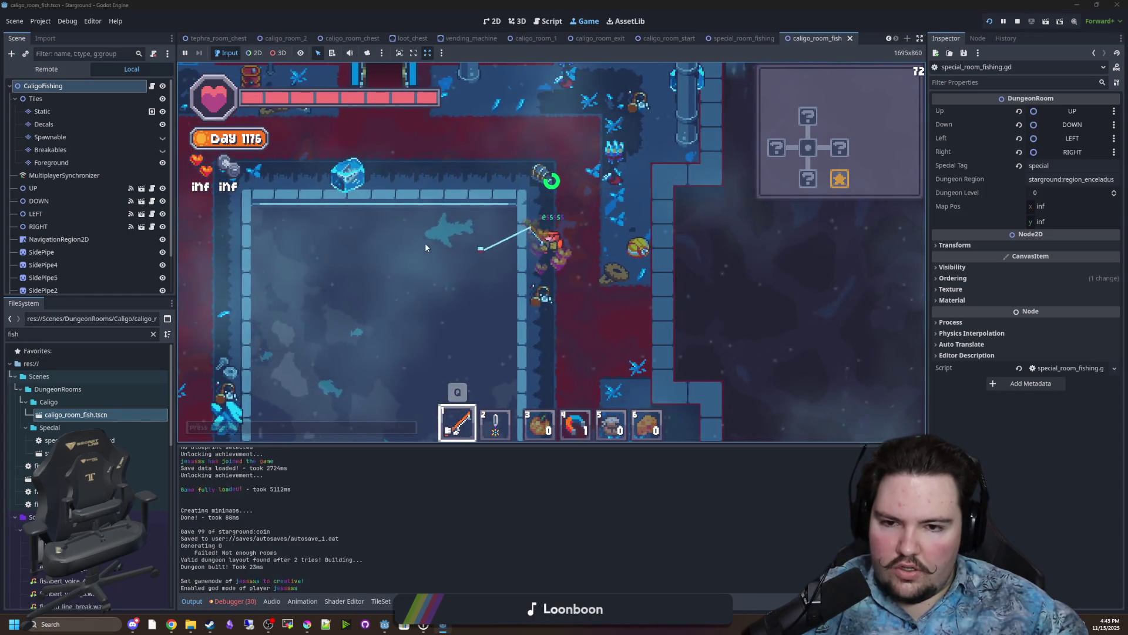
pyautogui.click(454, 230)
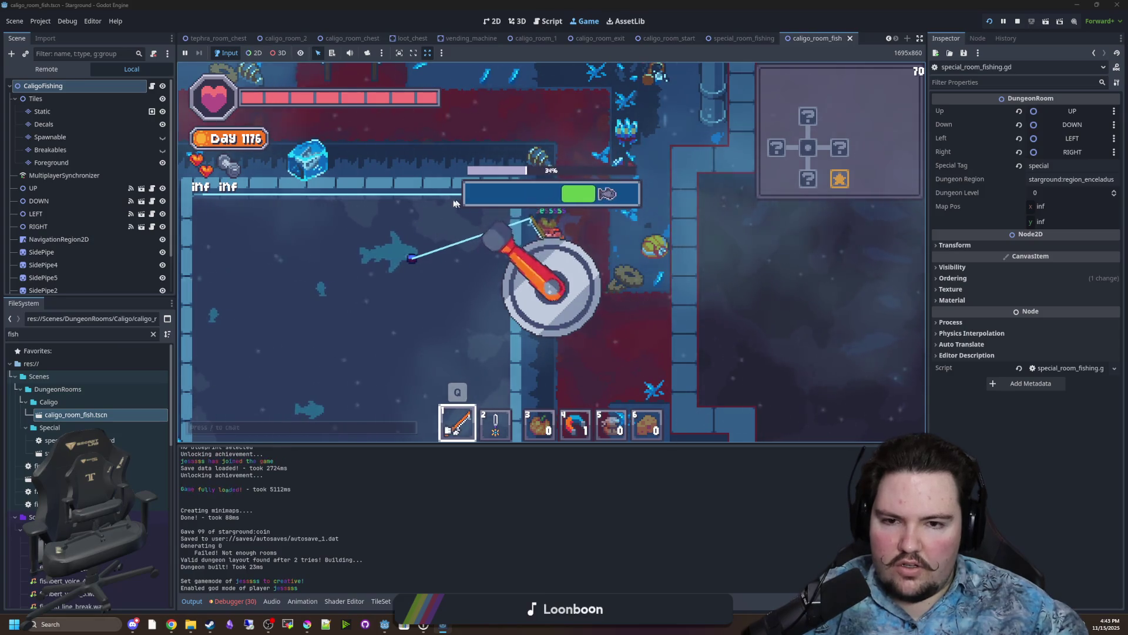
pyautogui.moveTo(448, 284)
pyautogui.mouseDown()
pyautogui.moveTo(549, 176)
pyautogui.moveTo(350, 262)
pyautogui.moveTo(794, 253)
pyautogui.moveTo(701, 312)
pyautogui.moveTo(487, 200)
pyautogui.mouseUp()
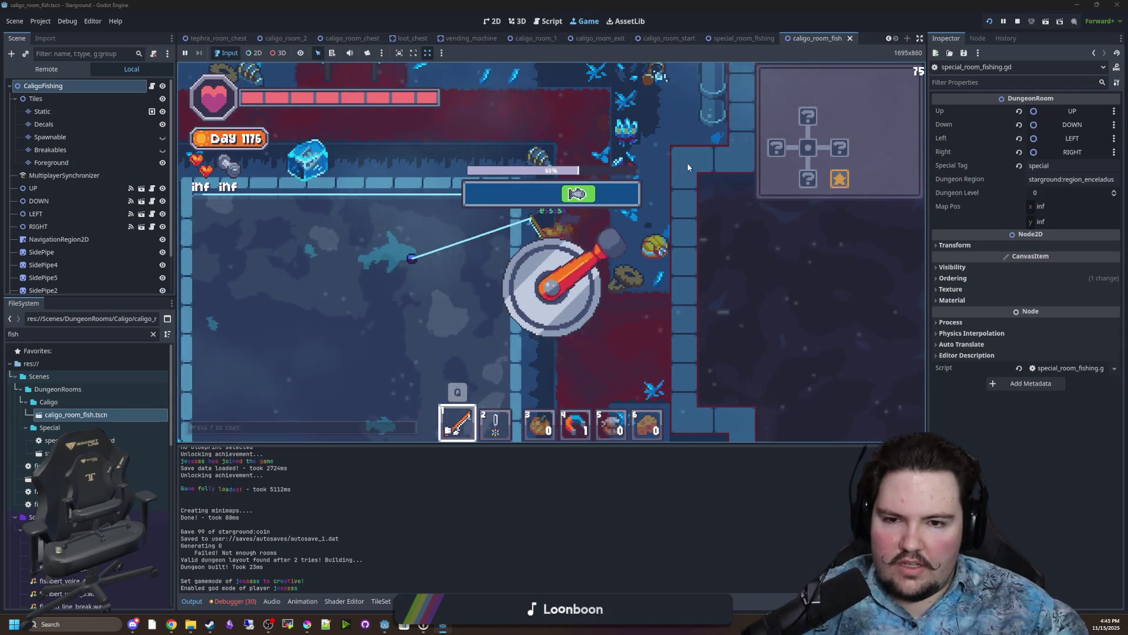
pyautogui.moveTo(358, 199)
pyautogui.mouseDown()
pyautogui.moveTo(635, 276)
pyautogui.moveTo(635, 294)
pyautogui.moveTo(523, 150)
pyautogui.moveTo(710, 396)
pyautogui.mouseUp()
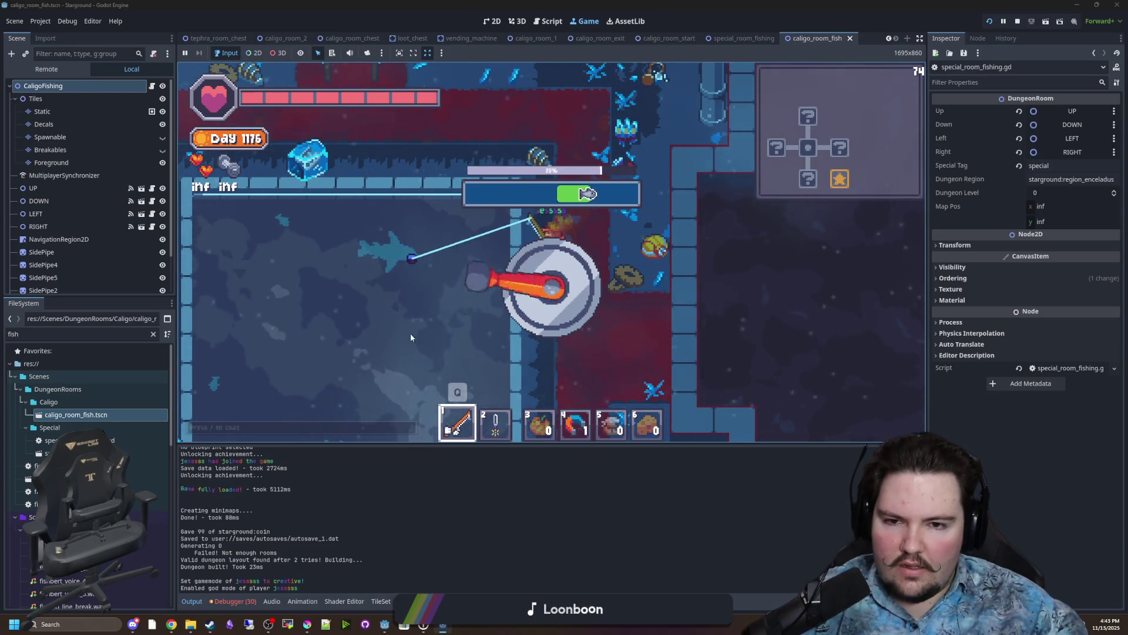
pyautogui.moveTo(401, 307); pyautogui.dragTo(355, 303)
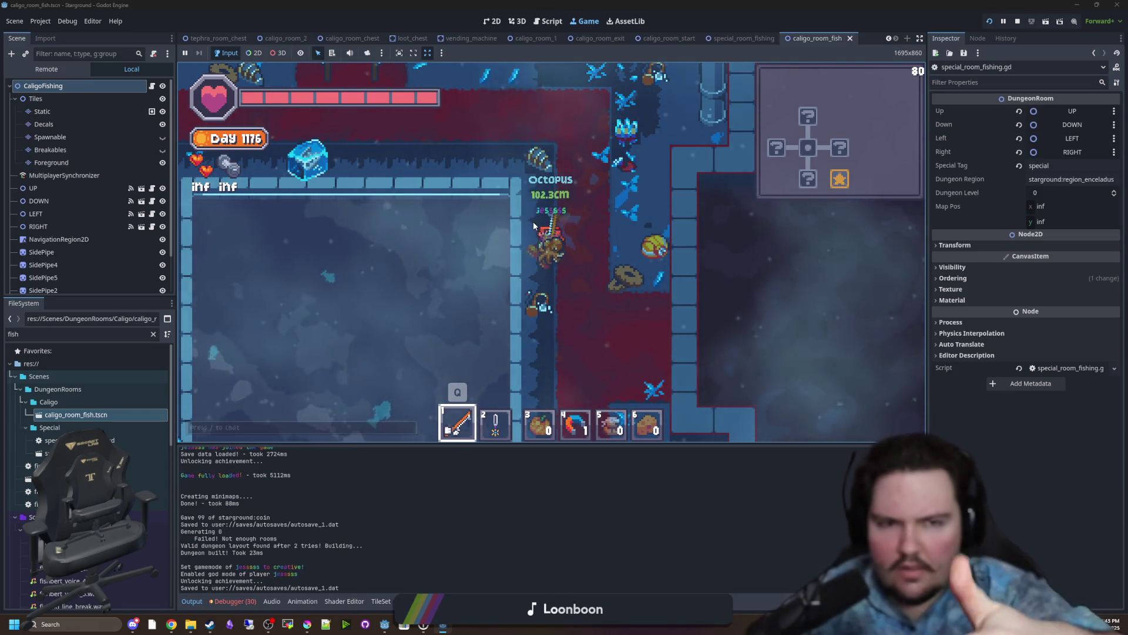
pyautogui.press('Tab')
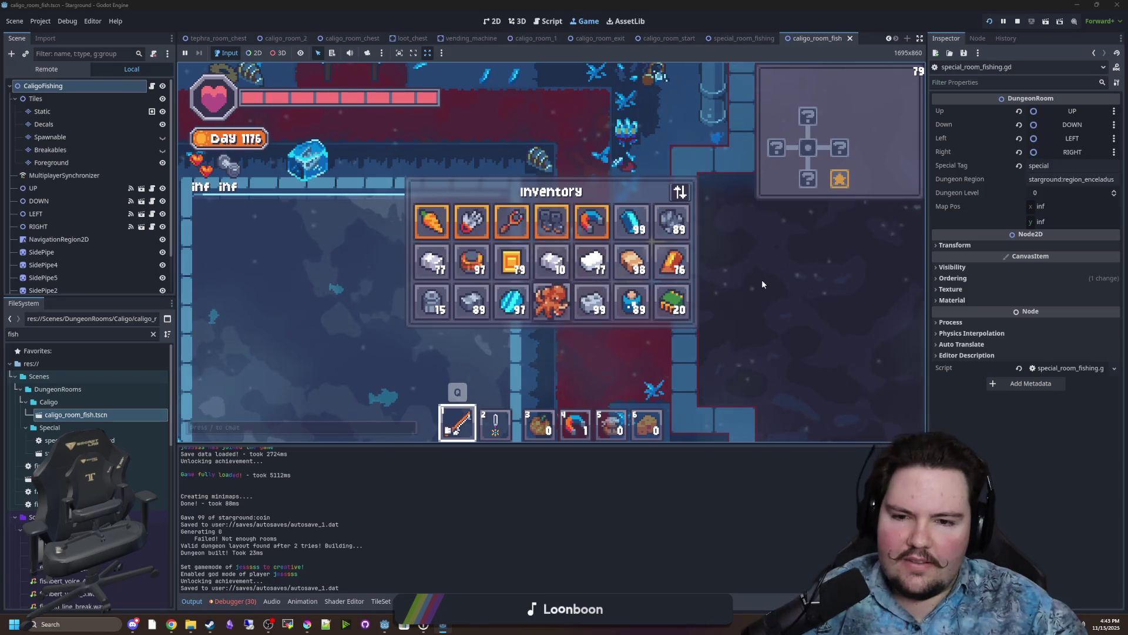
pyautogui.press('Tab')
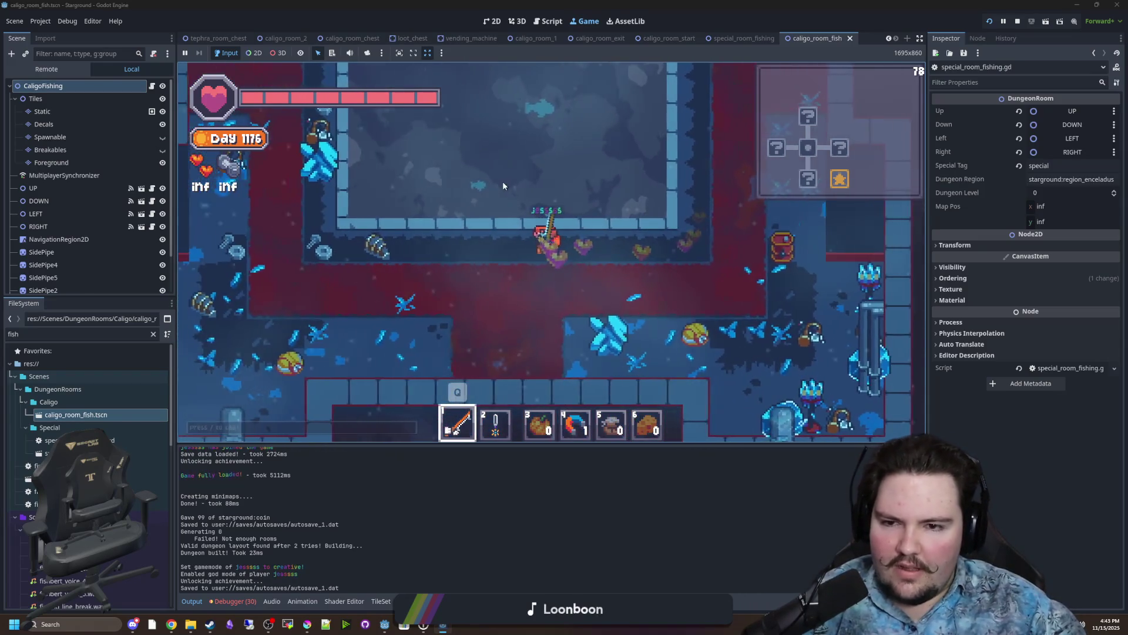
# Cast and reel in a Processor, then send the chat command disabling god mode.
pyautogui.click(503, 181)
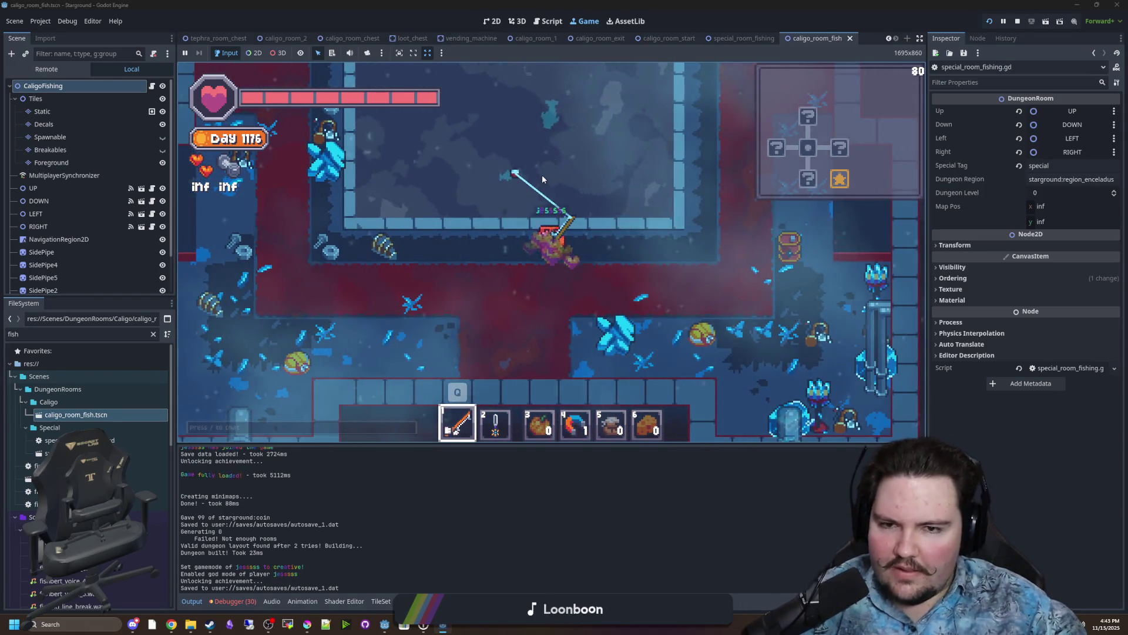
pyautogui.press('a')
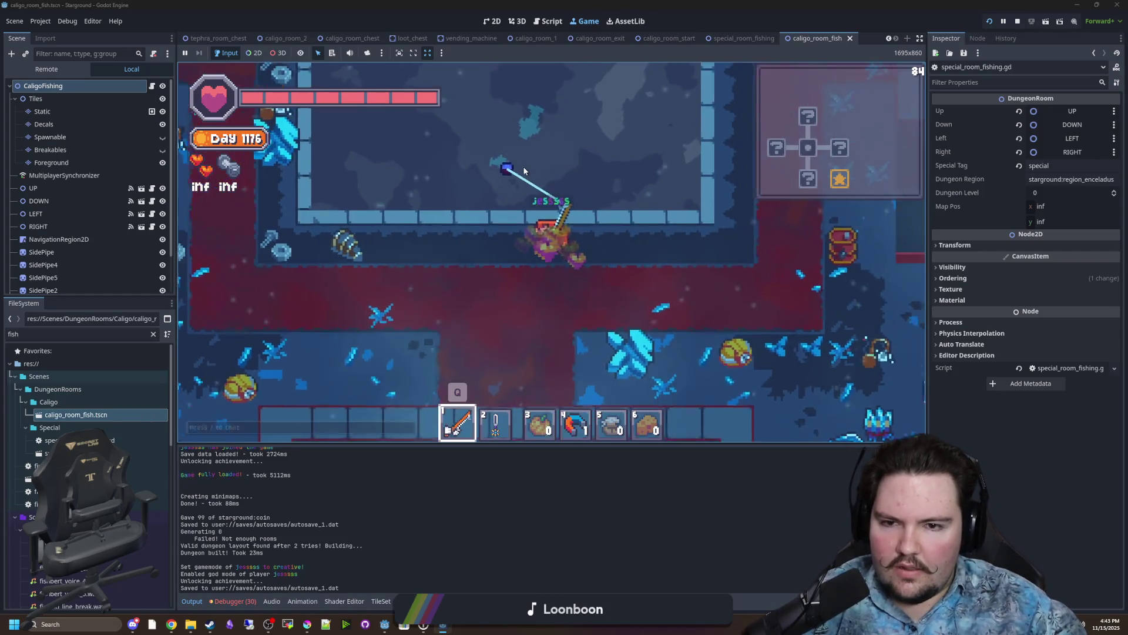
pyautogui.click(524, 171)
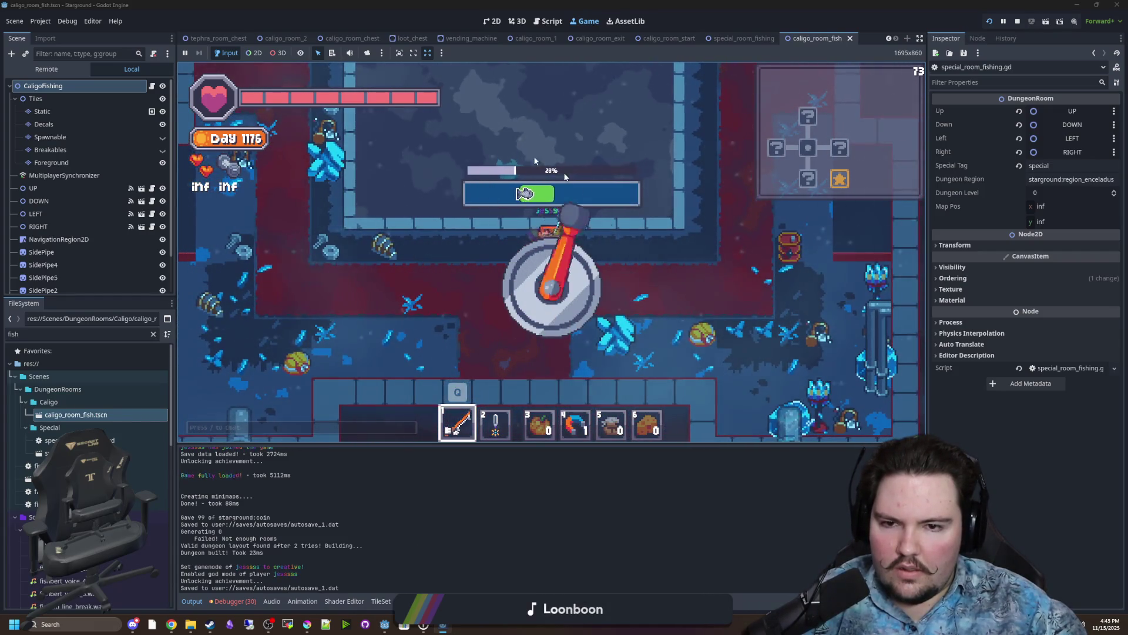
pyautogui.moveTo(631, 381)
pyautogui.mouseDown()
pyautogui.moveTo(553, 176)
pyautogui.moveTo(552, 387)
pyautogui.moveTo(329, 203)
pyautogui.mouseUp()
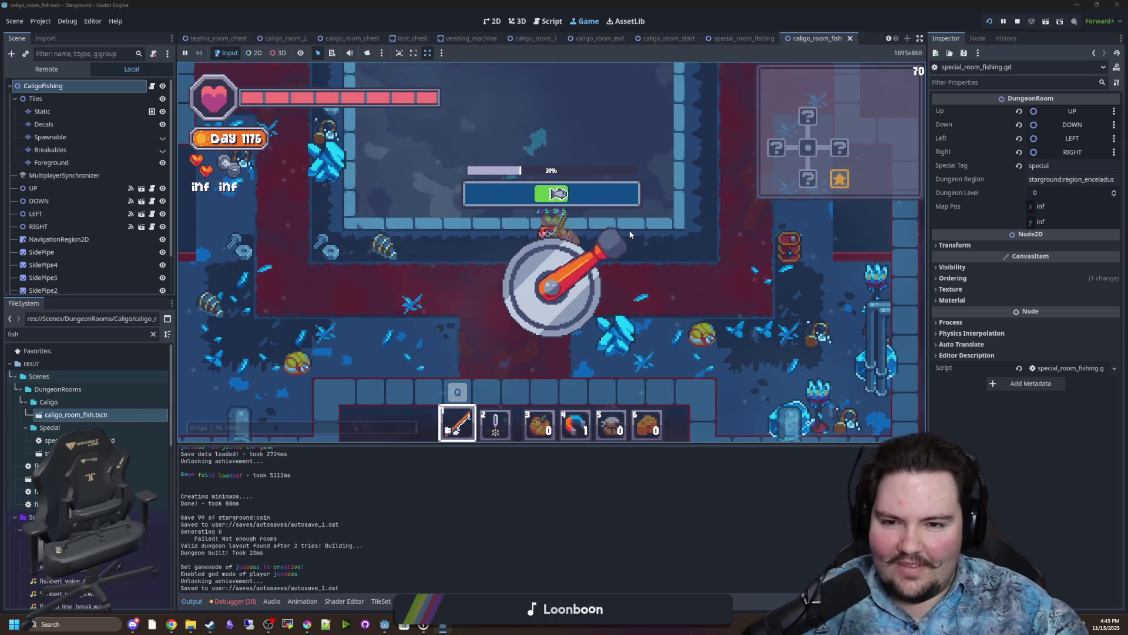
pyautogui.moveTo(409, 317)
pyautogui.mouseDown()
pyautogui.moveTo(605, 328)
pyautogui.moveTo(607, 182)
pyautogui.mouseUp()
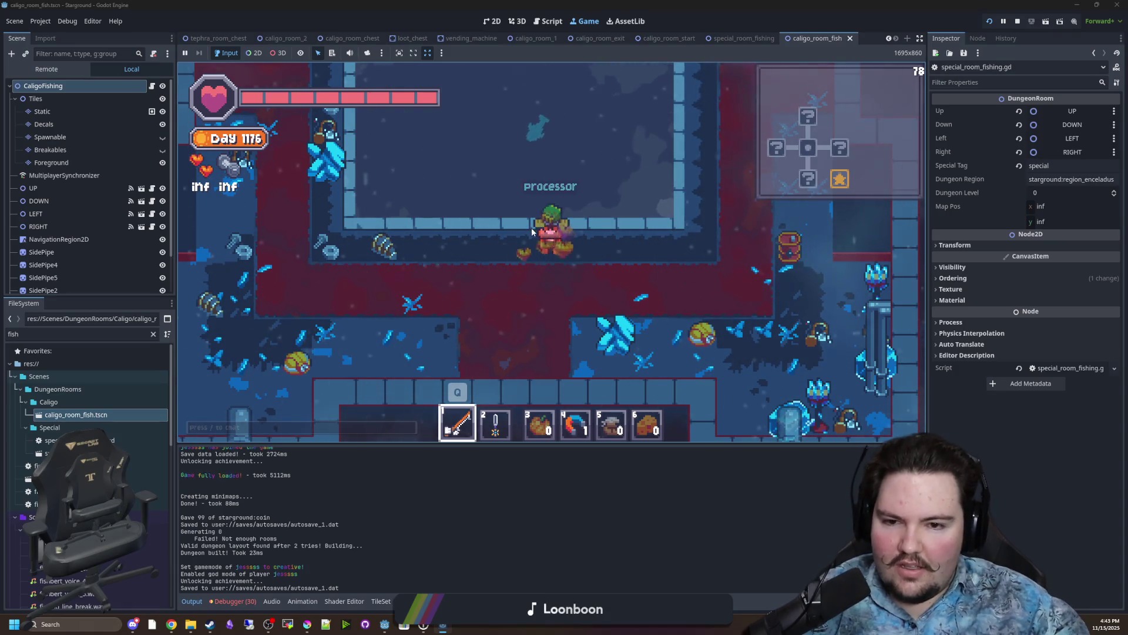
pyautogui.press('a')
pyautogui.write('ww')
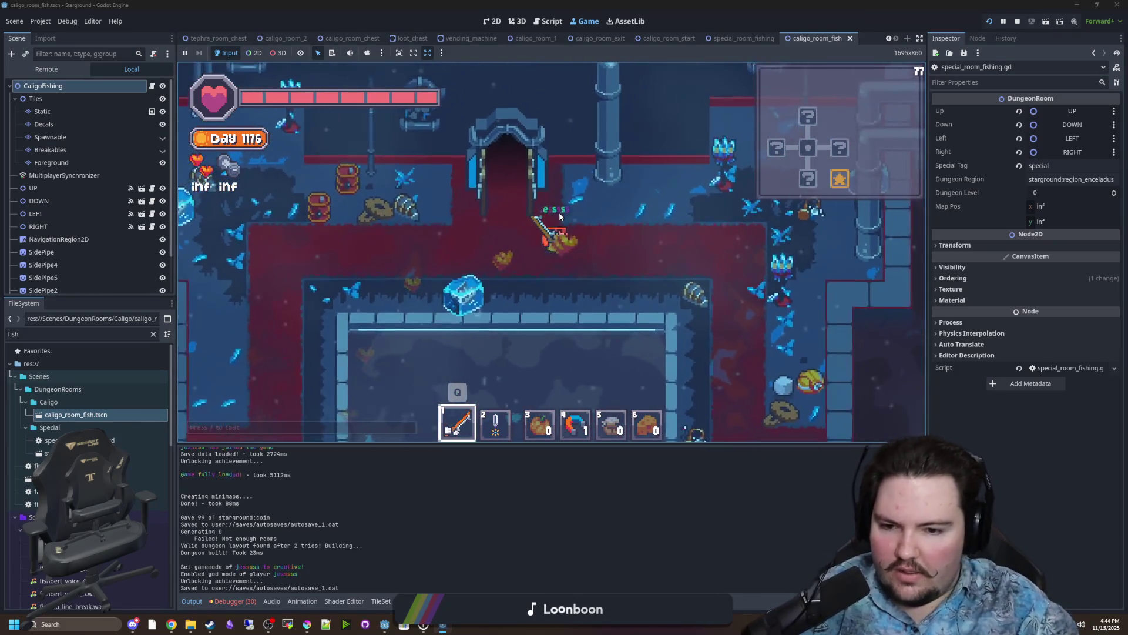
pyautogui.write('/god f')
pyautogui.press('Return')
# Walk laps around the pond room and check the inventory for catches.
pyautogui.press('s')
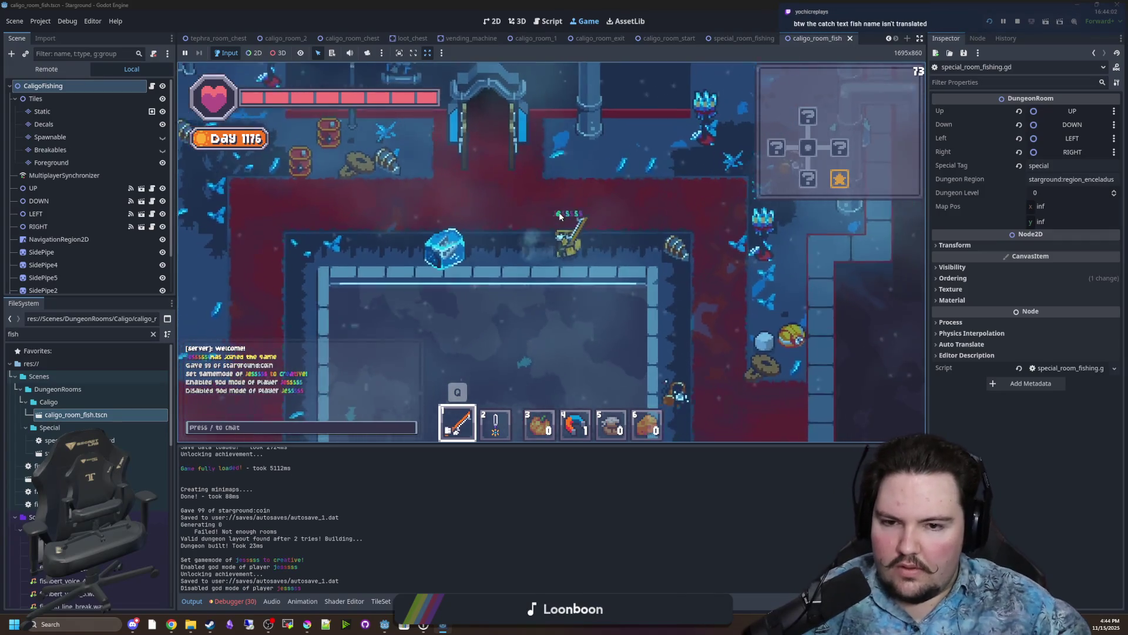
pyautogui.press('d')
pyautogui.press('s')
pyautogui.press('a')
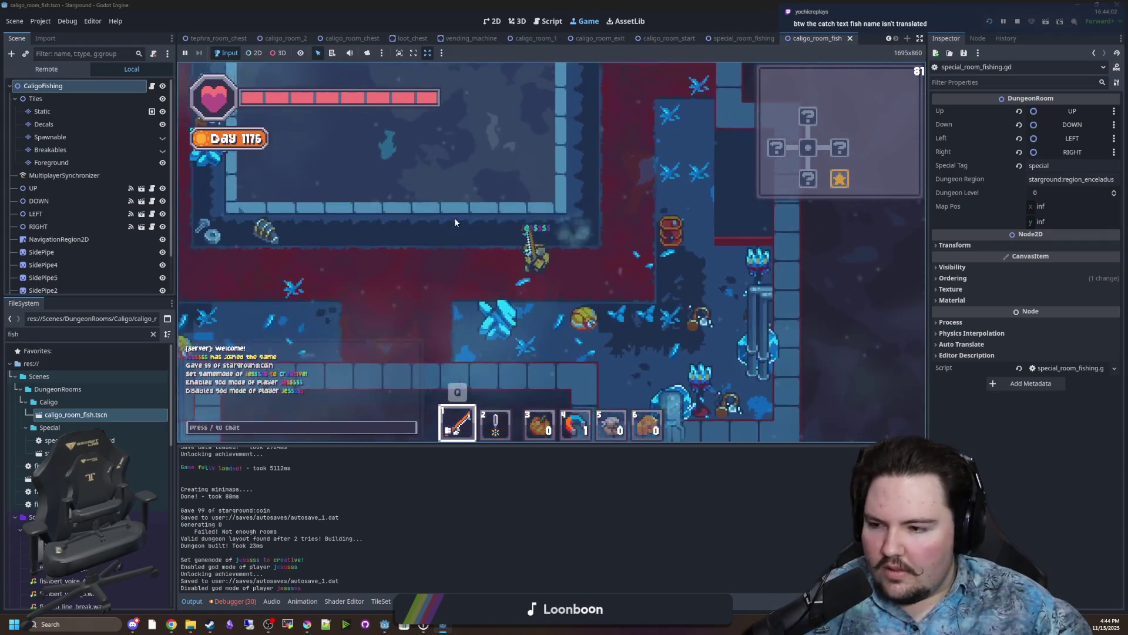
pyautogui.press('w')
pyautogui.press('w')
pyautogui.press('d')
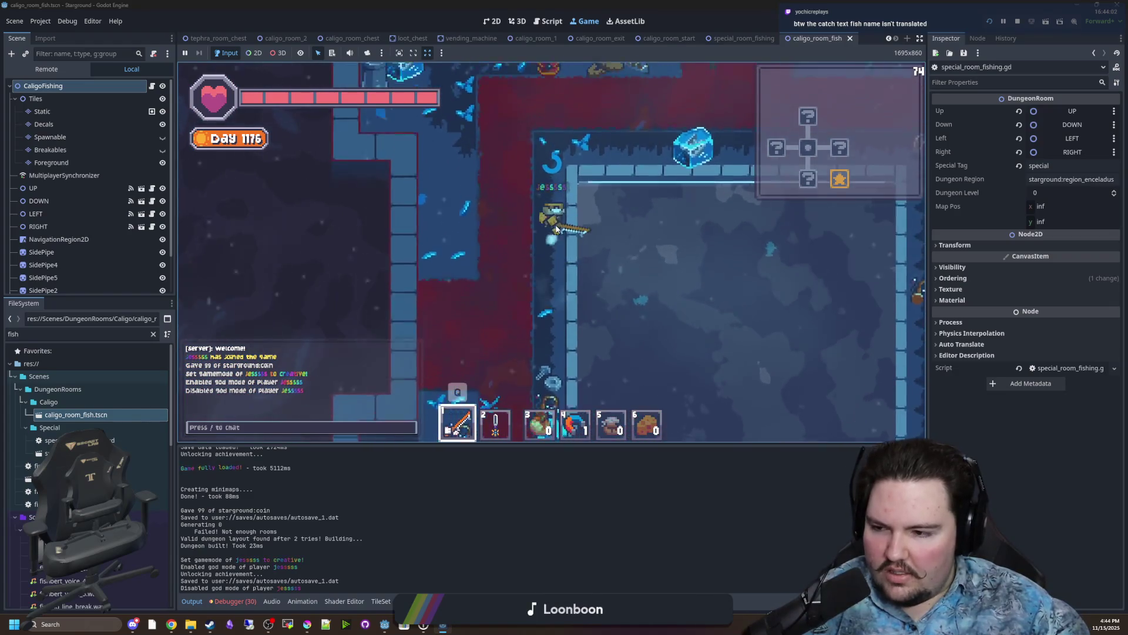
pyautogui.press('d')
pyautogui.press('s')
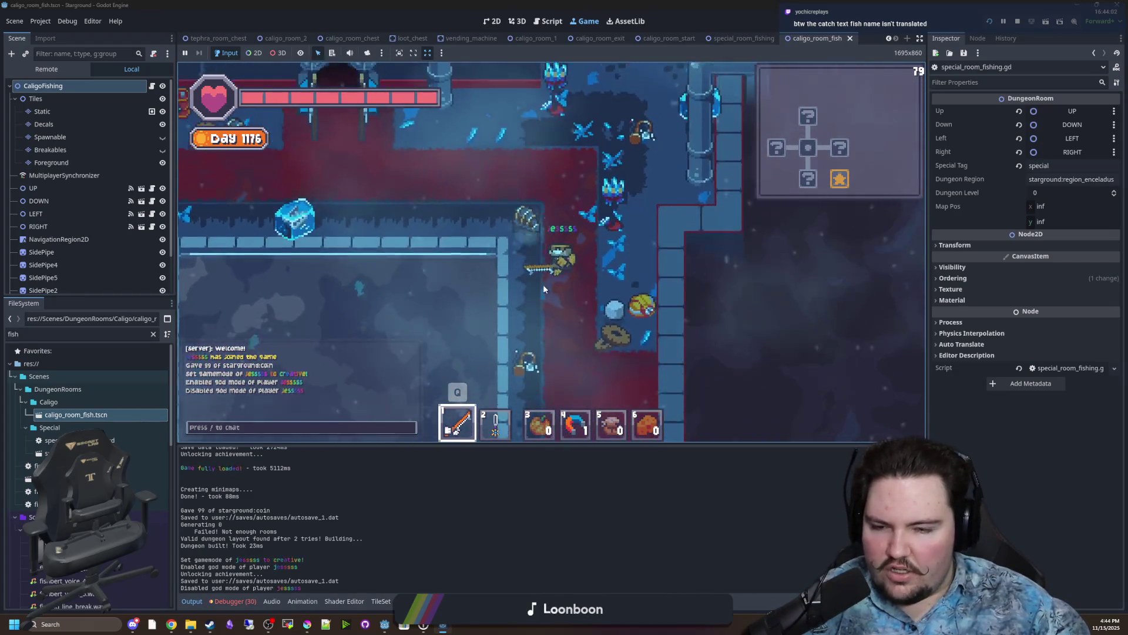
pyautogui.press('a')
pyautogui.press('a')
pyautogui.press('w')
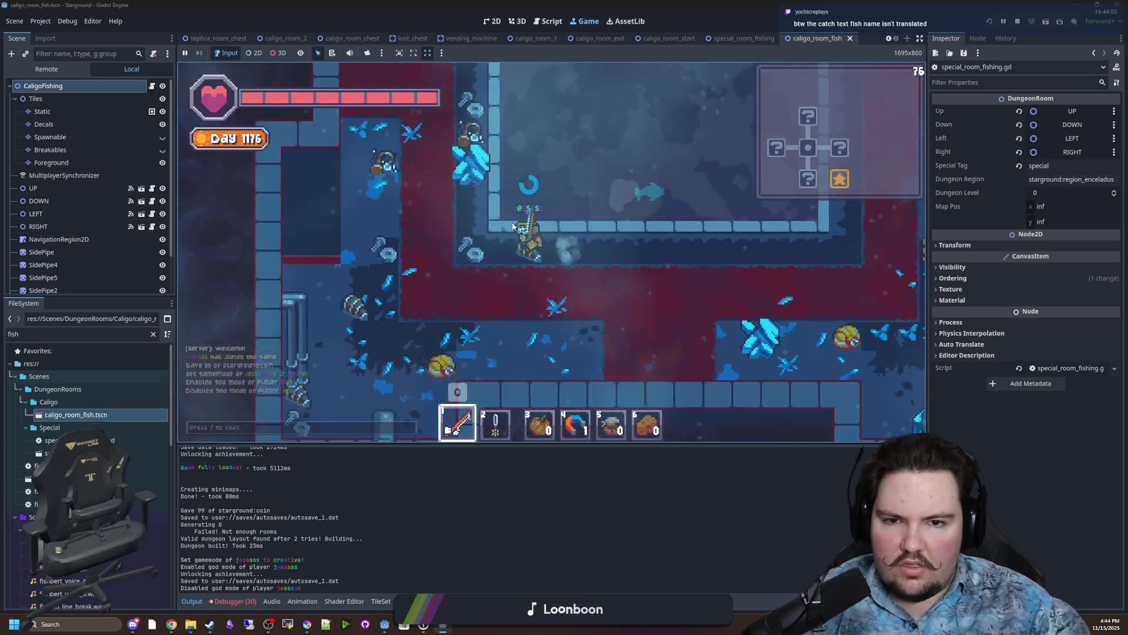
pyautogui.press('w')
pyautogui.press('d')
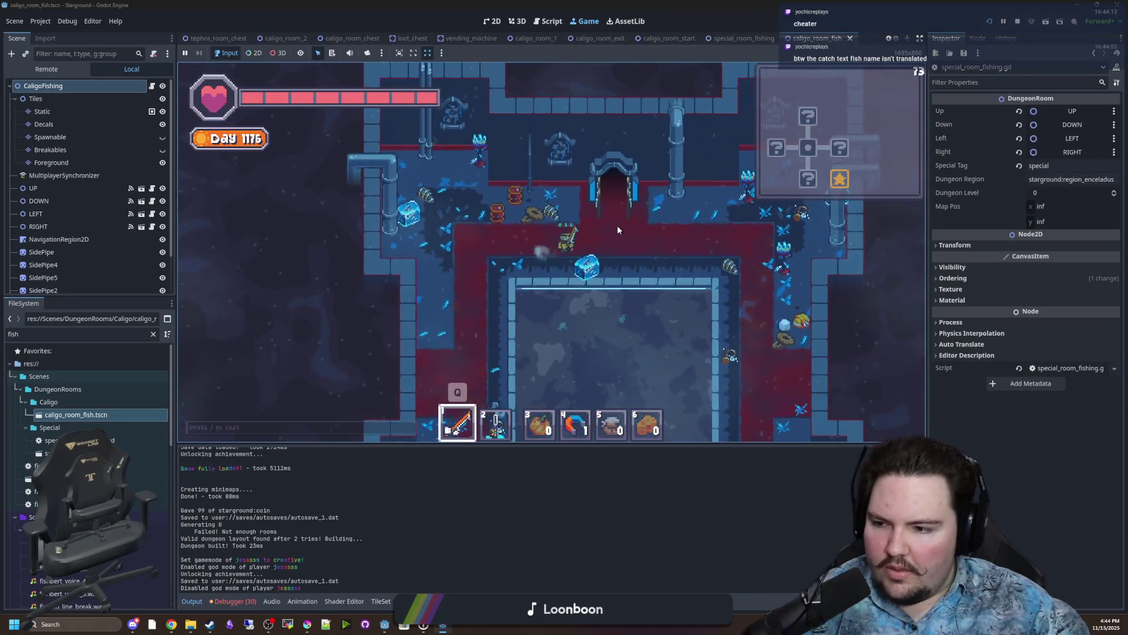
pyautogui.press('s')
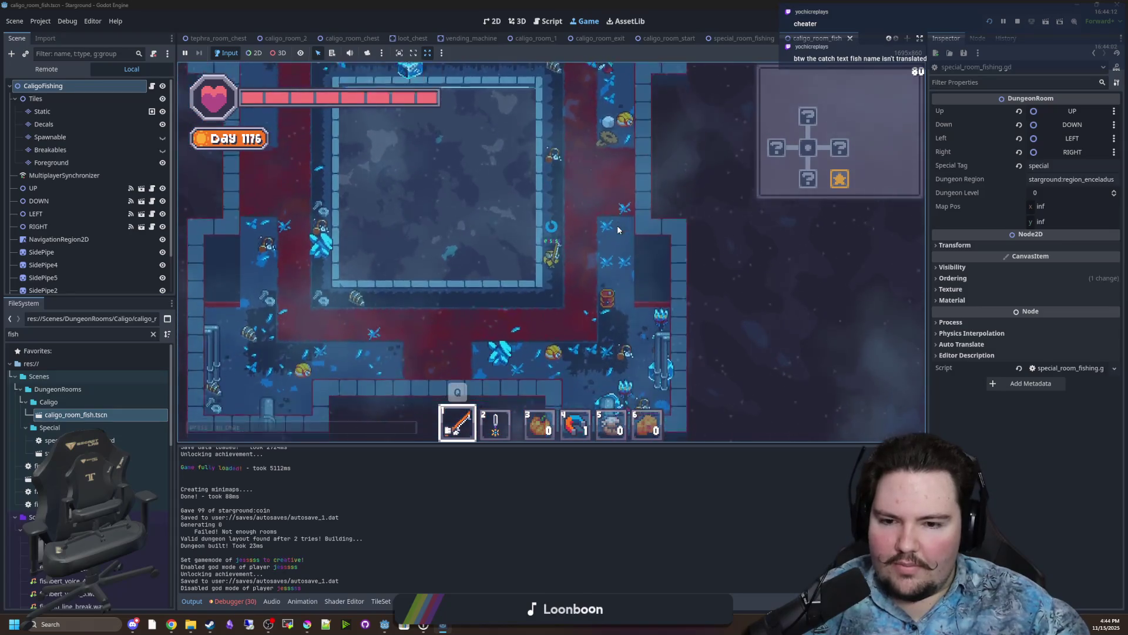
pyautogui.press('a')
pyautogui.press('e')
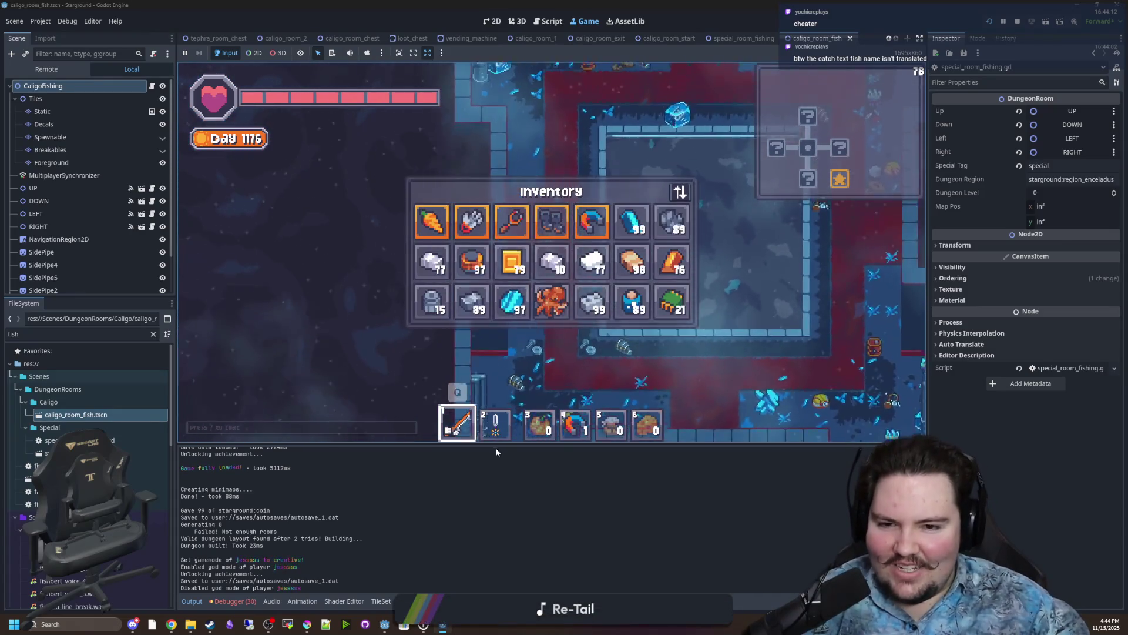
pyautogui.press('e')
pyautogui.press('w')
pyautogui.press('d')
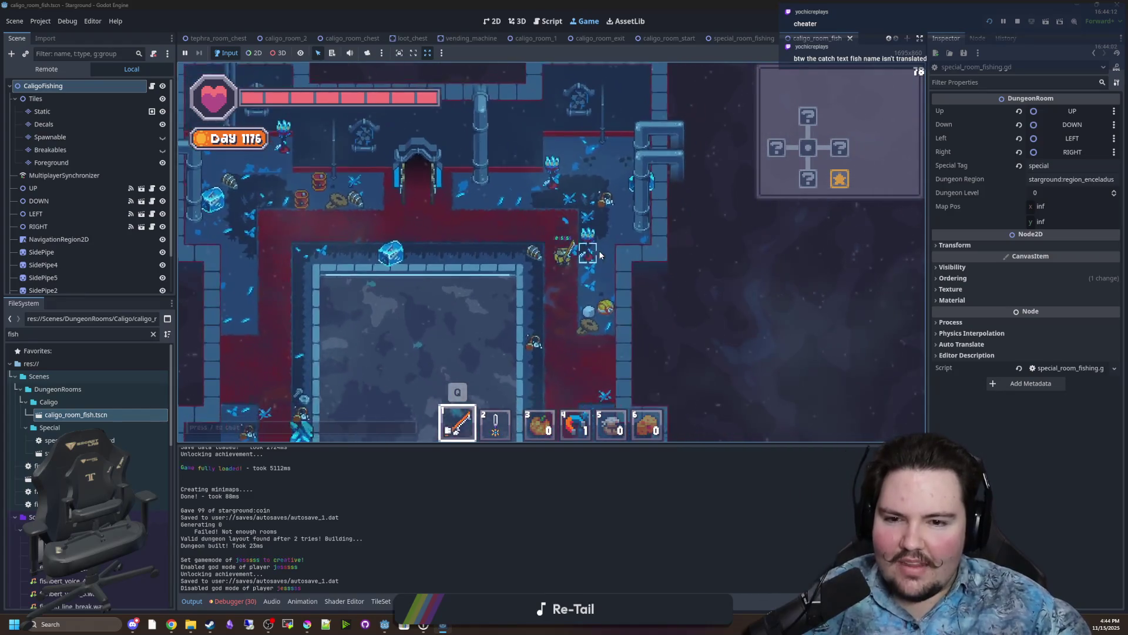
pyautogui.press('s')
pyautogui.press('s')
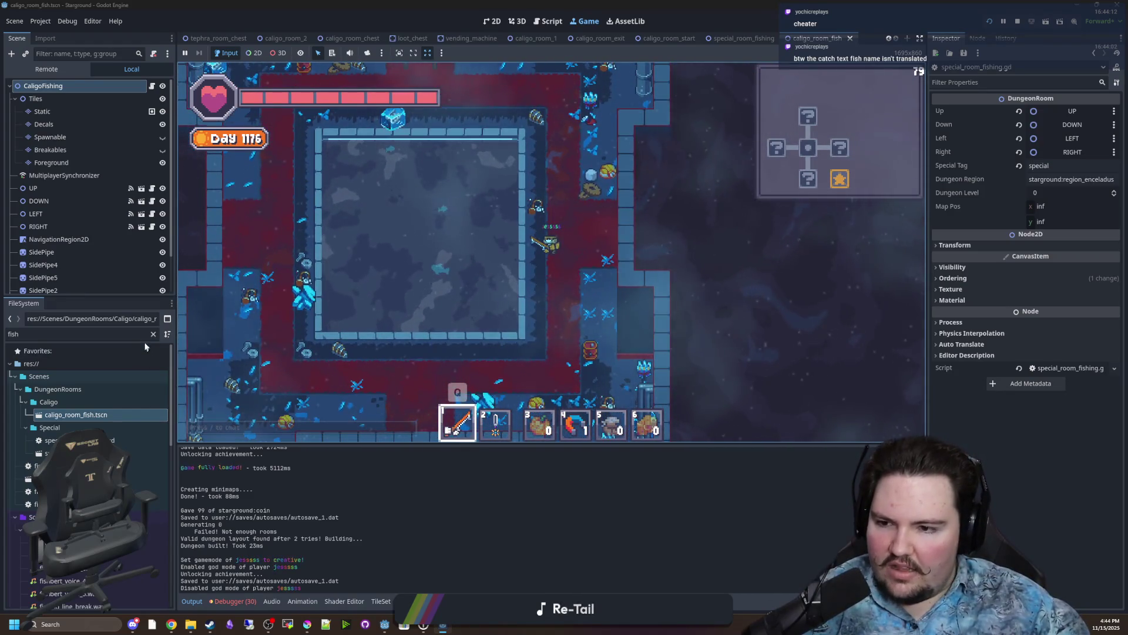
# Filter FileSystem for 'indic', open item_pickup_indicator.gd, inspect lines 18–20 and save.
pyautogui.click(153, 334)
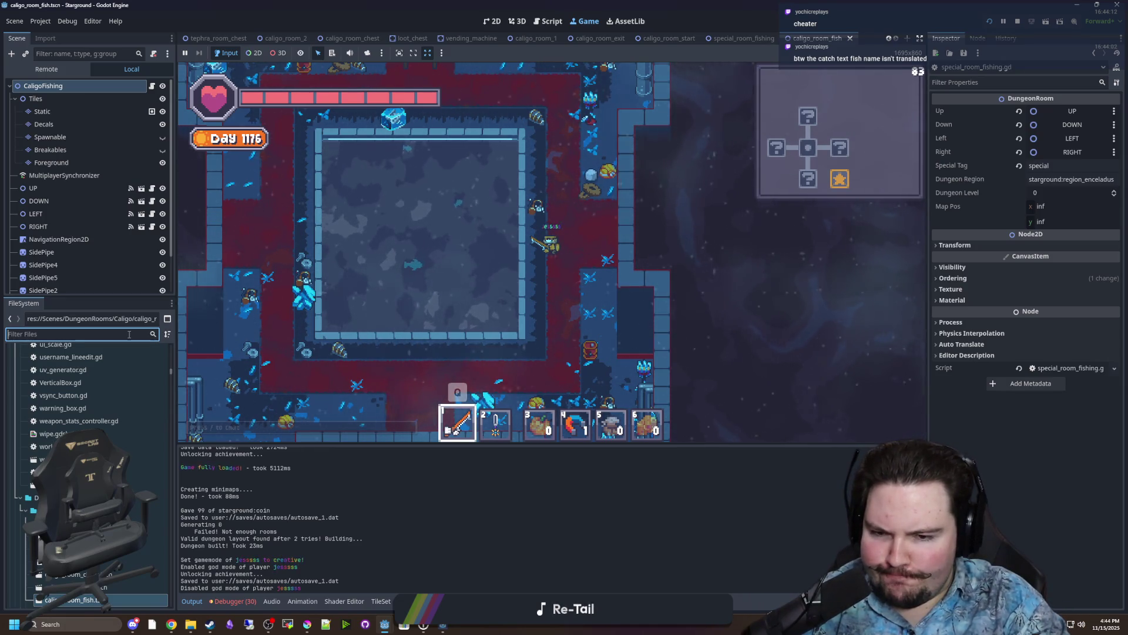
pyautogui.write('indicator')
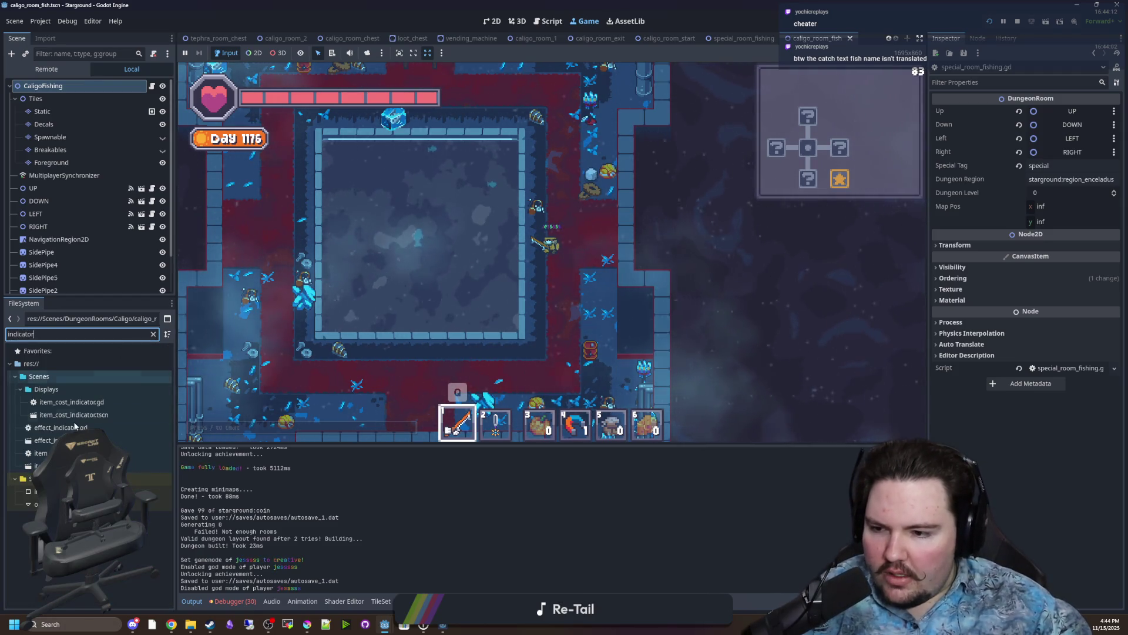
pyautogui.doubleClick(41, 453)
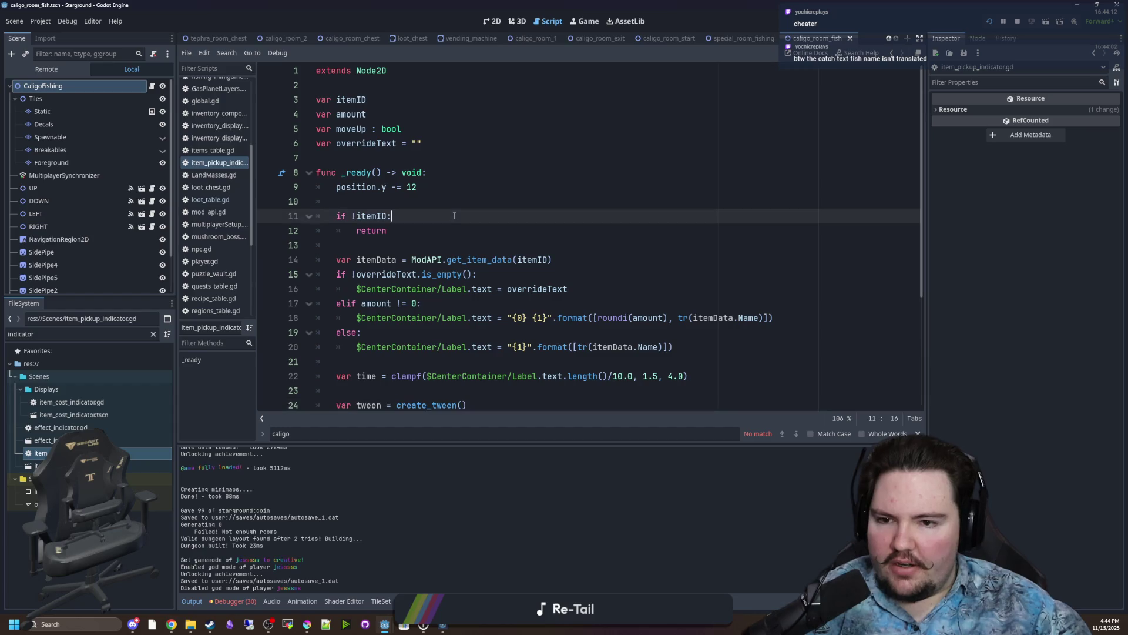
pyautogui.click(570, 274)
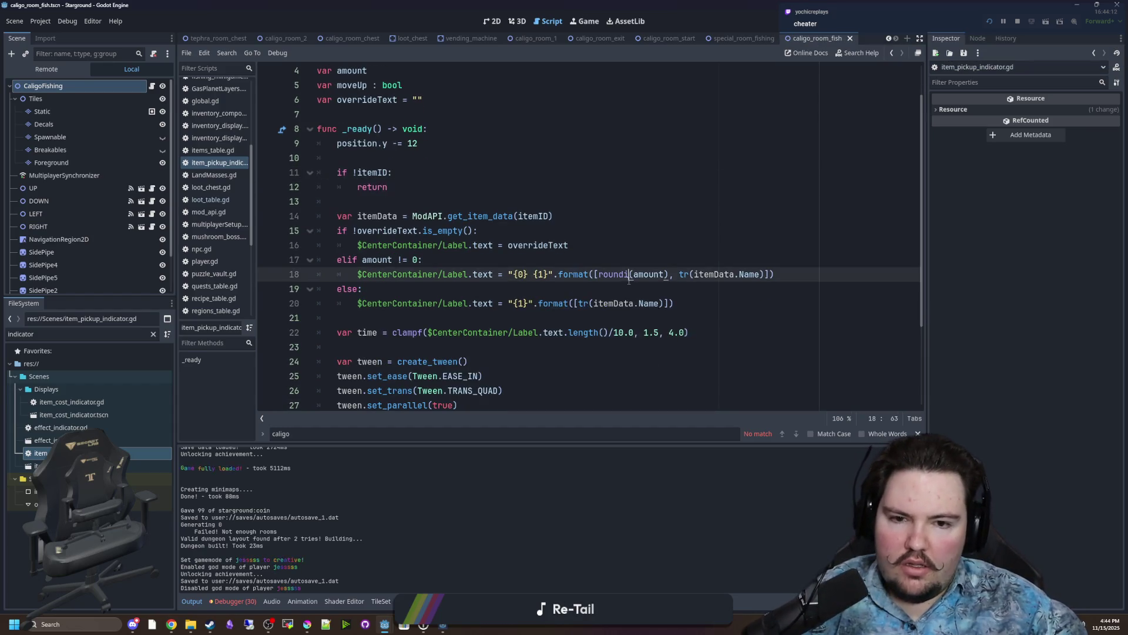
pyautogui.click(613, 289)
pyautogui.hotkey('ctrl', 's')
# Review the tr() call and overrideText check in the current script and save it.
pyautogui.click(680, 274)
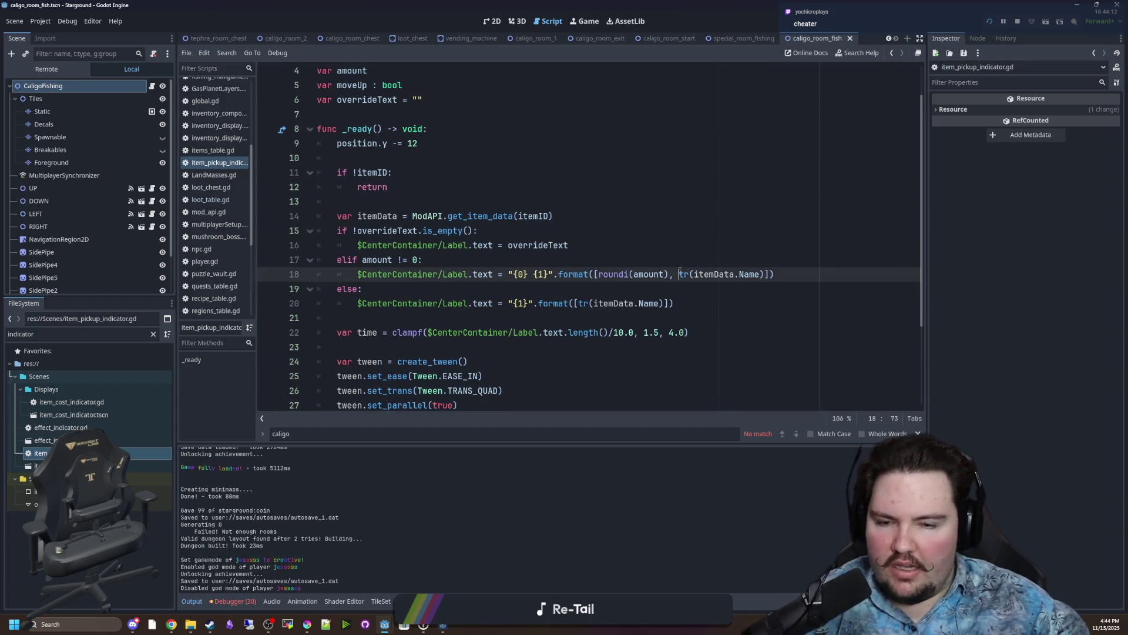
pyautogui.click(677, 234)
pyautogui.hotkey('ctrl', 's')
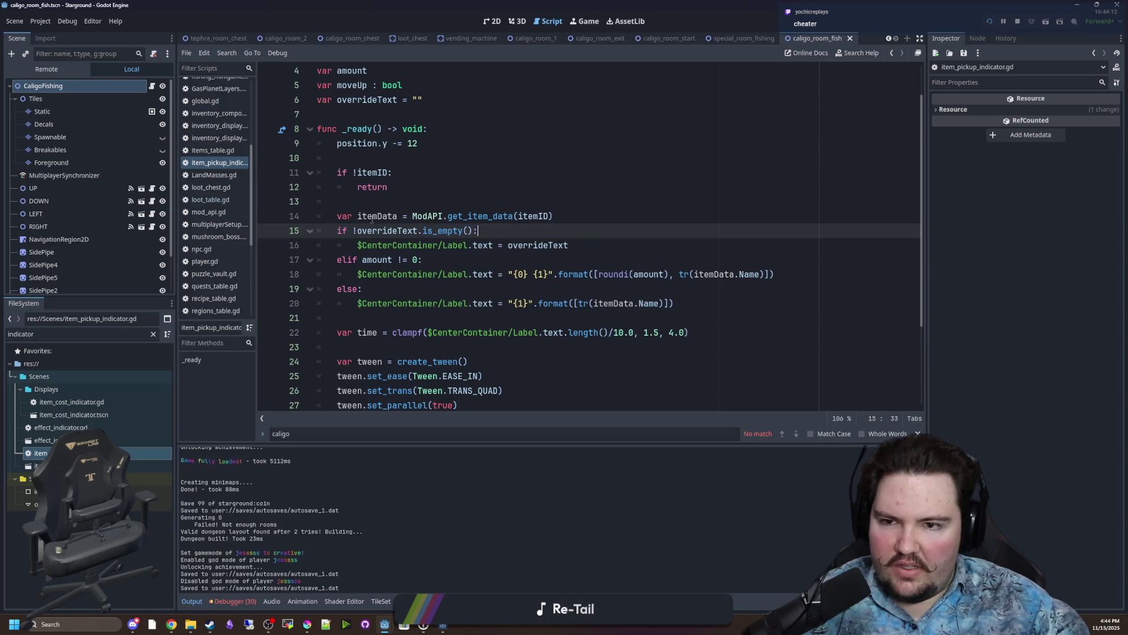
pyautogui.click(660, 220)
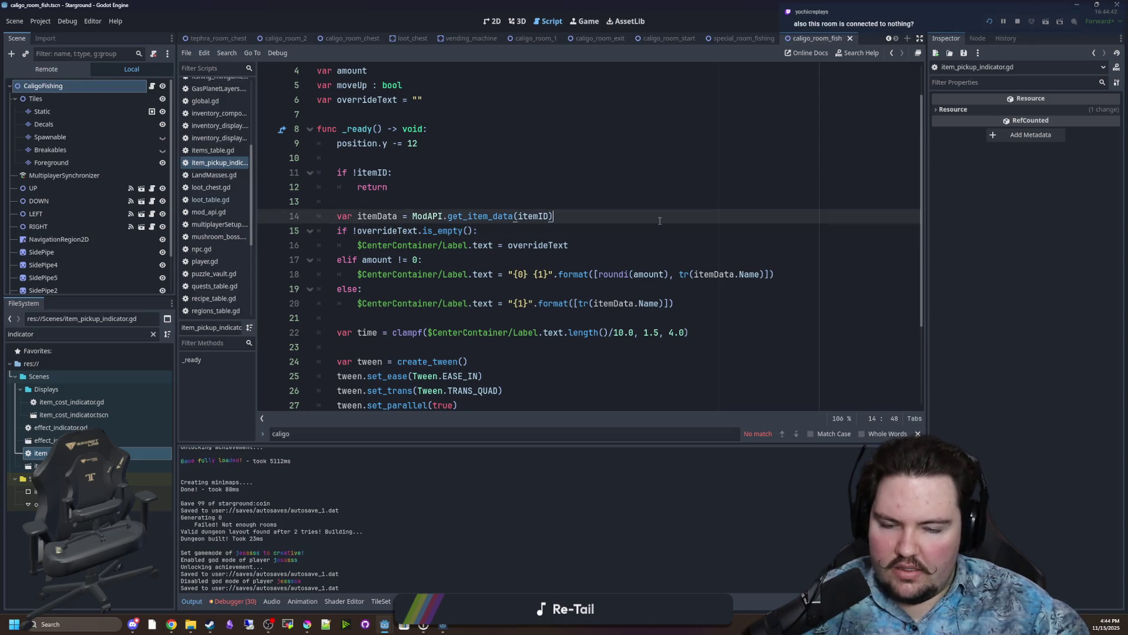
# Search the project for overrideText (6 matches, 2 files) and open player.gd's show_item_indicator.
pyautogui.hotkey('ctrl', 'shift', 'f')
pyautogui.write('overrideText')
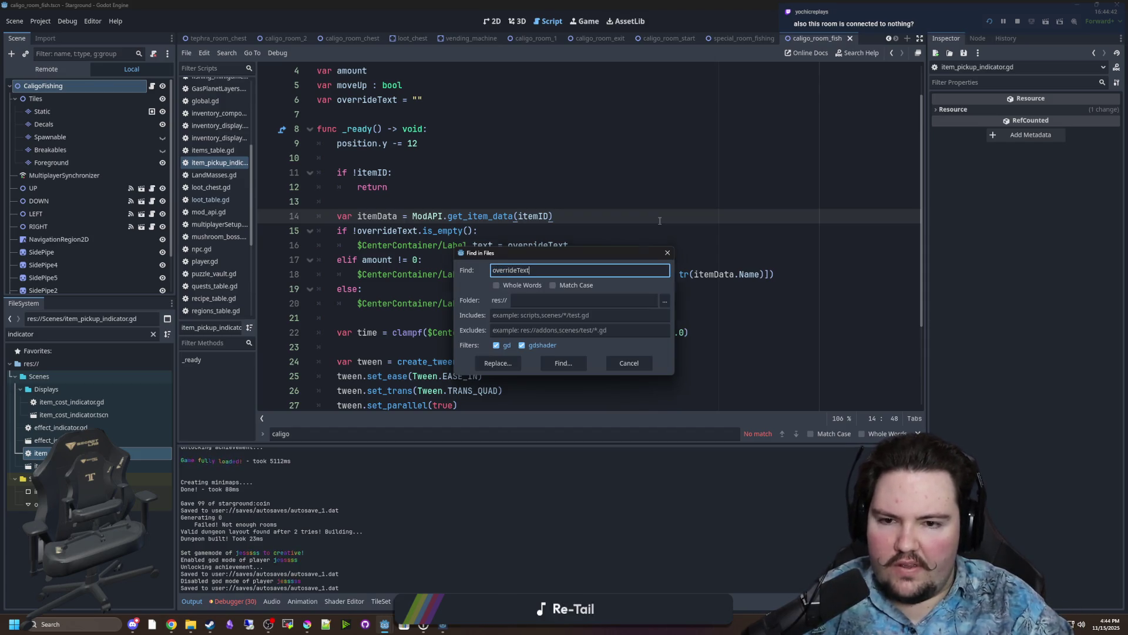
pyautogui.press('Return')
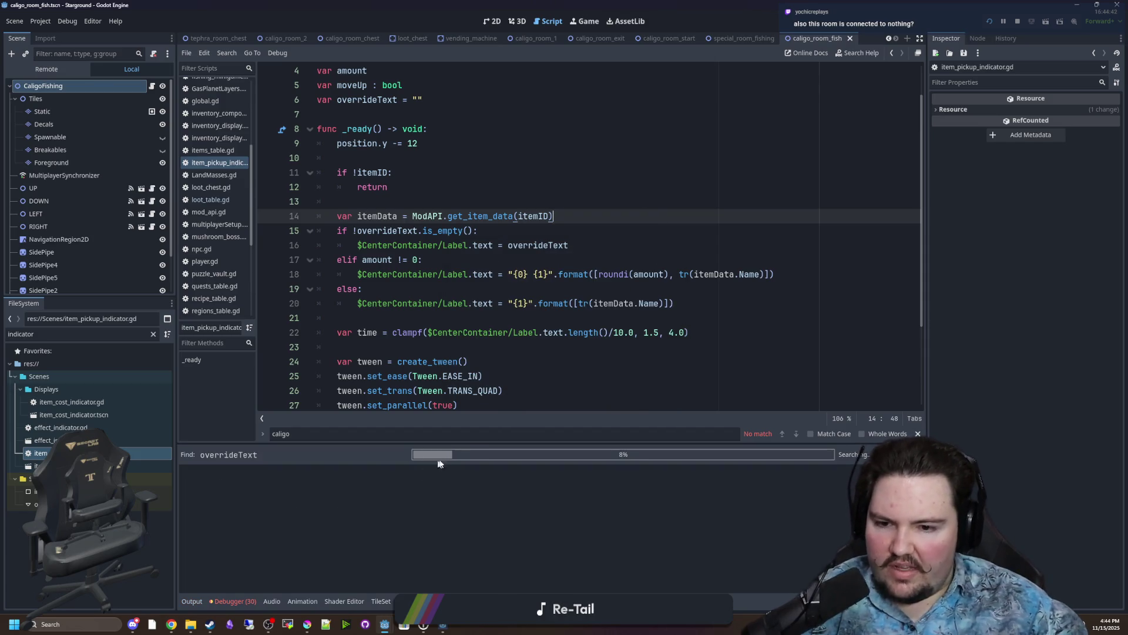
pyautogui.moveTo(466, 443); pyautogui.dragTo(477, 363)
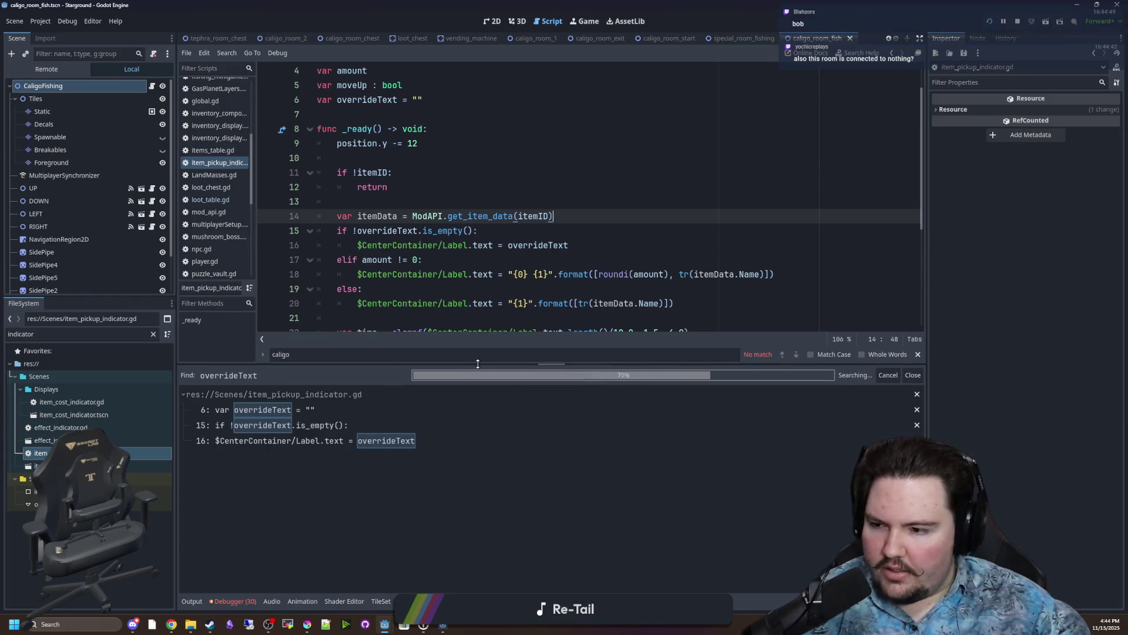
pyautogui.click(639, 292)
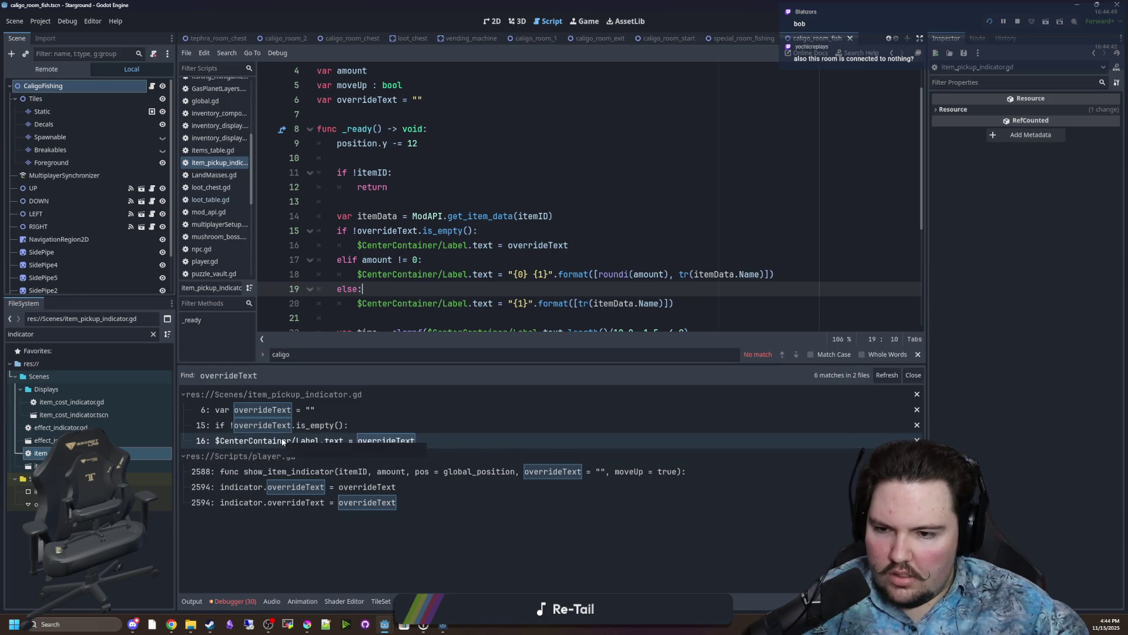
pyautogui.click(284, 416)
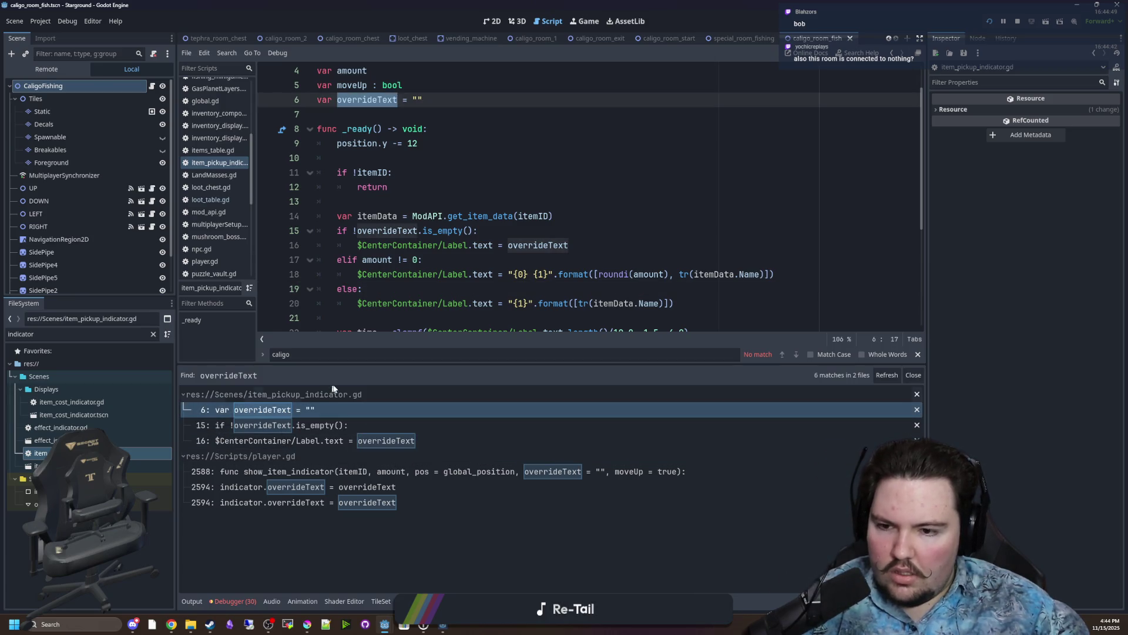
pyautogui.click(310, 471)
# Find the next show_item_indicator call in player.gd.
pyautogui.click(306, 487)
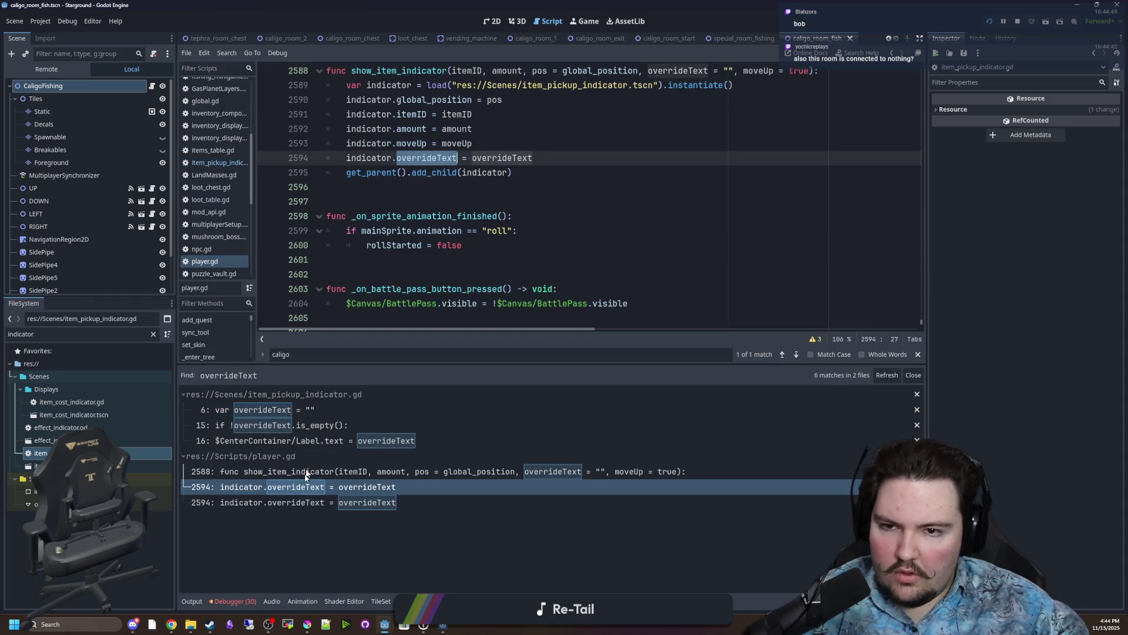
pyautogui.scroll(2, 443, 256)
pyautogui.click(505, 200)
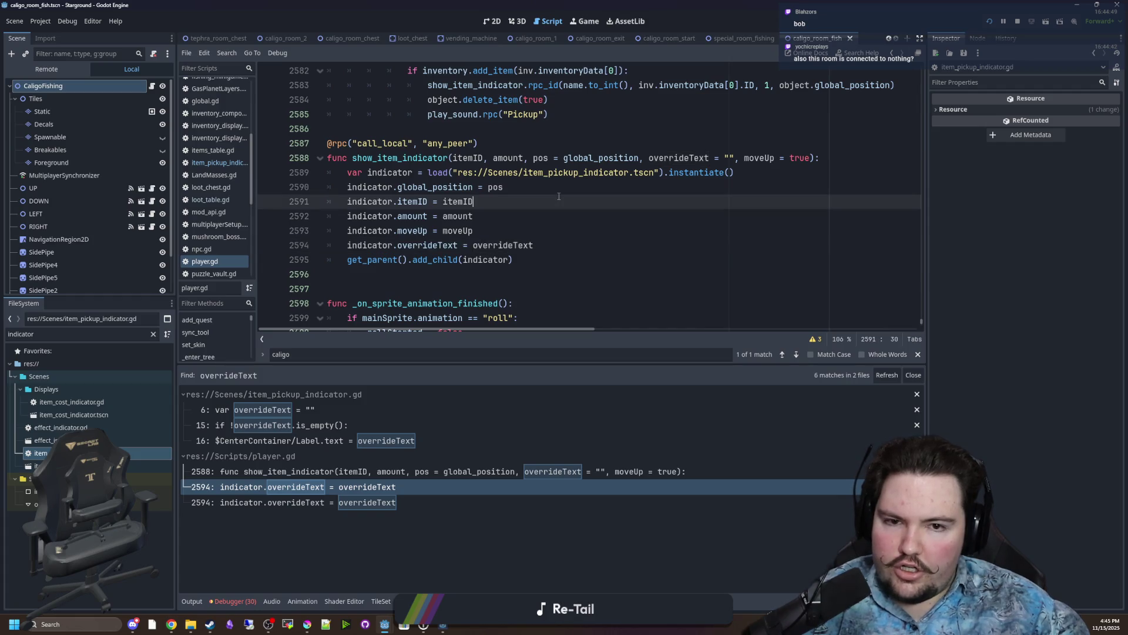
pyautogui.write('show_item_indicator')
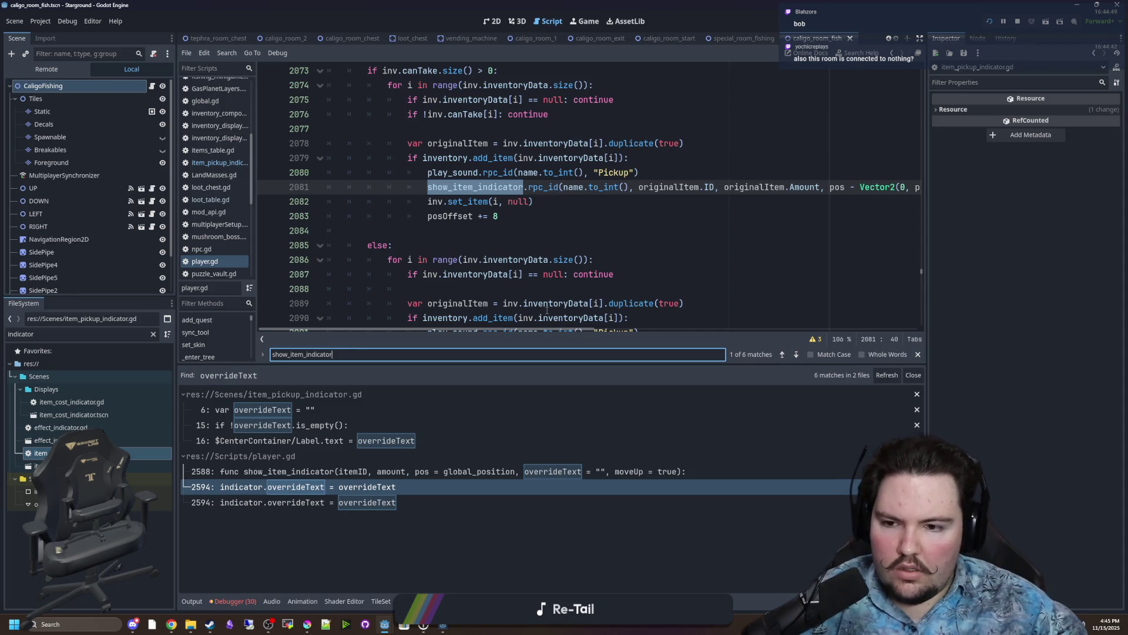
pyautogui.press('Return')
pyautogui.press('Return')
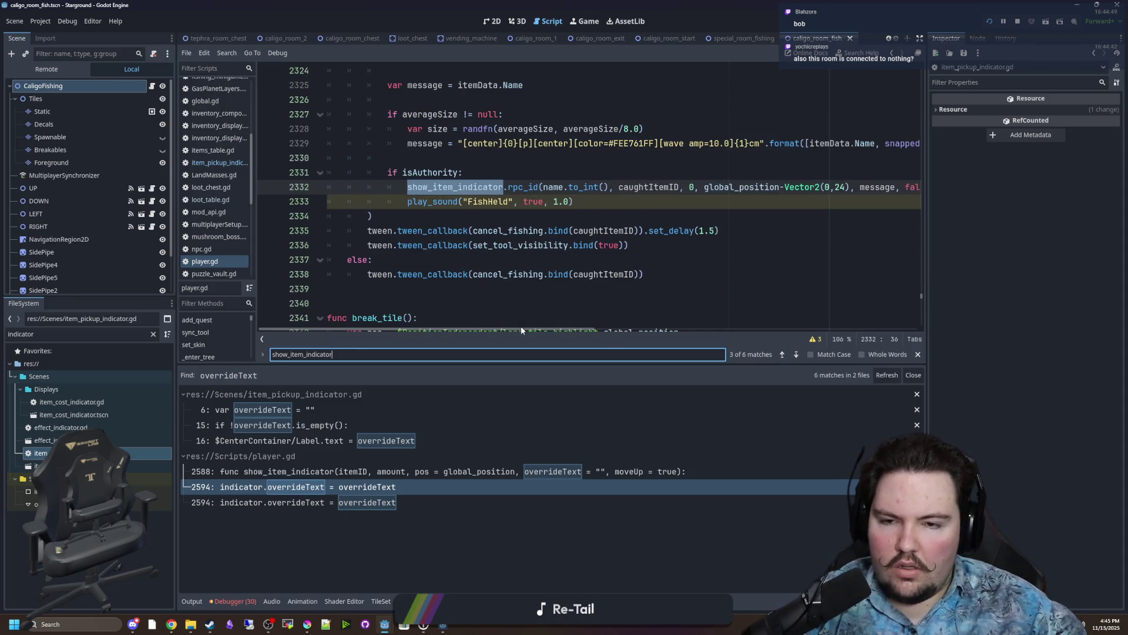
# Wrap itemData.Name in tr() in the caught-fish size message on line 2329.
pyautogui.hscroll(1, 552, 330)
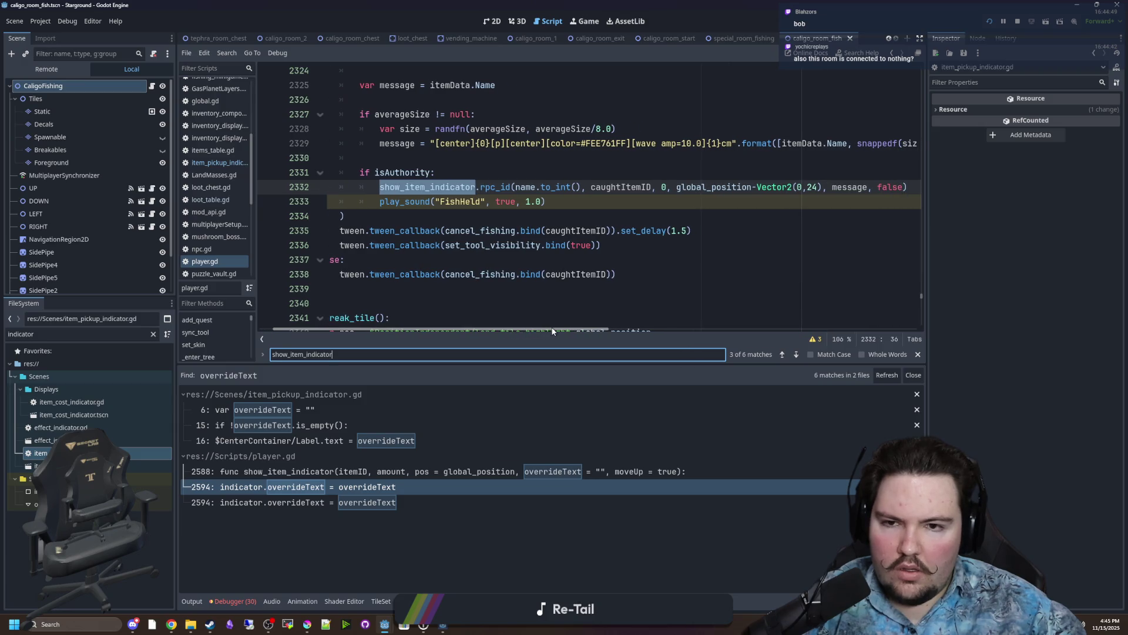
pyautogui.moveTo(552, 330); pyautogui.dragTo(584, 331)
pyautogui.click(716, 144)
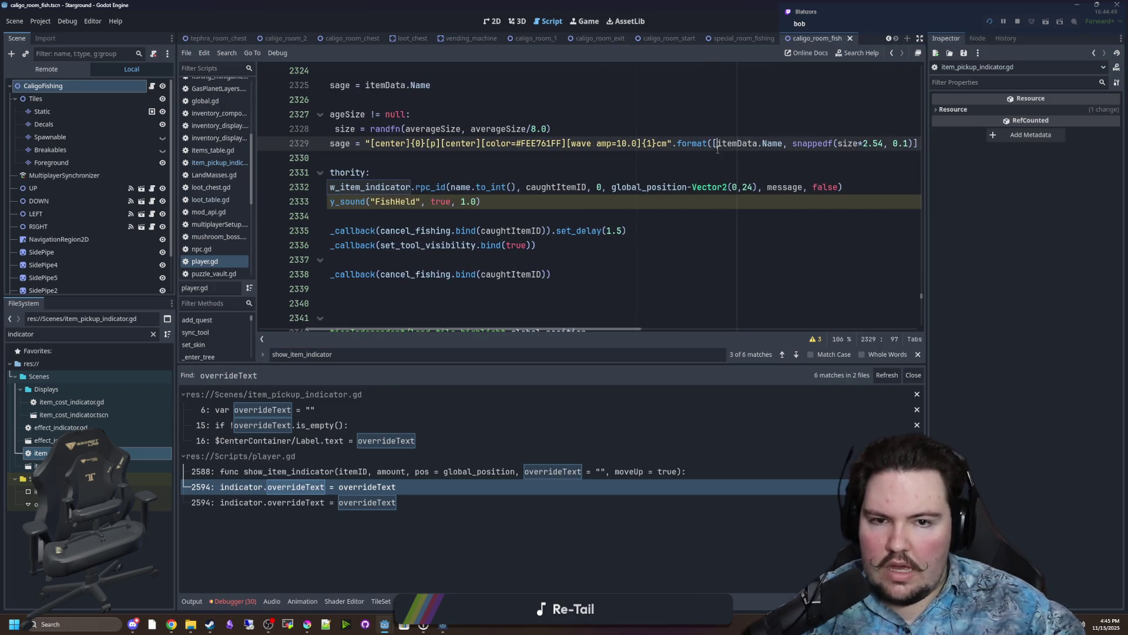
pyautogui.click(800, 144)
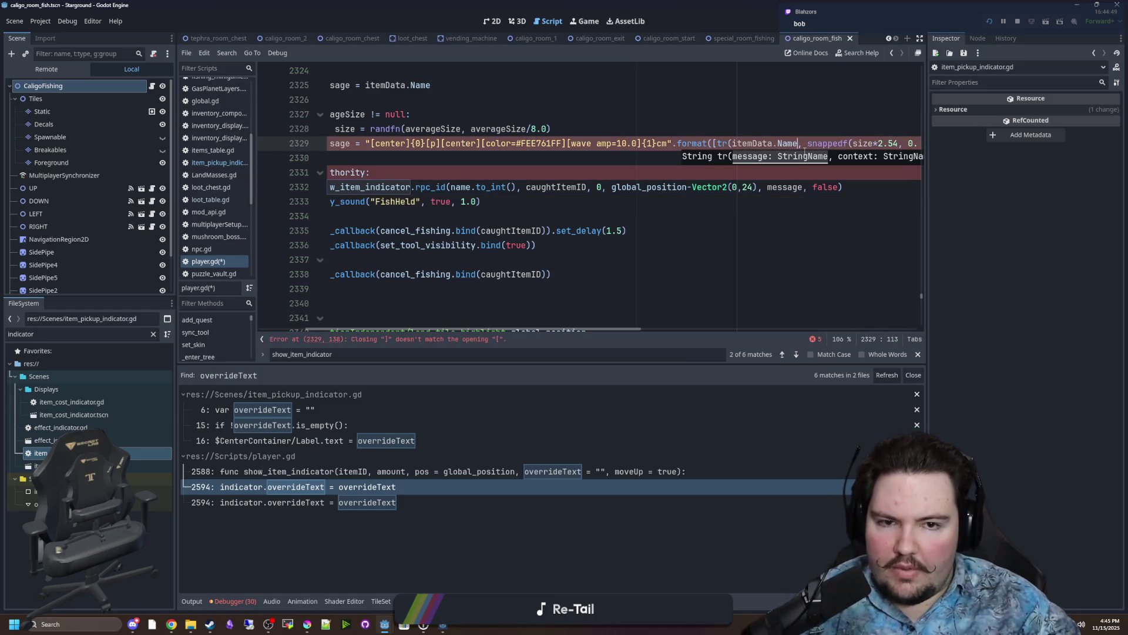
pyautogui.click(761, 160)
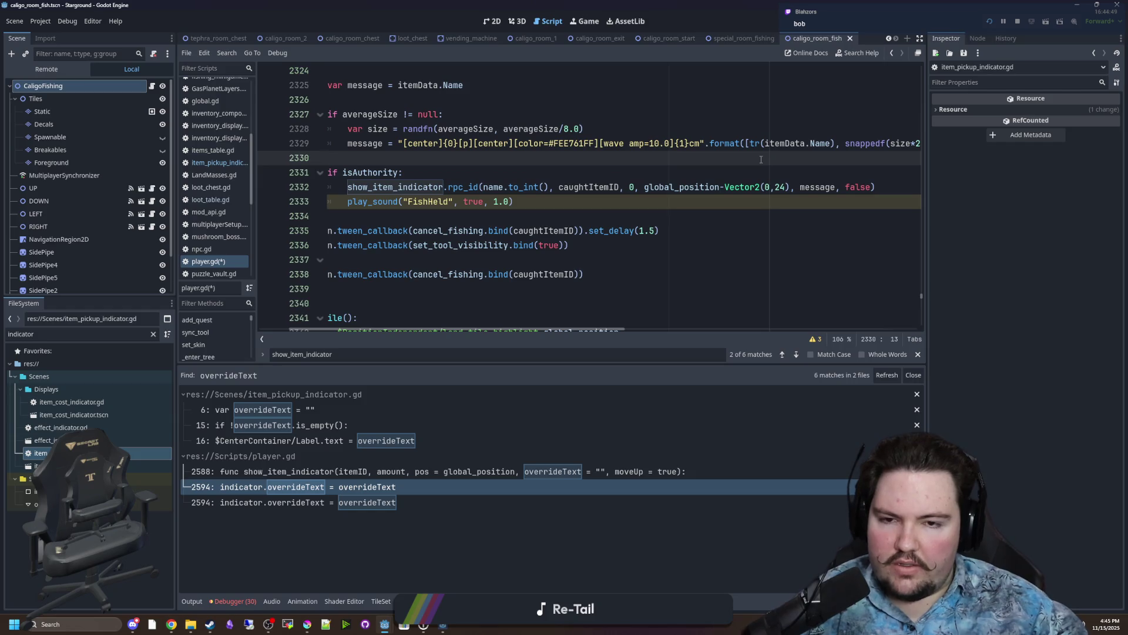
# Check the remaining show_item_indicator calls and save player.gd.
pyautogui.press('F3')
pyautogui.press('F3')
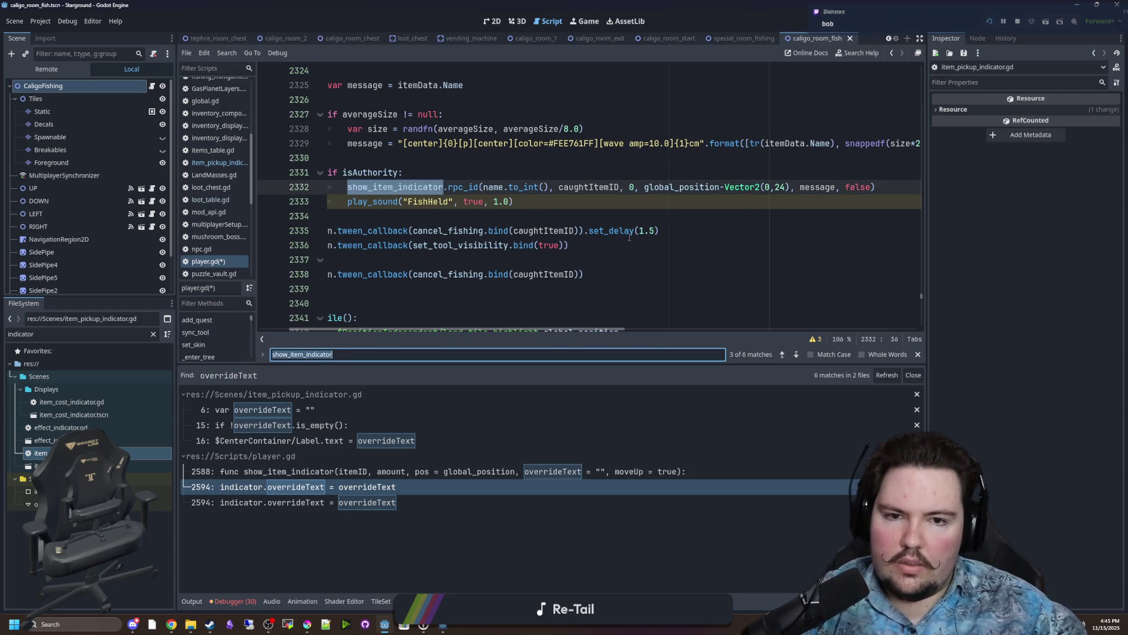
pyautogui.press('F3')
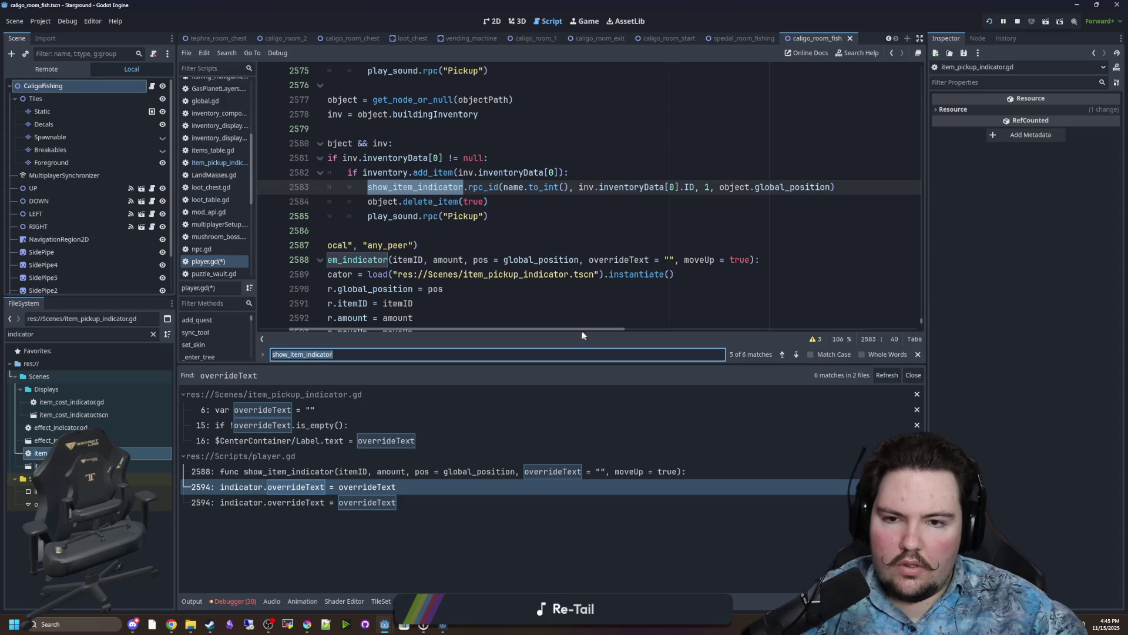
pyautogui.press('F3')
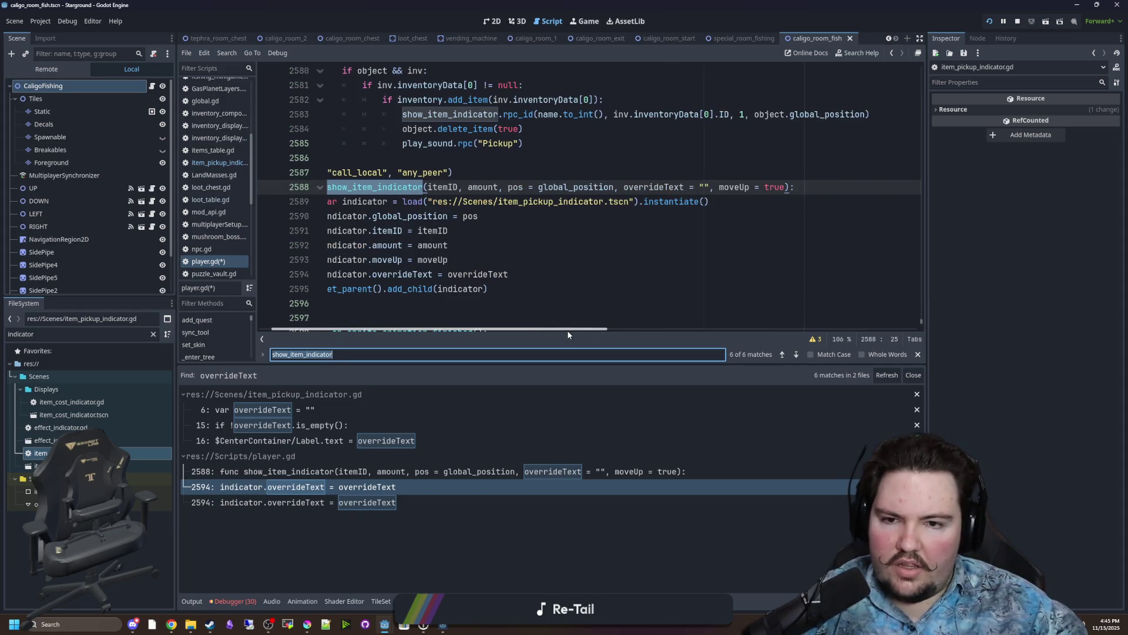
pyautogui.press('F3')
pyautogui.click(627, 260)
pyautogui.hotkey('ctrl', 's')
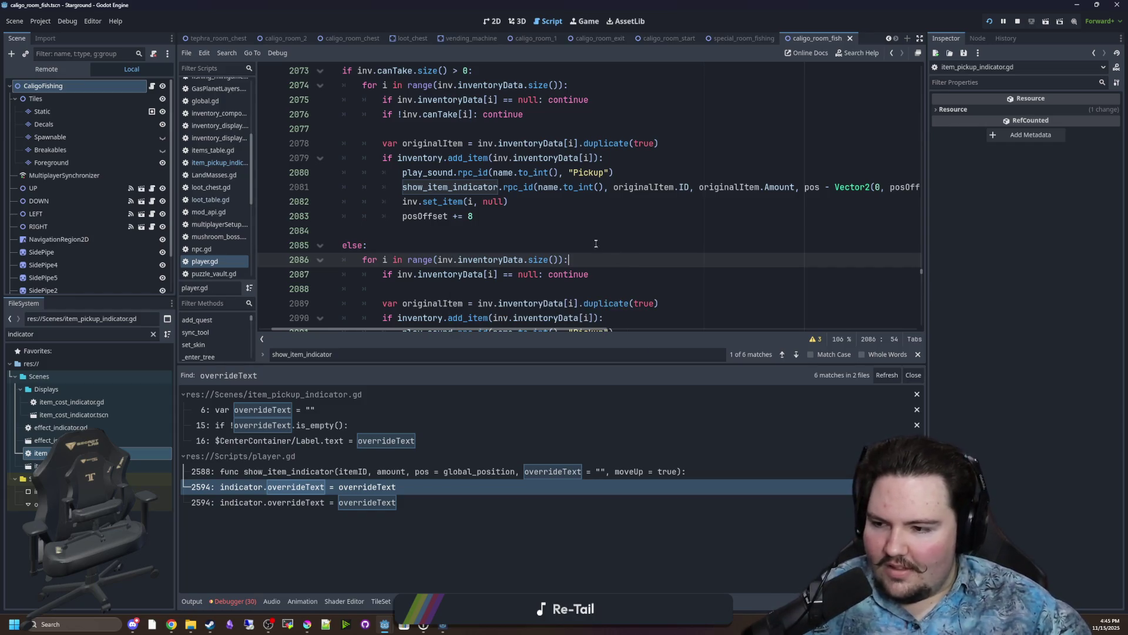
# In the running game, move the player around and enable god mode with /god.
pyautogui.click(574, 26)
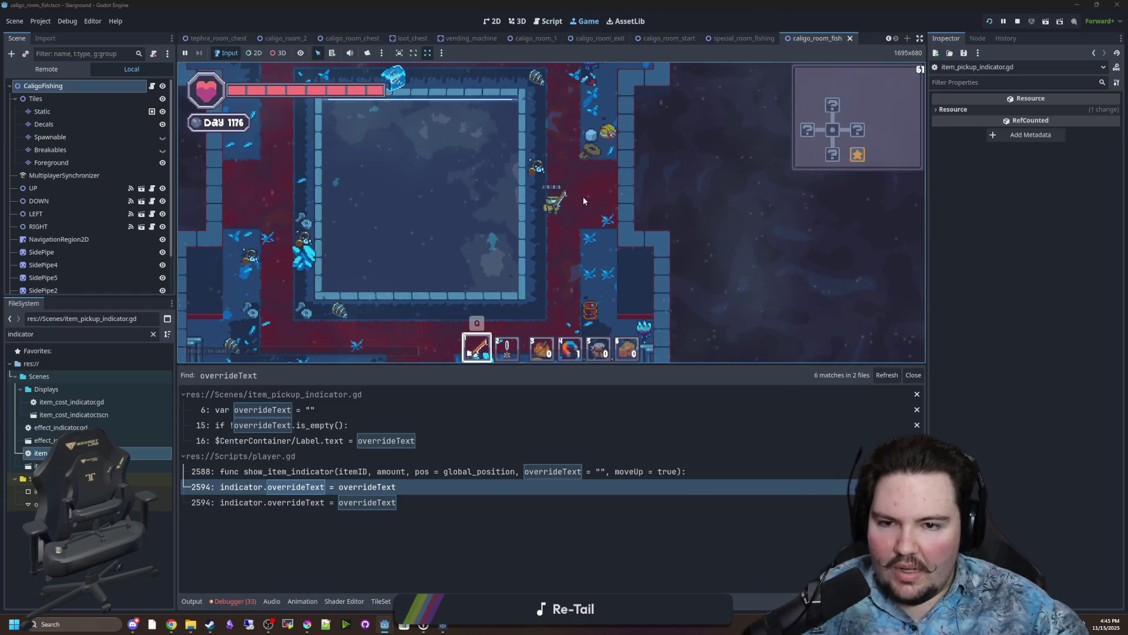
pyautogui.press('w')
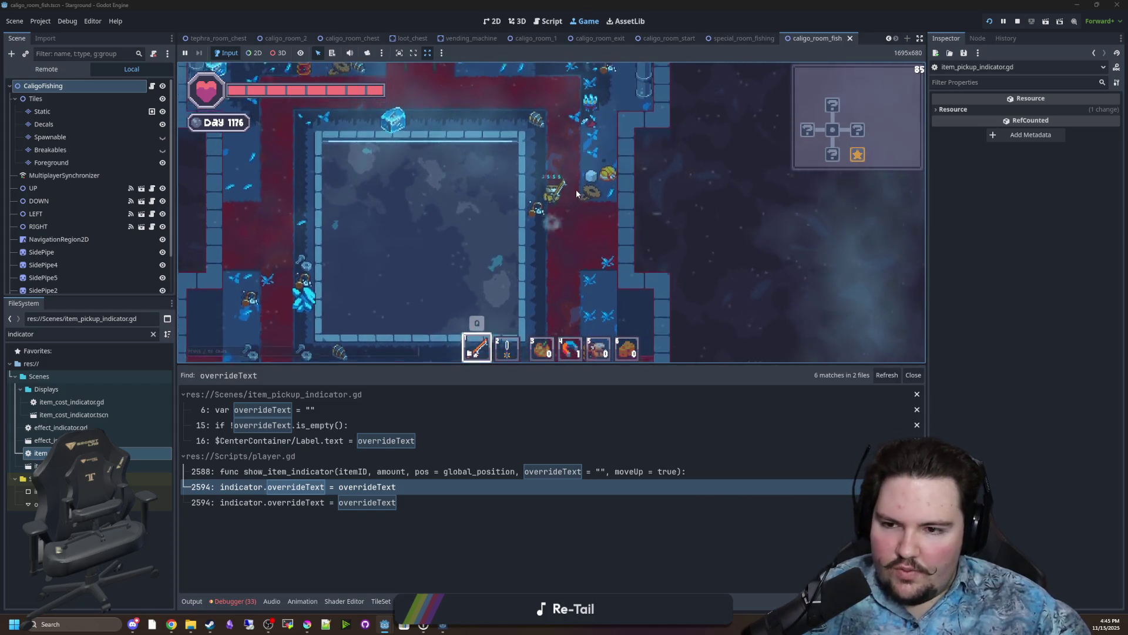
pyautogui.press('s')
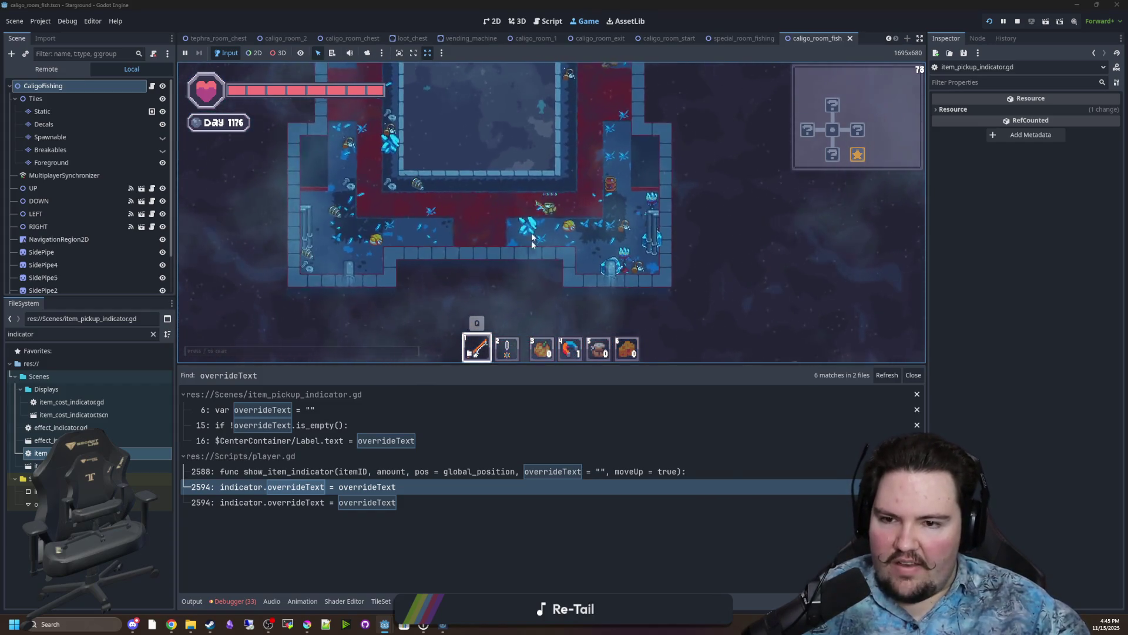
pyautogui.press('w')
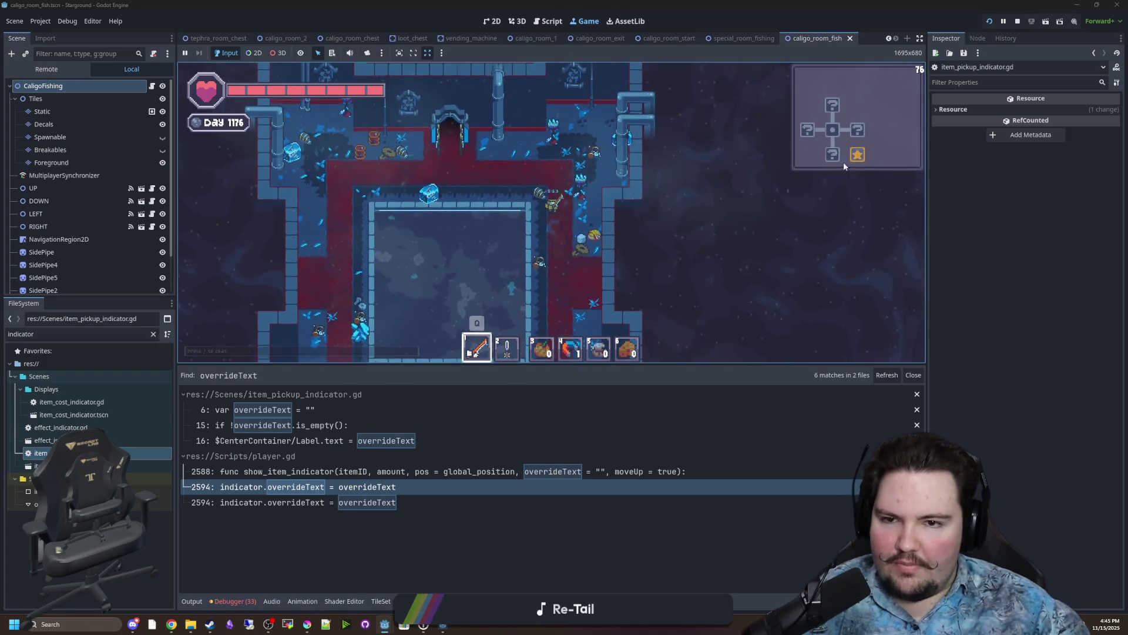
pyautogui.press('w')
pyautogui.press('d')
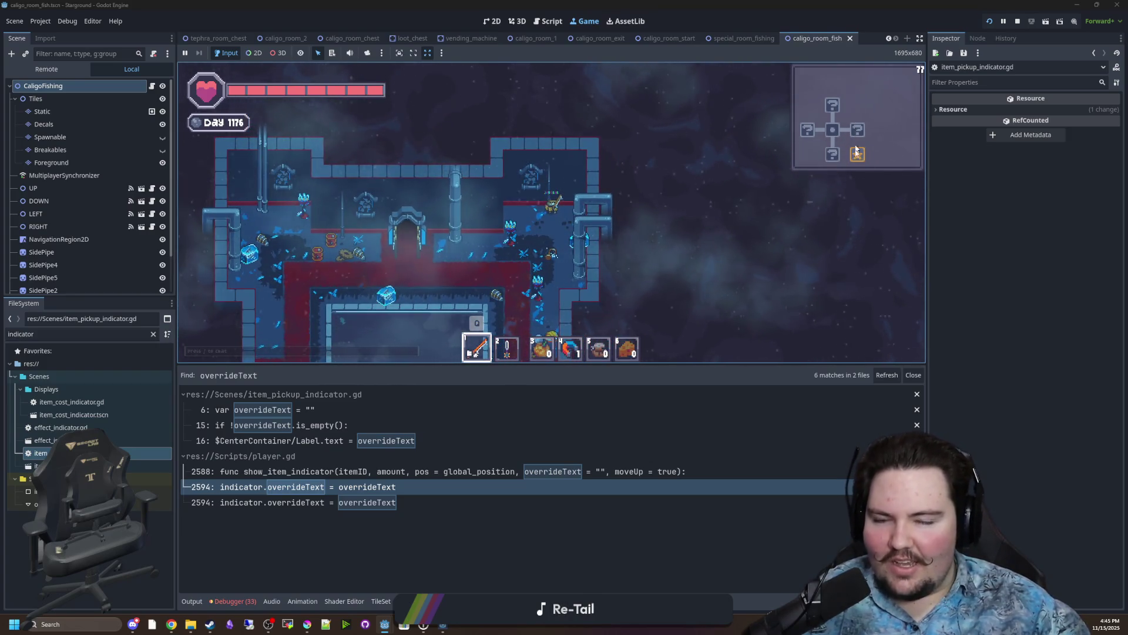
pyautogui.press('s')
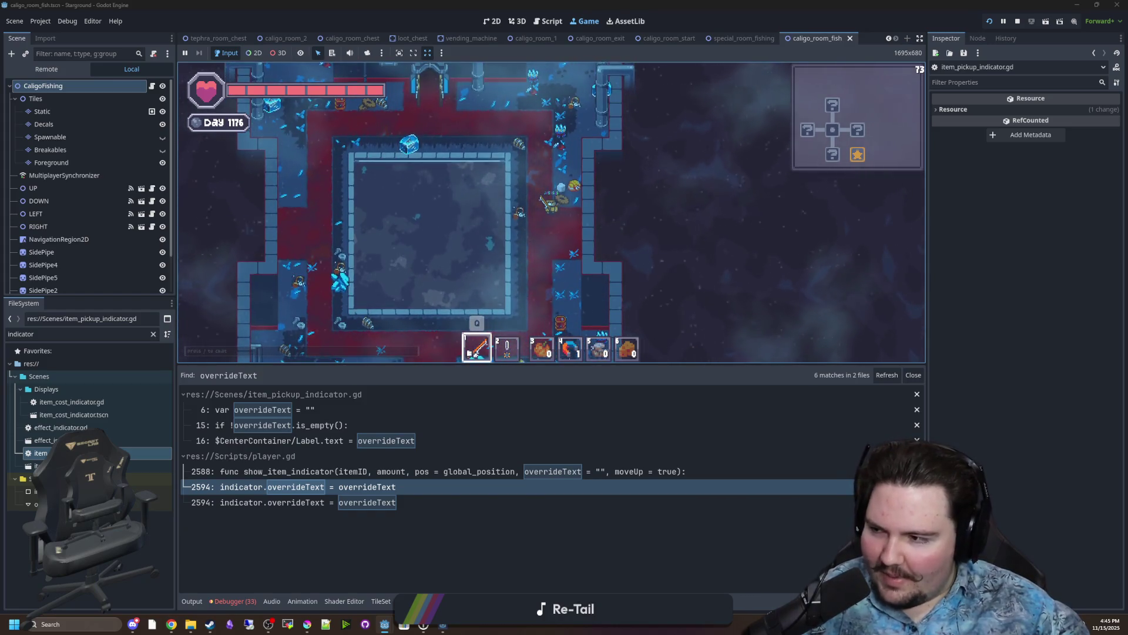
pyautogui.press('w')
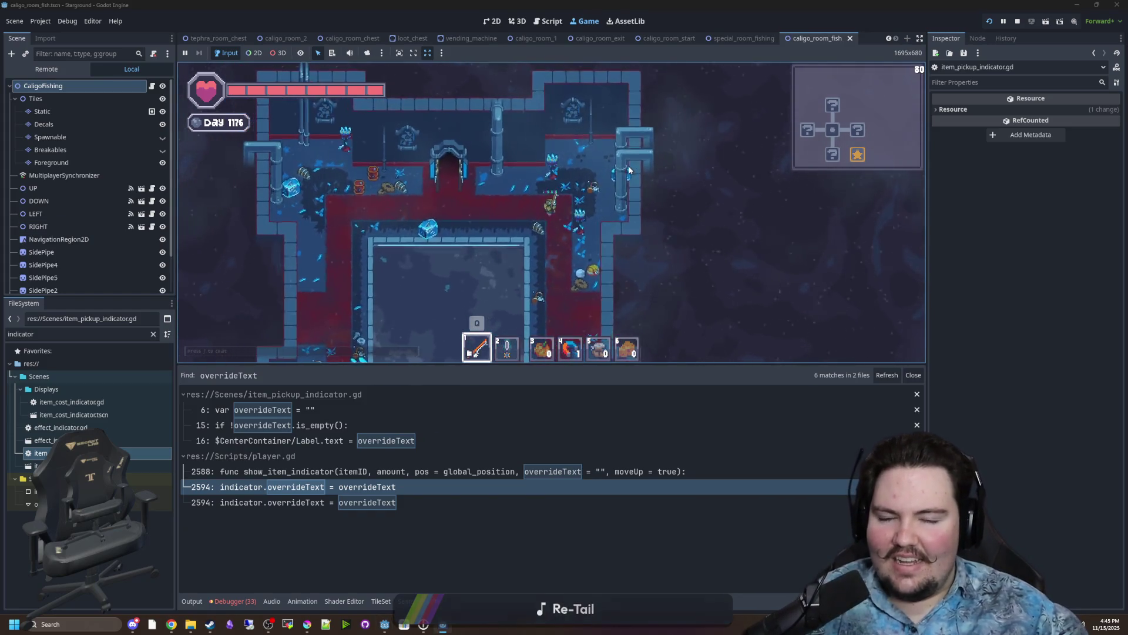
pyautogui.press('/')
pyautogui.write('/god tr')
pyautogui.press('Return')
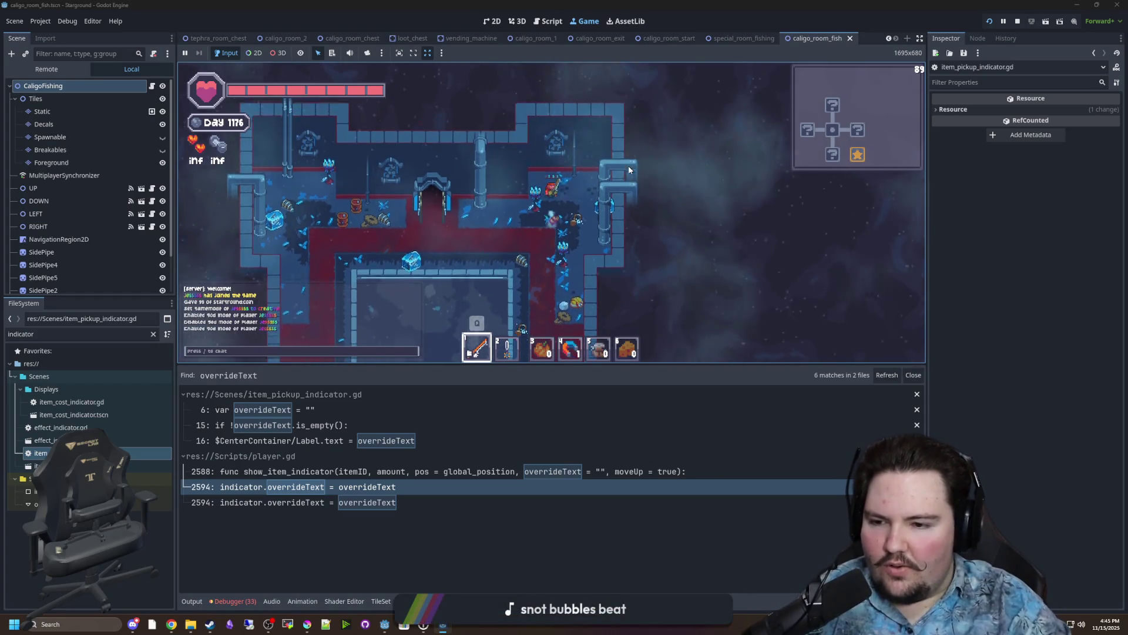
# Walk the player through the level into the room above.
pyautogui.press('a')
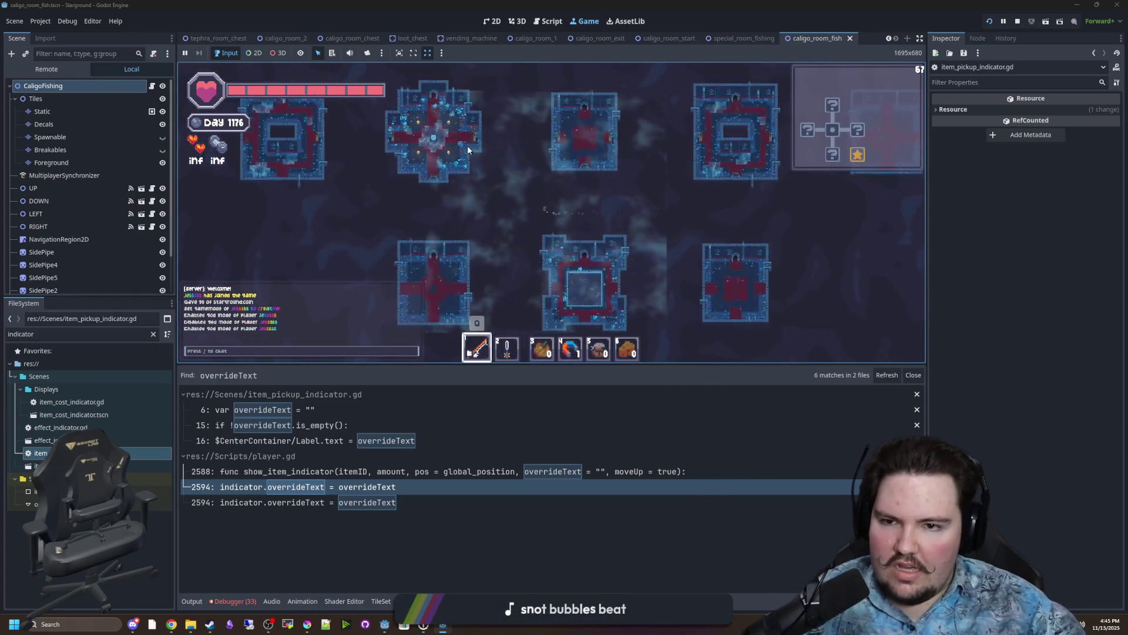
pyautogui.press('w')
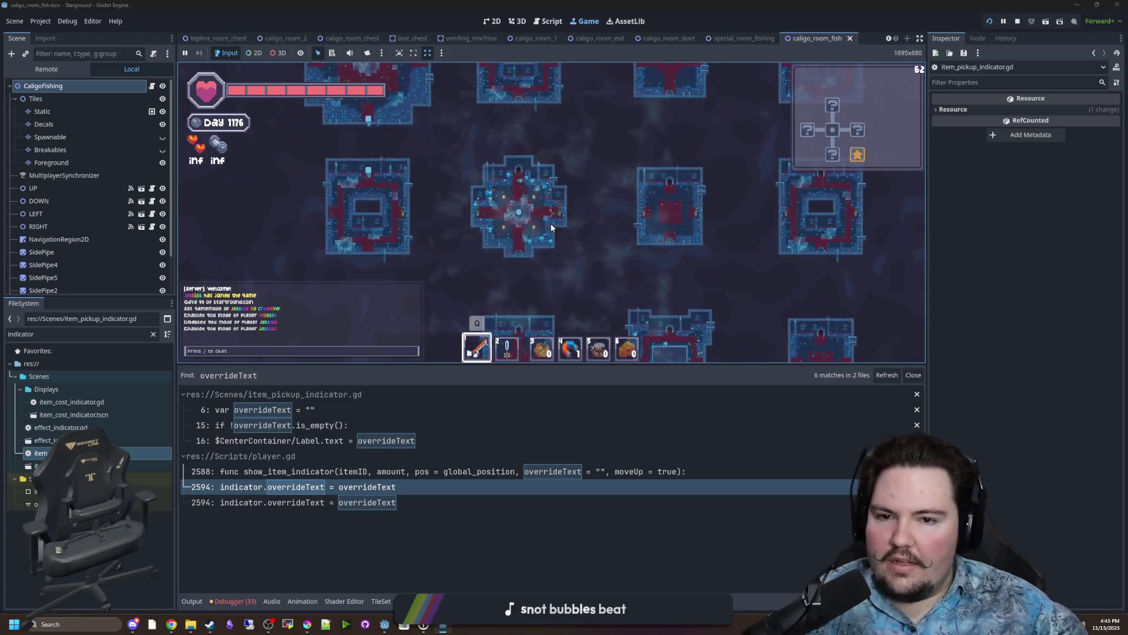
pyautogui.scroll(5, 551, 227)
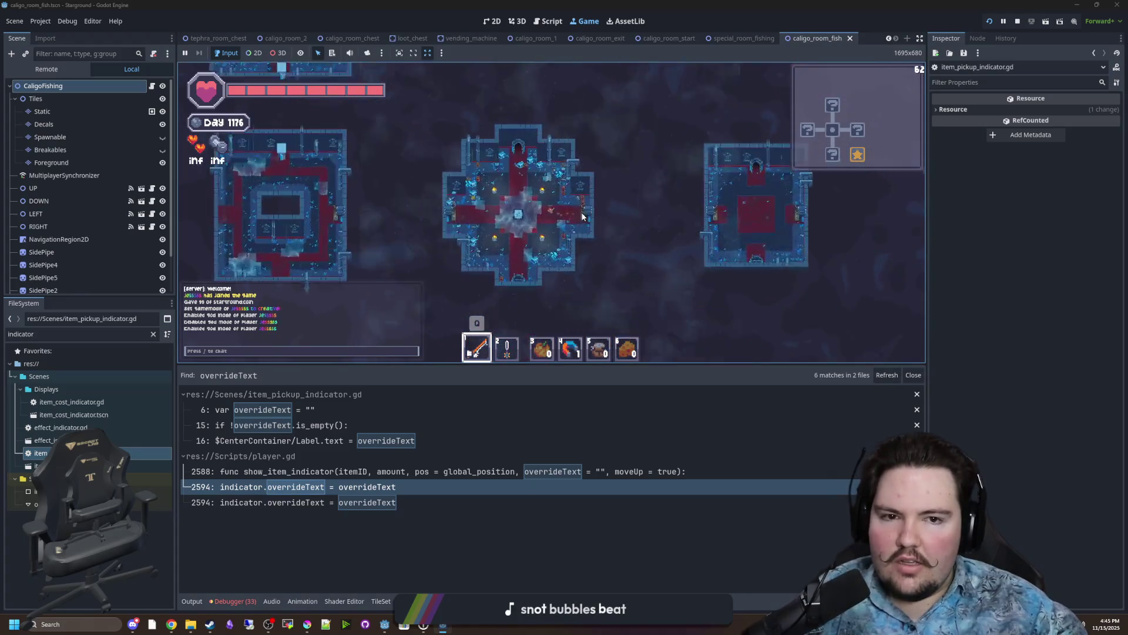
pyautogui.press('d')
pyautogui.press('s')
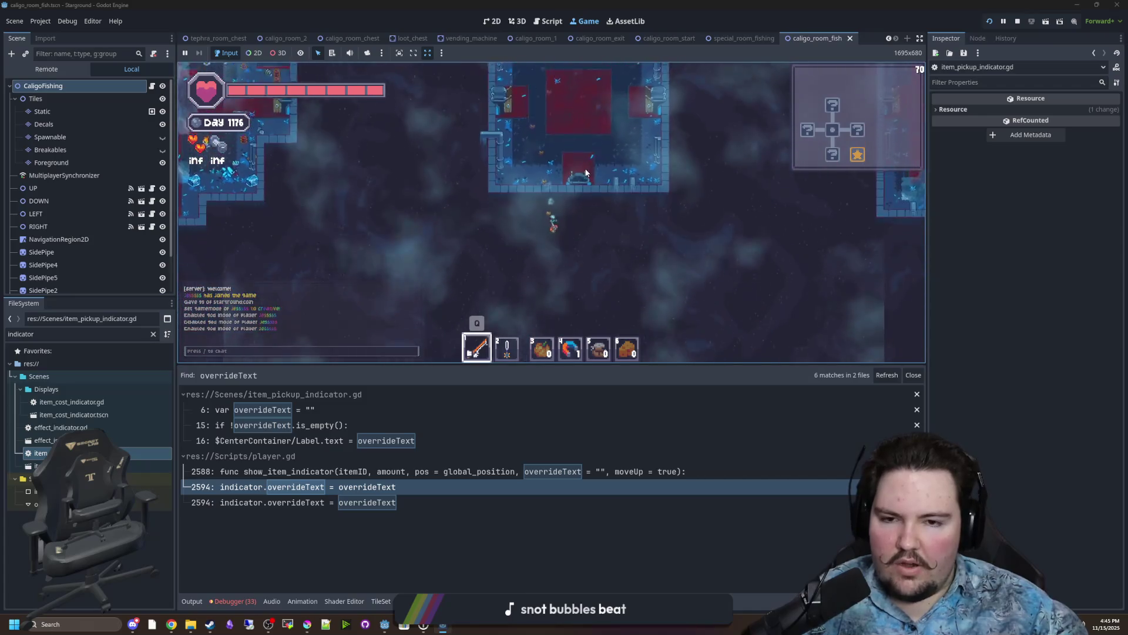
pyautogui.press('w')
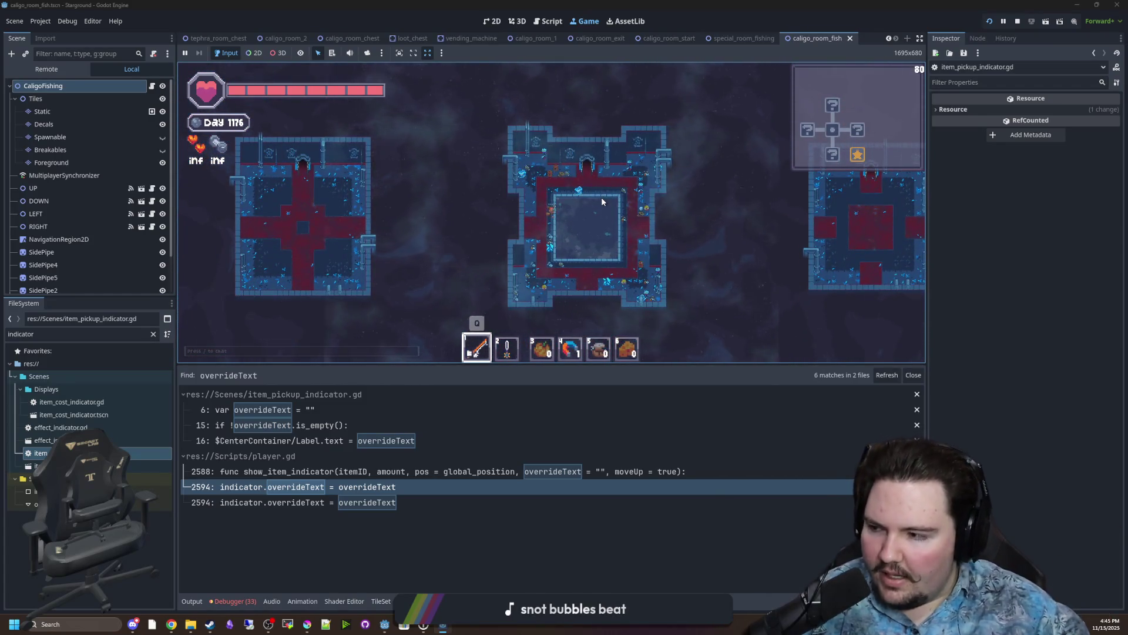
pyautogui.scroll(3, 576, 232)
pyautogui.scroll(-5, 567, 192)
pyautogui.scroll(-3, 566, 193)
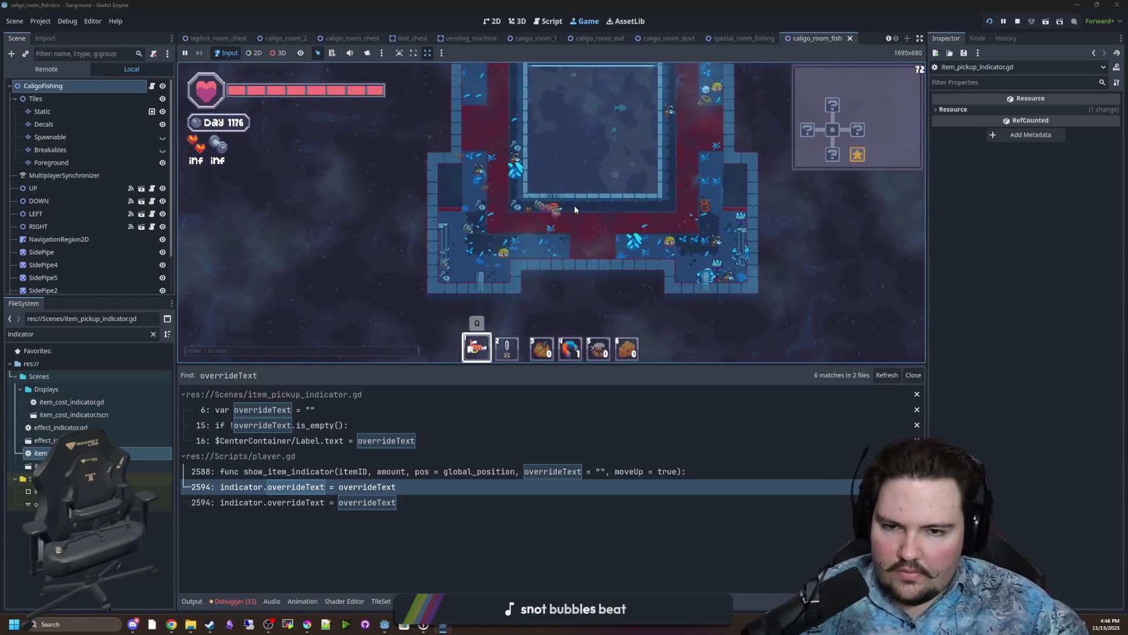
# Swing the sword, then cast, reel in and recast the fishing line into the pond.
pyautogui.click(541, 233)
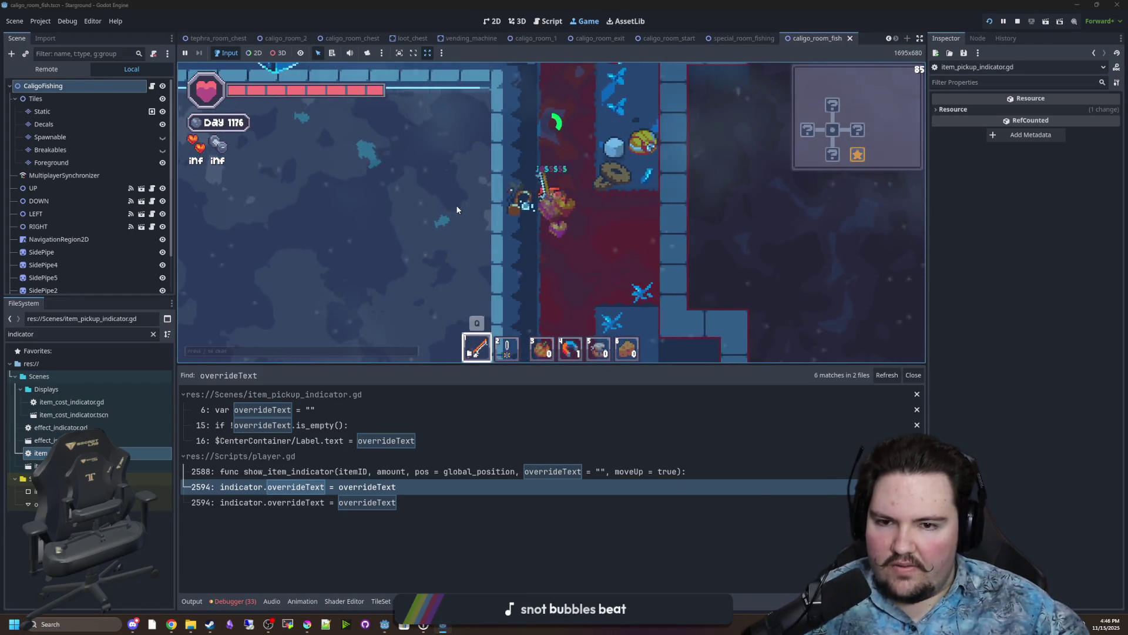
pyautogui.click(460, 200)
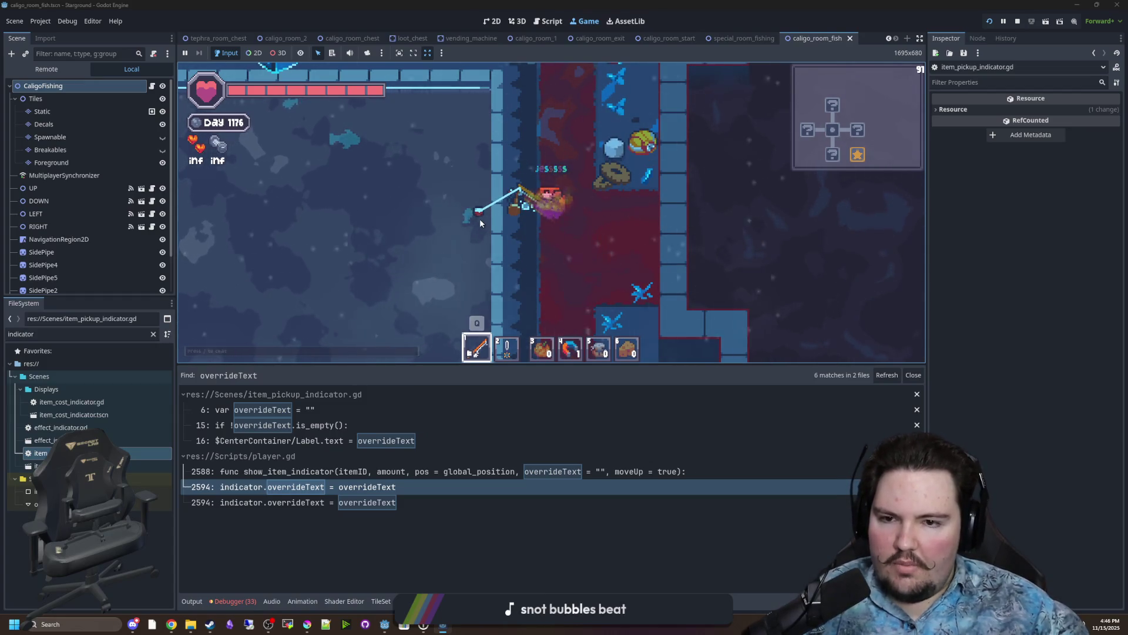
pyautogui.click(457, 206)
pyautogui.click(454, 205)
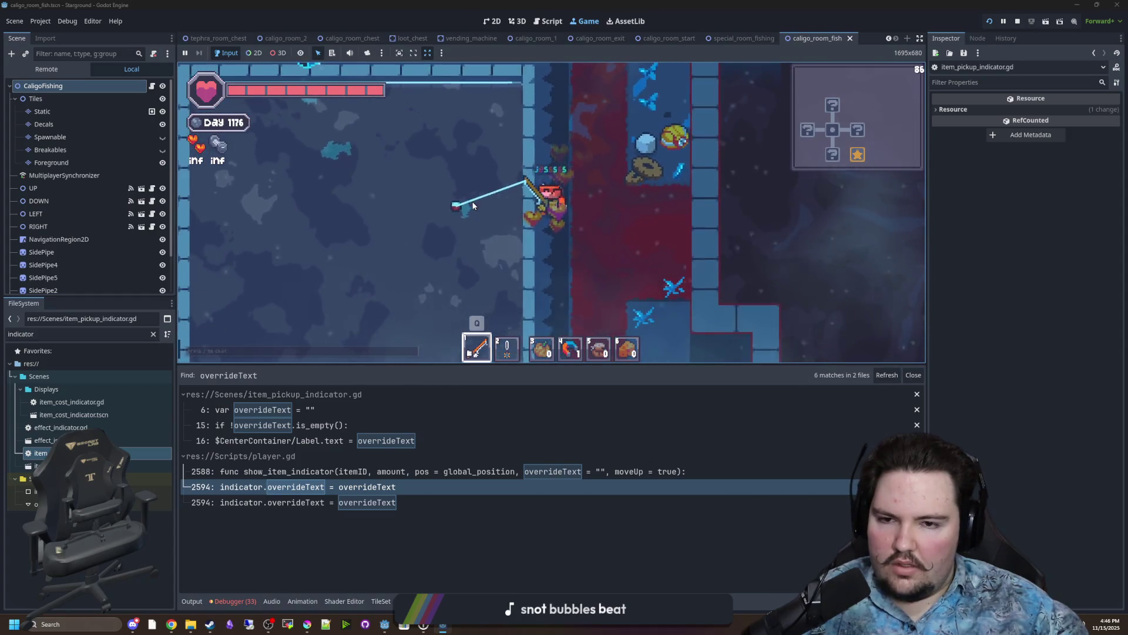
# Switch the game language to Chinese and catch a 12.0cm fish (蓝唐).
pyautogui.press('Escape')
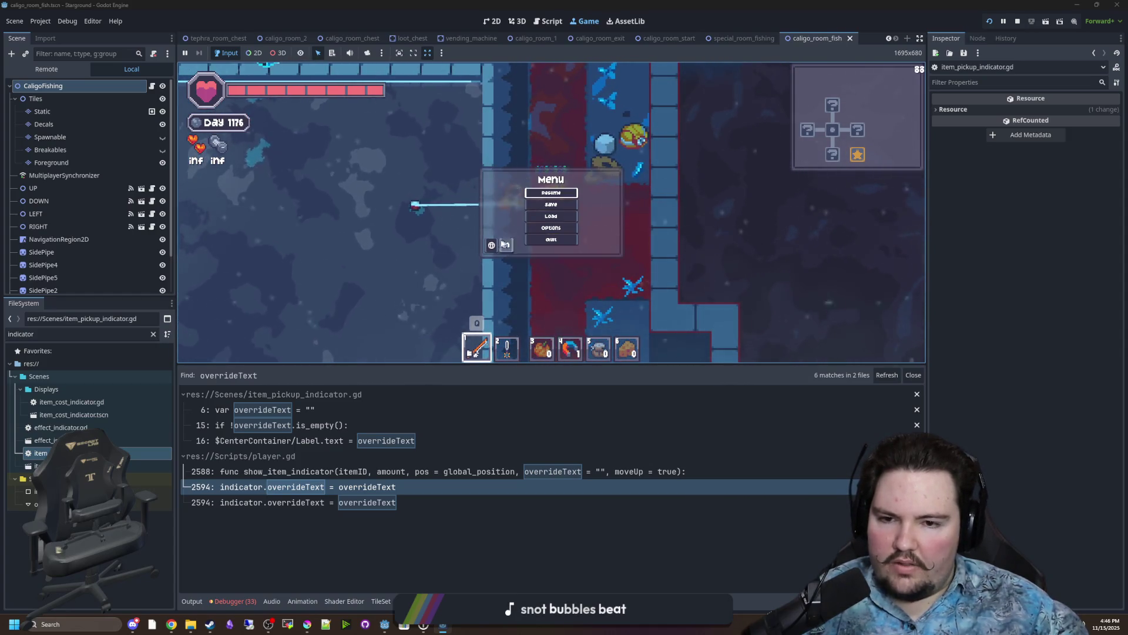
pyautogui.click(493, 245)
pyautogui.press('Return')
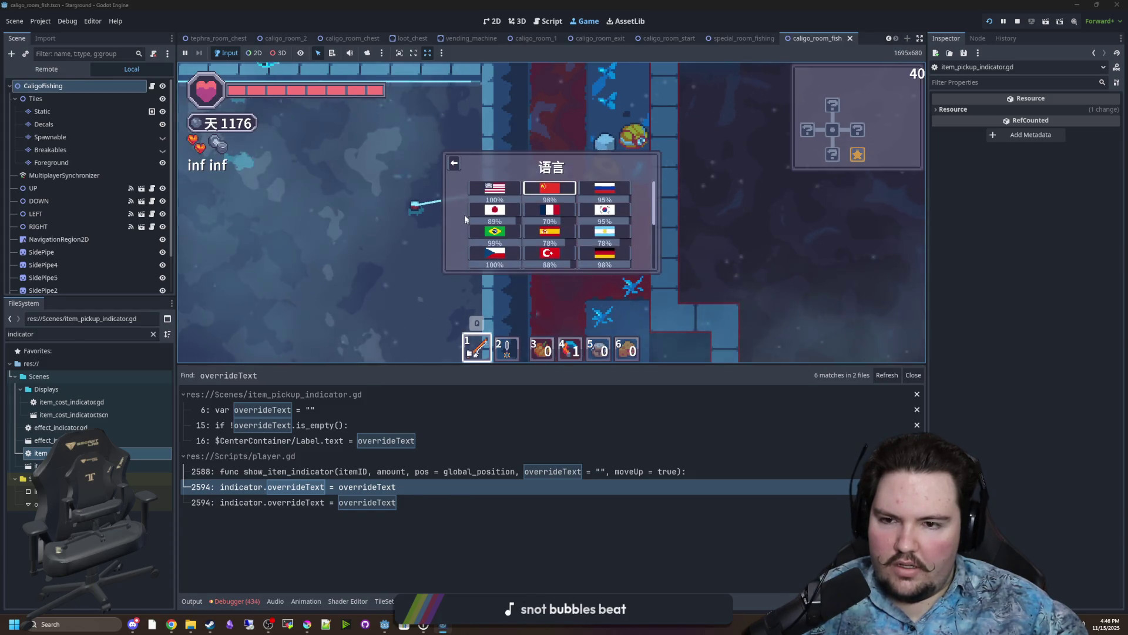
pyautogui.press('Escape')
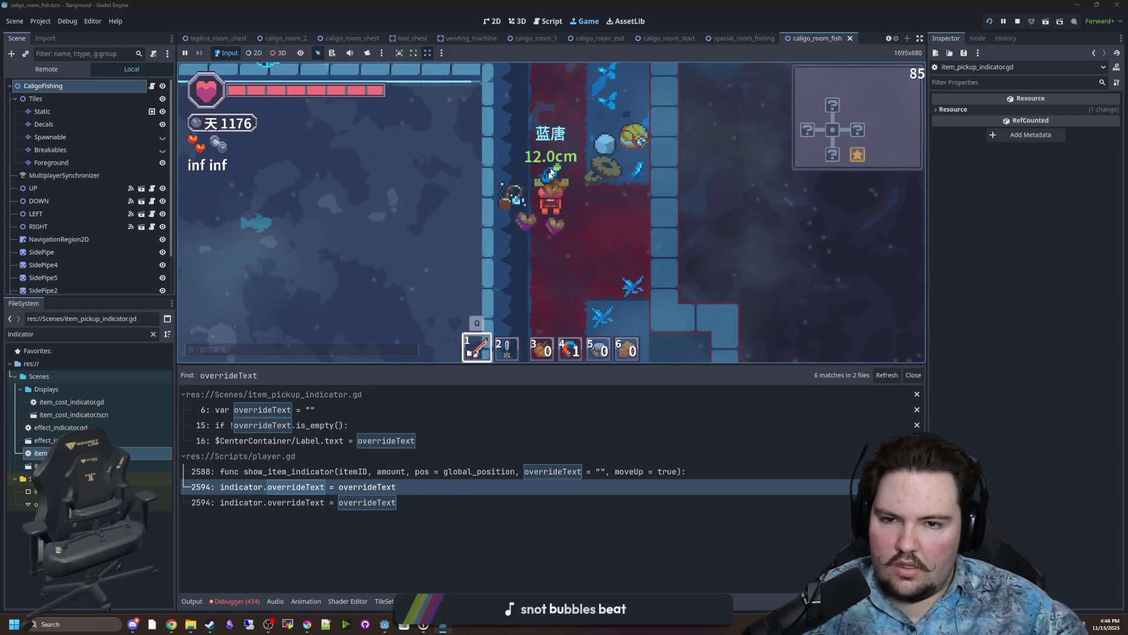
pyautogui.press('w')
pyautogui.press('d')
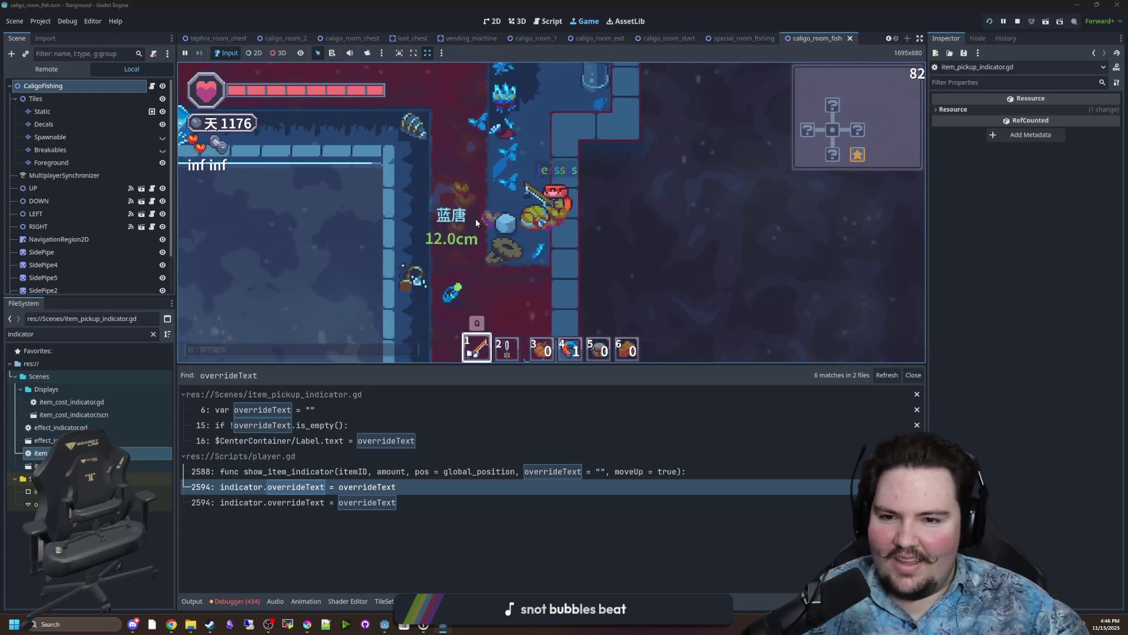
# Switch the game language back to English and resume play.
pyautogui.press('Escape')
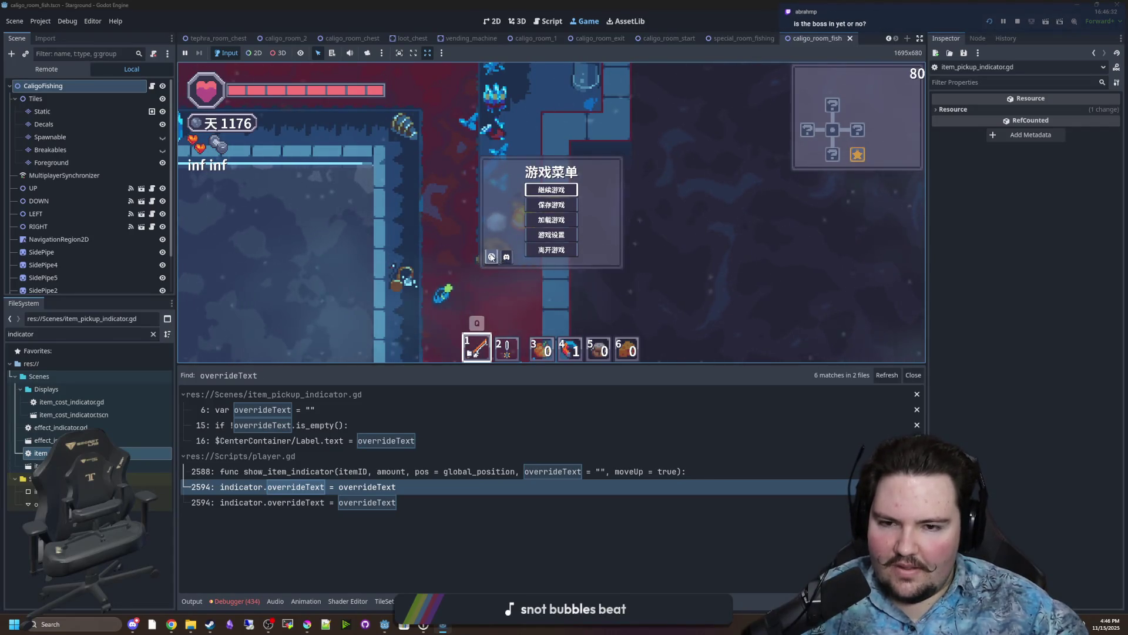
pyautogui.click(491, 257)
pyautogui.press('Return')
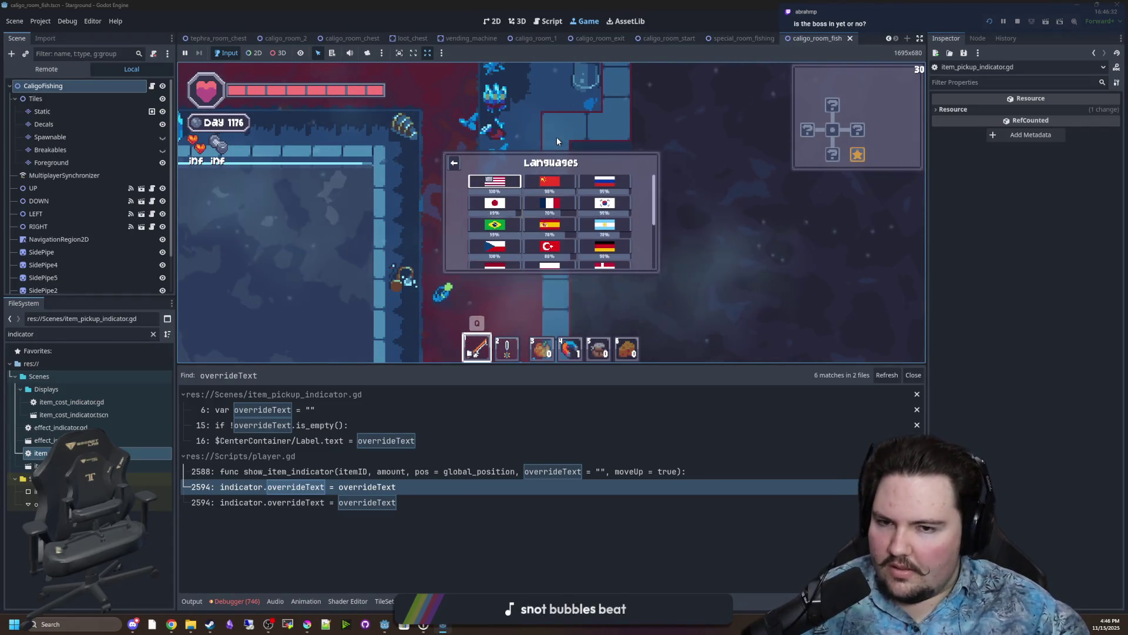
pyautogui.press('Escape')
# Switch the game language to Brazilian Portuguese from the pause menu.
pyautogui.press('d')
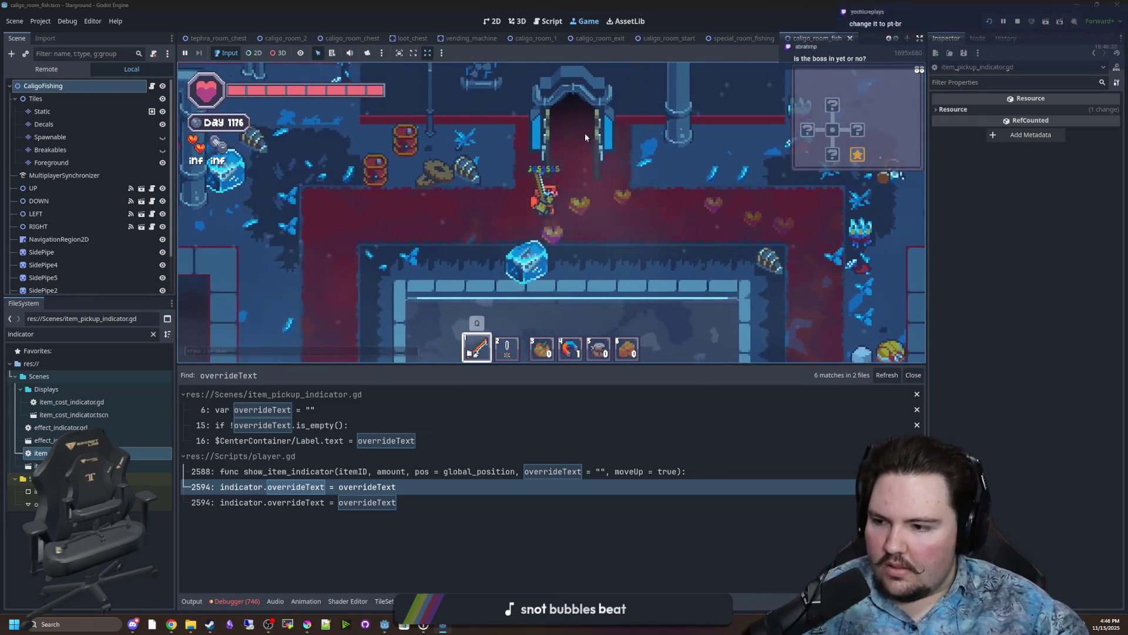
pyautogui.press('s')
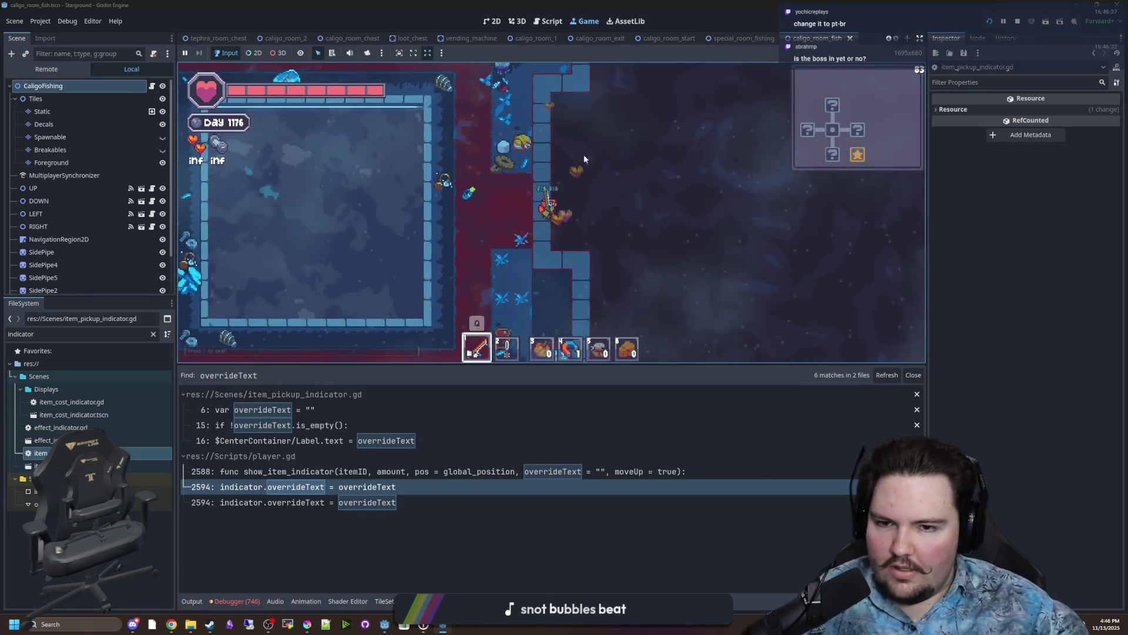
pyautogui.press('Escape')
pyautogui.click(494, 253)
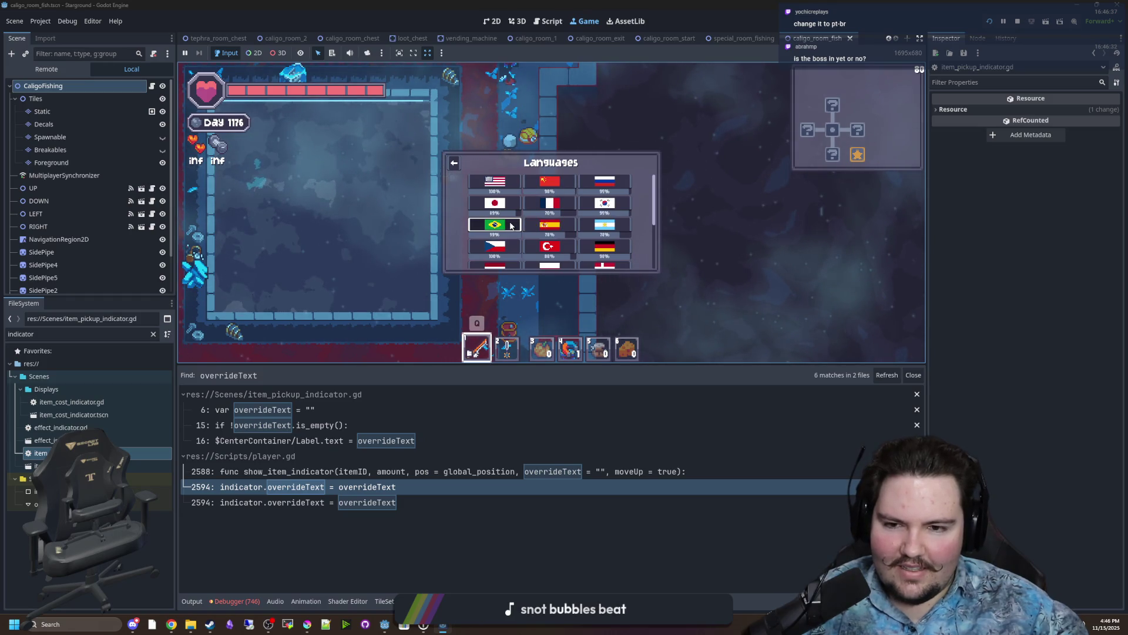
pyautogui.click(488, 219)
pyautogui.press('Escape')
# Cast into the water and catch a 31.0cm Baiacu.
pyautogui.press('a')
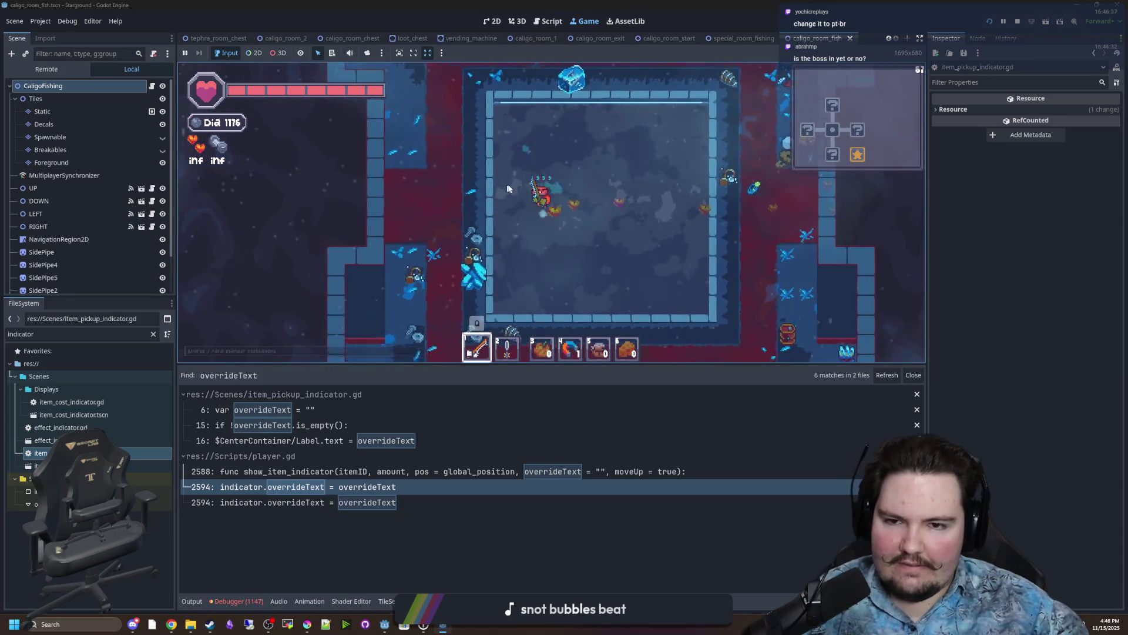
pyautogui.press('s')
pyautogui.click(619, 178)
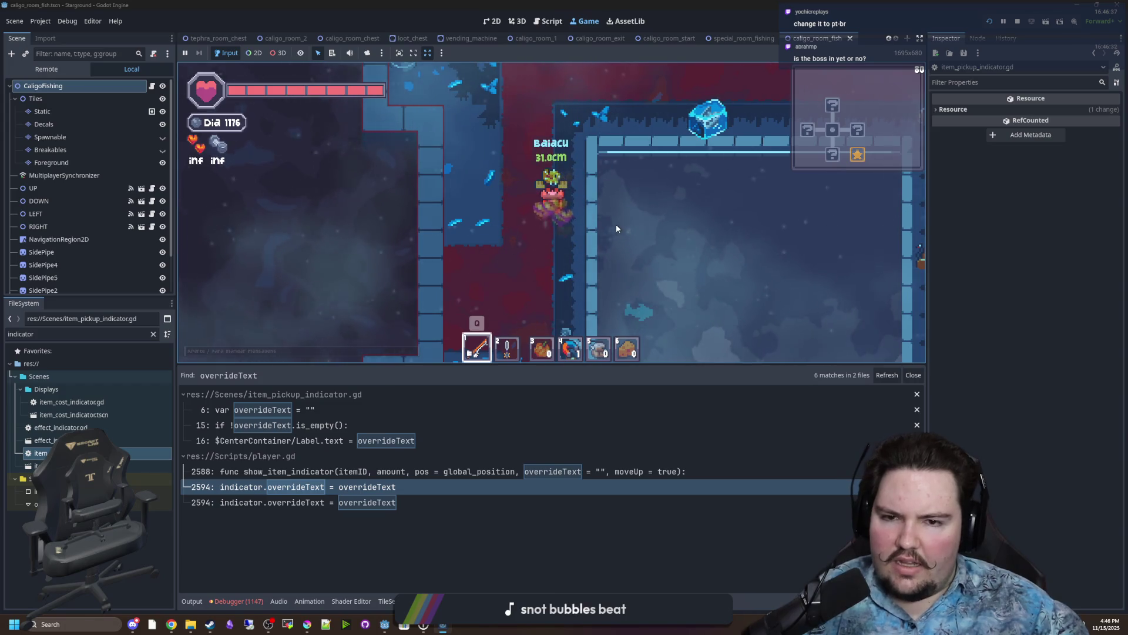
pyautogui.press('d')
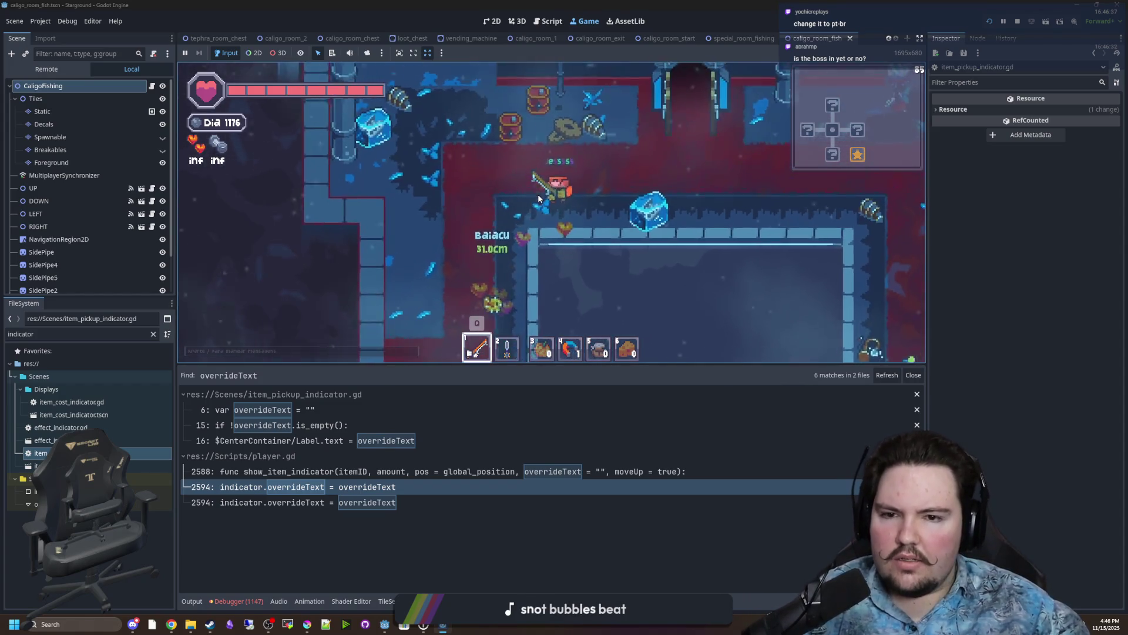
pyautogui.press('a')
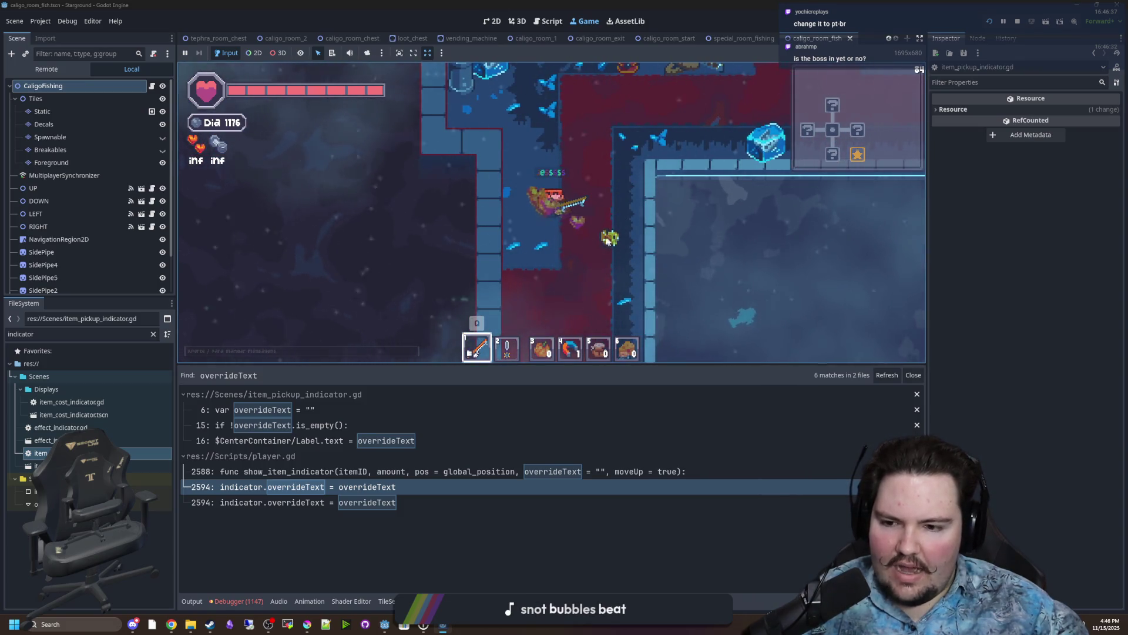
# Check the translated names in the Inventário, then open the Portuguese pause menu.
pyautogui.press('e')
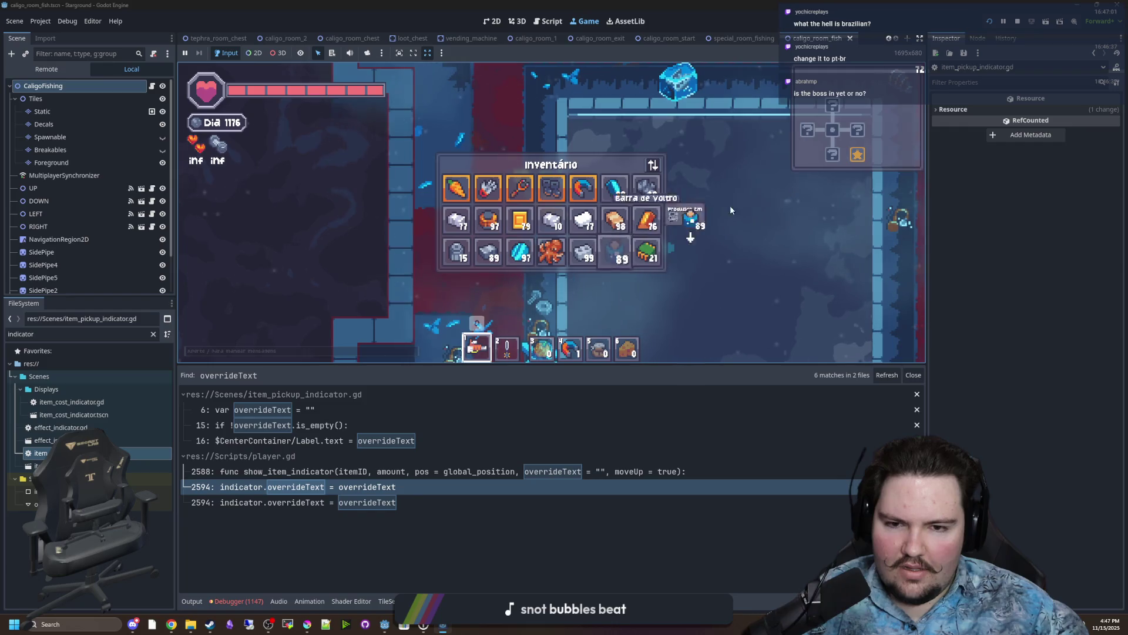
pyautogui.press('a')
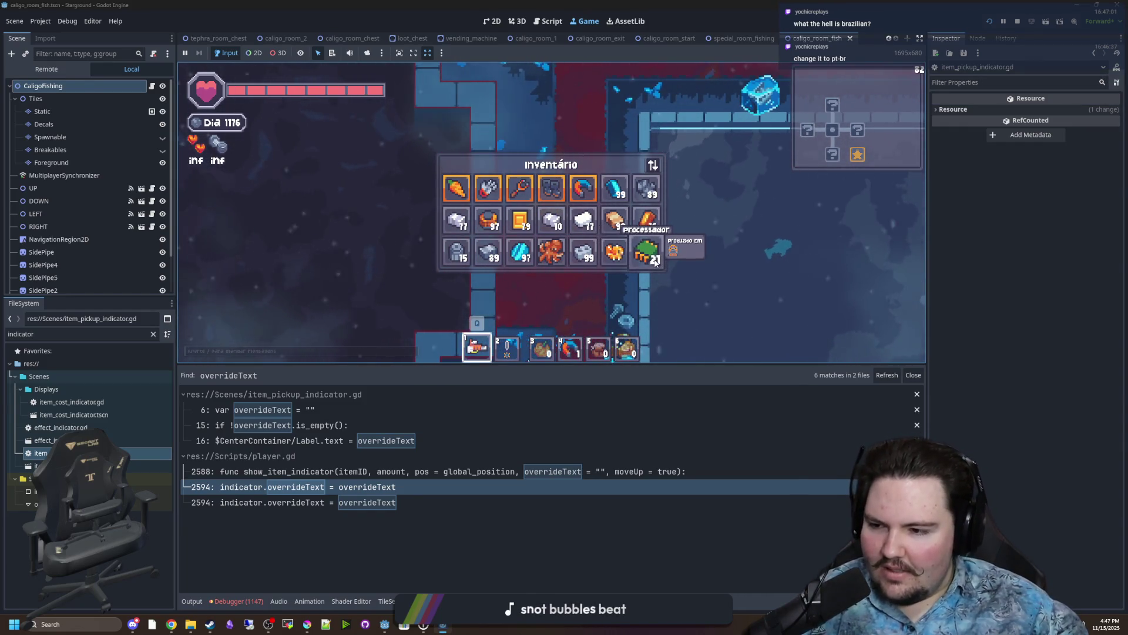
pyautogui.press('e')
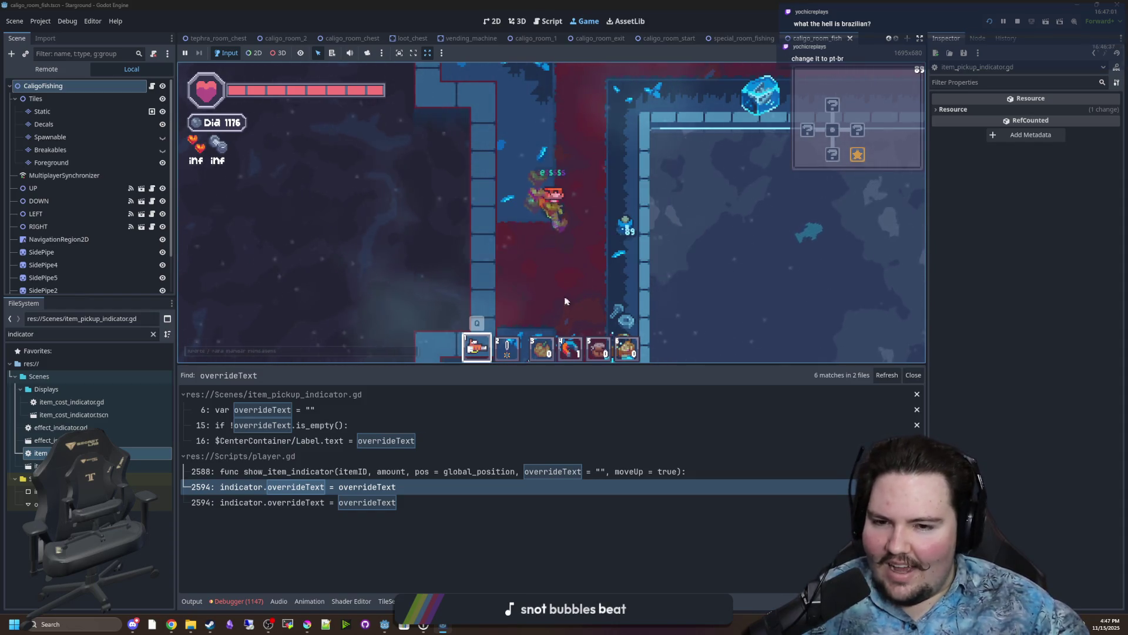
pyautogui.press('Escape')
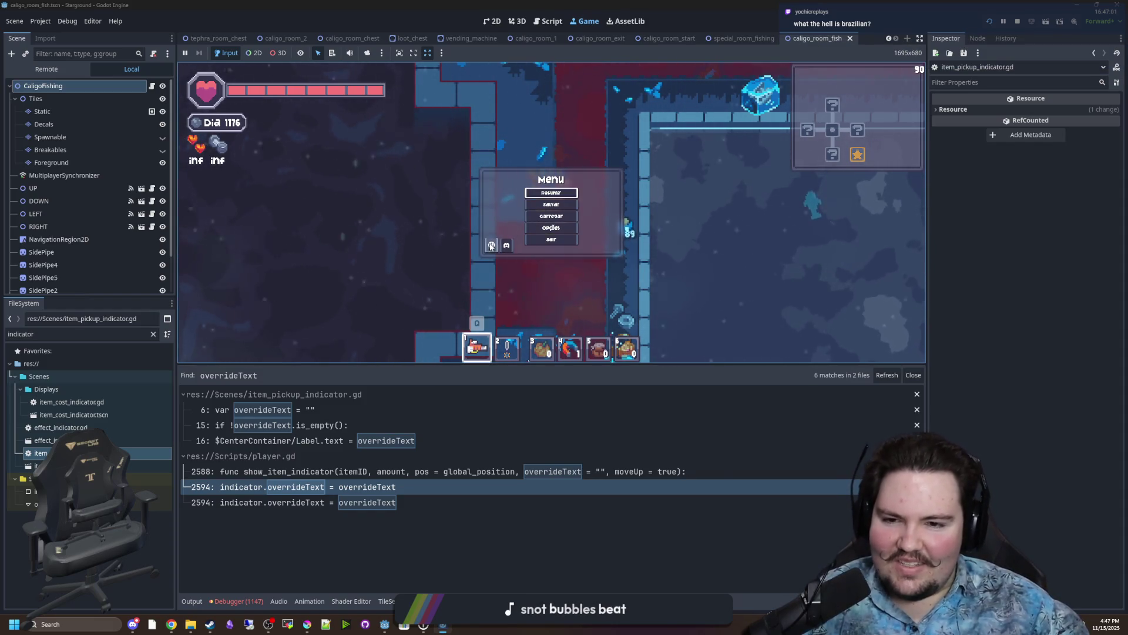
# Restore English via the US flag, check the chest, map and inventory, then enter the boss room.
pyautogui.click(491, 245)
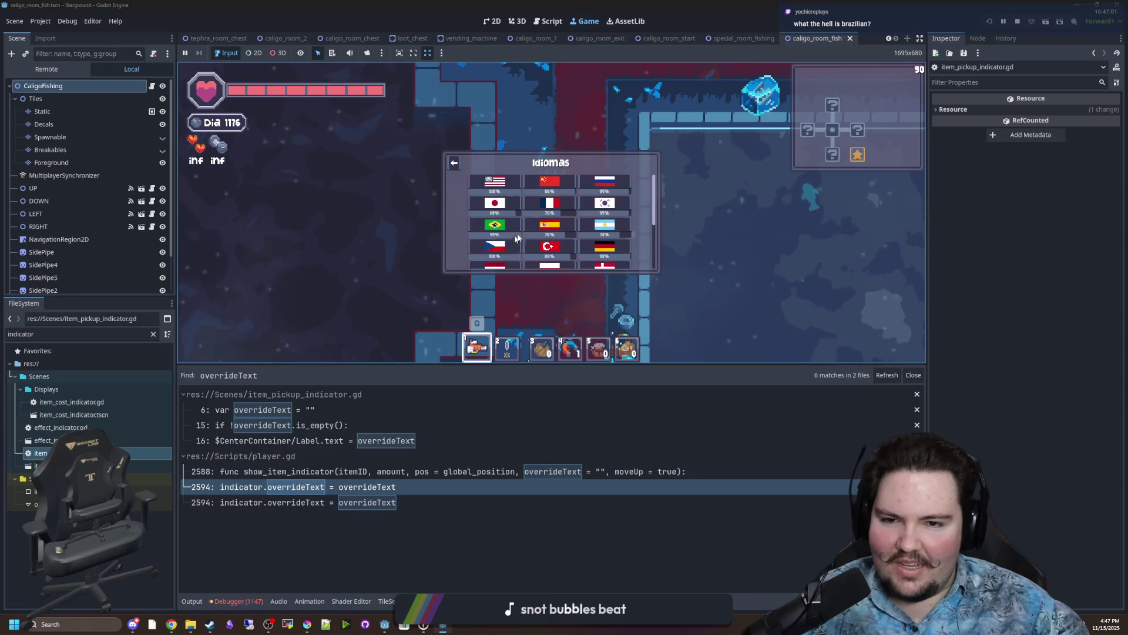
pyautogui.click(510, 185)
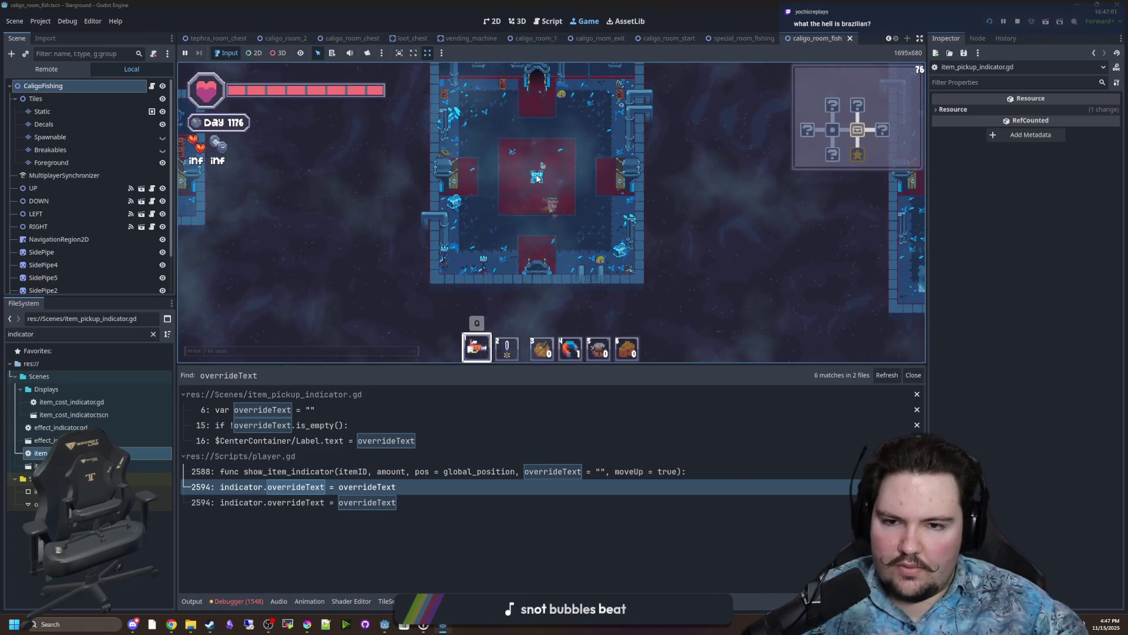
pyautogui.click(536, 176)
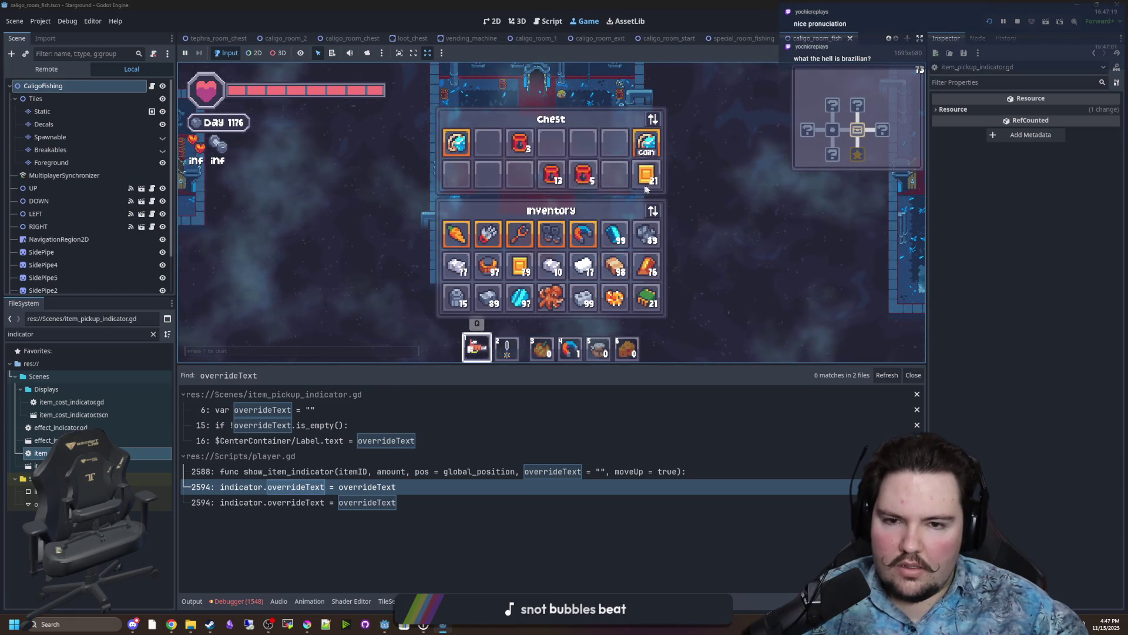
pyautogui.press('m')
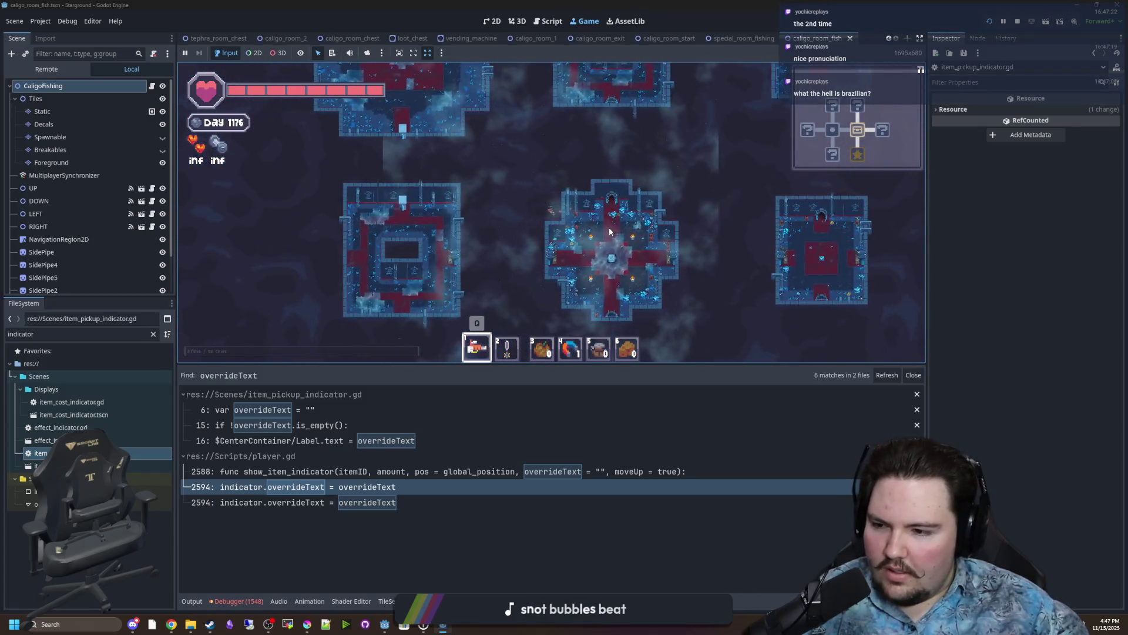
pyautogui.press('Tab')
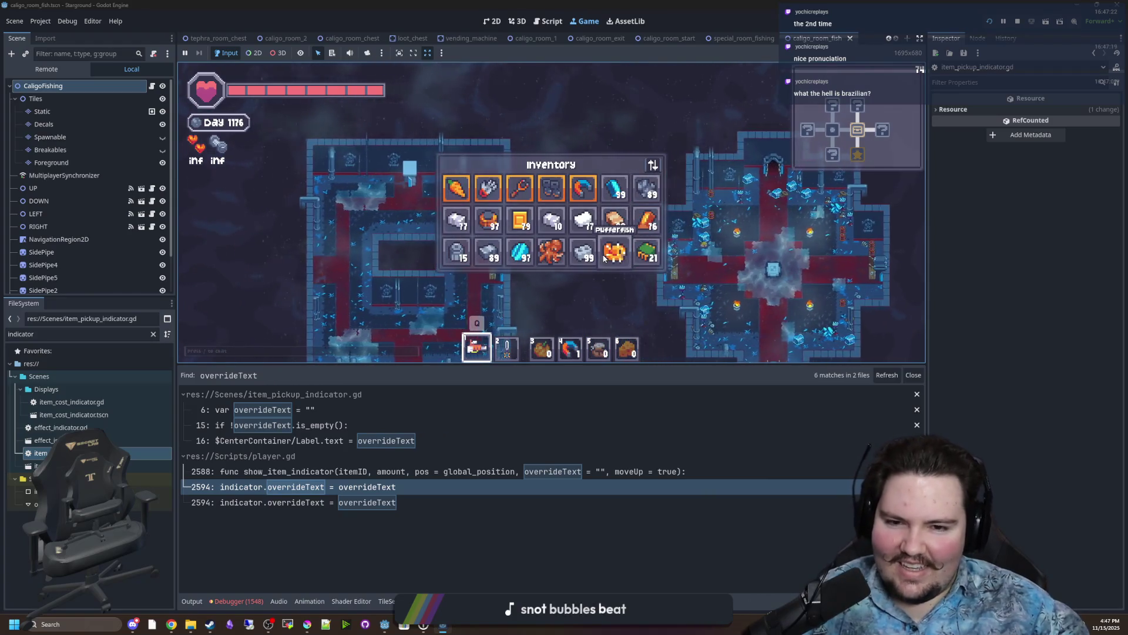
pyautogui.press('Tab')
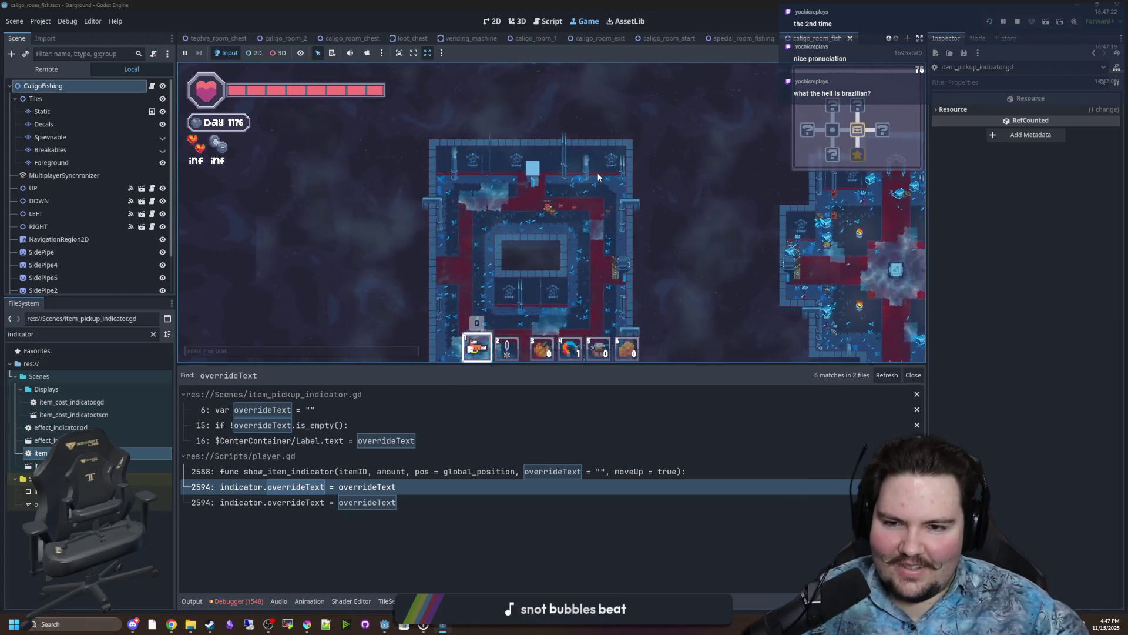
pyautogui.press('1')
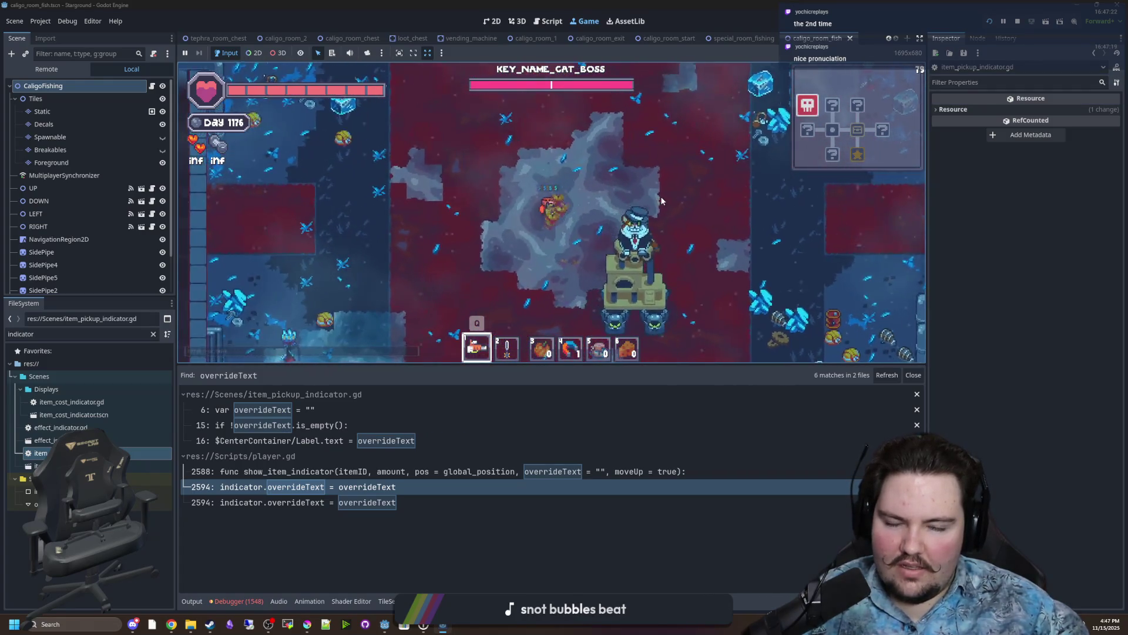
# Enable god mode with the 'gamemode' chat command and equip hotbar item 2.
pyautogui.press('/')
pyautogui.write('gamemode')
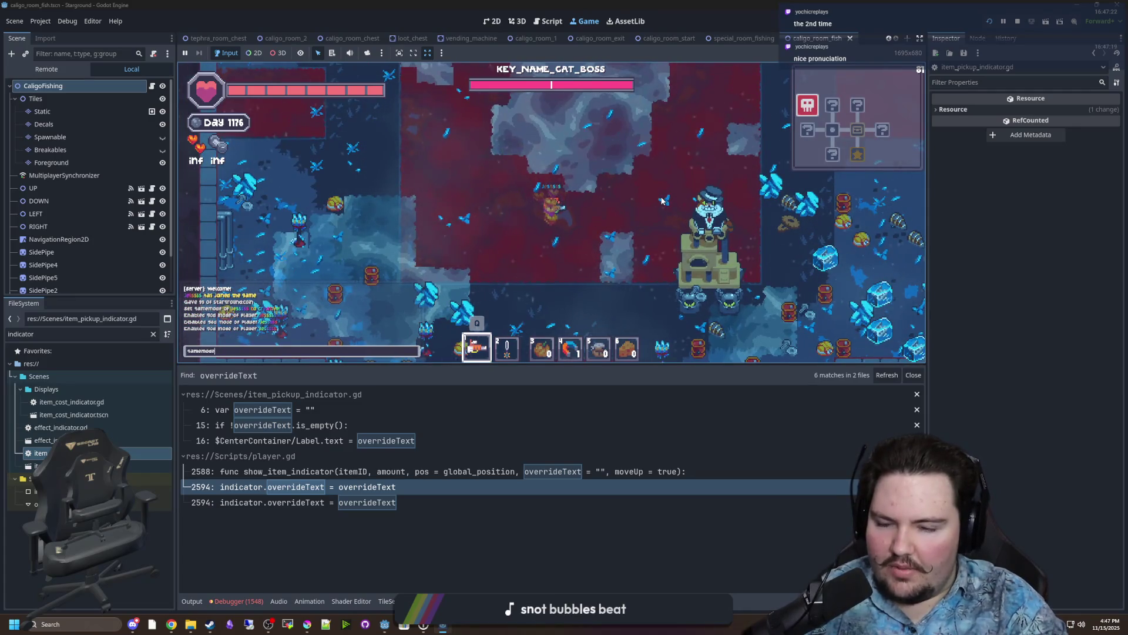
pyautogui.press('Return')
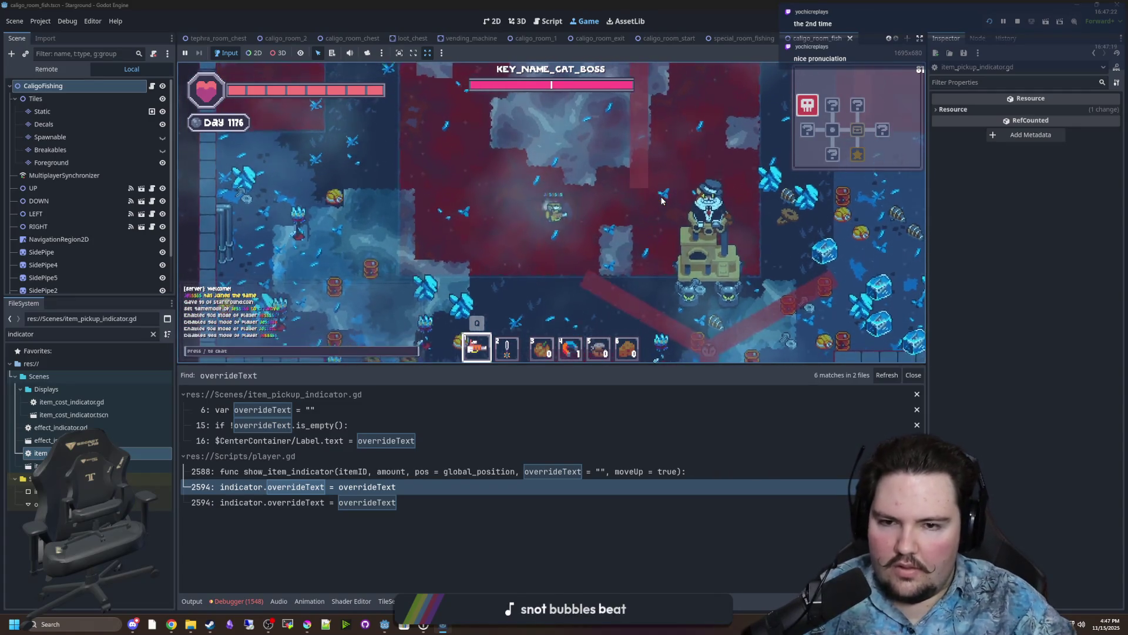
pyautogui.press('2')
# Move the player across the room and enlarge the running game view.
pyautogui.press('w')
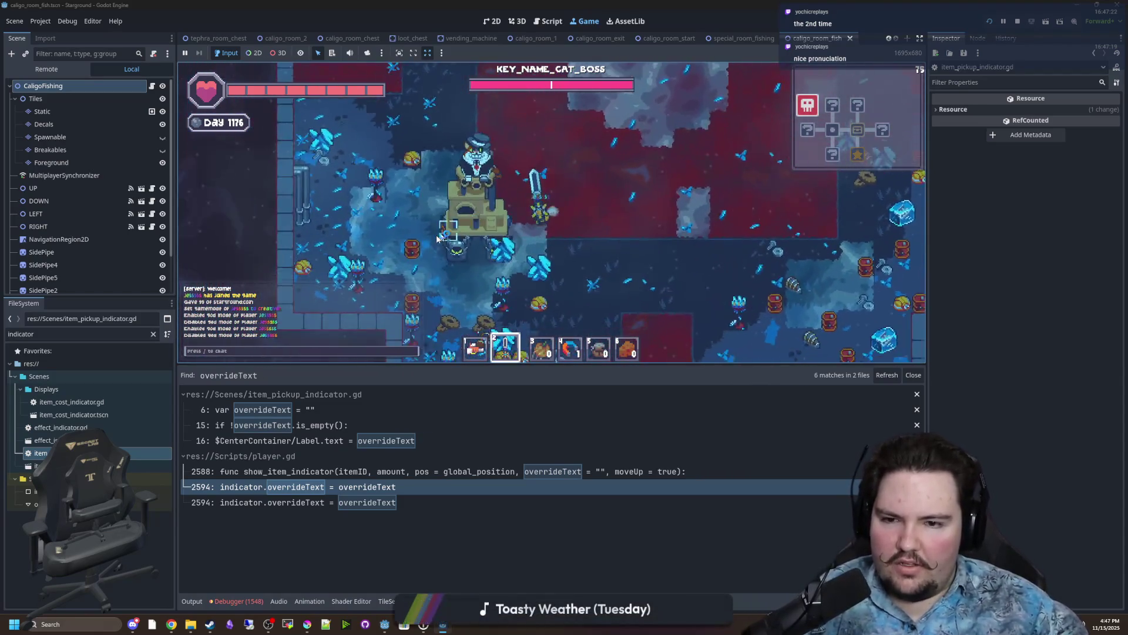
pyautogui.press('d')
pyautogui.press('s')
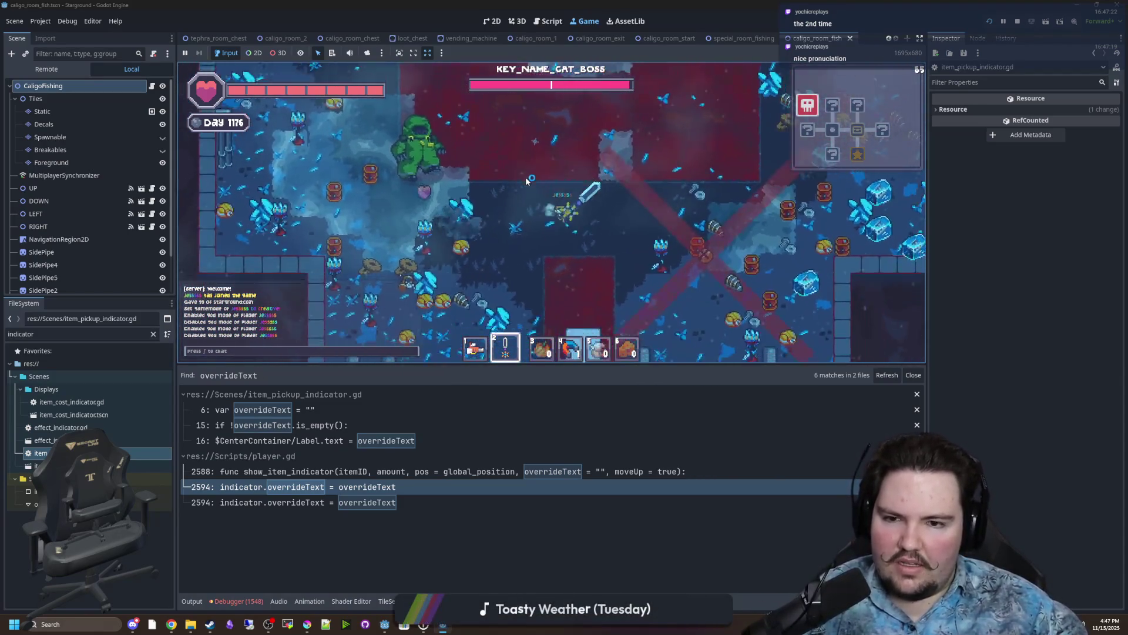
pyautogui.press('d')
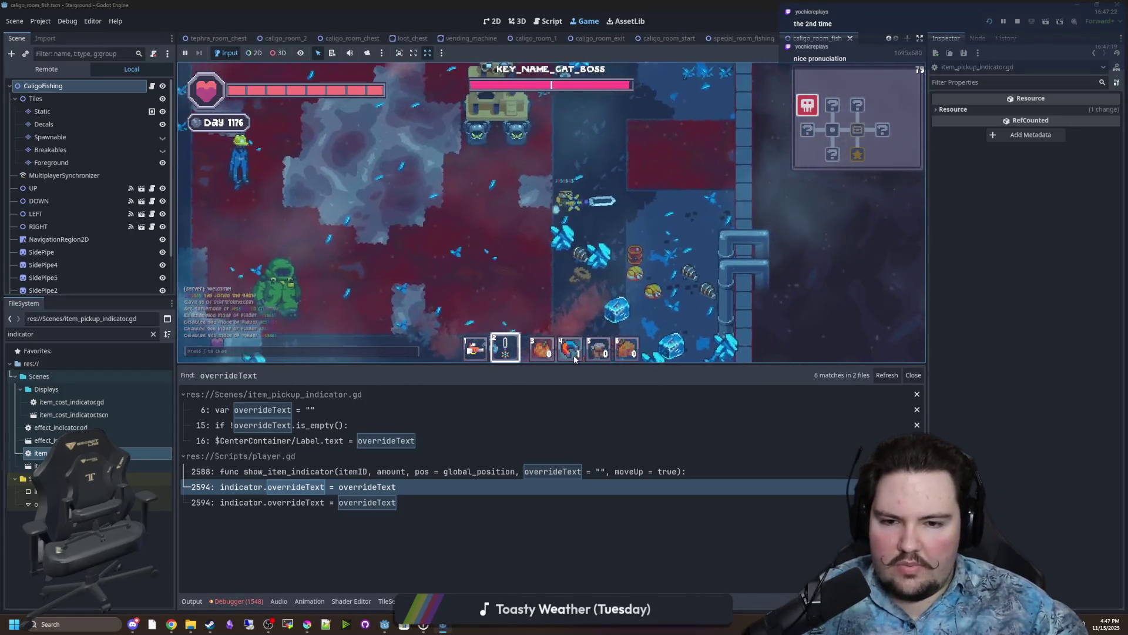
pyautogui.moveTo(573, 368); pyautogui.dragTo(582, 455)
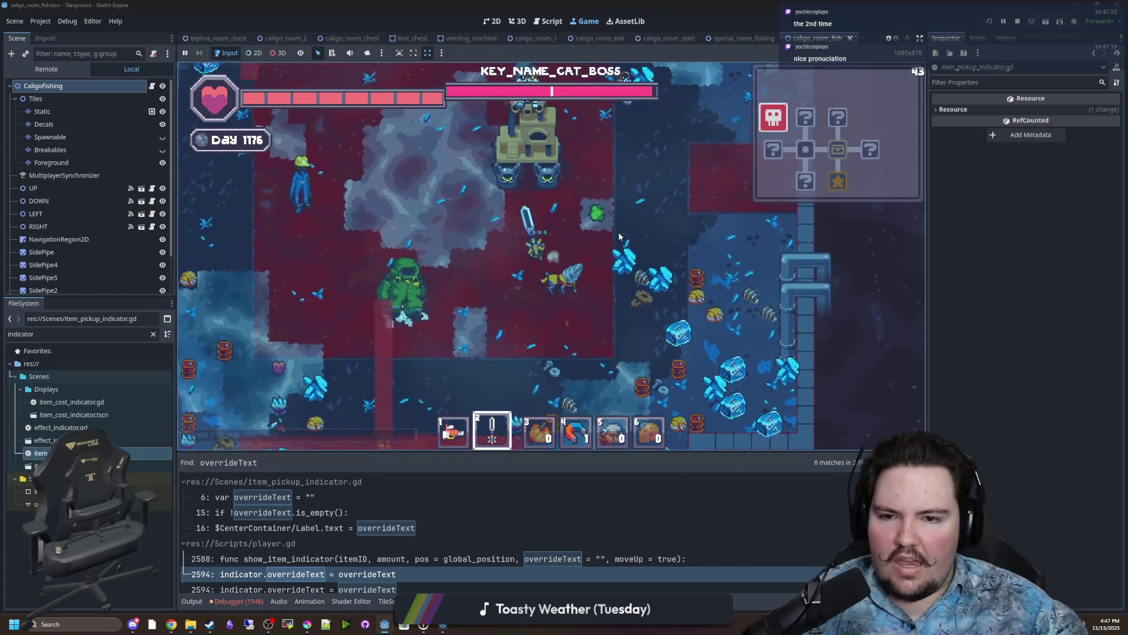
# Walk the player past the green enemies and out of the red room toward the bosses.
pyautogui.press('w')
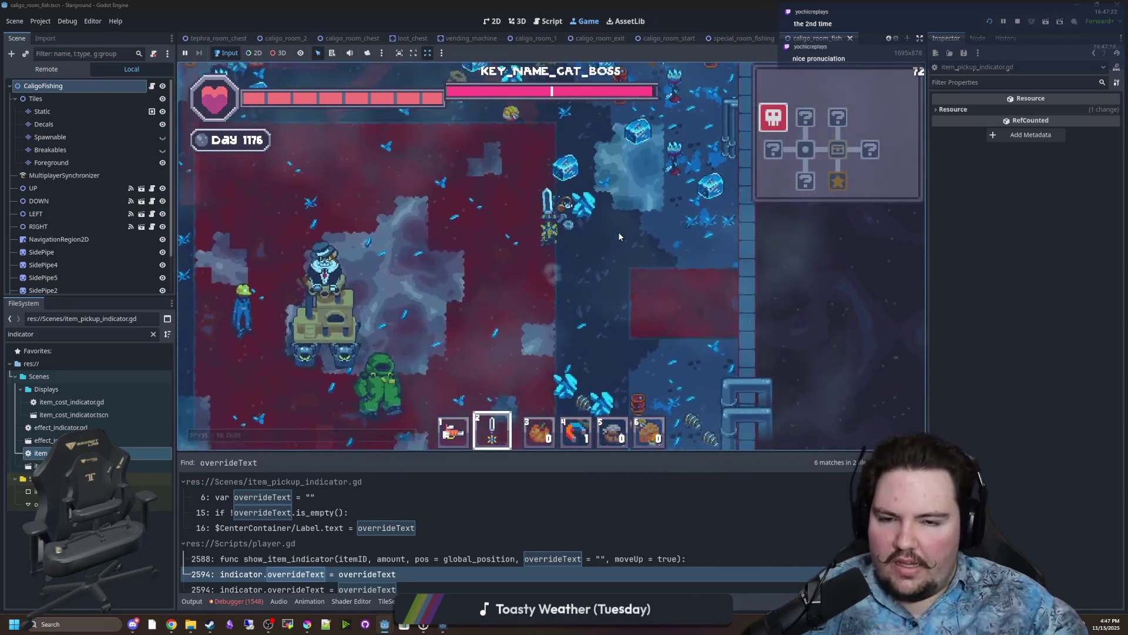
pyautogui.press('w')
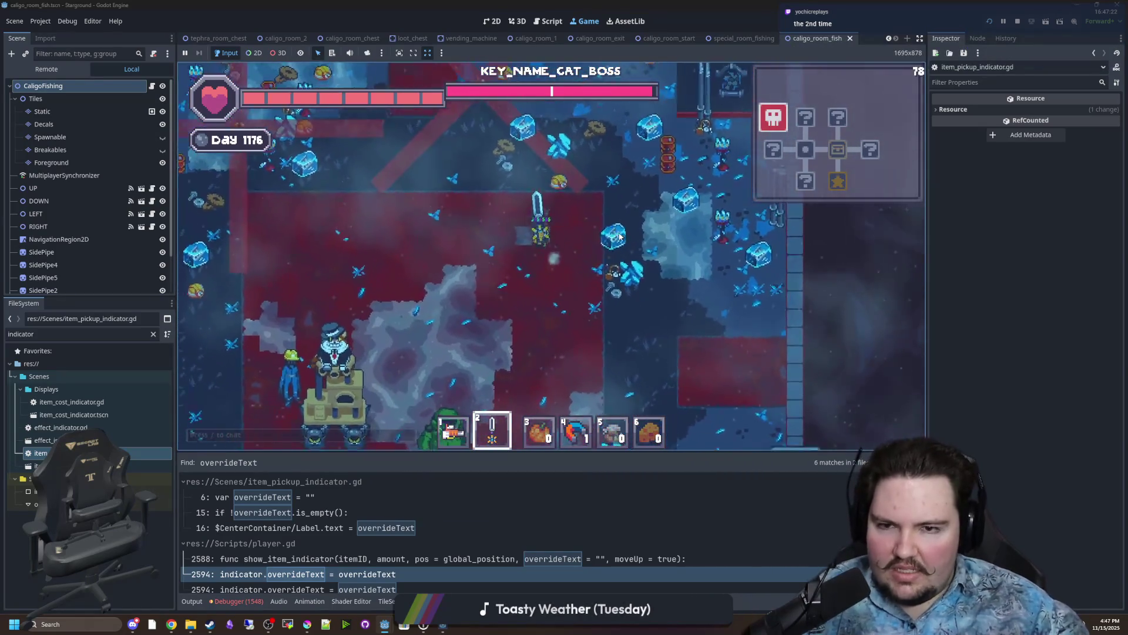
pyautogui.press('a')
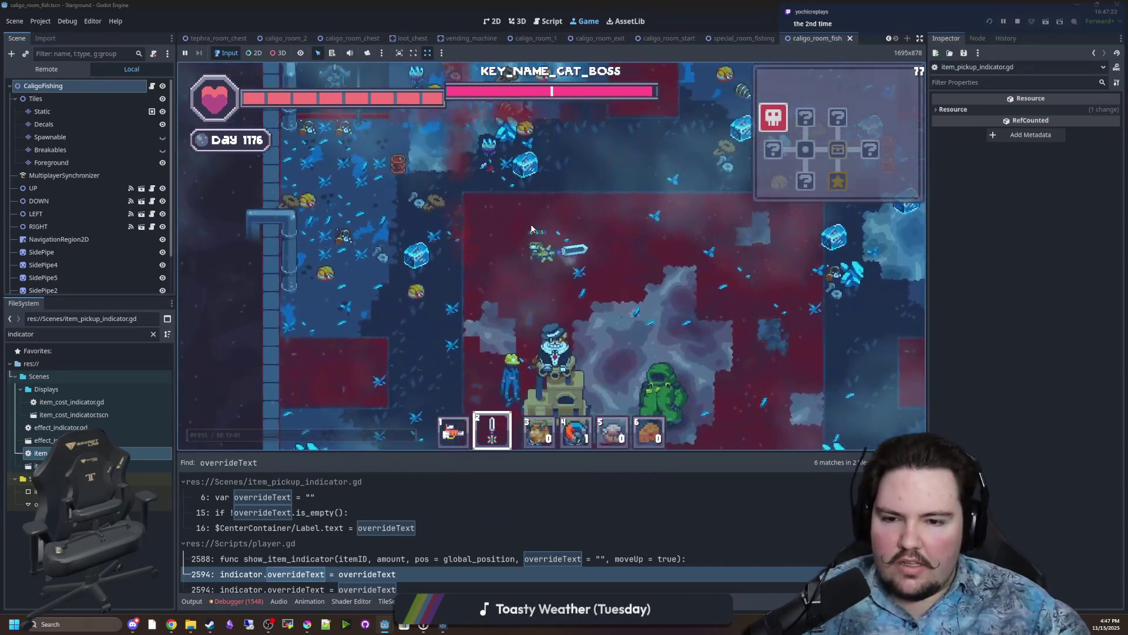
pyautogui.press('a')
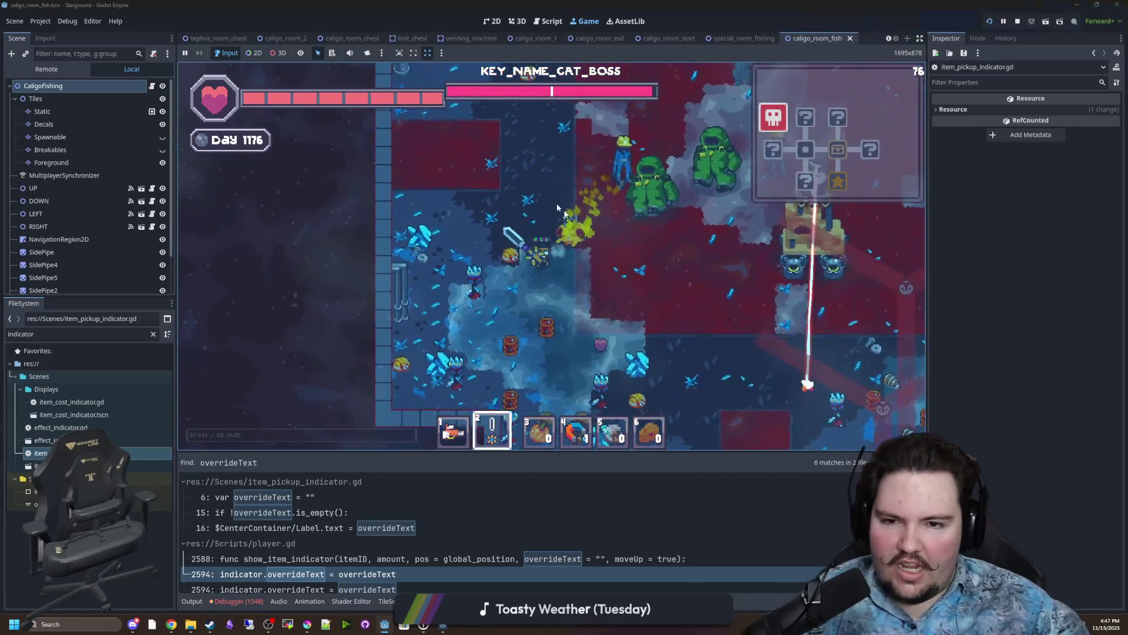
pyautogui.press('w')
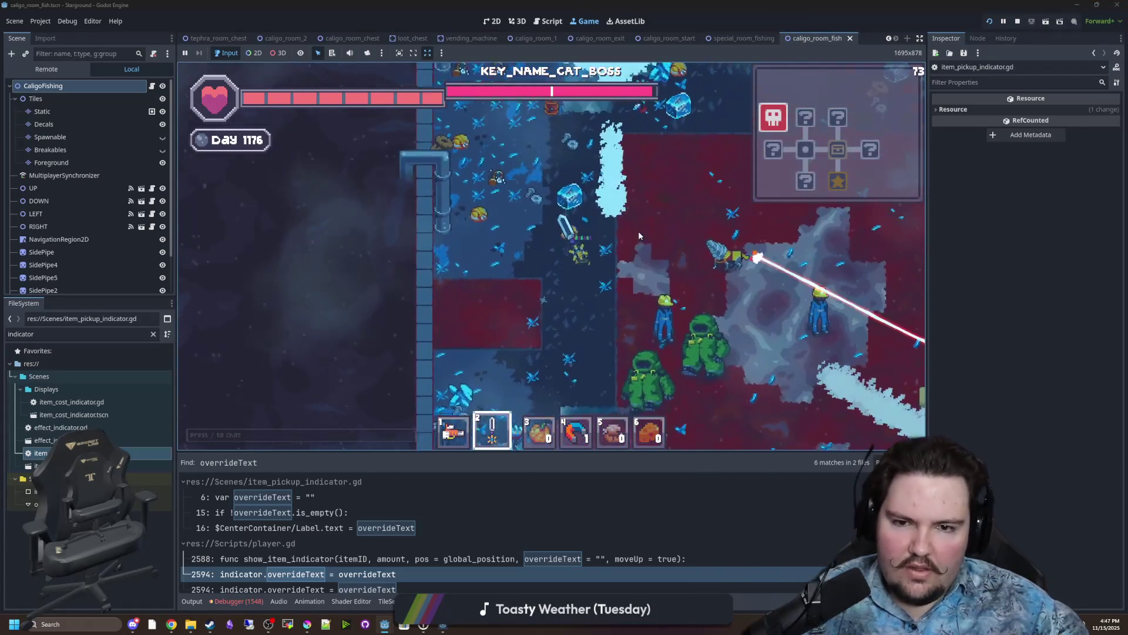
pyautogui.press('d')
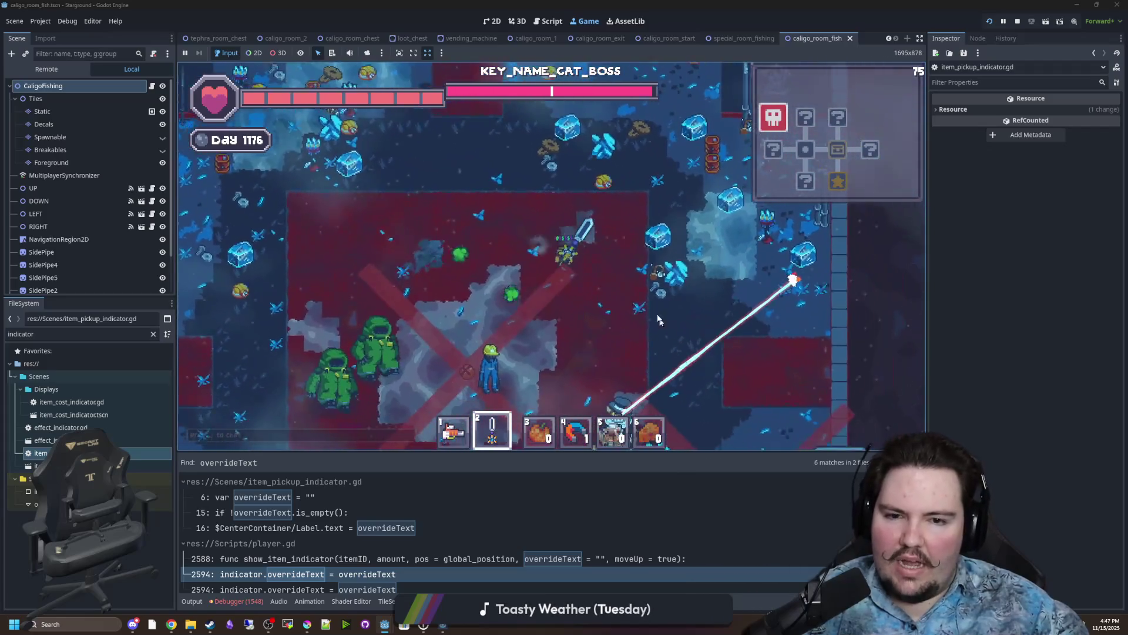
pyautogui.press('d')
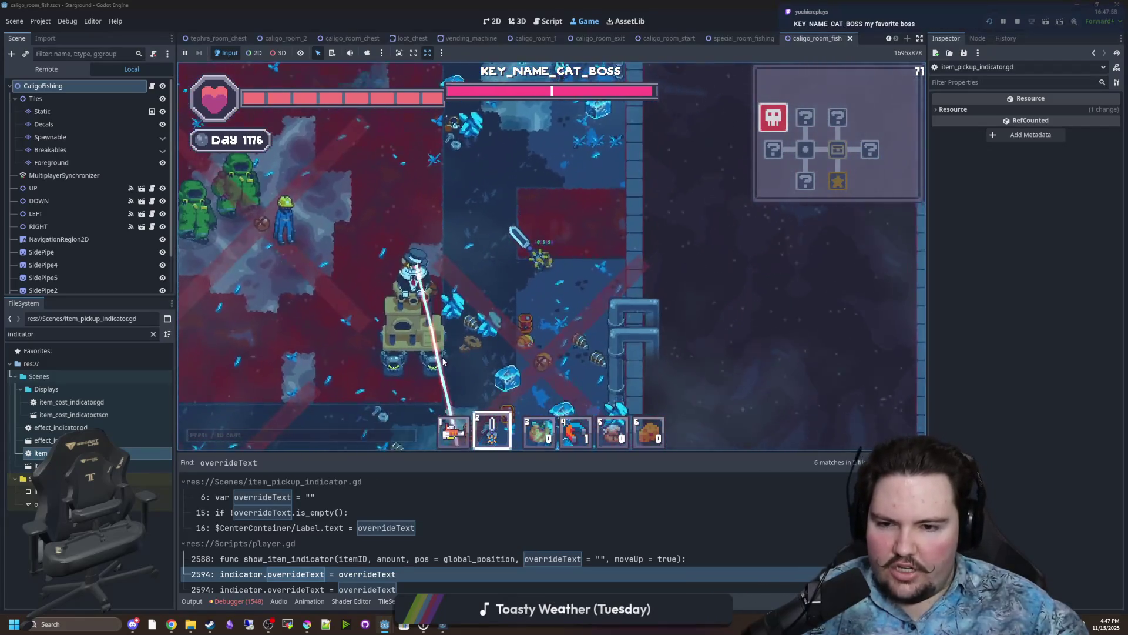
pyautogui.press('a')
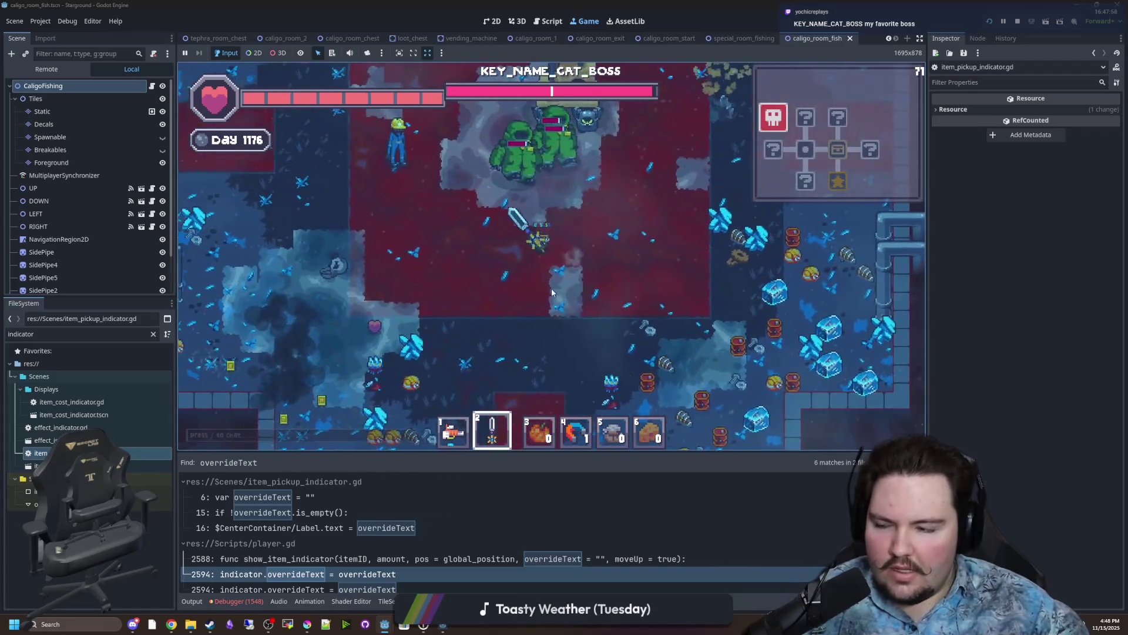
pyautogui.press('w')
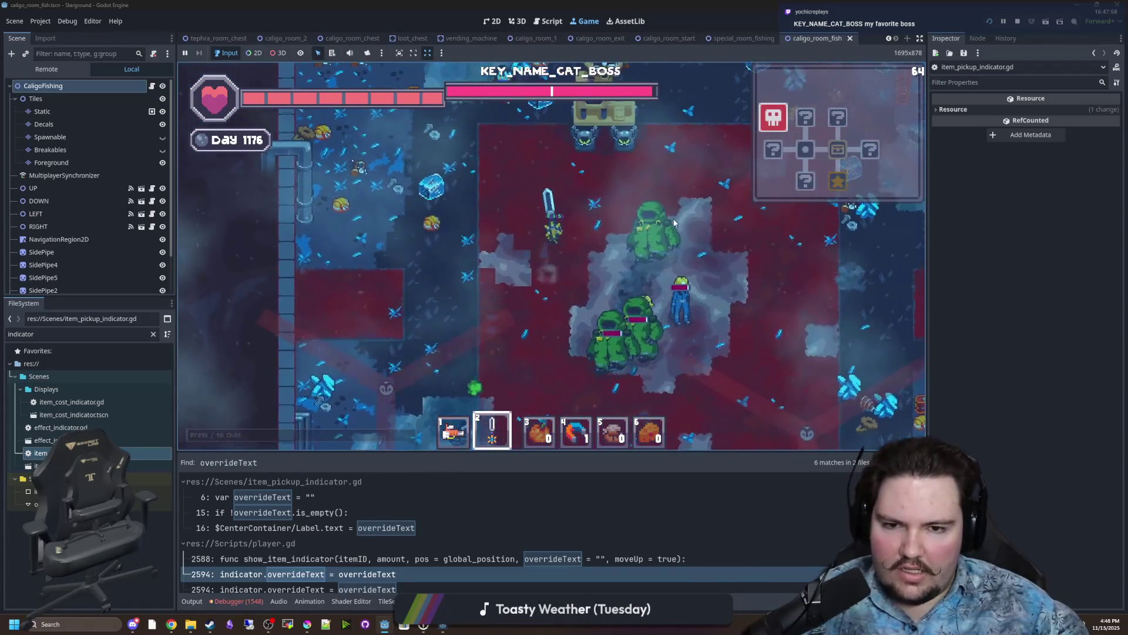
pyautogui.press('w')
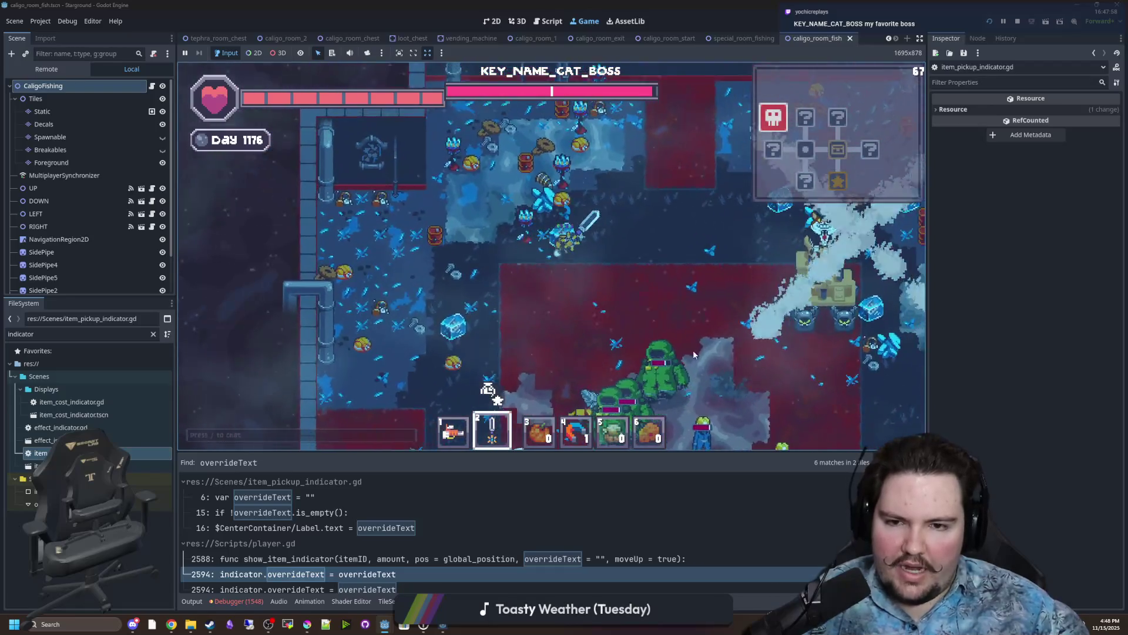
pyautogui.press('d')
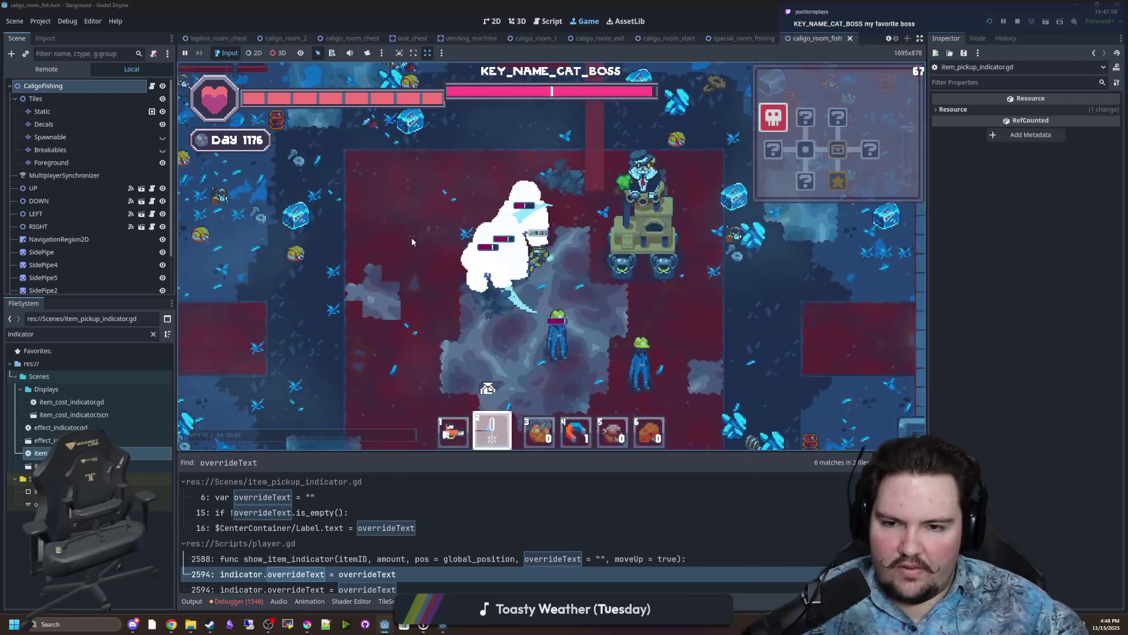
pyautogui.press('s')
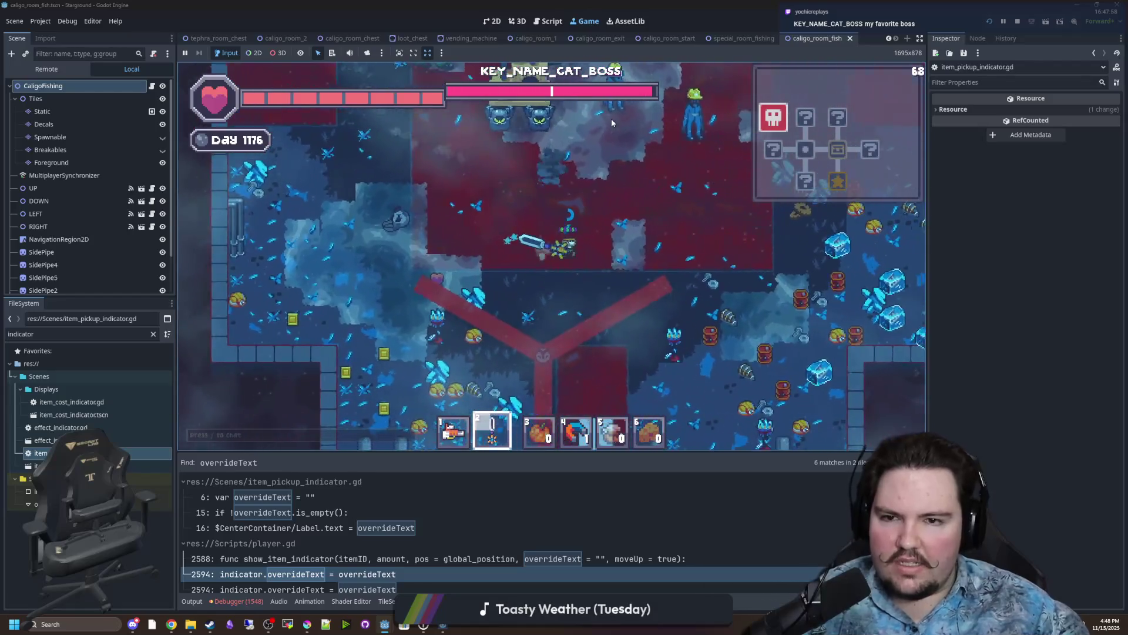
pyautogui.press('w')
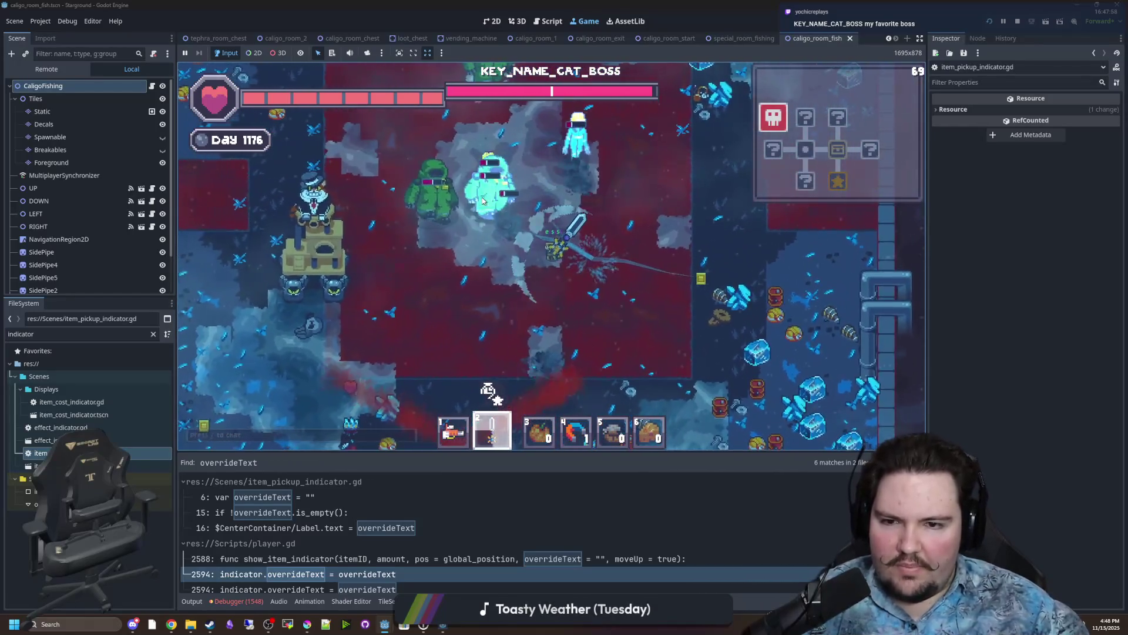
pyautogui.press('d')
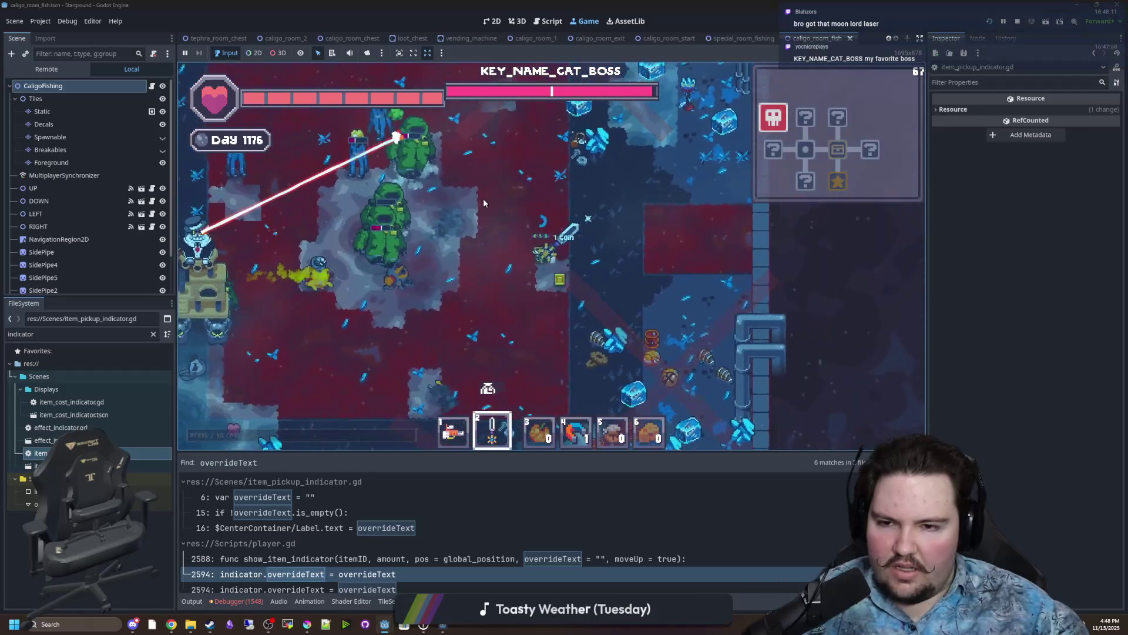
pyautogui.press('w')
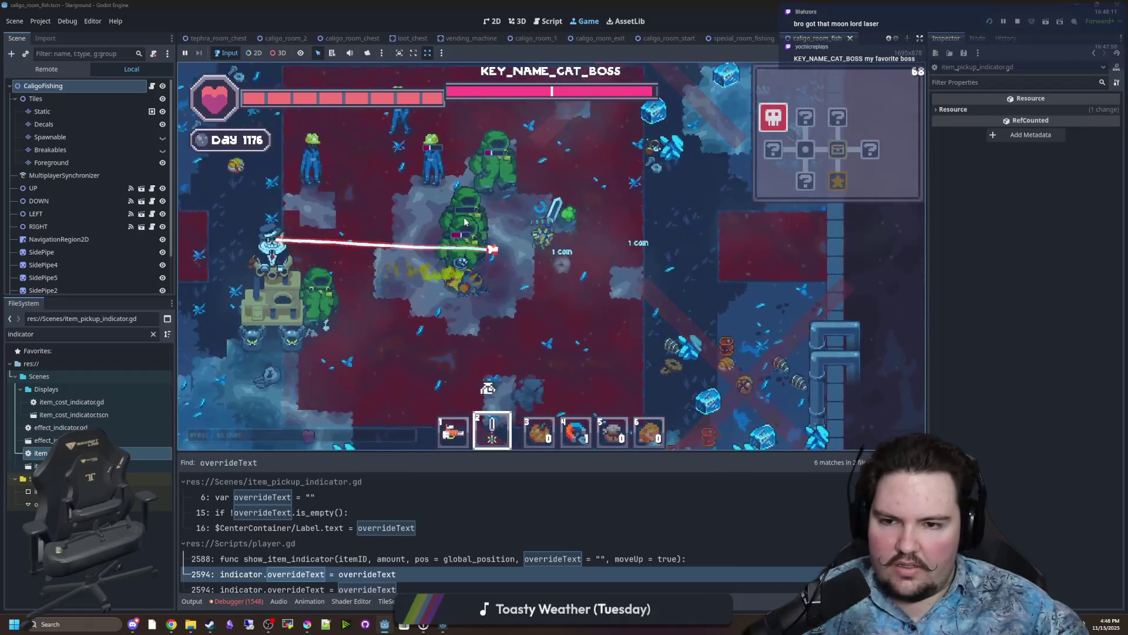
pyautogui.press('w')
pyautogui.press('a')
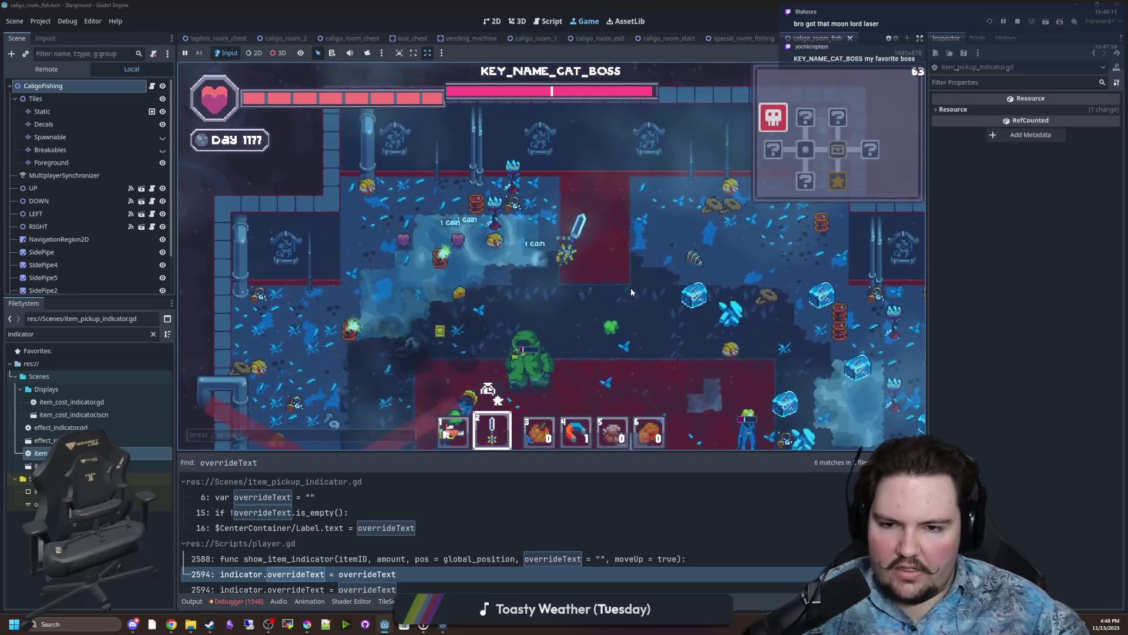
pyautogui.press('s')
pyautogui.press('d')
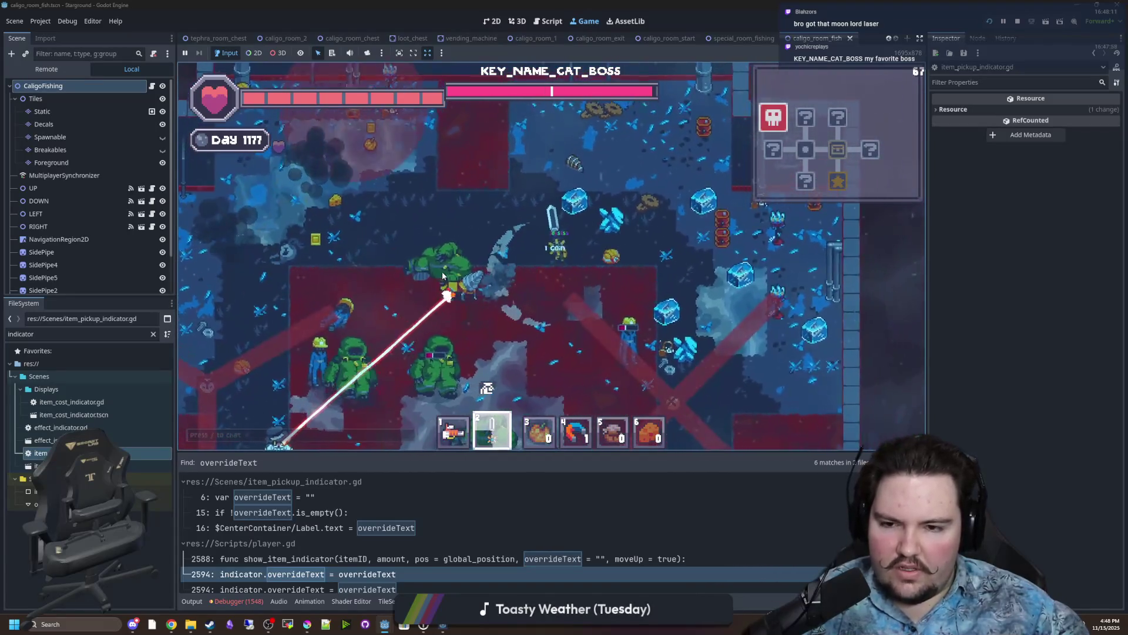
# Dodge the boss beams by circling the boss room with WASD.
pyautogui.press('w')
pyautogui.press('a')
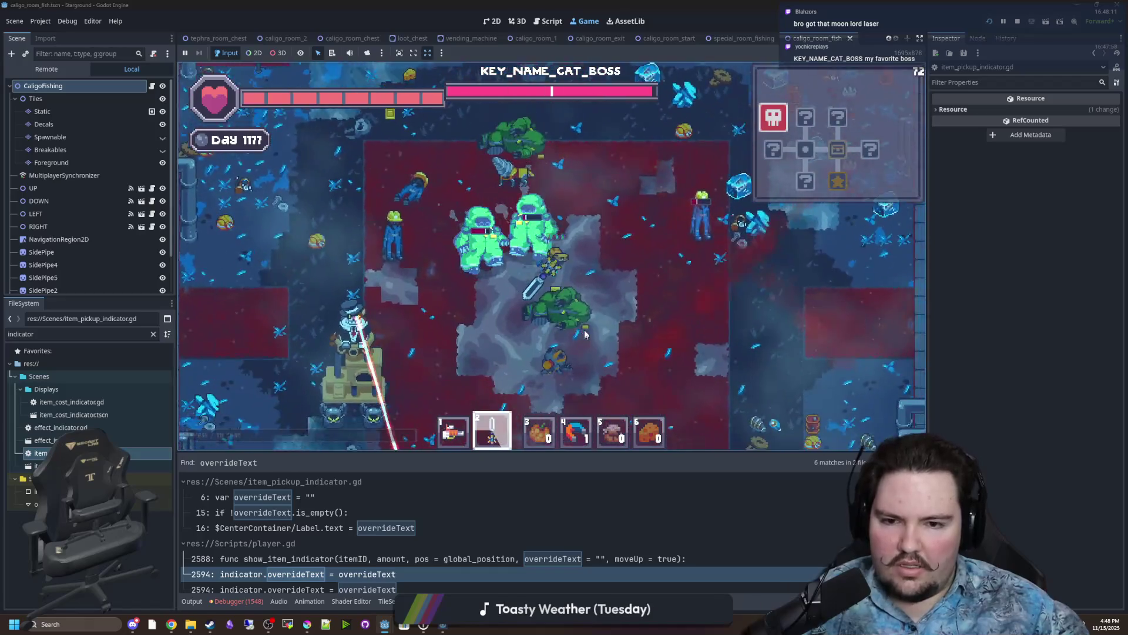
pyautogui.press('s')
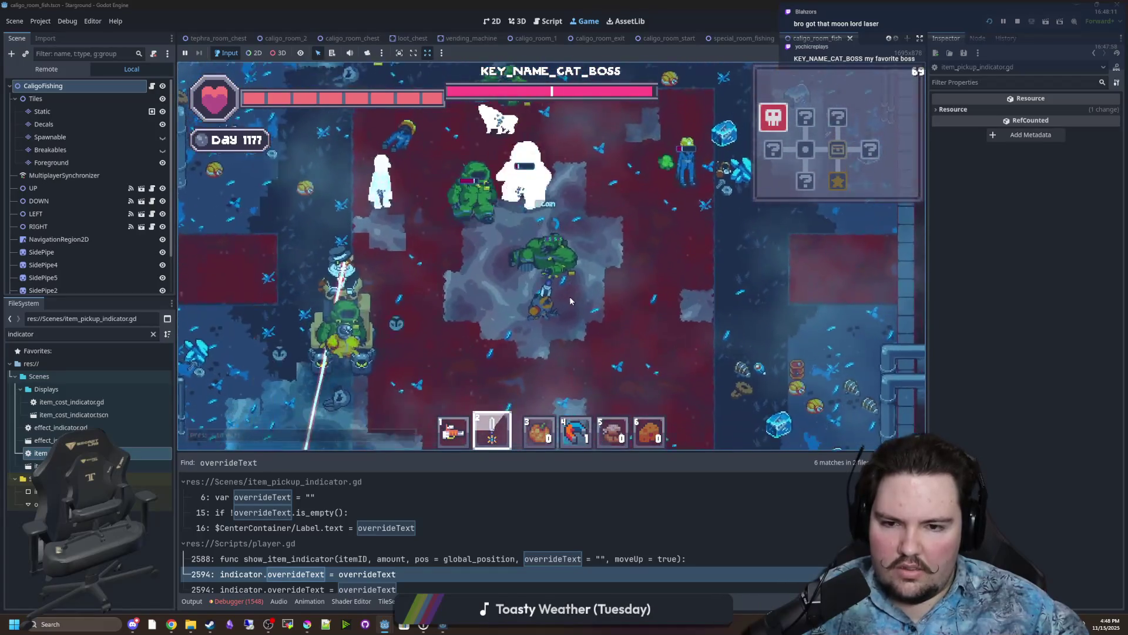
pyautogui.press('d')
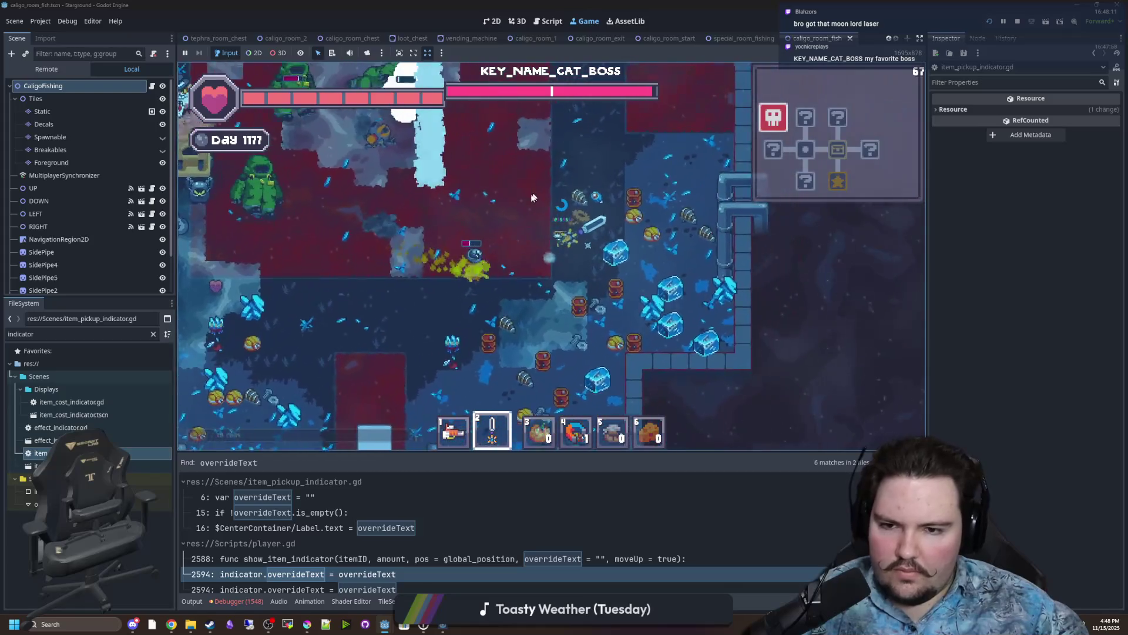
pyautogui.press('w')
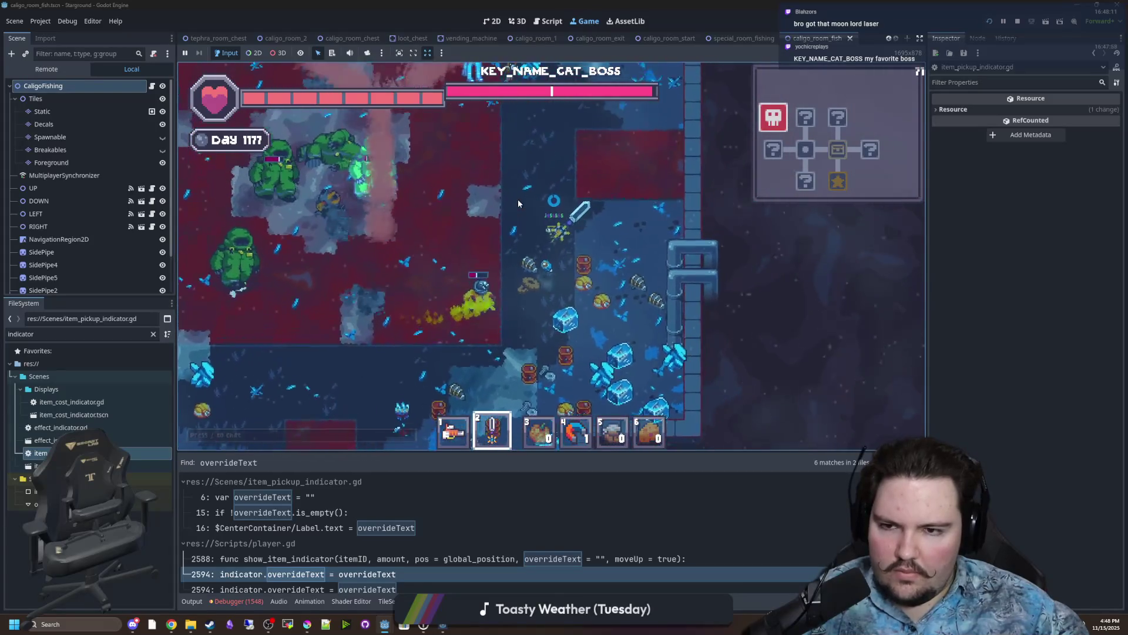
pyautogui.press('a')
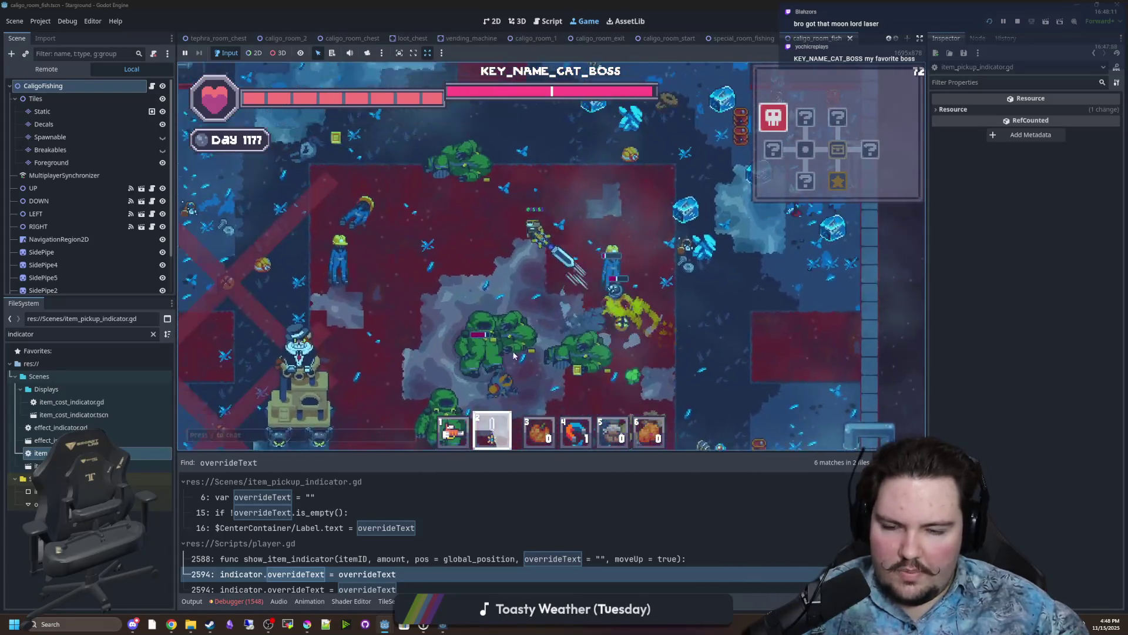
pyautogui.press('s')
pyautogui.press('a')
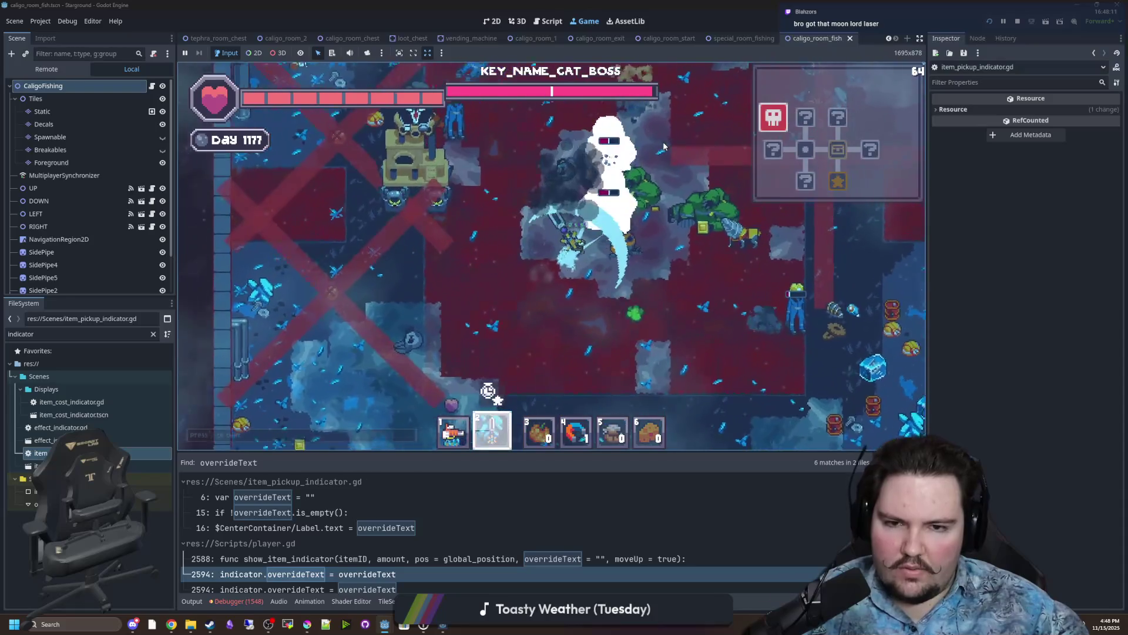
pyautogui.press('d')
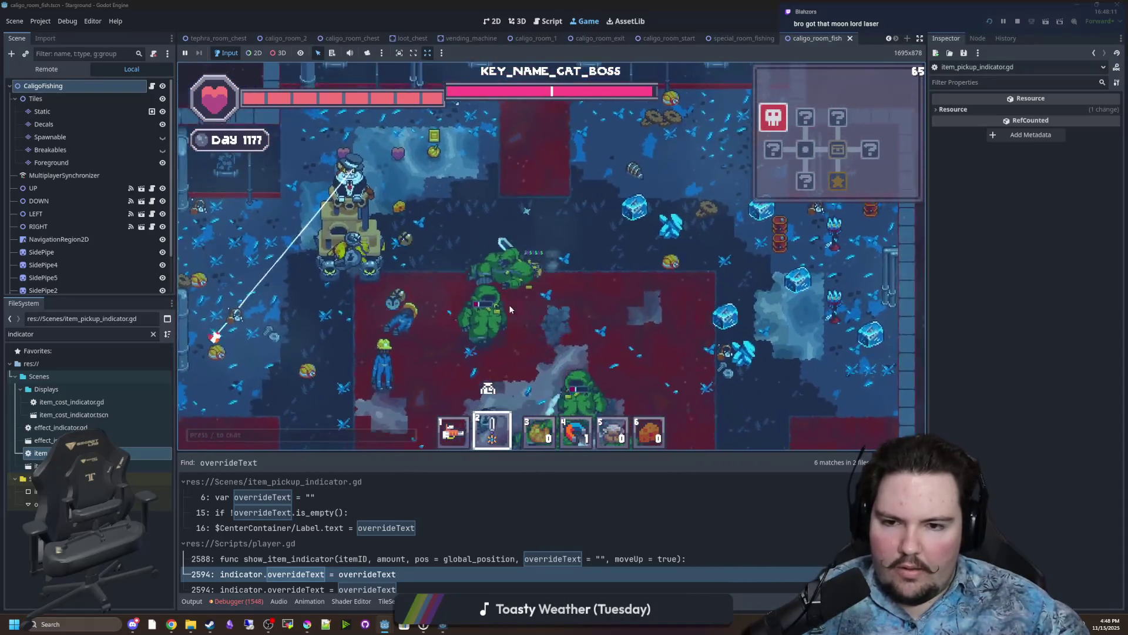
pyautogui.press('s')
pyautogui.press('d')
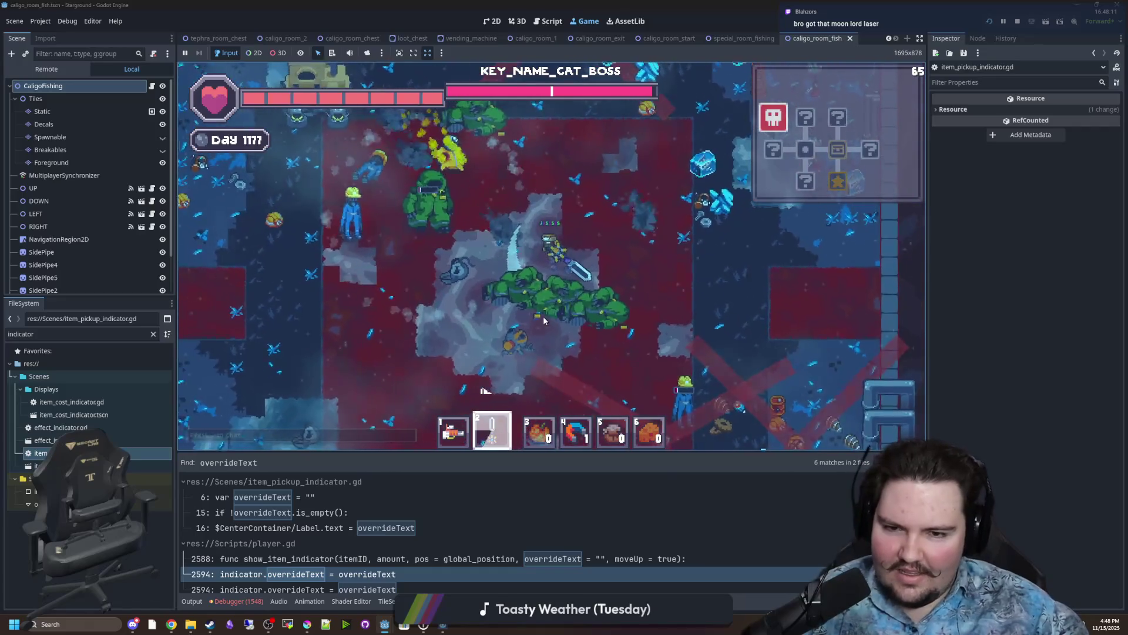
pyautogui.press('w')
pyautogui.press('a')
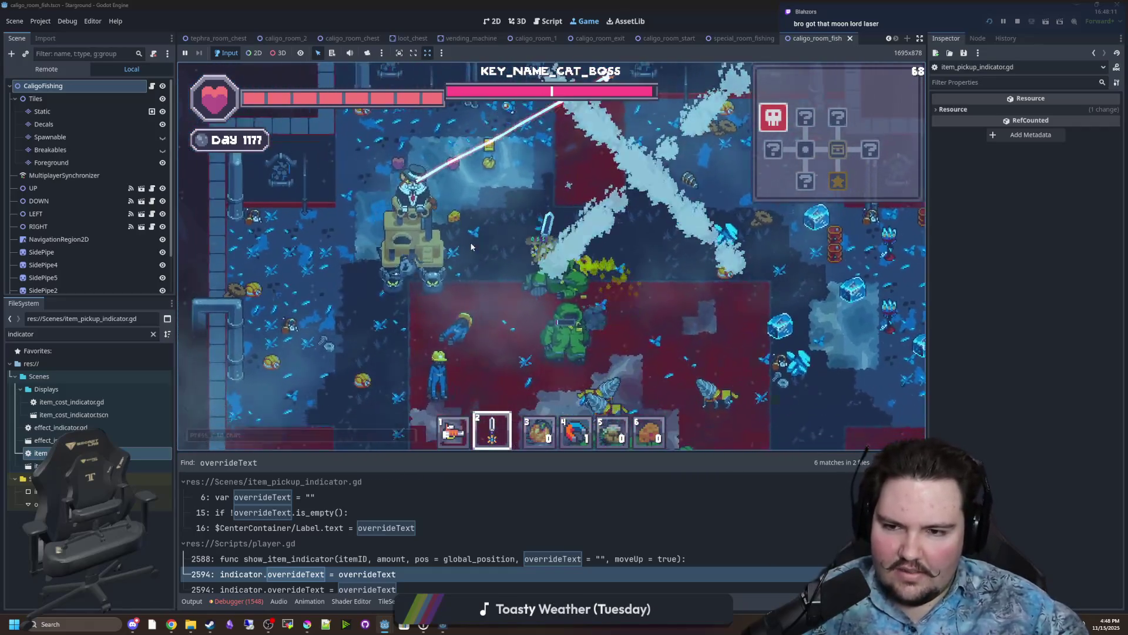
pyautogui.press('a')
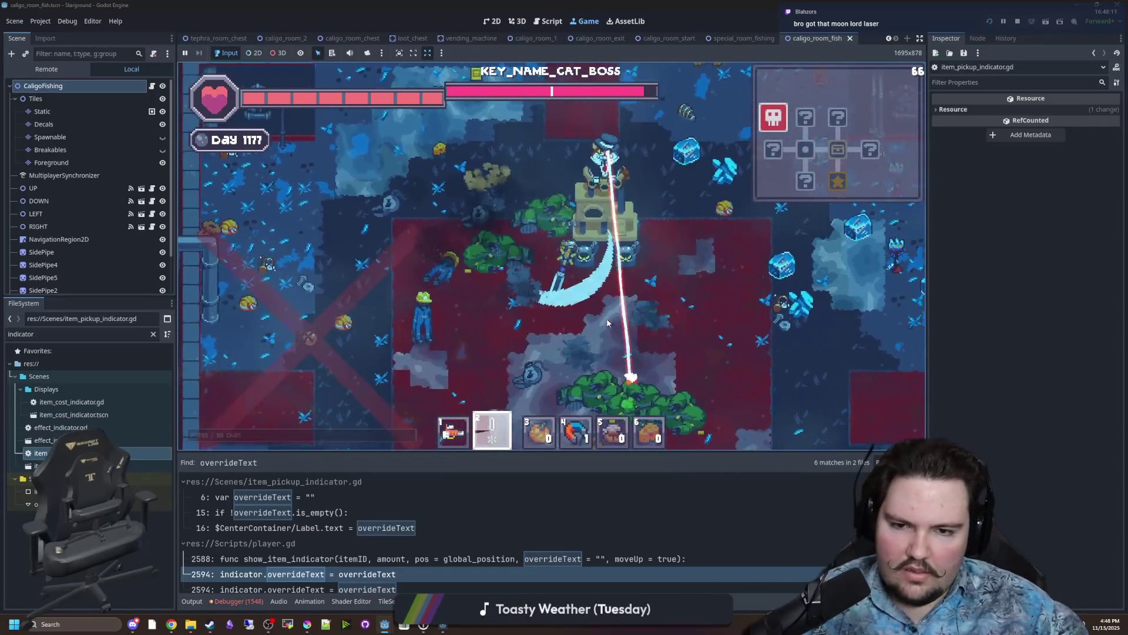
pyautogui.press('w')
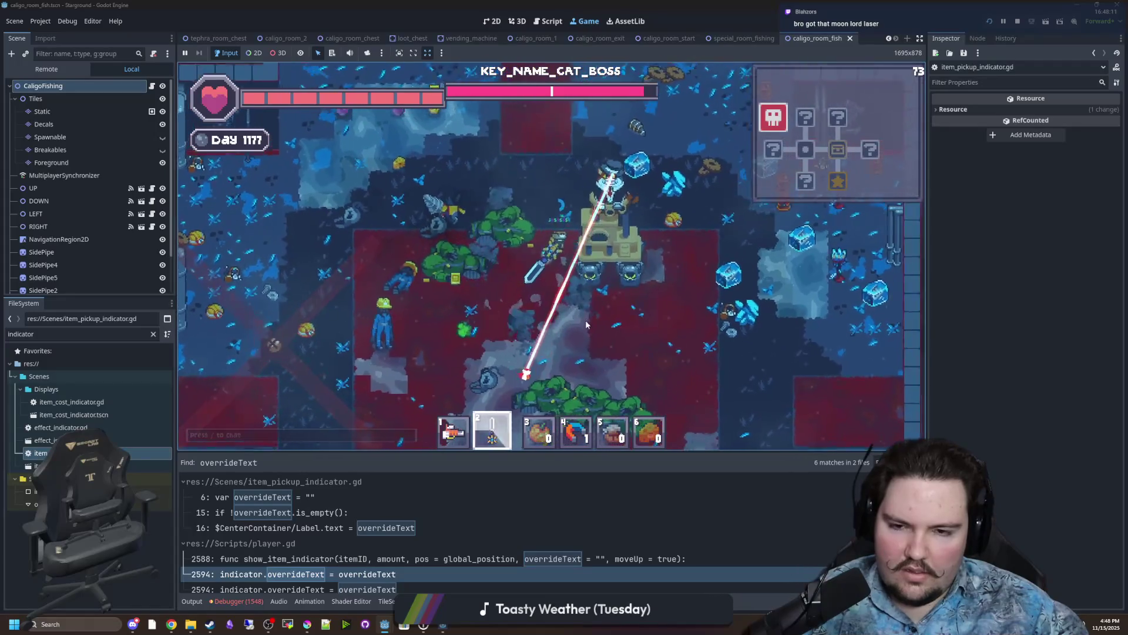
pyautogui.press('d')
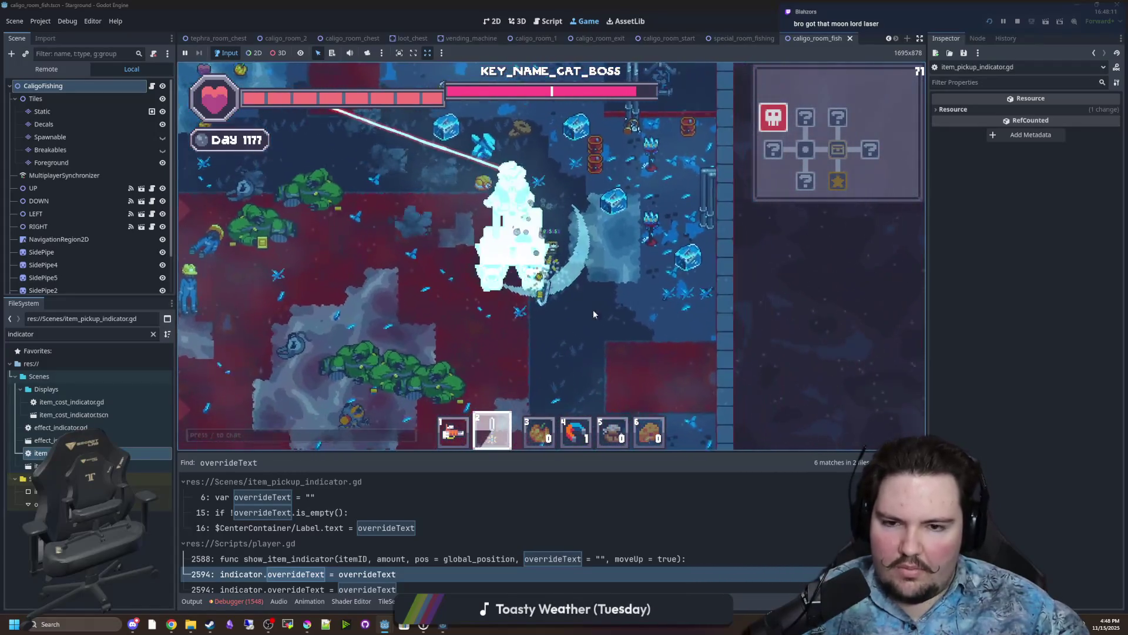
pyautogui.press('s')
pyautogui.press('a')
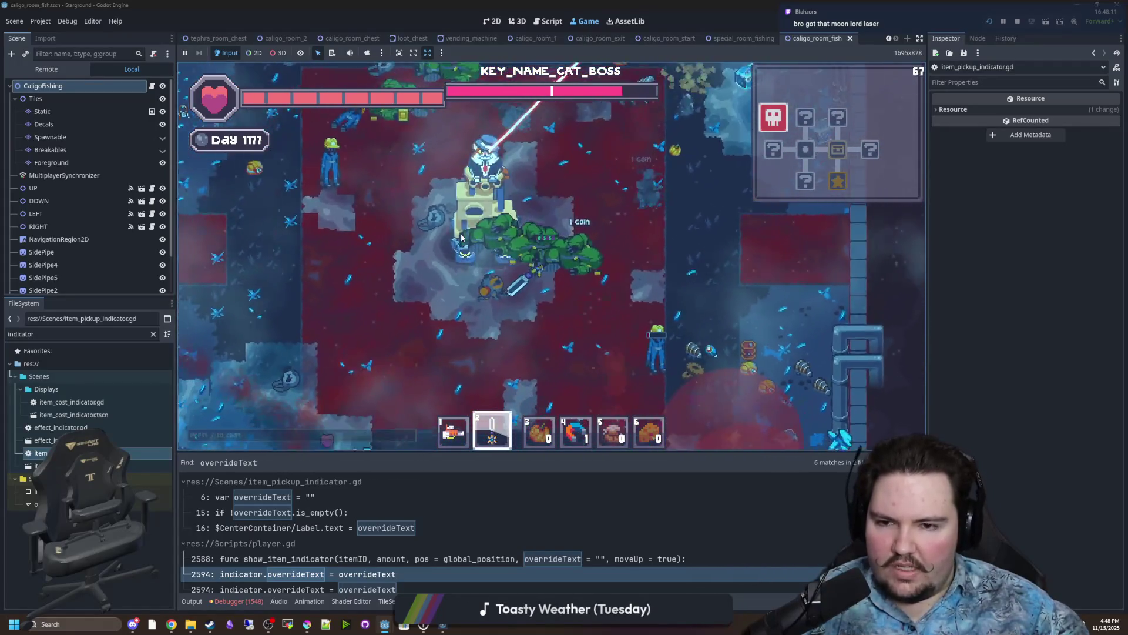
pyautogui.press('w')
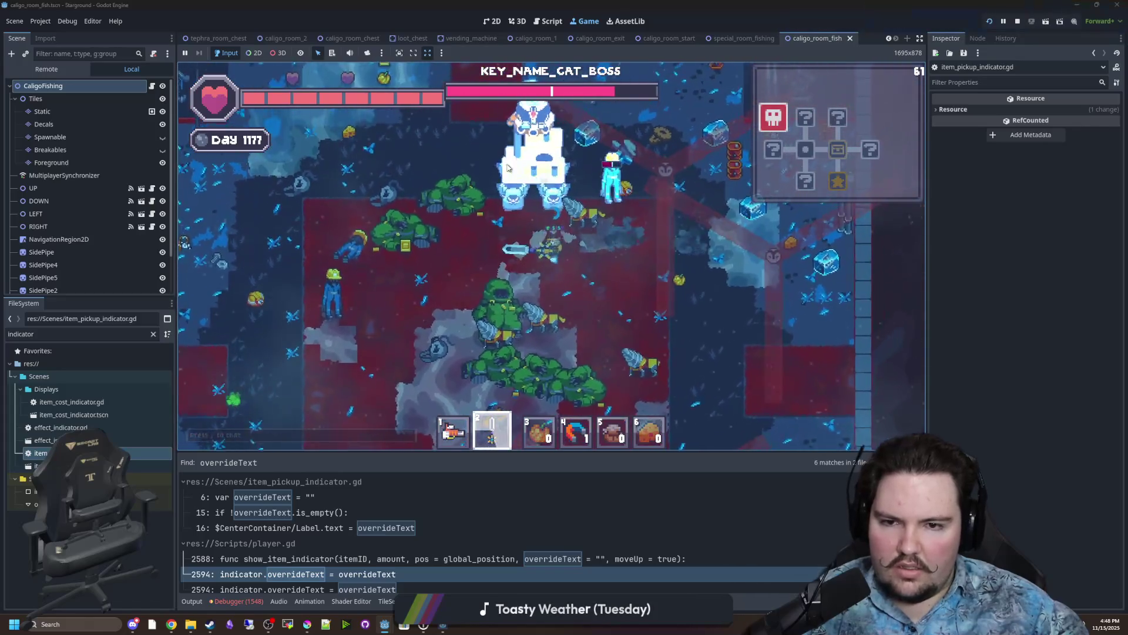
pyautogui.press('w')
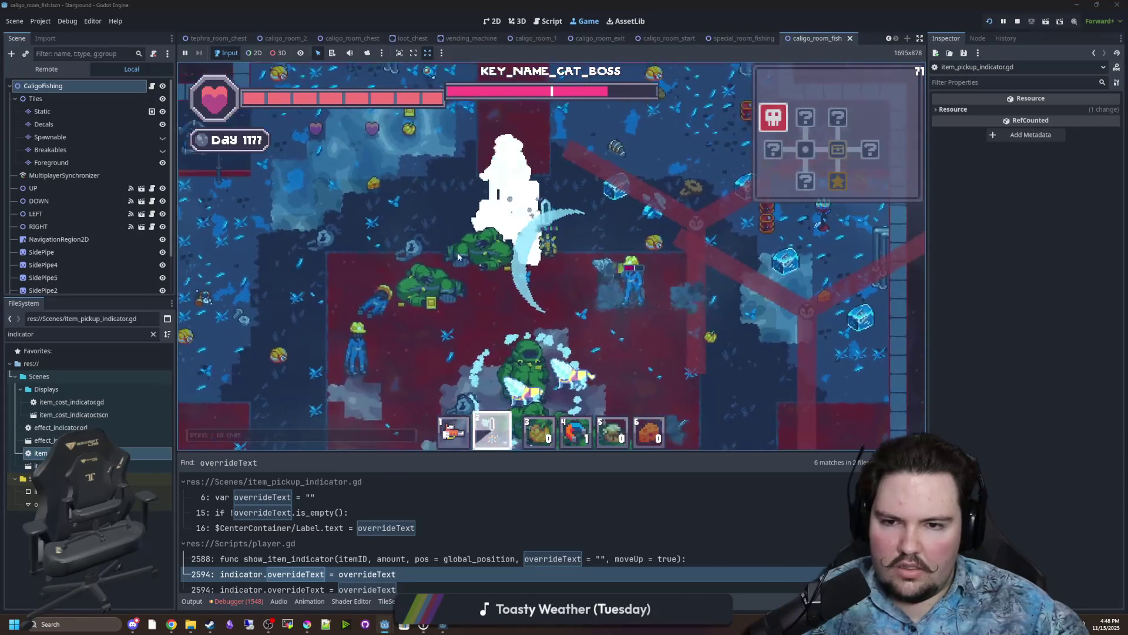
pyautogui.press('d')
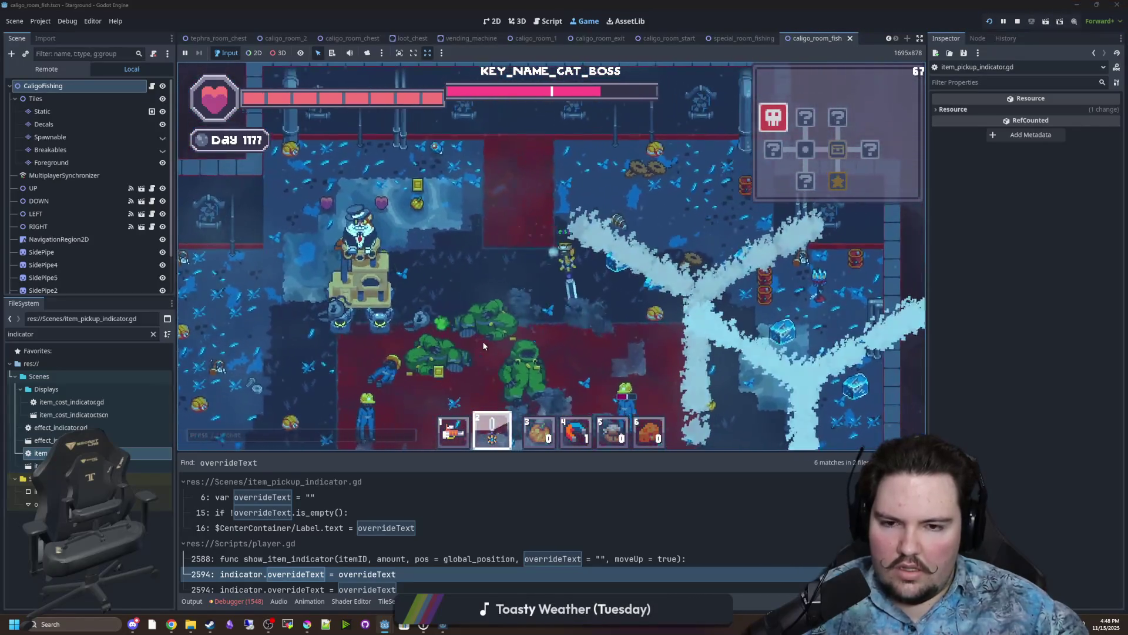
pyautogui.press('s')
pyautogui.press('d')
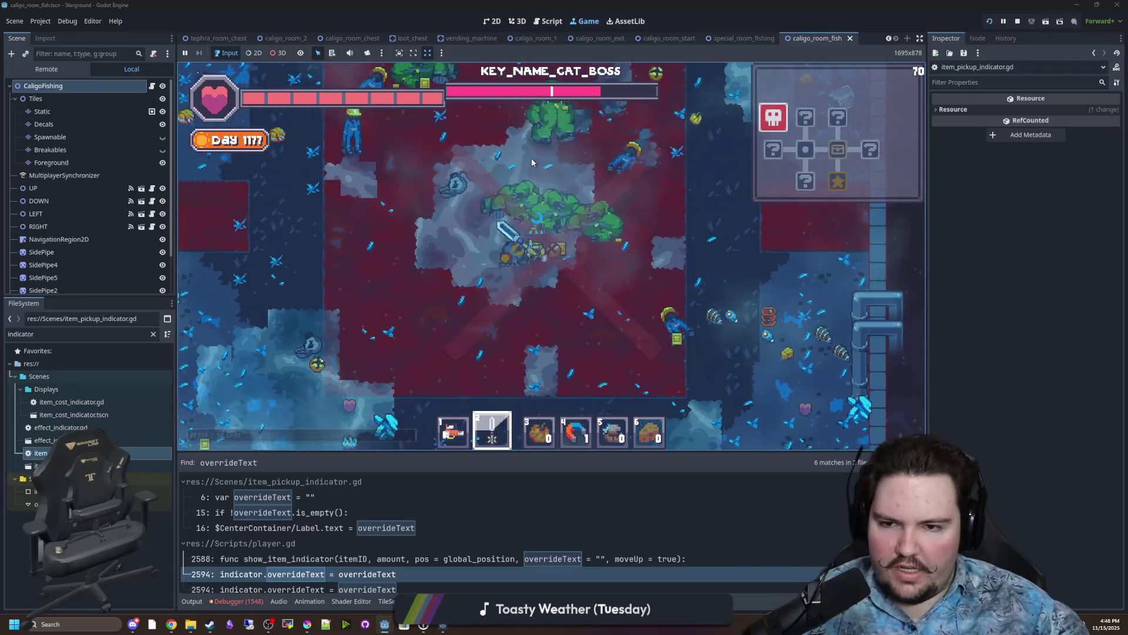
pyautogui.press('a')
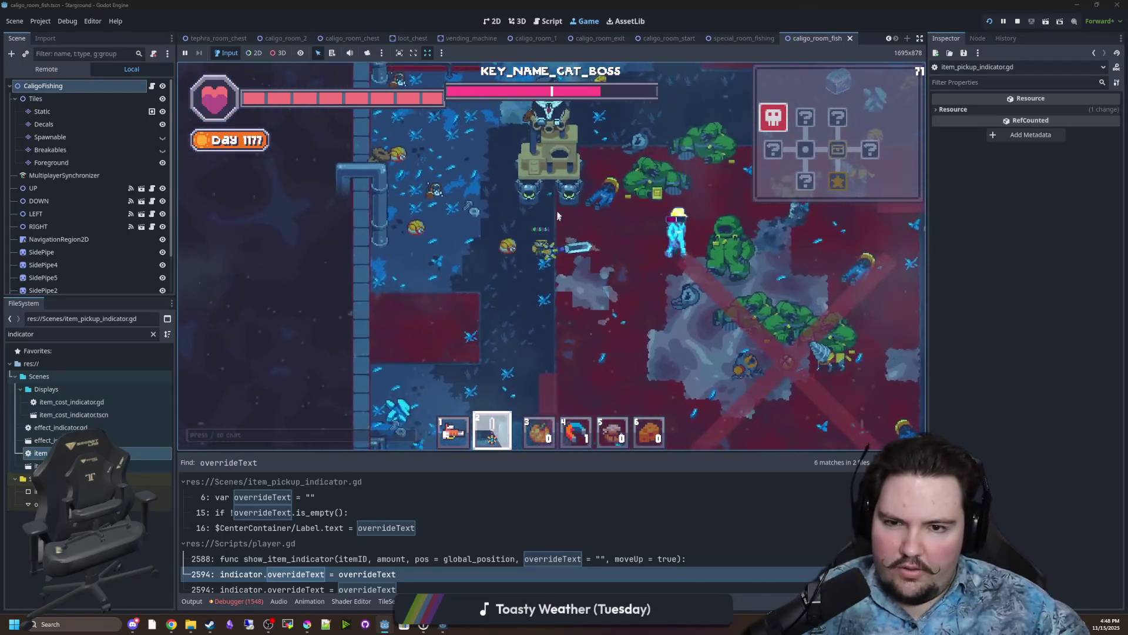
pyautogui.press('d')
pyautogui.press('s')
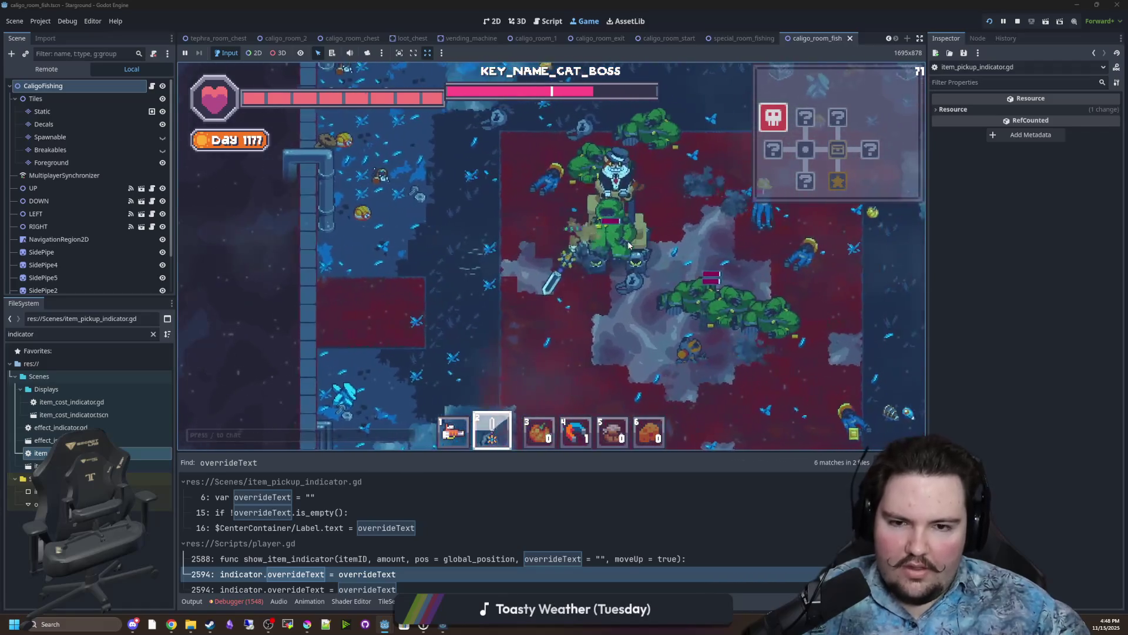
pyautogui.press('d')
pyautogui.press('s')
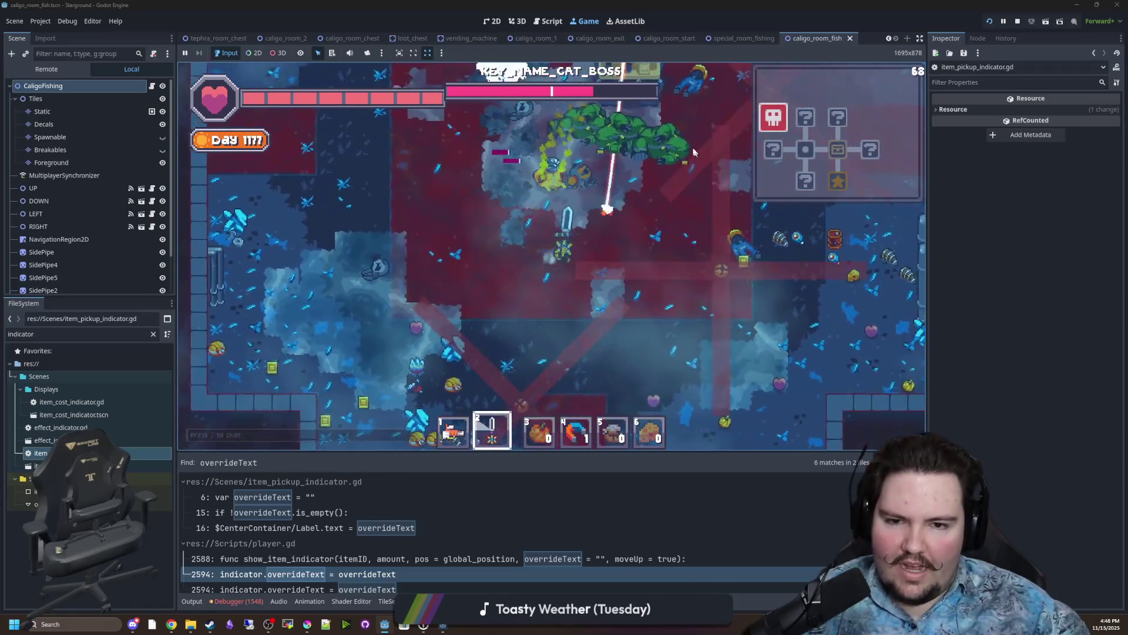
pyautogui.press('d')
pyautogui.press('s')
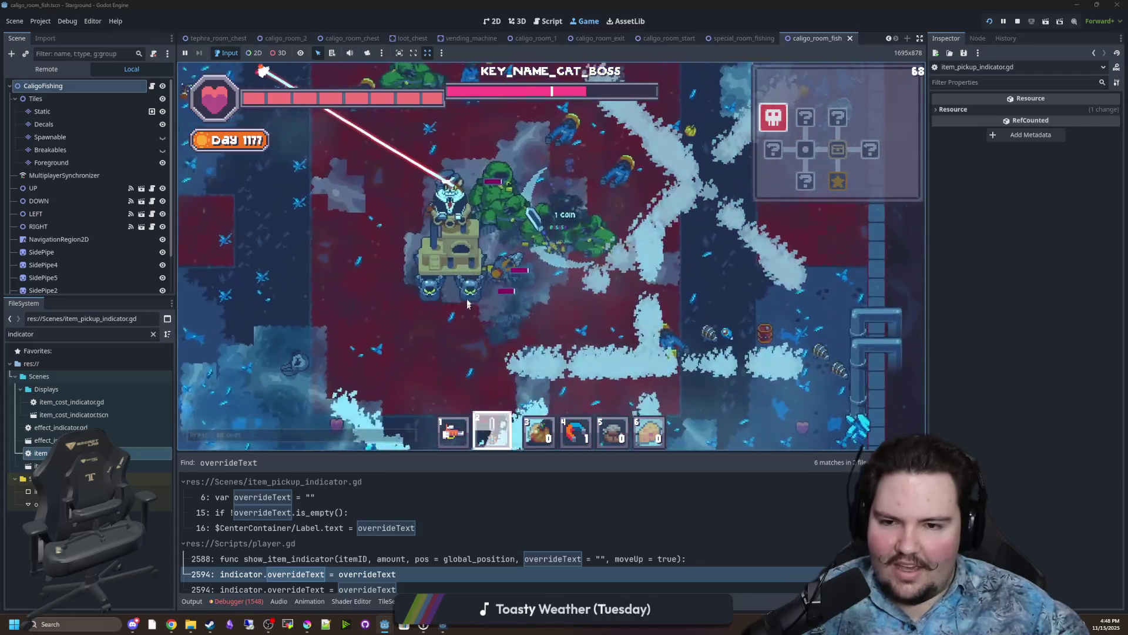
pyautogui.press('s')
pyautogui.press('a')
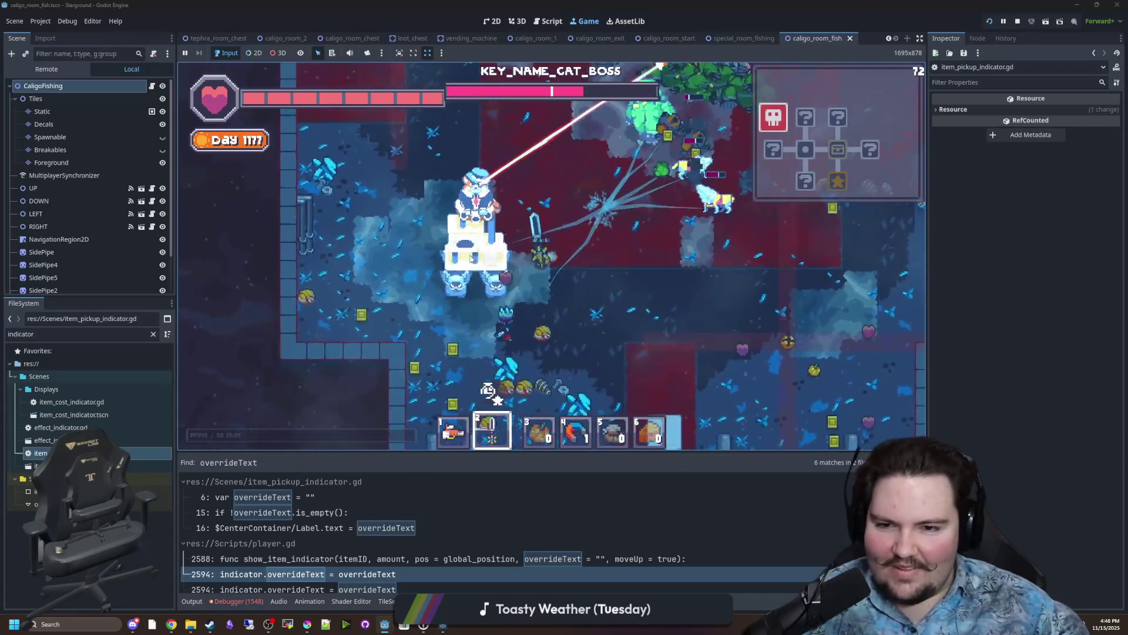
pyautogui.press('w')
pyautogui.press('a')
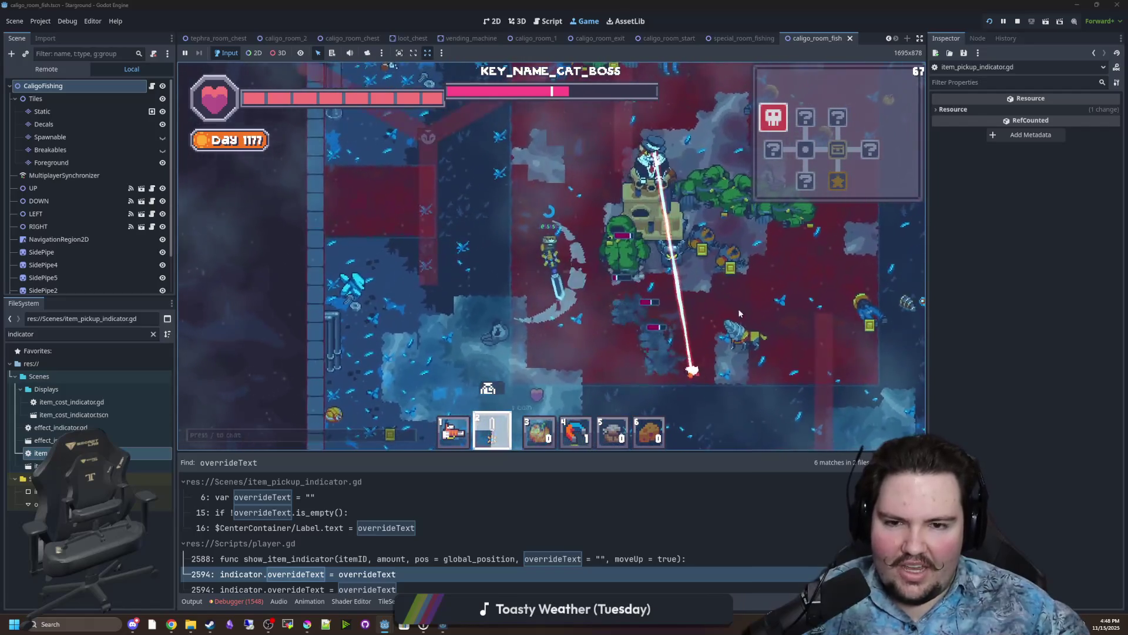
pyautogui.press('w')
pyautogui.press('d')
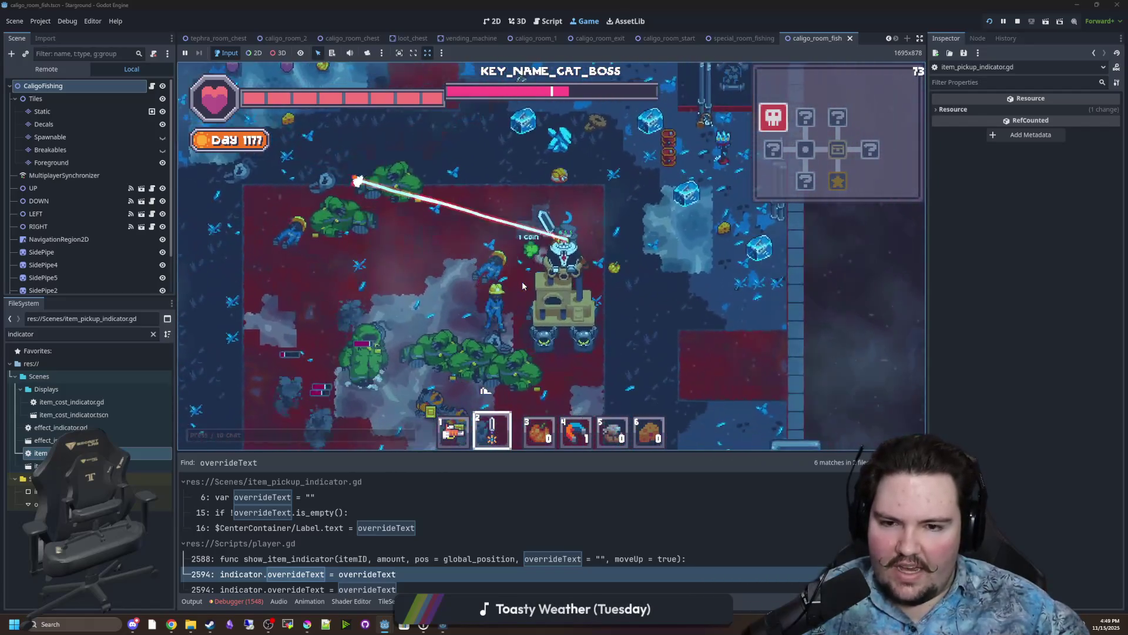
pyautogui.press('w')
pyautogui.press('d')
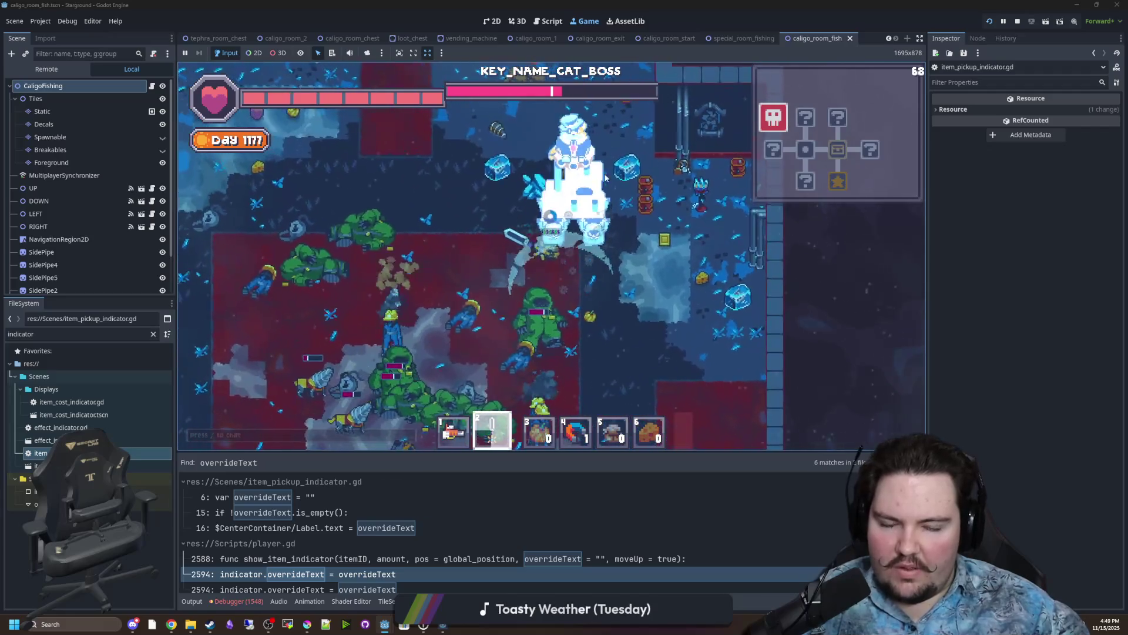
pyautogui.press('a')
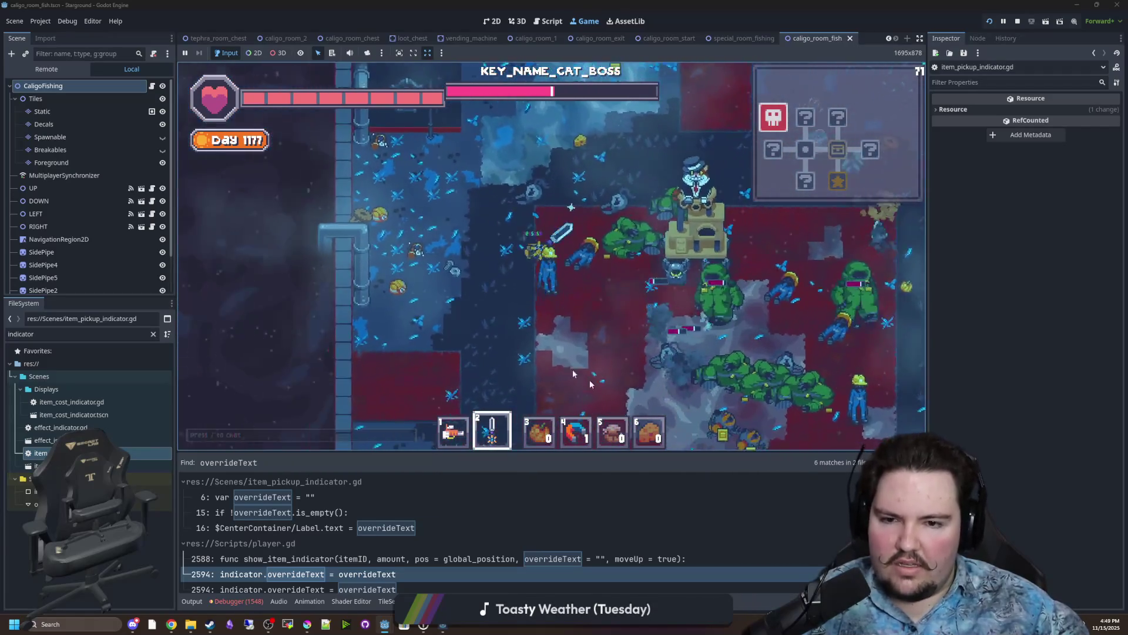
pyautogui.press('s')
pyautogui.press('a')
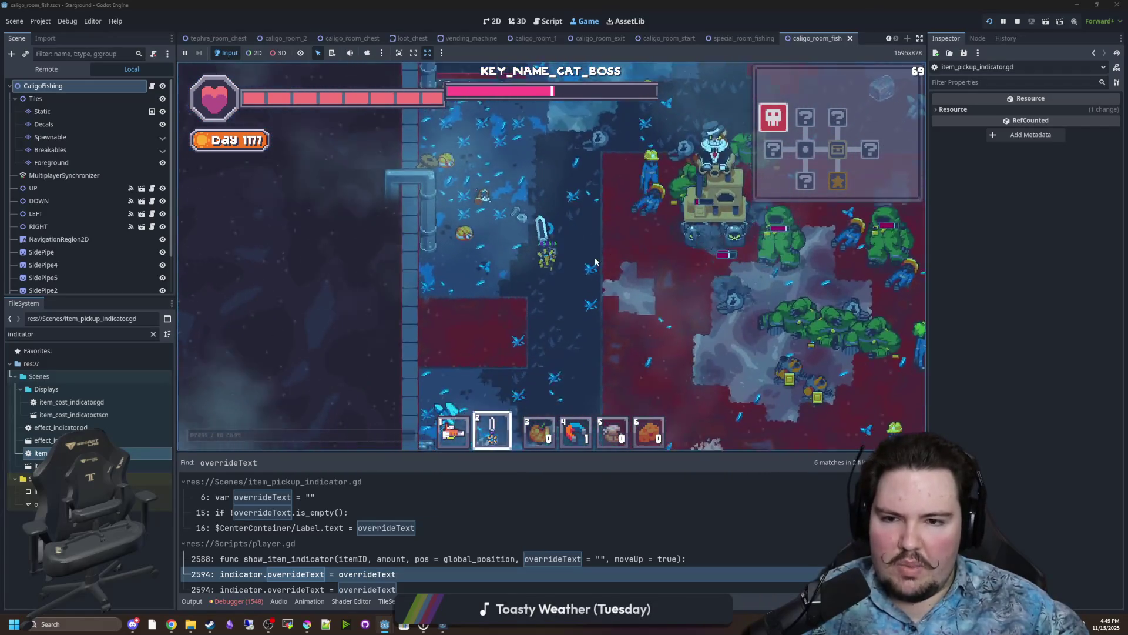
# Repeatedly slash the KEY_NAME_CAT_BOSS and its swarming enemies until its health nearly empties.
pyautogui.click(594, 233)
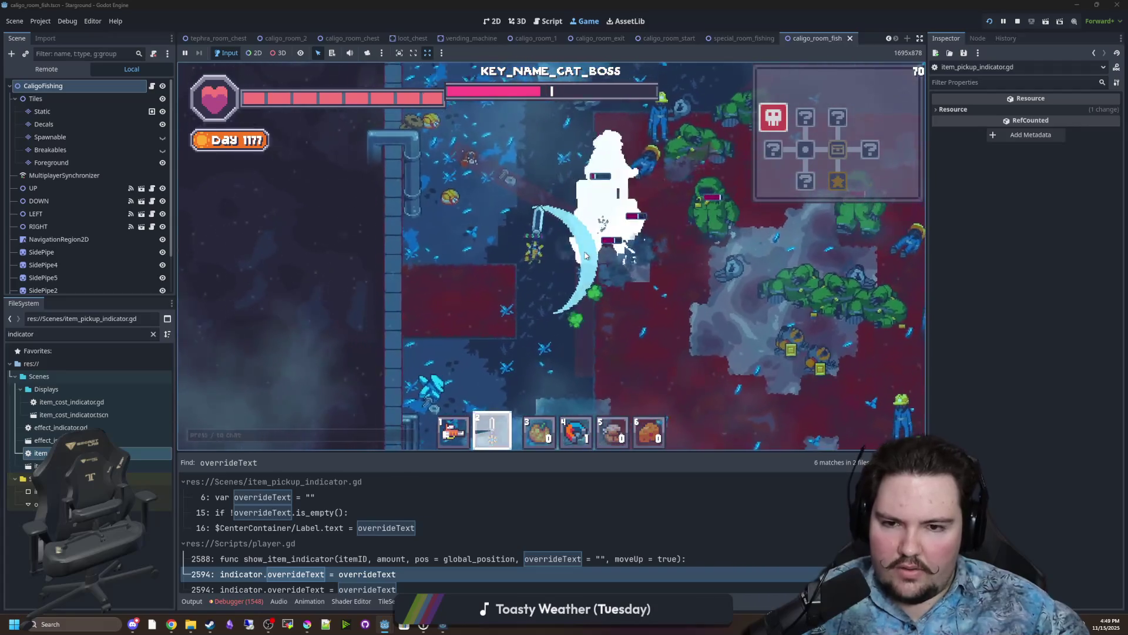
pyautogui.press('s')
pyautogui.press('d')
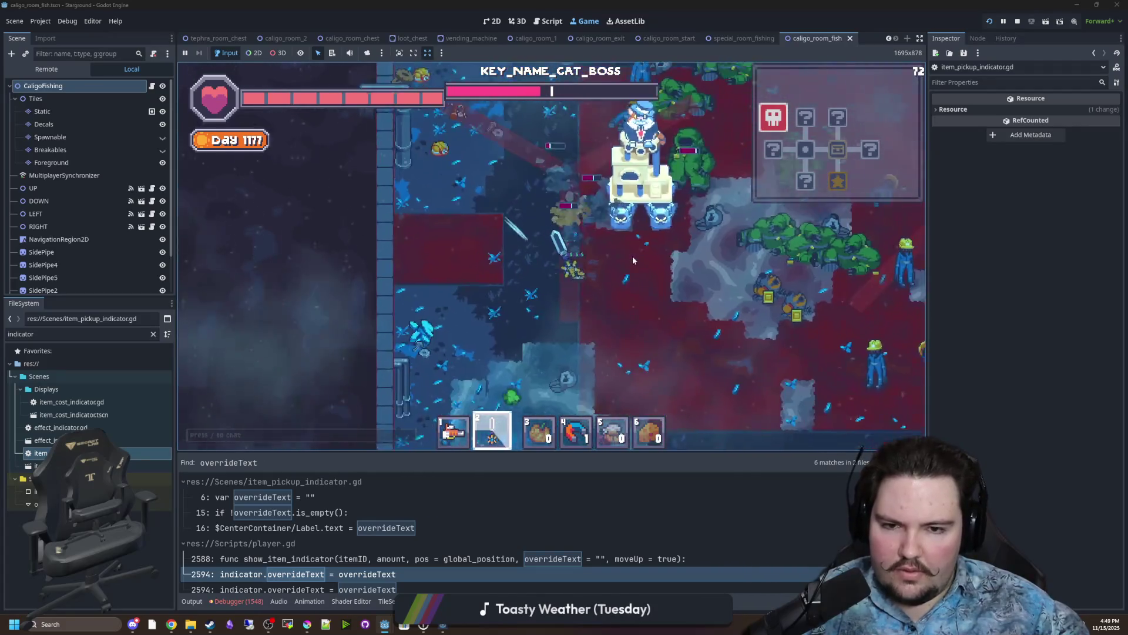
pyautogui.click(632, 256)
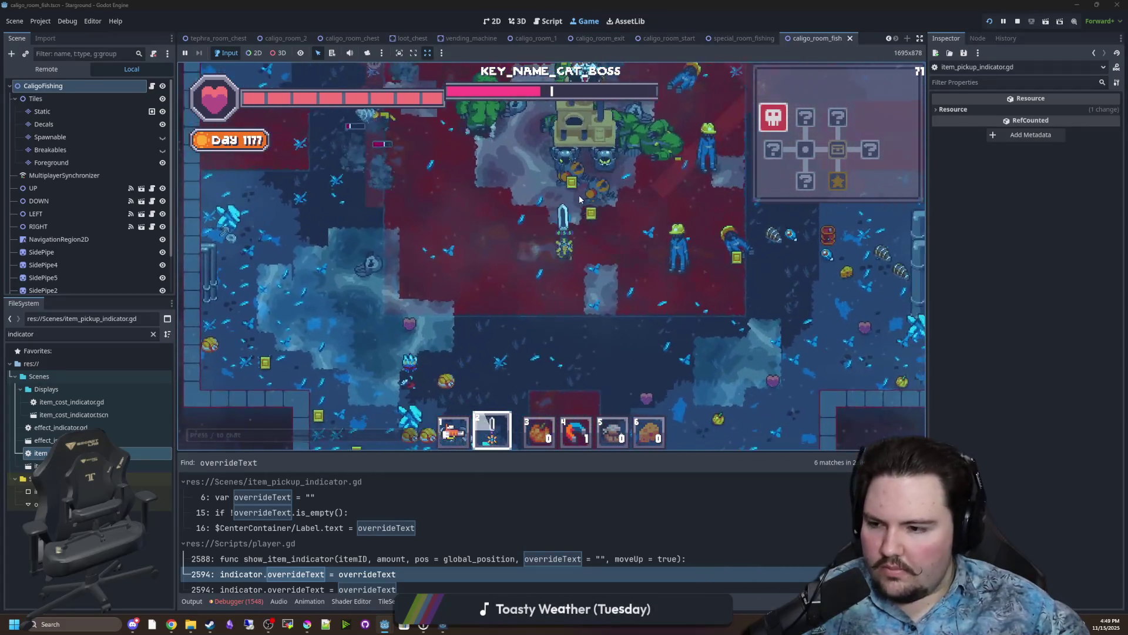
pyautogui.press('d')
pyautogui.click(580, 199)
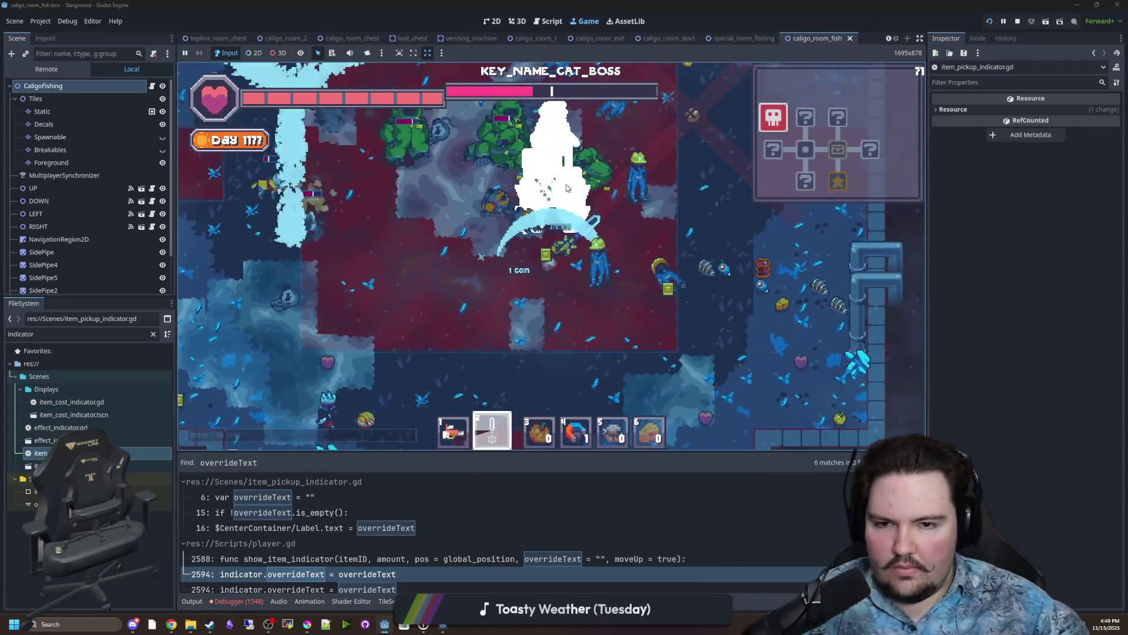
pyautogui.click(558, 194)
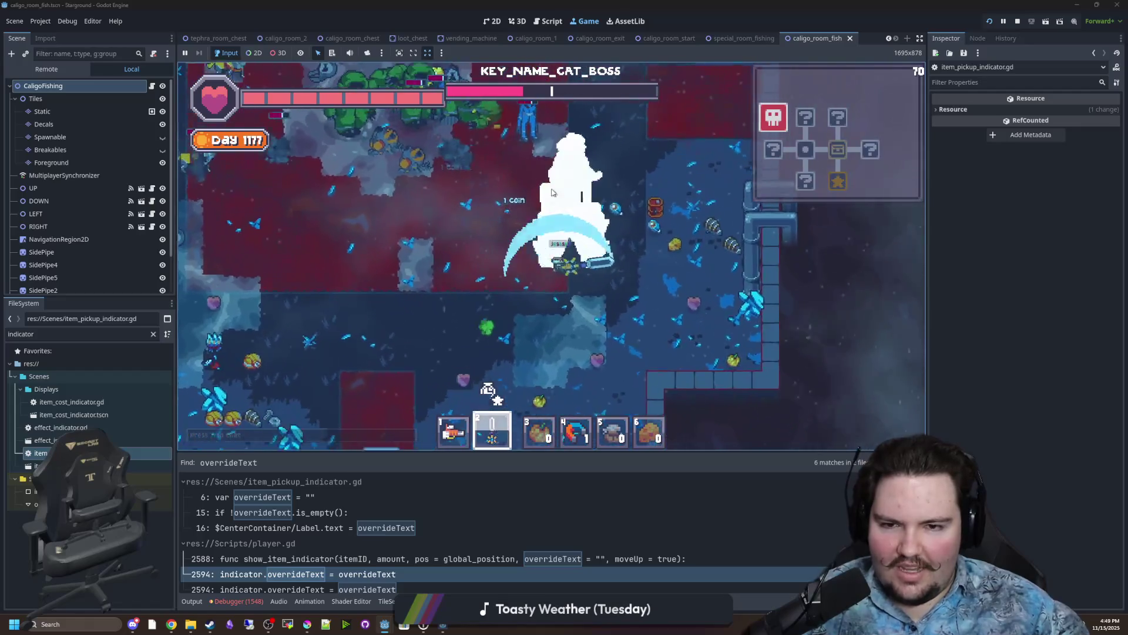
pyautogui.press('a')
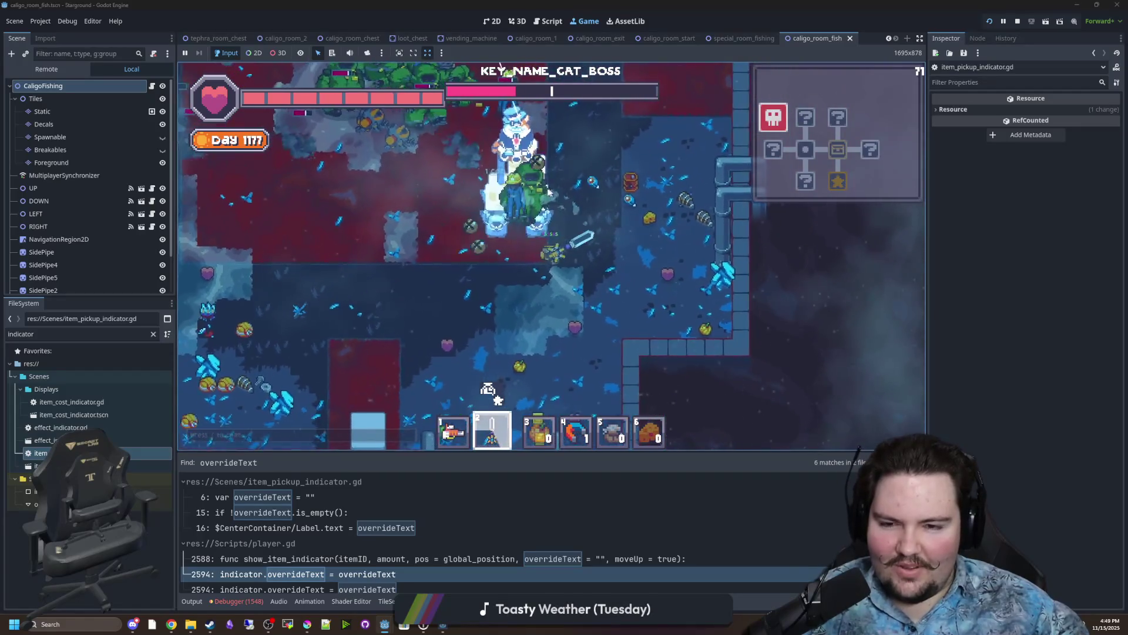
pyautogui.click(546, 191)
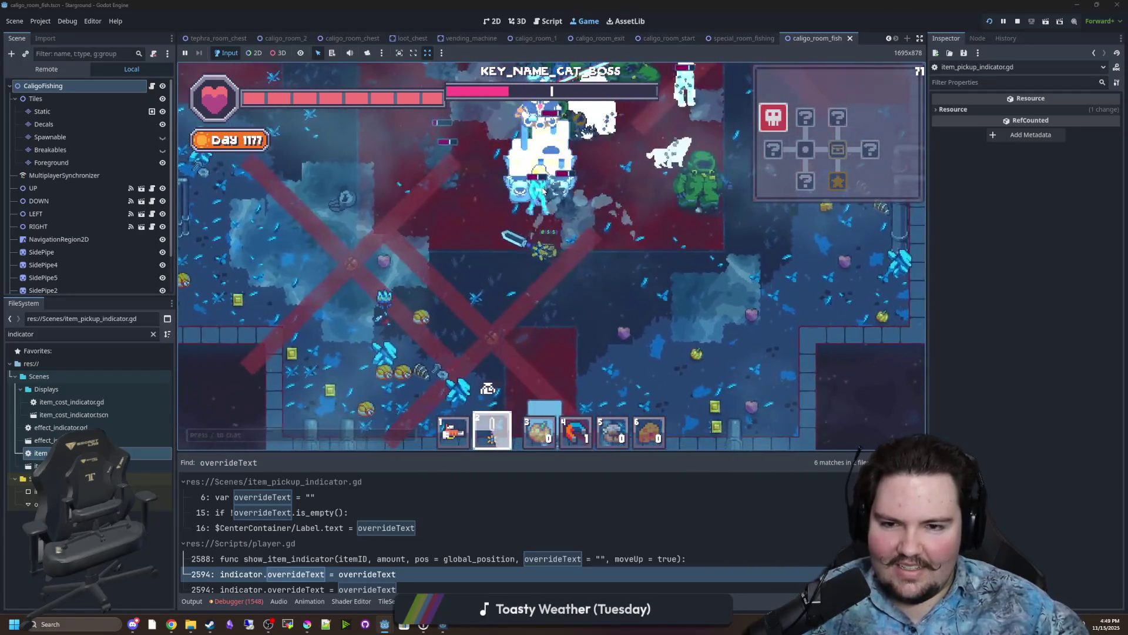
pyautogui.click(543, 191)
pyautogui.press('a')
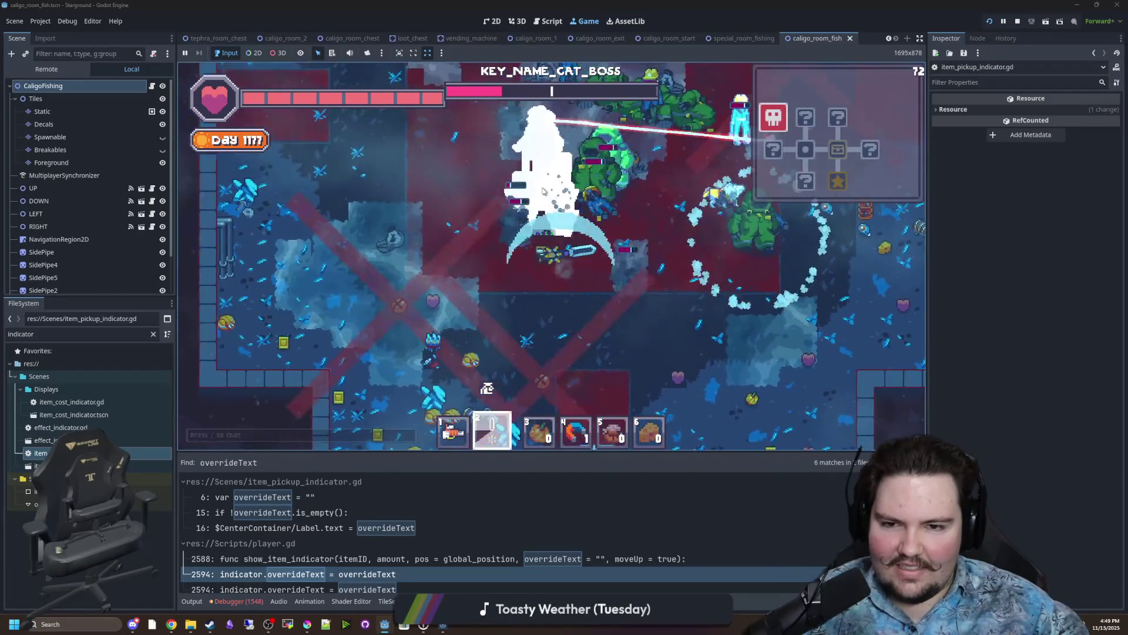
pyautogui.press('w')
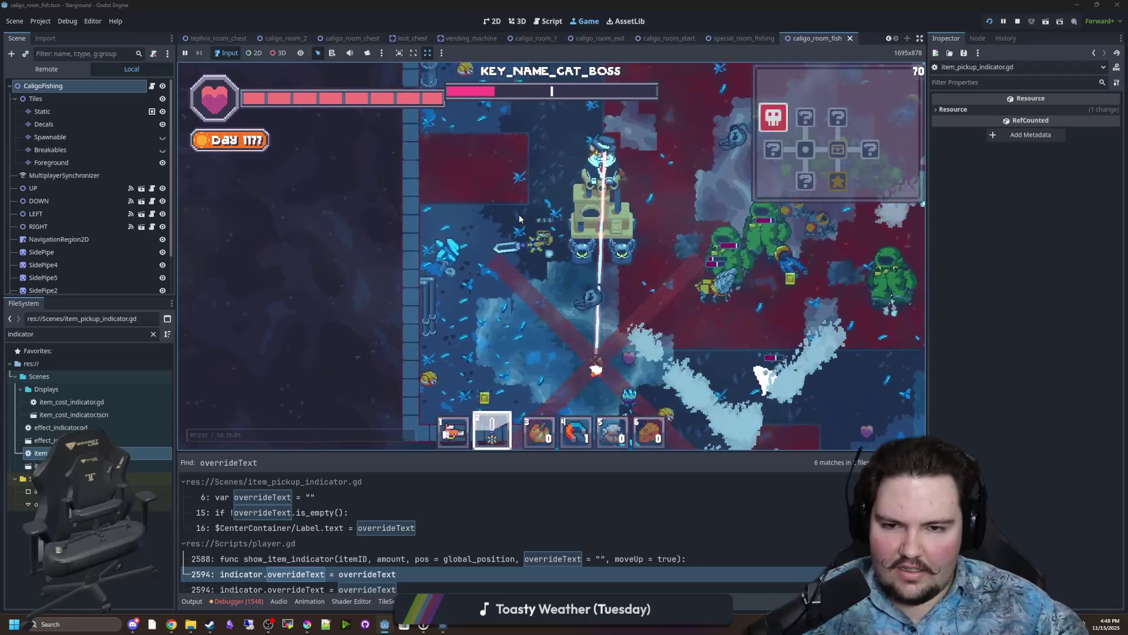
pyautogui.press('a')
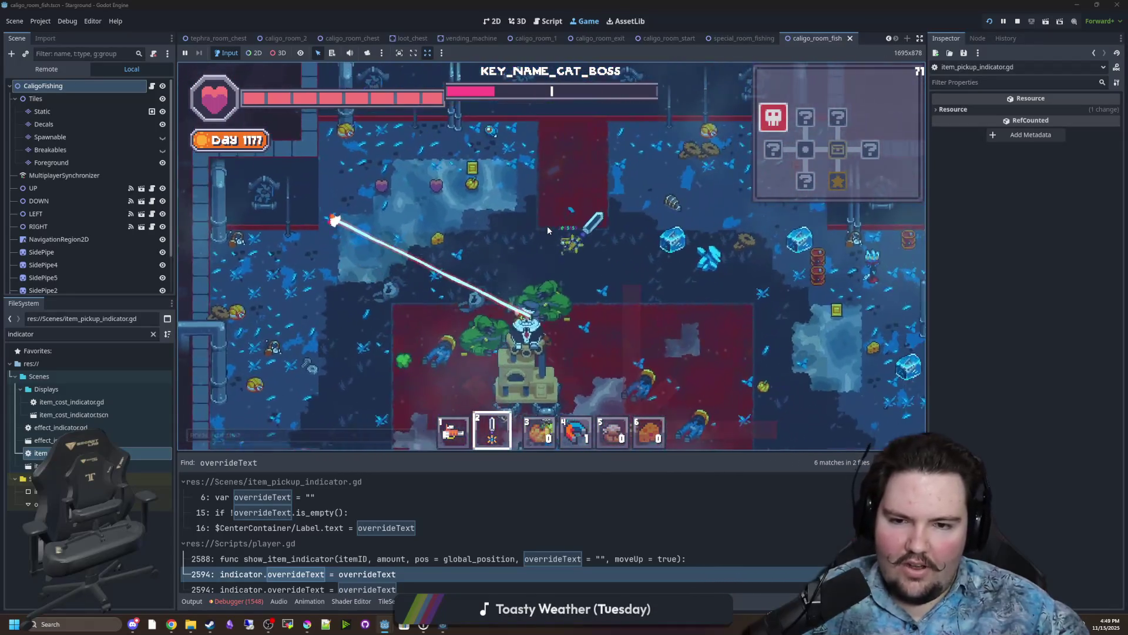
pyautogui.press('d')
pyautogui.press('s')
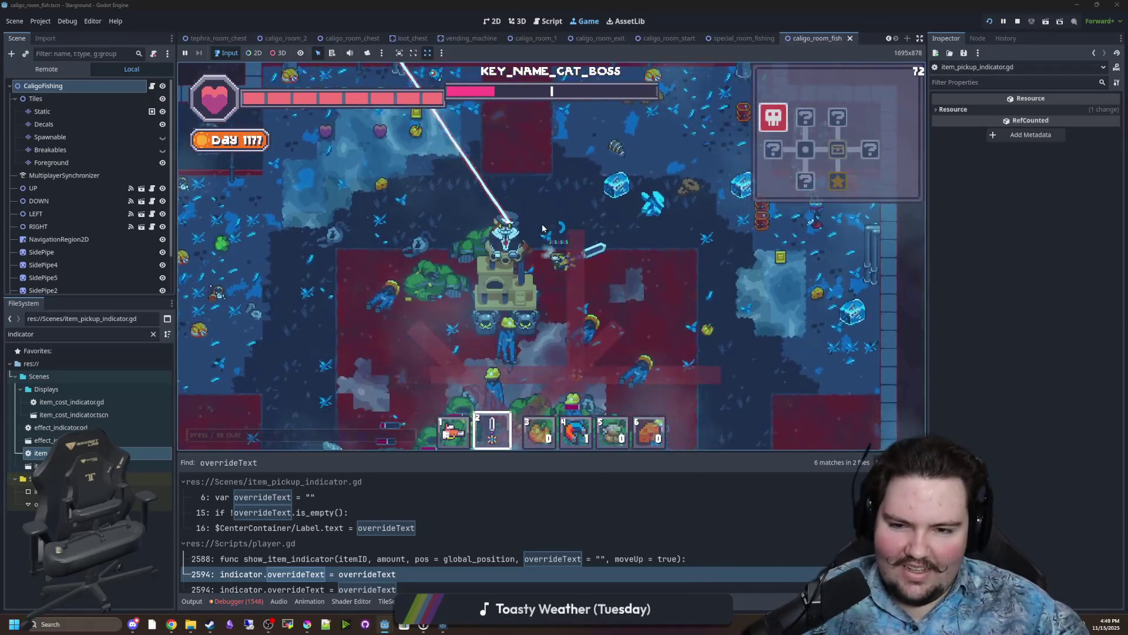
pyautogui.click(491, 247)
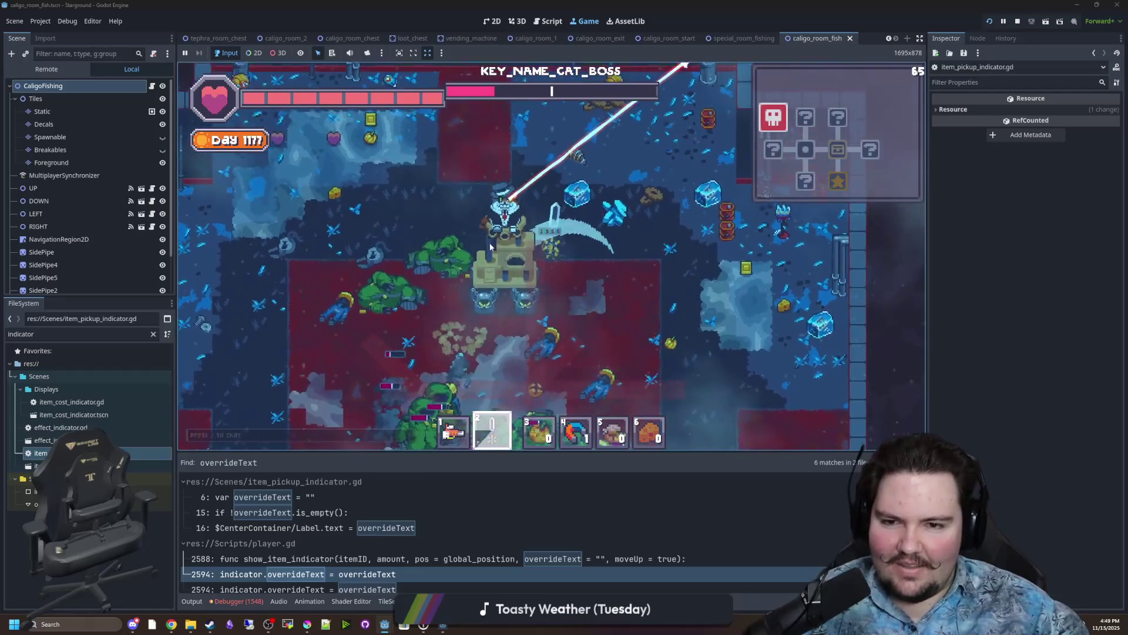
pyautogui.press('s')
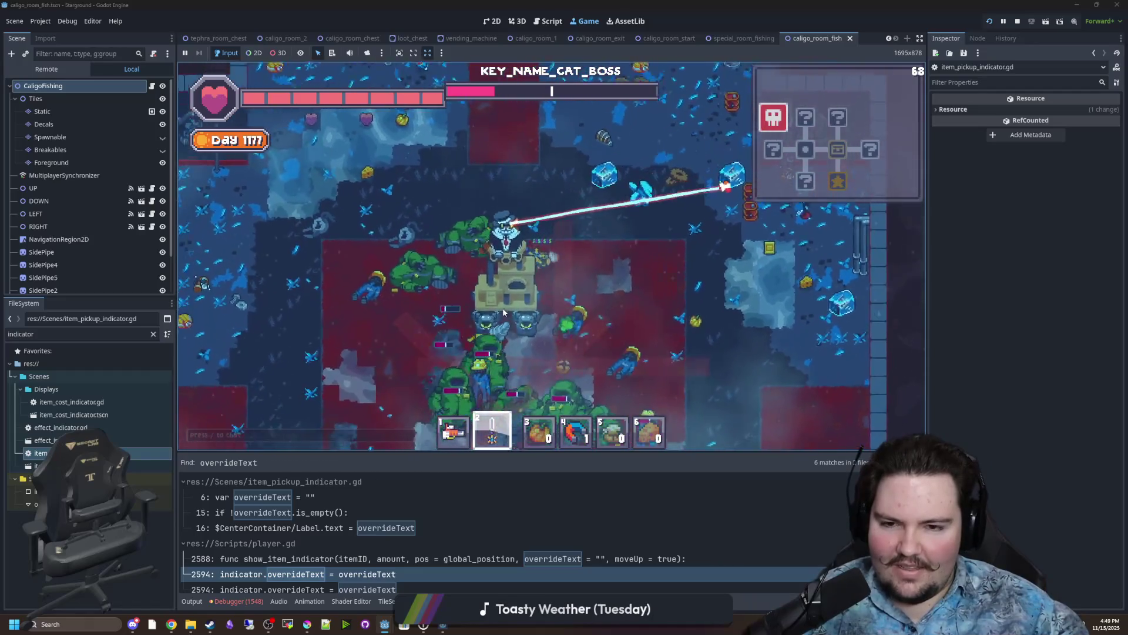
pyautogui.click(511, 244)
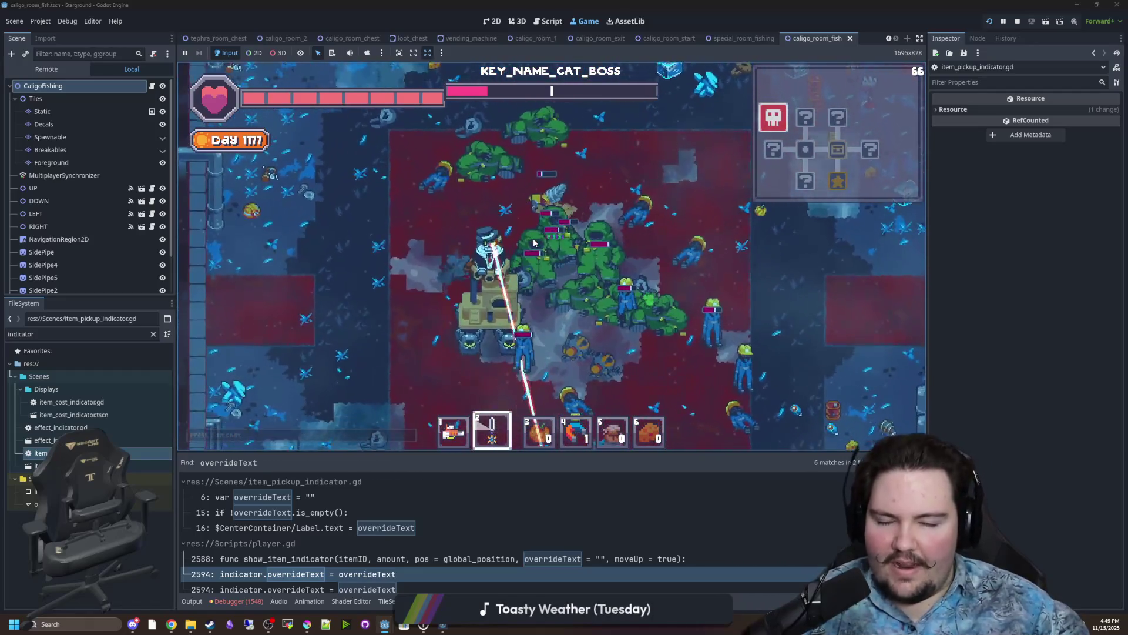
pyautogui.press('s')
pyautogui.click(533, 243)
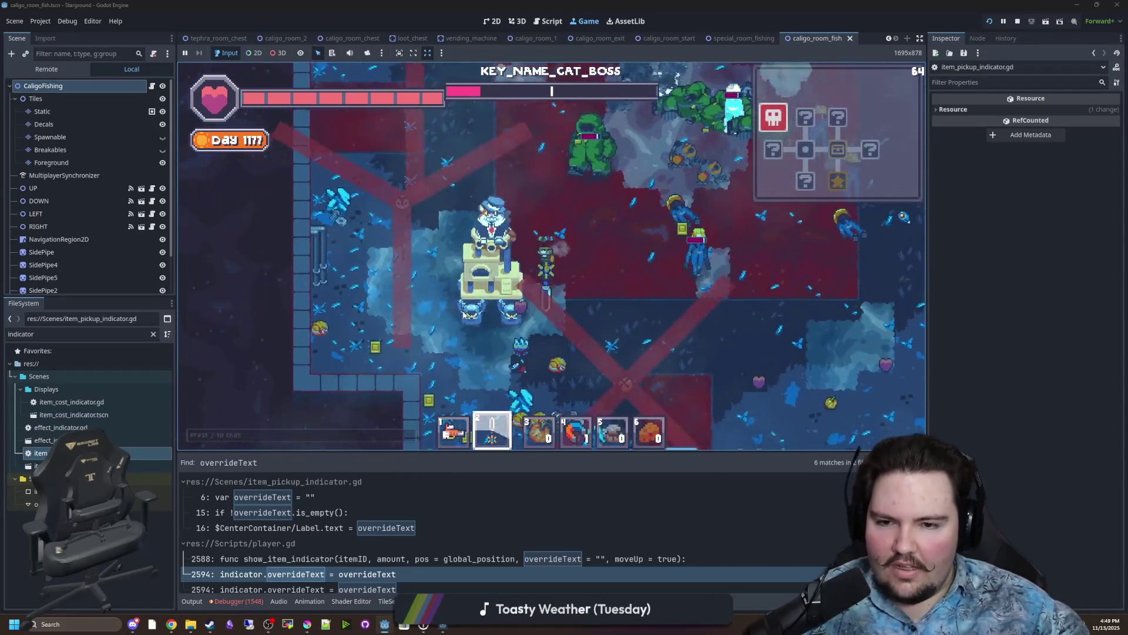
pyautogui.press('s')
pyautogui.press('a')
pyautogui.click(529, 147)
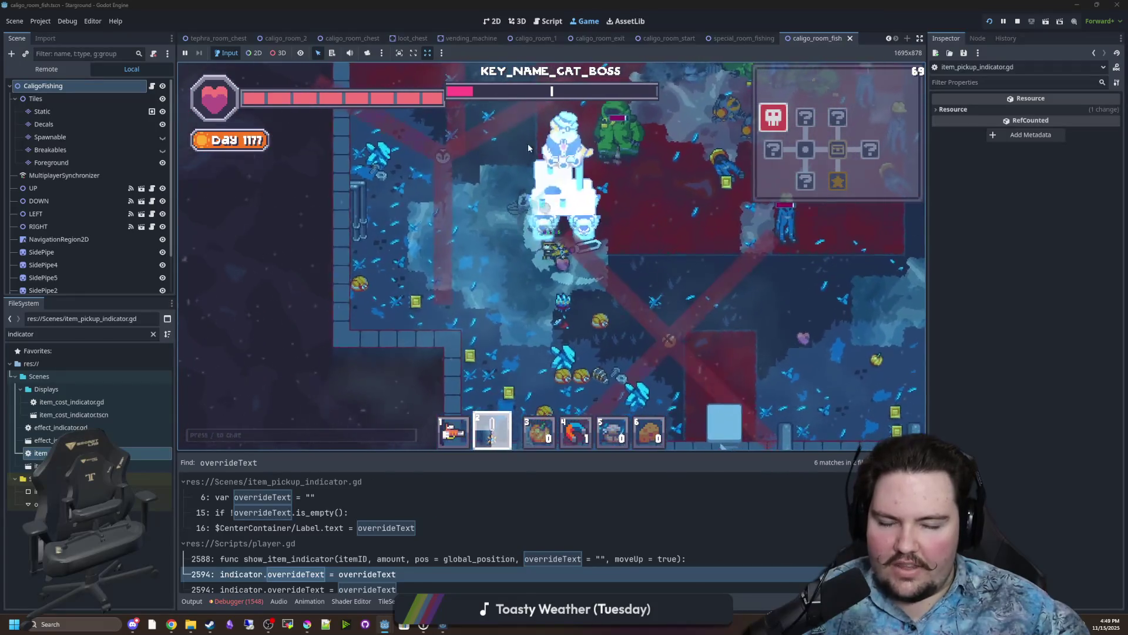
pyautogui.press('w')
pyautogui.press('d')
pyautogui.click(541, 189)
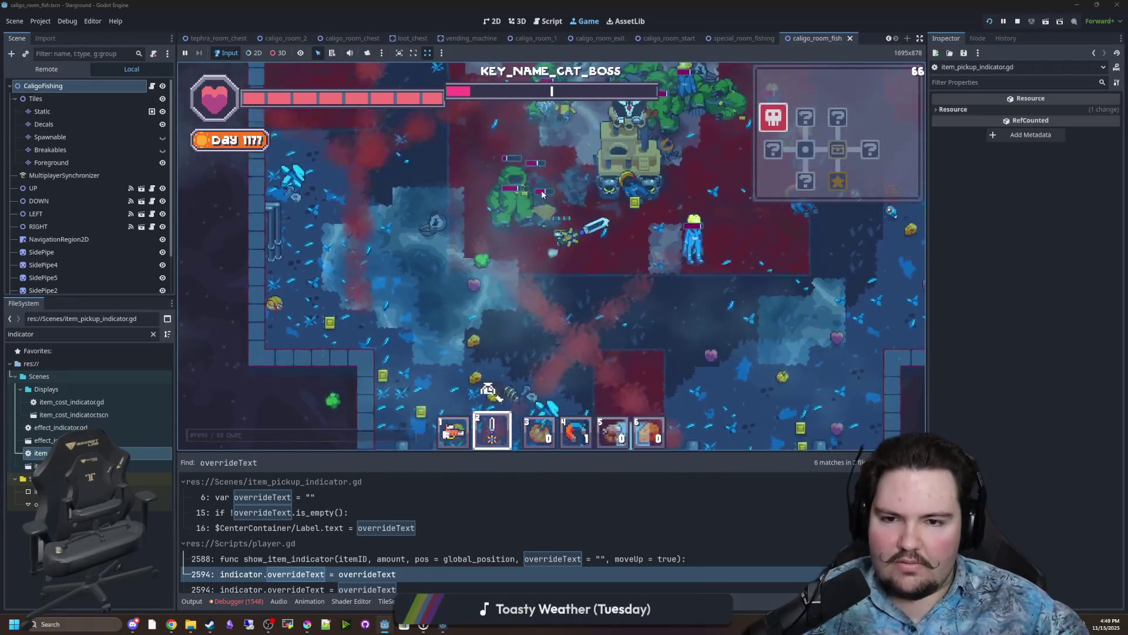
pyautogui.press('a')
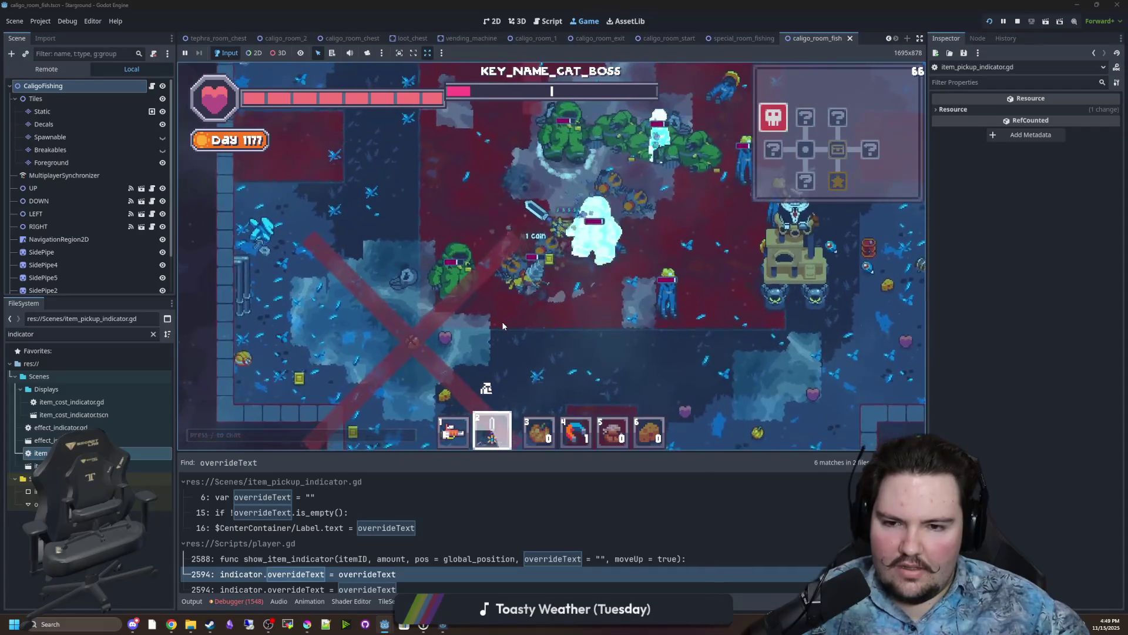
pyautogui.click(536, 323)
pyautogui.press('d')
pyautogui.click(568, 148)
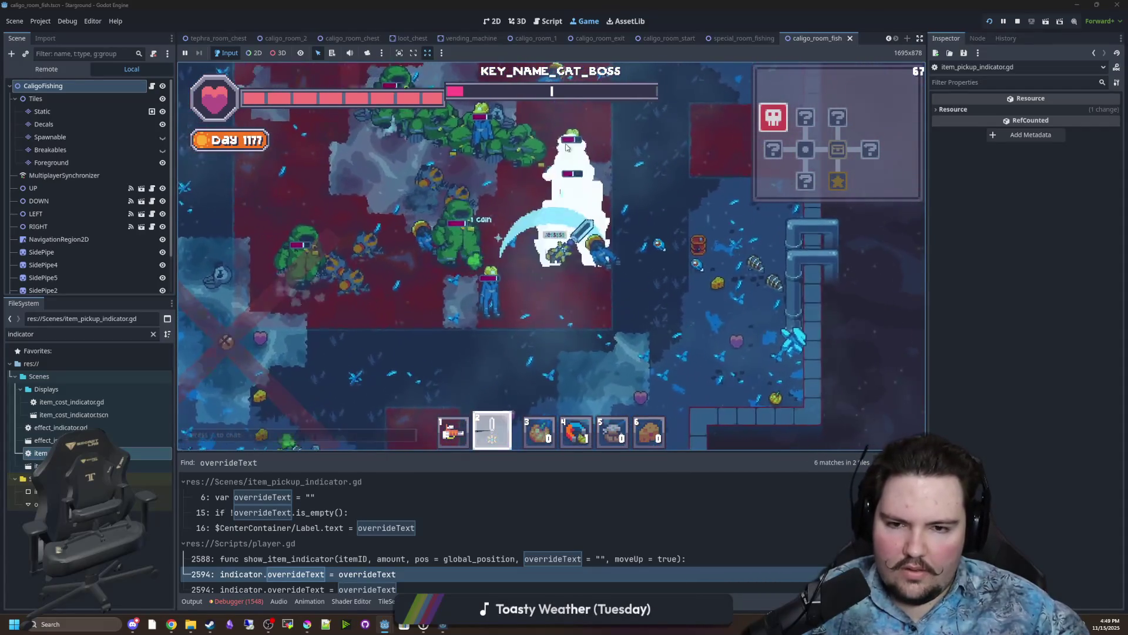
# Walk the player around the fishing room, up-left and then down toward the bottom wall.
pyautogui.press('w')
pyautogui.press('a')
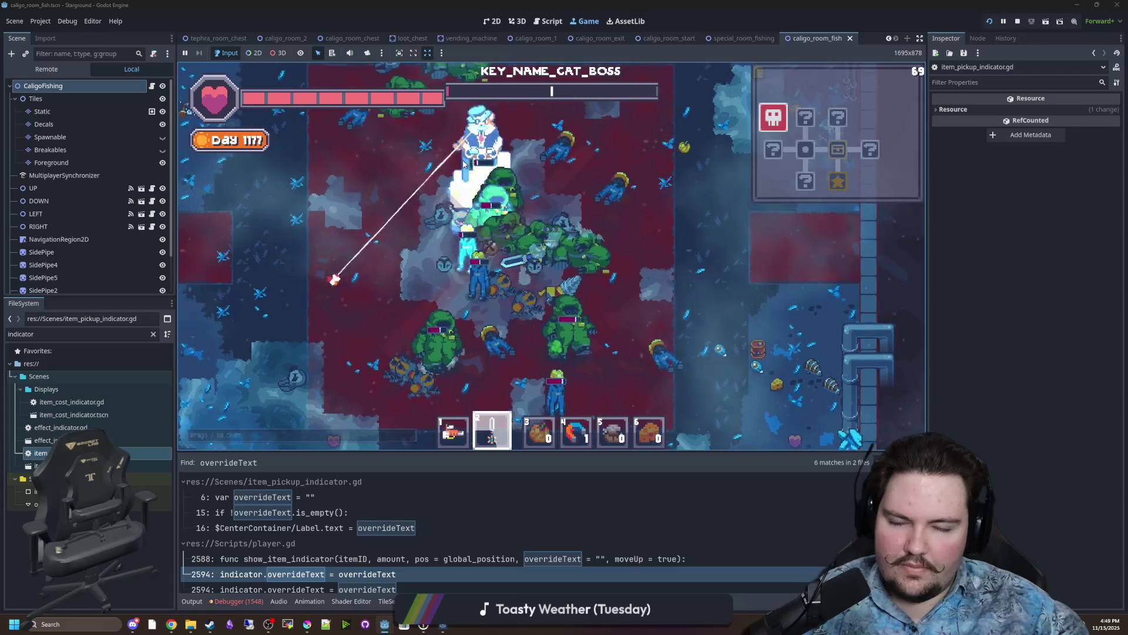
pyautogui.press('w')
pyautogui.press('a')
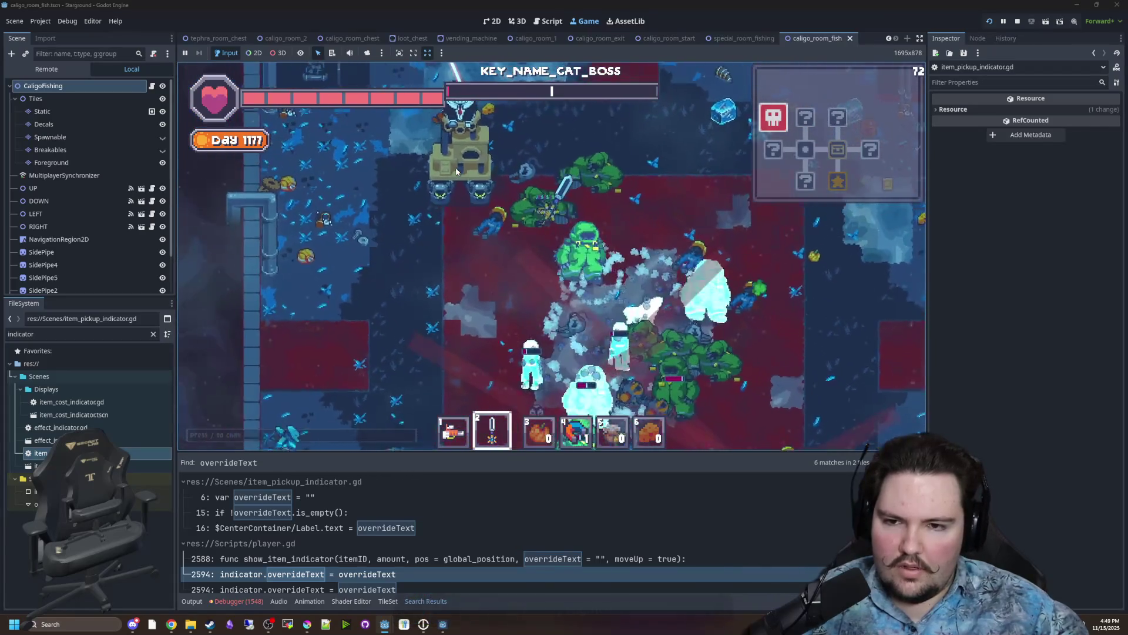
pyautogui.press('a')
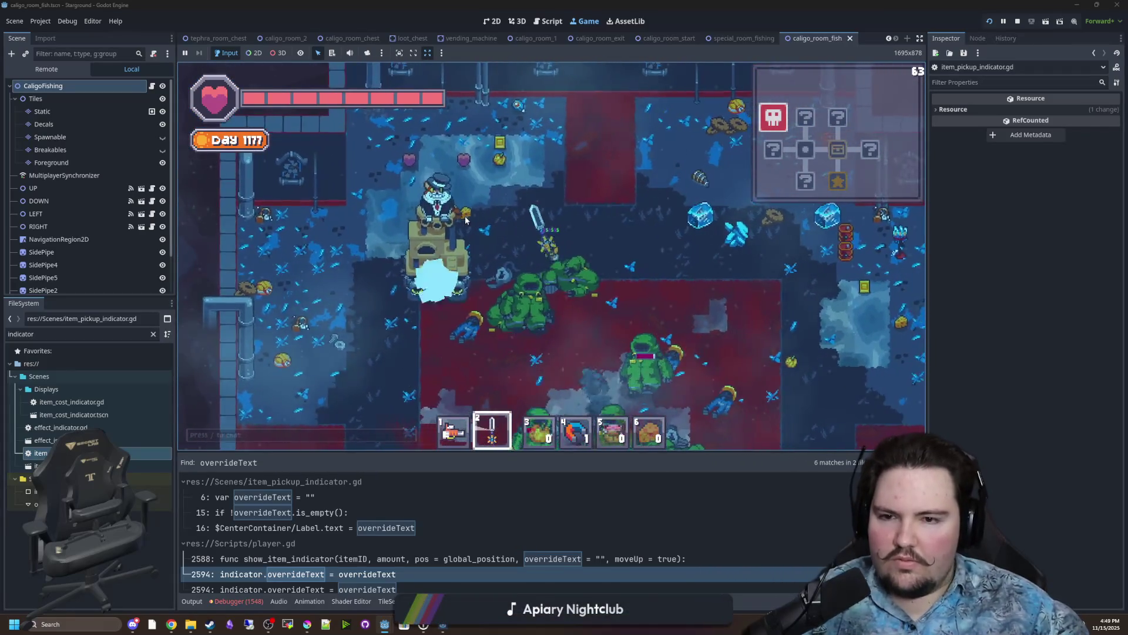
pyautogui.press('s')
pyautogui.press('d')
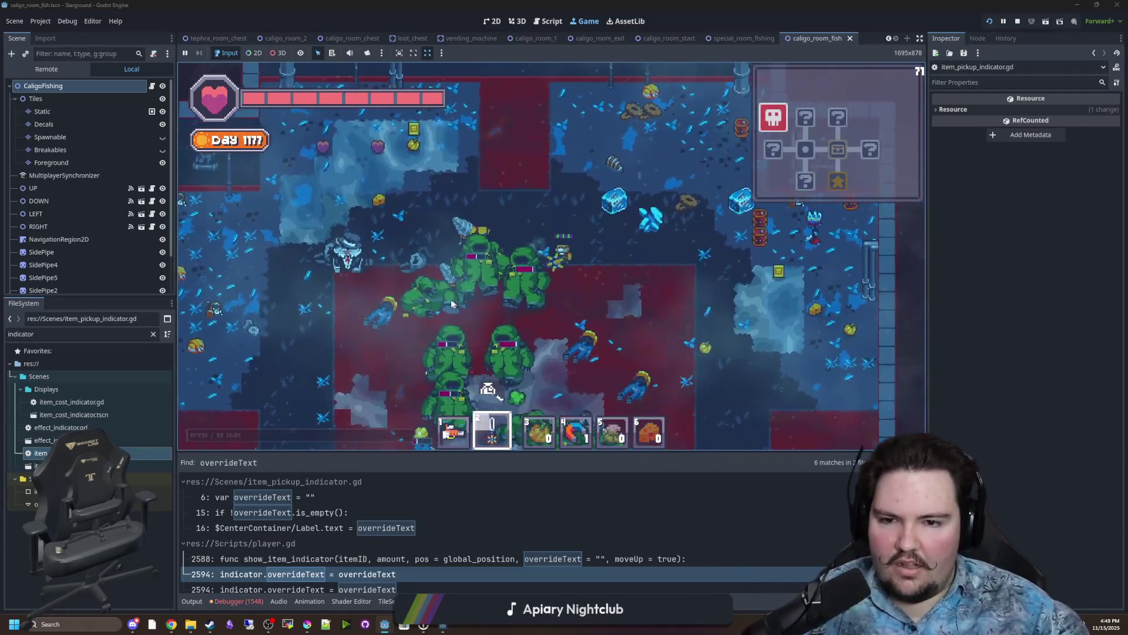
pyautogui.press('s')
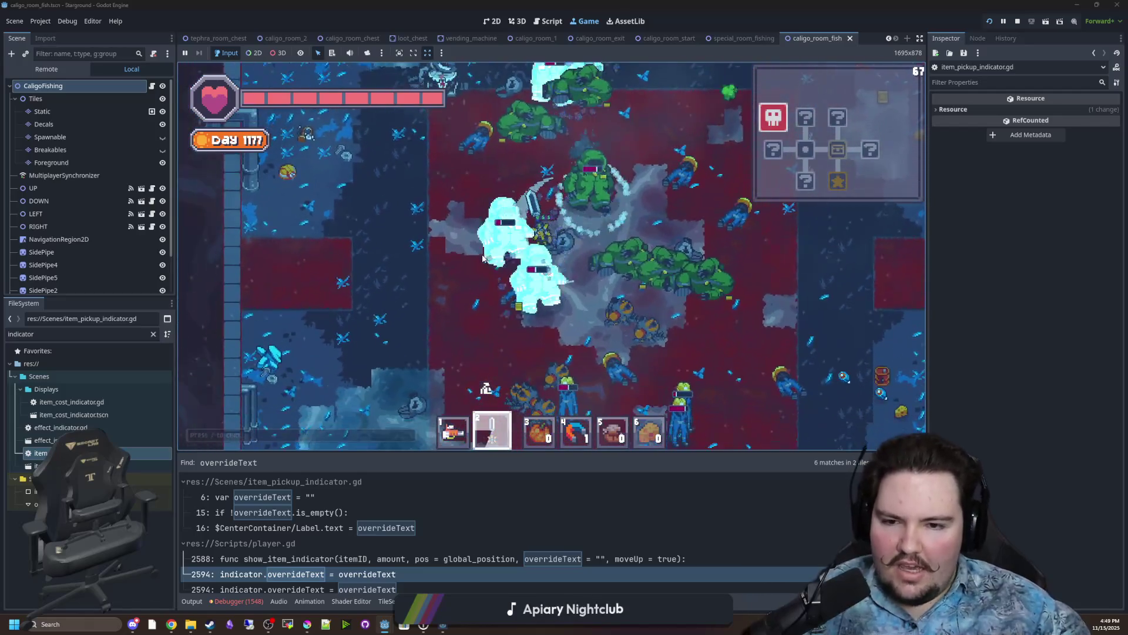
pyautogui.press('s')
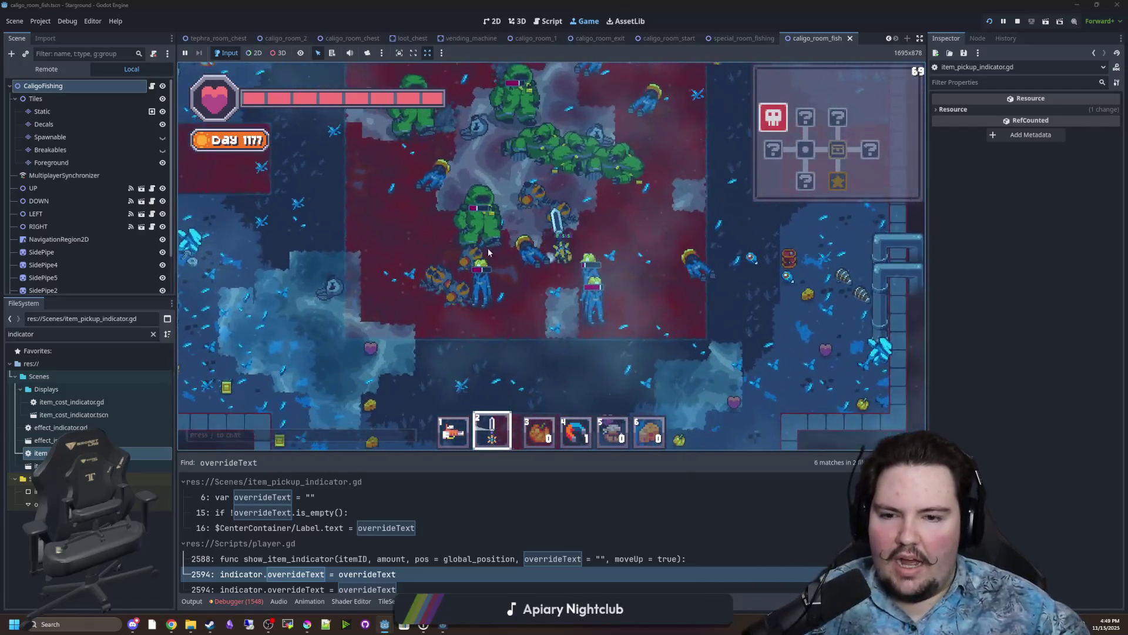
pyautogui.press('w')
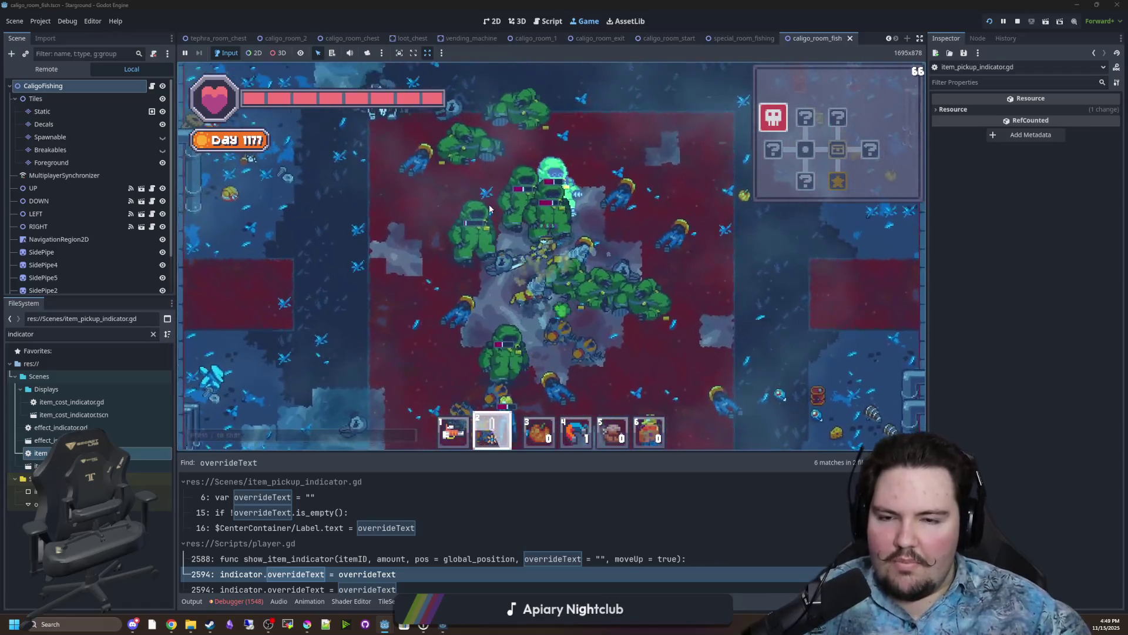
pyautogui.press('w')
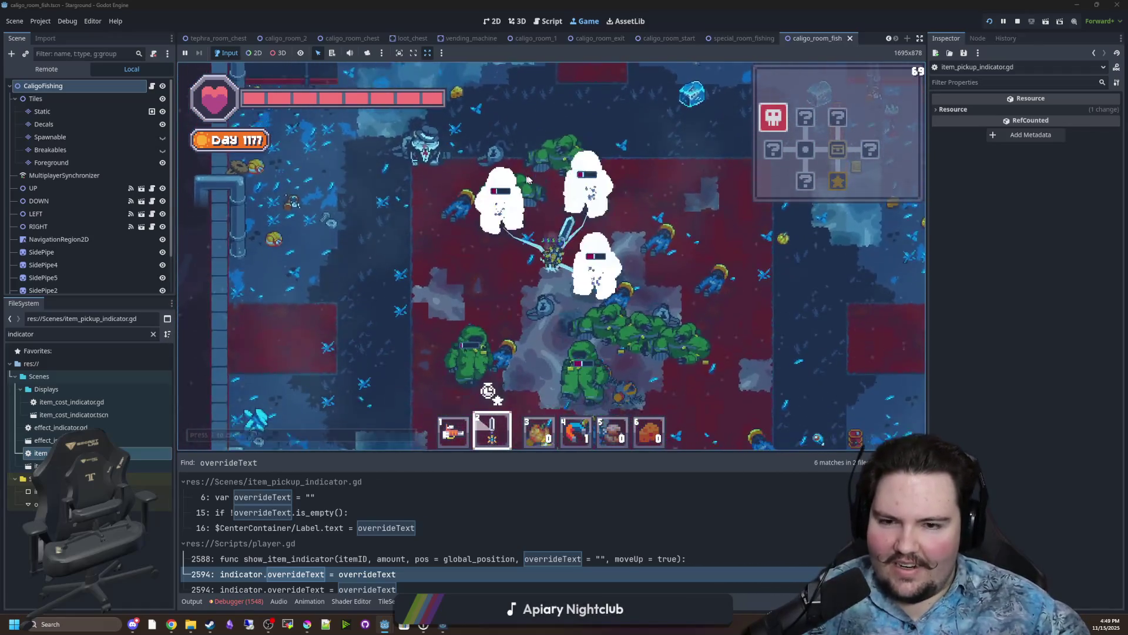
# Slash nearby enemies with the sword while moving up into the tree area.
pyautogui.click(533, 210)
pyautogui.press('w')
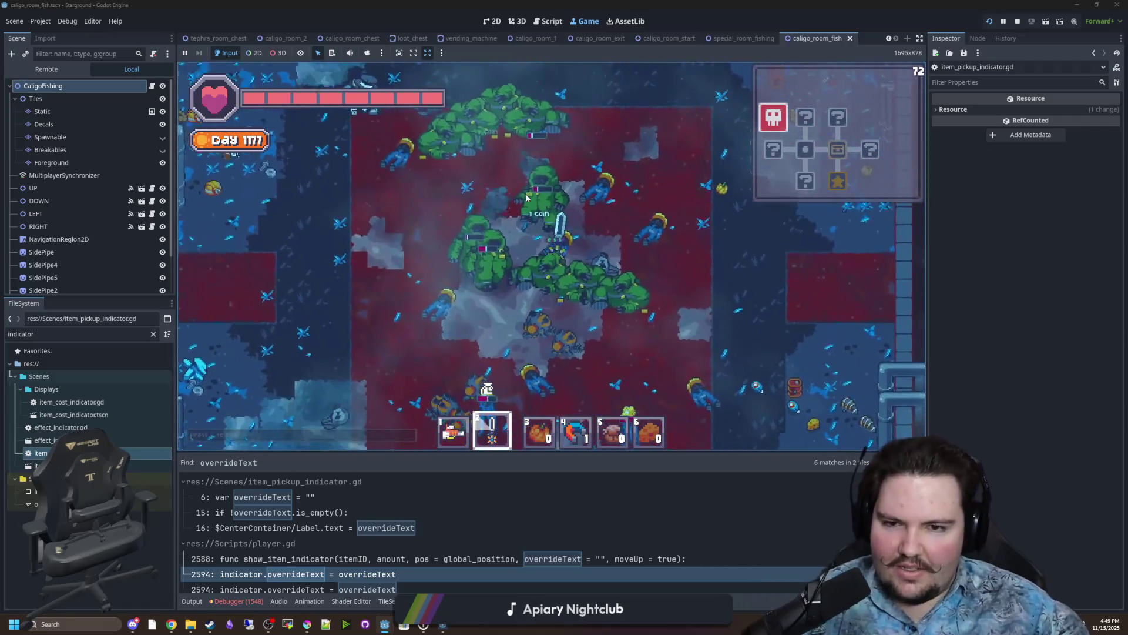
pyautogui.press('s')
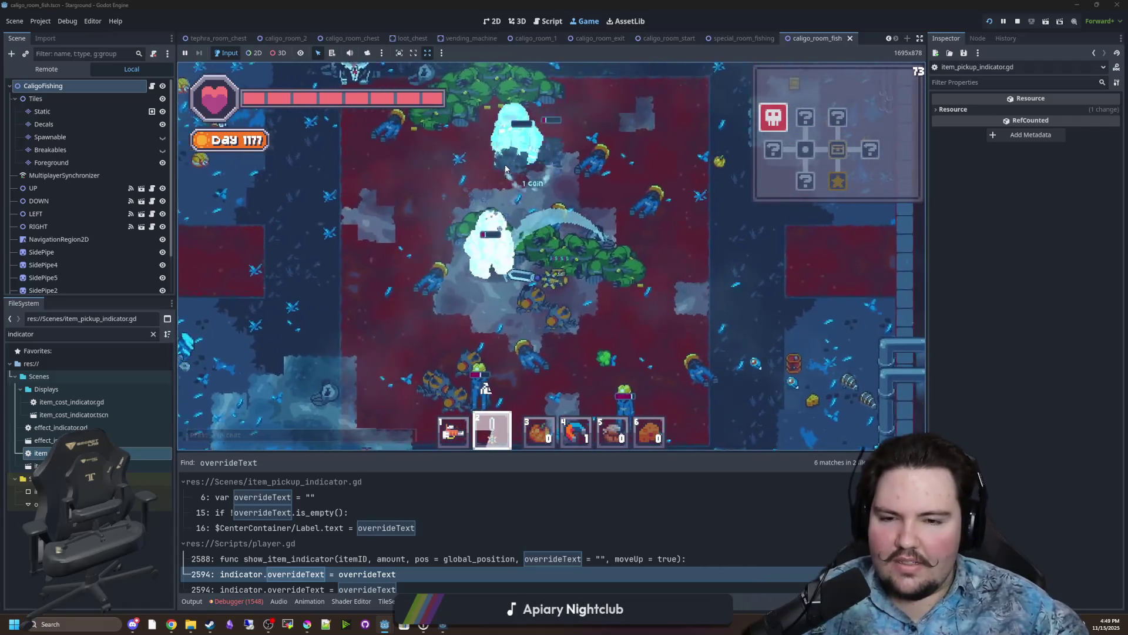
pyautogui.click(468, 223)
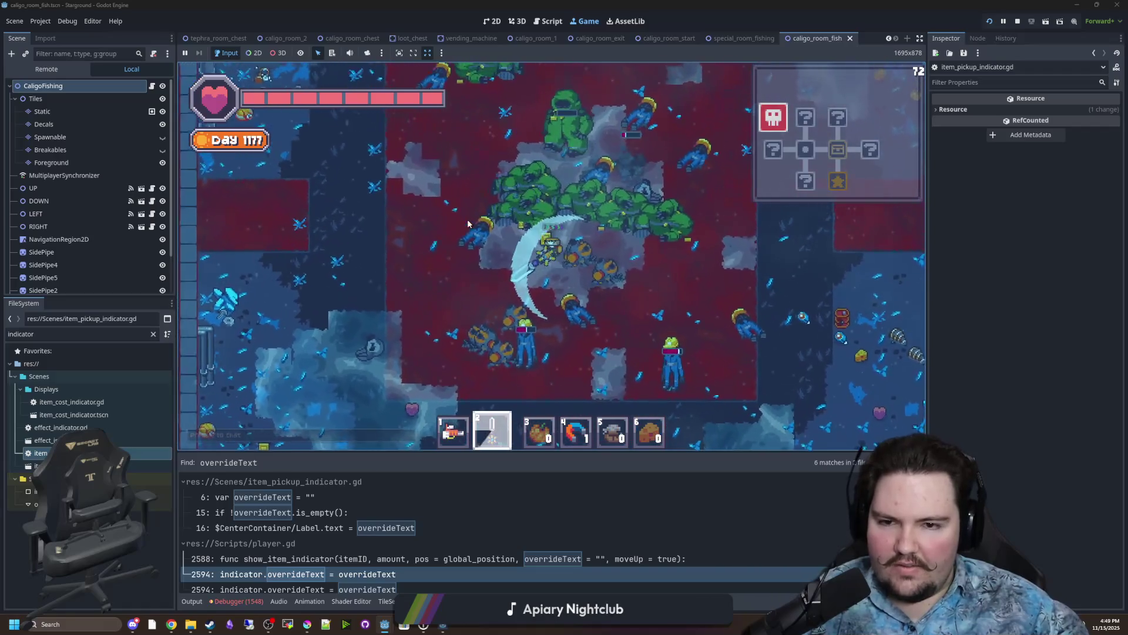
pyautogui.press('s')
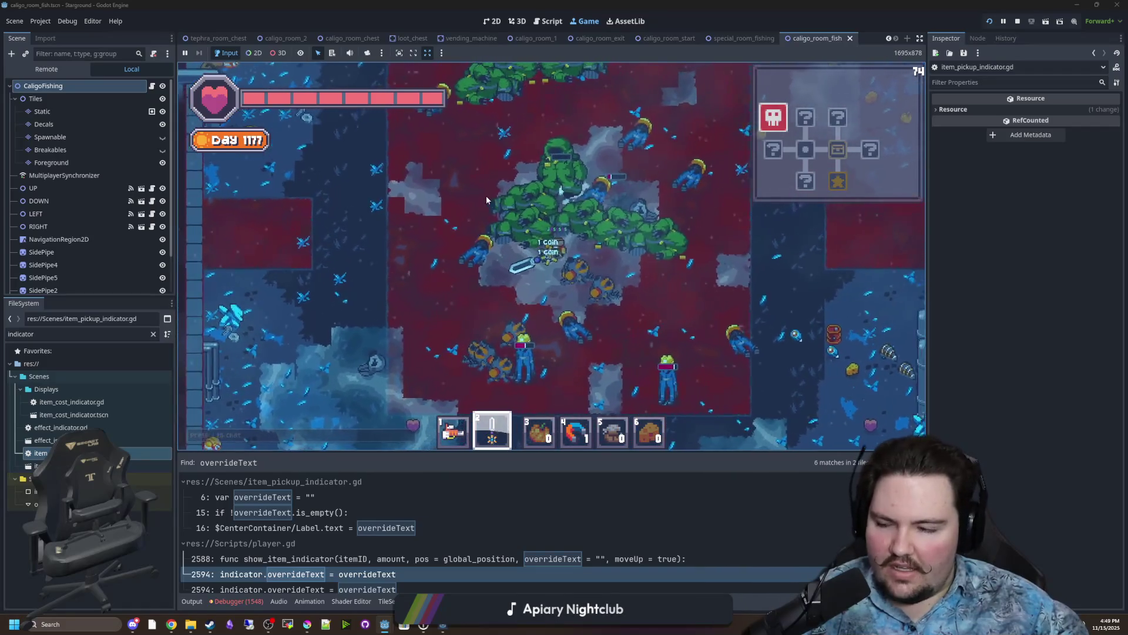
pyautogui.click(493, 278)
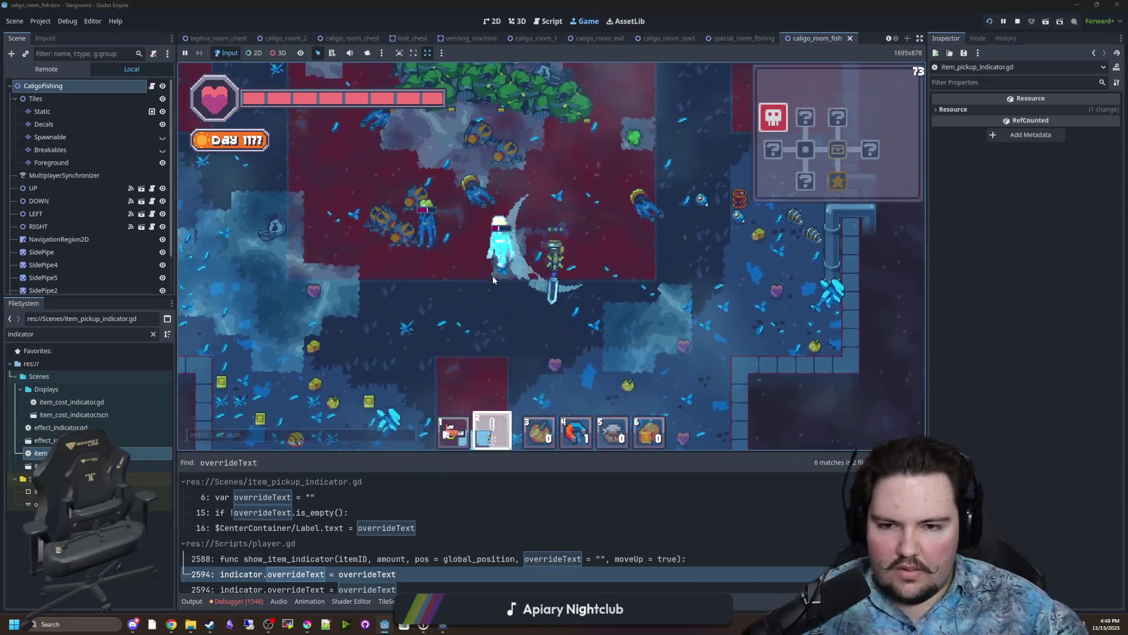
pyautogui.press('w')
pyautogui.click(452, 260)
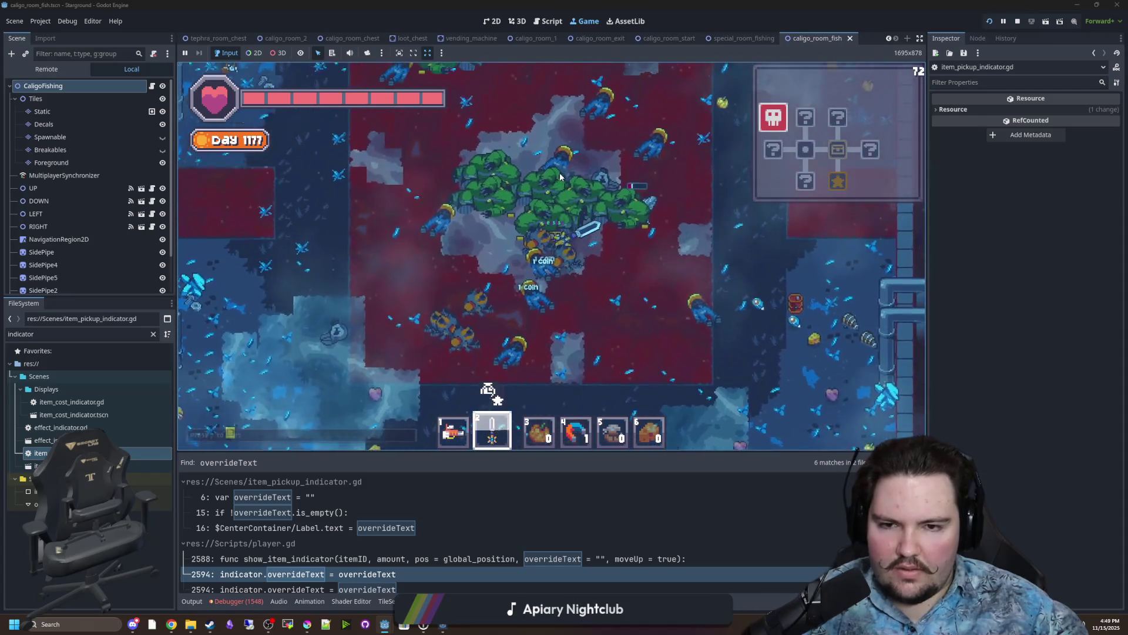
pyautogui.press('w')
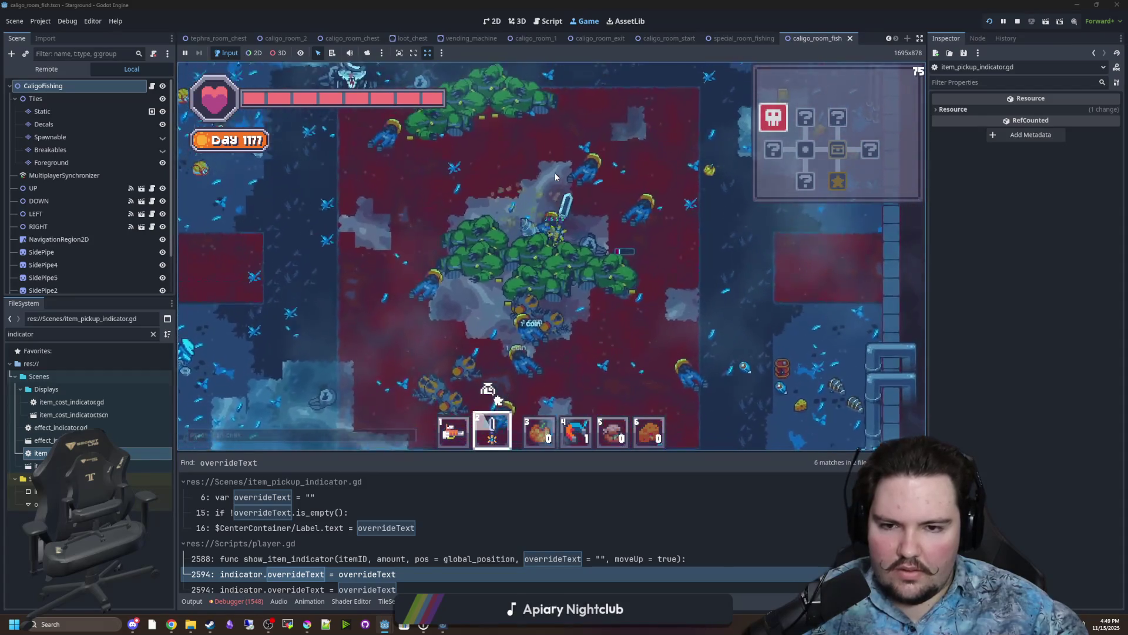
pyautogui.click(556, 255)
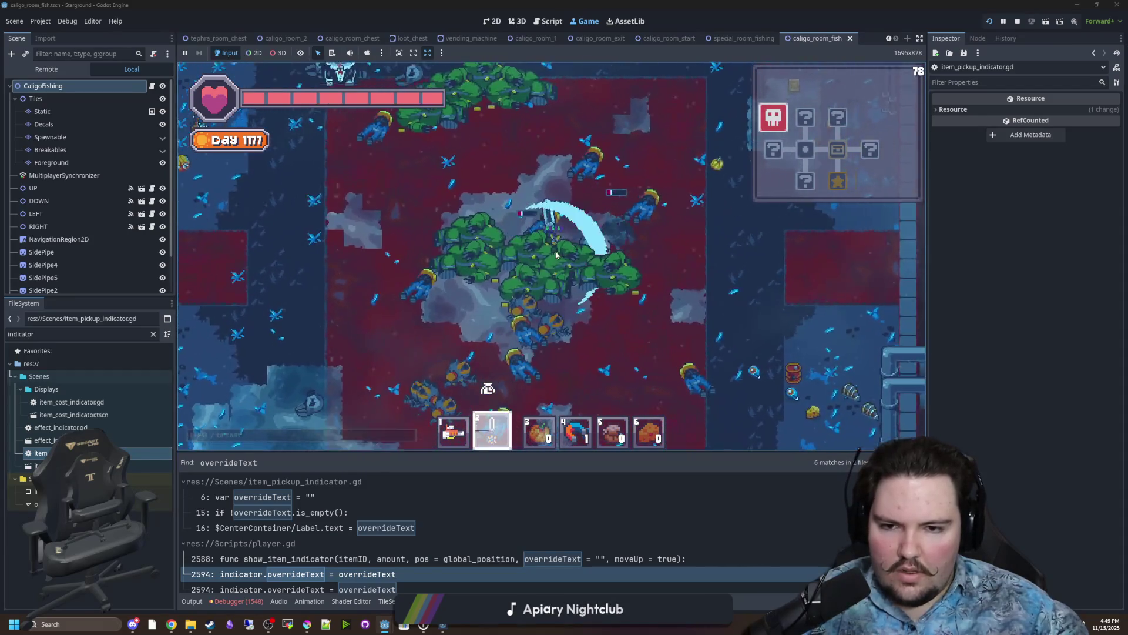
pyautogui.press('w')
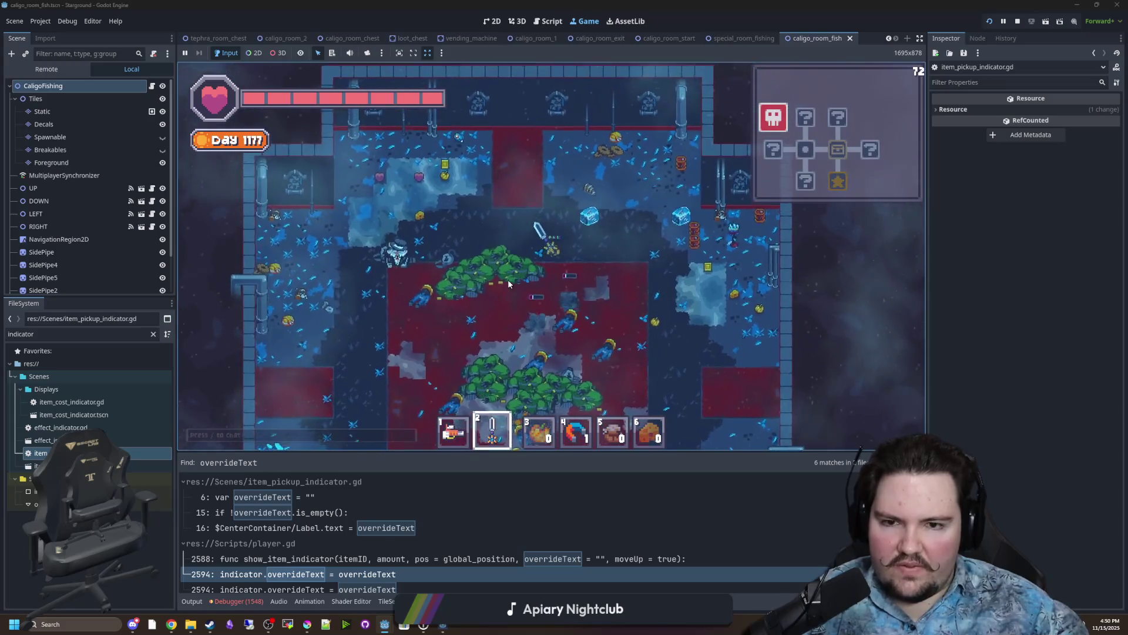
# Walk out of the trees, switching the held item to hotbar slot 5, then slot 1.
pyautogui.press('s')
pyautogui.press('d')
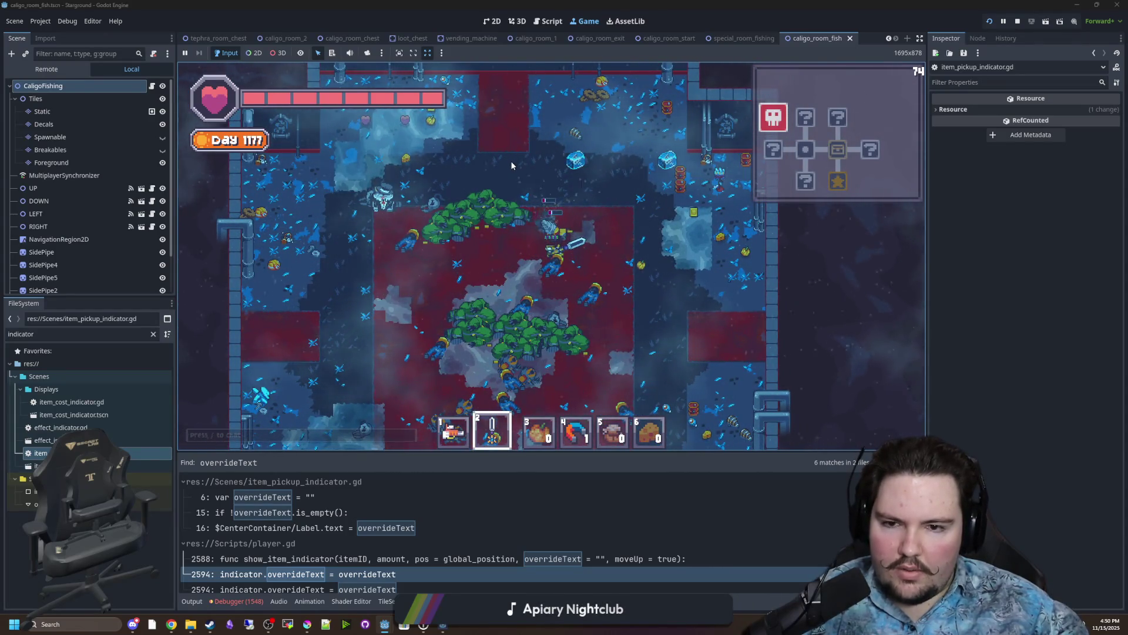
pyautogui.press('s')
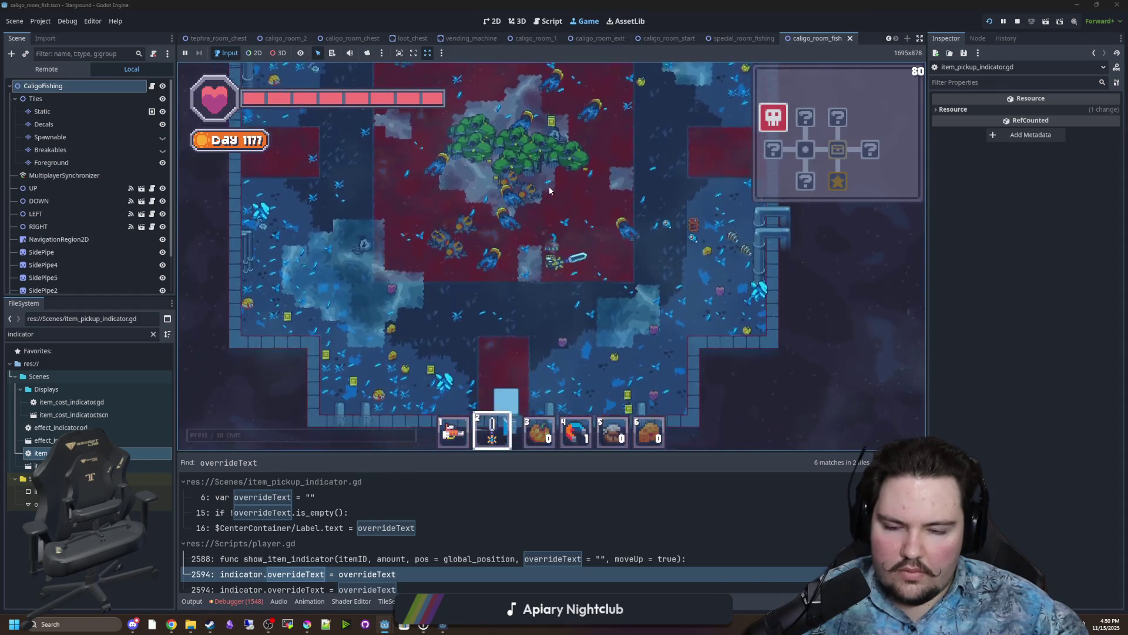
pyautogui.press('a')
pyautogui.press('w')
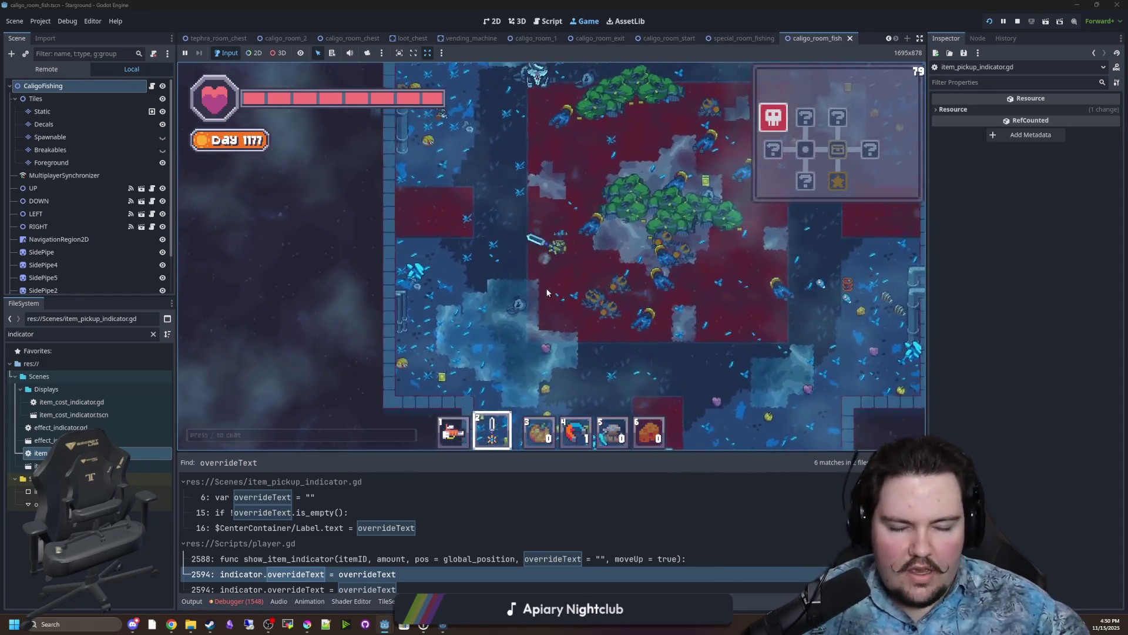
pyautogui.press('s')
pyautogui.press('d')
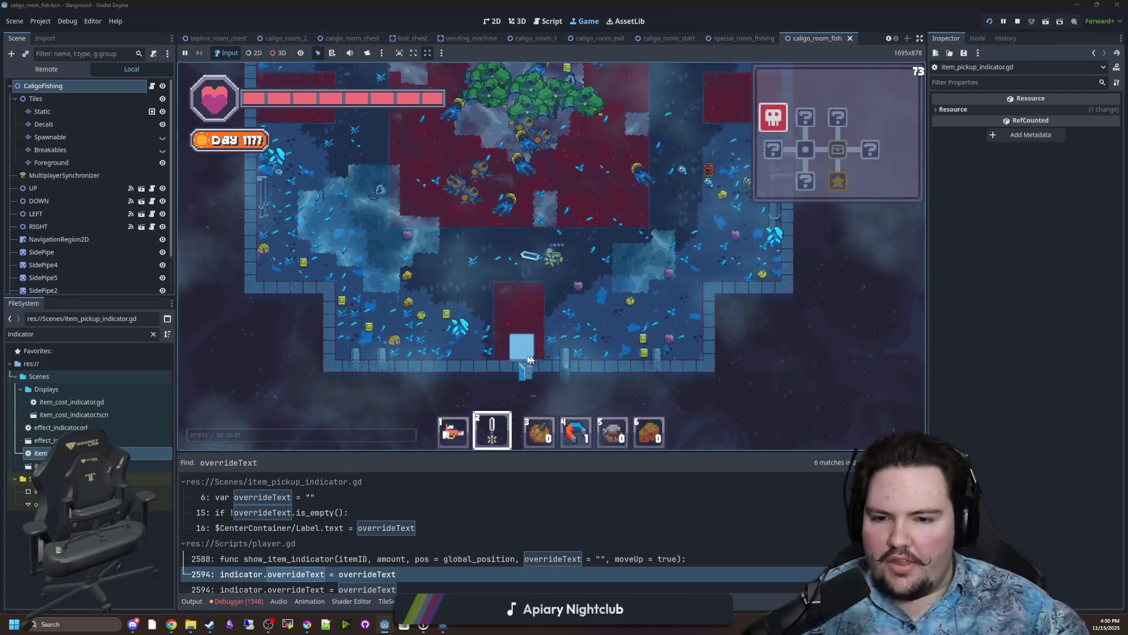
pyautogui.press('5')
pyautogui.press('s')
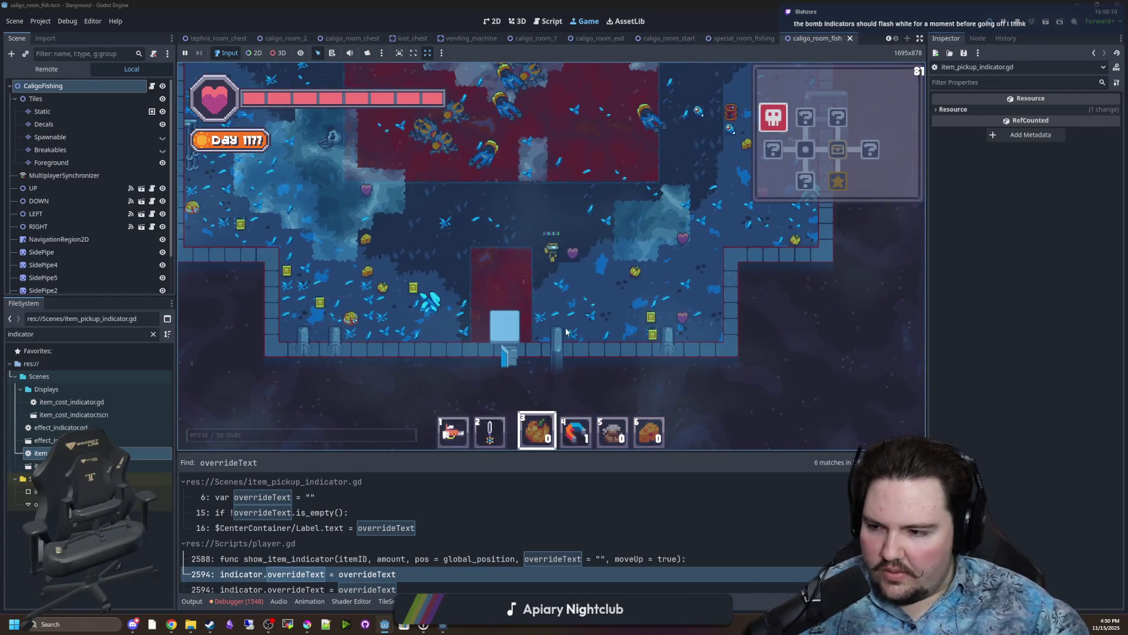
pyautogui.press('1')
pyautogui.press('w')
pyautogui.press('d')
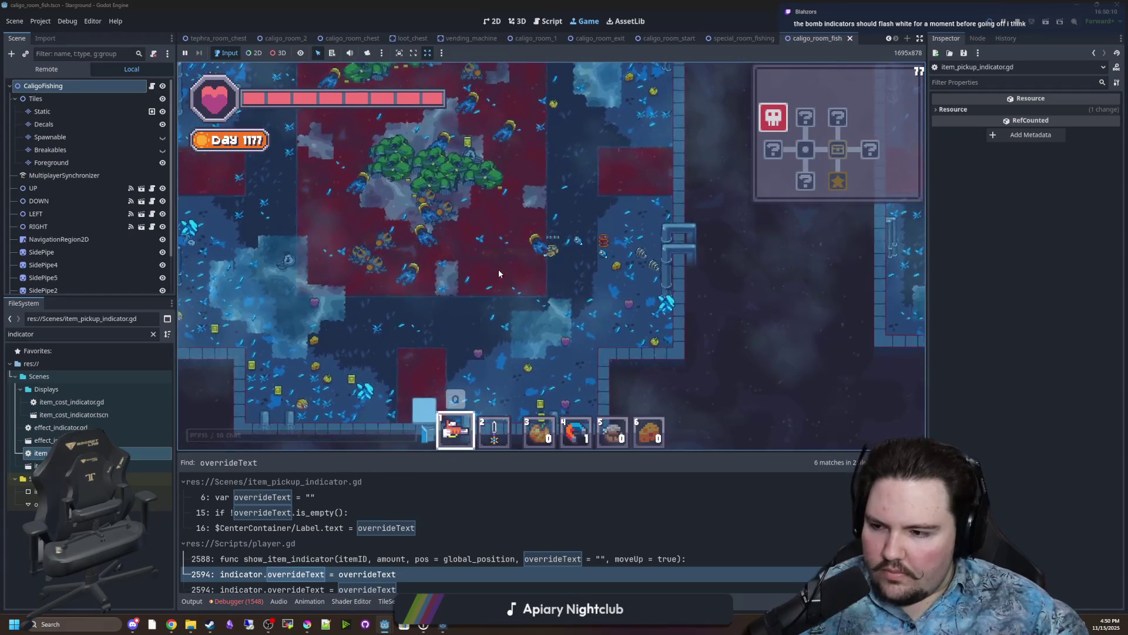
pyautogui.press('w')
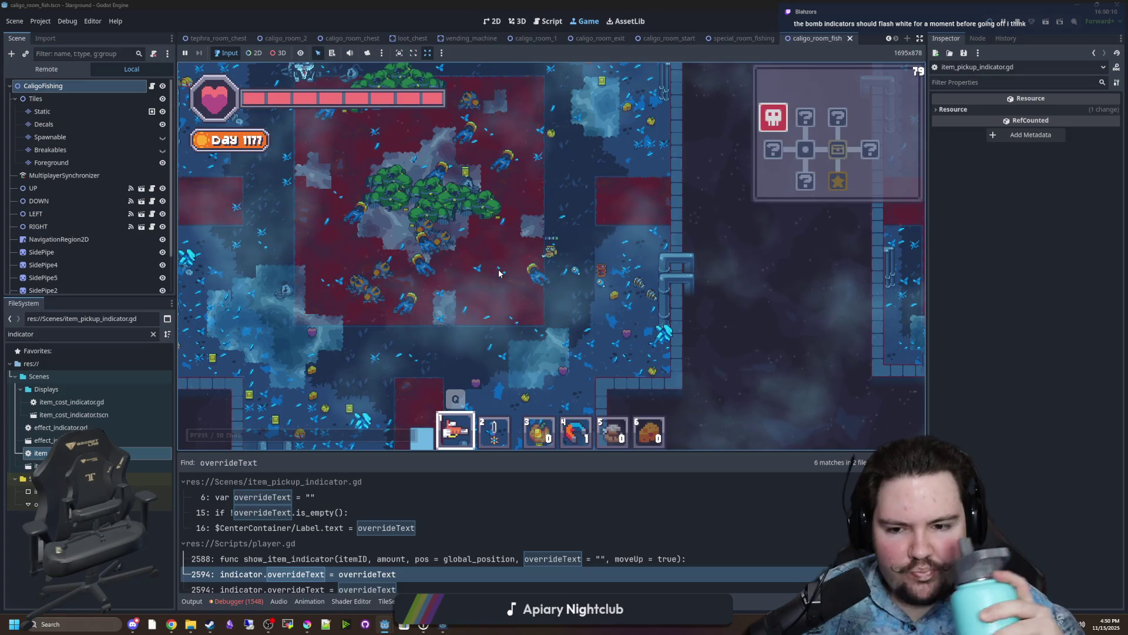
# Walk up-left into a new room area and the dark corridor, picking up a coin.
pyautogui.press('w')
pyautogui.press('a')
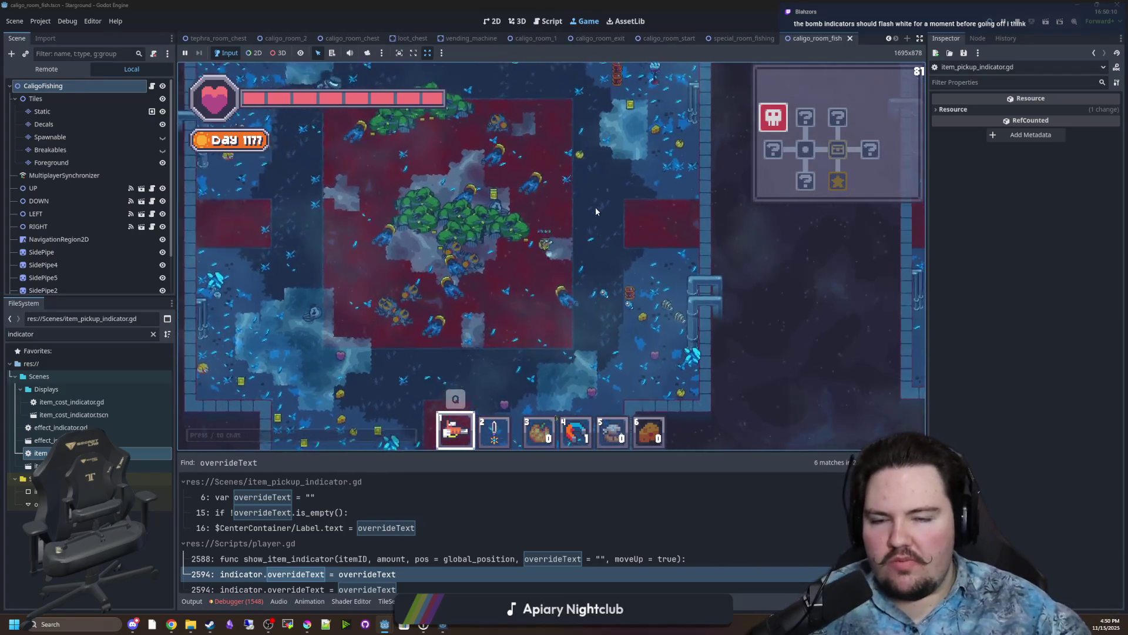
pyautogui.press('w')
pyautogui.press('a')
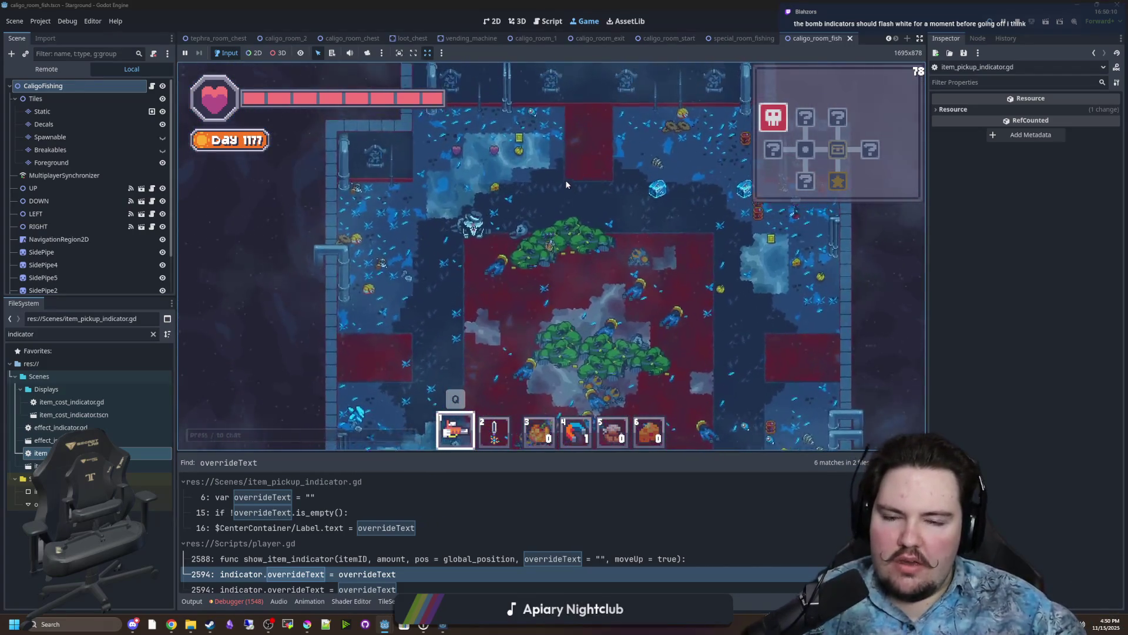
pyautogui.press('s')
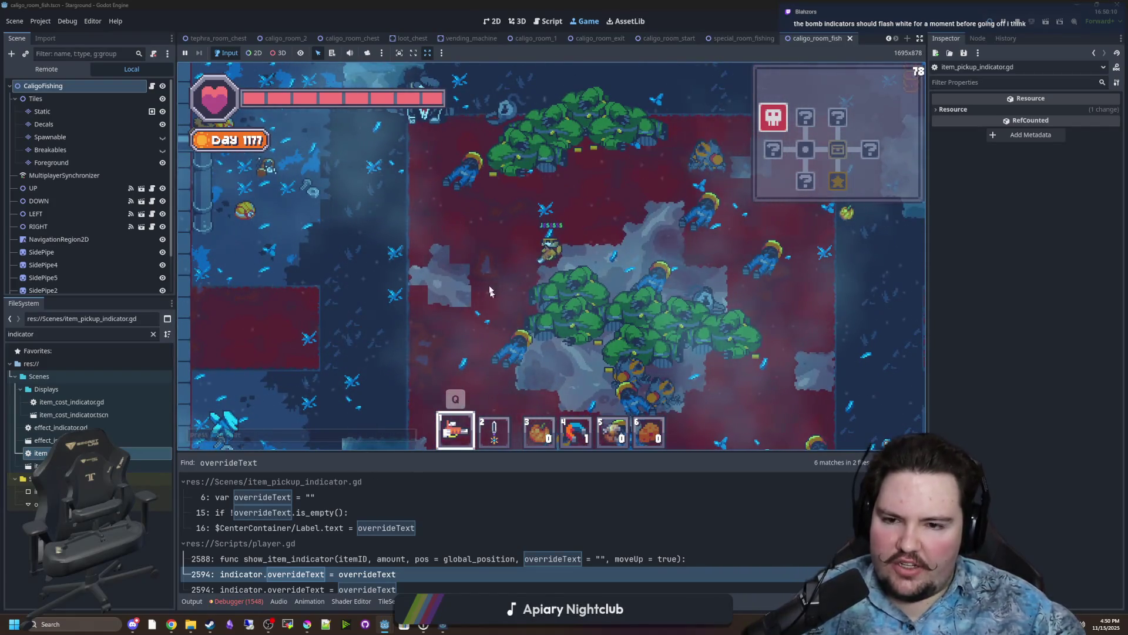
pyautogui.press('w')
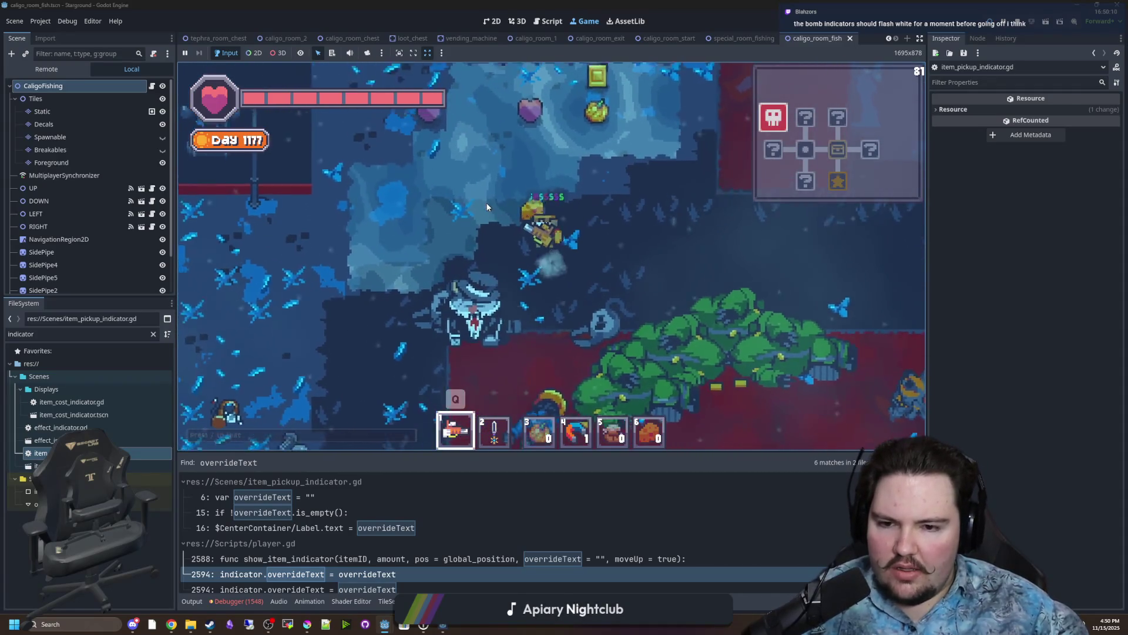
pyautogui.press('w')
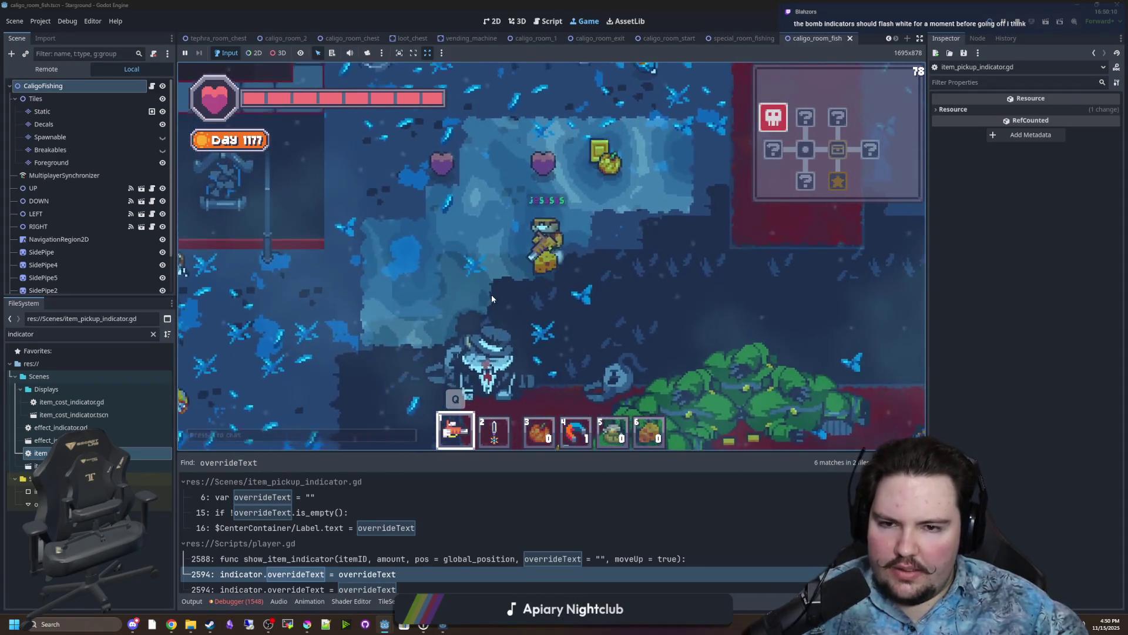
pyautogui.press('Tab')
pyautogui.press('Tab')
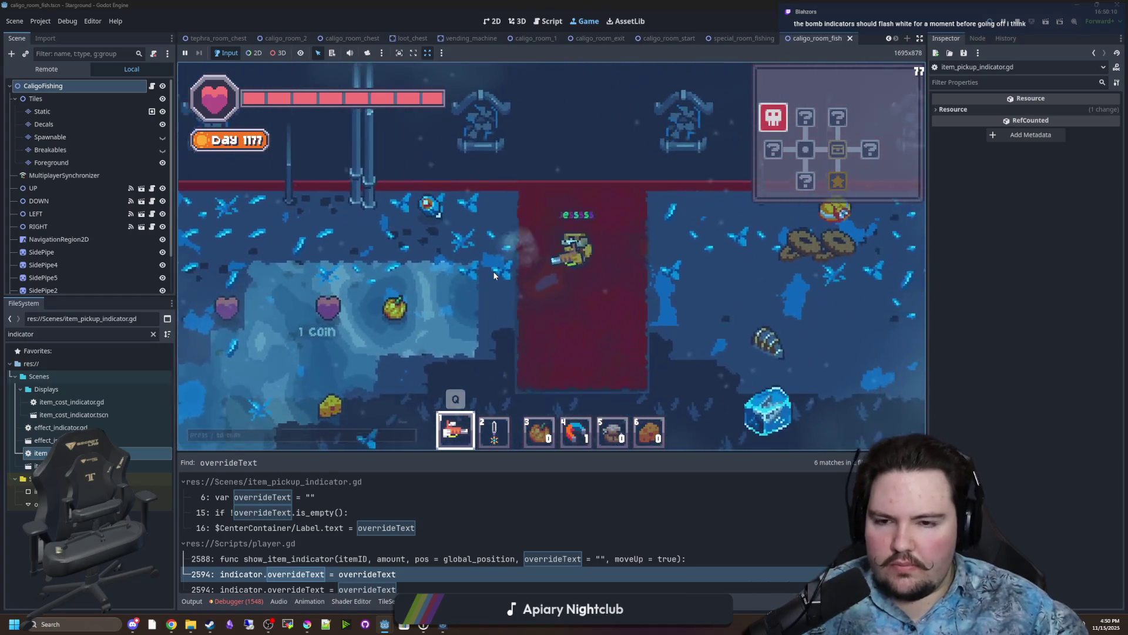
pyautogui.press('d')
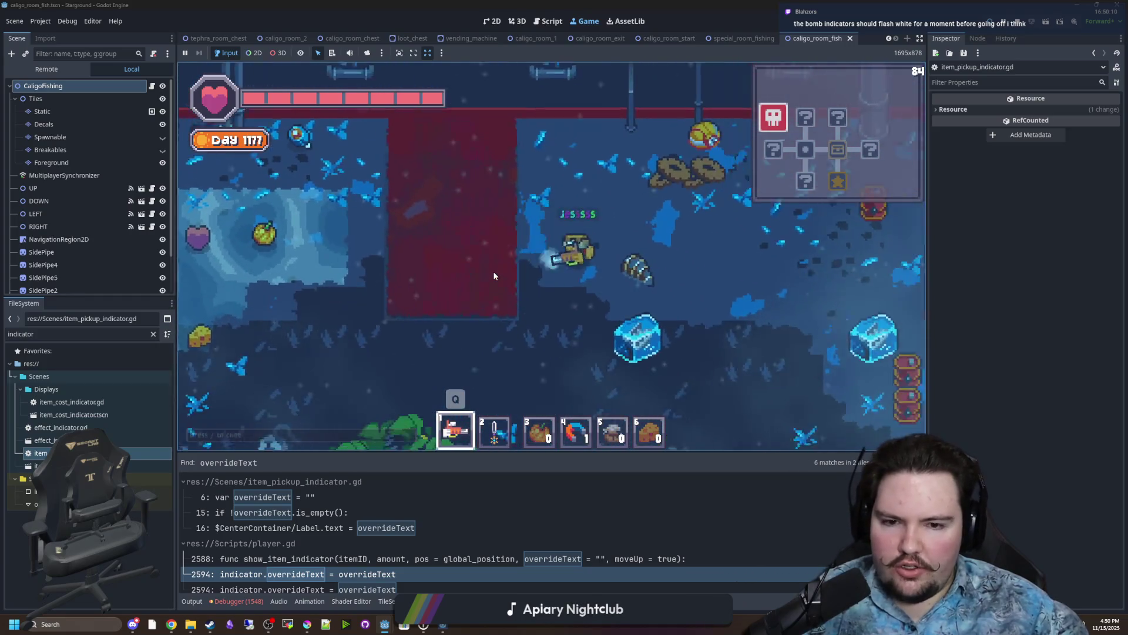
# Fire the laser beam at enemies while collecting coins in the room below.
pyautogui.click(755, 290)
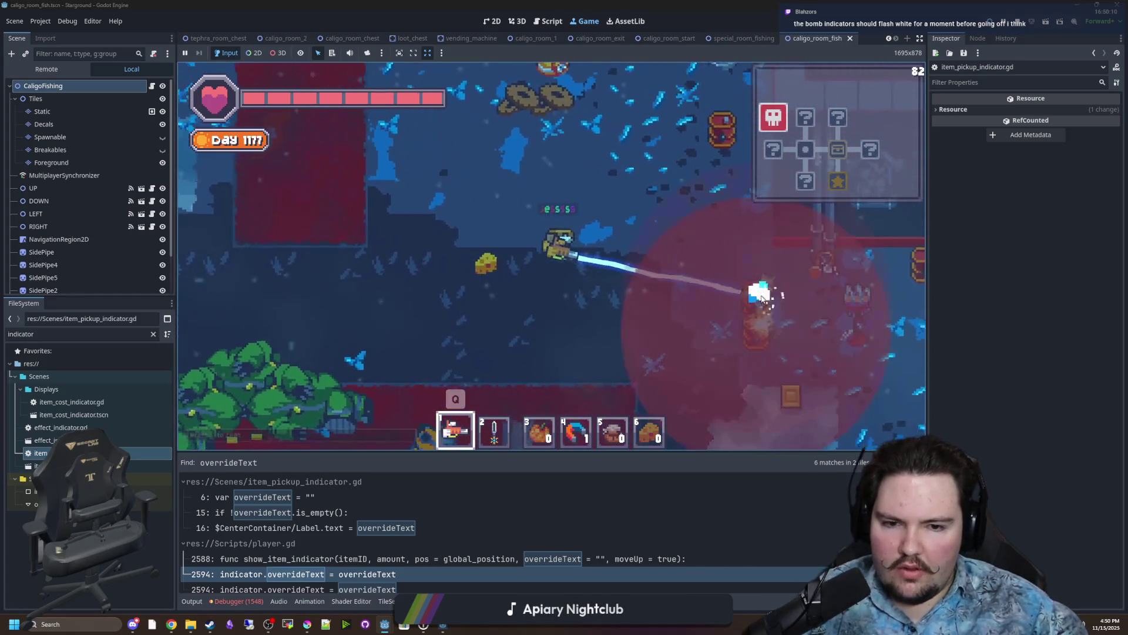
pyautogui.press('s')
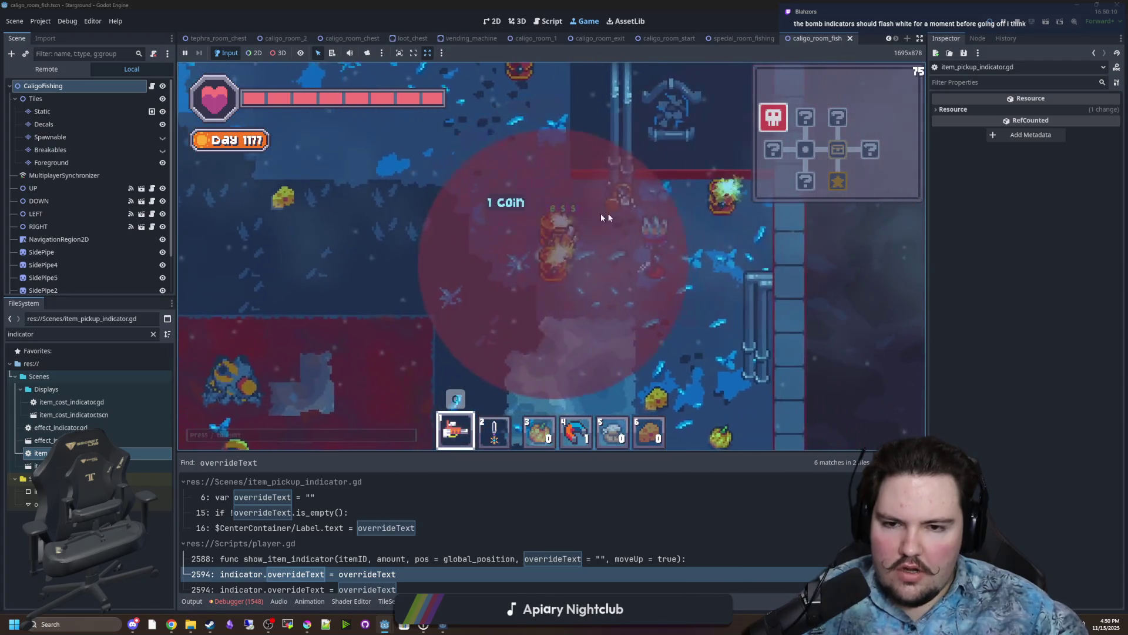
pyautogui.press('d')
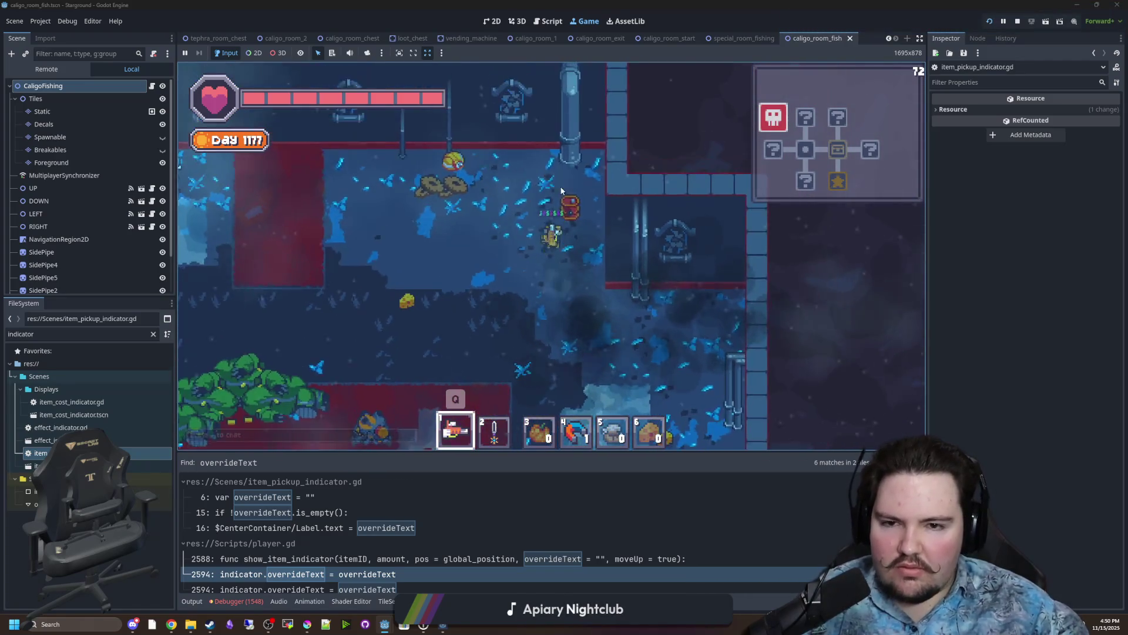
pyautogui.press('w')
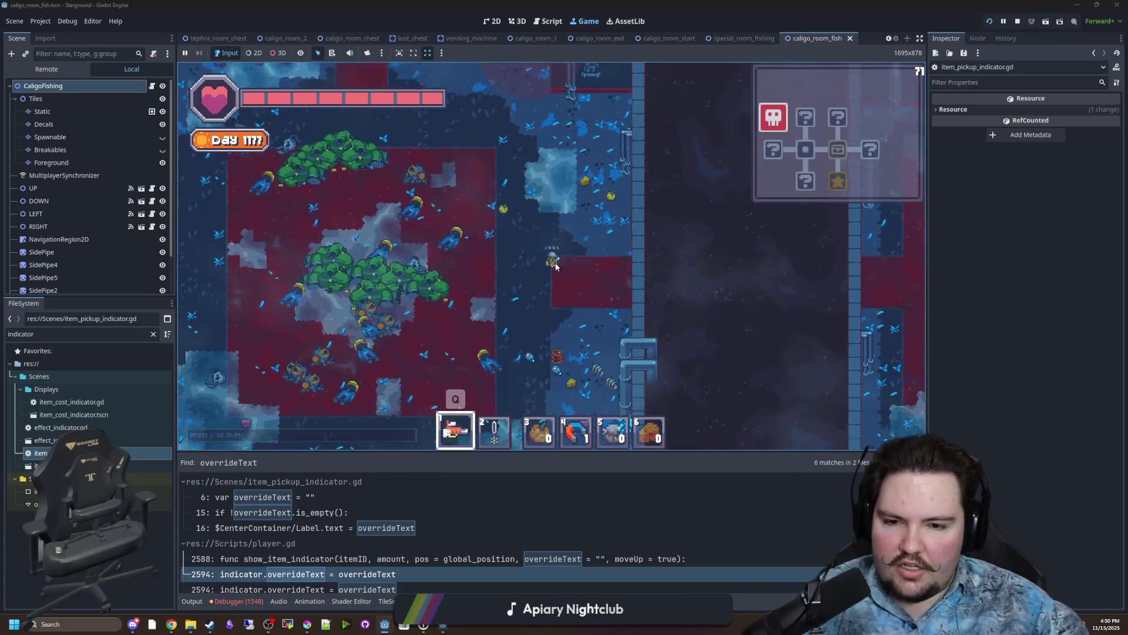
pyautogui.press('s')
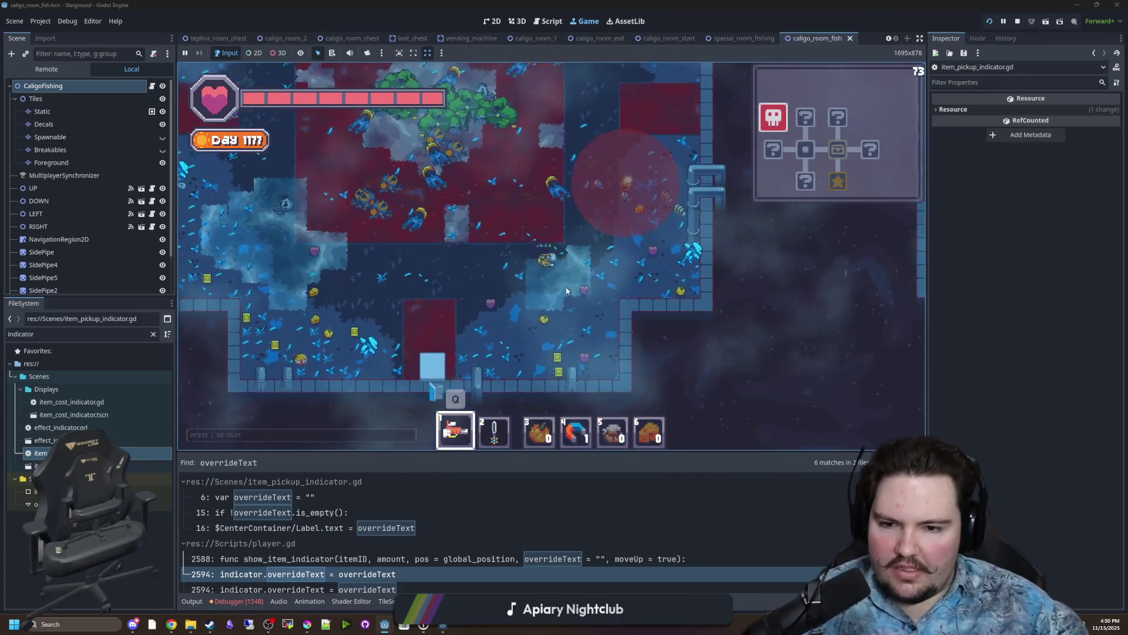
pyautogui.press('a')
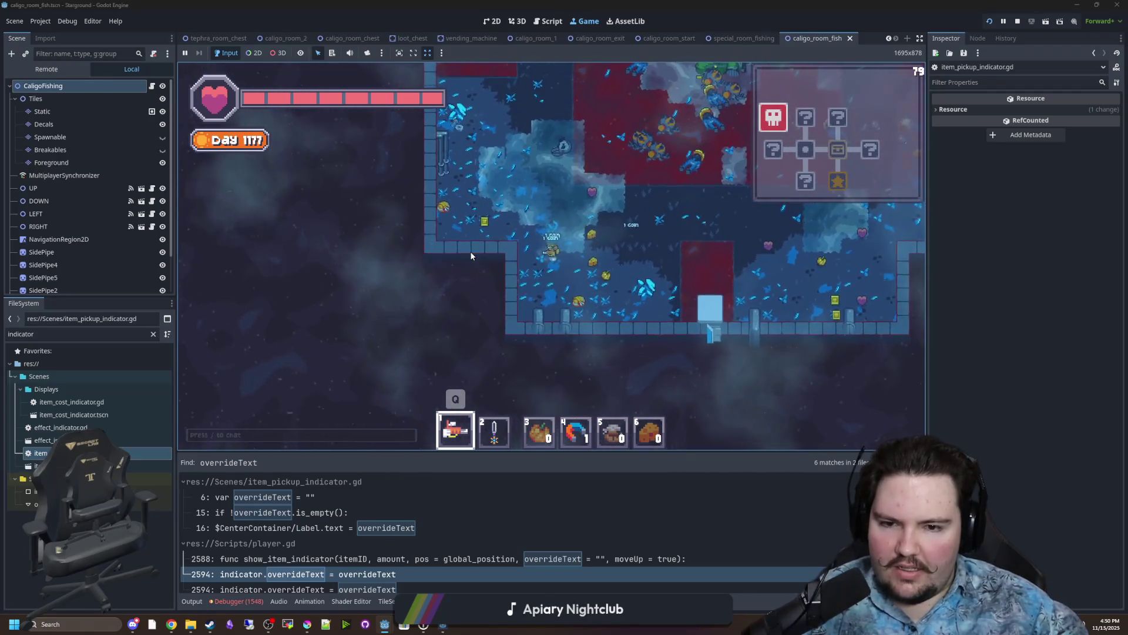
pyautogui.press('w')
pyautogui.press('a')
pyautogui.click(624, 355)
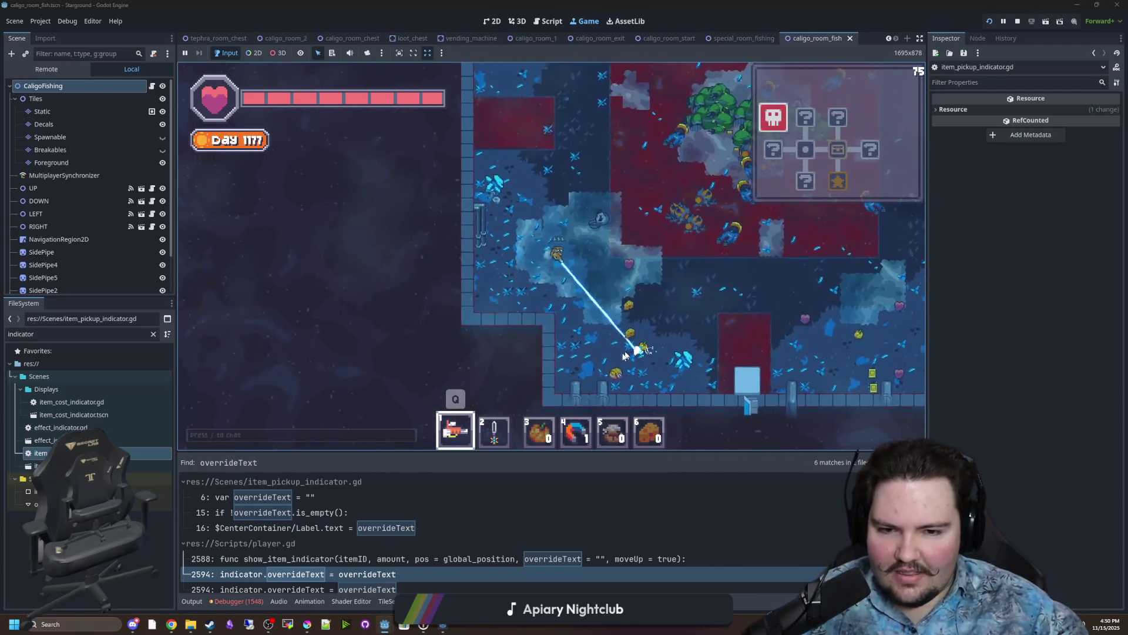
# Head down-left through the lower door into the new room, switching to hotbar item 2.
pyautogui.press('d')
pyautogui.press('s')
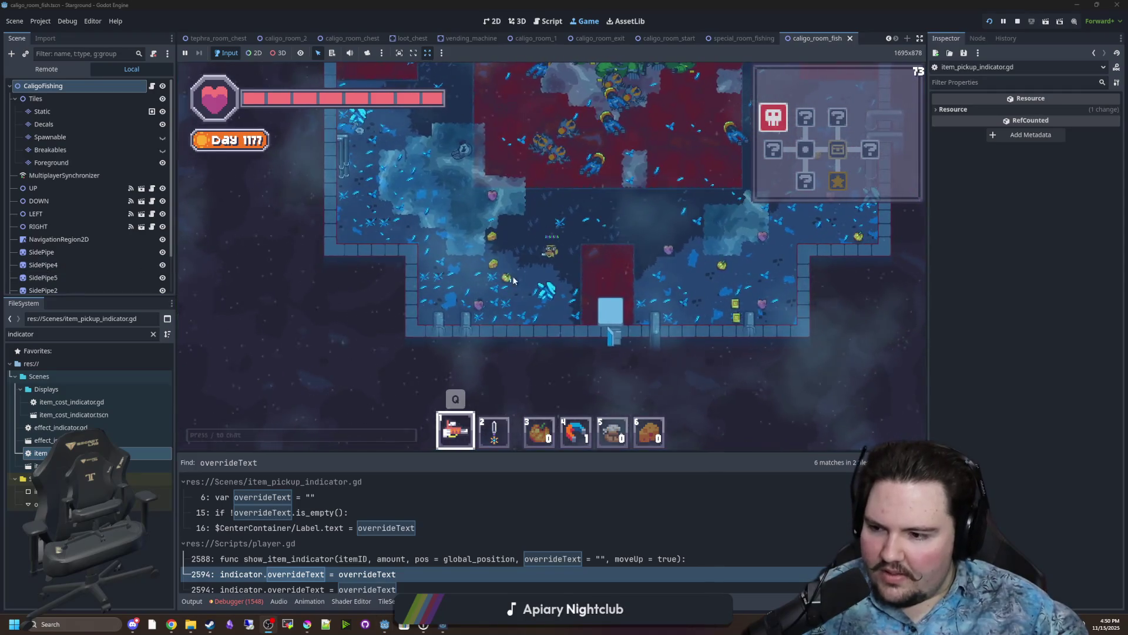
pyautogui.press('w')
pyautogui.press('d')
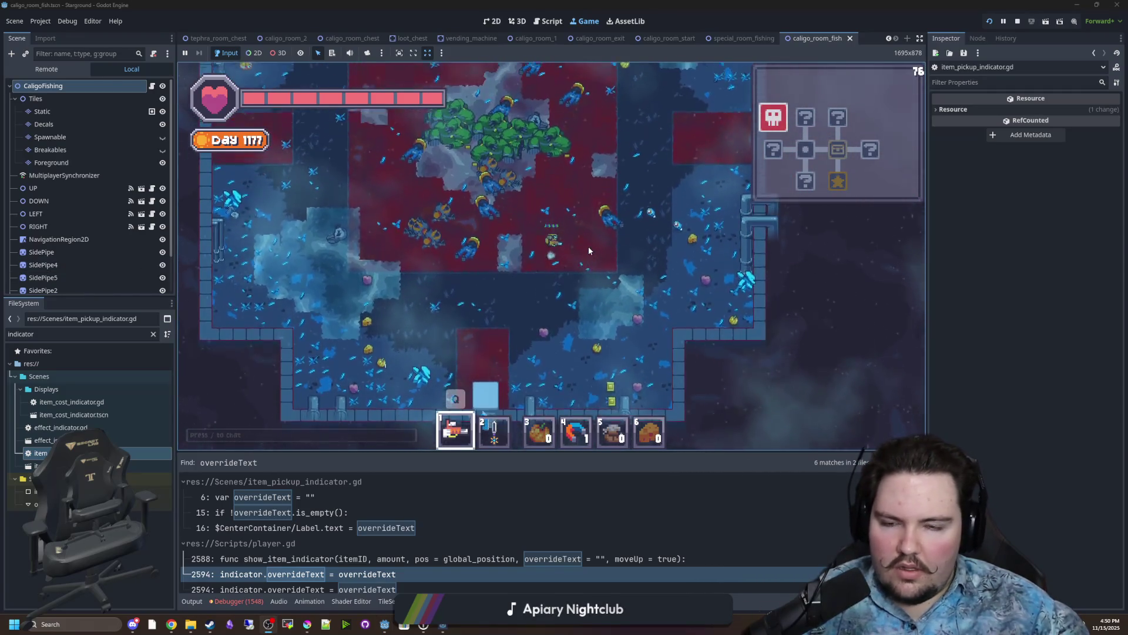
pyautogui.press('s')
pyautogui.press('a')
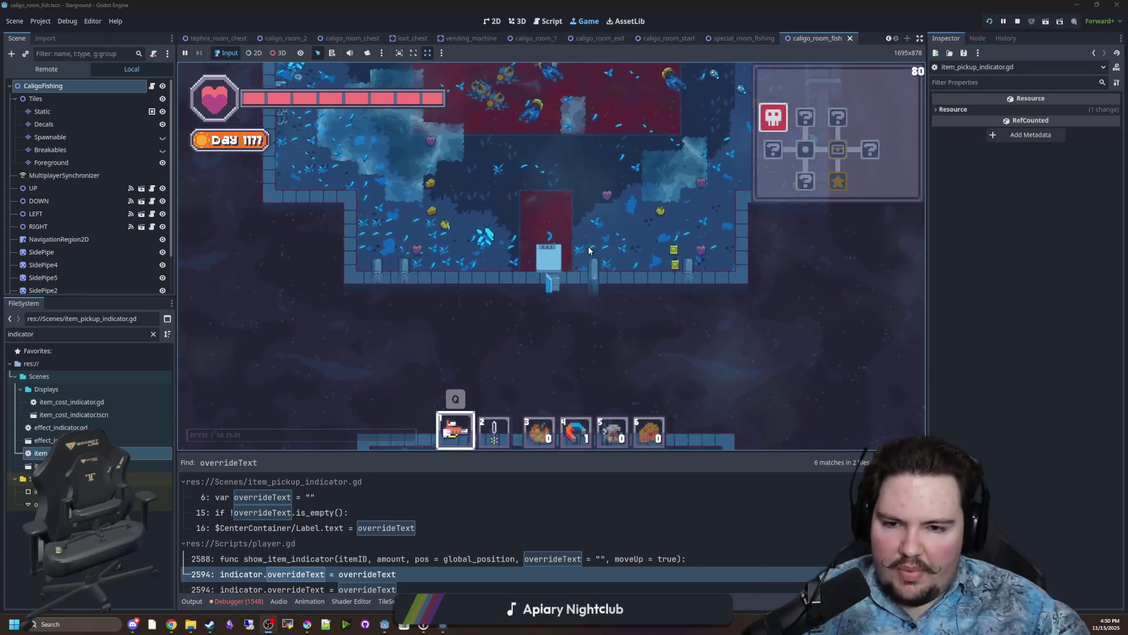
pyautogui.press('s')
pyautogui.press('2')
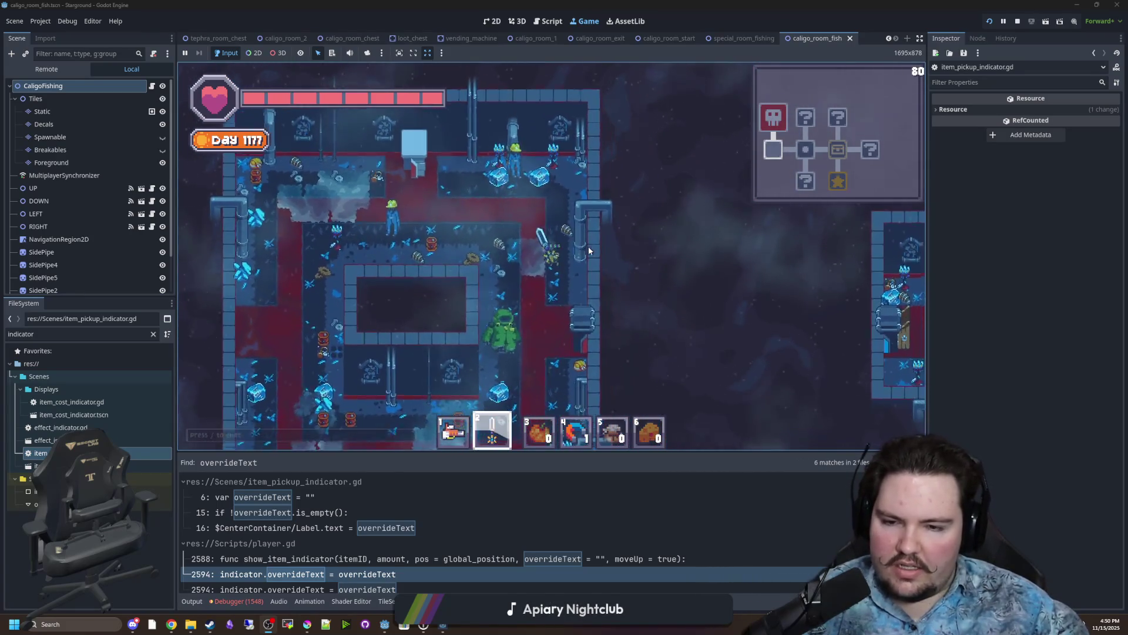
pyautogui.press('s')
pyautogui.press('a')
# Swing the sword in the new room and attack the green monster.
pyautogui.click(485, 147)
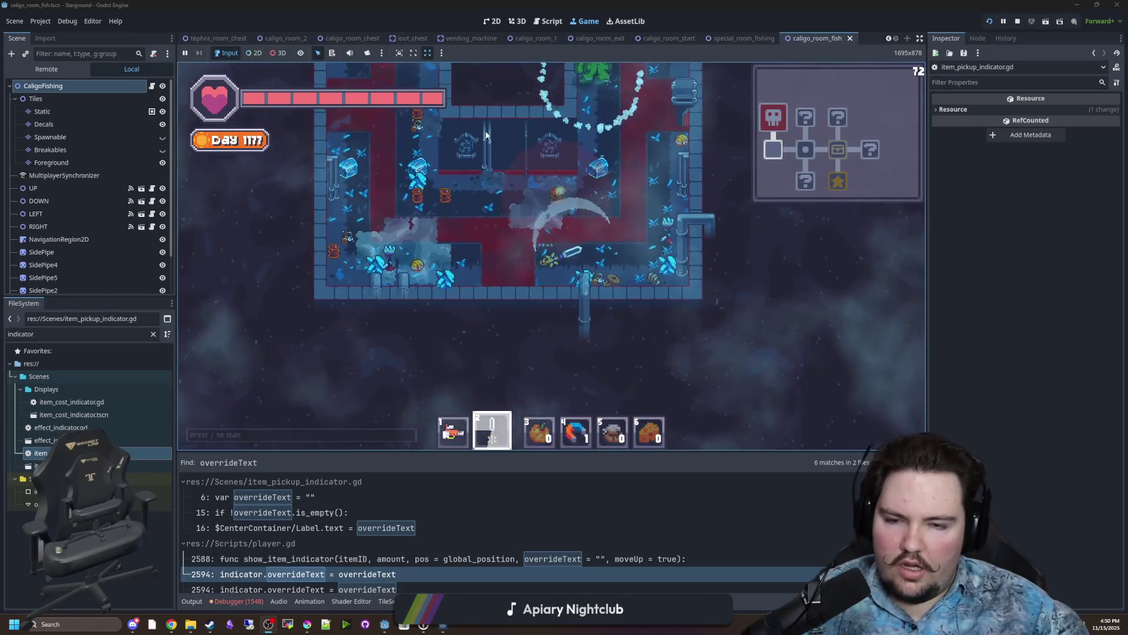
pyautogui.press('s')
pyautogui.click(488, 228)
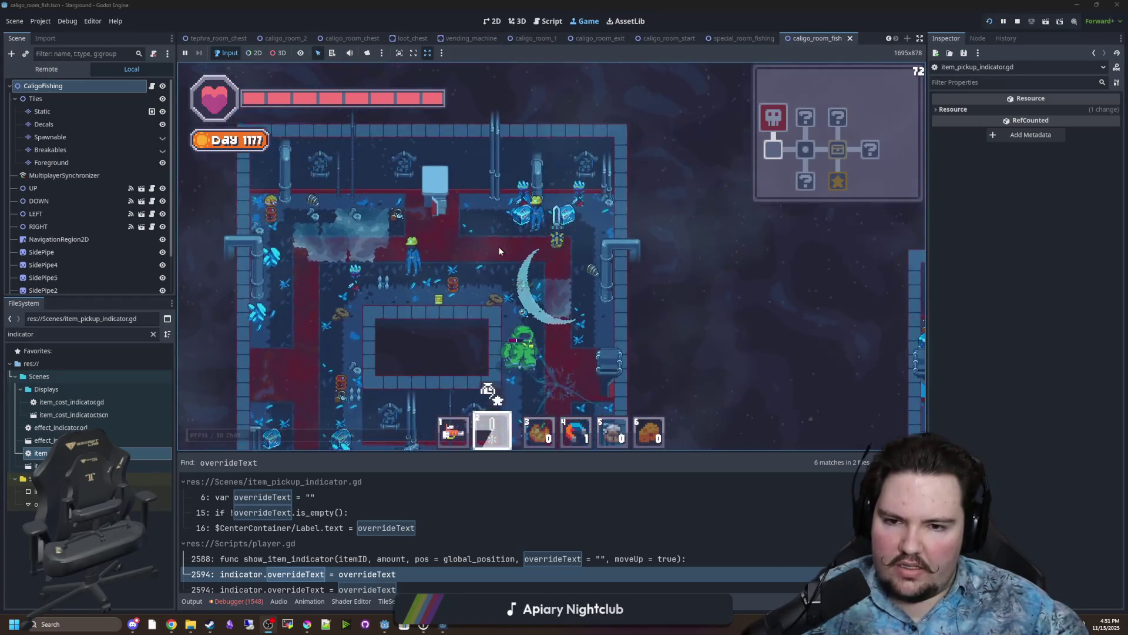
pyautogui.press('w')
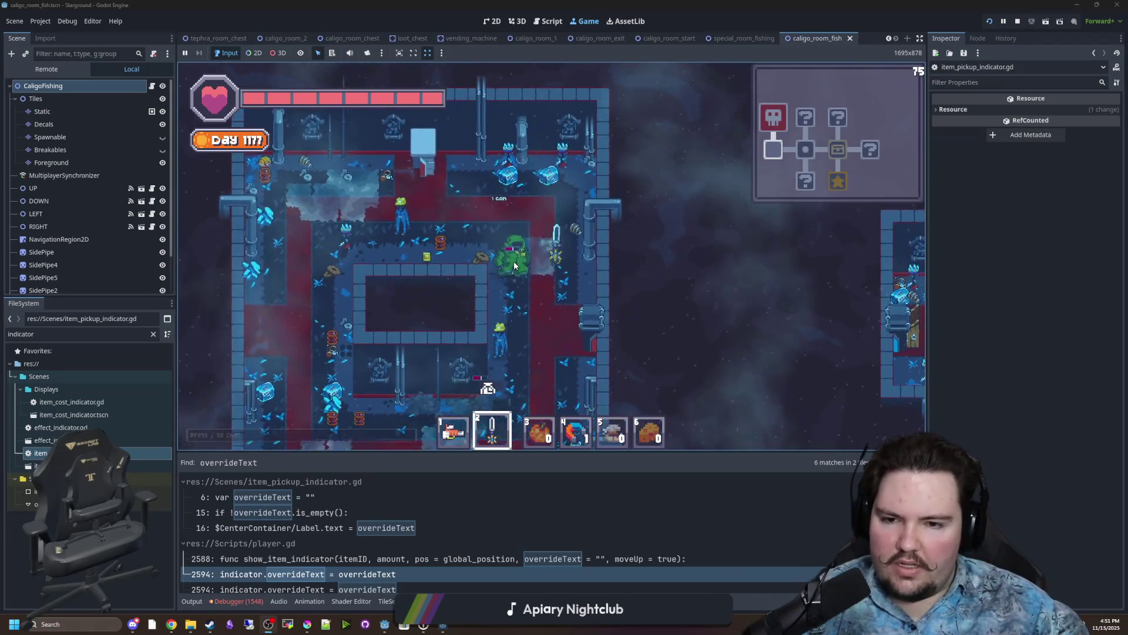
pyautogui.press('w')
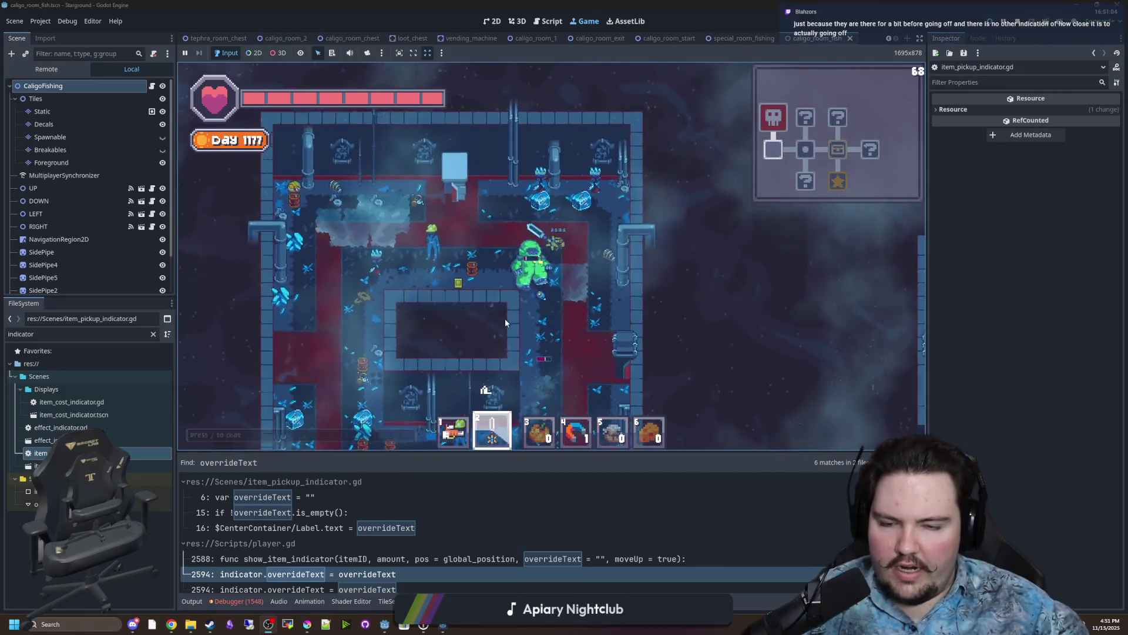
pyautogui.click(486, 351)
# Keep fighting nearby enemies while moving around the central pit.
pyautogui.press('s')
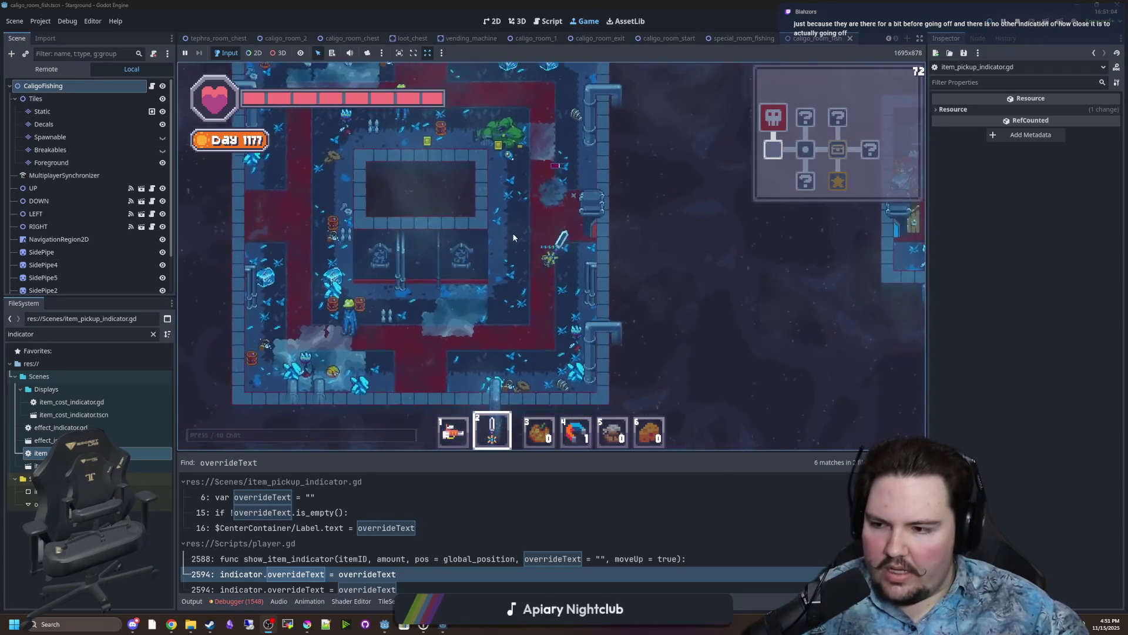
pyautogui.press('a')
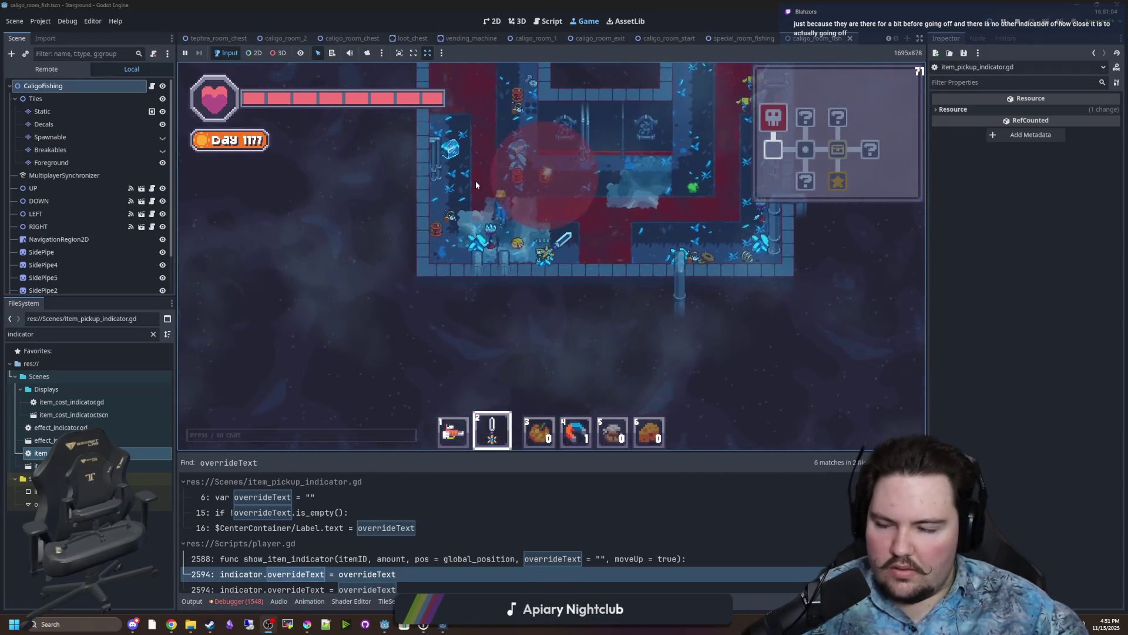
pyautogui.click(491, 178)
pyautogui.press('w')
pyautogui.click(596, 303)
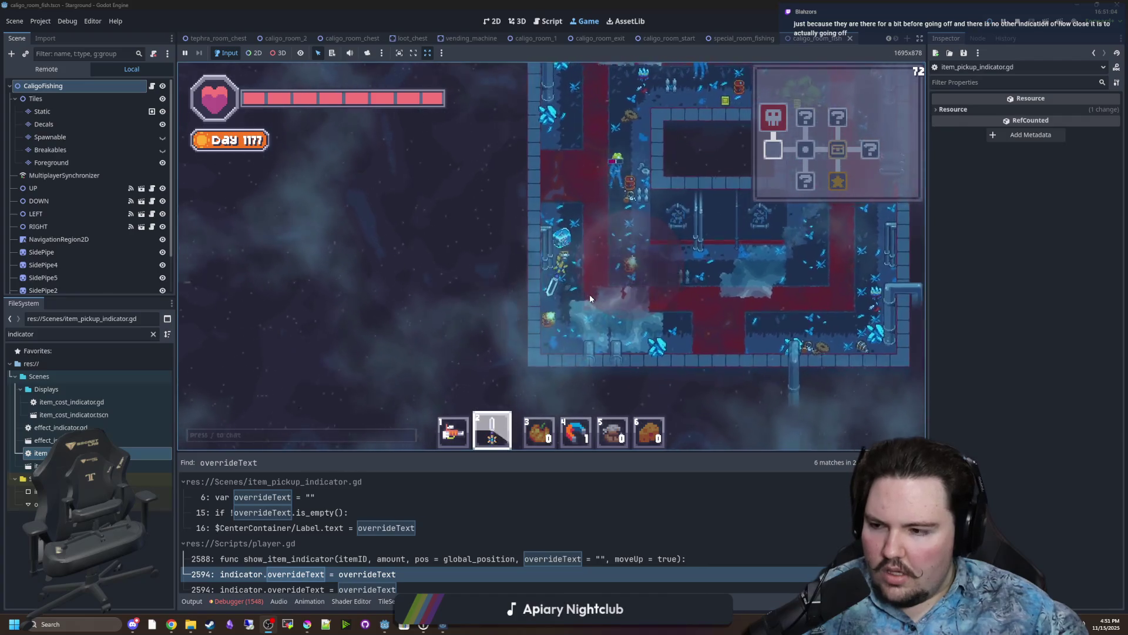
pyautogui.press('s')
pyautogui.press('d')
pyautogui.click(588, 293)
# Continue slashing at enemies while moving up and down the room.
pyautogui.press('w')
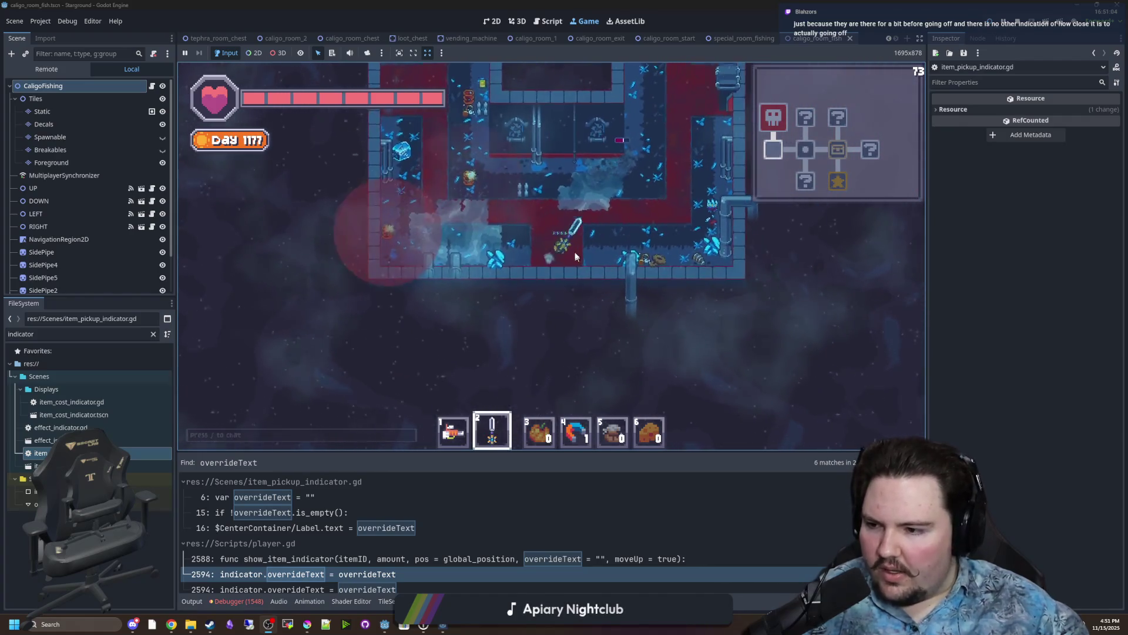
pyautogui.press('w')
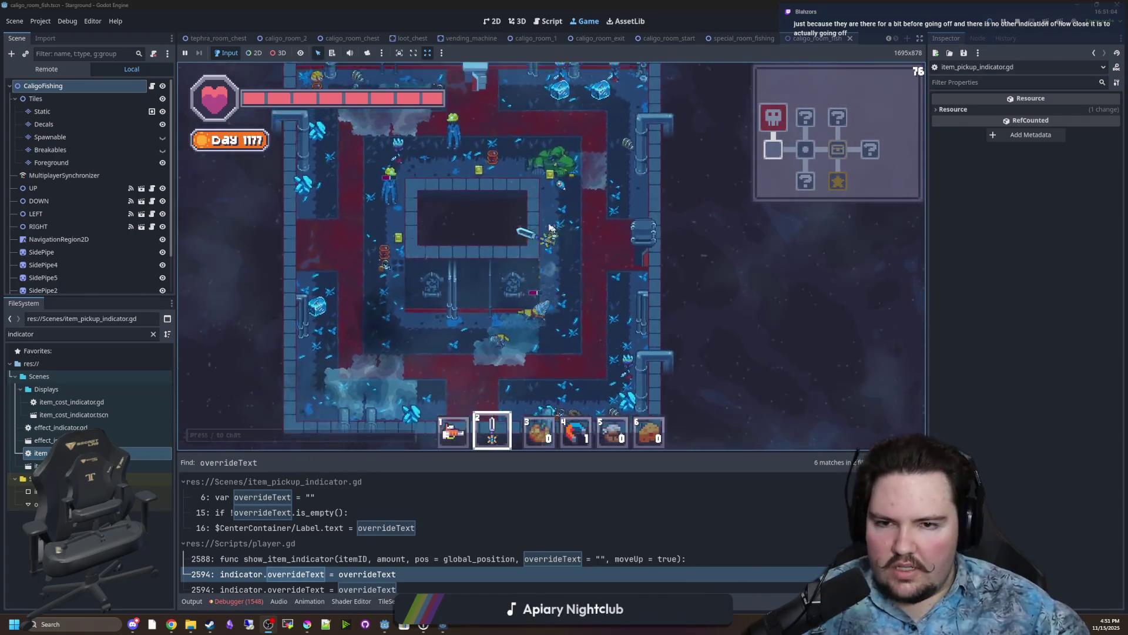
pyautogui.click(557, 272)
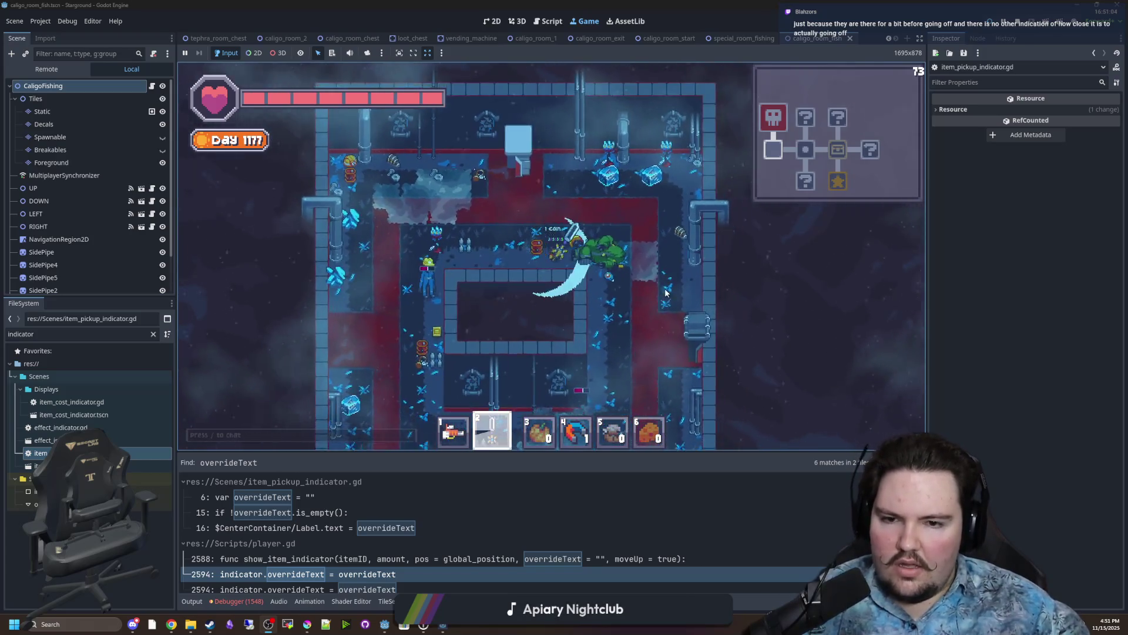
pyautogui.press('a')
pyautogui.press('s')
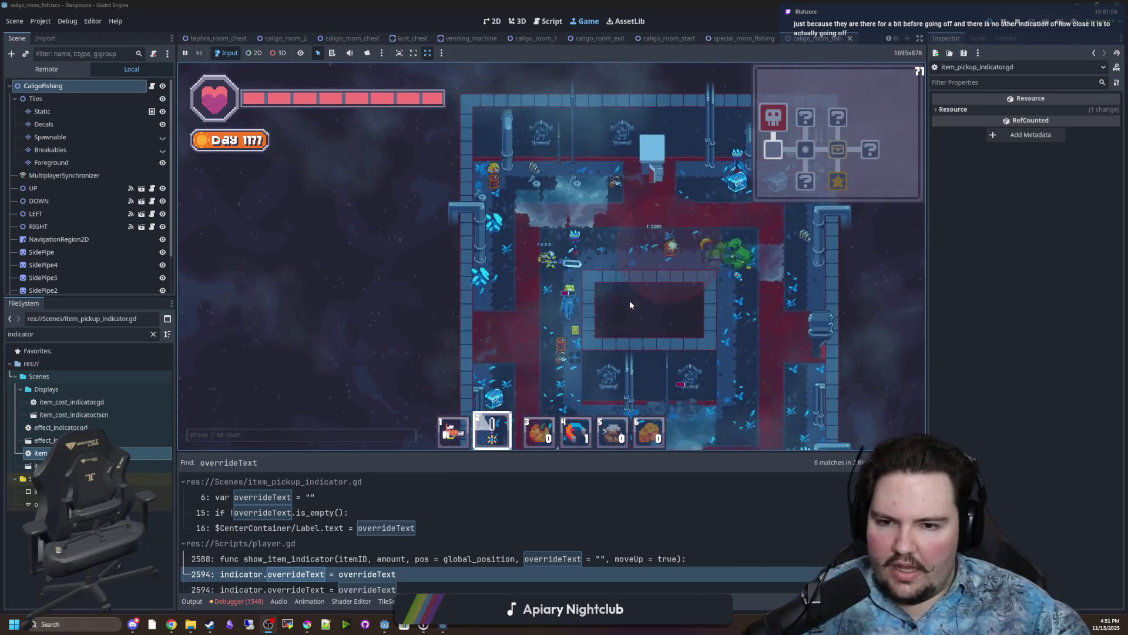
pyautogui.click(628, 281)
pyautogui.press('s')
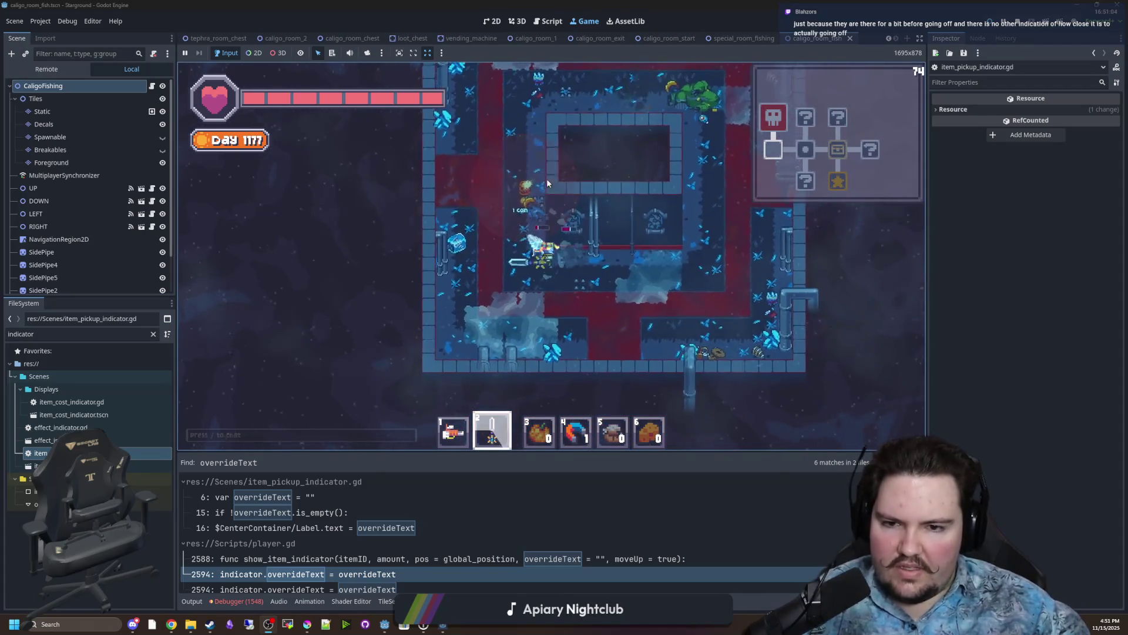
pyautogui.click(567, 153)
pyautogui.press('w')
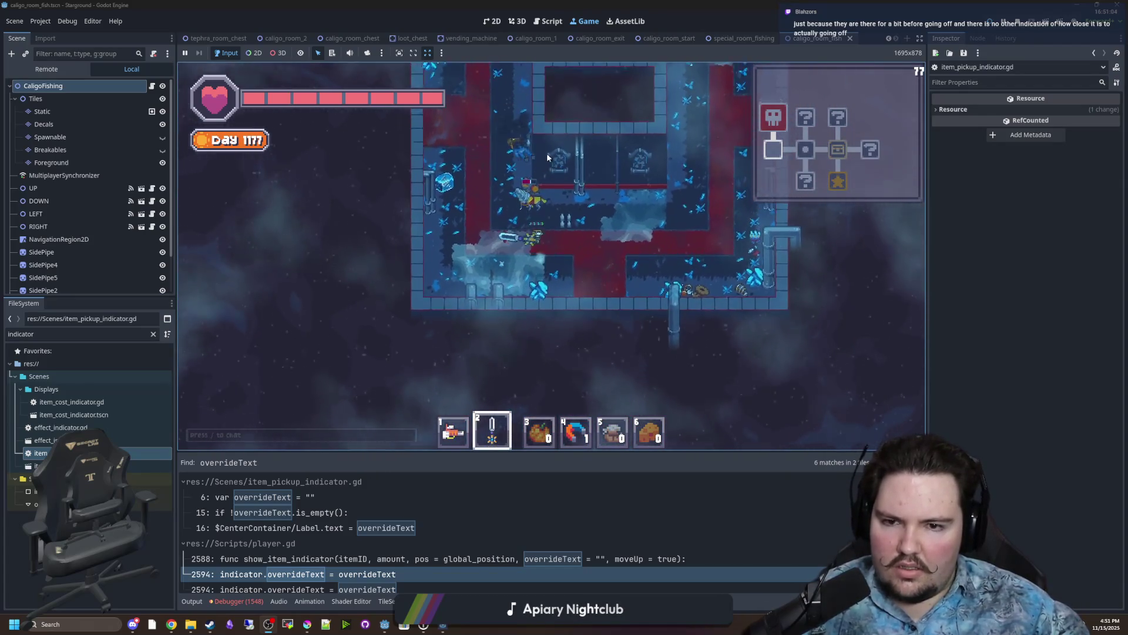
pyautogui.click(614, 246)
# Walk right into the next room, then open and close the chest with E.
pyautogui.press('d')
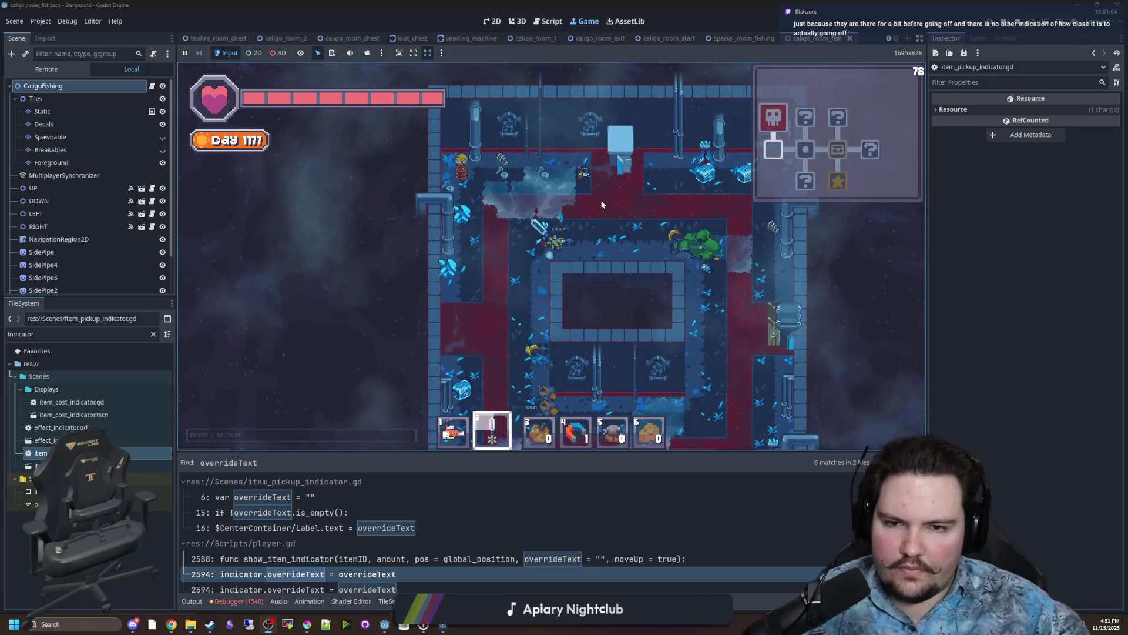
pyautogui.press('s')
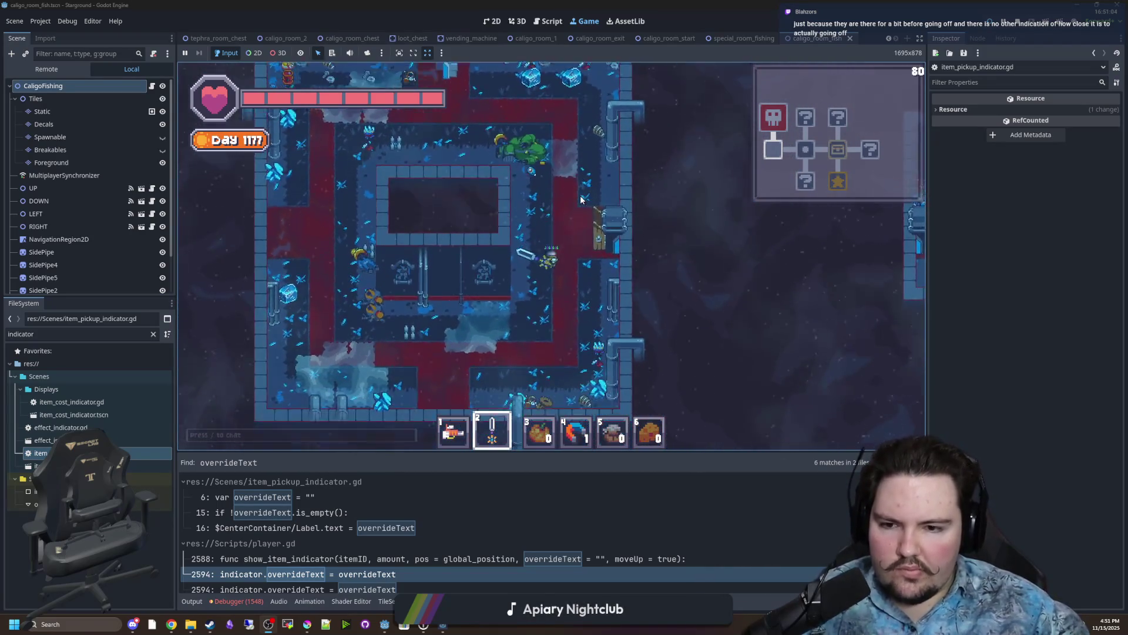
pyautogui.press('d')
pyautogui.press('d')
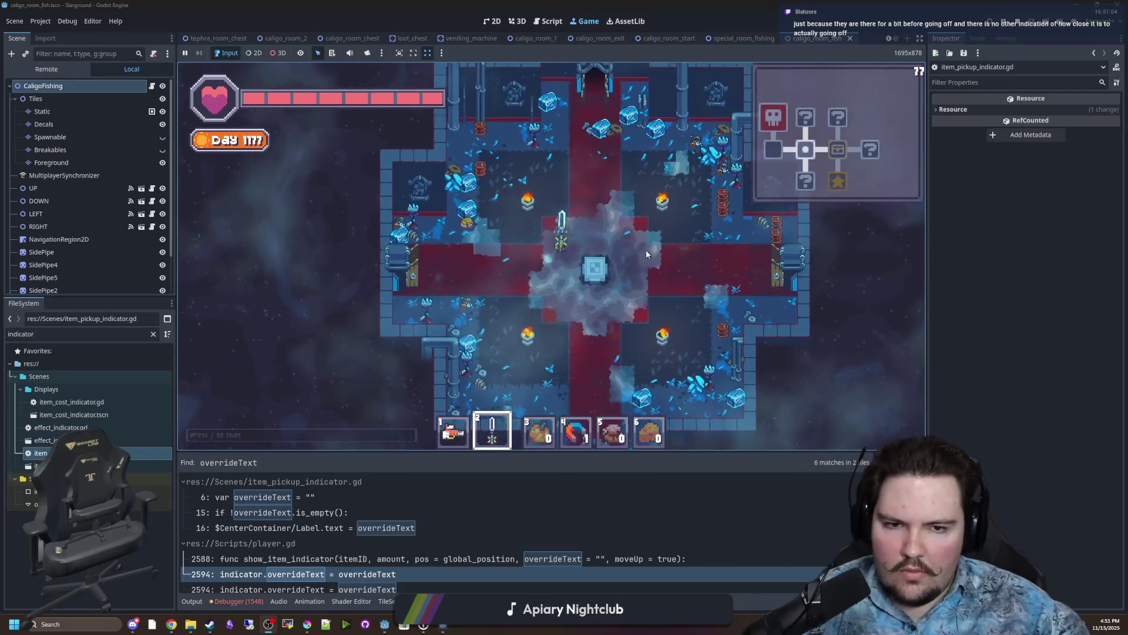
pyautogui.press('d')
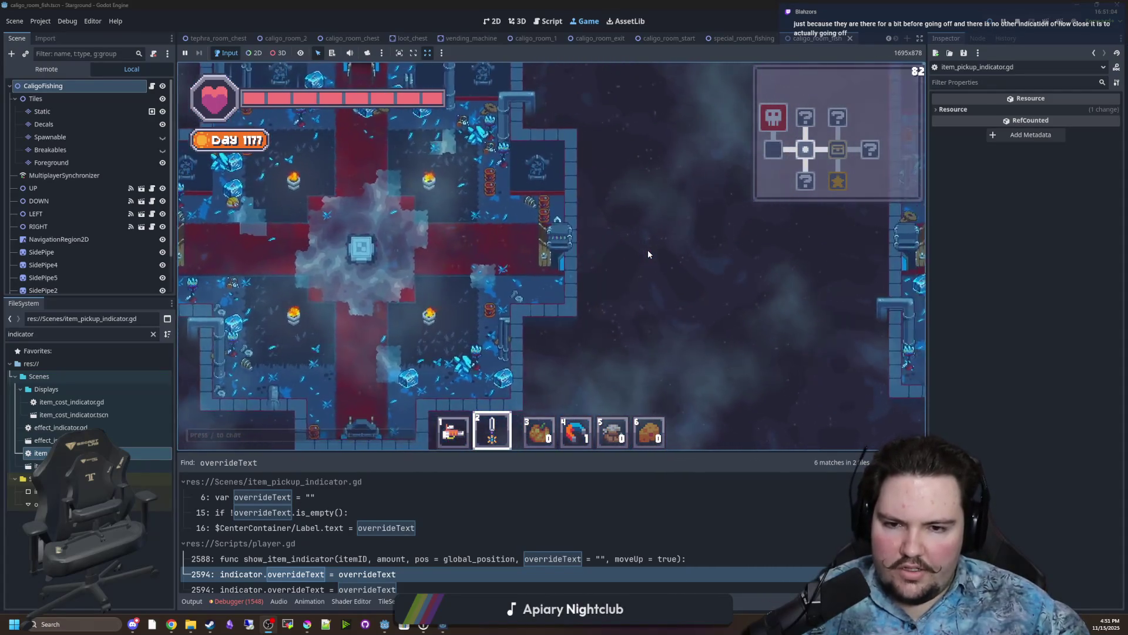
pyautogui.press('d')
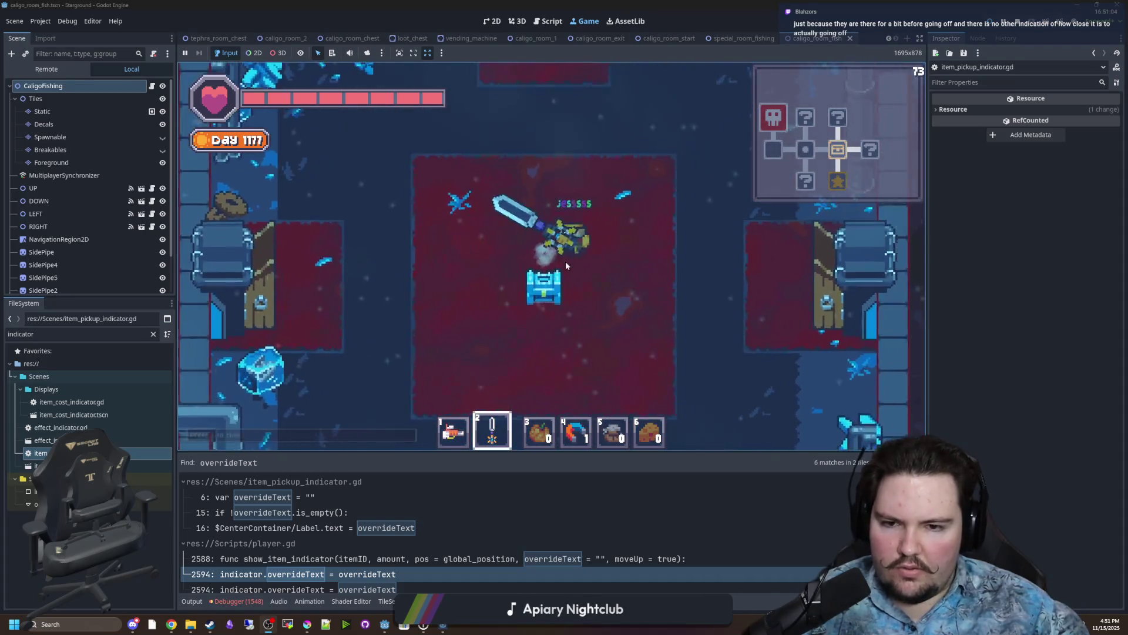
pyautogui.press('e')
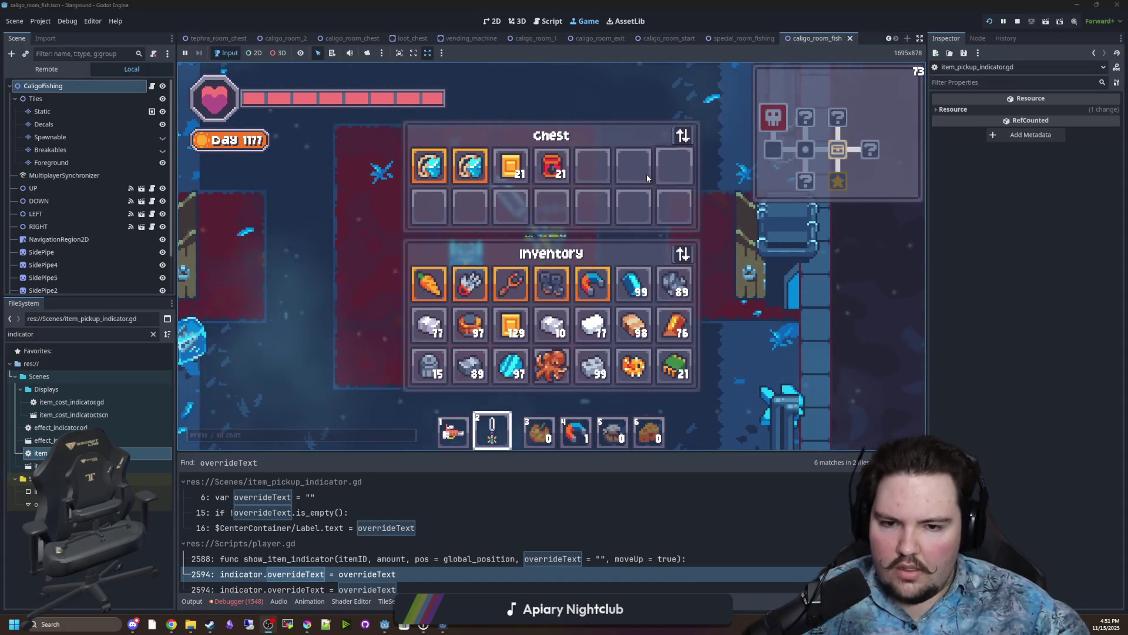
pyautogui.press('e')
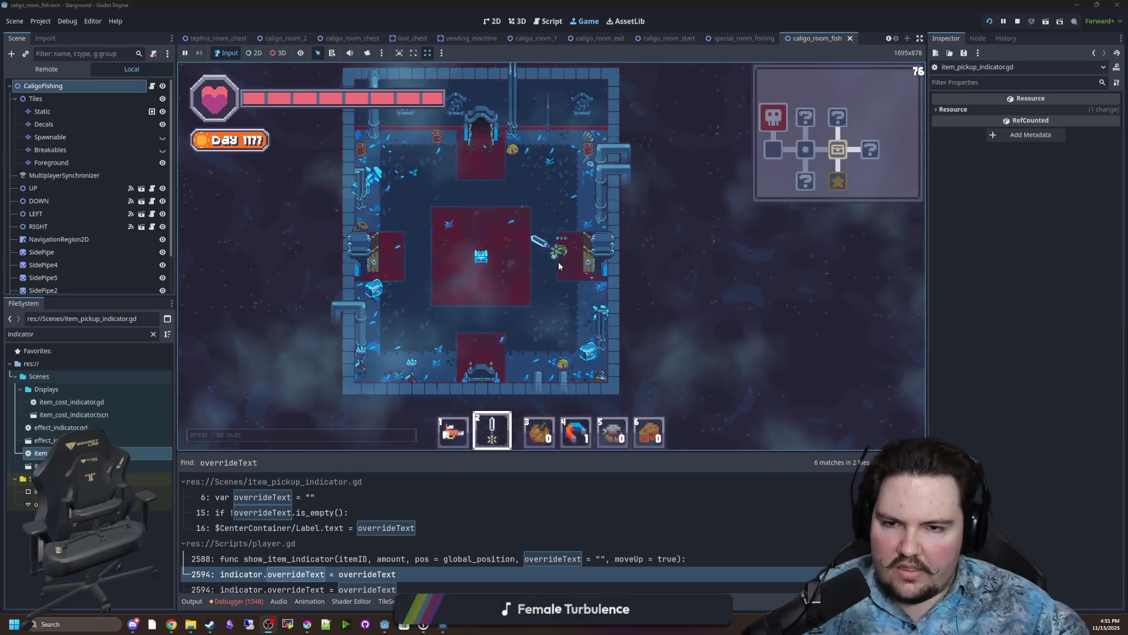
# Continue right into the following room and fight the ghost and green monsters.
pyautogui.press('d')
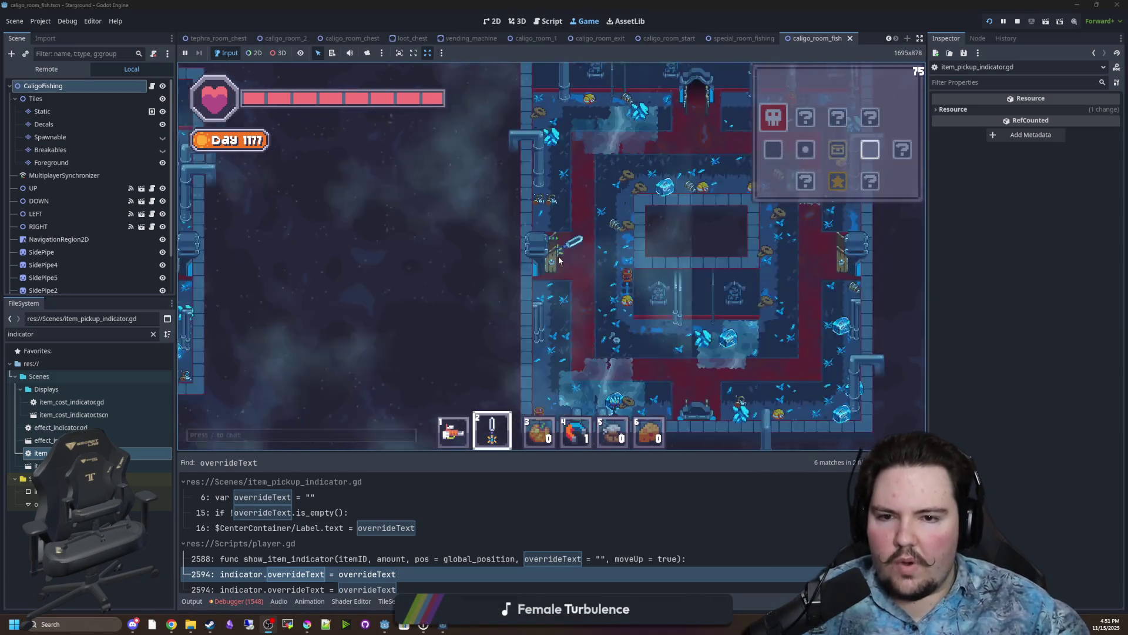
pyautogui.press('d')
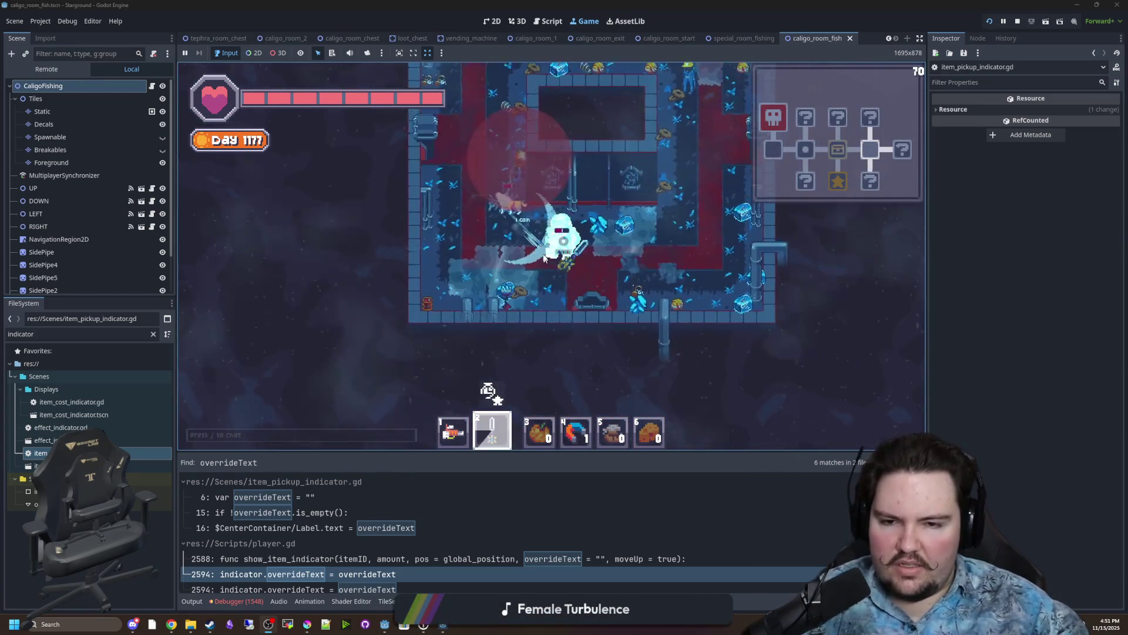
pyautogui.press('w')
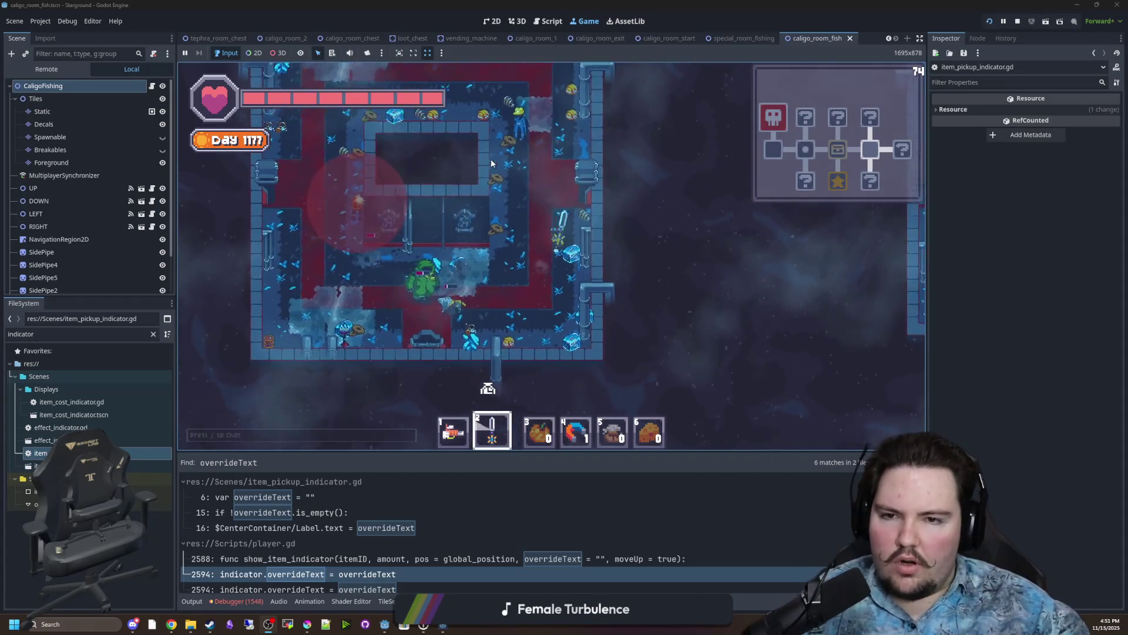
pyautogui.press('a')
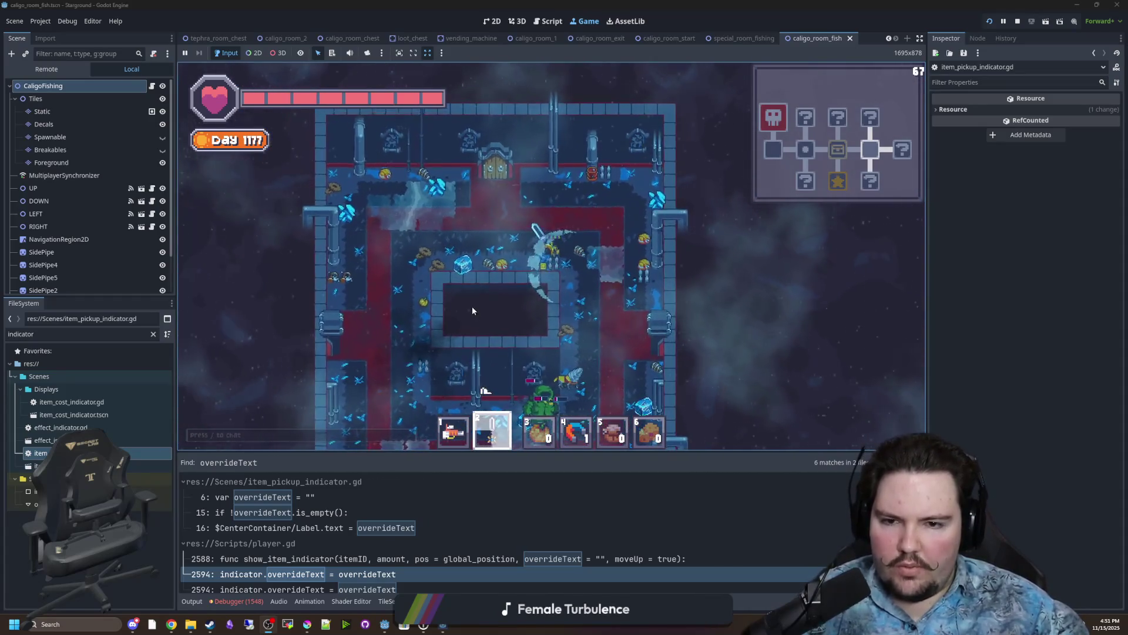
pyautogui.press('s')
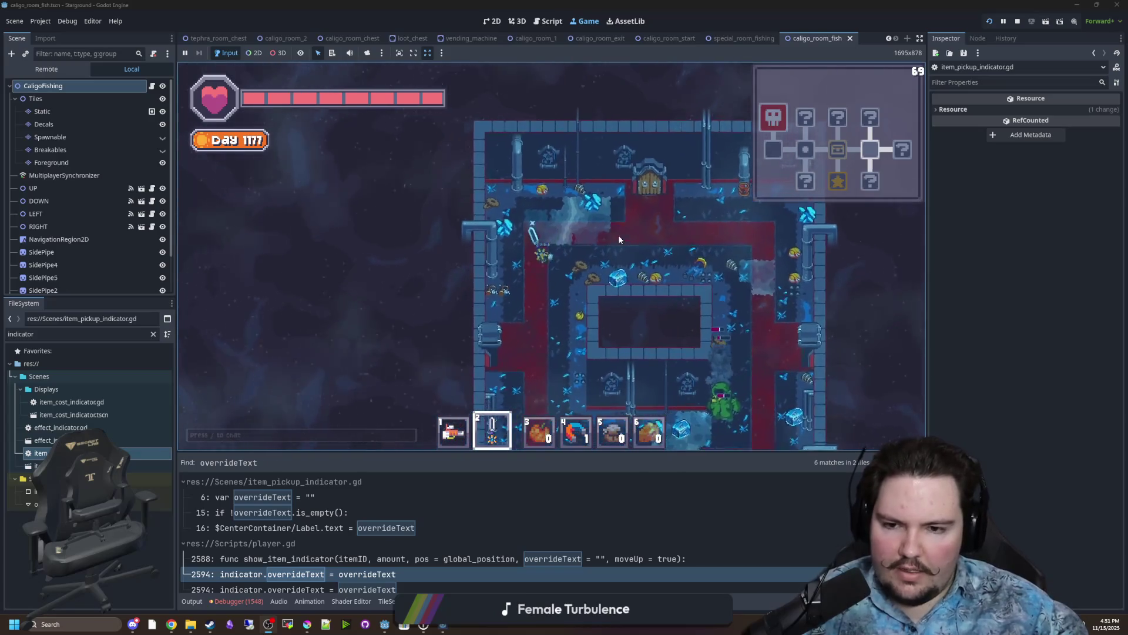
pyautogui.press('d')
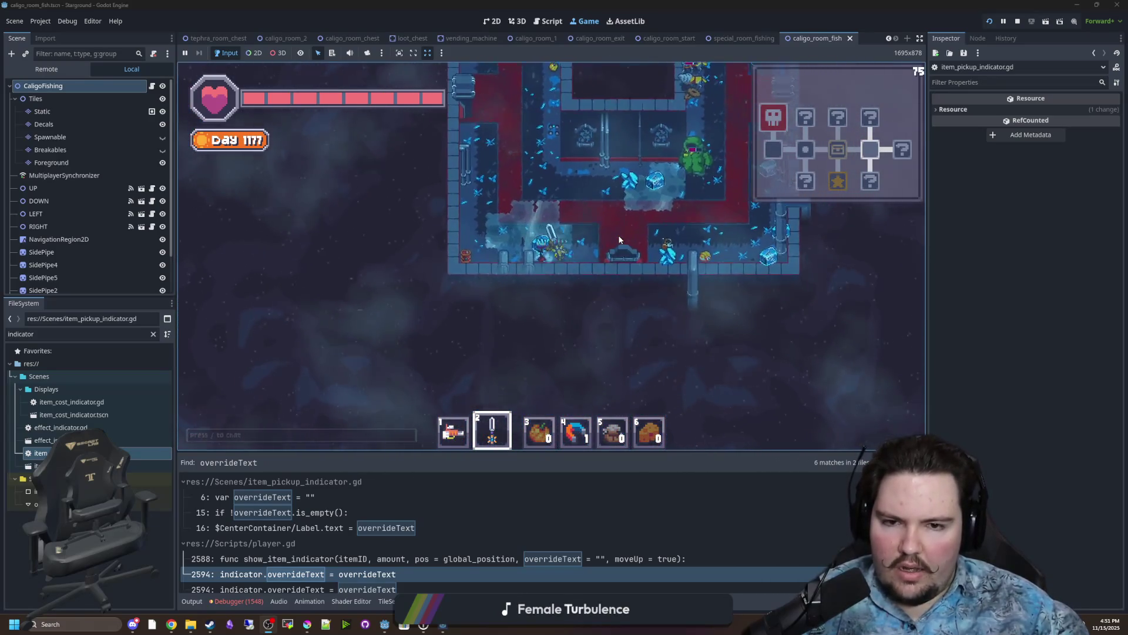
pyautogui.press('s')
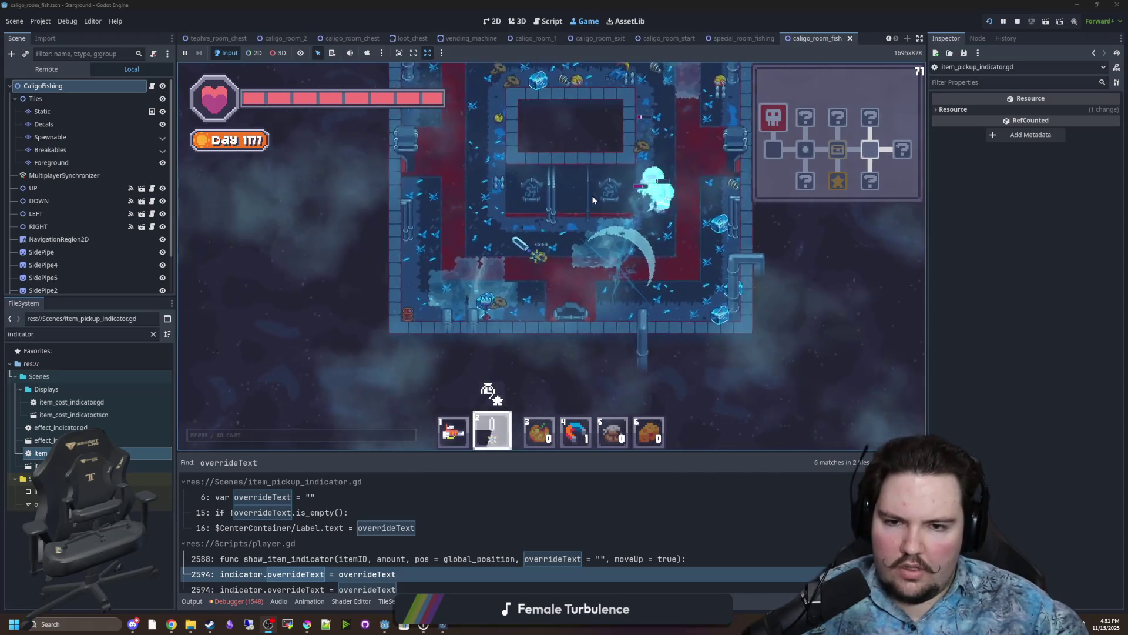
pyautogui.press('w')
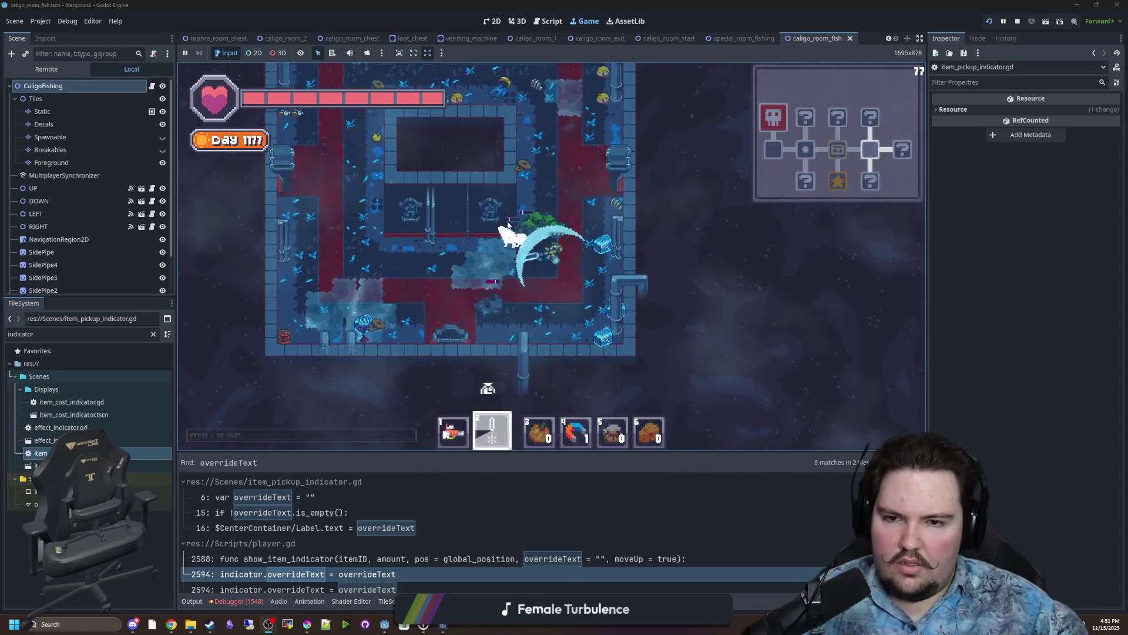
pyautogui.click(527, 228)
pyautogui.press('d')
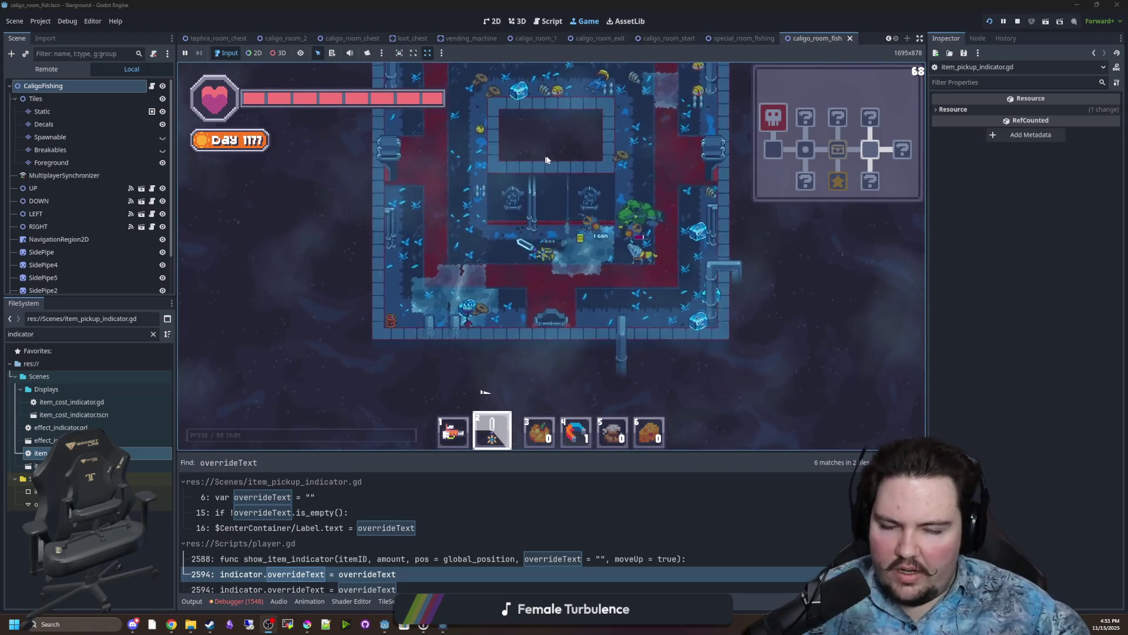
pyautogui.click(570, 229)
# Playtest by walking through the right exit and fighting the enemies in the next room.
pyautogui.press('w')
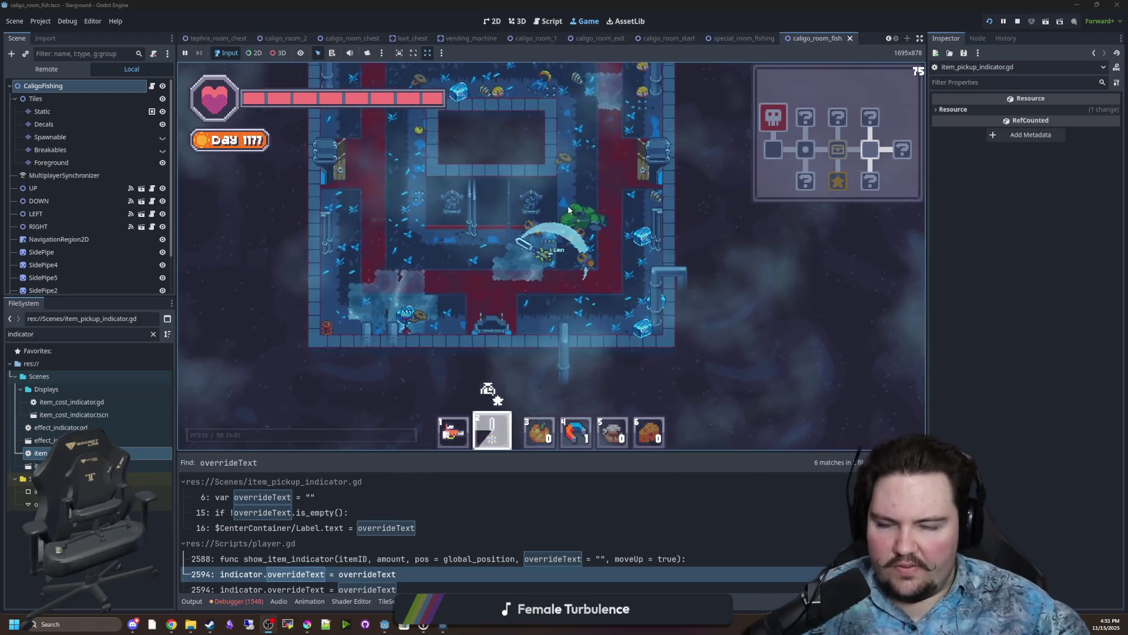
pyautogui.press('d')
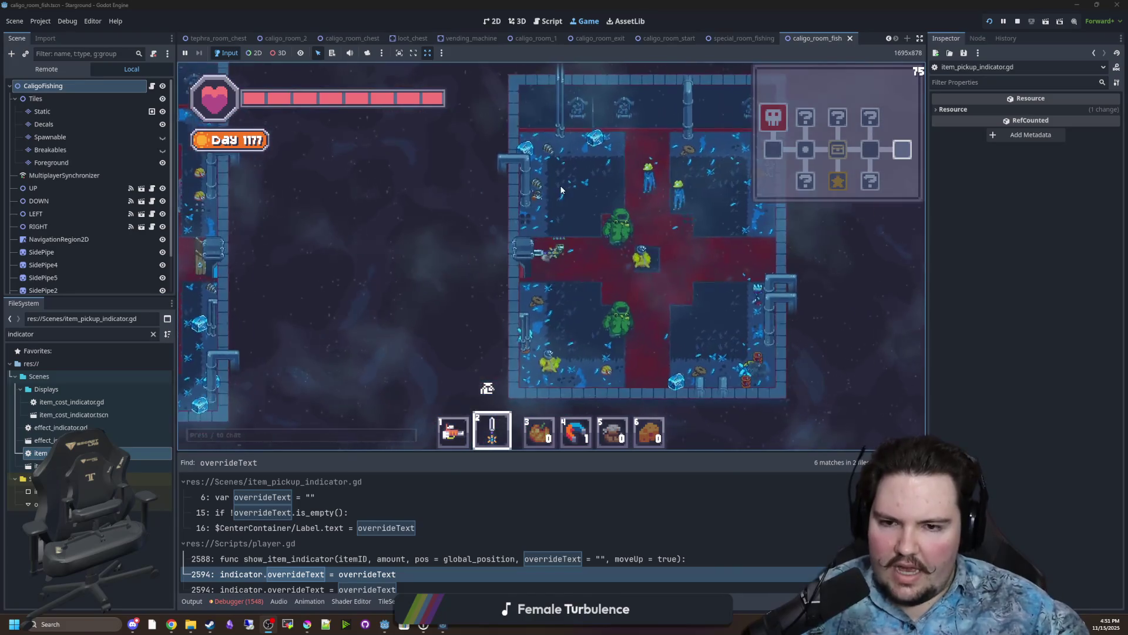
pyautogui.press('s')
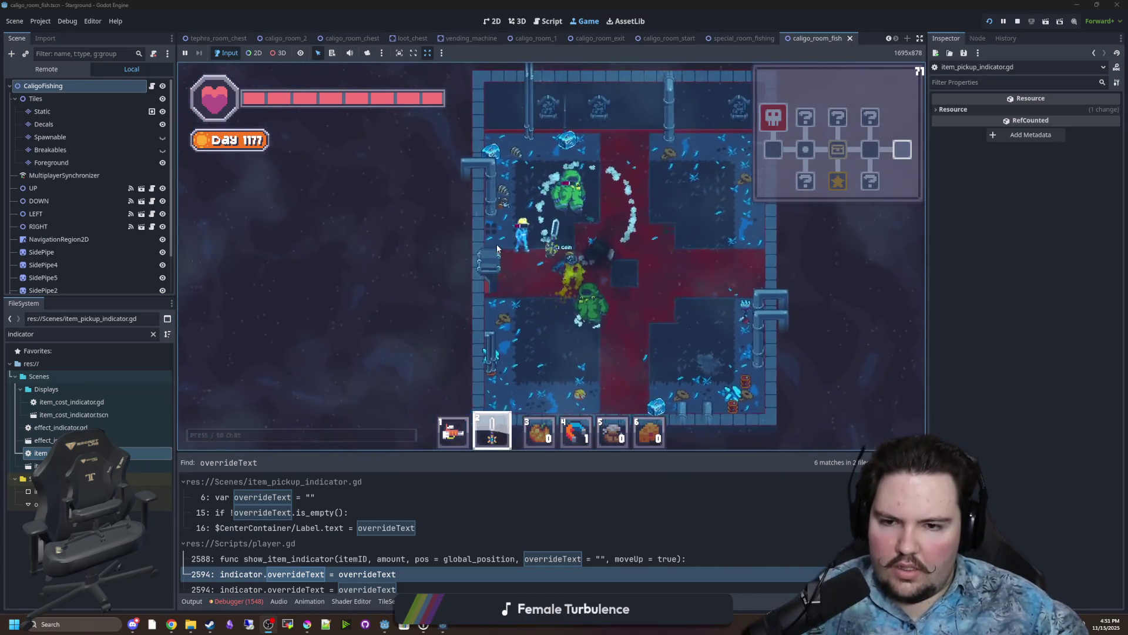
pyautogui.press('d')
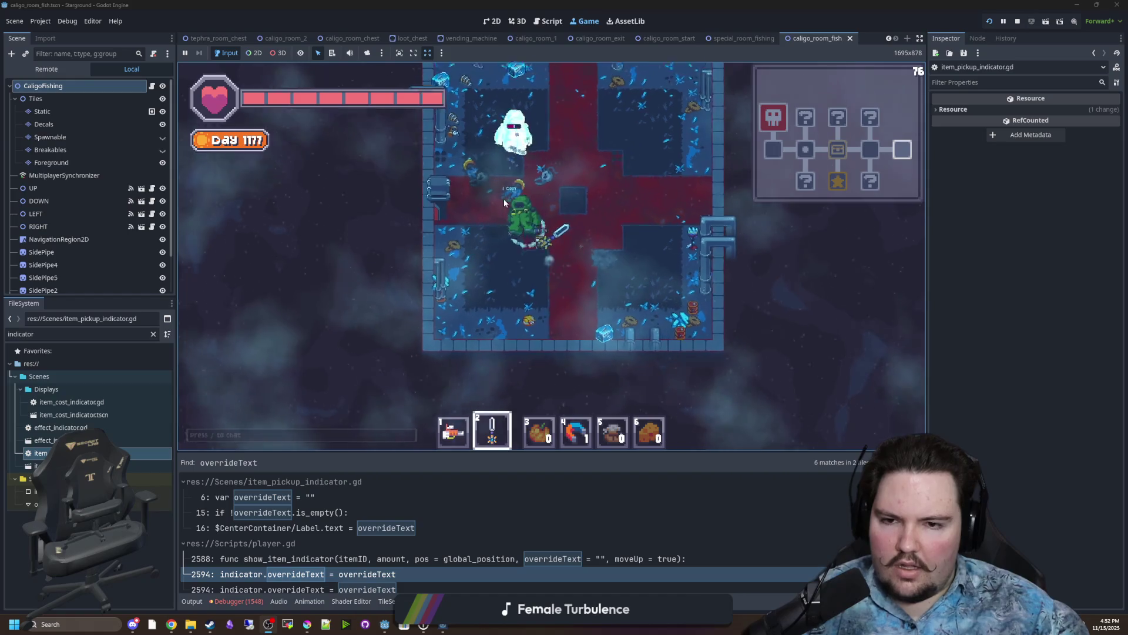
pyautogui.press('w')
pyautogui.press('a')
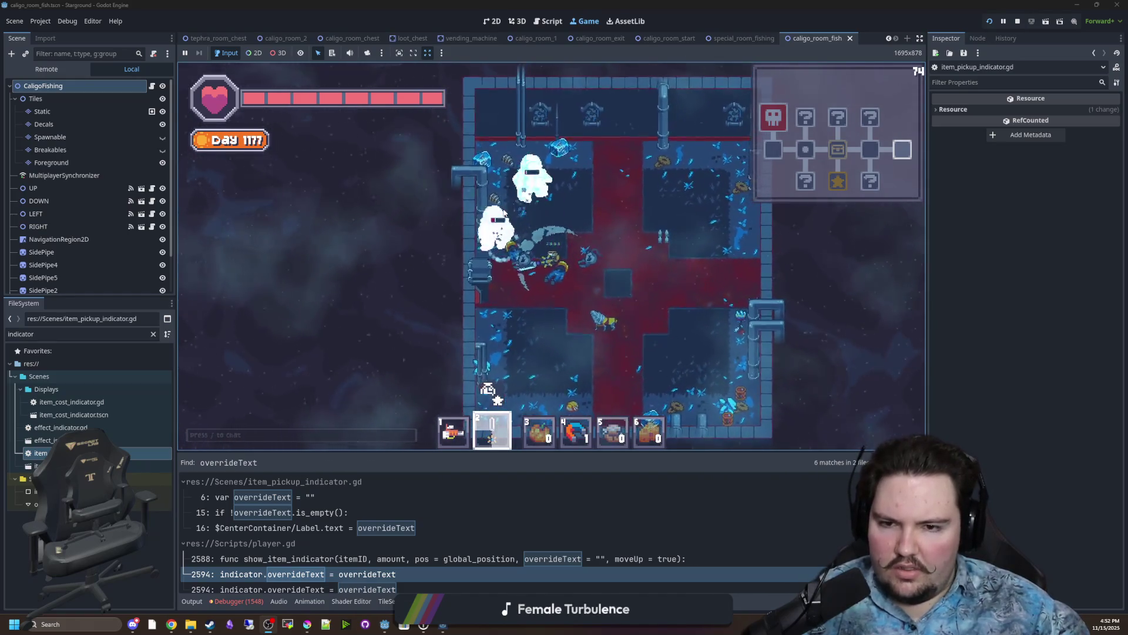
pyautogui.press('s')
pyautogui.press('d')
pyautogui.press('w')
pyautogui.press('a')
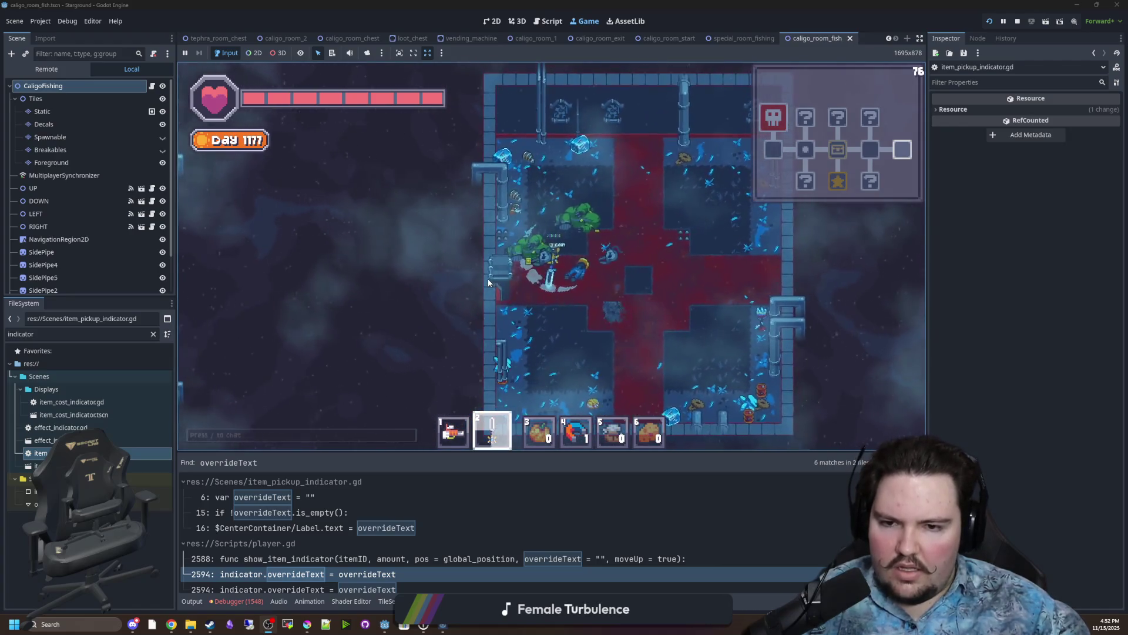
pyautogui.press('s')
pyautogui.press('d')
pyautogui.press('a')
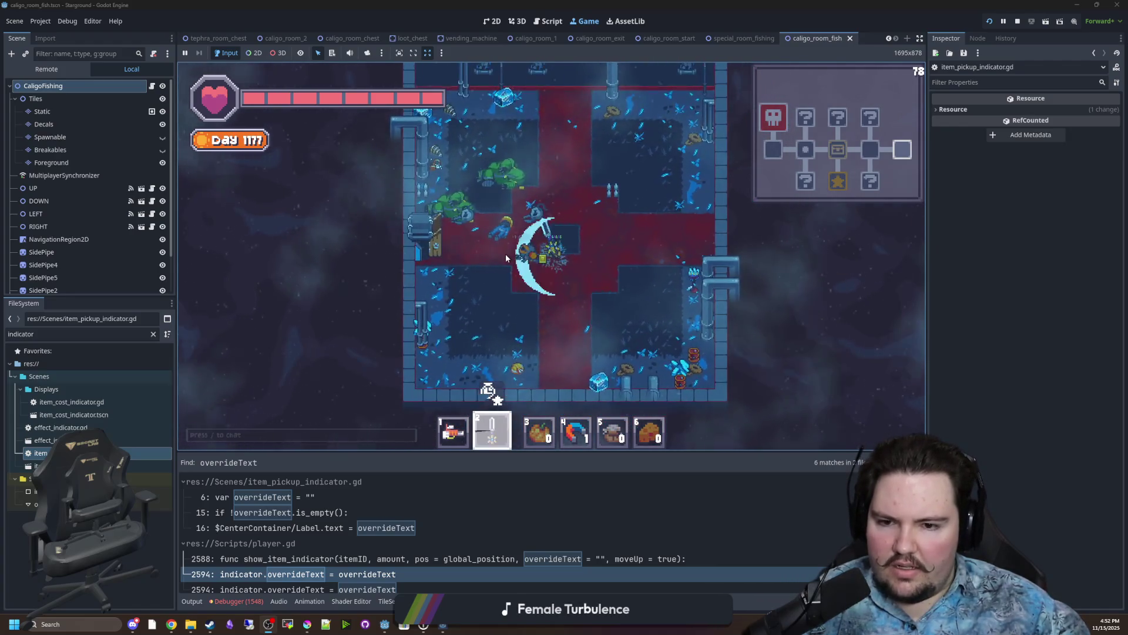
pyautogui.press('a')
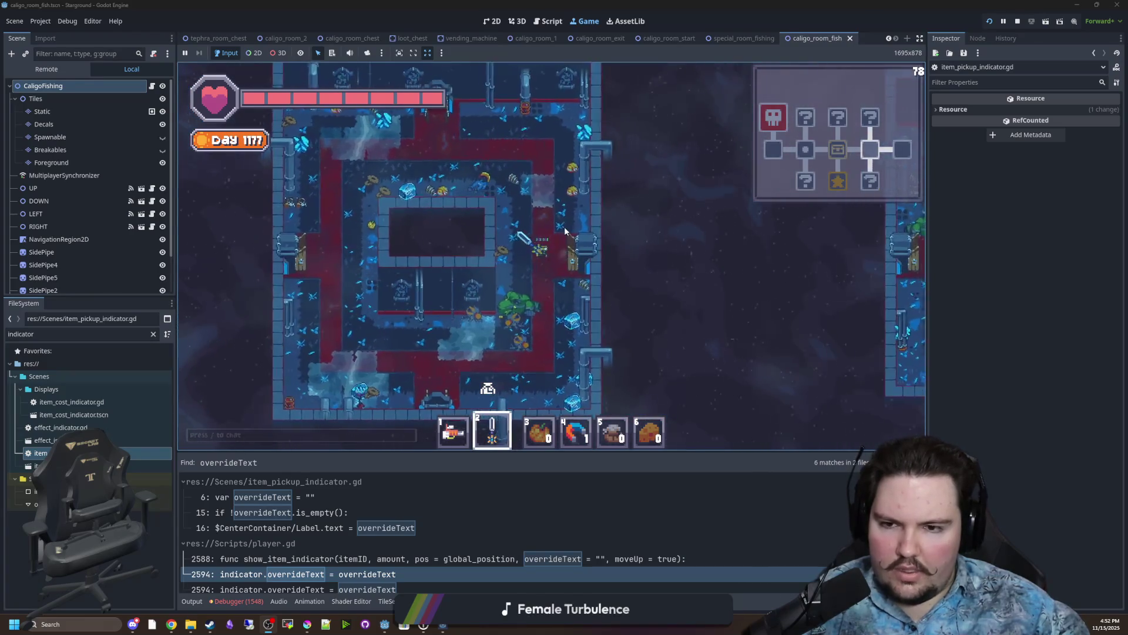
pyautogui.press('w')
pyautogui.press('w')
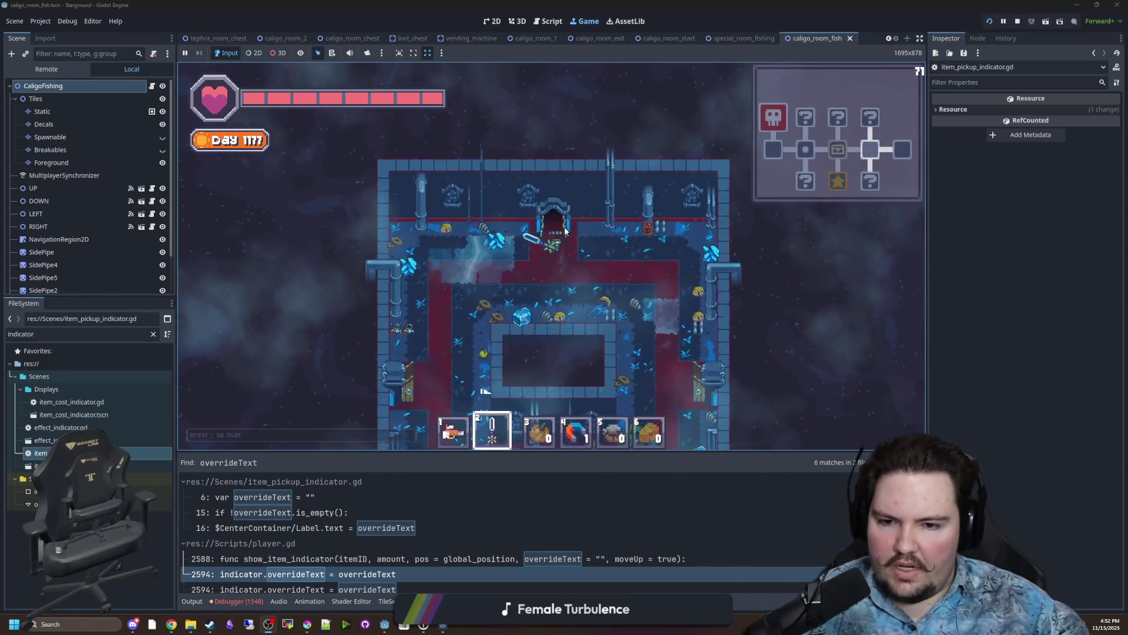
# Keep fighting with weapon swings, collect a coin, and exit through the top doorway.
pyautogui.press('d')
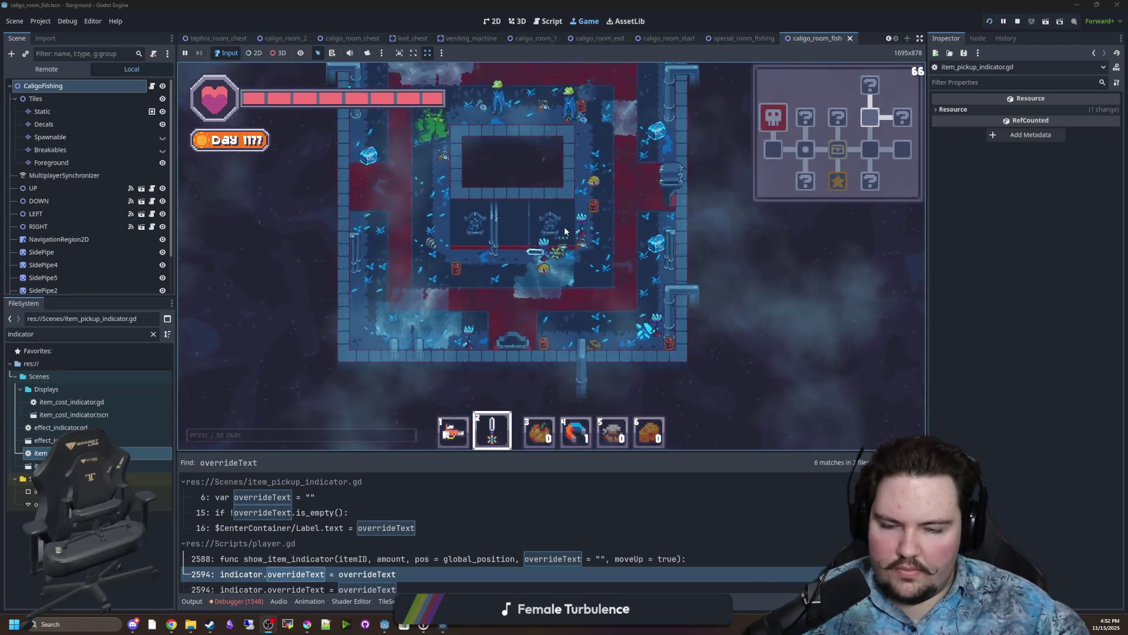
pyautogui.press('w')
pyautogui.press('w')
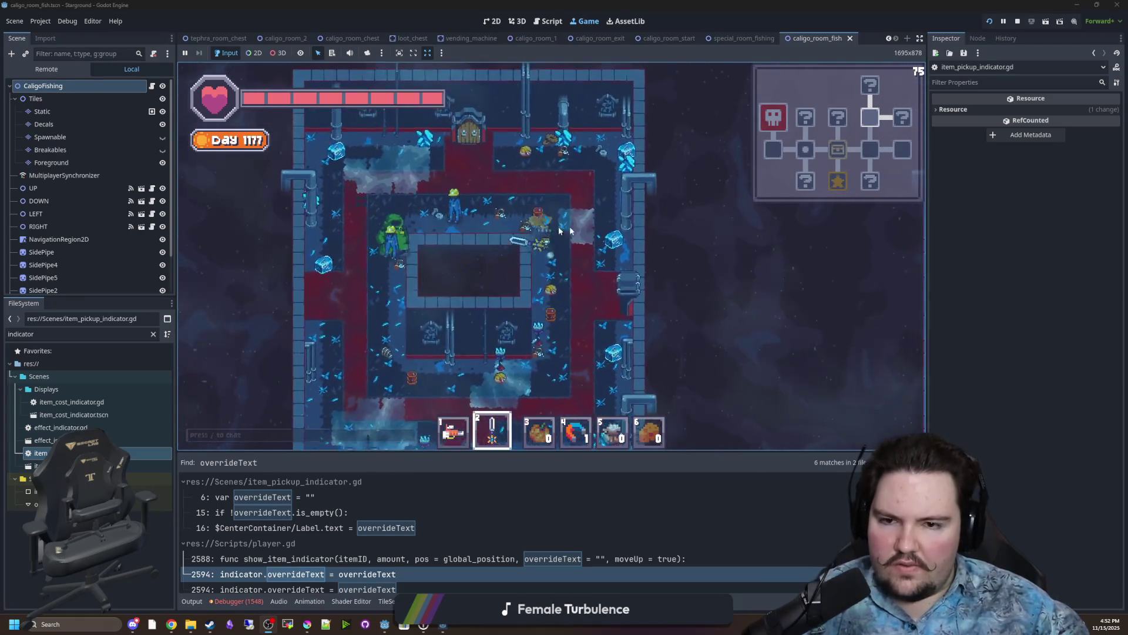
pyautogui.press('s')
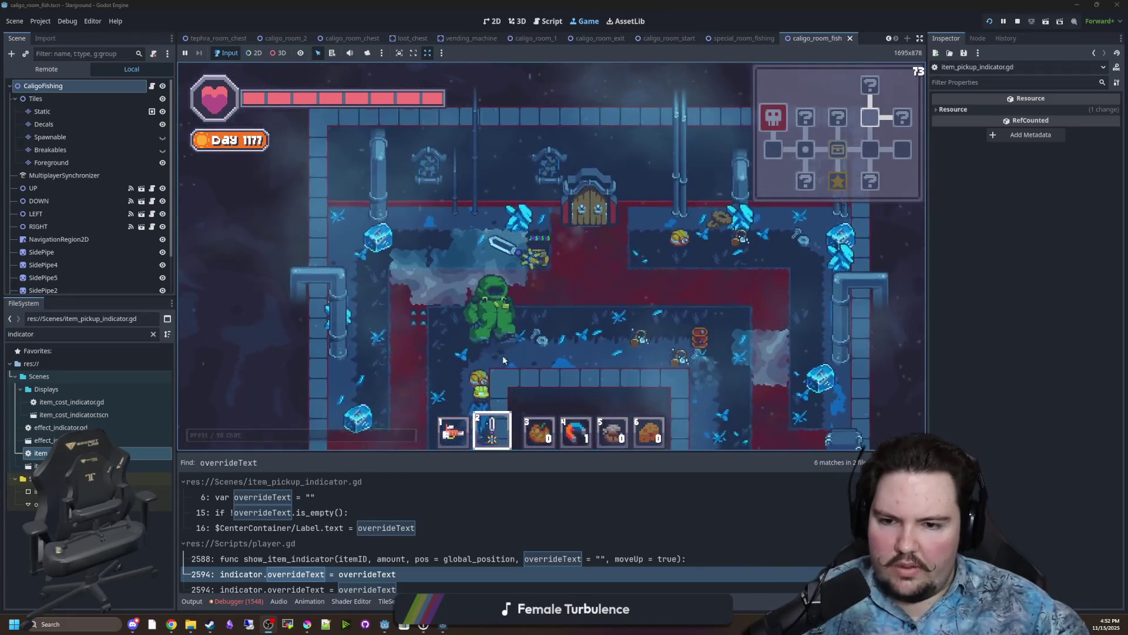
pyautogui.press('s')
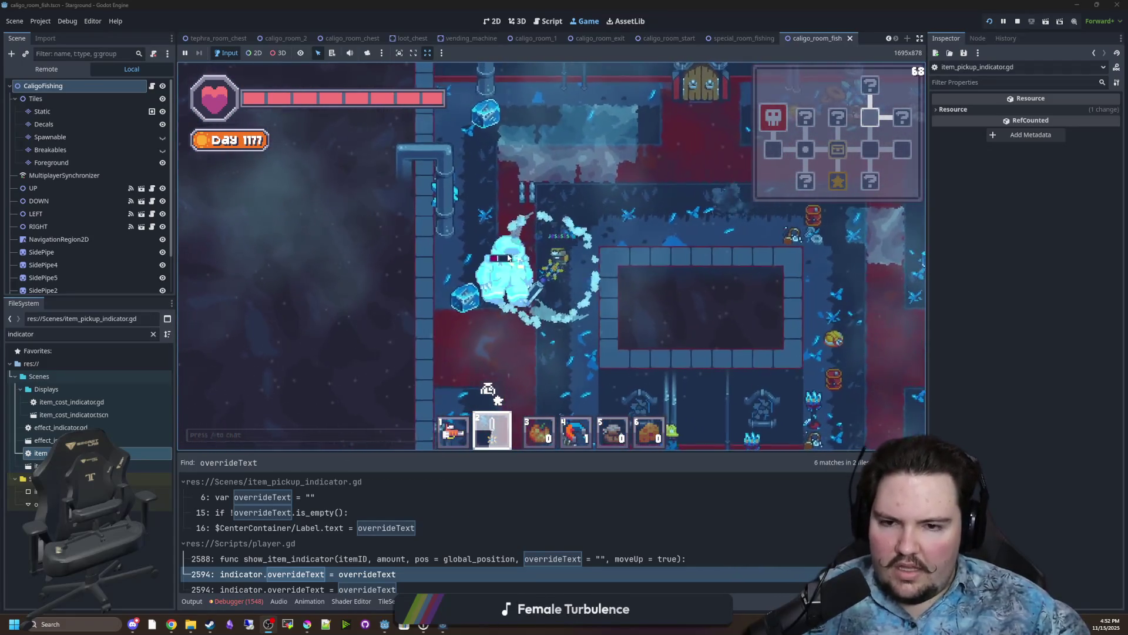
pyautogui.press('a')
pyautogui.click(524, 235)
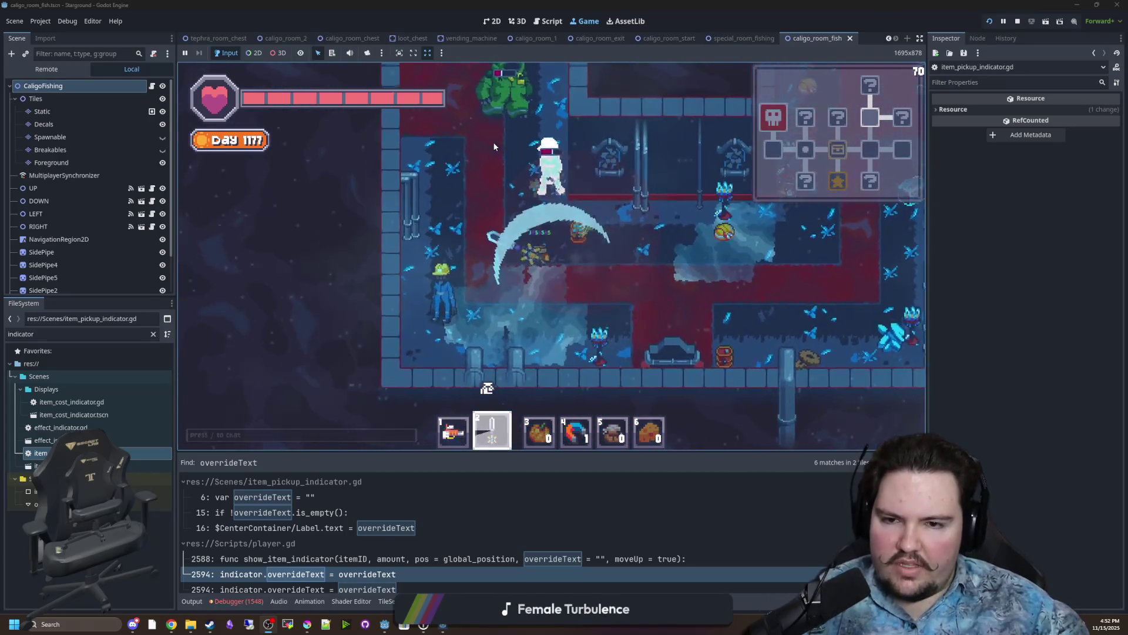
pyautogui.click(669, 282)
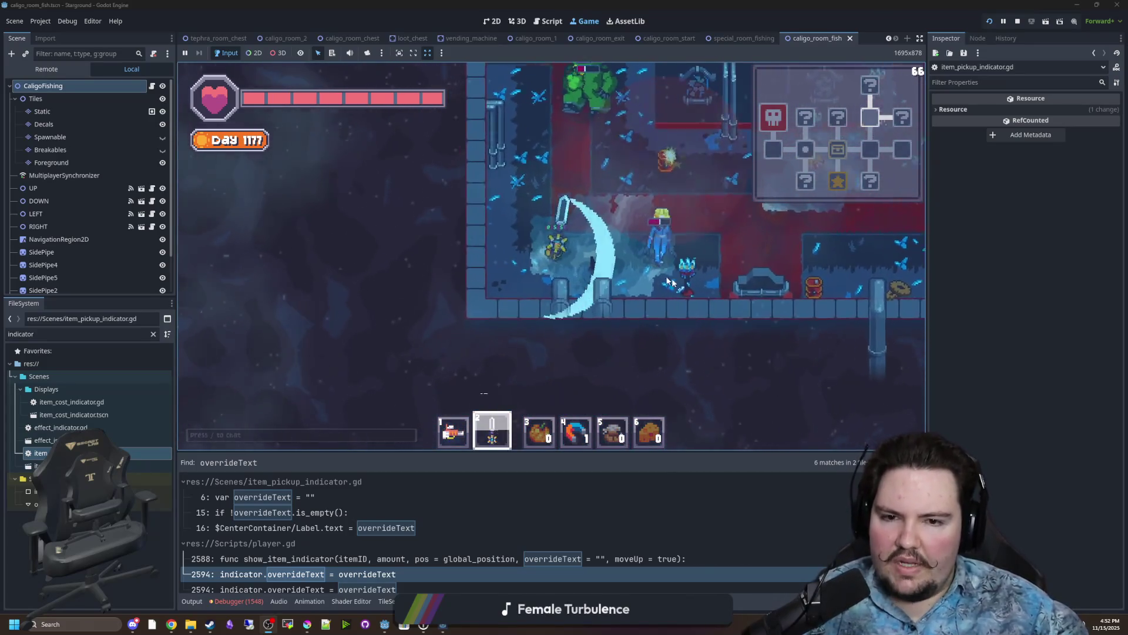
pyautogui.press('w')
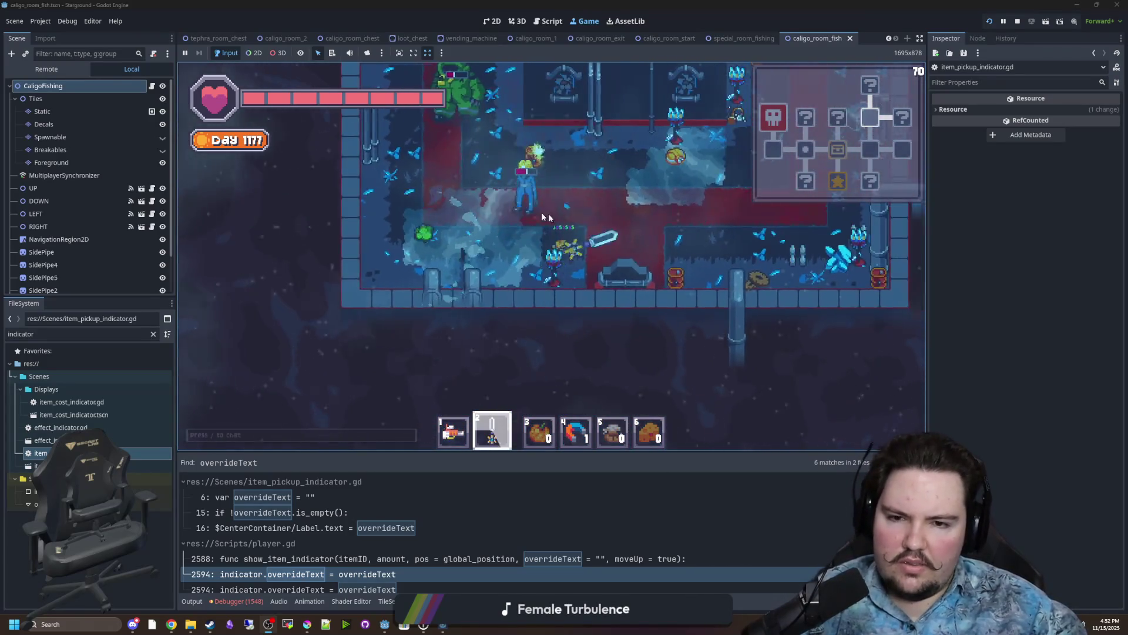
pyautogui.click(552, 165)
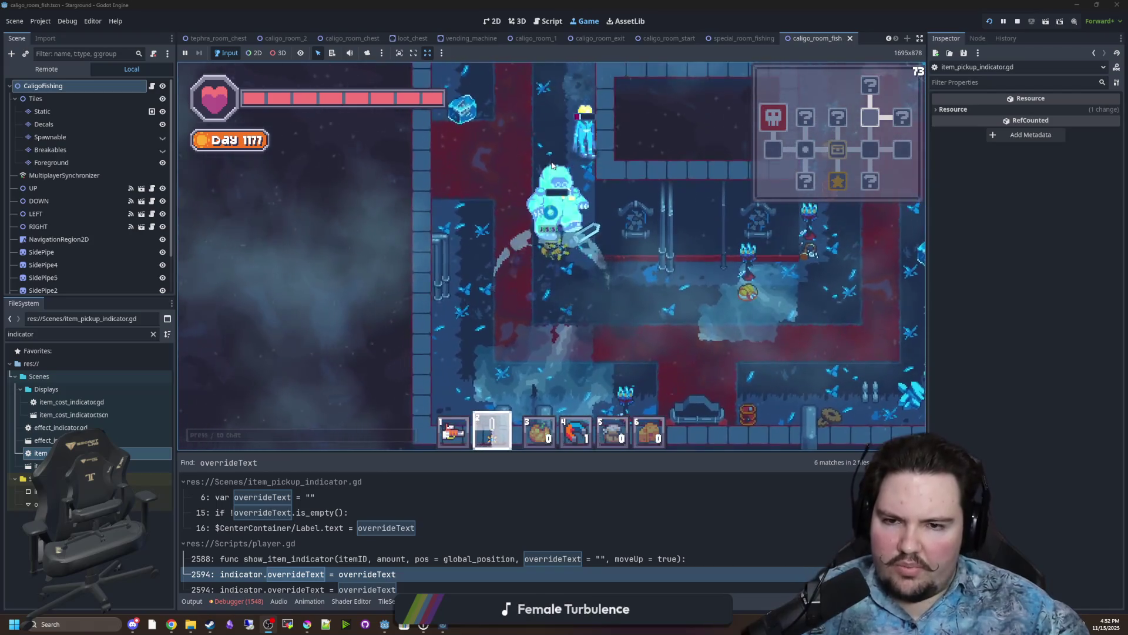
pyautogui.press('w')
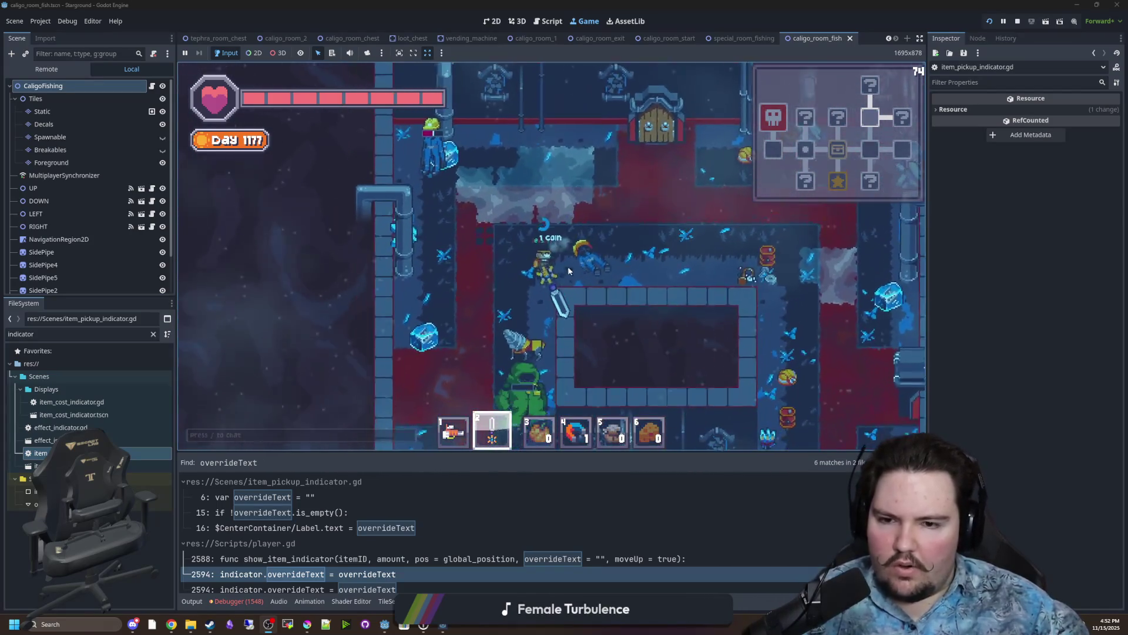
pyautogui.press('s')
pyautogui.press('a')
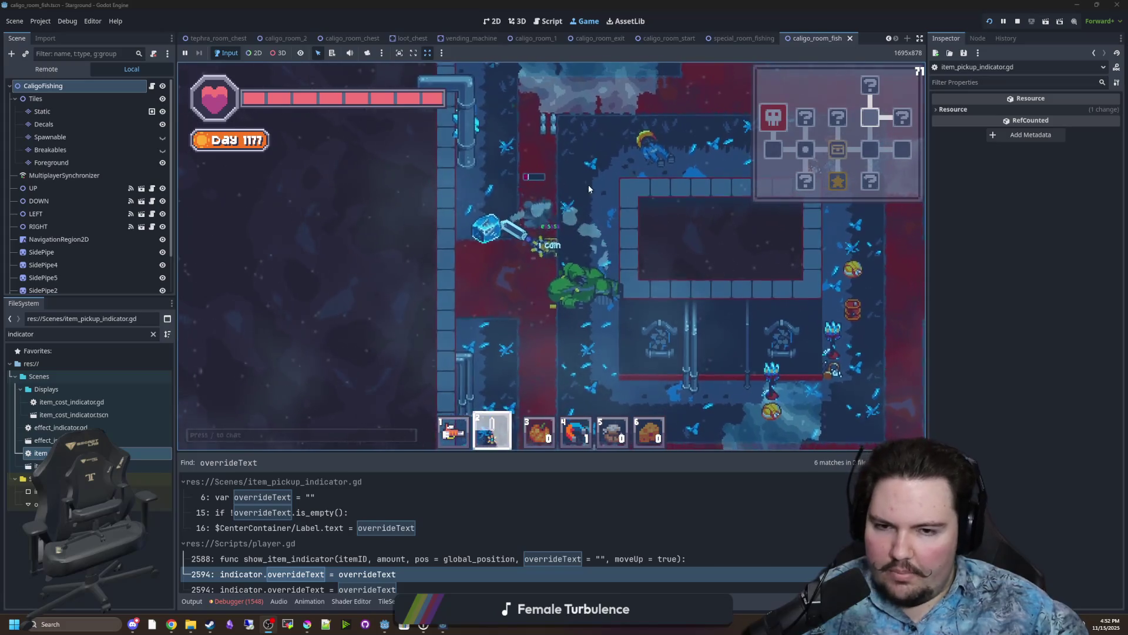
pyautogui.press('w')
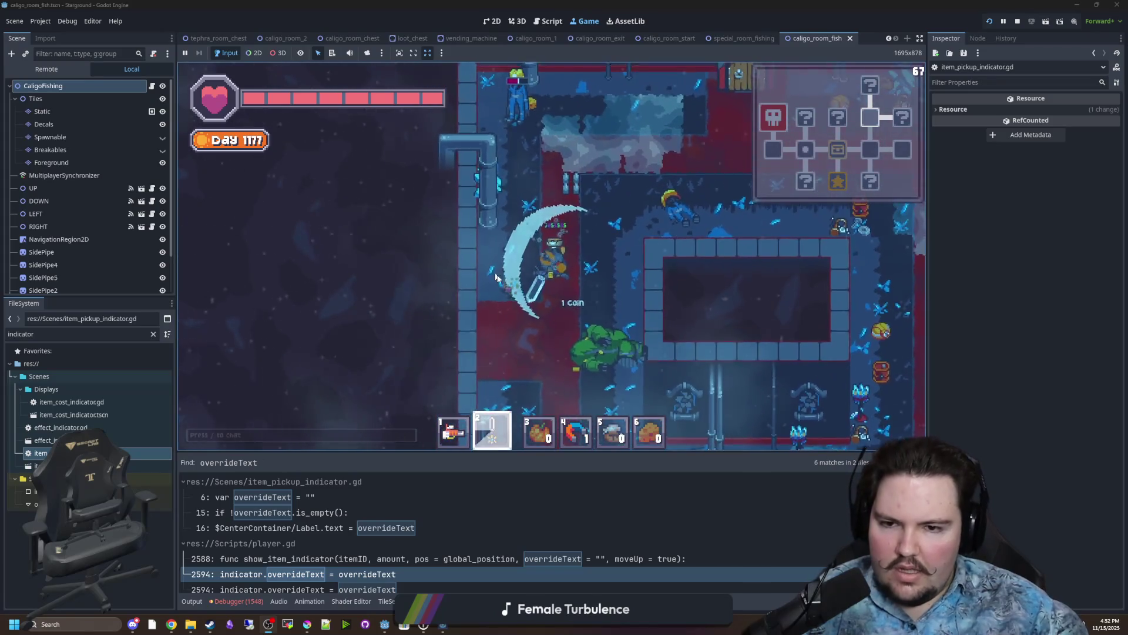
pyautogui.click(557, 263)
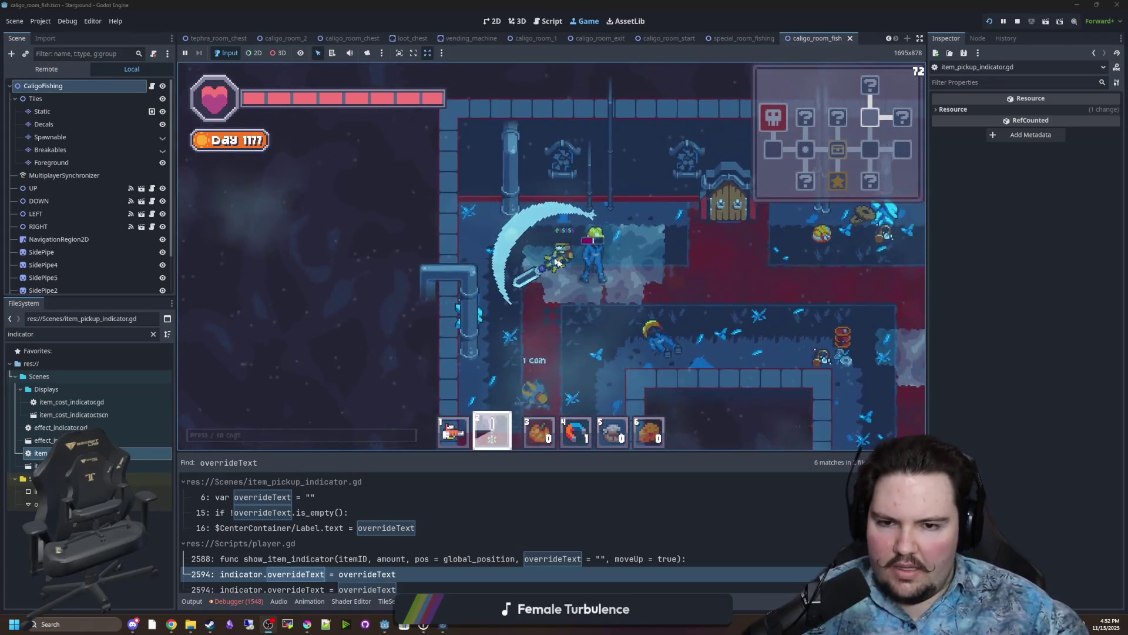
pyautogui.press('d')
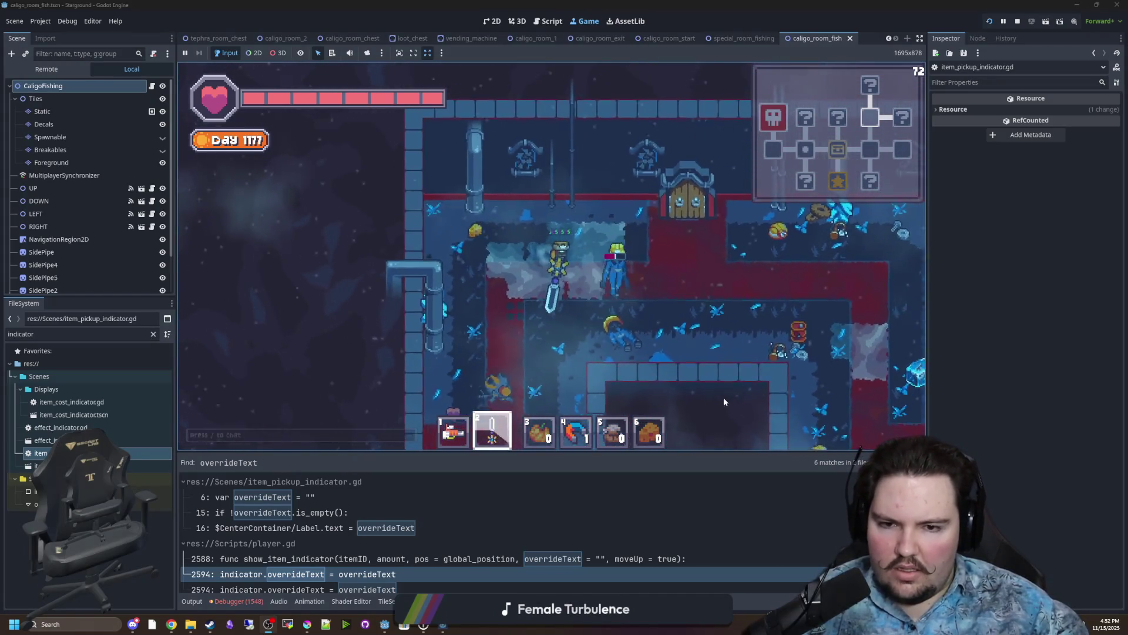
pyautogui.click(716, 348)
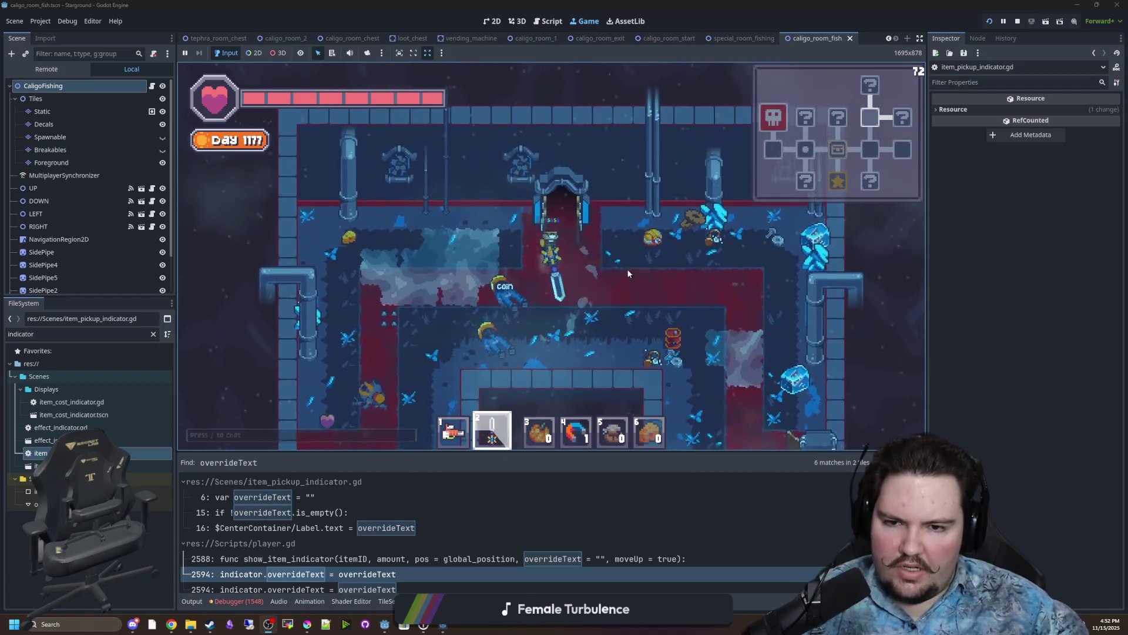
pyautogui.press('w')
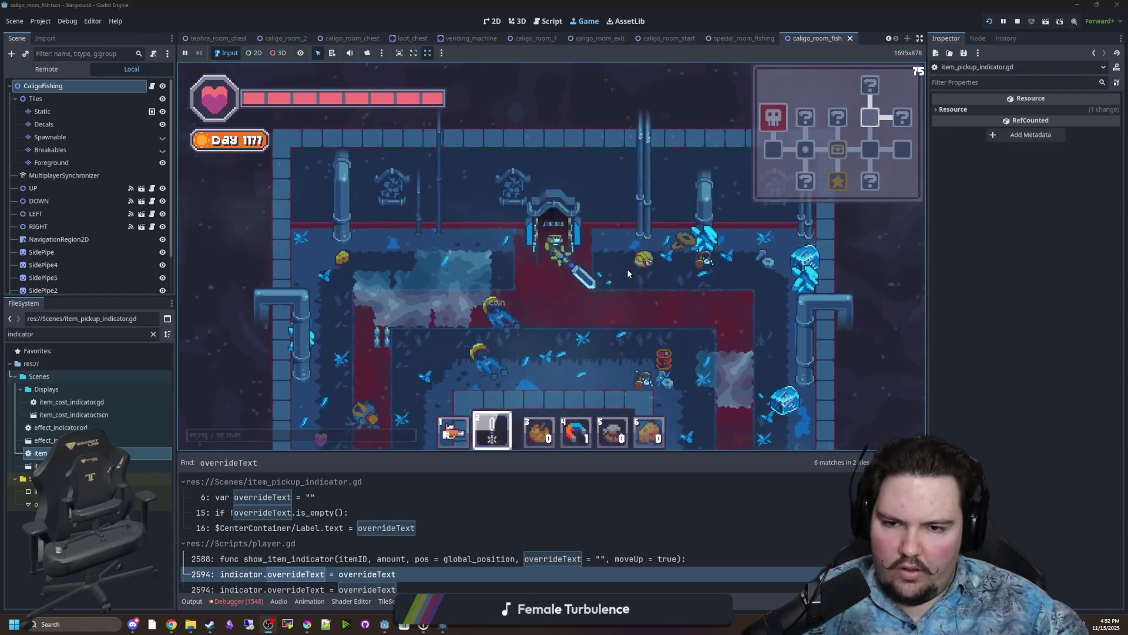
pyautogui.press('w')
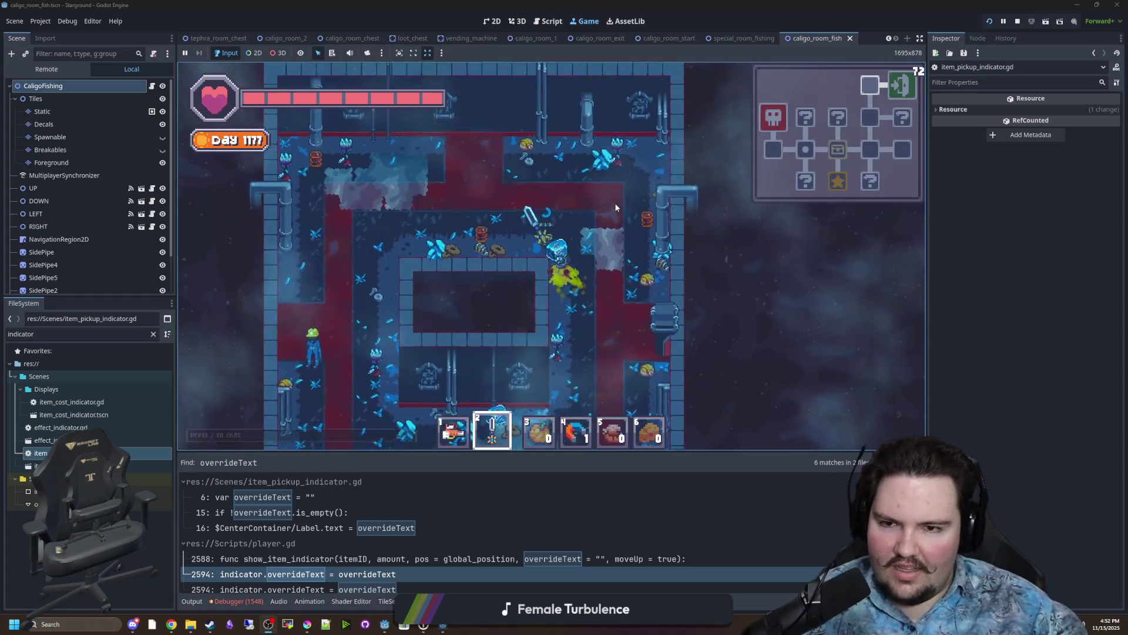
pyautogui.press('w')
pyautogui.press('a')
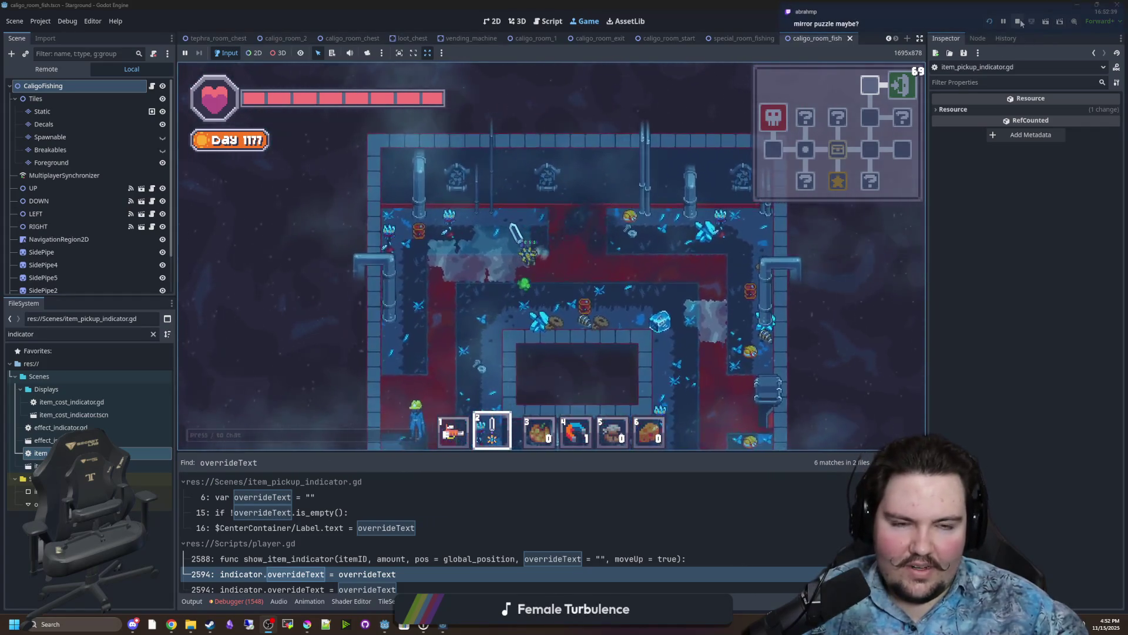
# Stop the game, save, and open door.tscn by filtering the FileSystem for 'door'.
pyautogui.click(1019, 21)
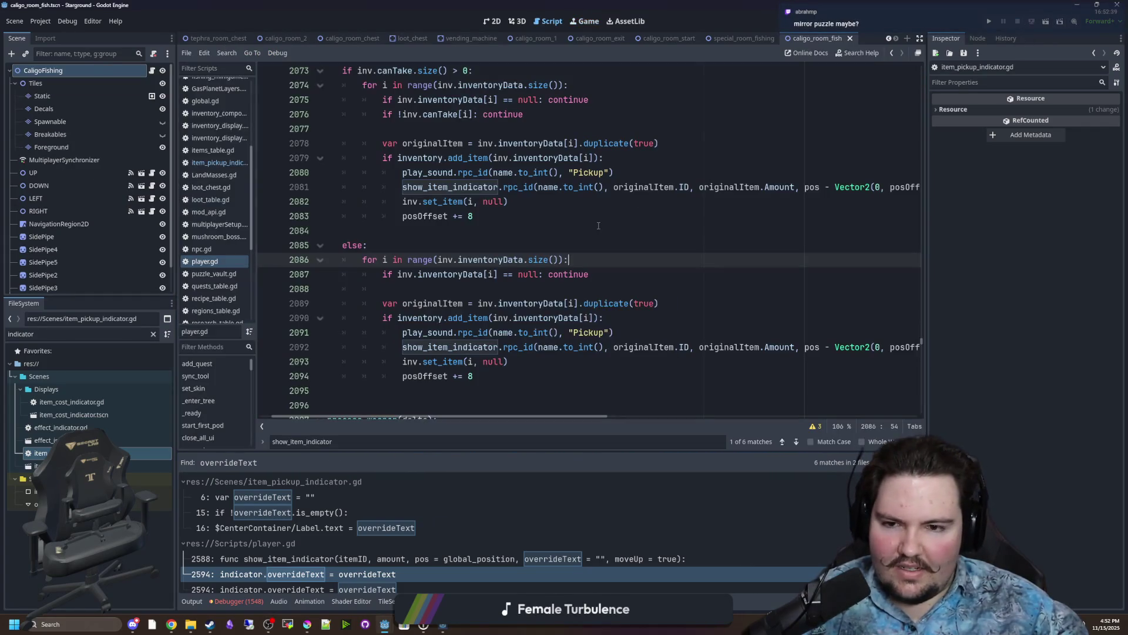
pyautogui.hotkey('ctrl', 's')
pyautogui.click(153, 334)
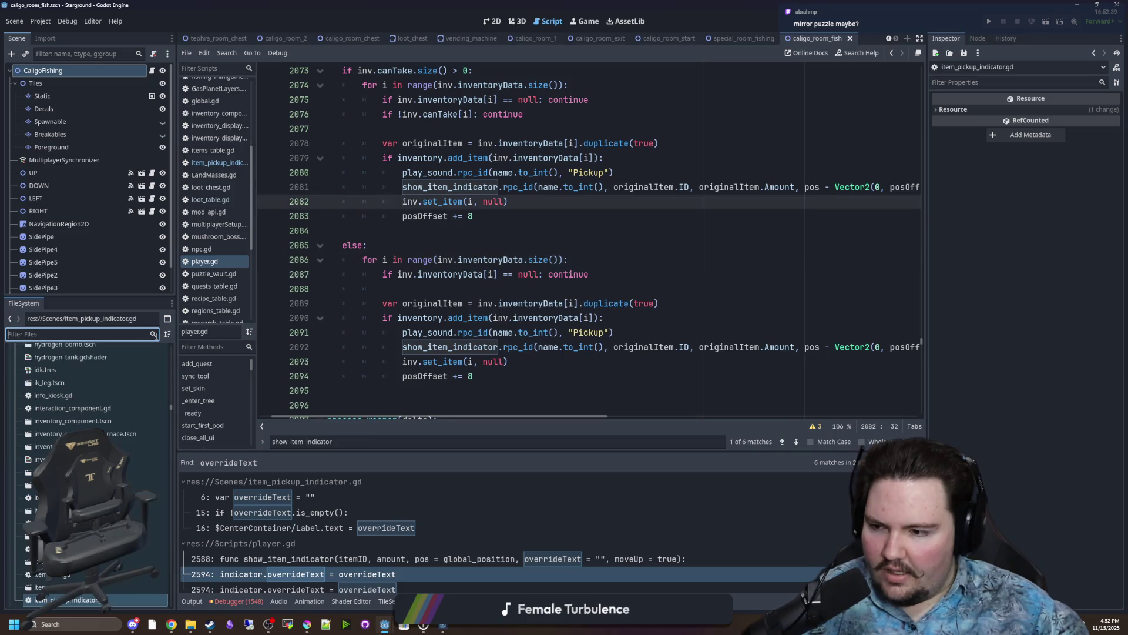
pyautogui.write('door')
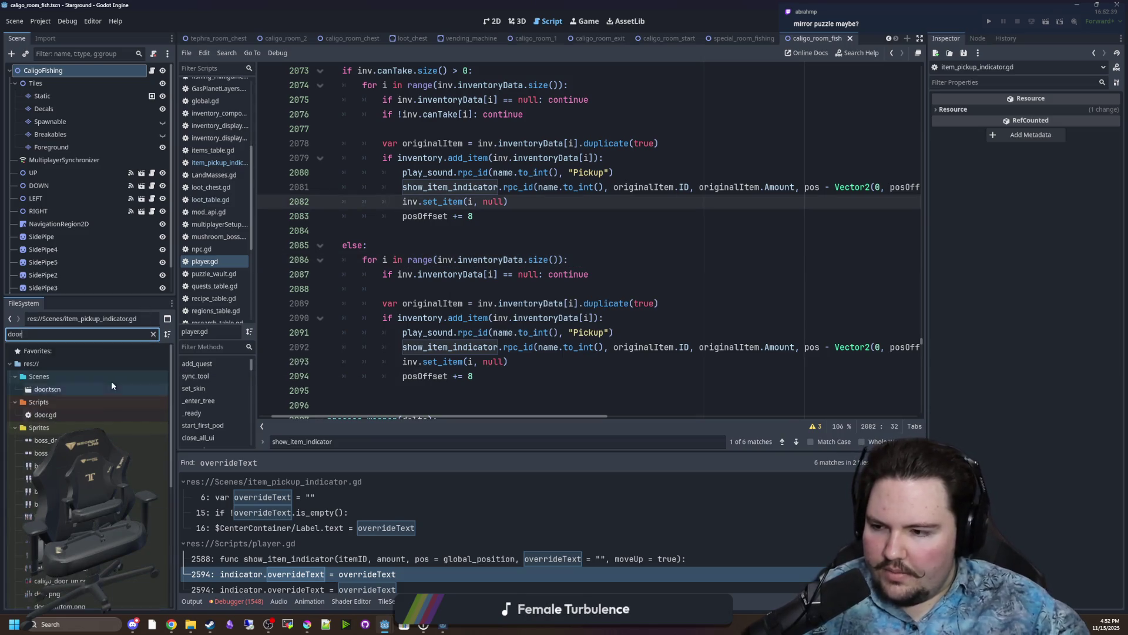
pyautogui.doubleClick(90, 388)
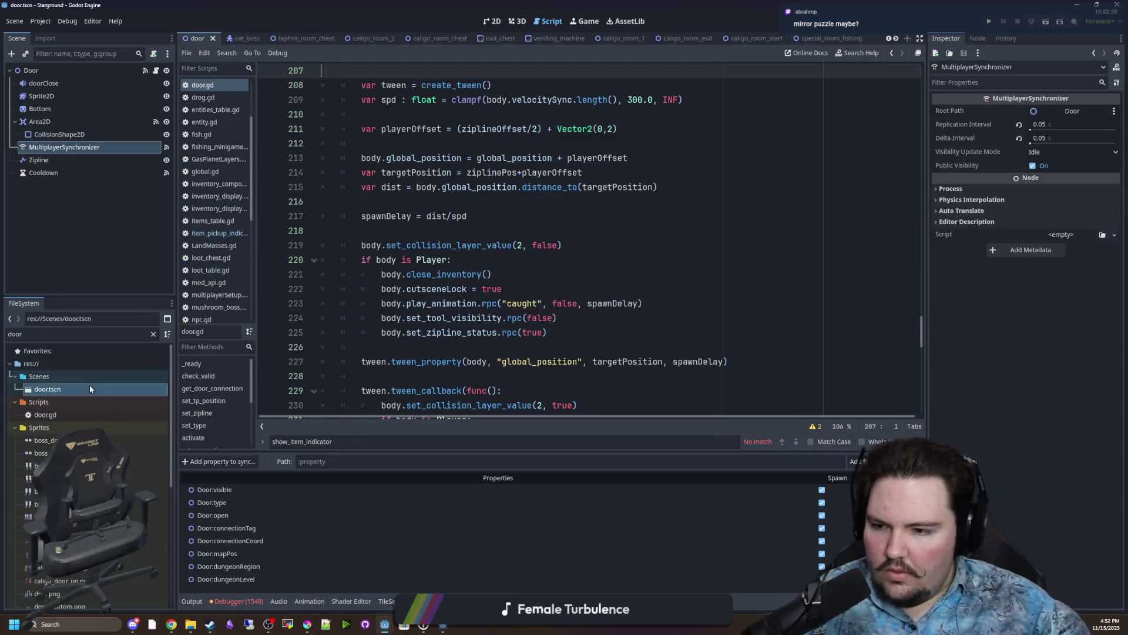
# In 2D view, switch the door Sprite2D animation to caligo_0_up, inspect it, and save door.tscn.
pyautogui.click(489, 23)
pyautogui.moveTo(473, 406); pyautogui.dragTo(453, 322)
pyautogui.scroll(3, 453, 322)
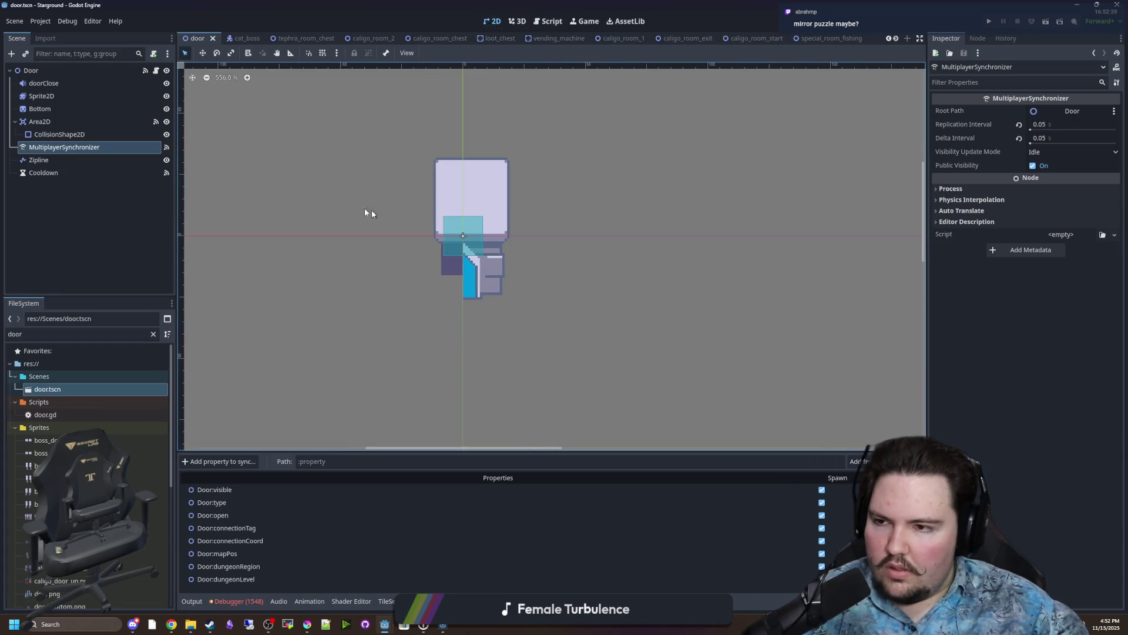
pyautogui.click(86, 97)
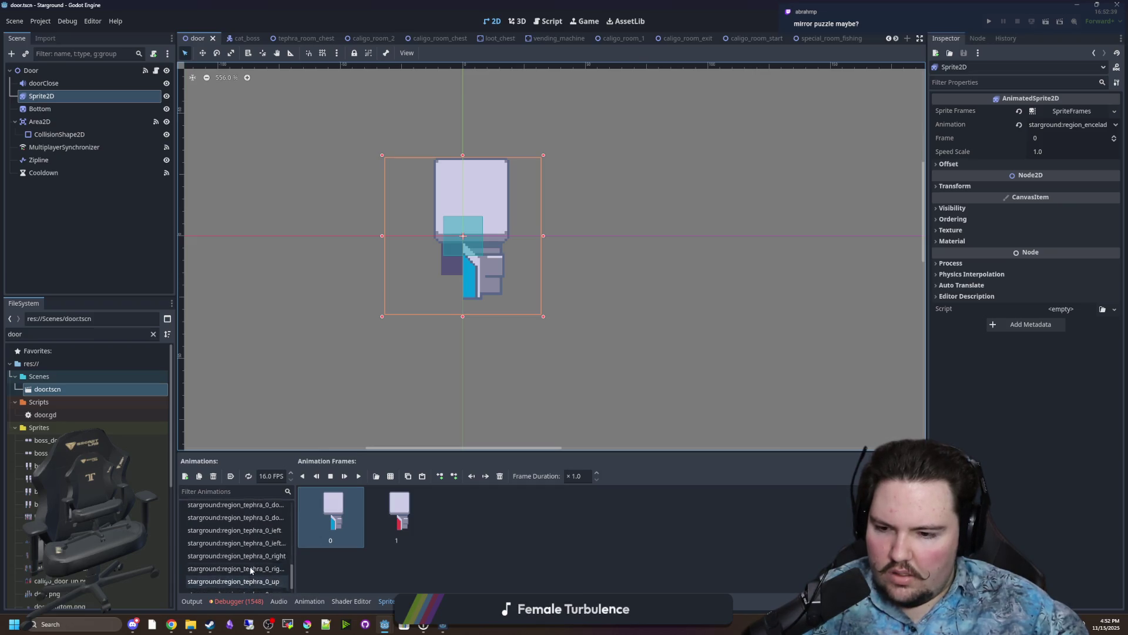
pyautogui.click(254, 536)
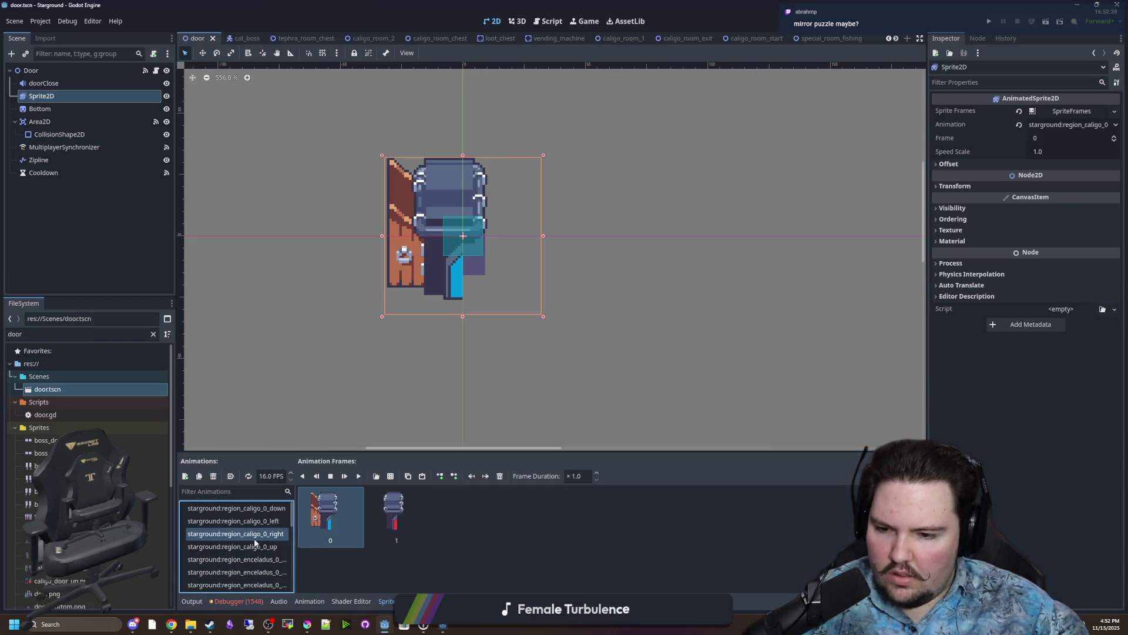
pyautogui.click(257, 547)
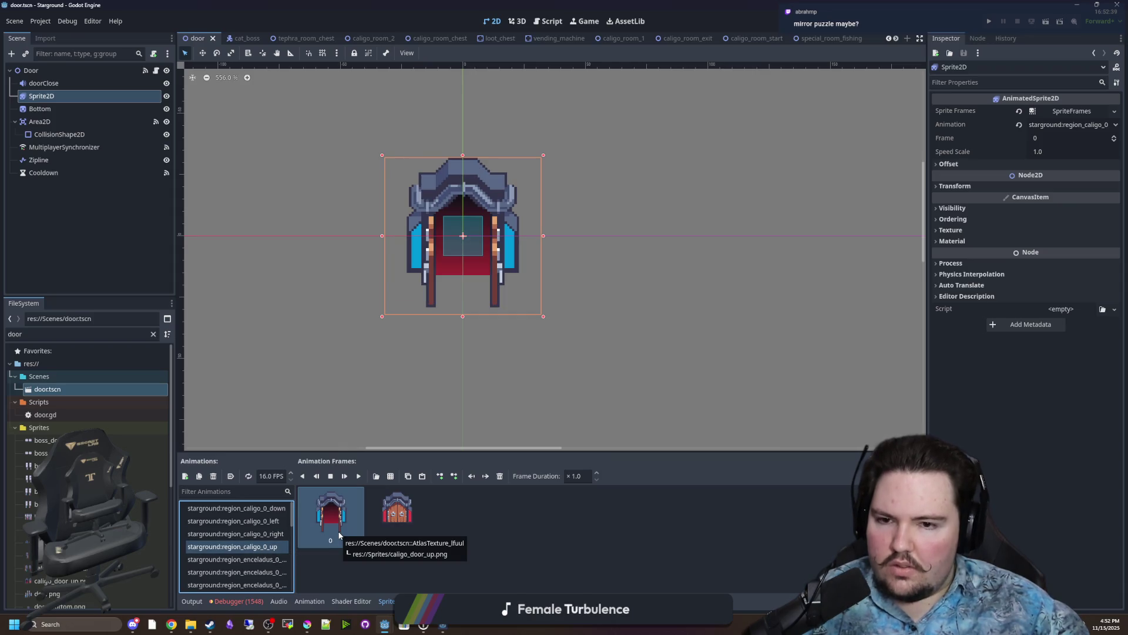
pyautogui.scroll(4, 498, 230)
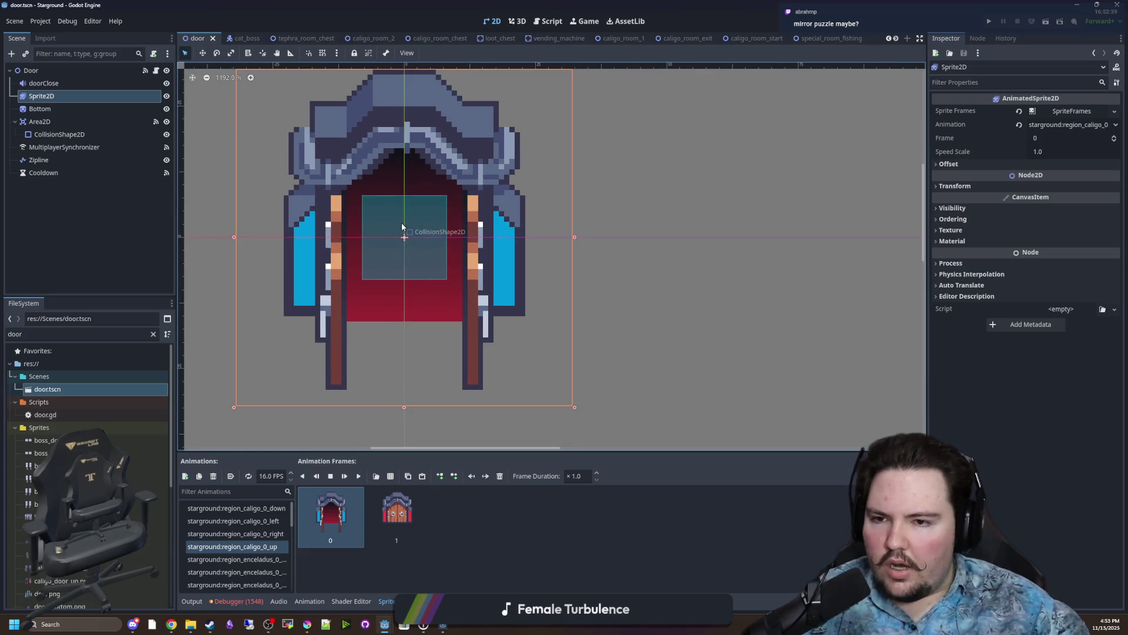
pyautogui.scroll(-9, 402, 227)
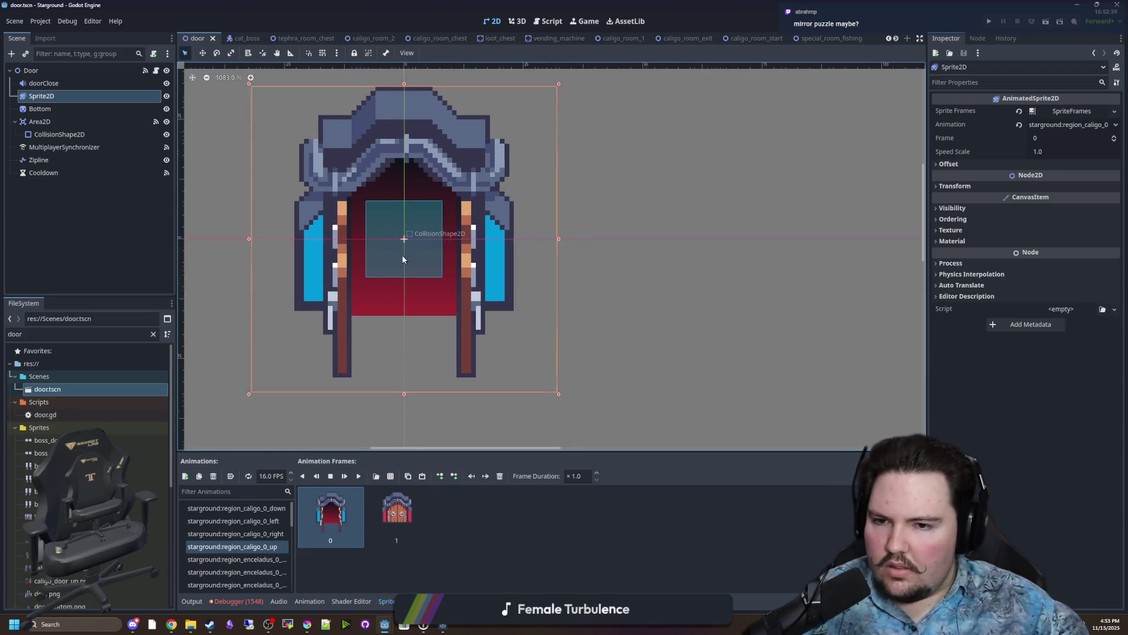
pyautogui.hotkey('ctrl', 's')
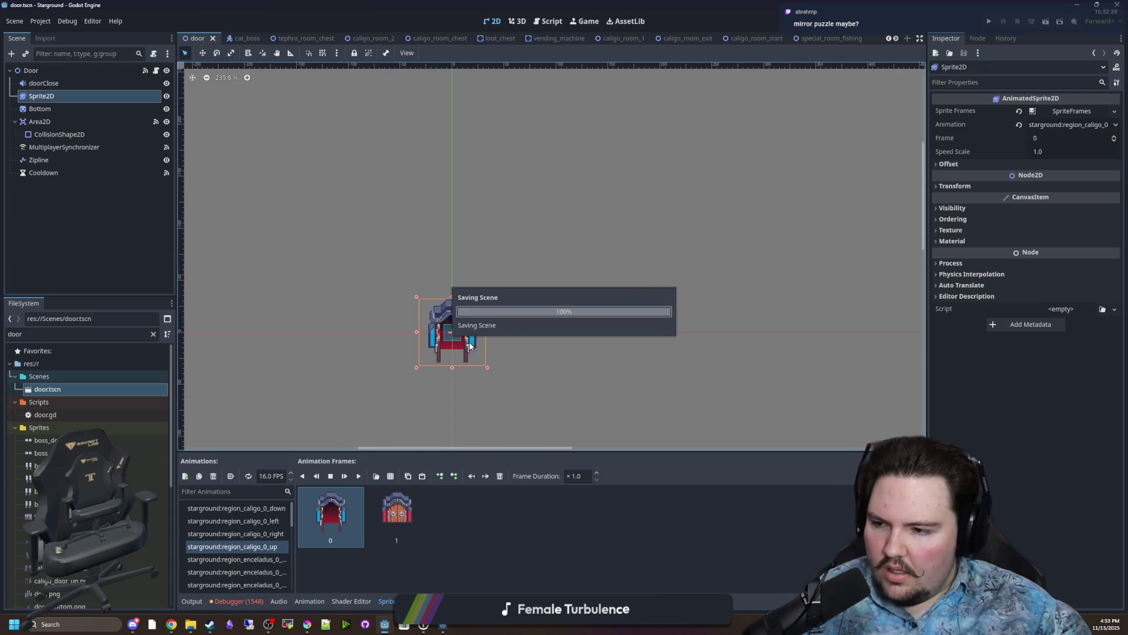
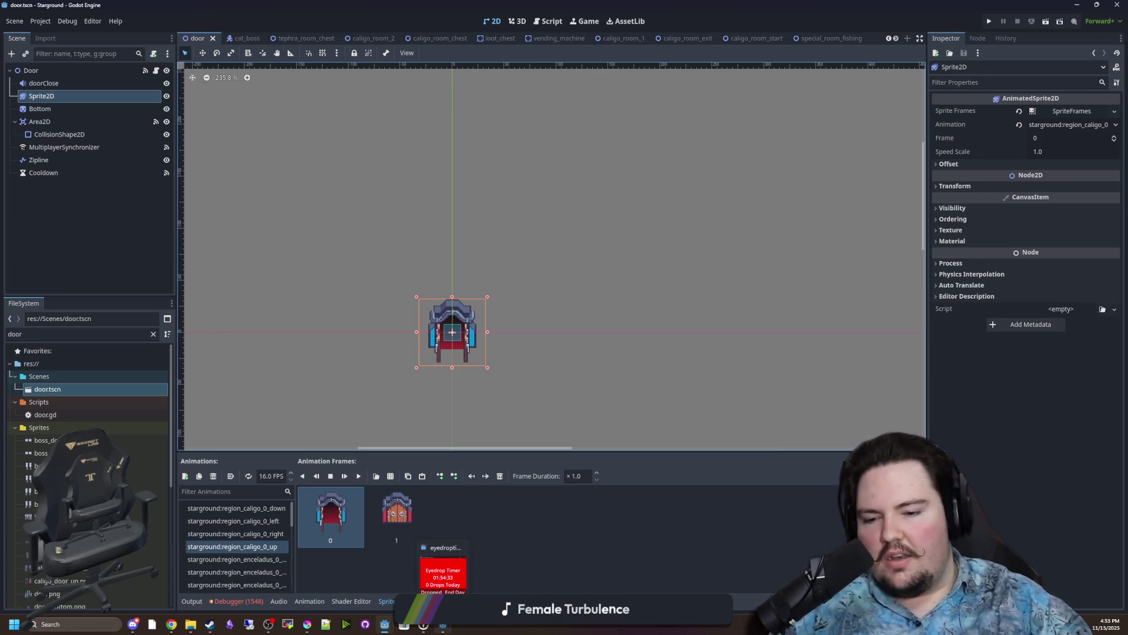
# Zoom in and out on the door sprite in the door scene, then open a new Chrome window.
pyautogui.click(534, 530)
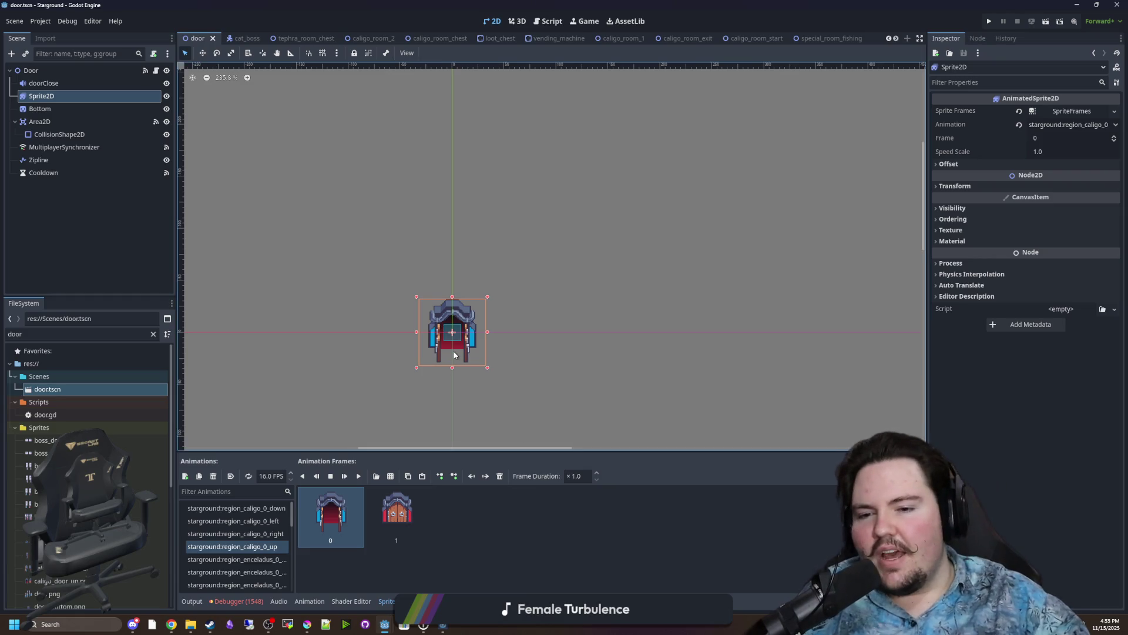
pyautogui.scroll(10, 454, 355)
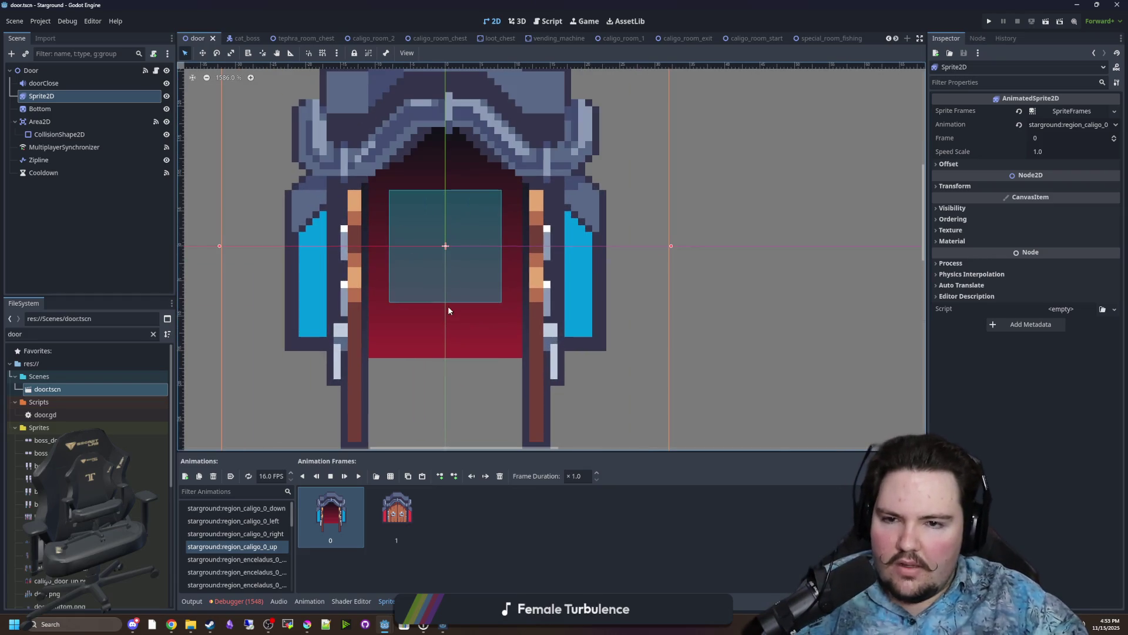
pyautogui.scroll(1, 457, 244)
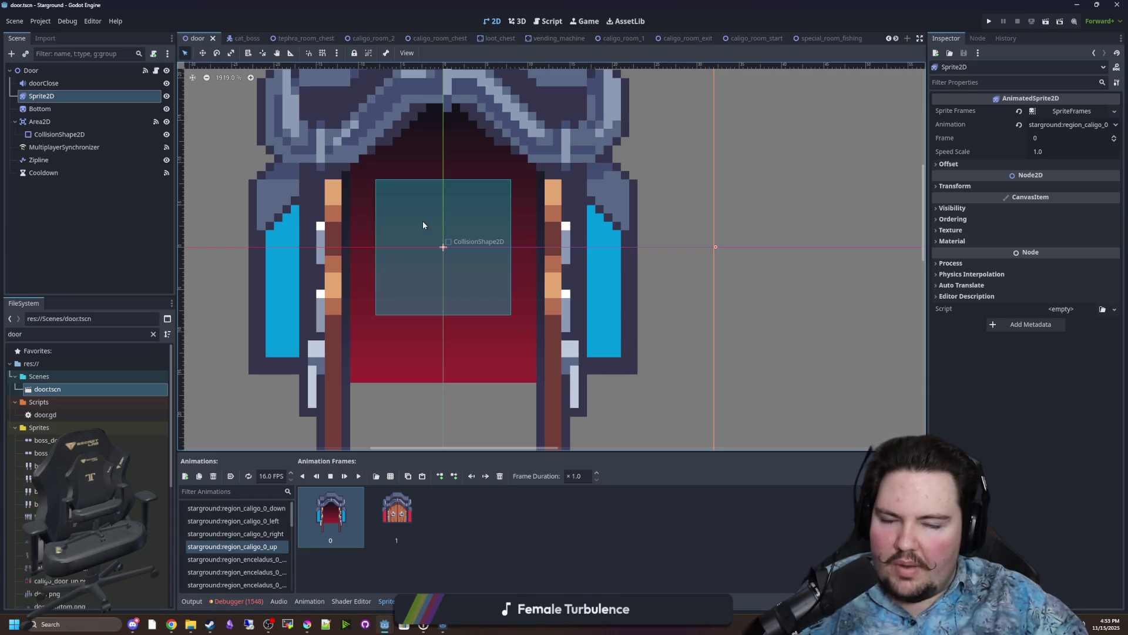
pyautogui.scroll(-1, 424, 225)
pyautogui.scroll(2, 467, 200)
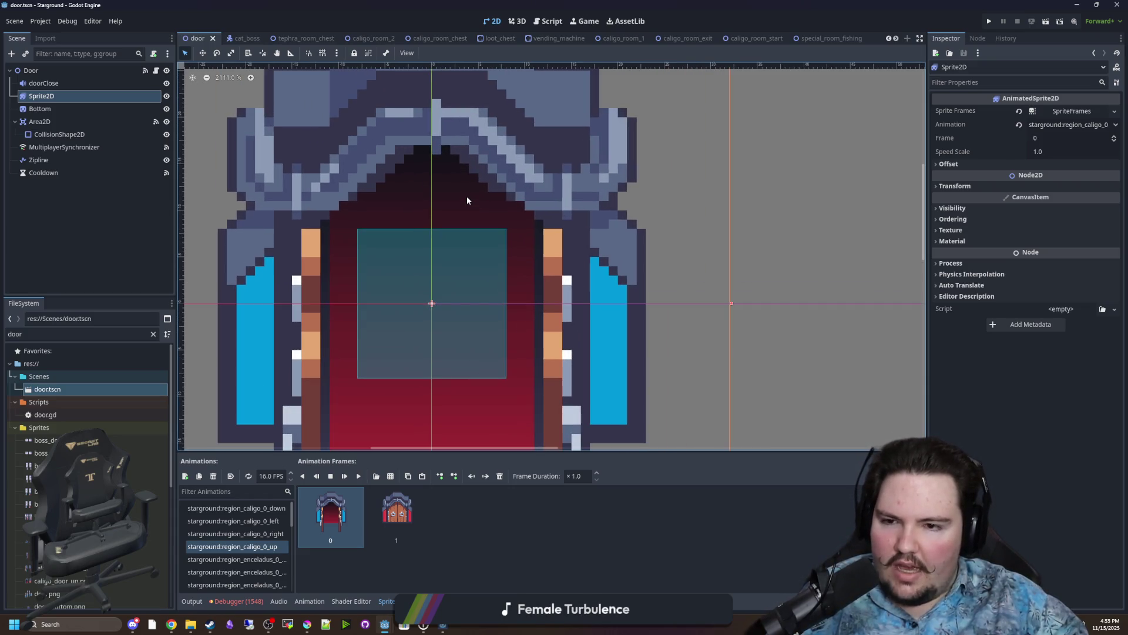
pyautogui.scroll(-2, 468, 200)
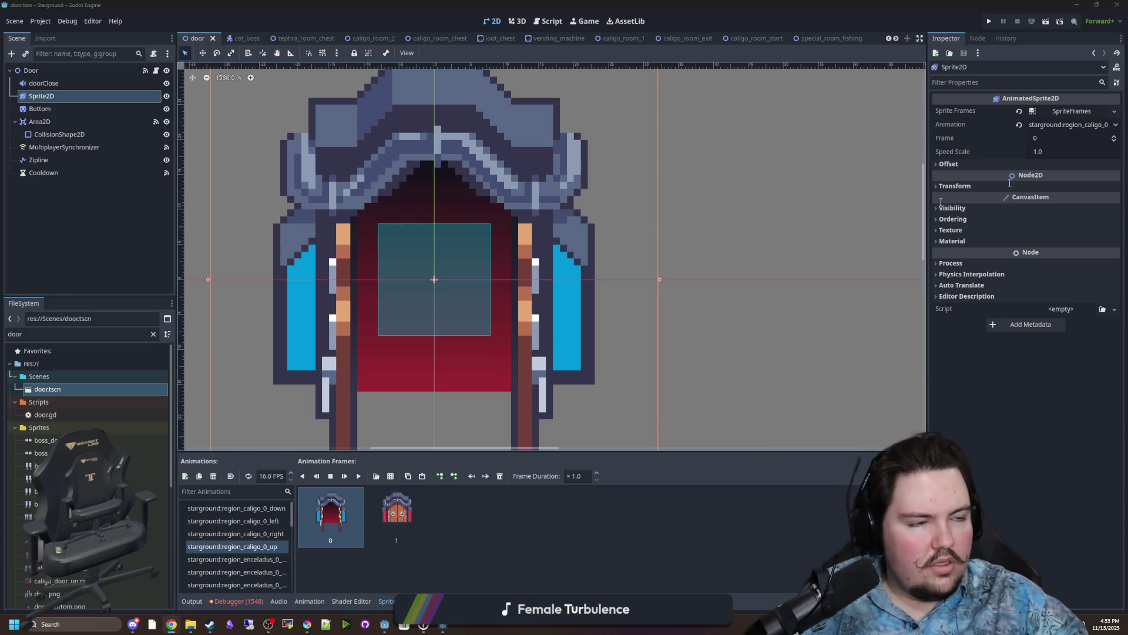
pyautogui.press('super+3')
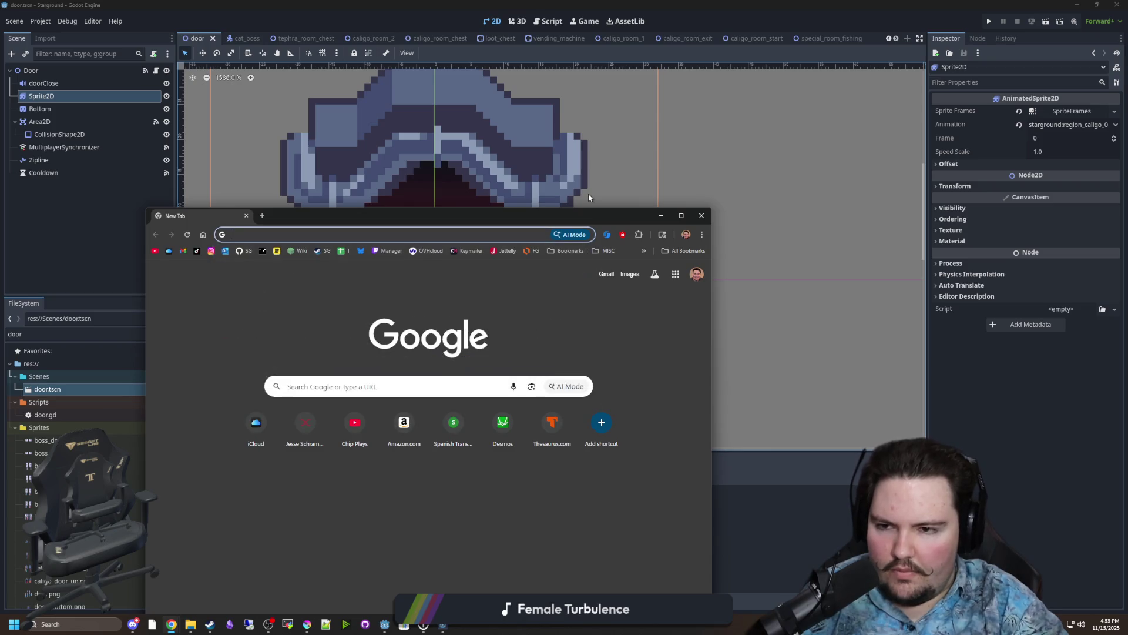
# Search 'light puzzle', open the Light Up puzzle page full-screen and zoom it to 250%.
pyautogui.write('light puzzle')
pyautogui.press('Return')
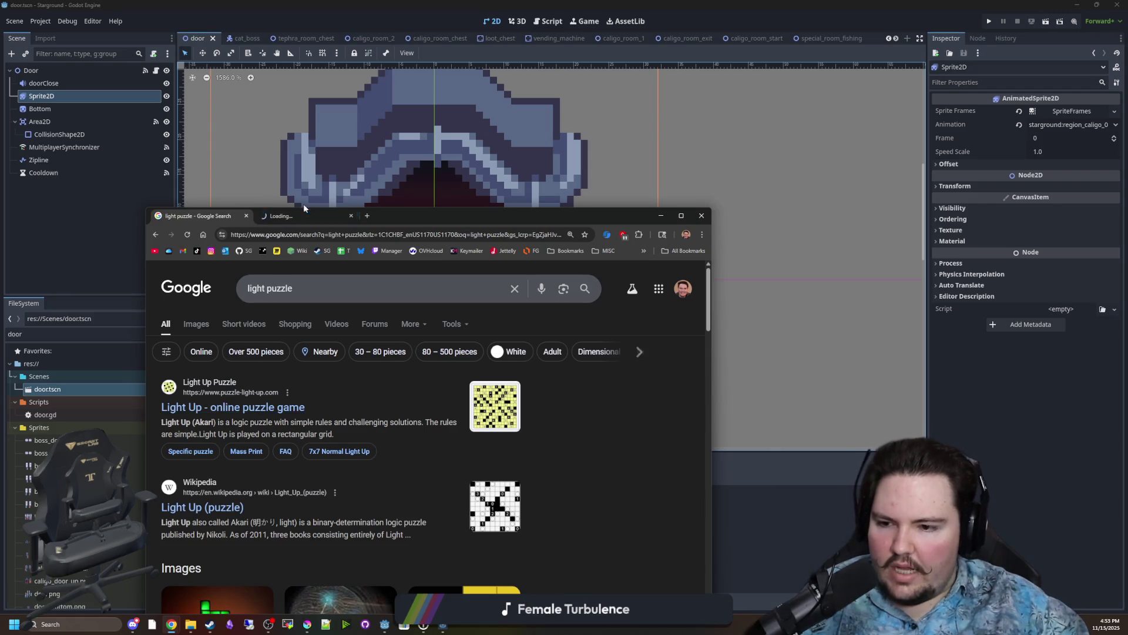
pyautogui.click(305, 216)
pyautogui.moveTo(428, 218); pyautogui.dragTo(431, 4)
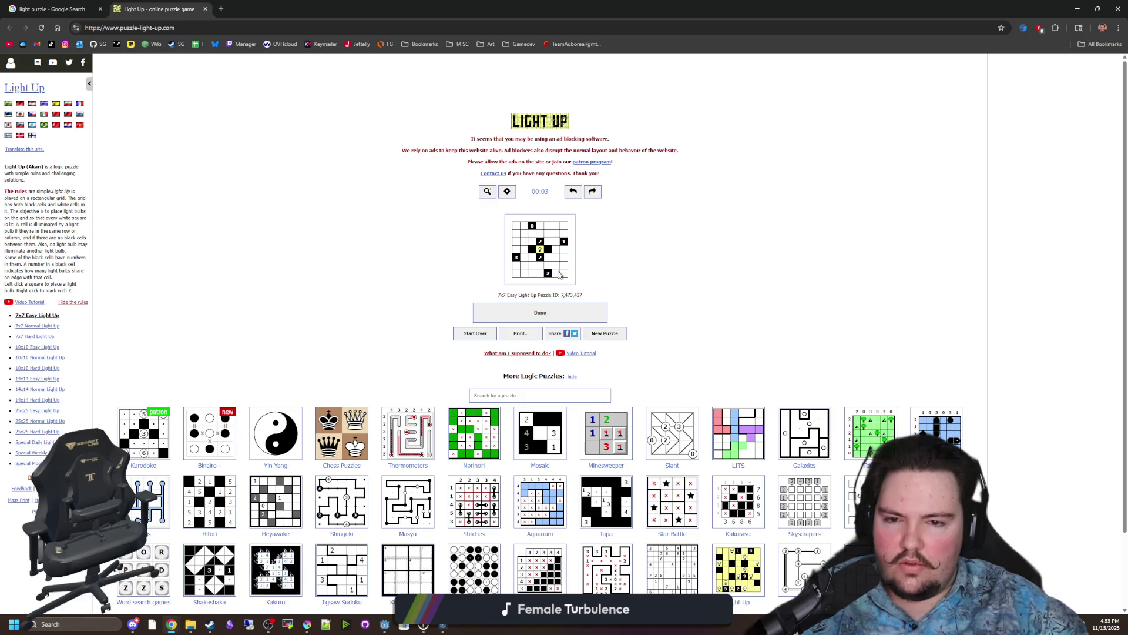
pyautogui.hotkey('ctrl', '+')
pyautogui.hotkey('ctrl', '+')
pyautogui.hotkey('ctrl', '+')
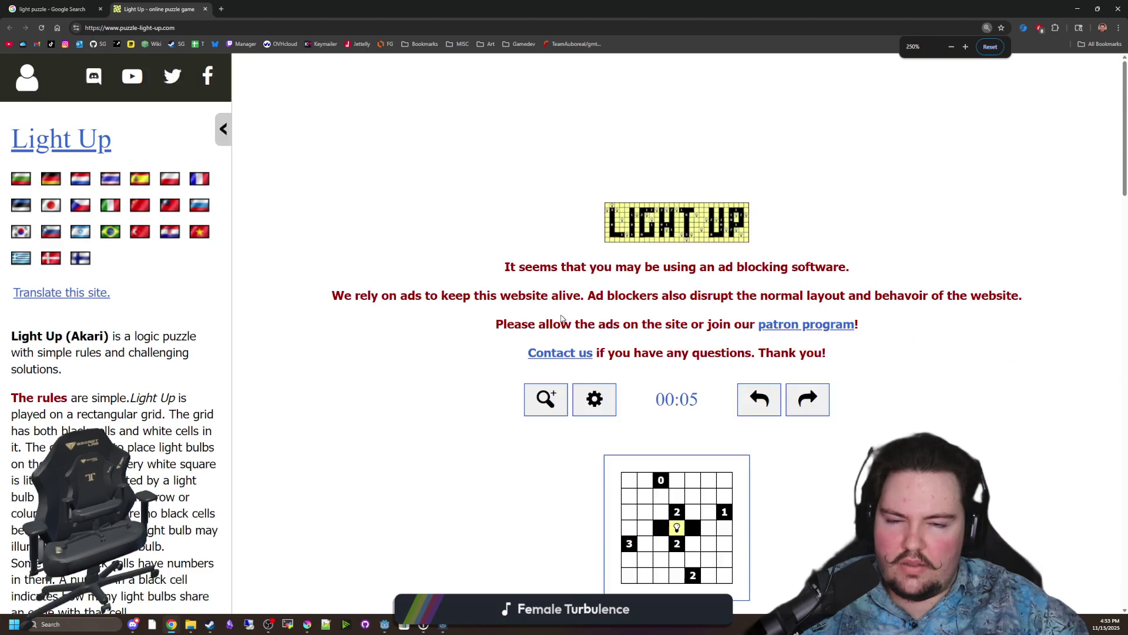
pyautogui.scroll(-3, 562, 319)
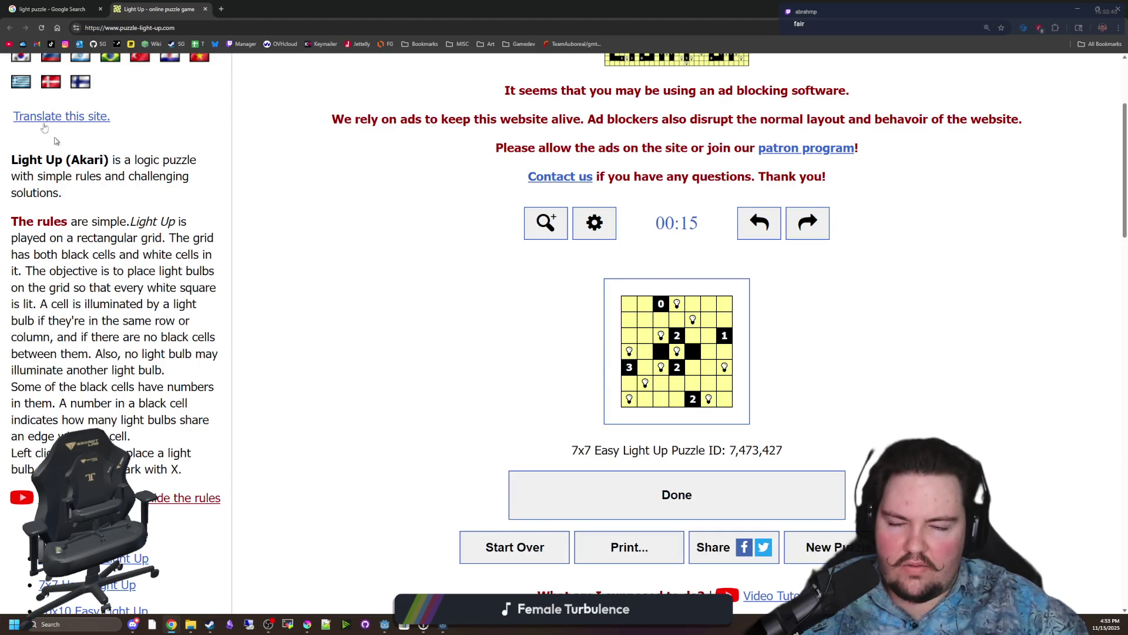
# Browse the light puzzle search results, then restore the browser window and hide it.
pyautogui.click(68, 7)
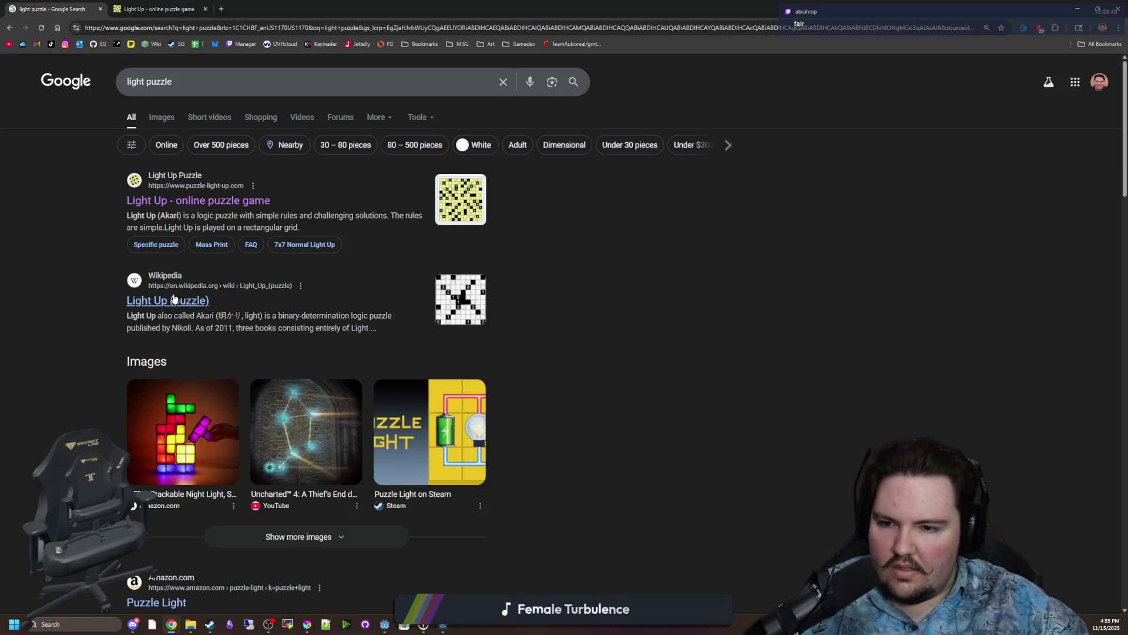
pyautogui.scroll(-4, 332, 304)
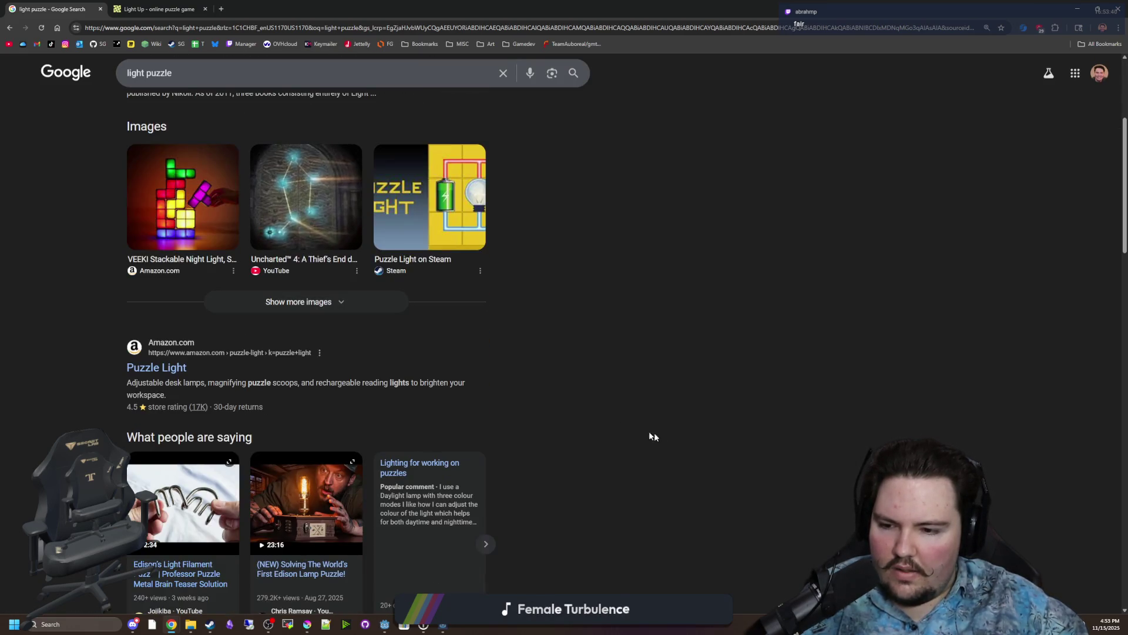
pyautogui.scroll(-8, 652, 436)
pyautogui.scroll(-8, 670, 436)
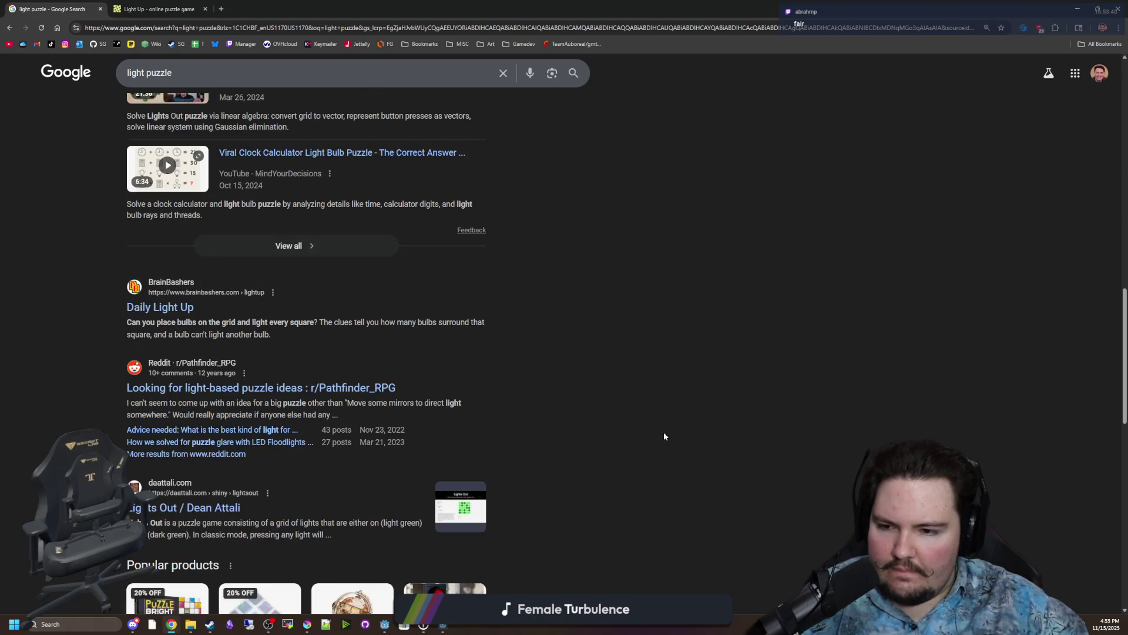
pyautogui.scroll(-9, 664, 436)
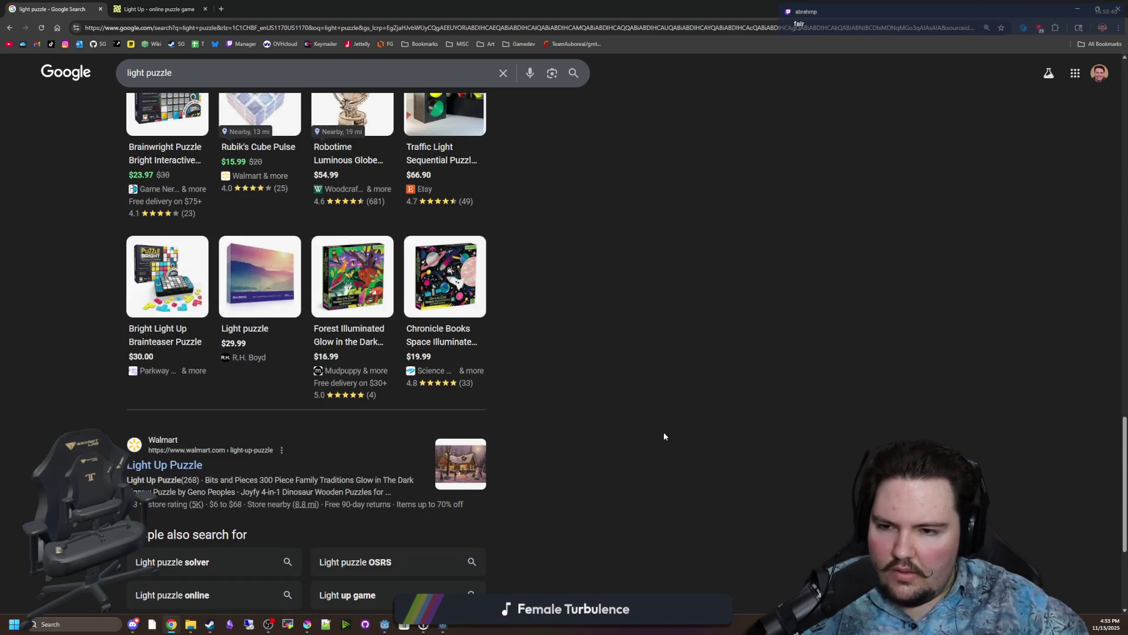
pyautogui.press('Home')
pyautogui.doubleClick(284, 5)
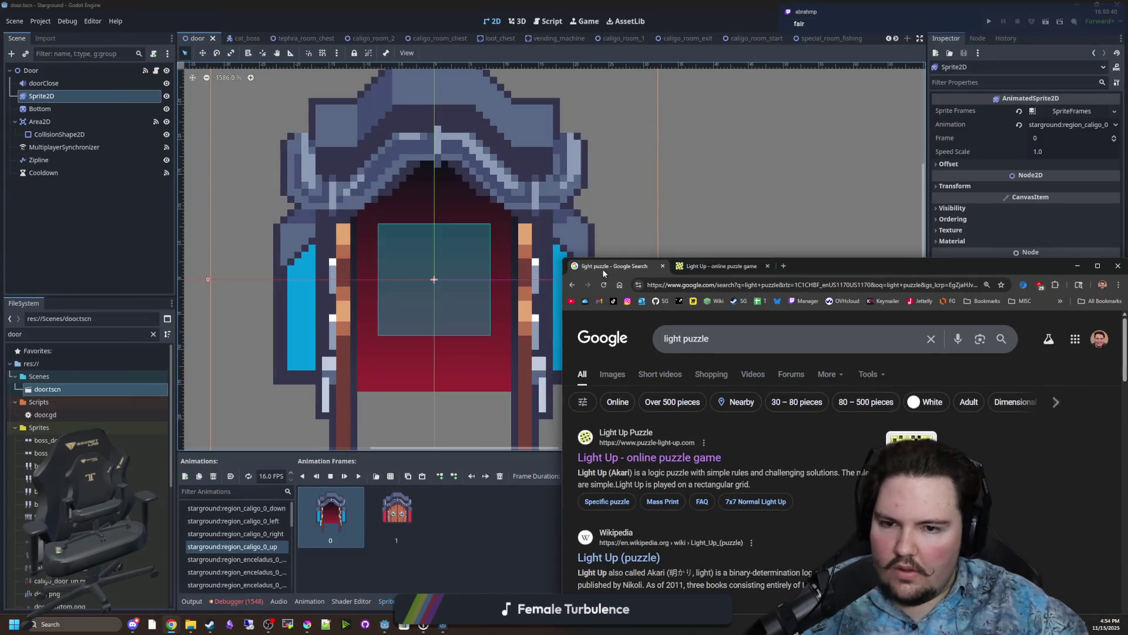
pyautogui.click(666, 272)
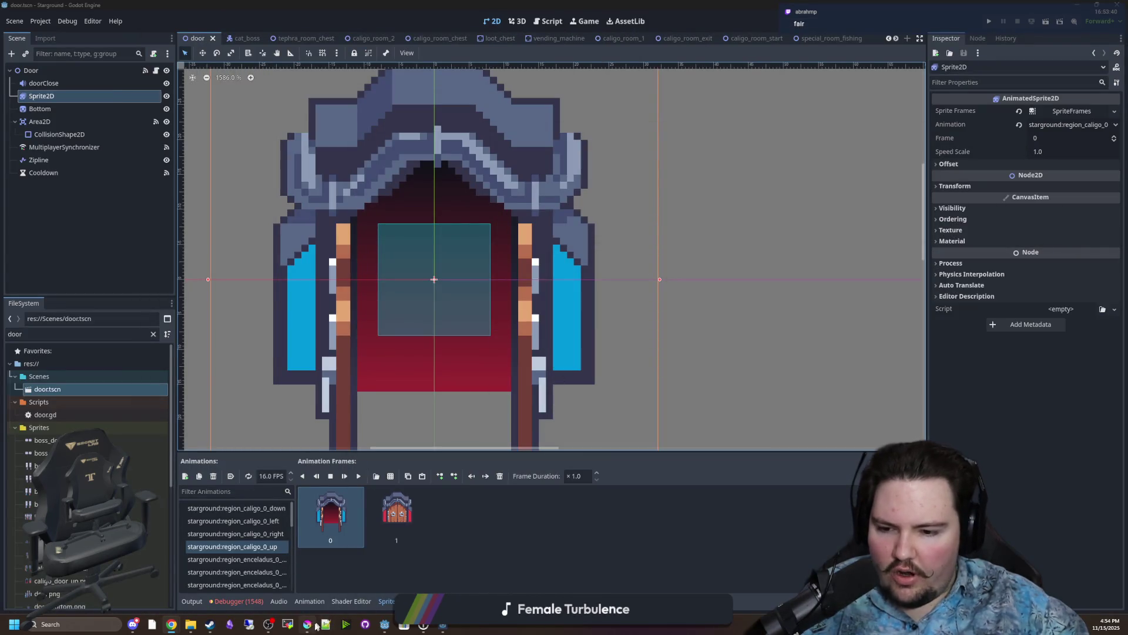
# Switch to Krita and centre the view on the tileset's 4×4 square grid.
pyautogui.hotkey('alt', 'Tab')
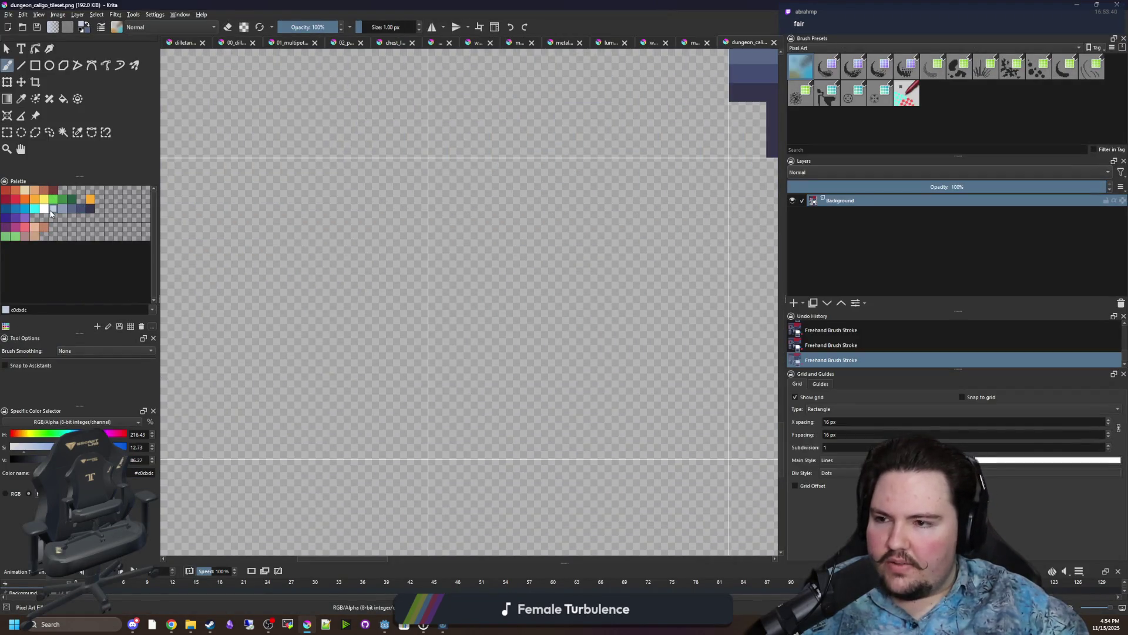
pyautogui.scroll(-5, 283, 345)
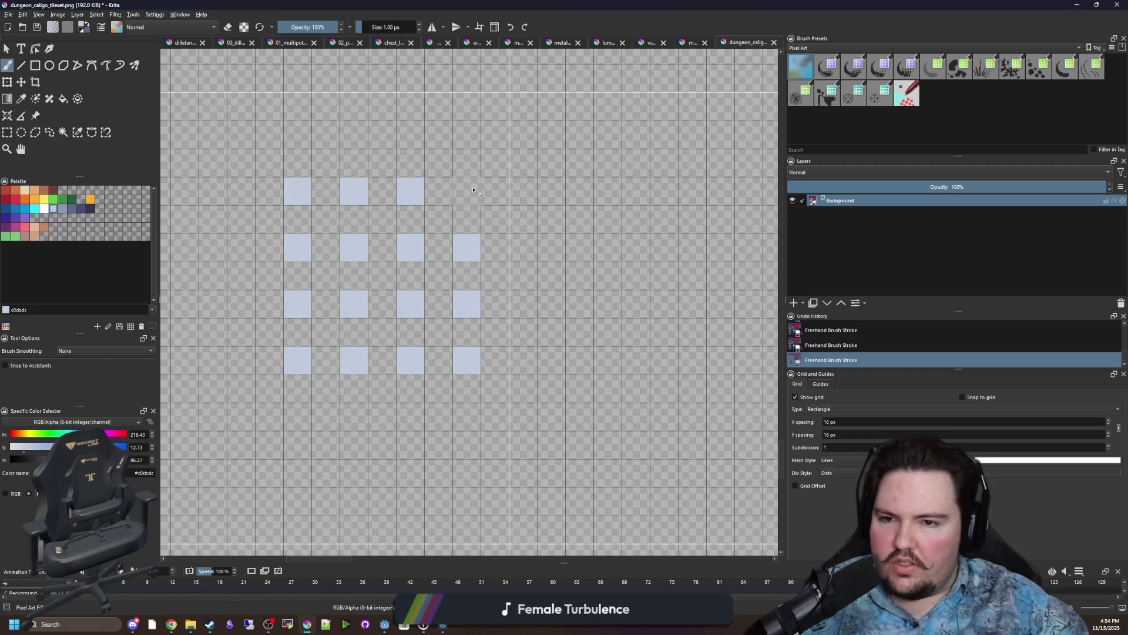
pyautogui.moveTo(405, 306); pyautogui.dragTo(437, 323)
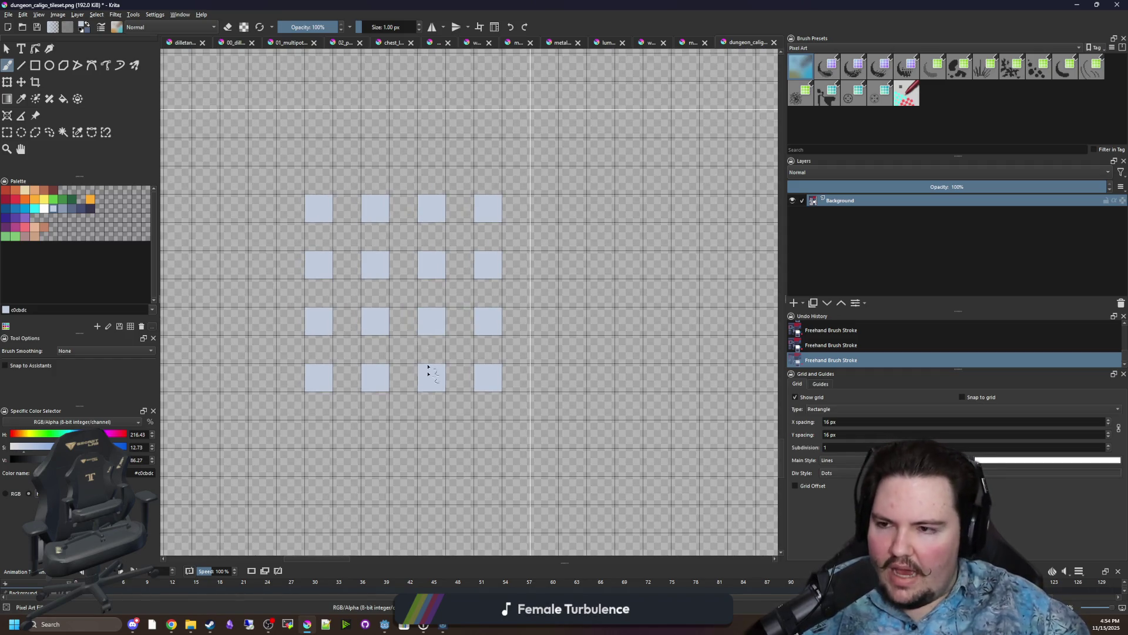
pyautogui.moveTo(428, 367); pyautogui.dragTo(444, 335)
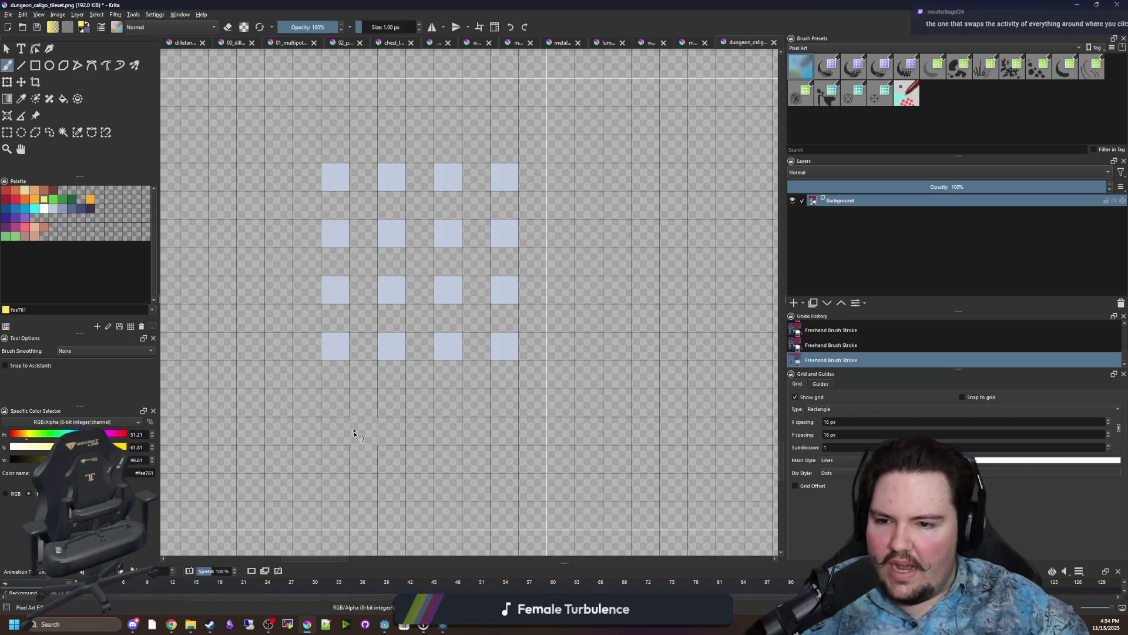
# Paint grid squares yellow as lit lights, undoing the last strokes to keep the two lower-left ones.
pyautogui.click(346, 294)
pyautogui.click(394, 346)
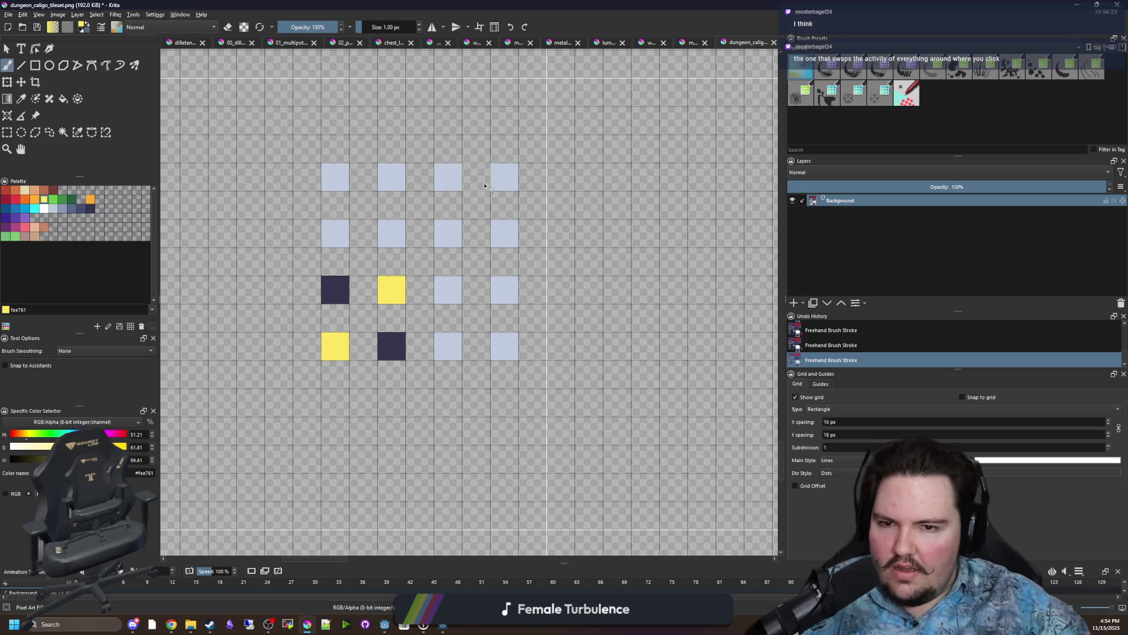
pyautogui.click(503, 178)
pyautogui.click(447, 181)
pyautogui.click(511, 240)
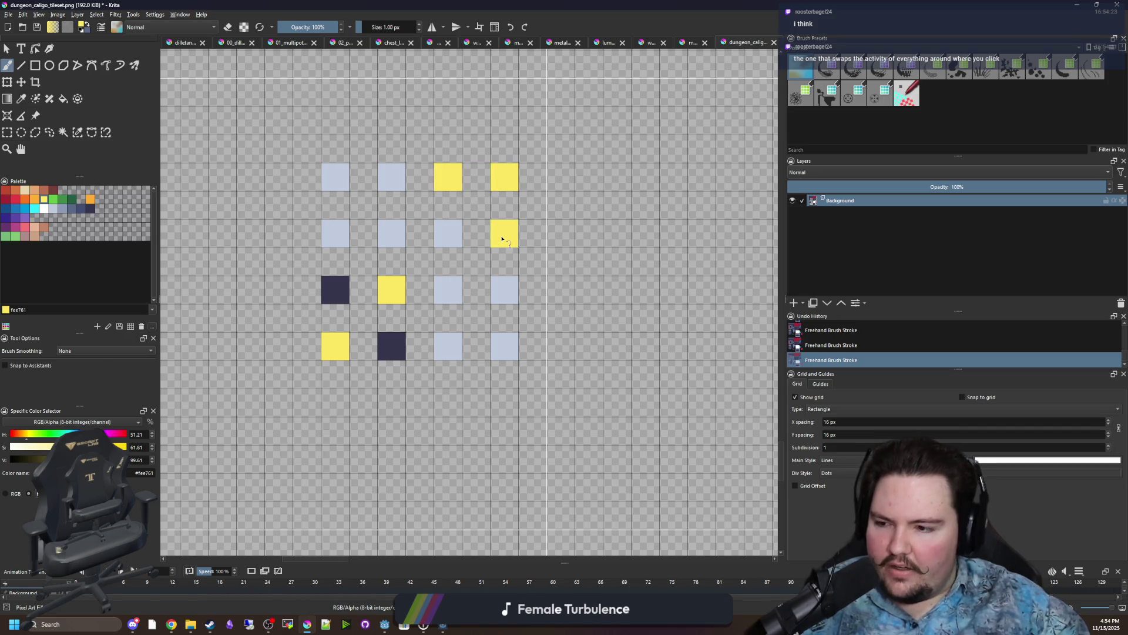
pyautogui.hotkey('ctrl', 'z')
pyautogui.hotkey('ctrl', 'z')
pyautogui.hotkey('ctrl', 'z')
pyautogui.hotkey('ctrl', 'z')
pyautogui.hotkey('ctrl', 'z')
pyautogui.hotkey('ctrl', 'z')
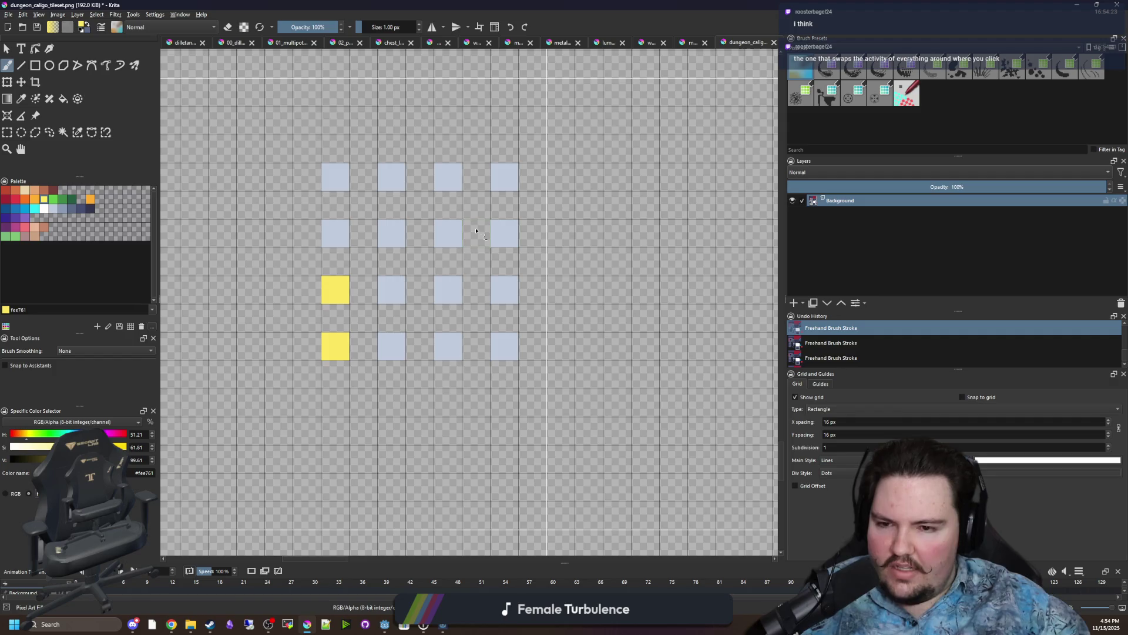
# Select and delete pixels around the small square grid, then clear the selection.
pyautogui.scroll(-3, 441, 317)
pyautogui.click(7, 132)
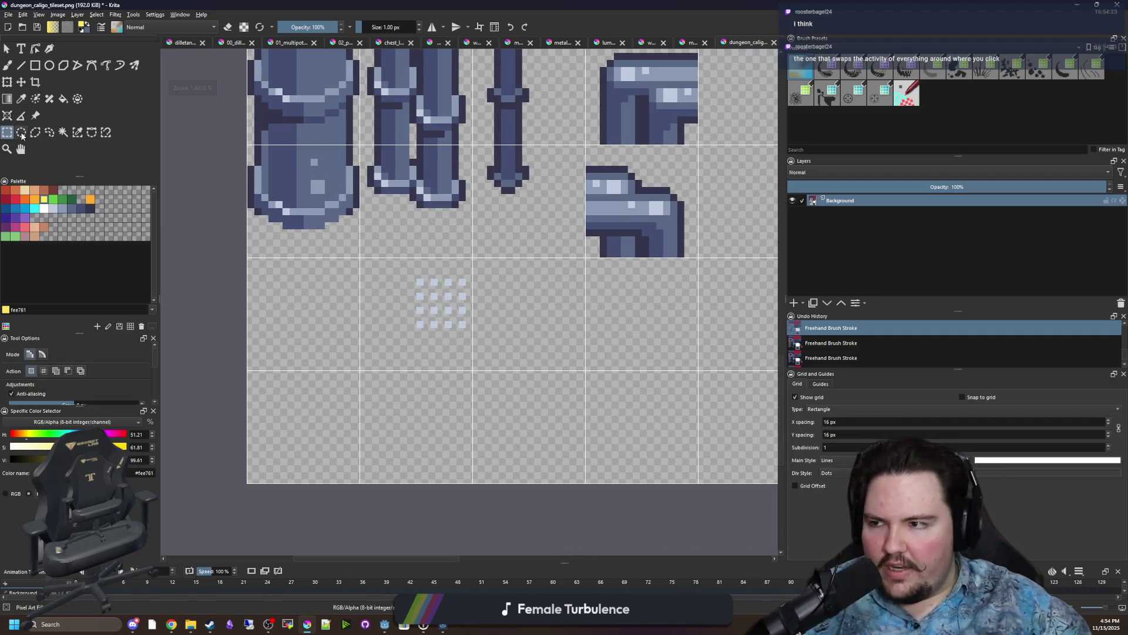
pyautogui.scroll(2, 441, 318)
pyautogui.click(411, 282)
pyautogui.press('Delete')
pyautogui.scroll(-3, 441, 318)
pyautogui.moveTo(425, 295); pyautogui.dragTo(470, 338)
pyautogui.scroll(-5, 447, 311)
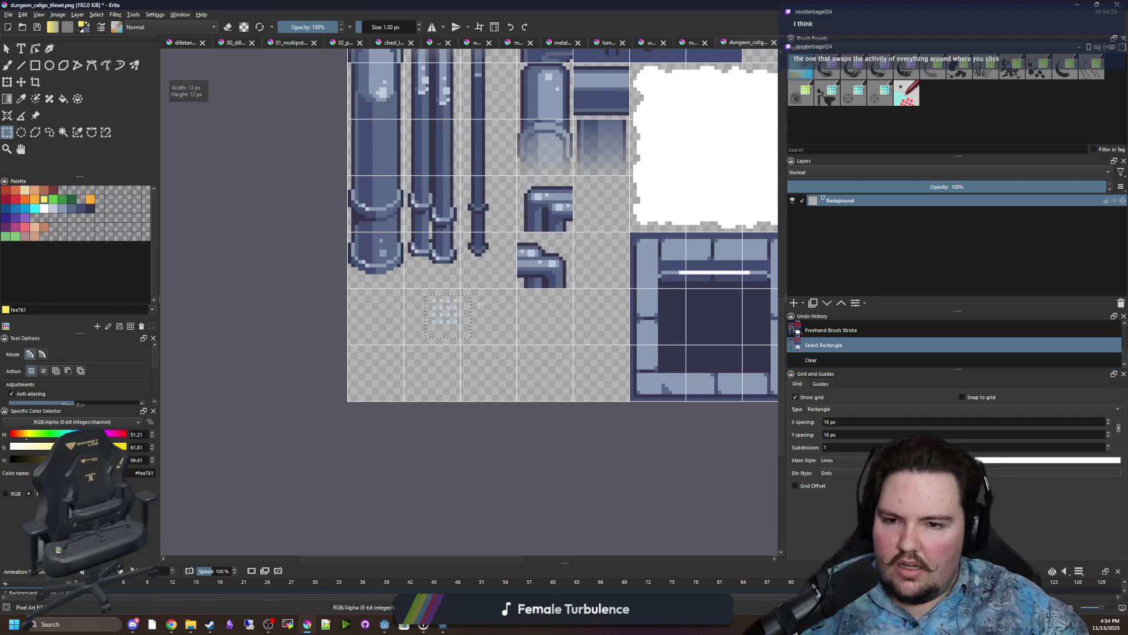
pyautogui.scroll(3, 450, 359)
pyautogui.scroll(1, 450, 359)
pyautogui.hotkey('ctrl', 'shift', 'a')
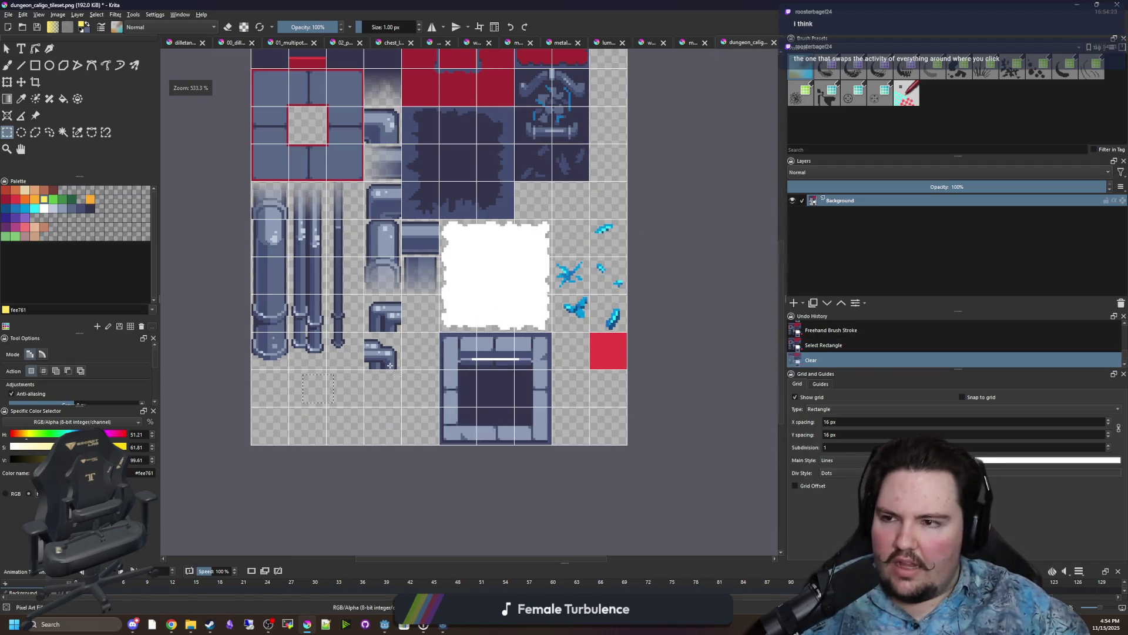
# Save dungeon_caligo_tileset.png as PNG and restore the Krita window to a smaller size.
pyautogui.click(7, 49)
pyautogui.scroll(-5, 363, 461)
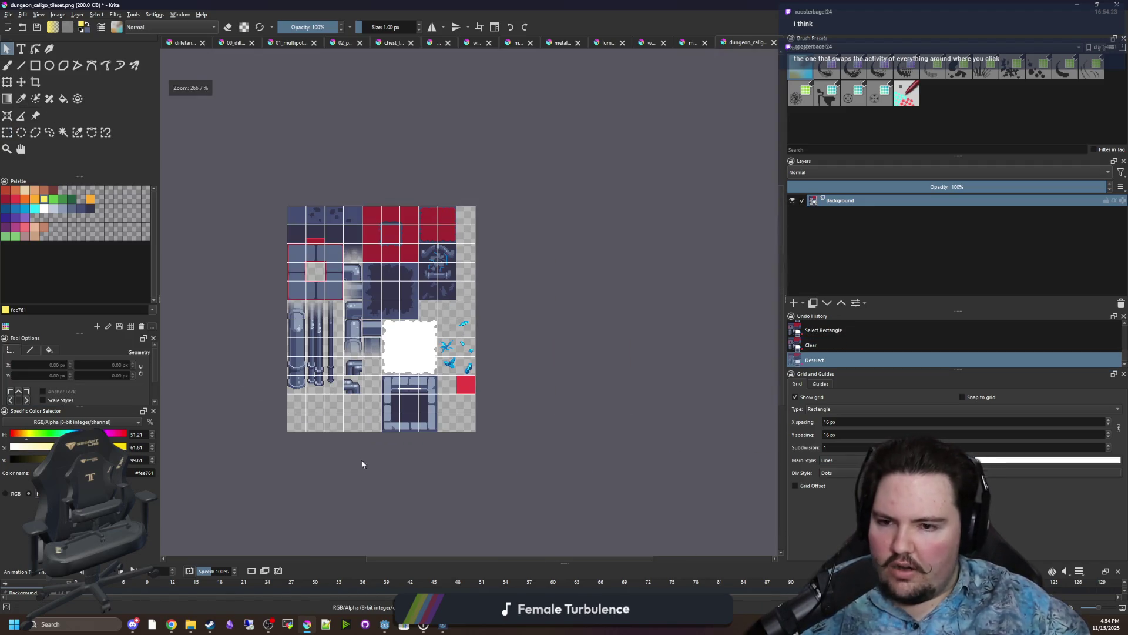
pyautogui.scroll(3, 321, 358)
pyautogui.hotkey('ctrl', 's')
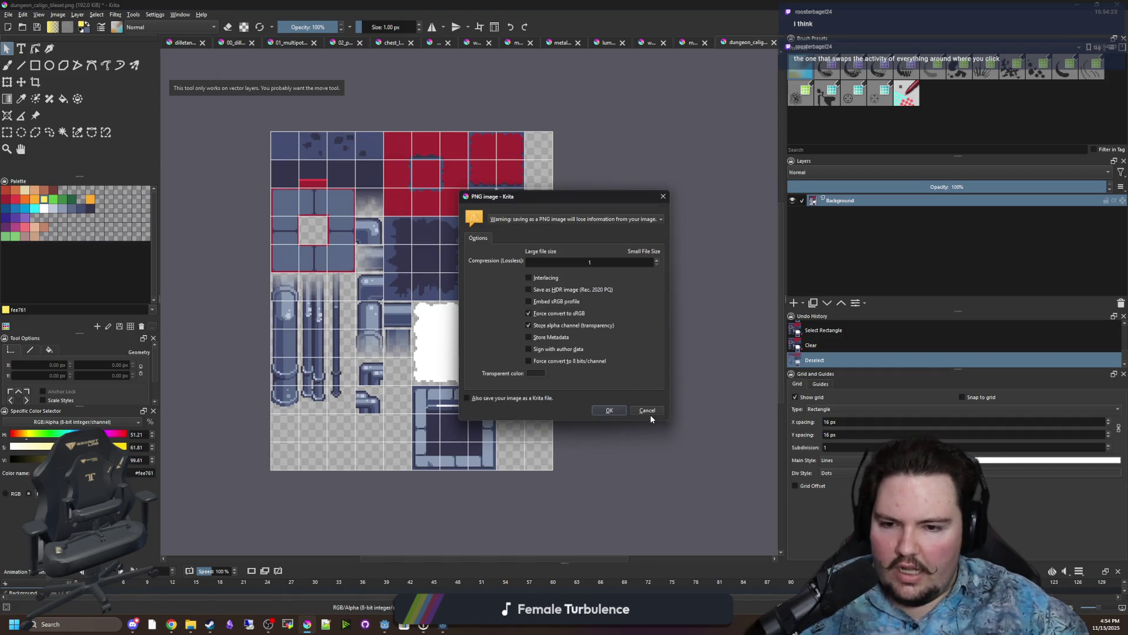
pyautogui.click(650, 415)
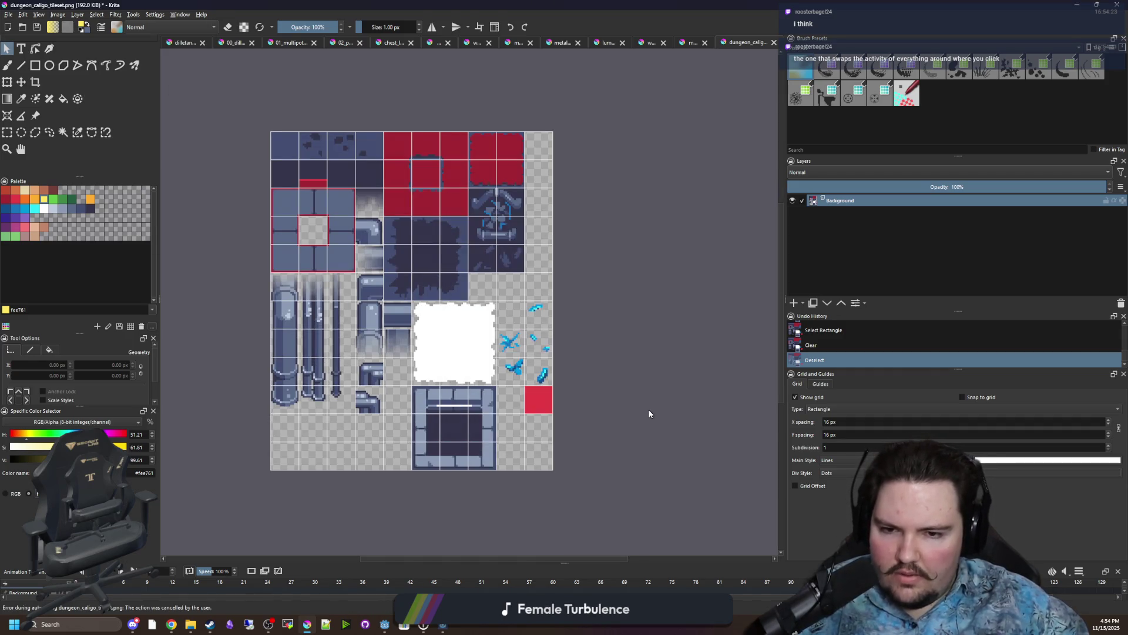
pyautogui.hotkey('ctrl', 's')
pyautogui.click(597, 412)
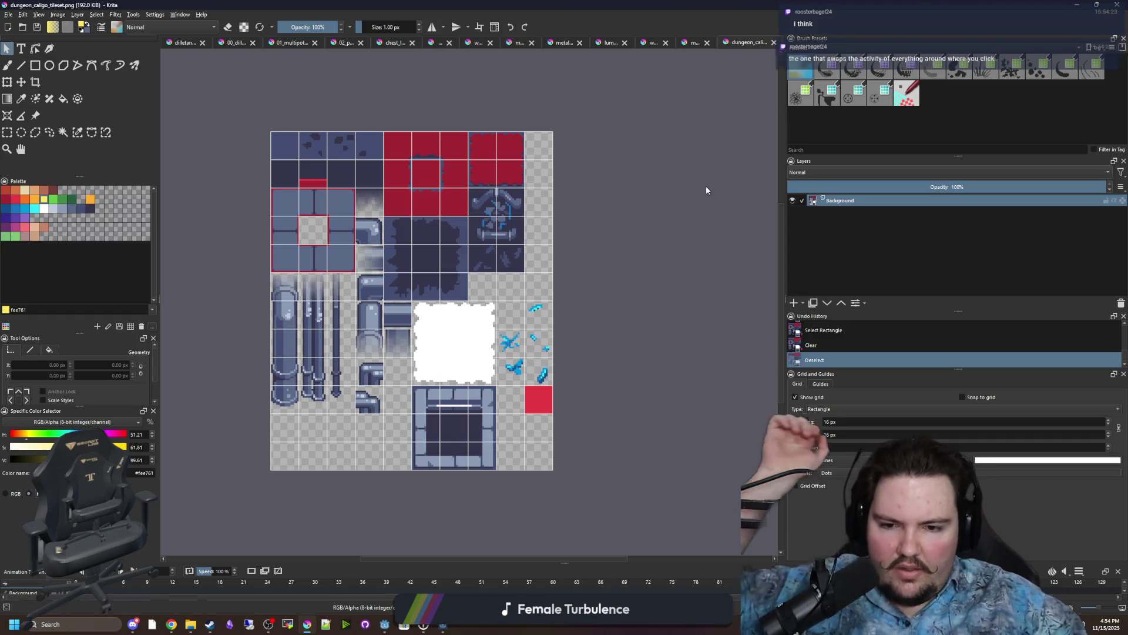
pyautogui.press('super+Down')
pyautogui.press('super+Down')
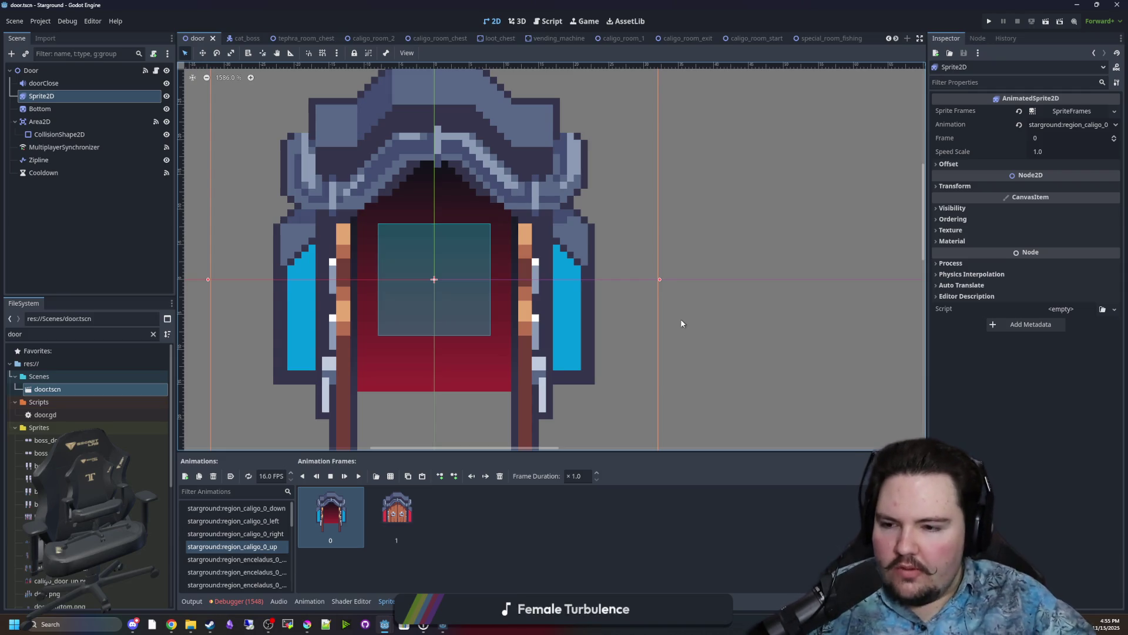
# Save the door scene with Ctrl+S.
pyautogui.scroll(-5, 652, 349)
pyautogui.scroll(2, 575, 314)
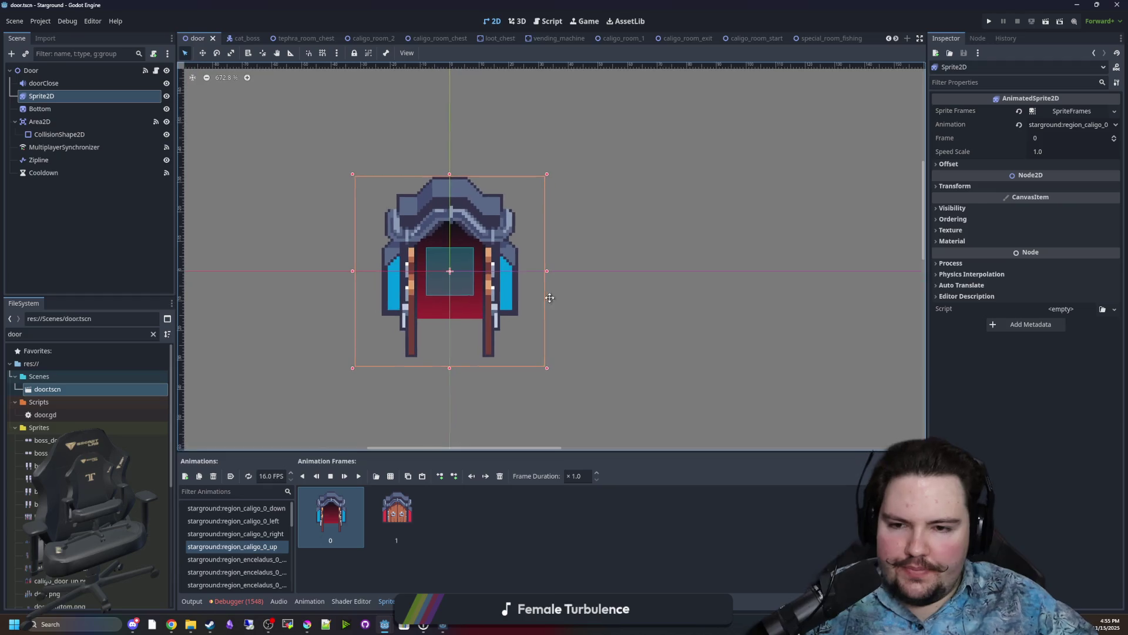
pyautogui.hotkey('ctrl', 's')
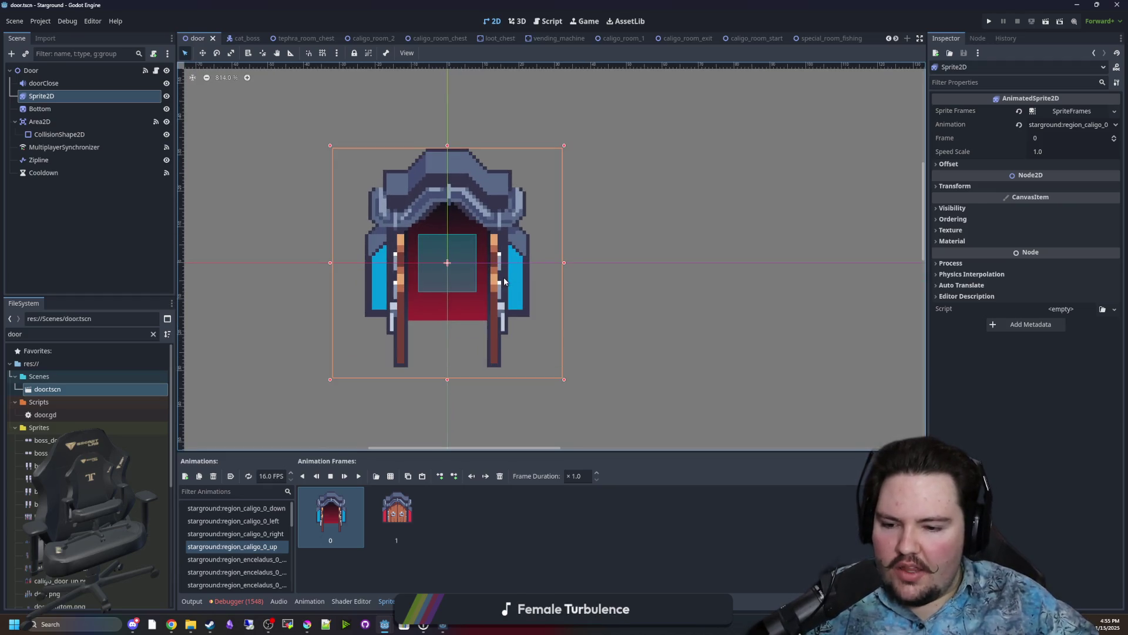
pyautogui.scroll(-5, 504, 282)
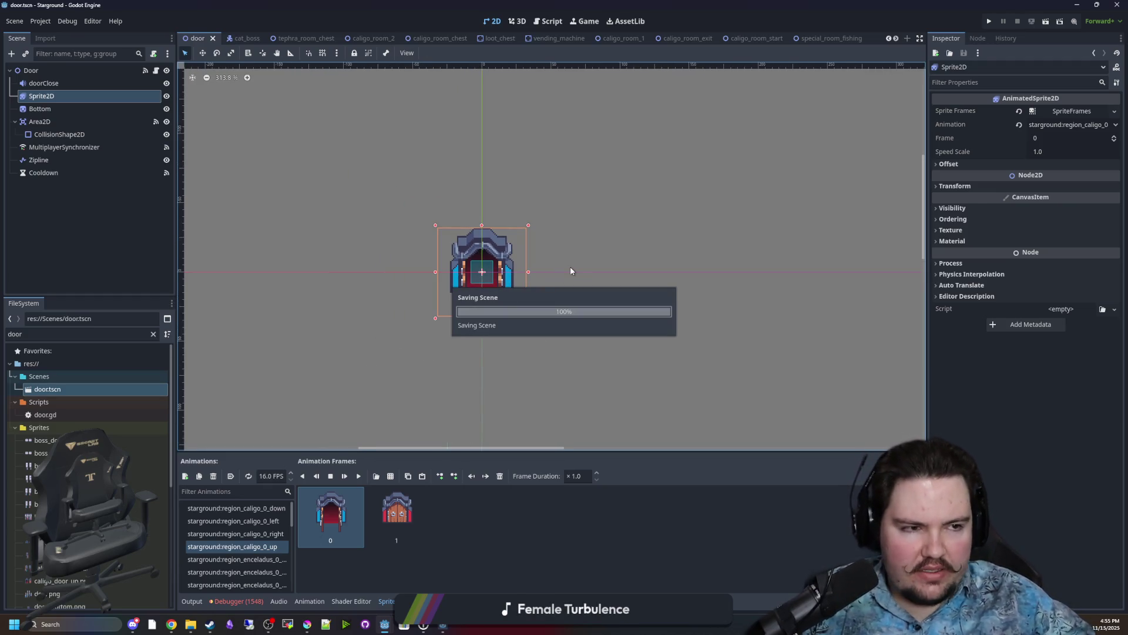
pyautogui.scroll(2, 541, 278)
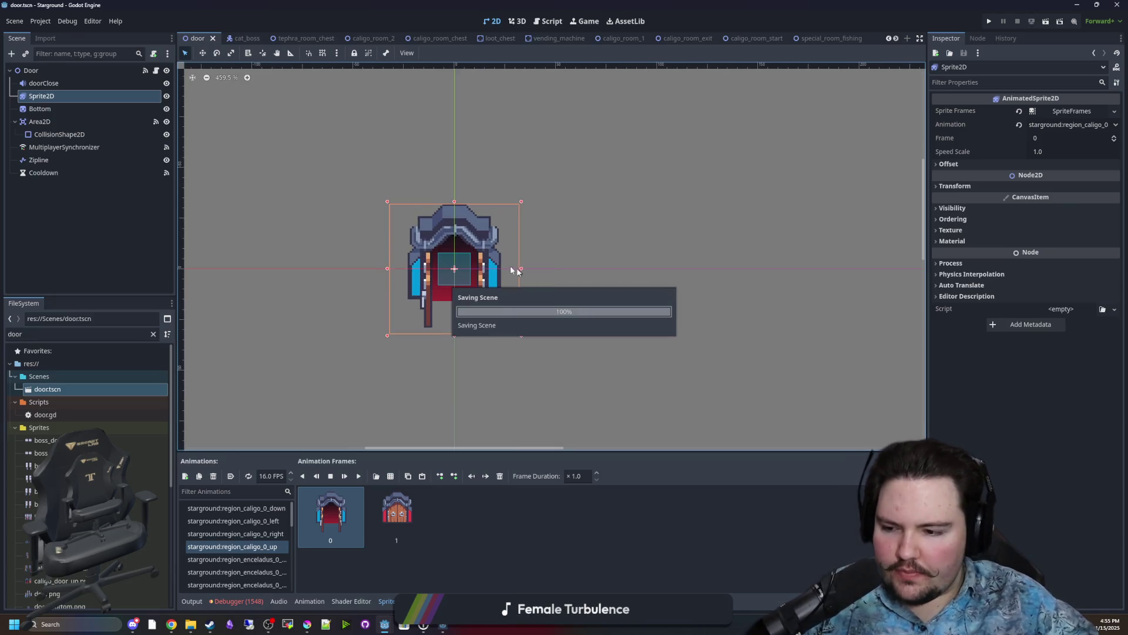
pyautogui.scroll(1, 465, 235)
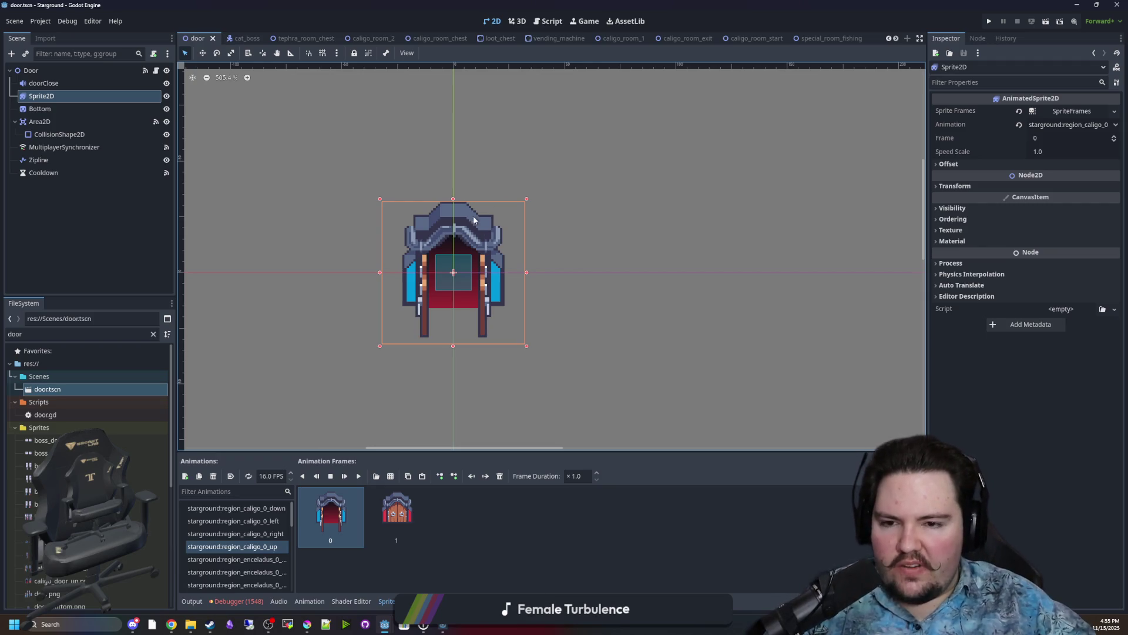
pyautogui.scroll(3, 474, 219)
pyautogui.hotkey('ctrl', 's')
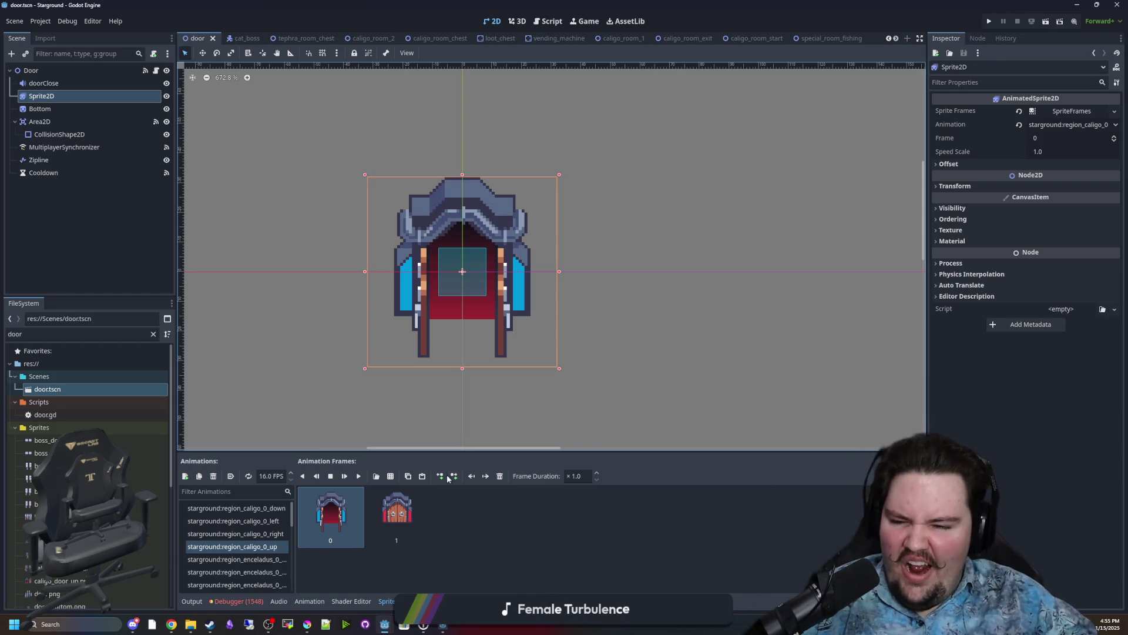
# Browse the door animation frames and animations, ending on the up-facing caligo door animation.
pyautogui.click(395, 515)
pyautogui.click(353, 521)
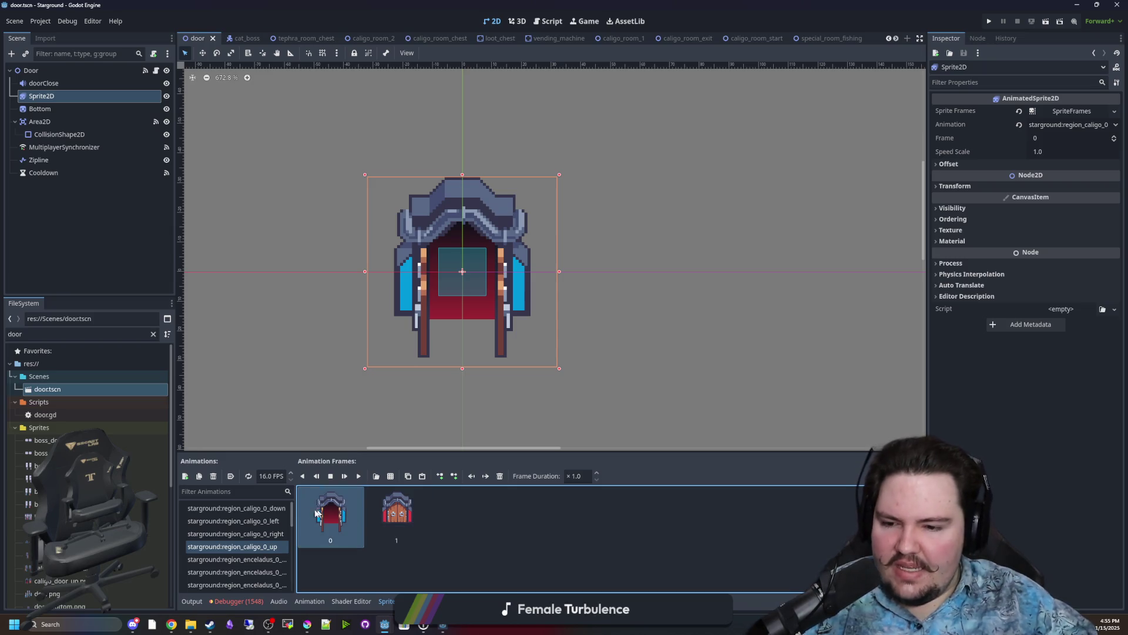
pyautogui.click(241, 559)
pyautogui.click(244, 547)
pyautogui.click(255, 535)
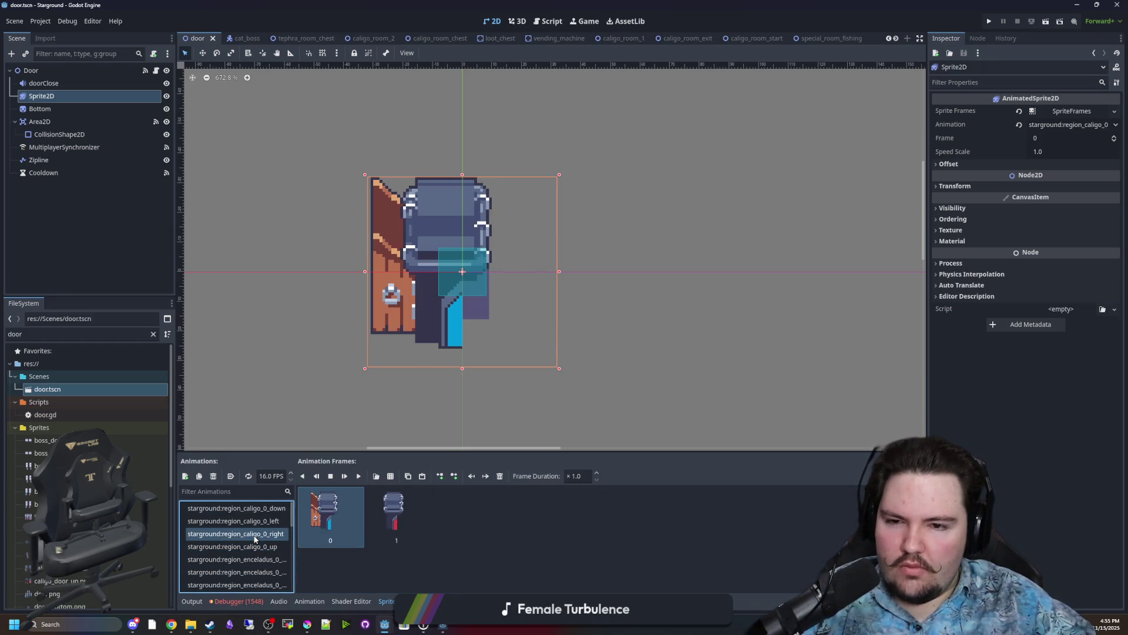
pyautogui.click(255, 546)
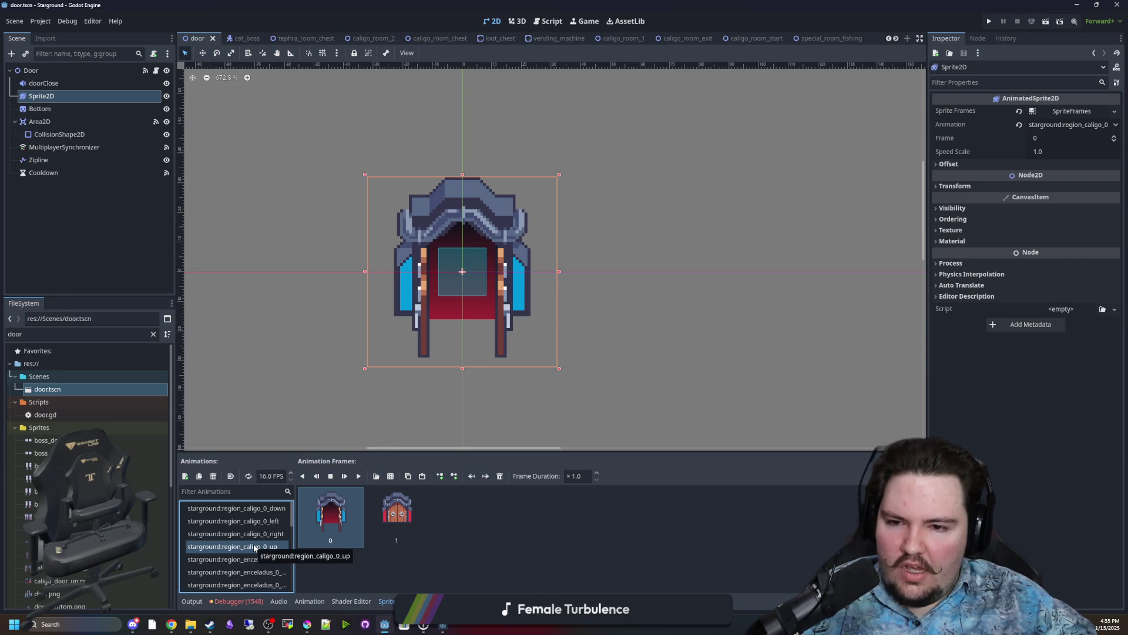
pyautogui.scroll(-1, 435, 265)
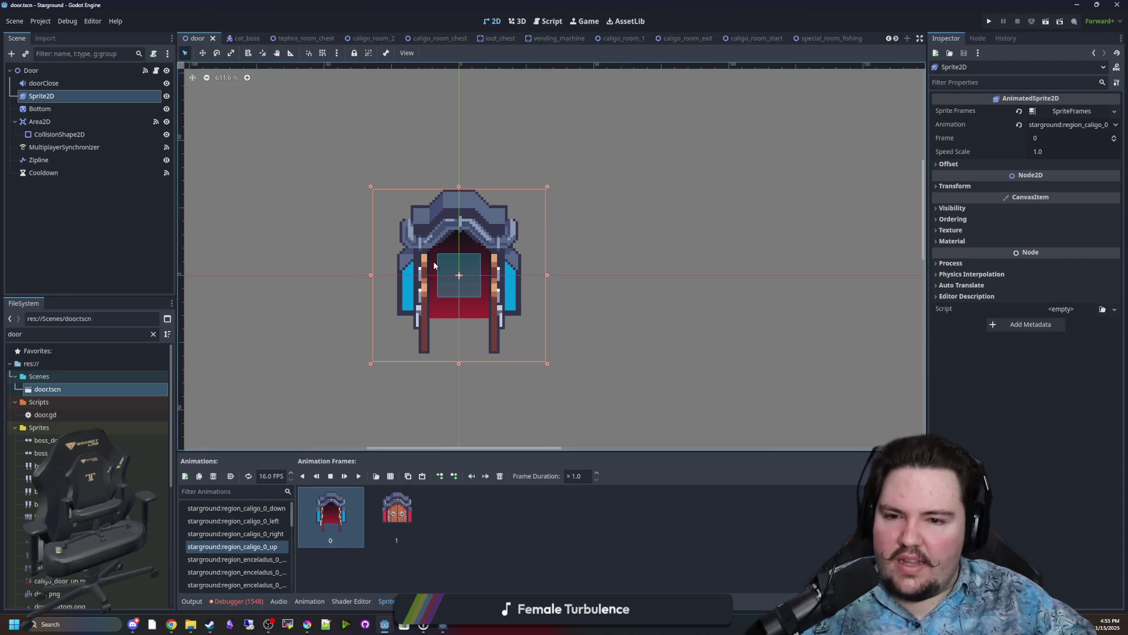
pyautogui.scroll(-15, 435, 266)
pyautogui.scroll(8, 459, 254)
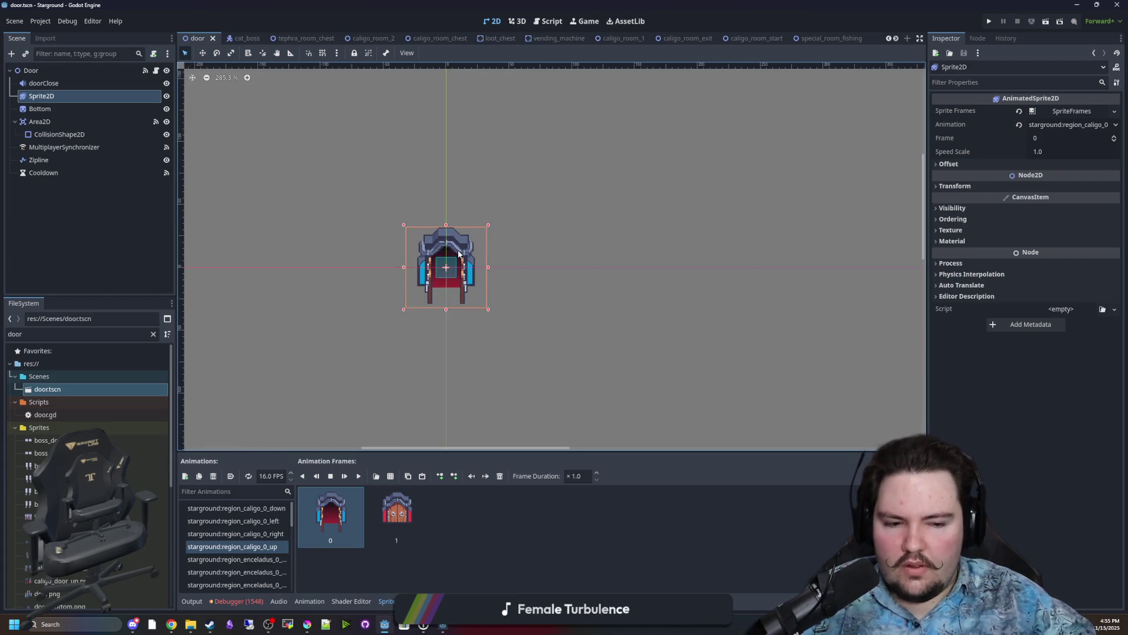
pyautogui.scroll(4, 459, 254)
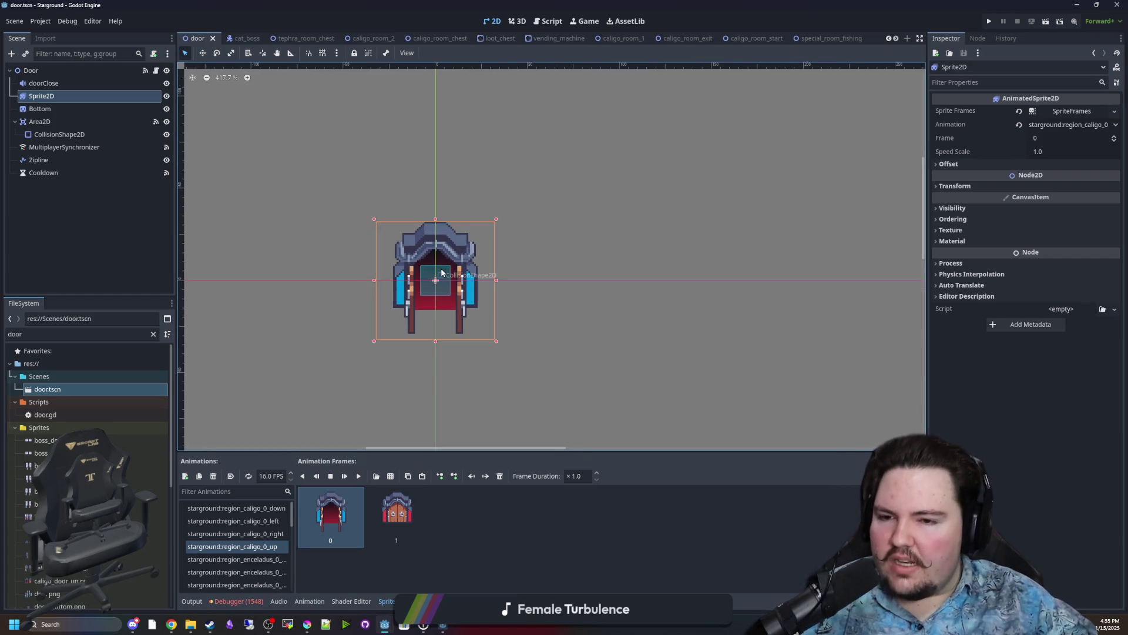
pyautogui.scroll(3, 442, 272)
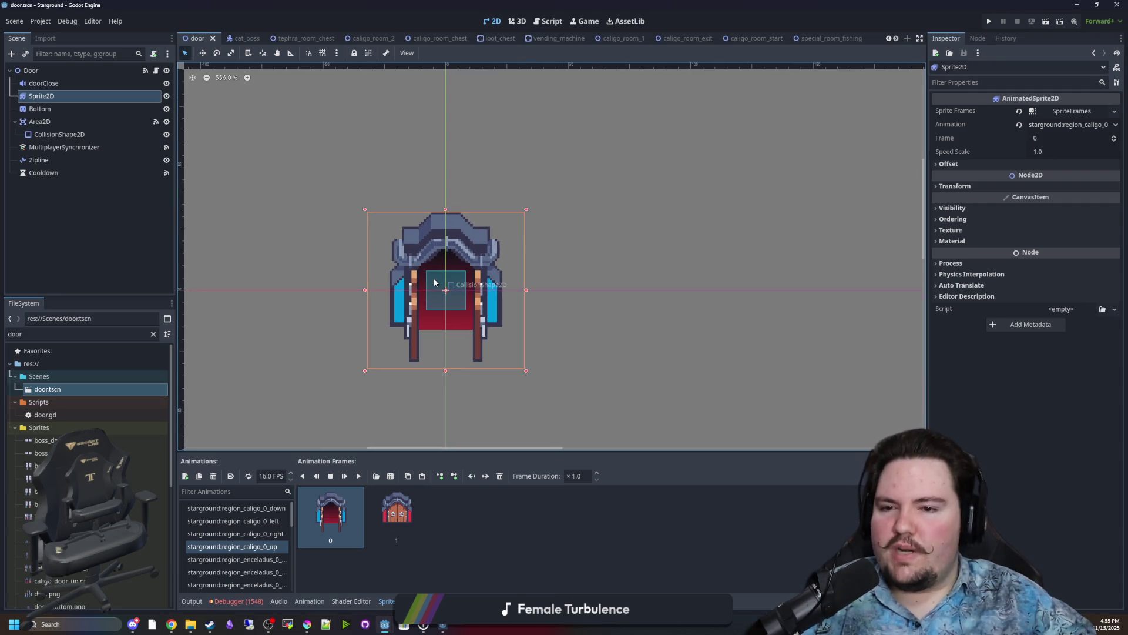
pyautogui.scroll(7, 435, 306)
pyautogui.scroll(-12, 435, 300)
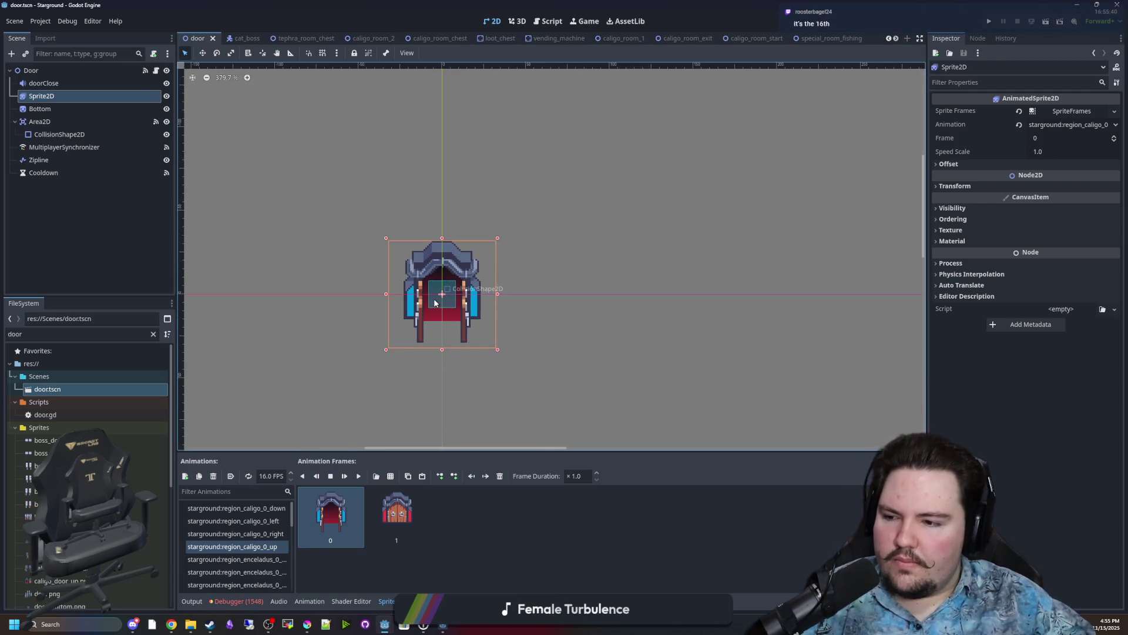
pyautogui.scroll(-1, 435, 295)
pyautogui.scroll(1, 422, 314)
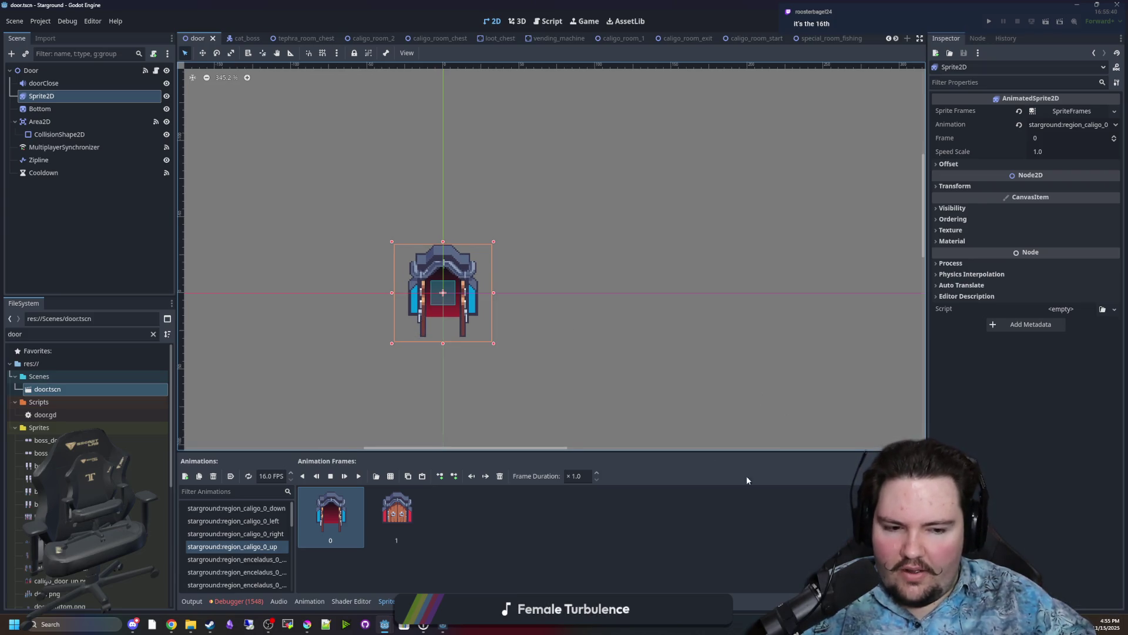
pyautogui.scroll(9, 429, 311)
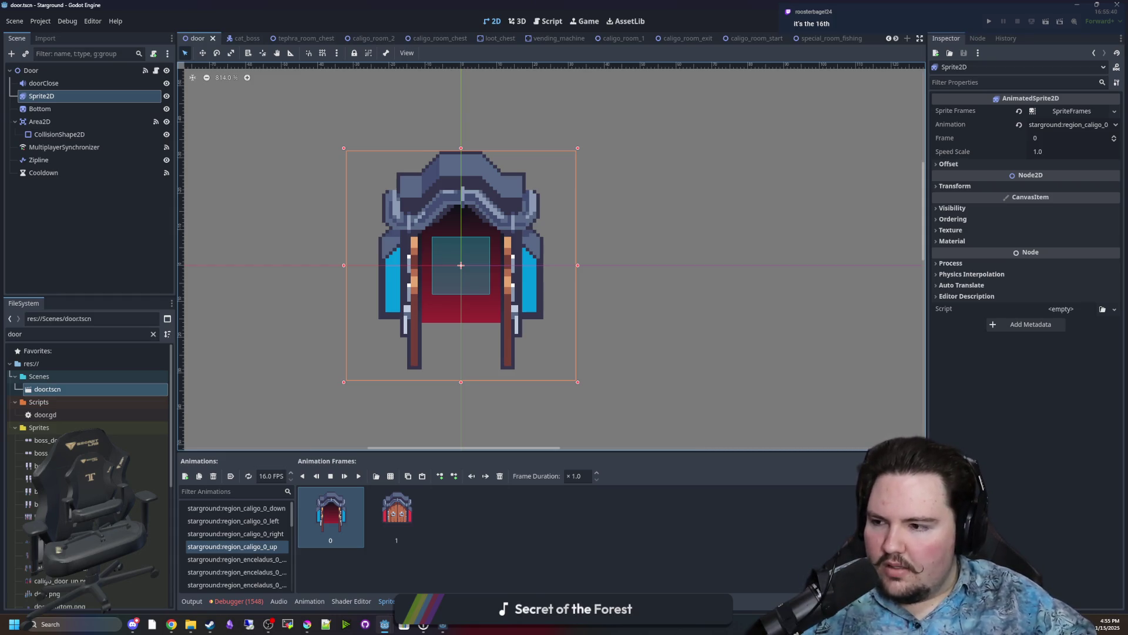
# Deselect the door sprite and save the door scene again.
pyautogui.click(504, 376)
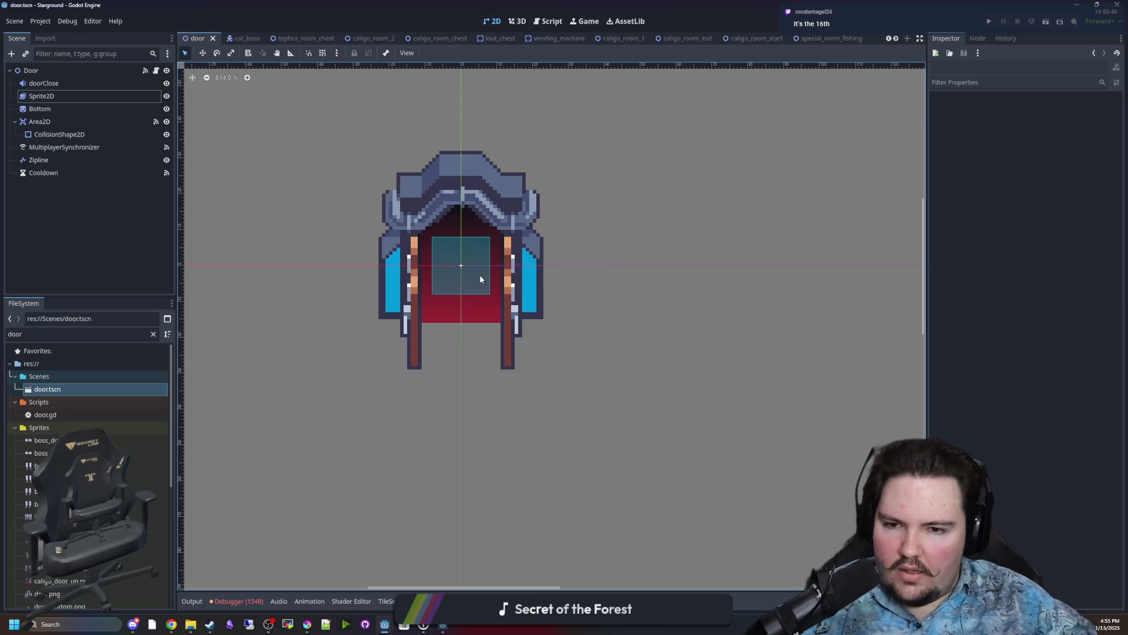
pyautogui.scroll(6, 424, 239)
pyautogui.hotkey('ctrl', 's')
pyautogui.scroll(-3, 353, 361)
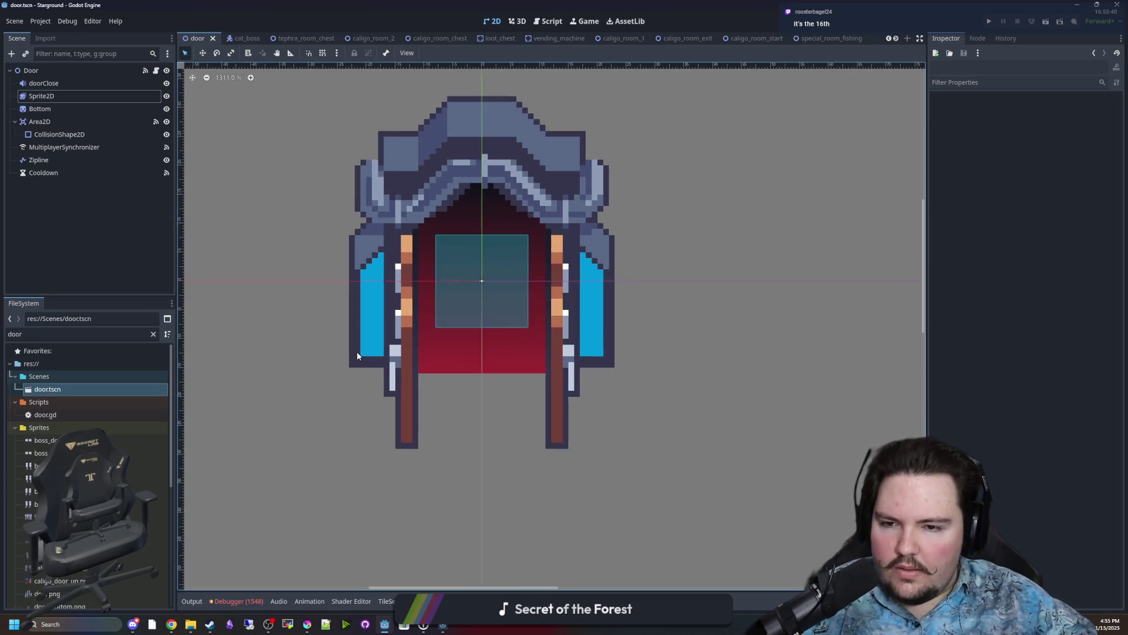
pyautogui.scroll(1, 405, 297)
pyautogui.hotkey('ctrl', 's')
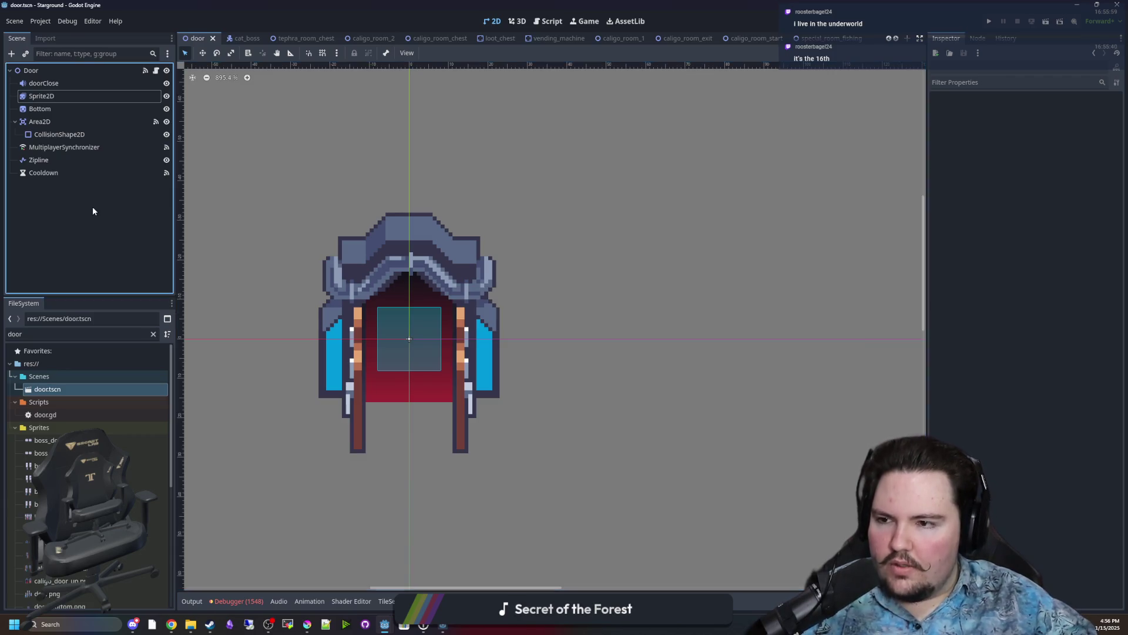
pyautogui.hotkey('ctrl', 's')
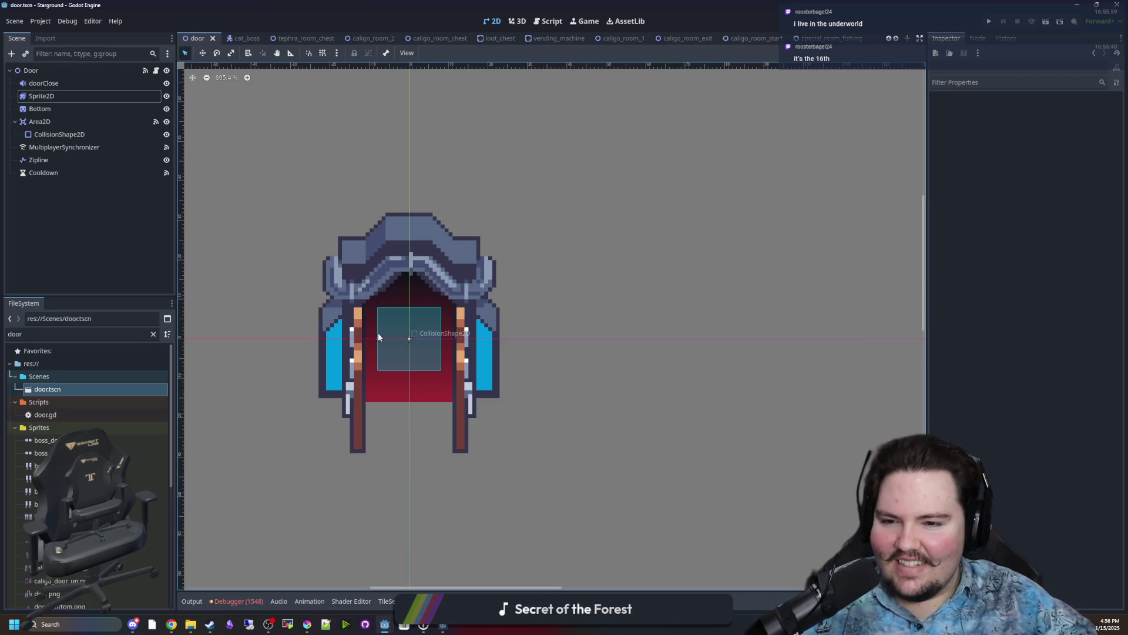
# Clear the 'door' filter so the FileSystem list shows all files.
pyautogui.scroll(5, 368, 331)
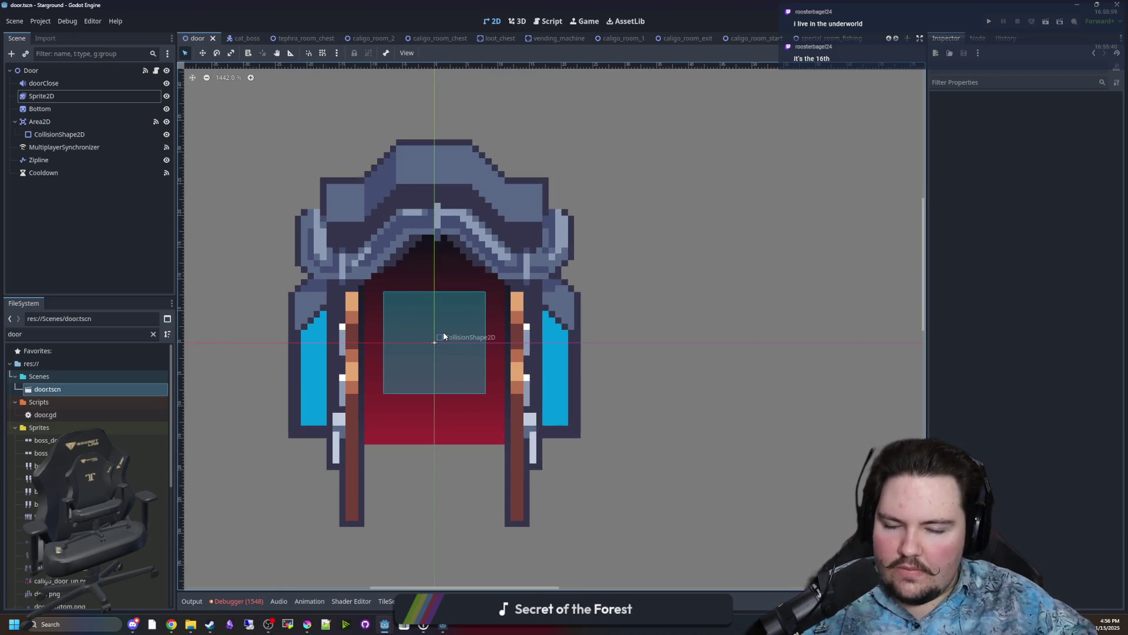
pyautogui.scroll(4, 457, 401)
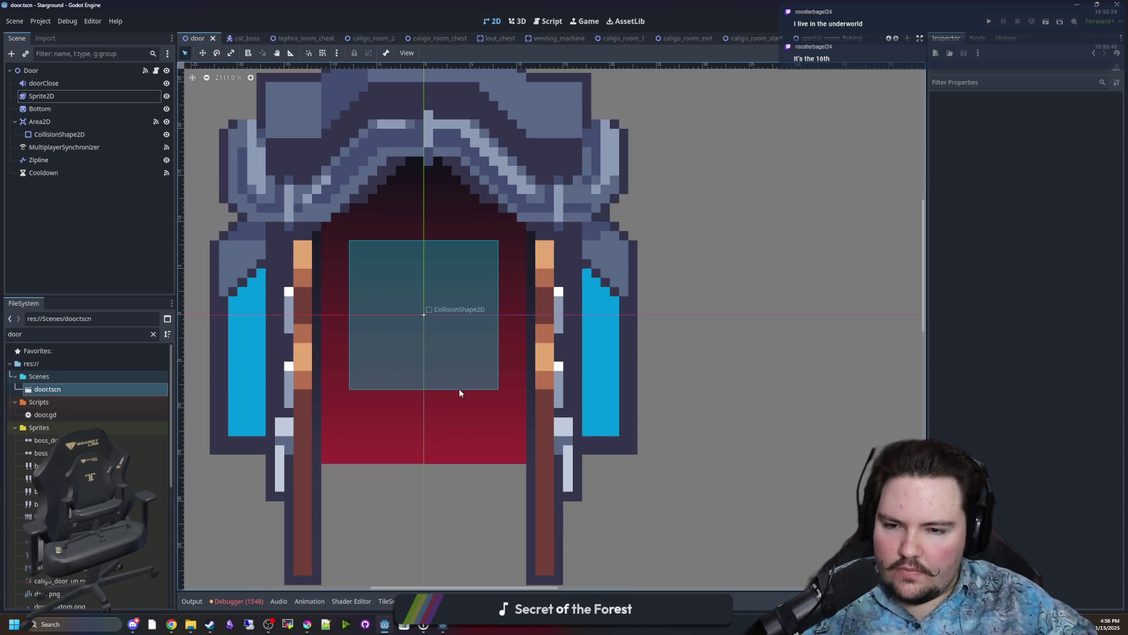
pyautogui.scroll(-10, 459, 391)
pyautogui.scroll(8, 454, 387)
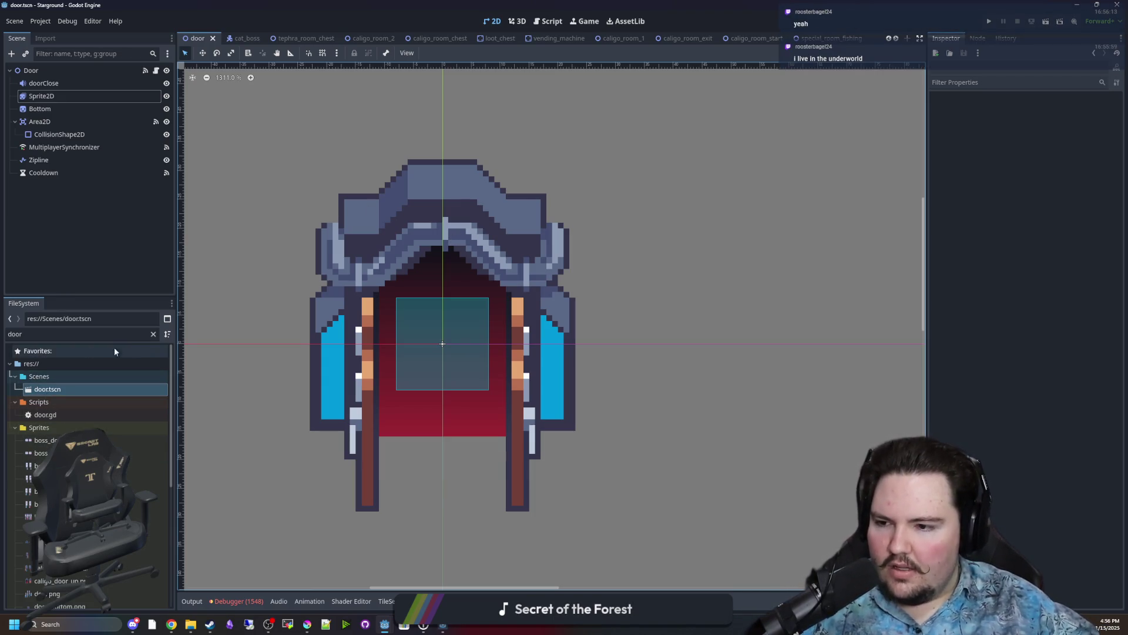
pyautogui.click(153, 333)
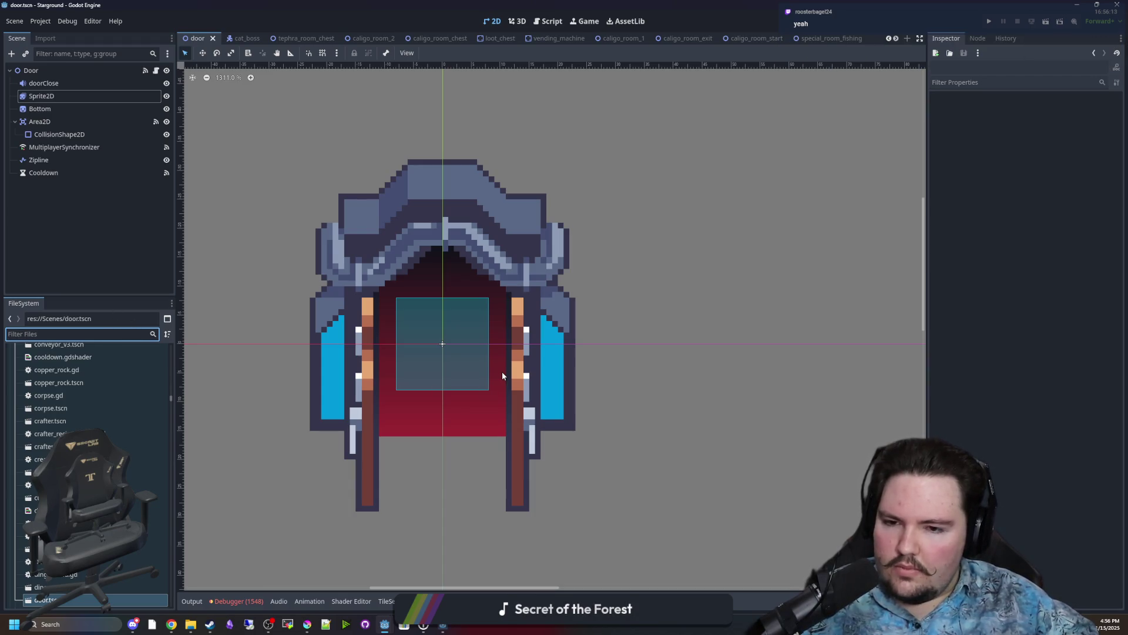
pyautogui.scroll(3, 445, 365)
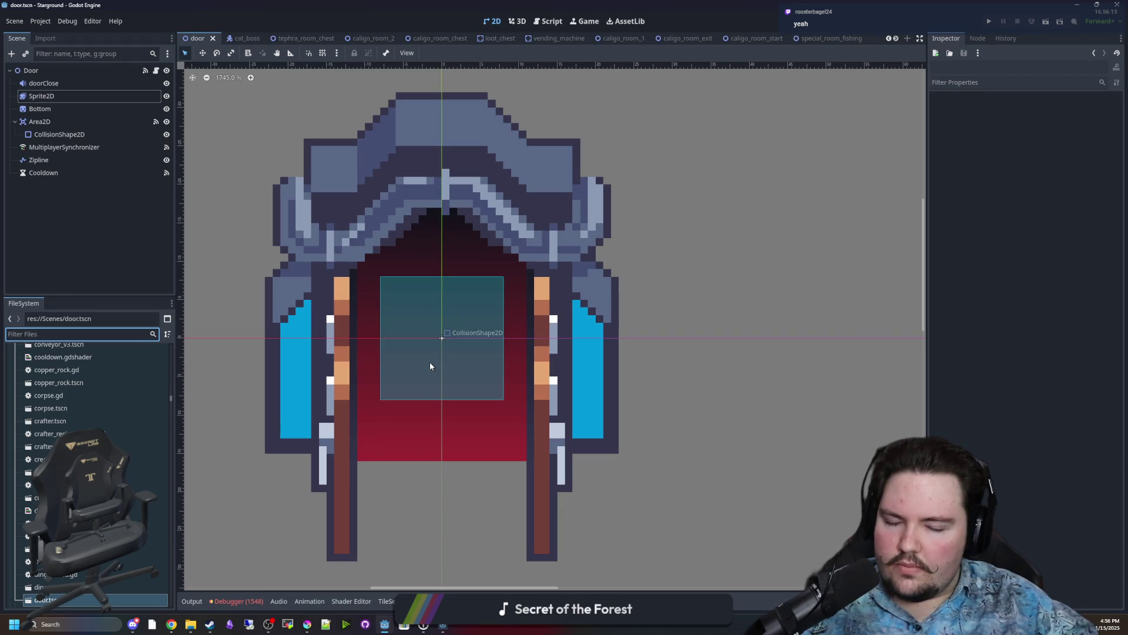
pyautogui.scroll(-5, 430, 366)
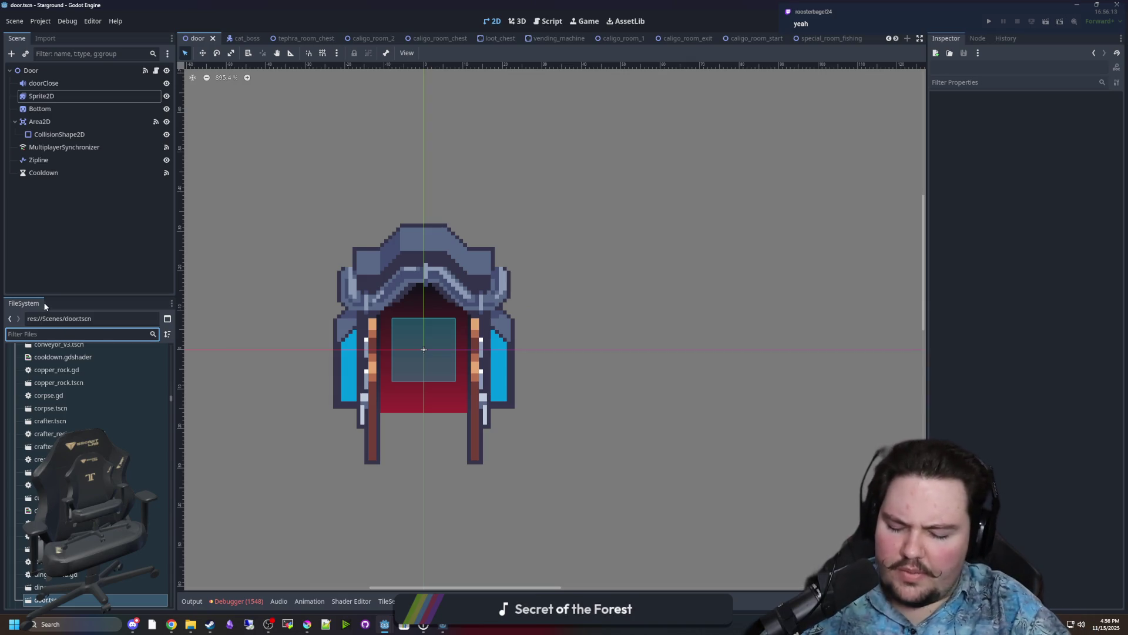
# Filter the FileSystem by 'caligo' and locate the Caligo rooms folder.
pyautogui.write('caligo')
pyautogui.scroll(5, 101, 362)
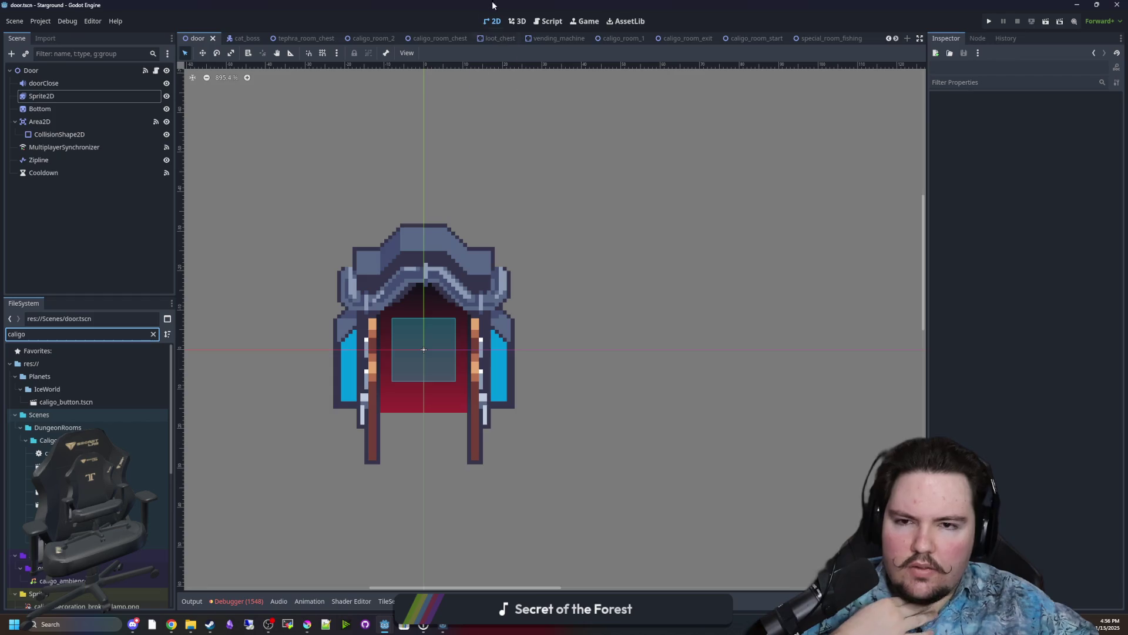
pyautogui.click(518, 20)
pyautogui.click(492, 21)
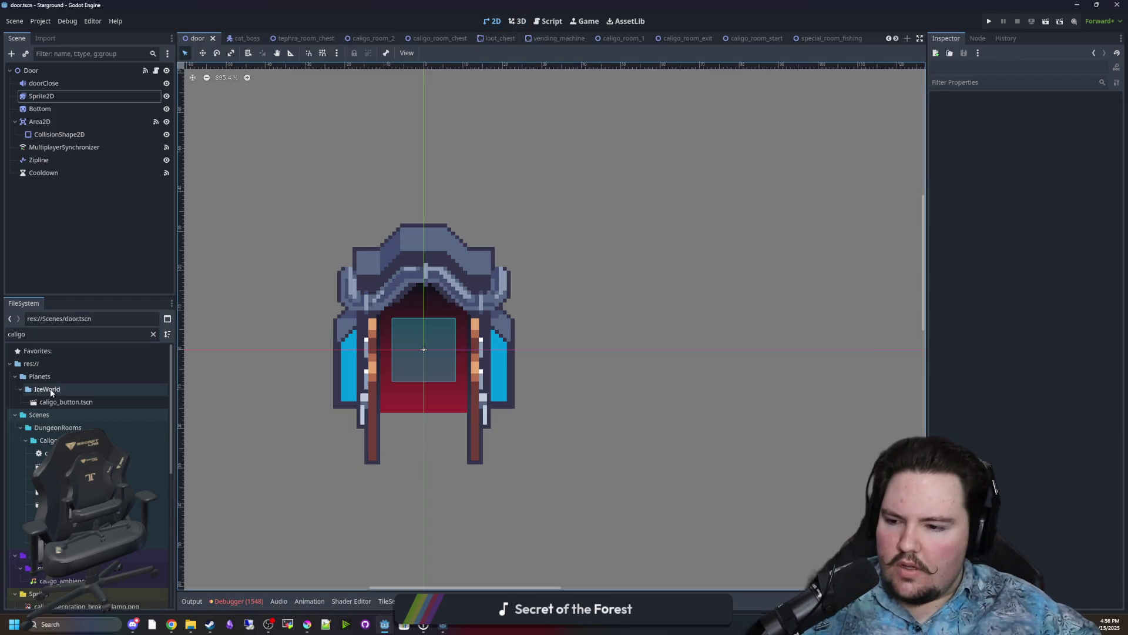
pyautogui.scroll(-3, 59, 406)
pyautogui.click(85, 426)
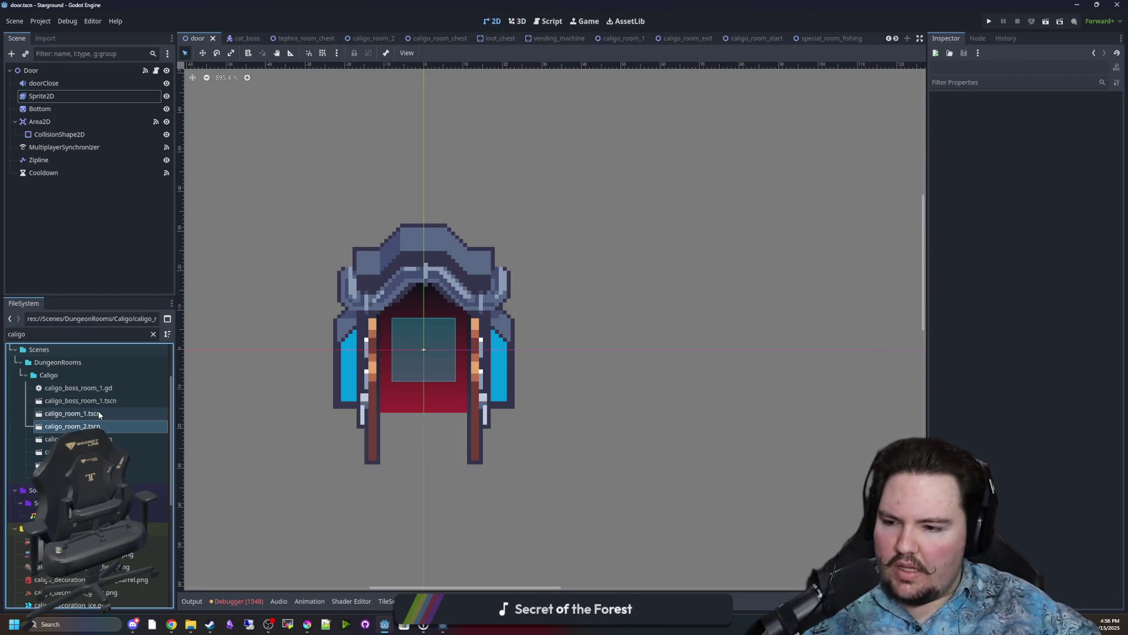
# Duplicate caligo_room_1.tscn under the new name caligo_light_puzzle.
pyautogui.rightClick(99, 414)
pyautogui.click(150, 523)
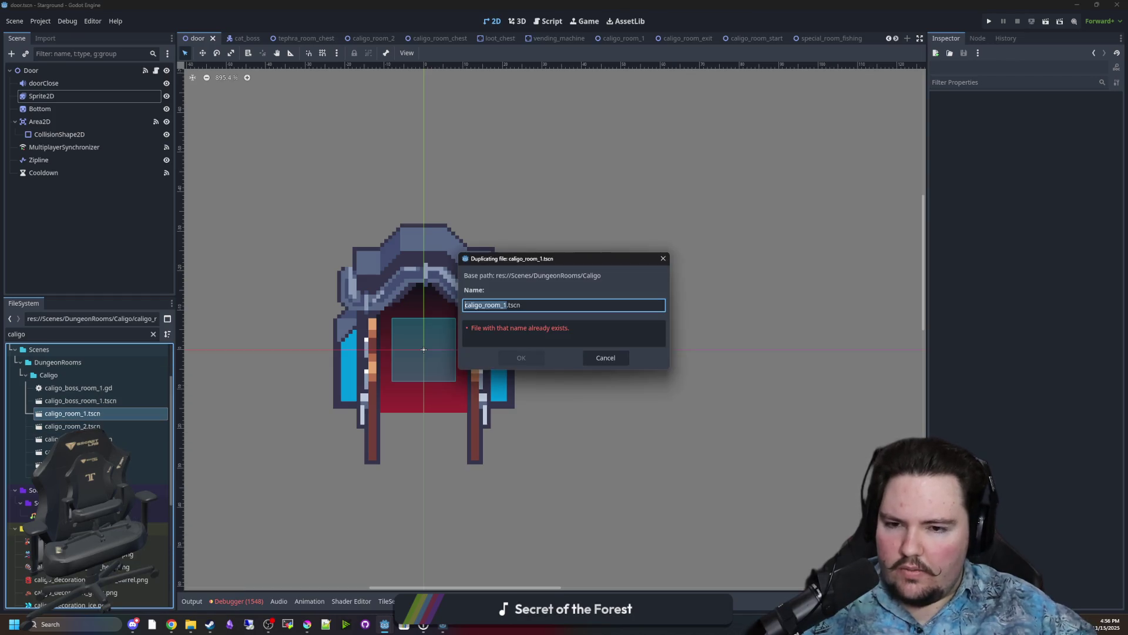
pyautogui.write('caligo_light_puzzle')
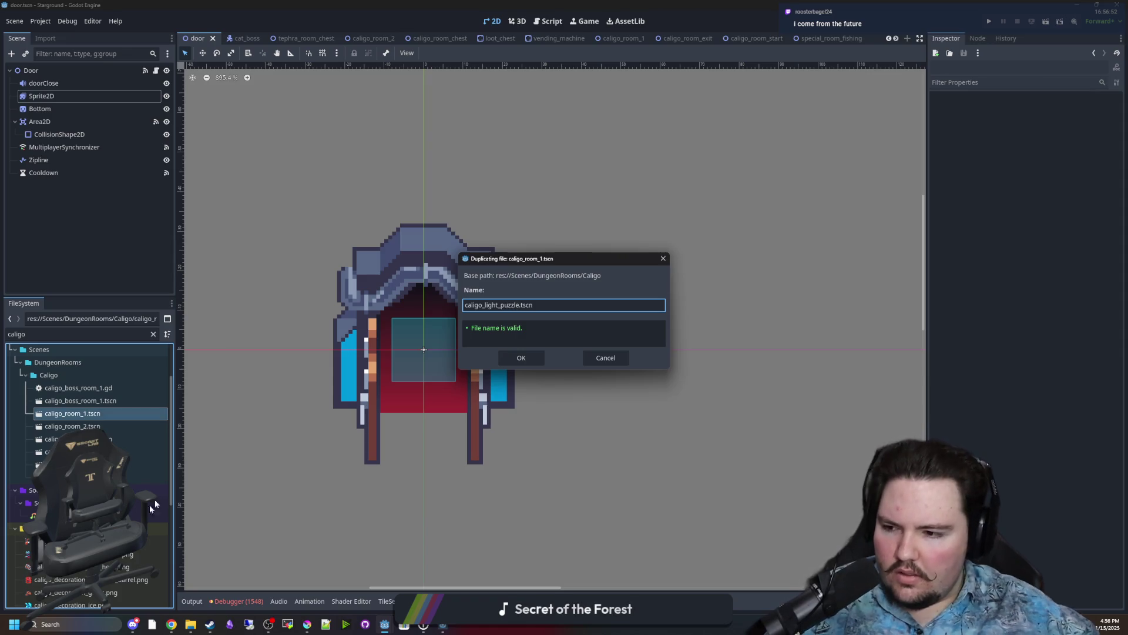
# In the browser, search for 'puzzle where you flip lights on and off'.
pyautogui.hotkey('alt', 'Tab')
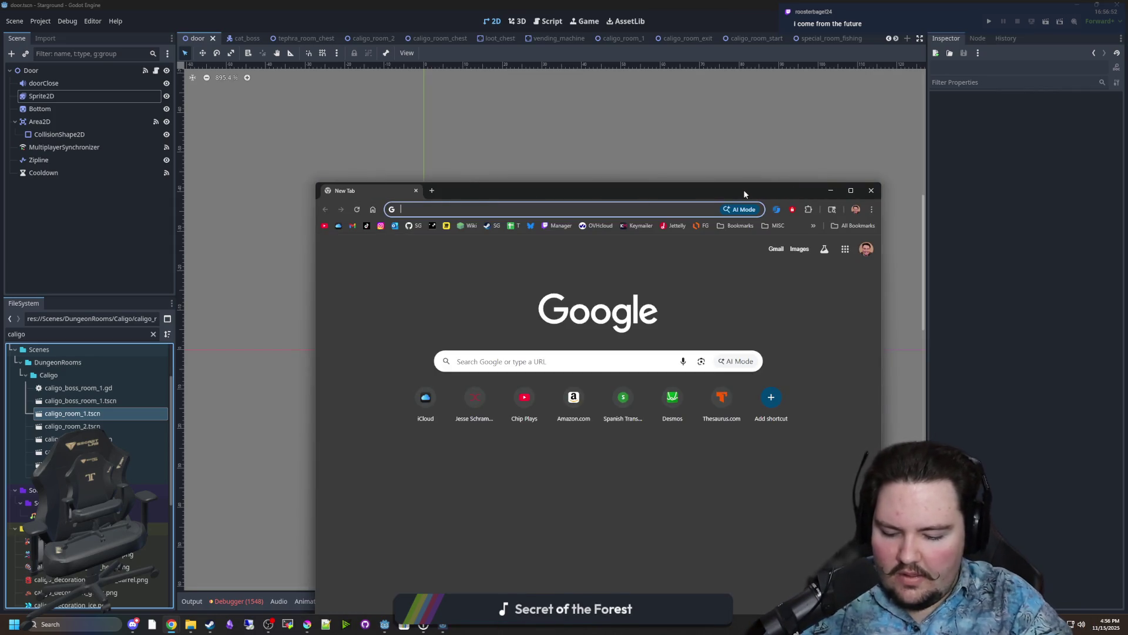
pyautogui.write('puzzle where you flip lights on and of')
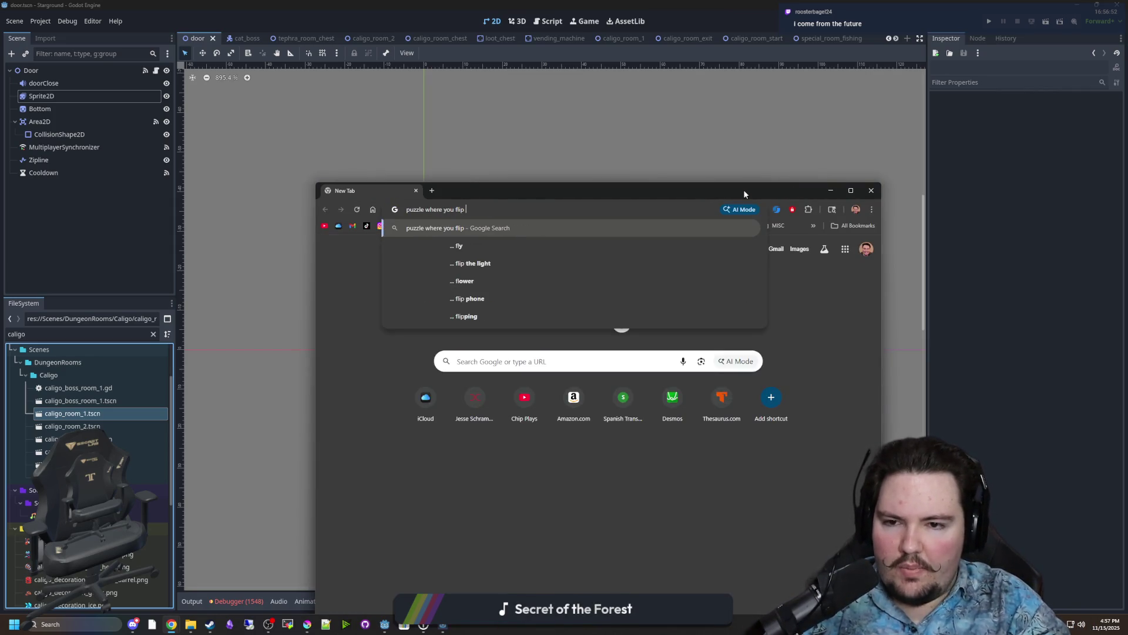
pyautogui.write('f')
pyautogui.press('Return')
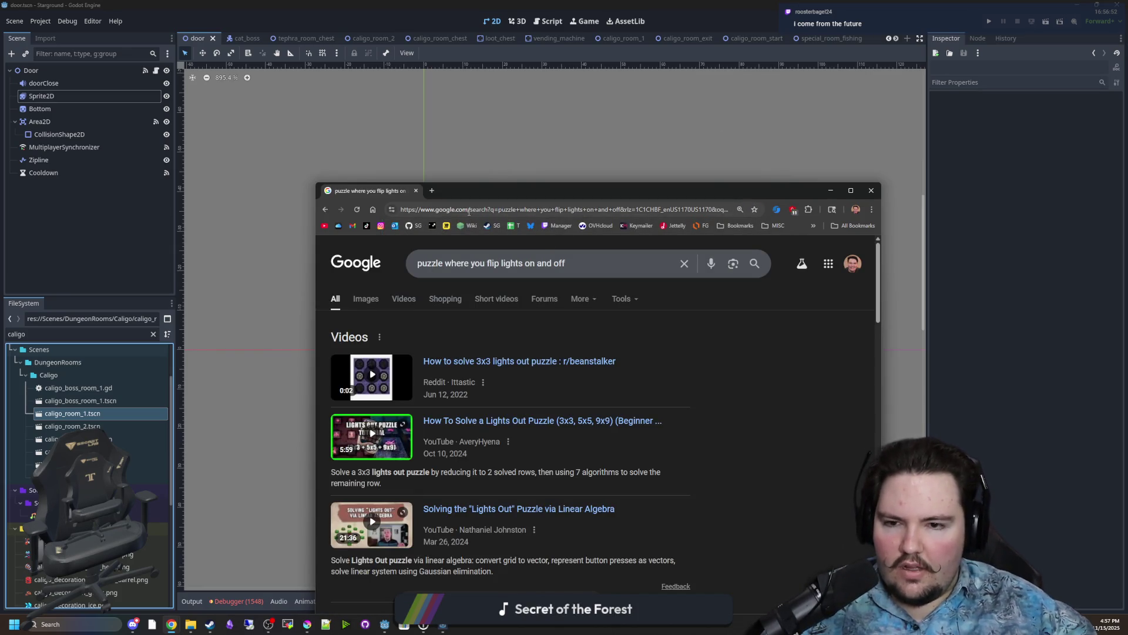
# Search 'lights out puzzle' and open the 5x5 LightsOut result in a new tab.
pyautogui.click(482, 208)
pyautogui.write('lights out puzzle')
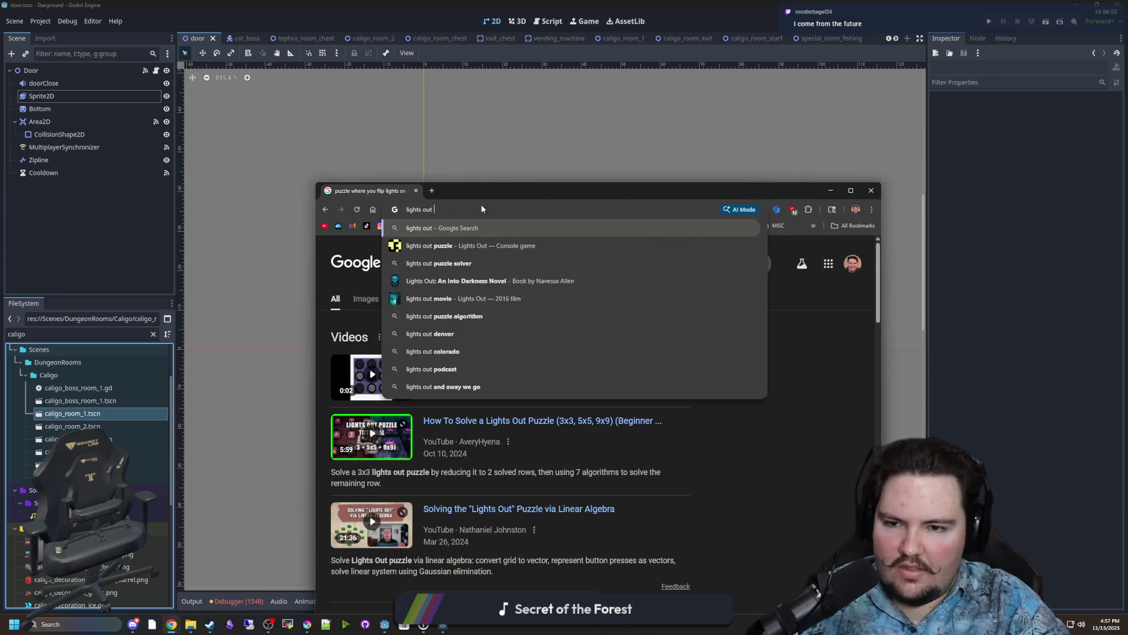
pyautogui.press('Return')
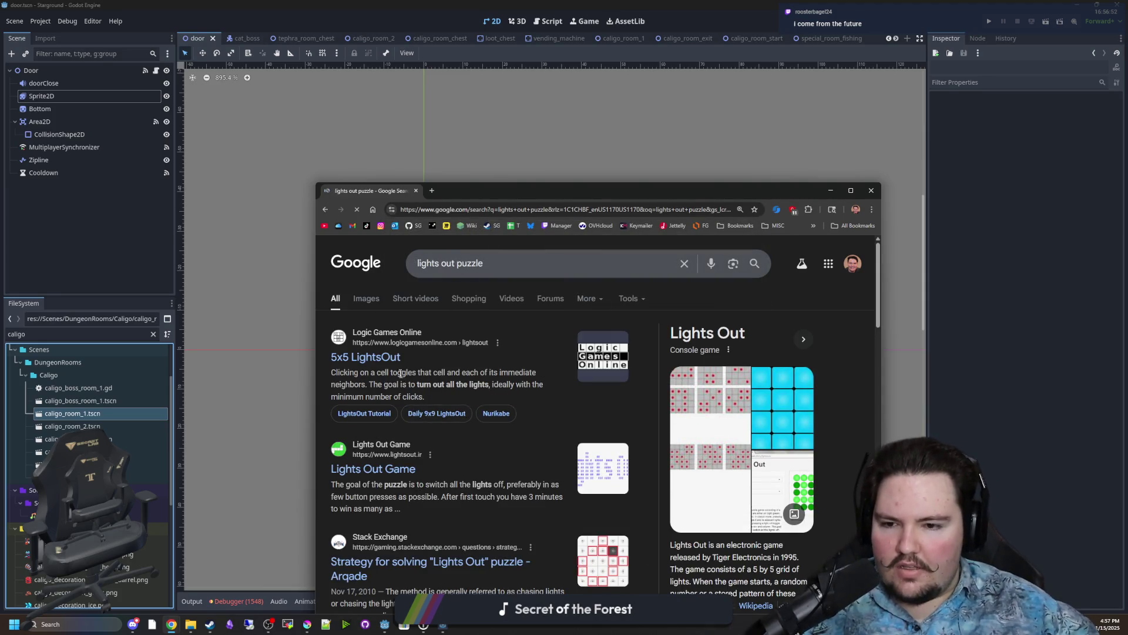
pyautogui.middleClick(366, 356)
pyautogui.click(473, 191)
# Maximize the browser and toggle cells across the top and lower rows of the 5x5 LightsOut board.
pyautogui.moveTo(528, 189); pyautogui.dragTo(532, 1)
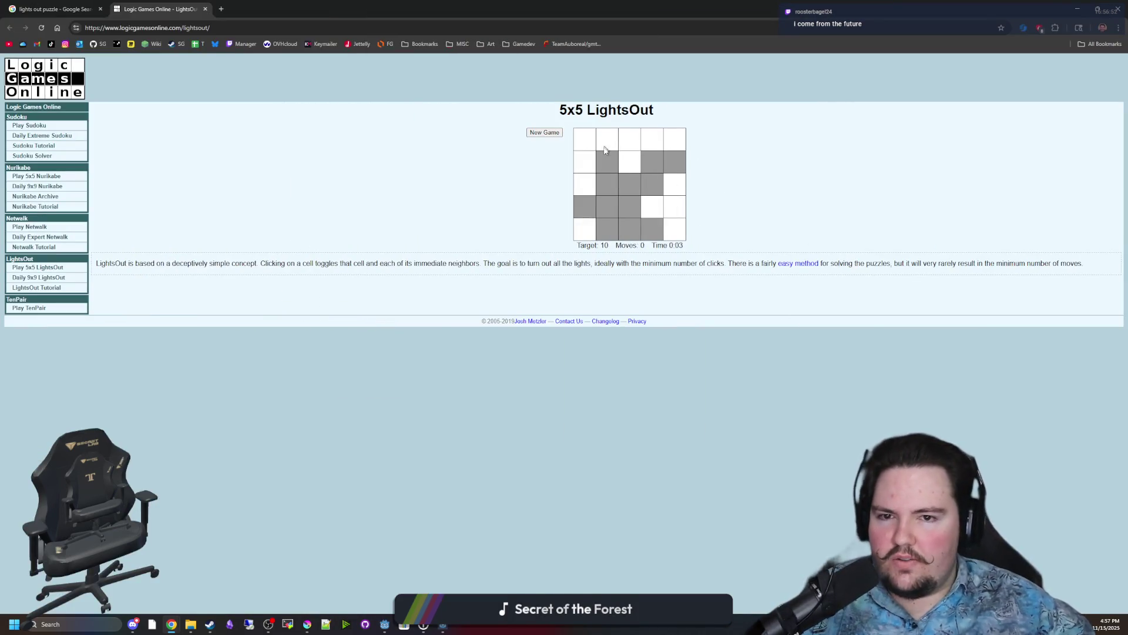
pyautogui.click(591, 148)
pyautogui.click(583, 146)
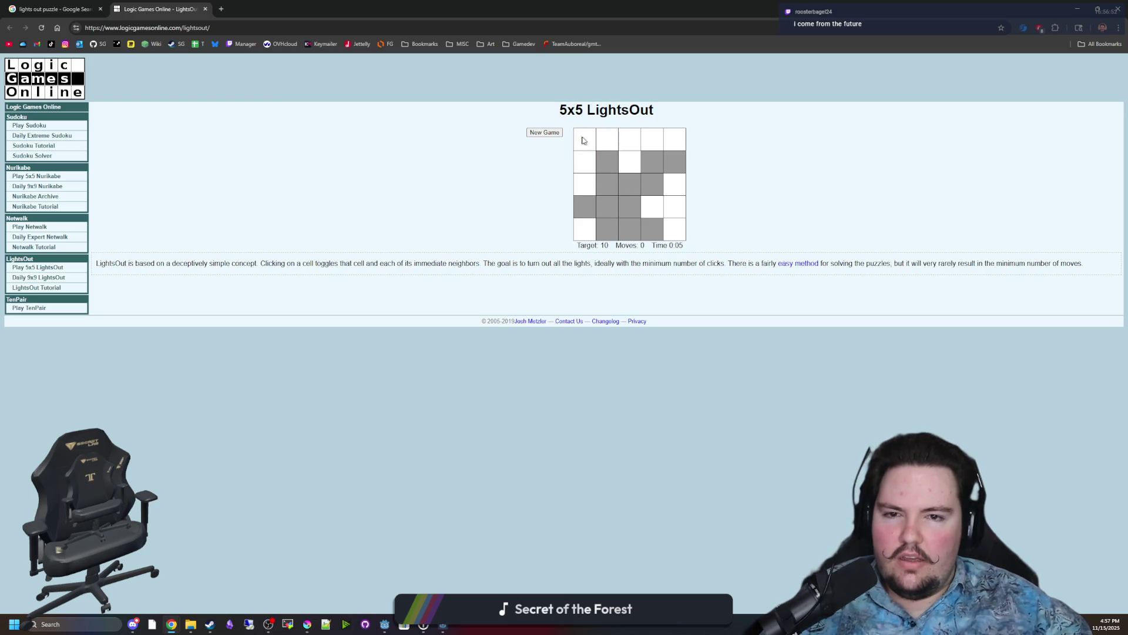
pyautogui.click(583, 147)
pyautogui.click(622, 147)
pyautogui.click(612, 143)
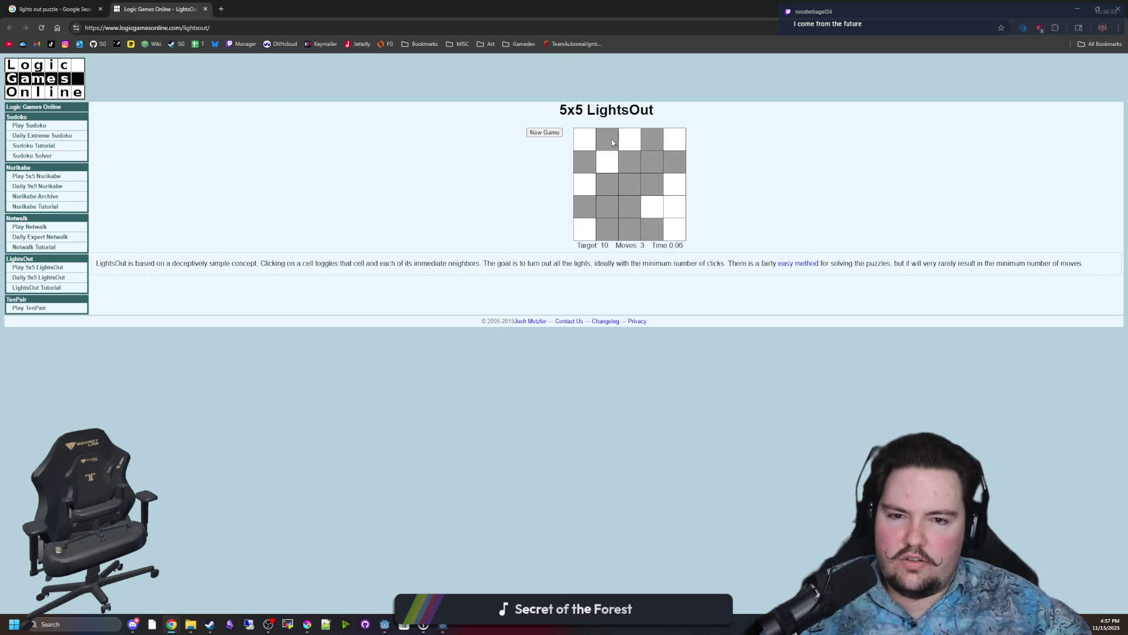
pyautogui.click(674, 141)
pyautogui.click(675, 229)
pyautogui.click(674, 207)
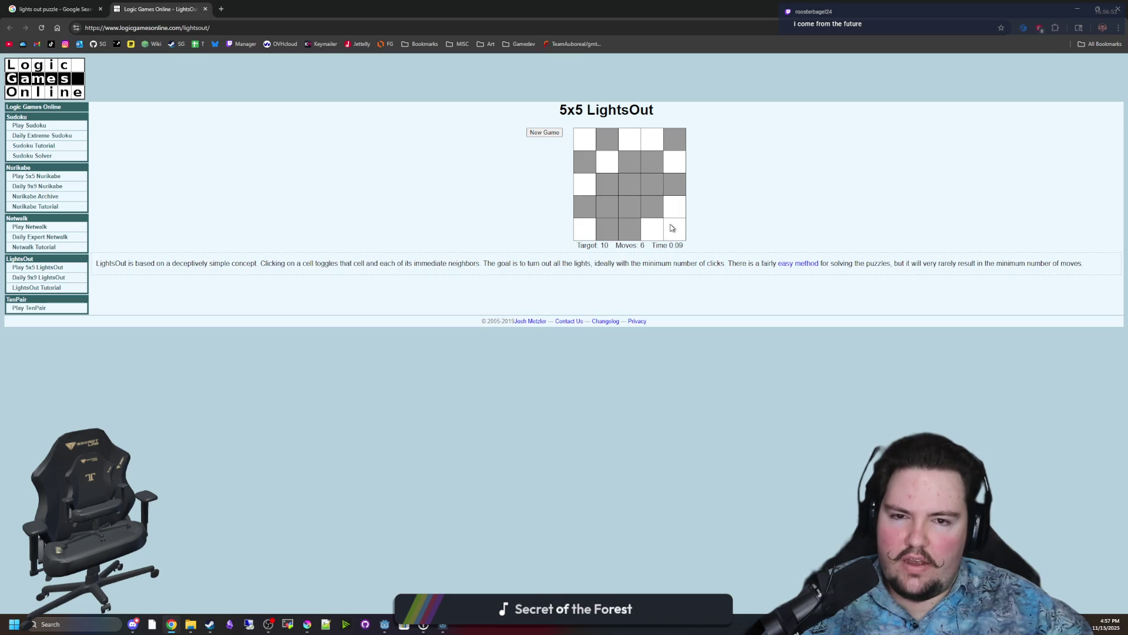
pyautogui.click(653, 189)
pyautogui.click(608, 204)
pyautogui.click(628, 232)
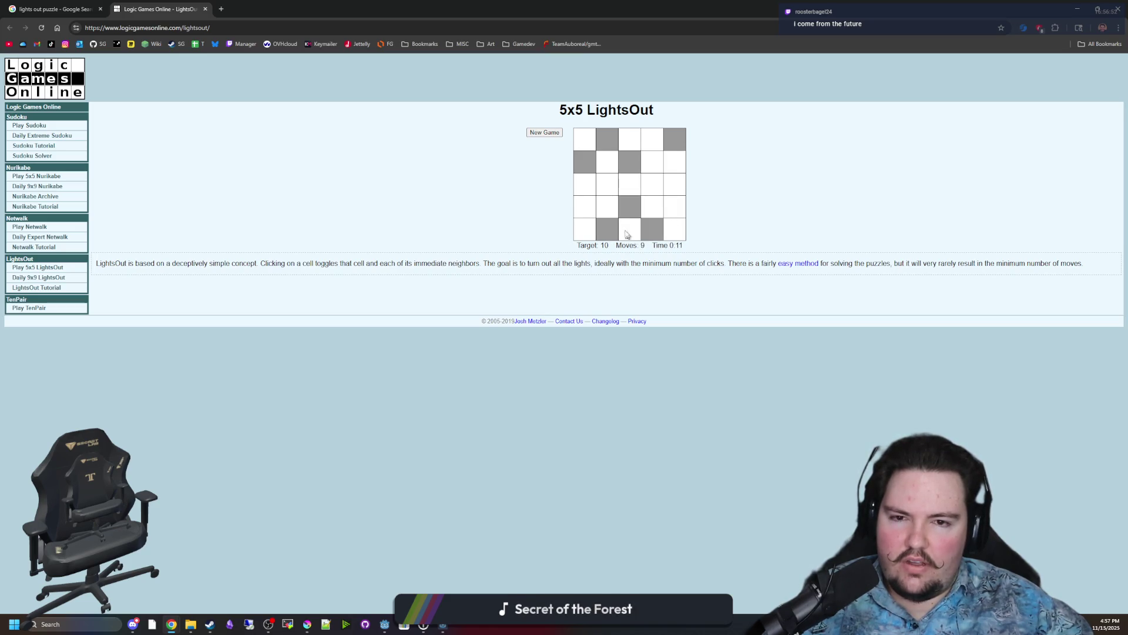
pyautogui.click(628, 232)
pyautogui.click(587, 225)
pyautogui.click(610, 189)
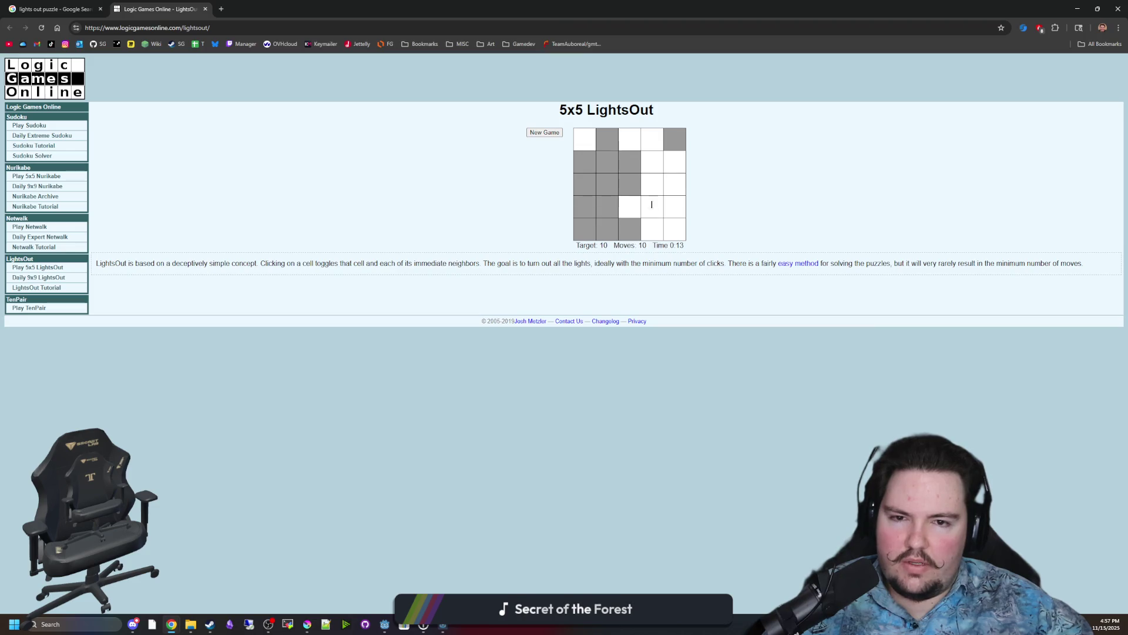
pyautogui.click(652, 206)
pyautogui.click(674, 233)
# Chase the remaining lights until the board is solved in 30 moves, then dismiss the congratulations.
pyautogui.click(675, 207)
pyautogui.click(674, 231)
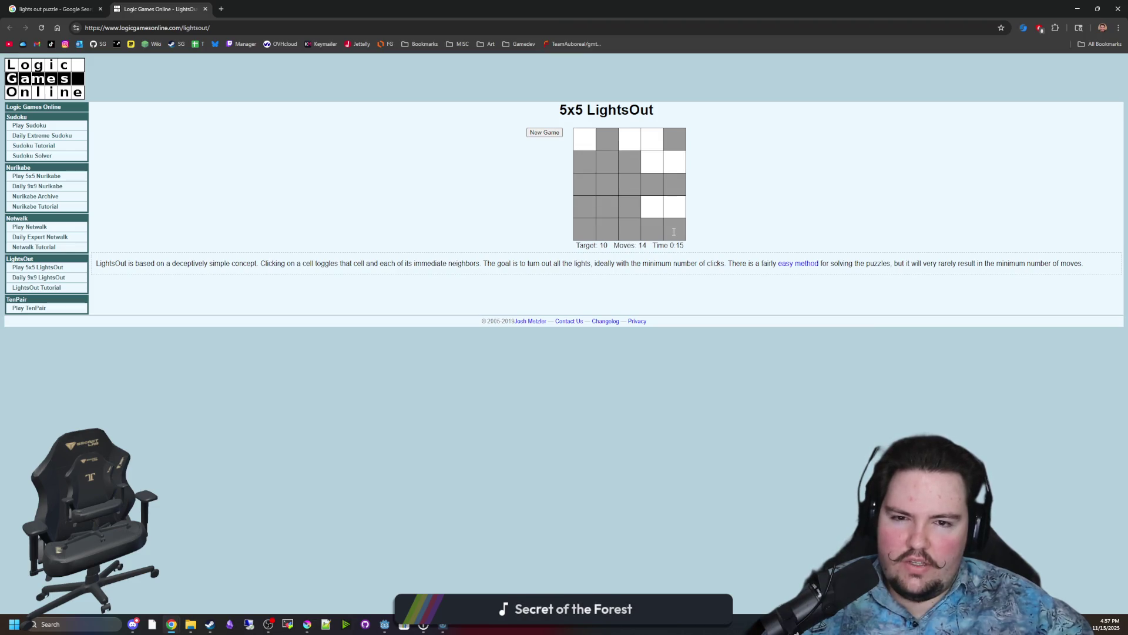
pyautogui.click(672, 186)
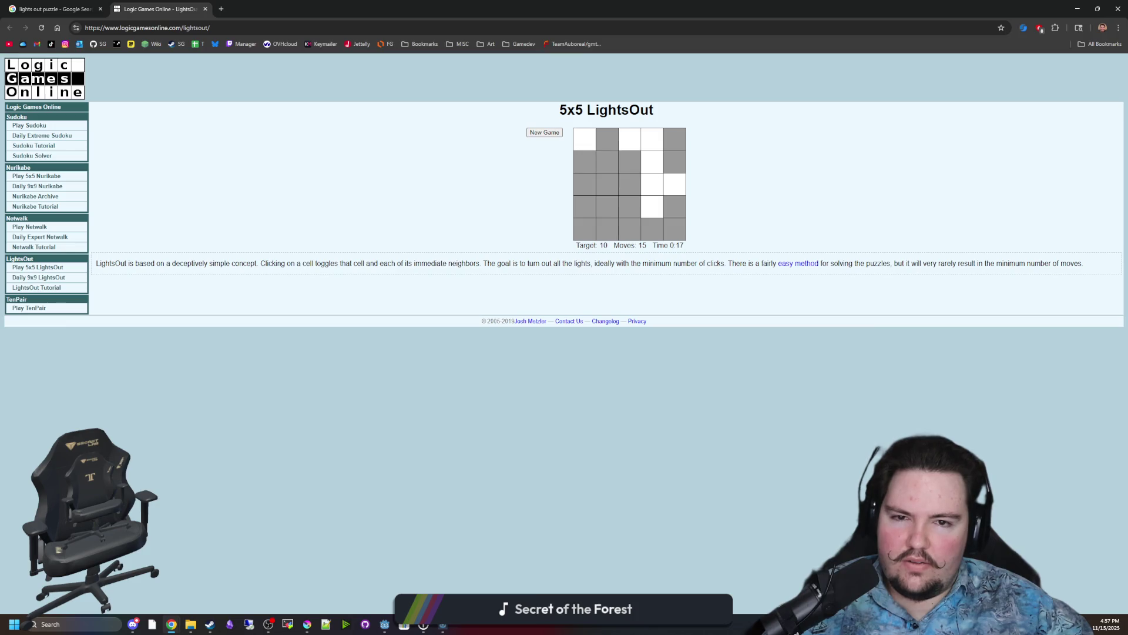
pyautogui.click(657, 167)
pyautogui.click(675, 184)
pyautogui.click(652, 207)
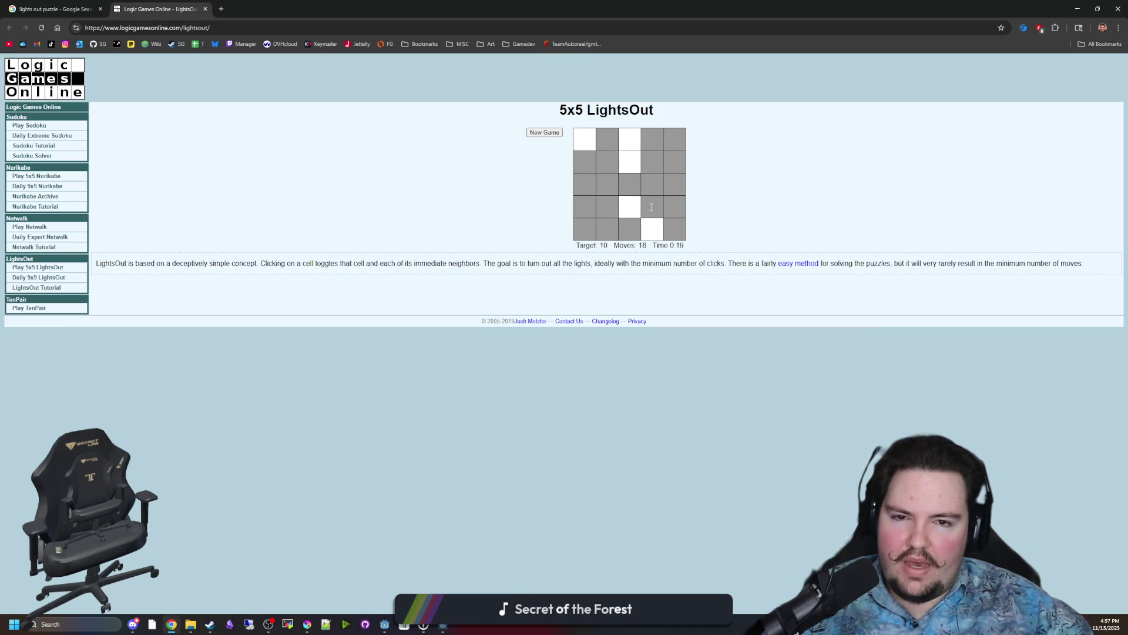
pyautogui.click(630, 210)
pyautogui.click(635, 211)
pyautogui.click(607, 207)
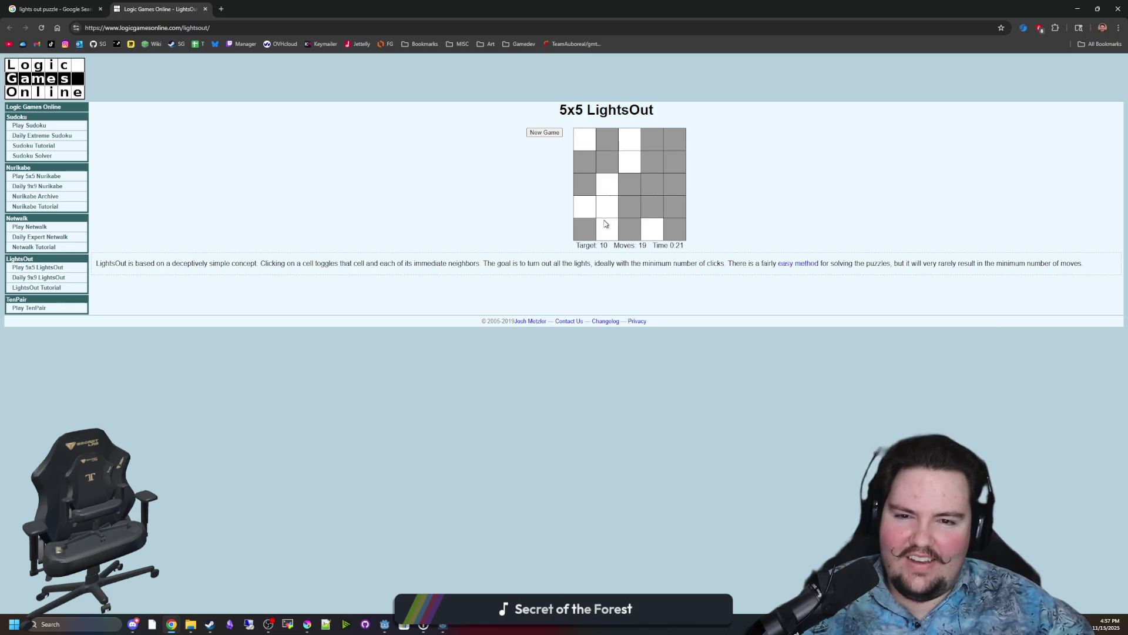
pyautogui.click(607, 229)
pyautogui.click(628, 230)
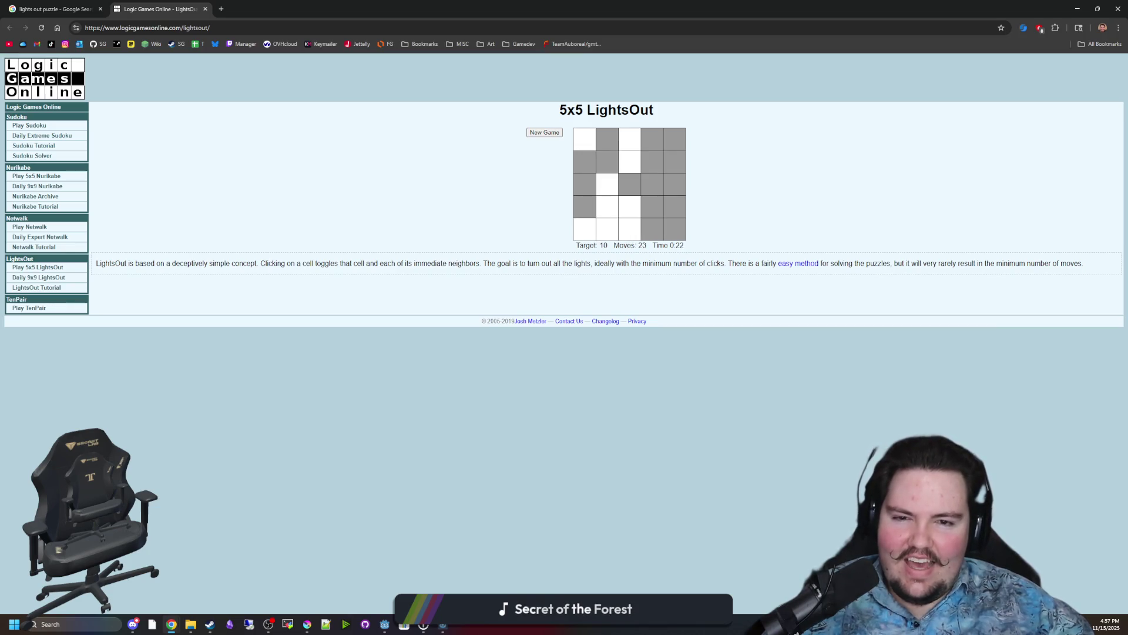
pyautogui.click(611, 215)
pyautogui.click(589, 229)
pyautogui.click(616, 230)
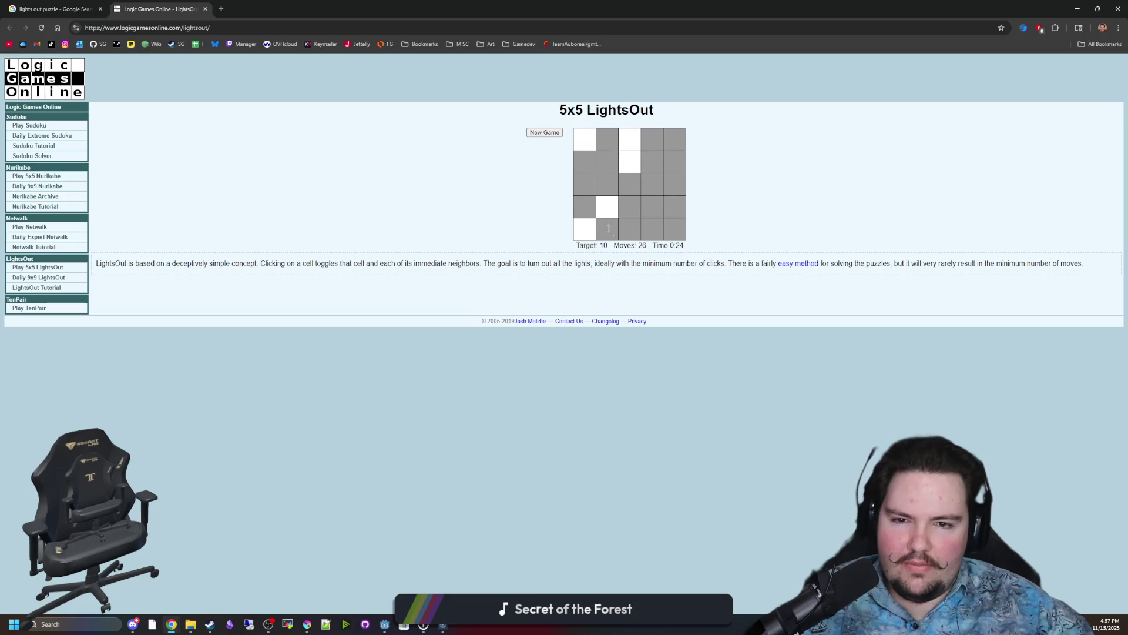
pyautogui.click(590, 215)
pyautogui.click(587, 186)
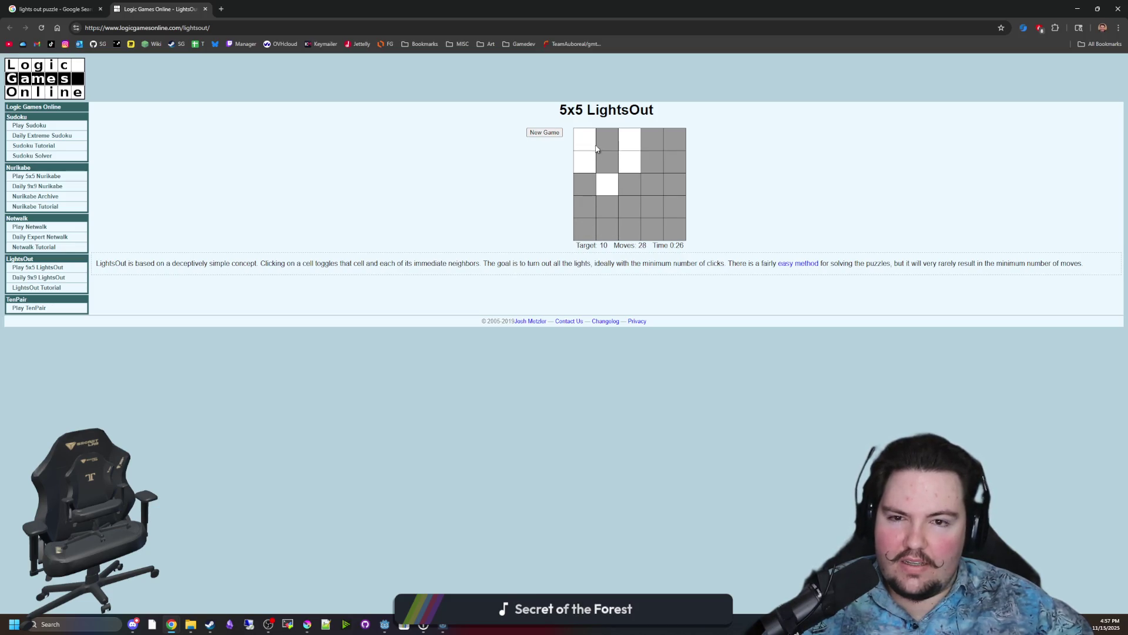
pyautogui.click(611, 164)
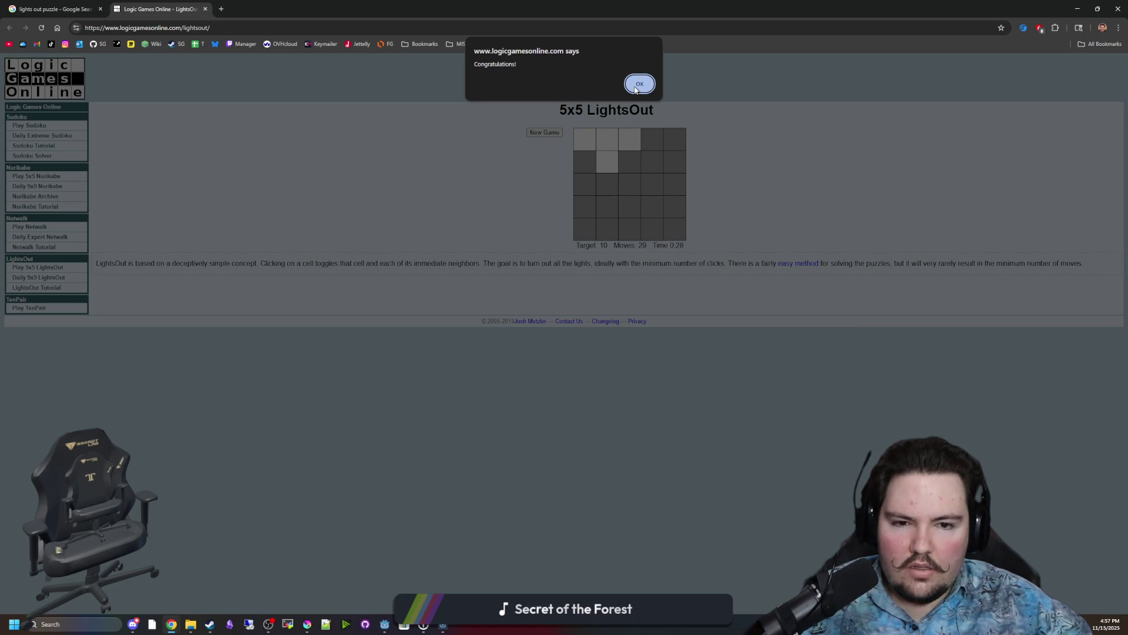
pyautogui.click(630, 87)
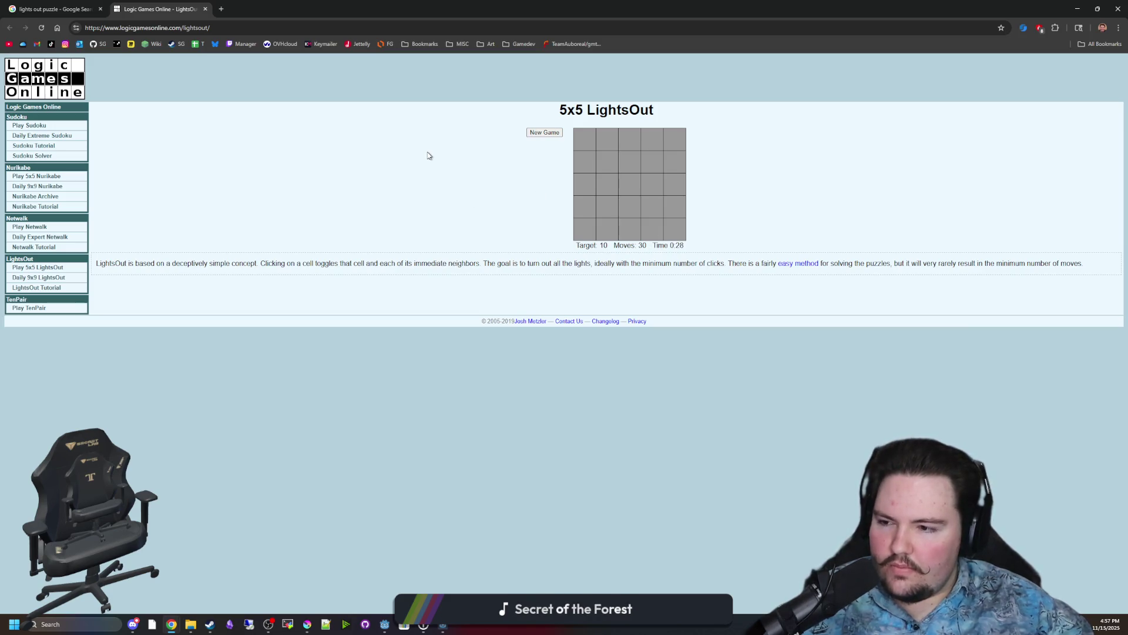
# Close the Google search results tab and maximize the browser showing the solved LightsOut page.
pyautogui.moveTo(353, 8); pyautogui.dragTo(502, 332)
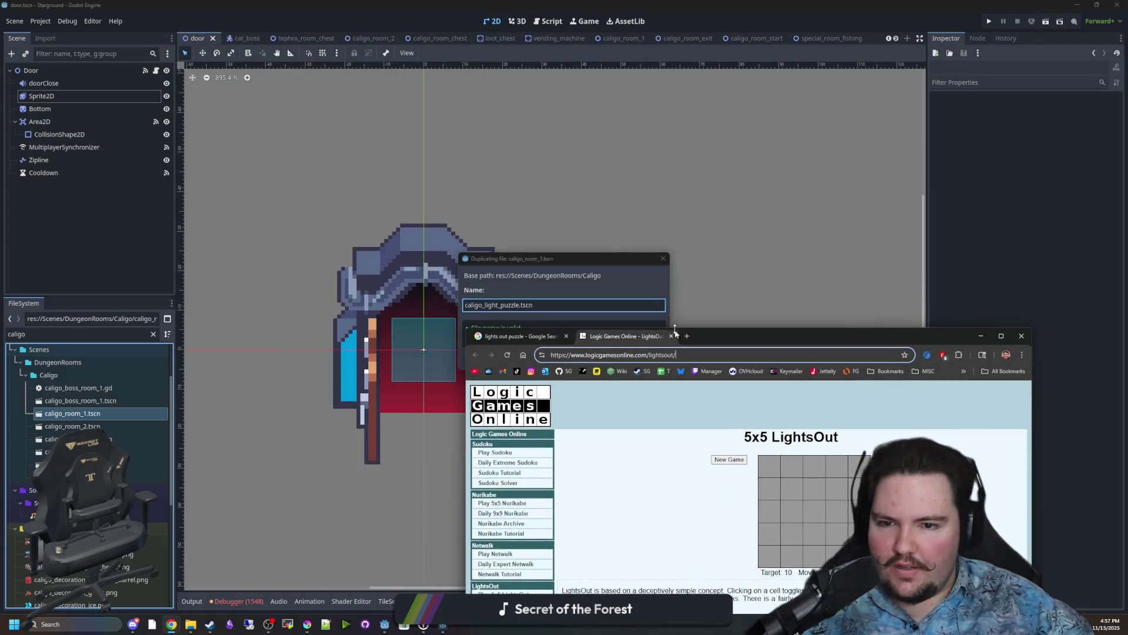
pyautogui.click(516, 338)
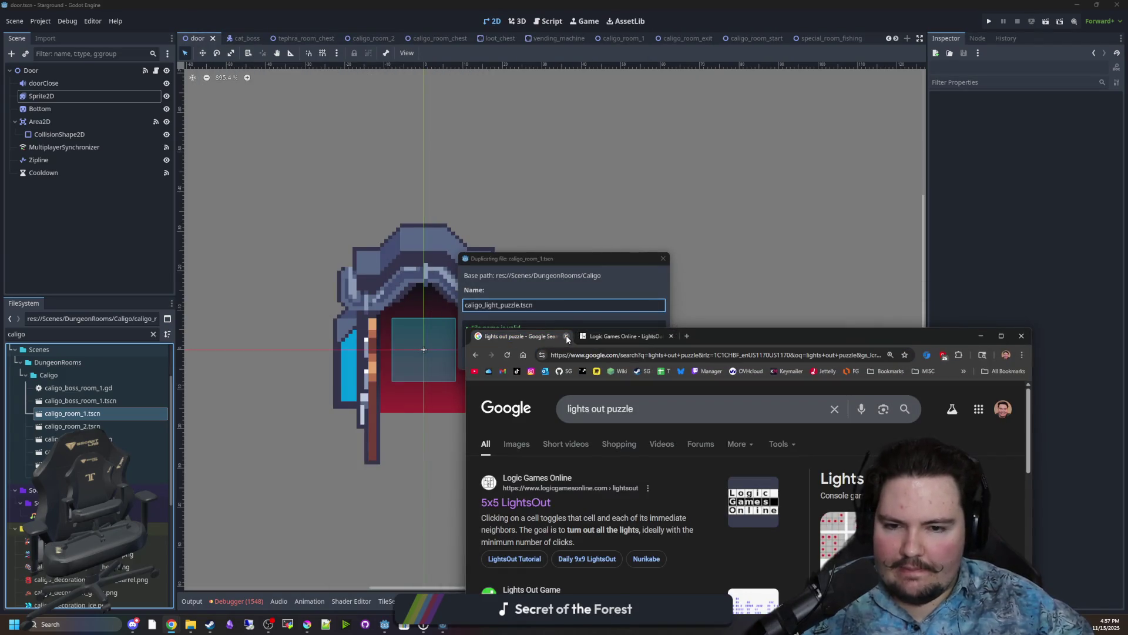
pyautogui.click(567, 337)
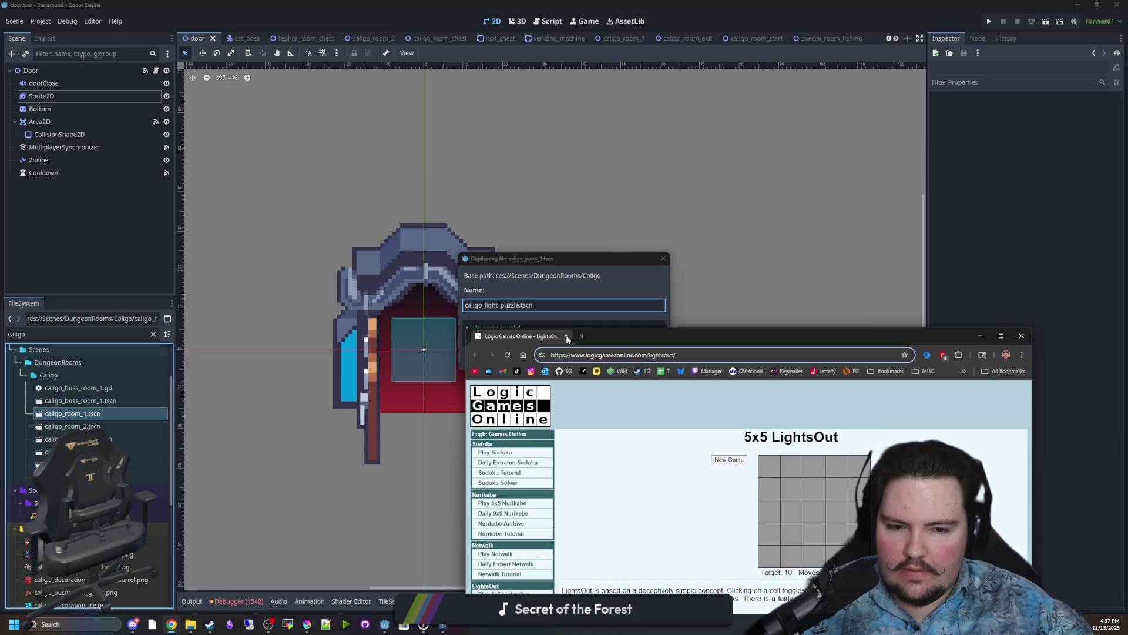
pyautogui.doubleClick(724, 335)
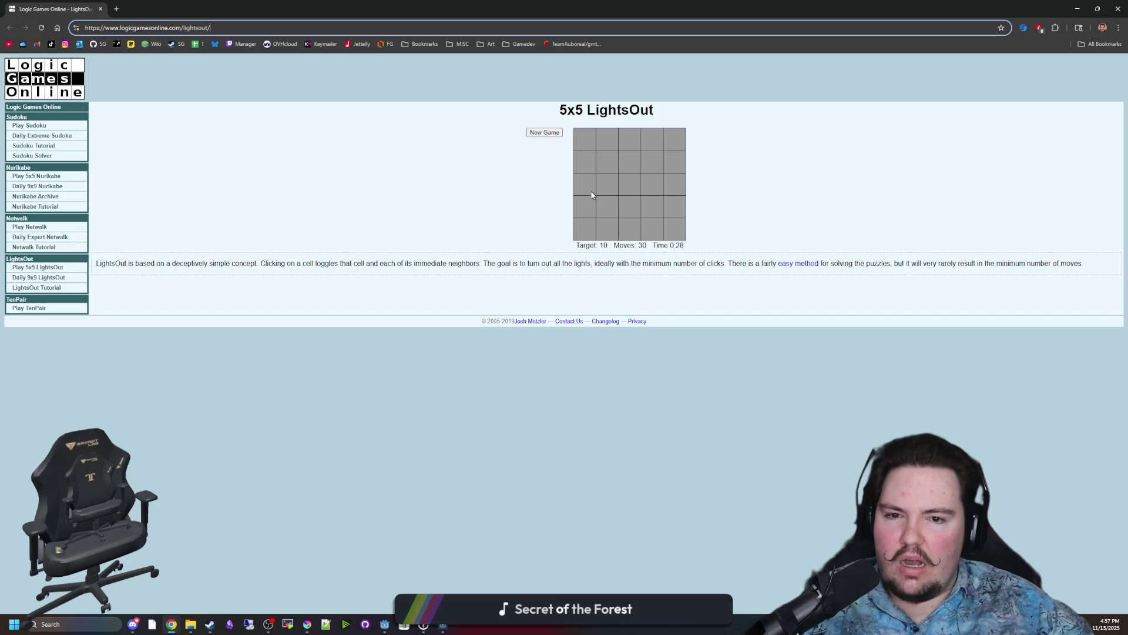